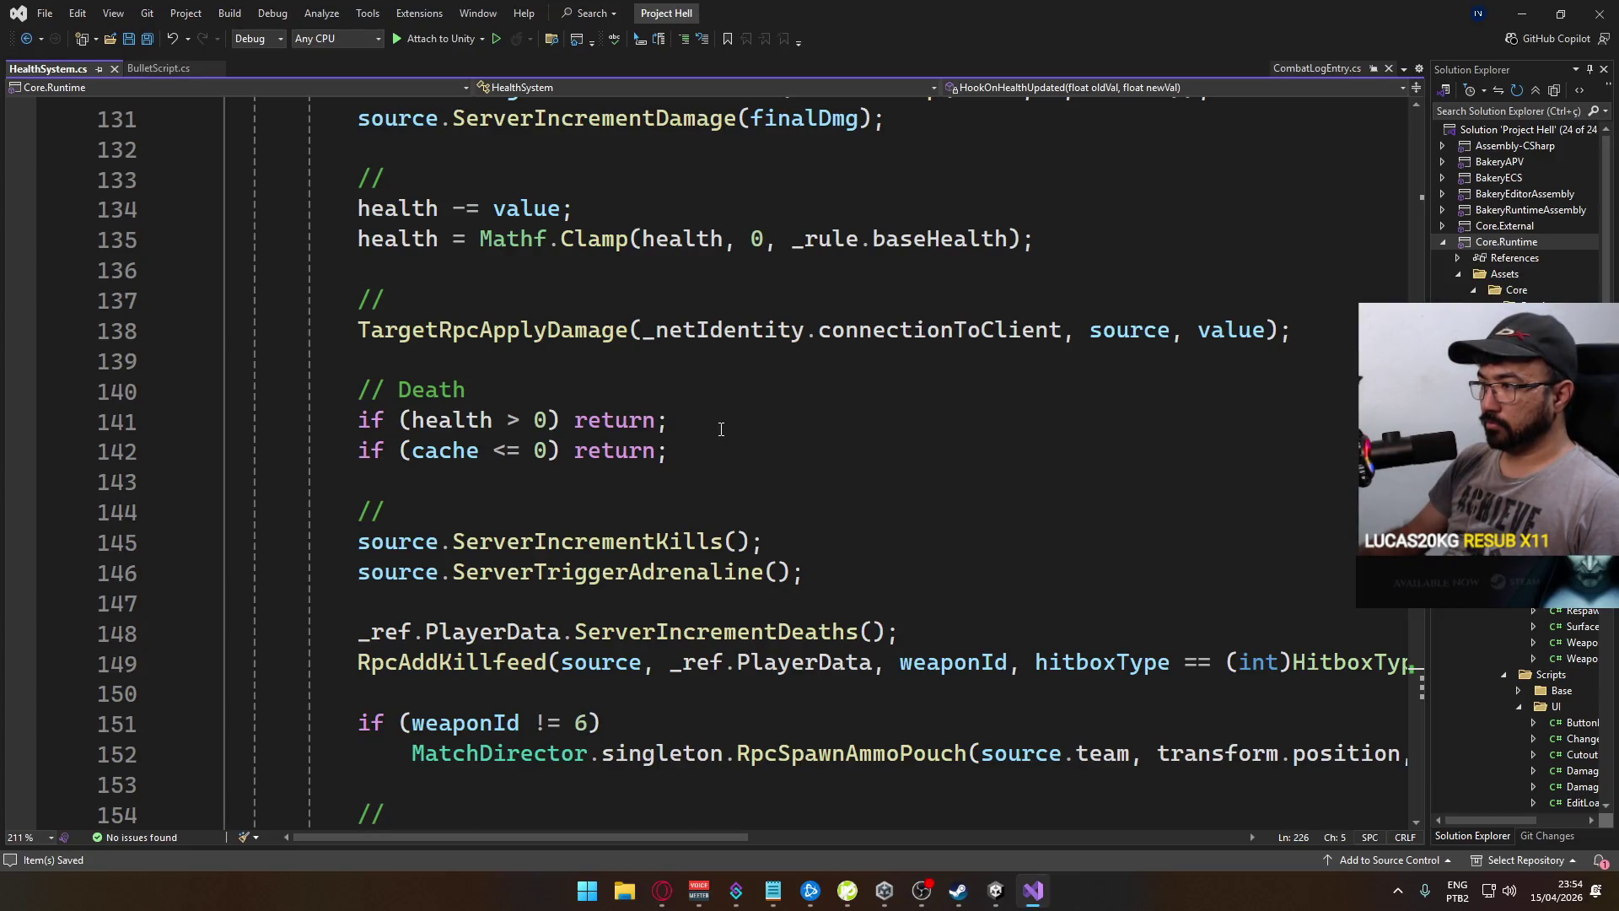
Insert a [TargetRpc] attribute line below ServerApplyAdrenaline
scroll(717, 433, "up", 7)
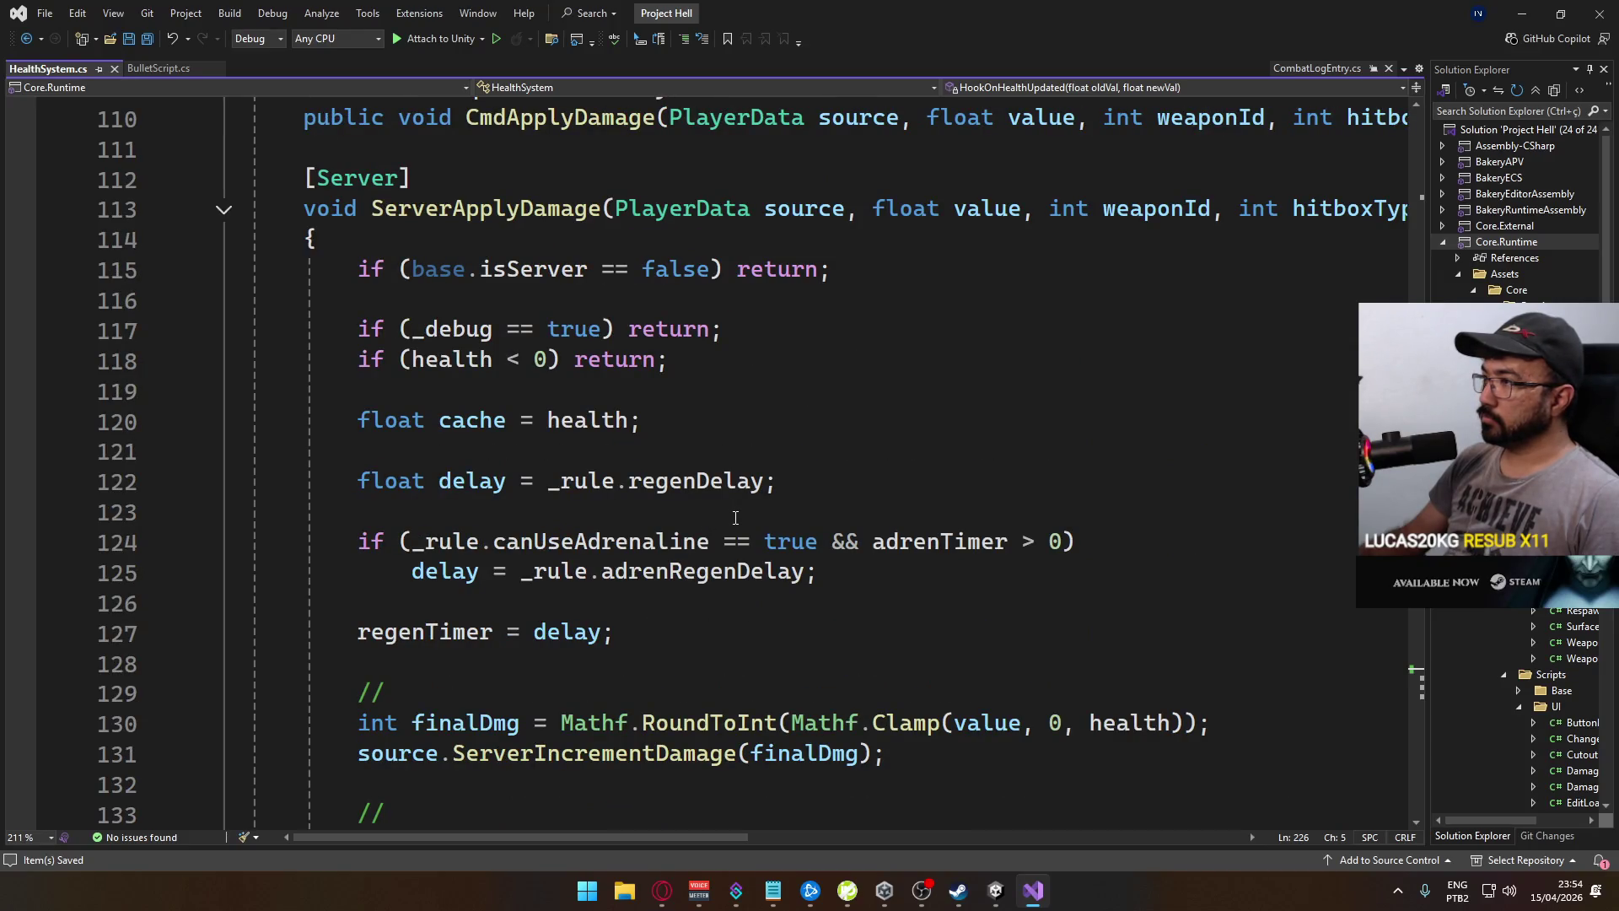
scroll(736, 518, "down", 3)
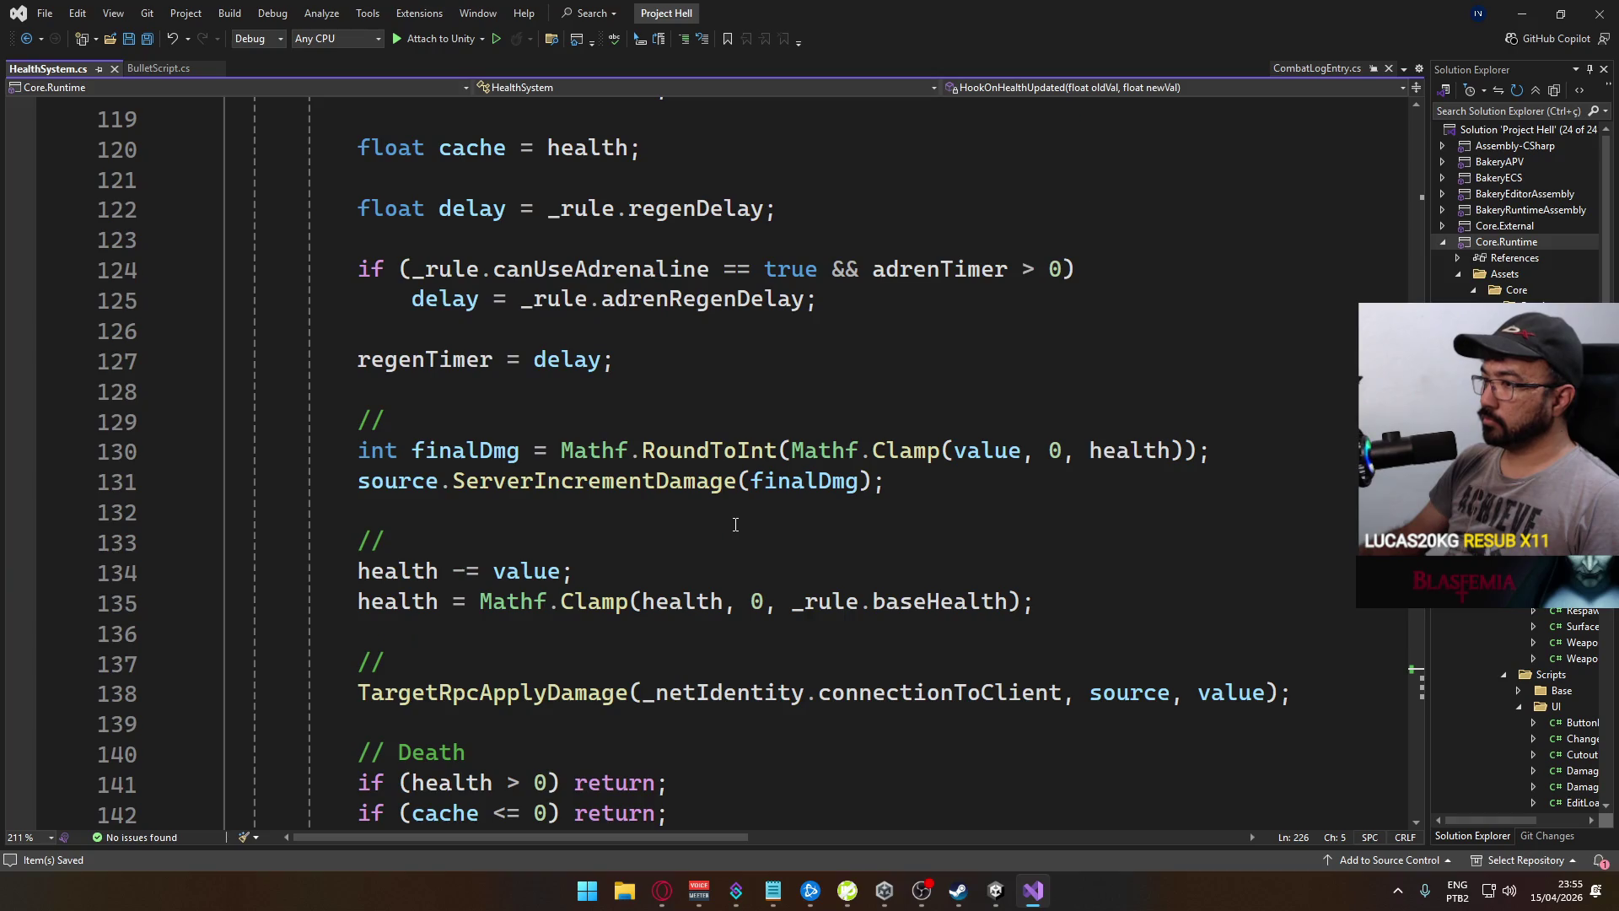
scroll(548, 513, "down", 12)
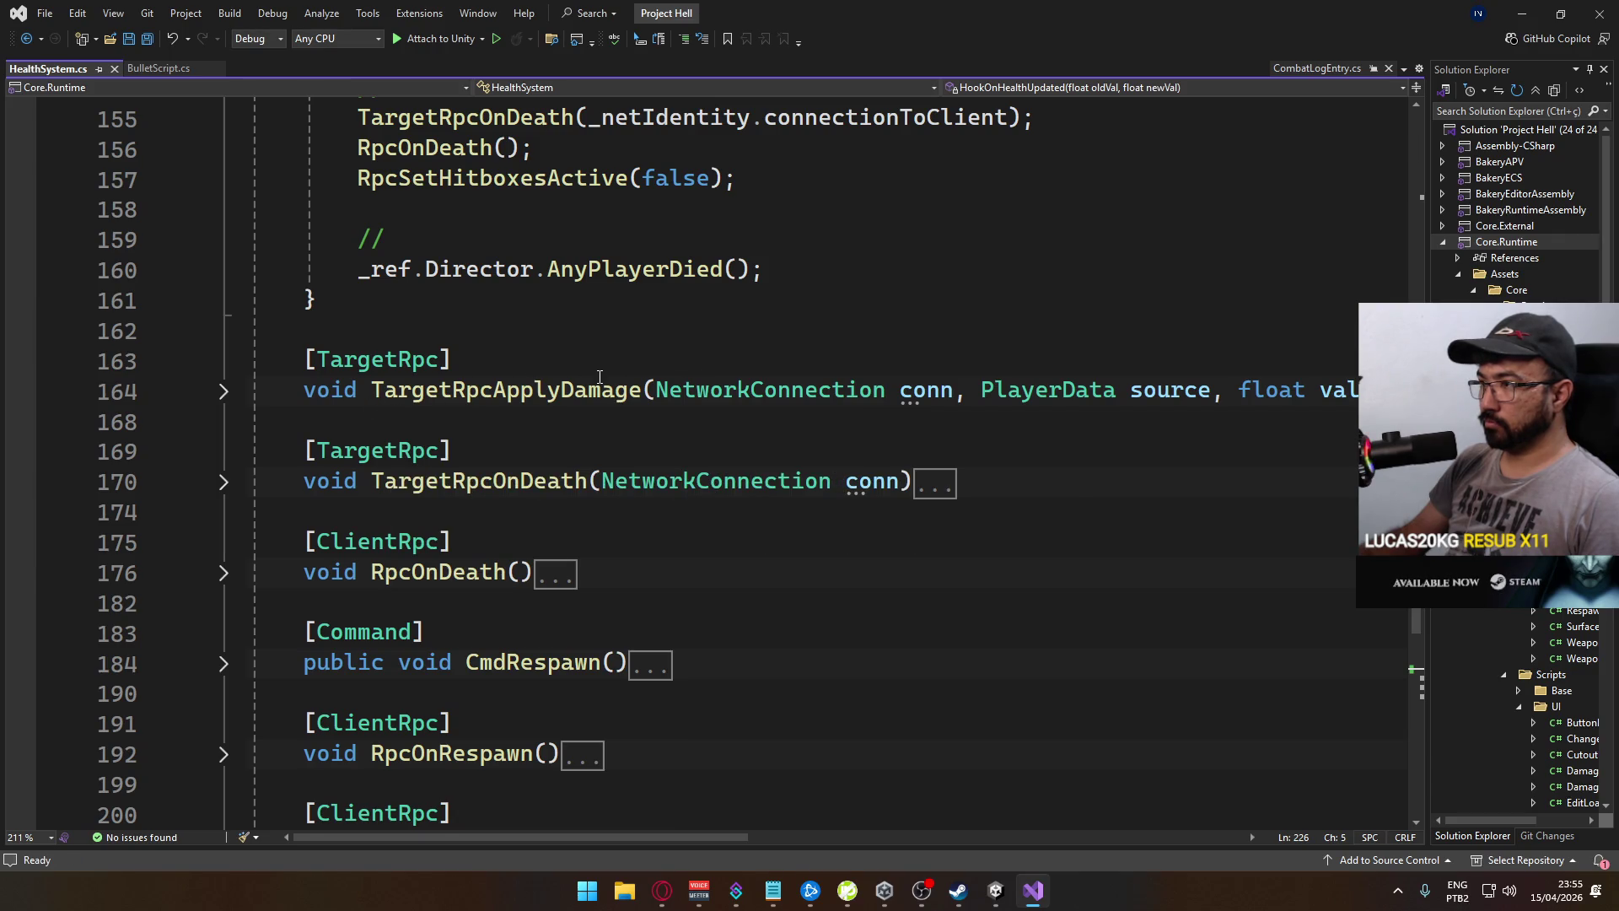
scroll(600, 375, "up", 1)
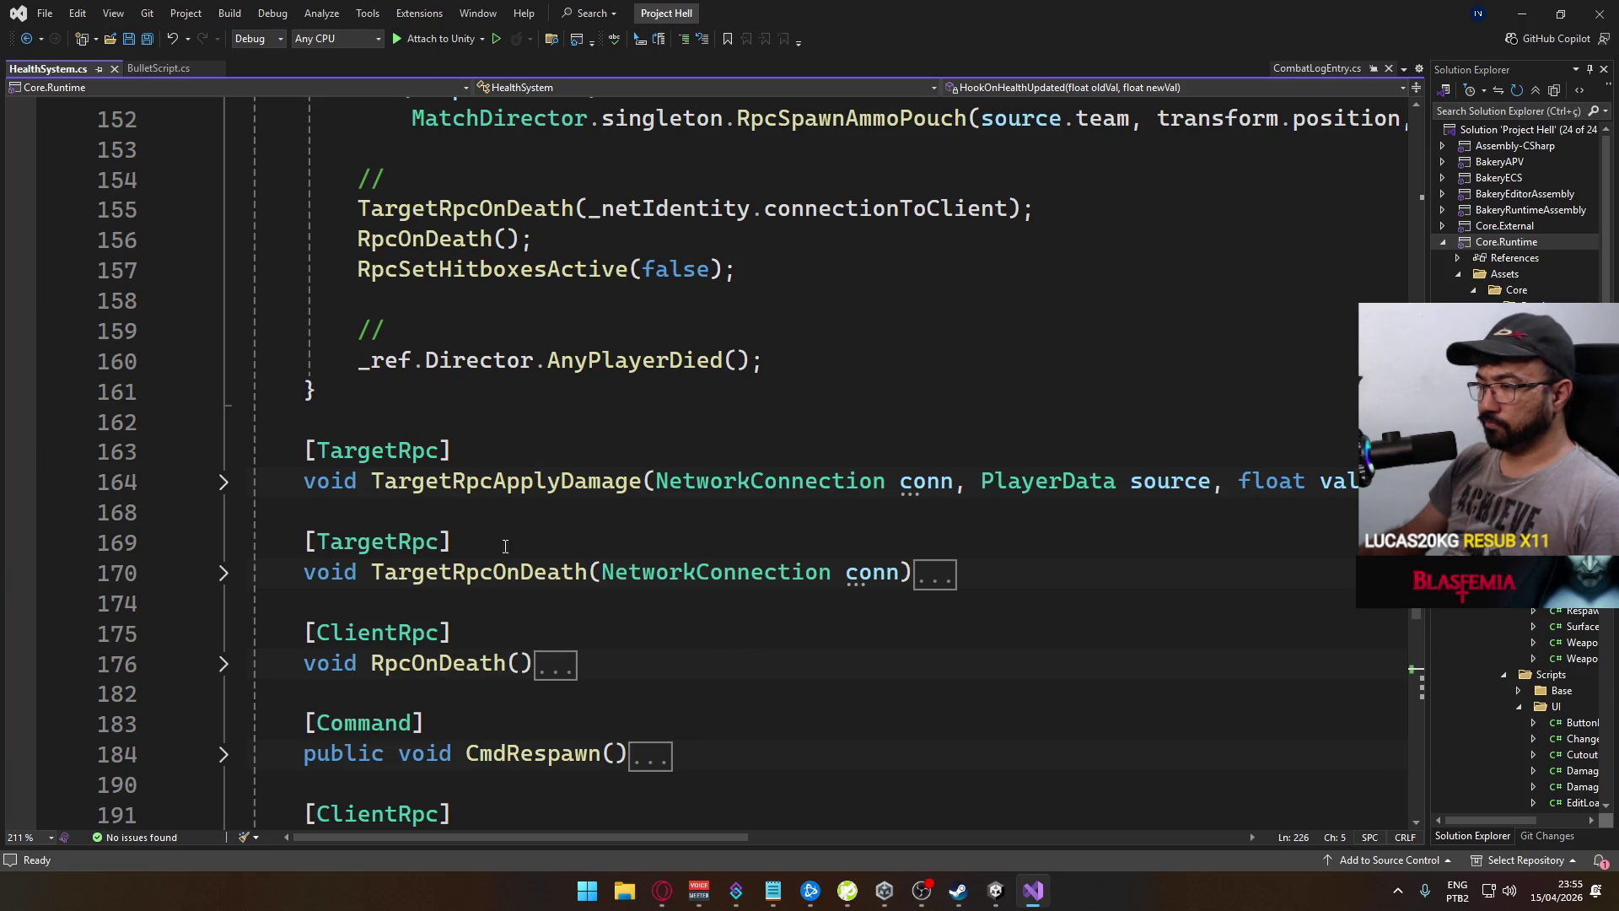
type("[[")
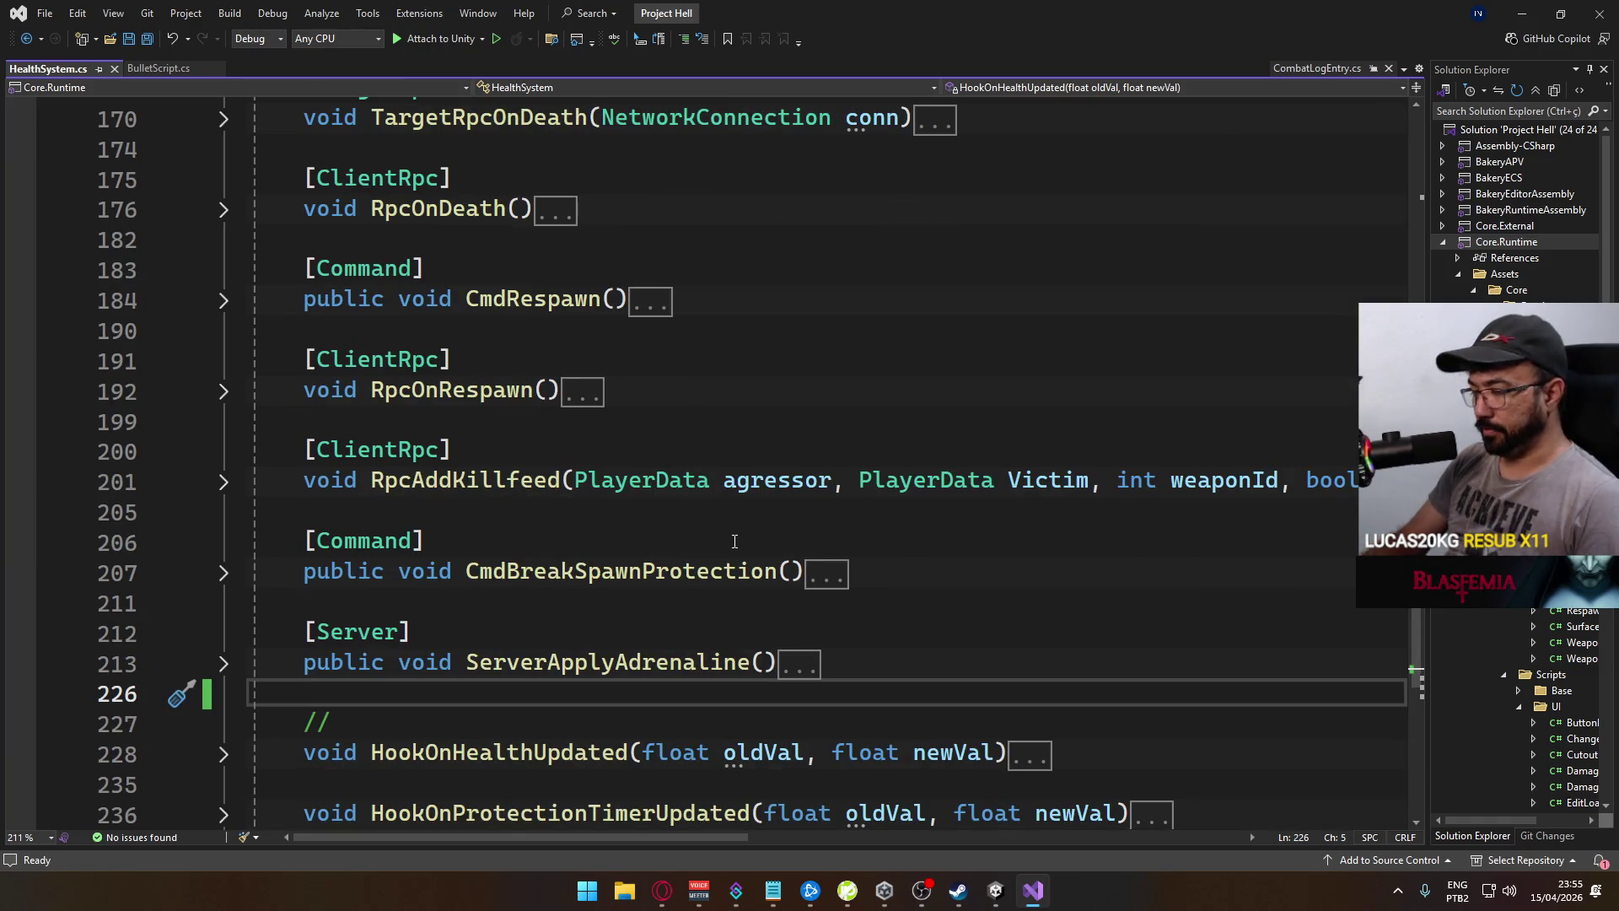
key("BackSpace")
key("BackSpace")
key("Return")
key("Return")
key("Up")
type("[TargetRpc]")
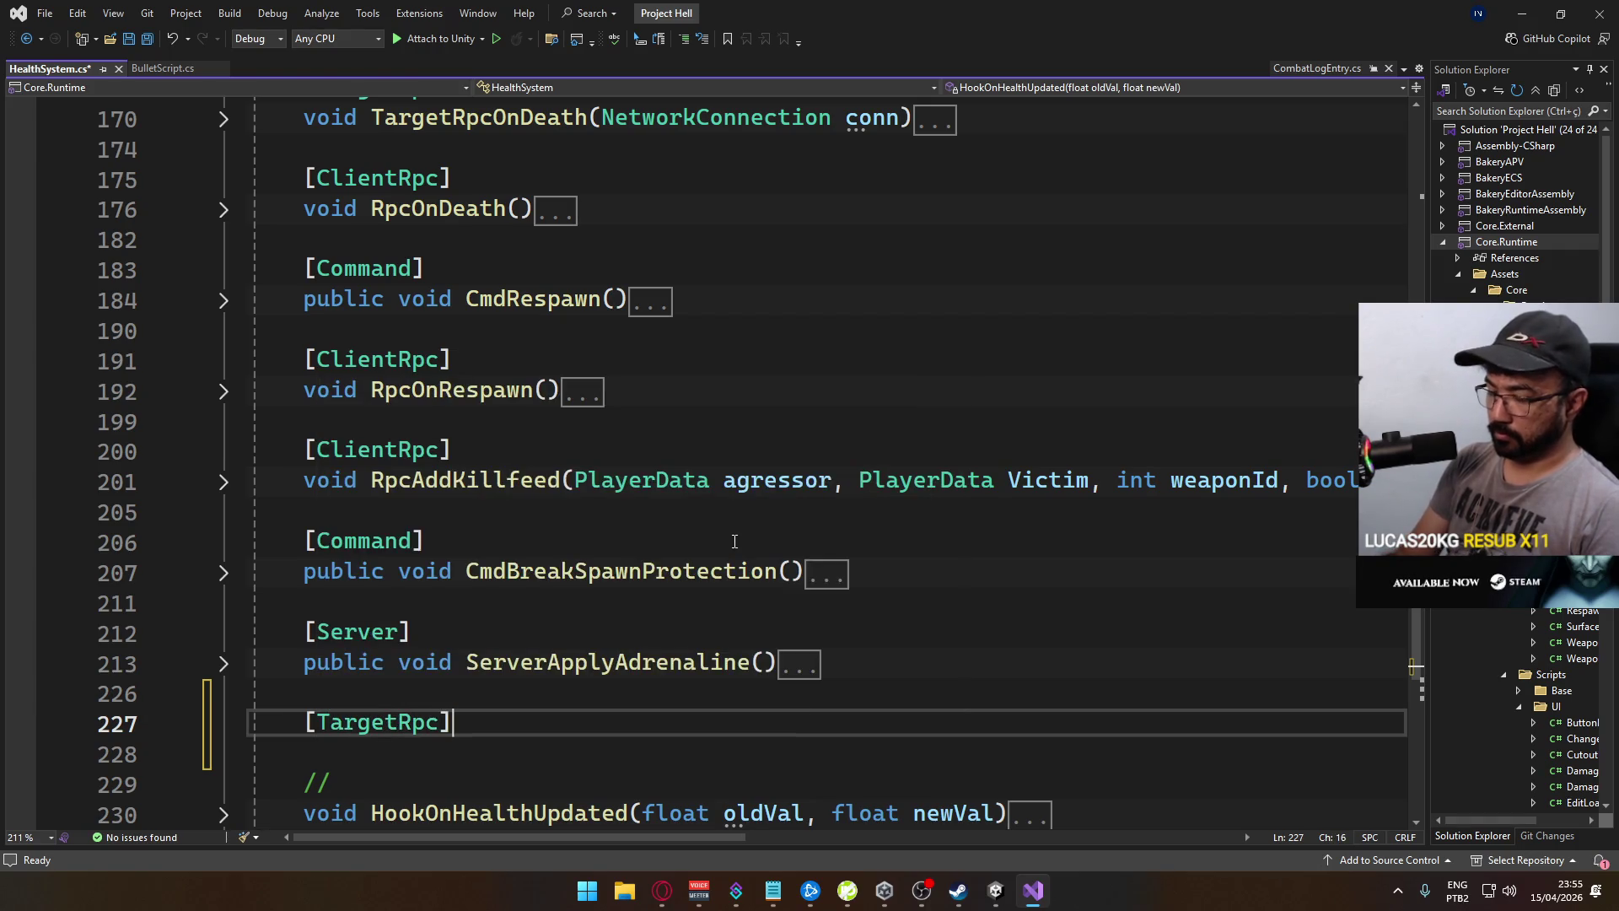
key("Return")
Declare void TargetGenerateCombatLogEntry(NetworkConnection conn, ) under the attribute
type("p")
key("BackSpace")
type("pub")
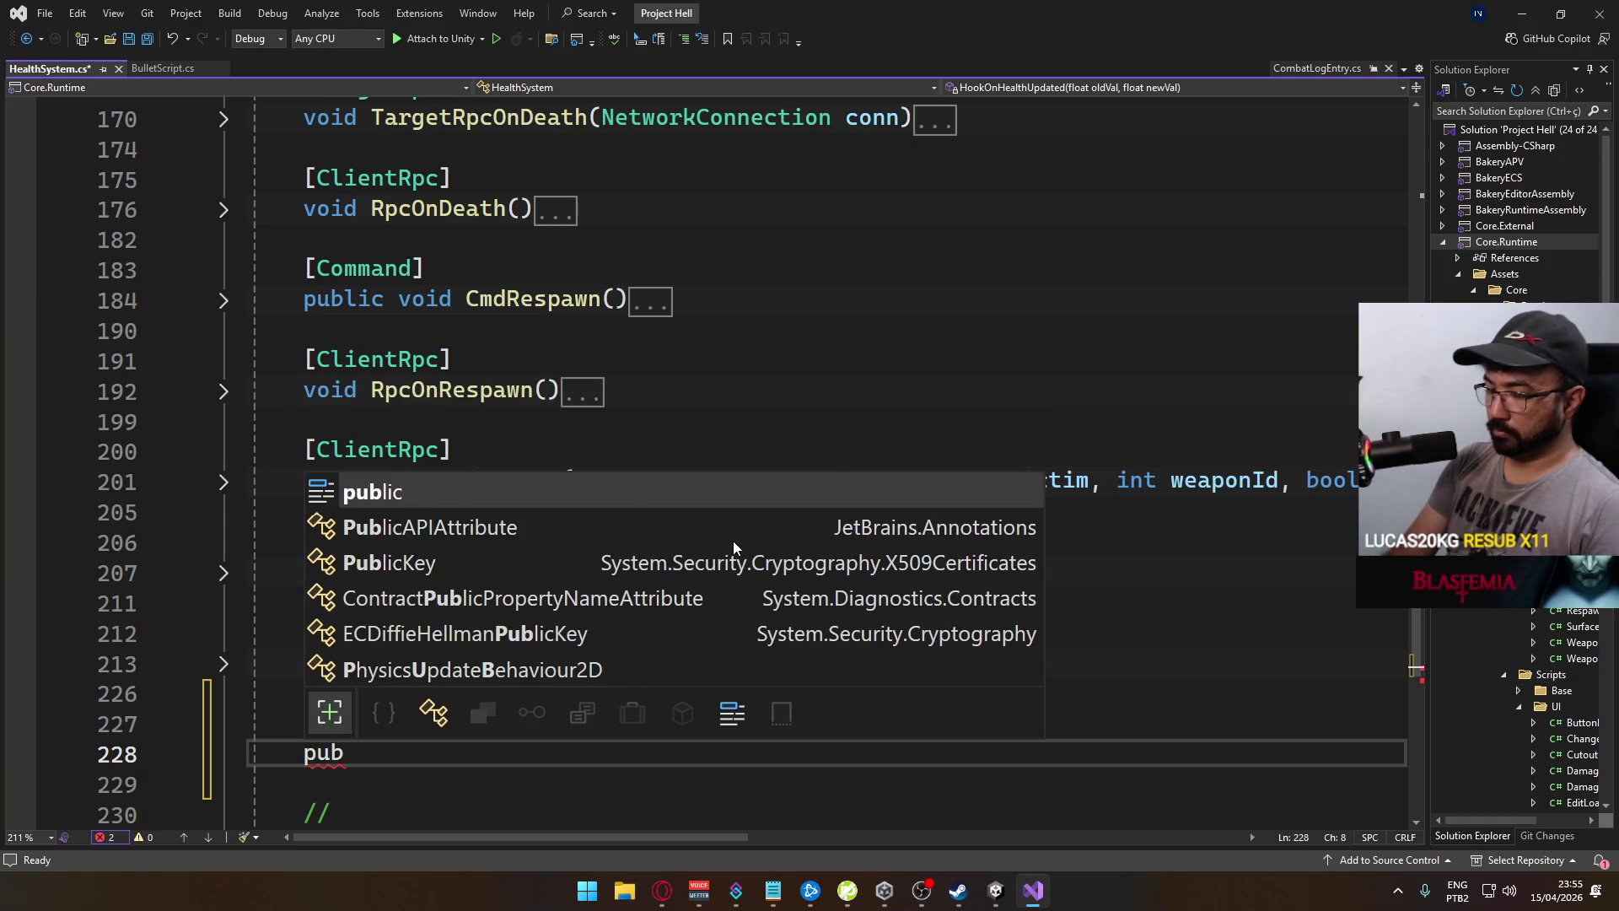
key("BackSpace")
key("BackSpace")
key("BackSpace")
type("void Target")
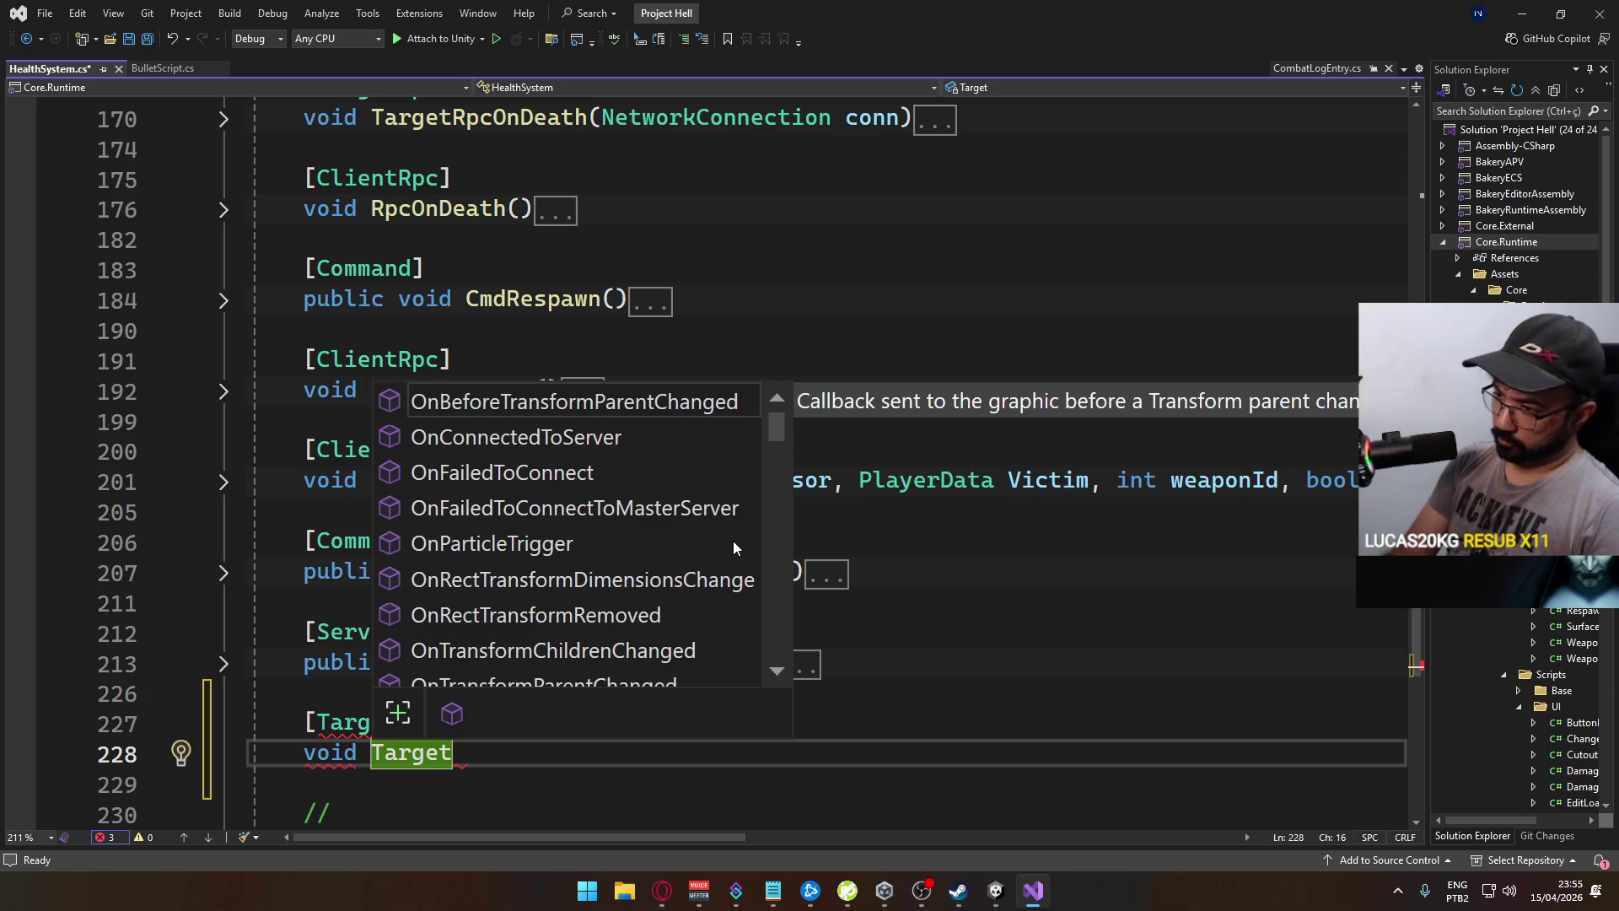
type("GenerateCombat")
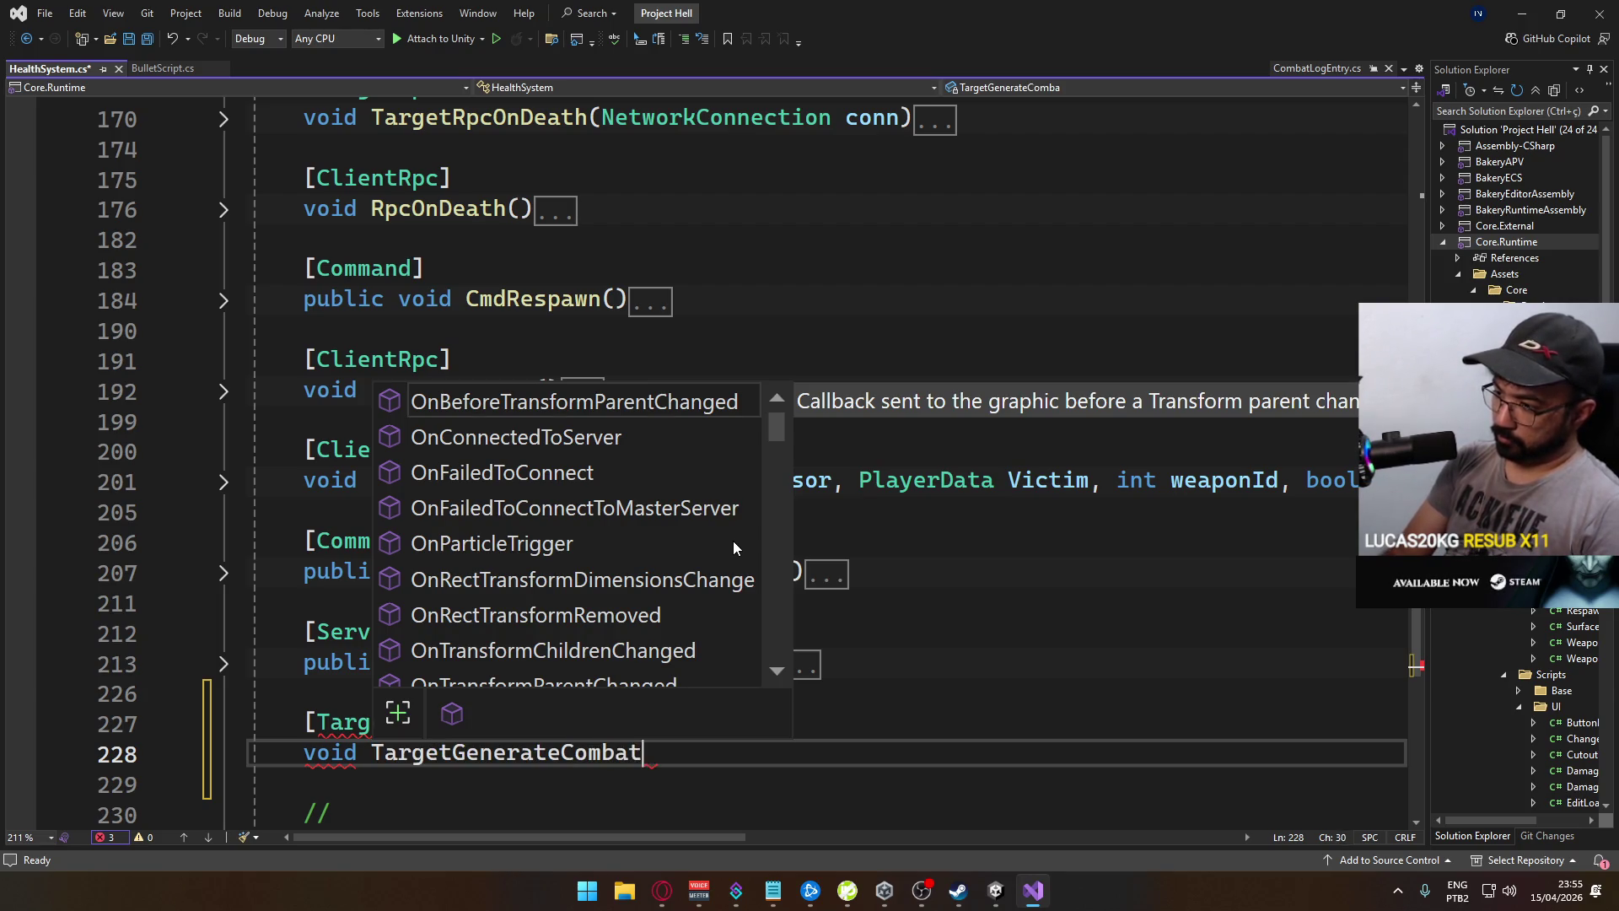
type("LogEntry(N")
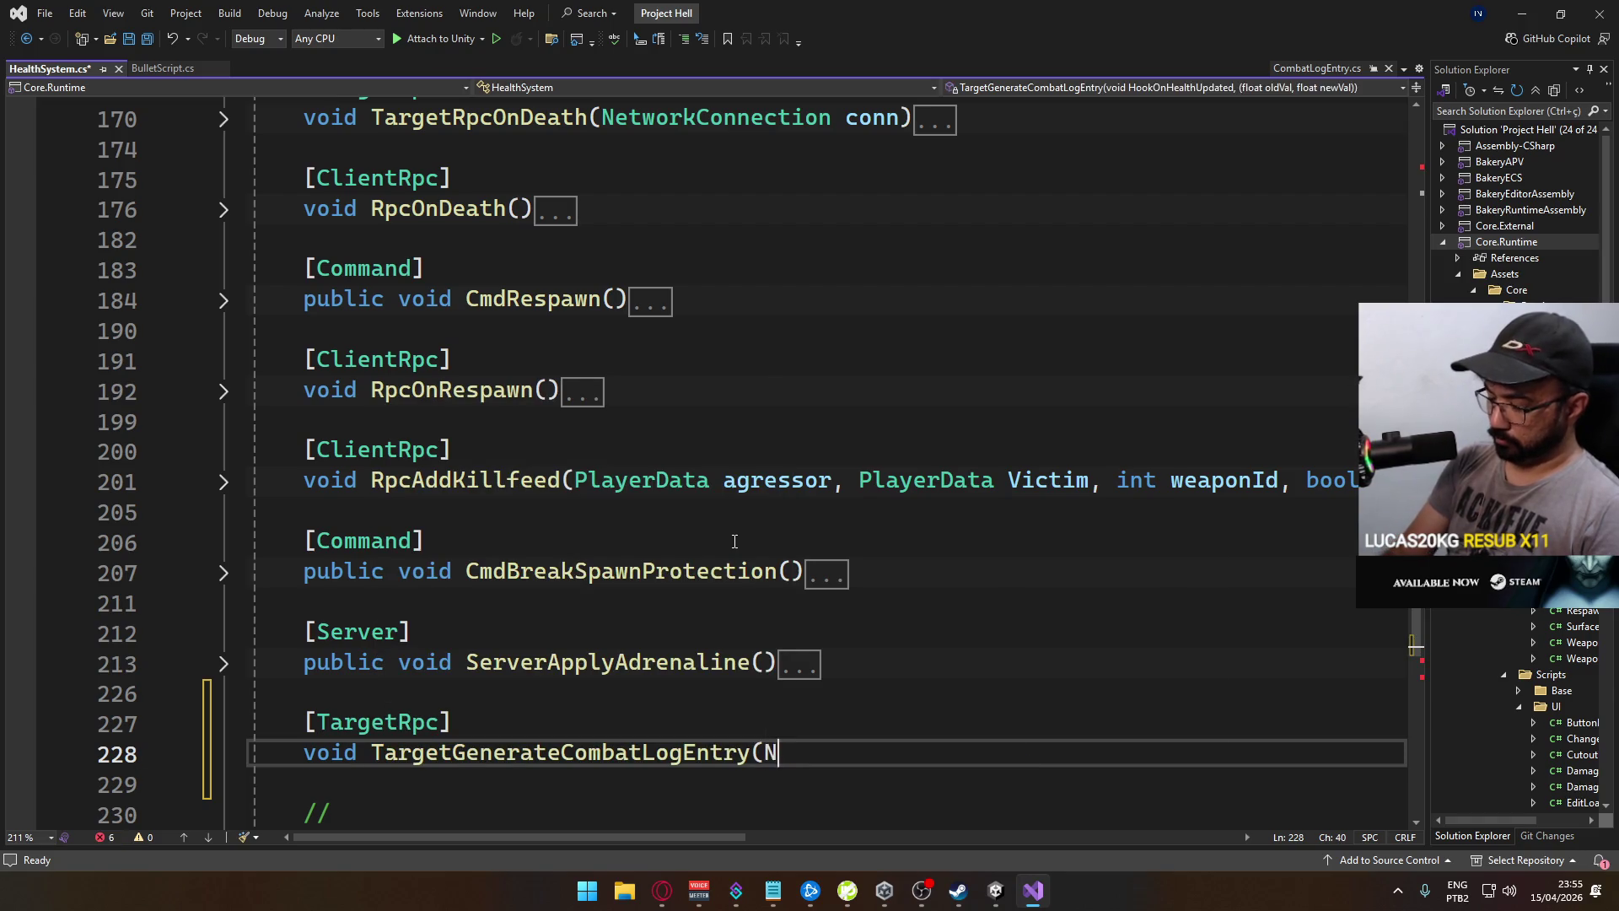
type("etworkCon")
key("Tab")
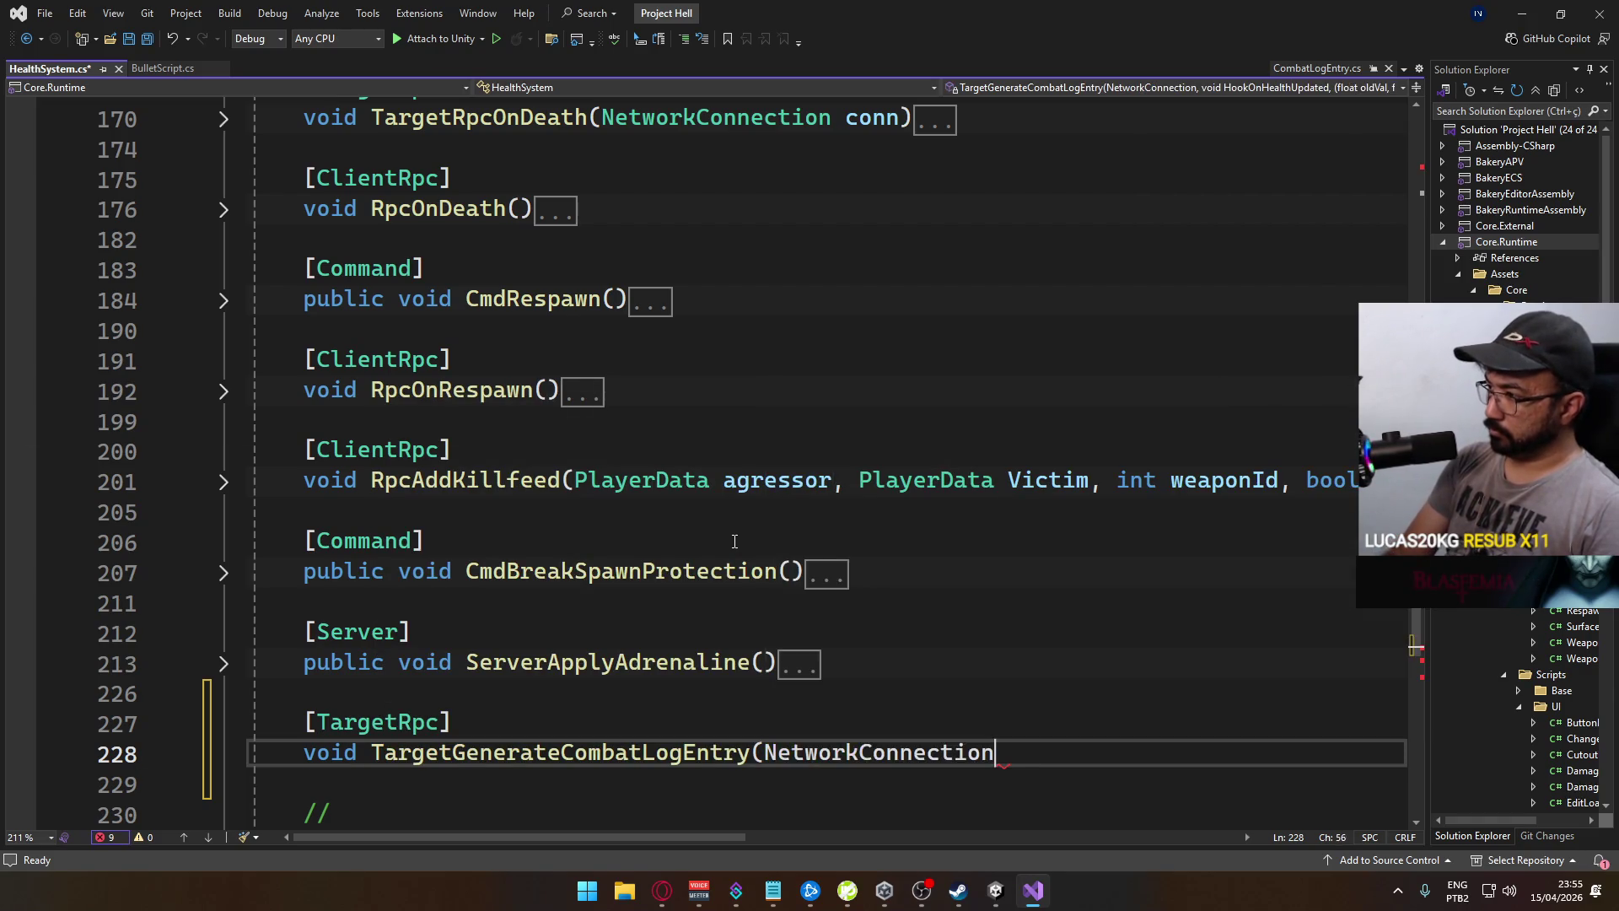
type(" conn,")
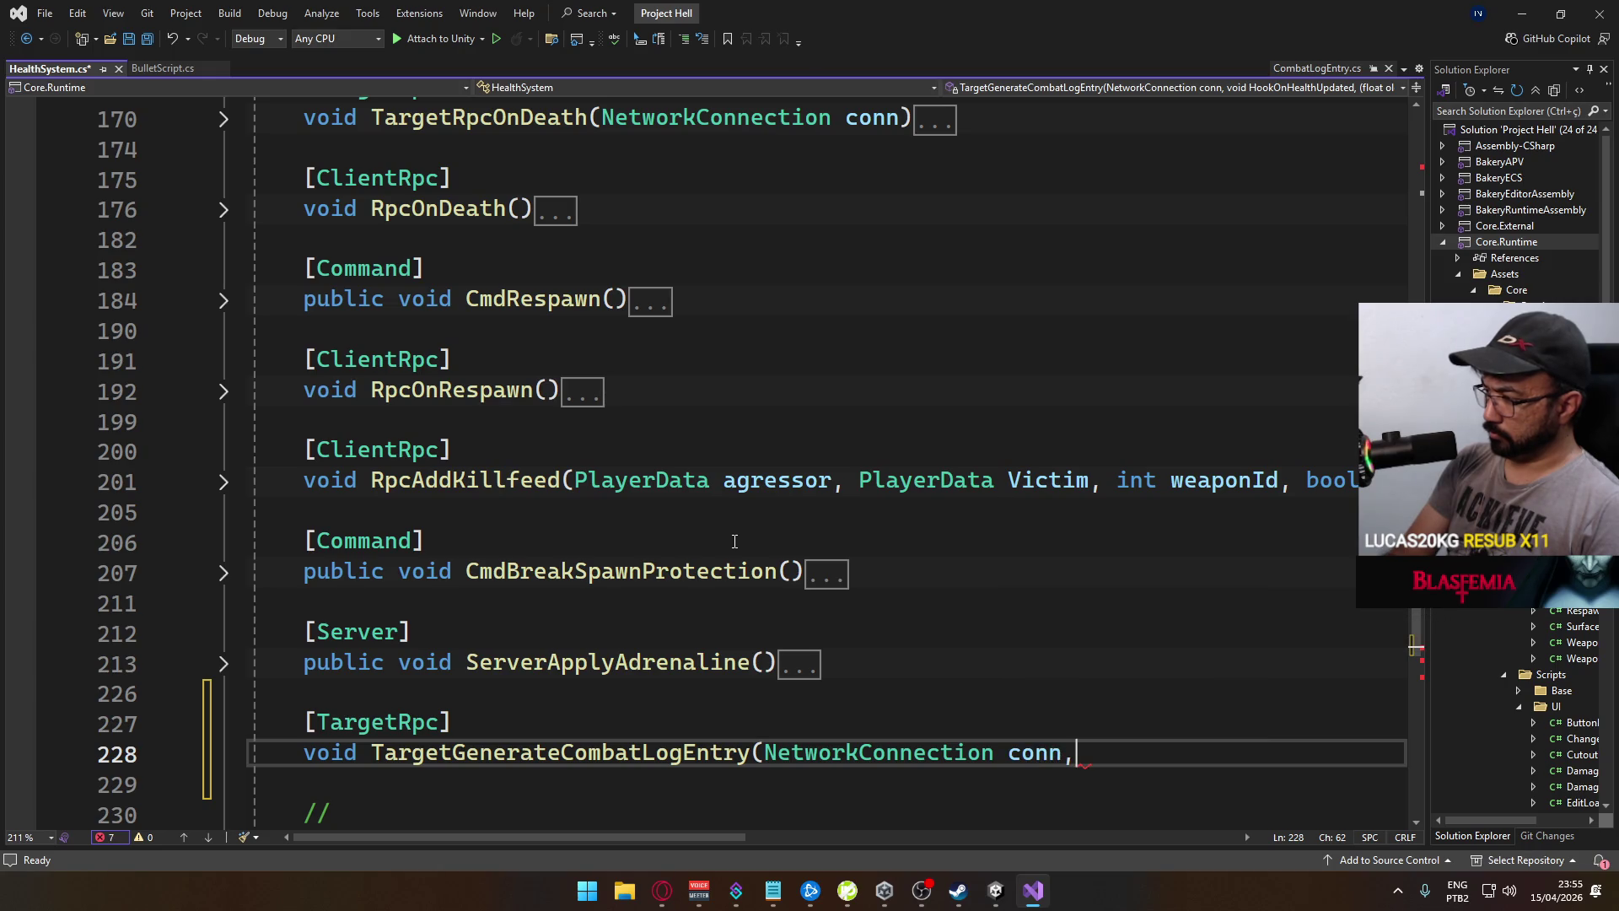
key("ctrl+v")
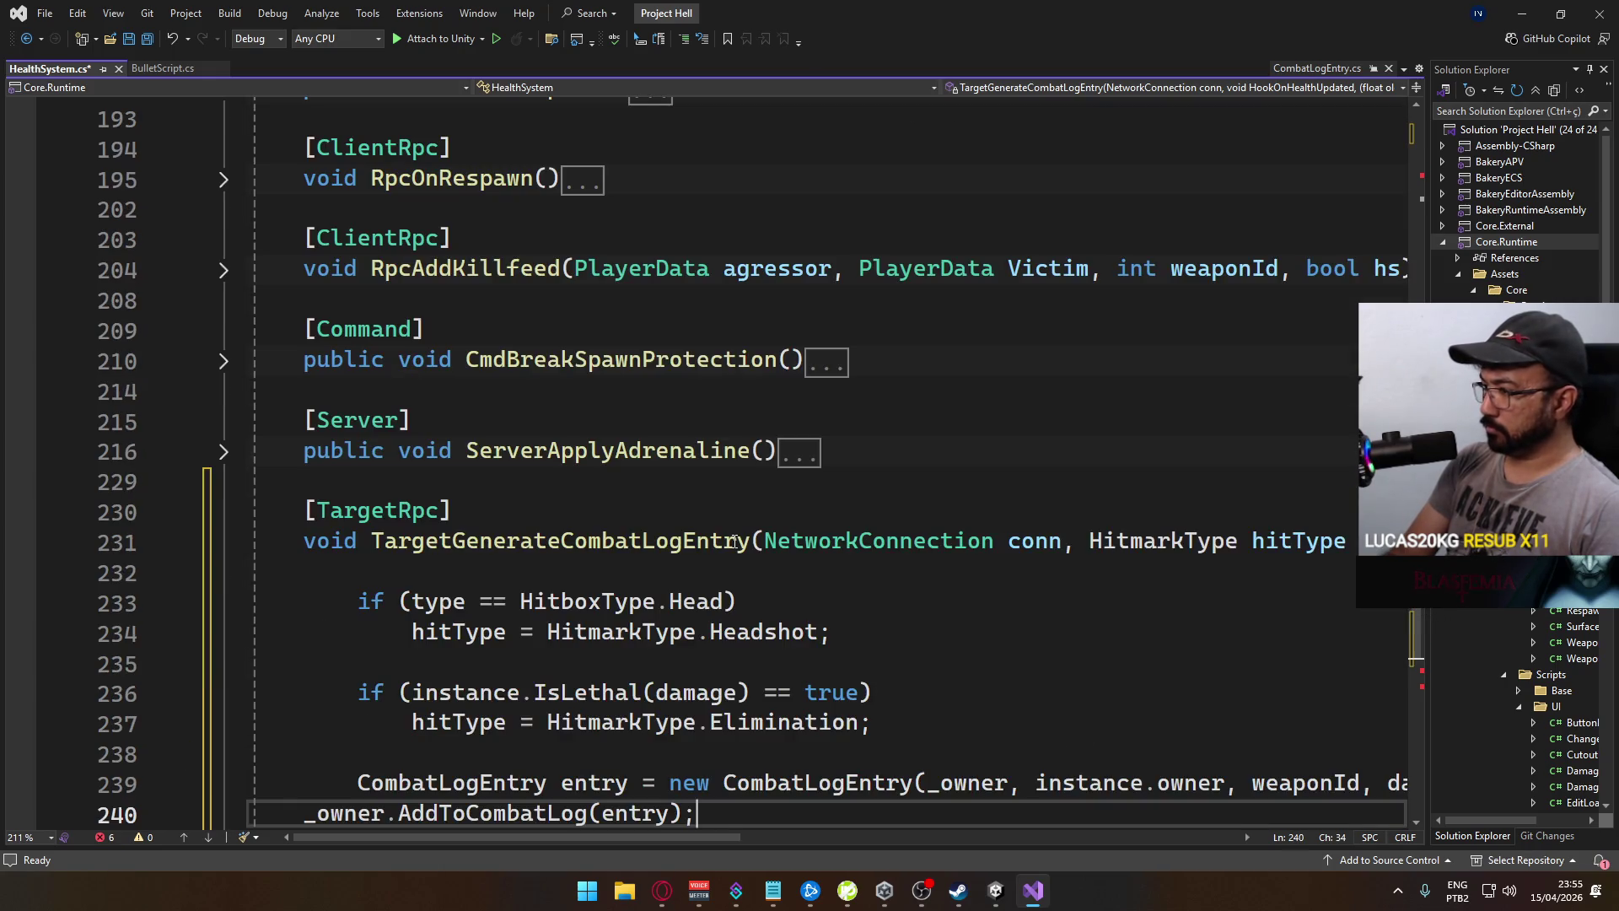
key("ctrl+z")
key("ctrl+z")
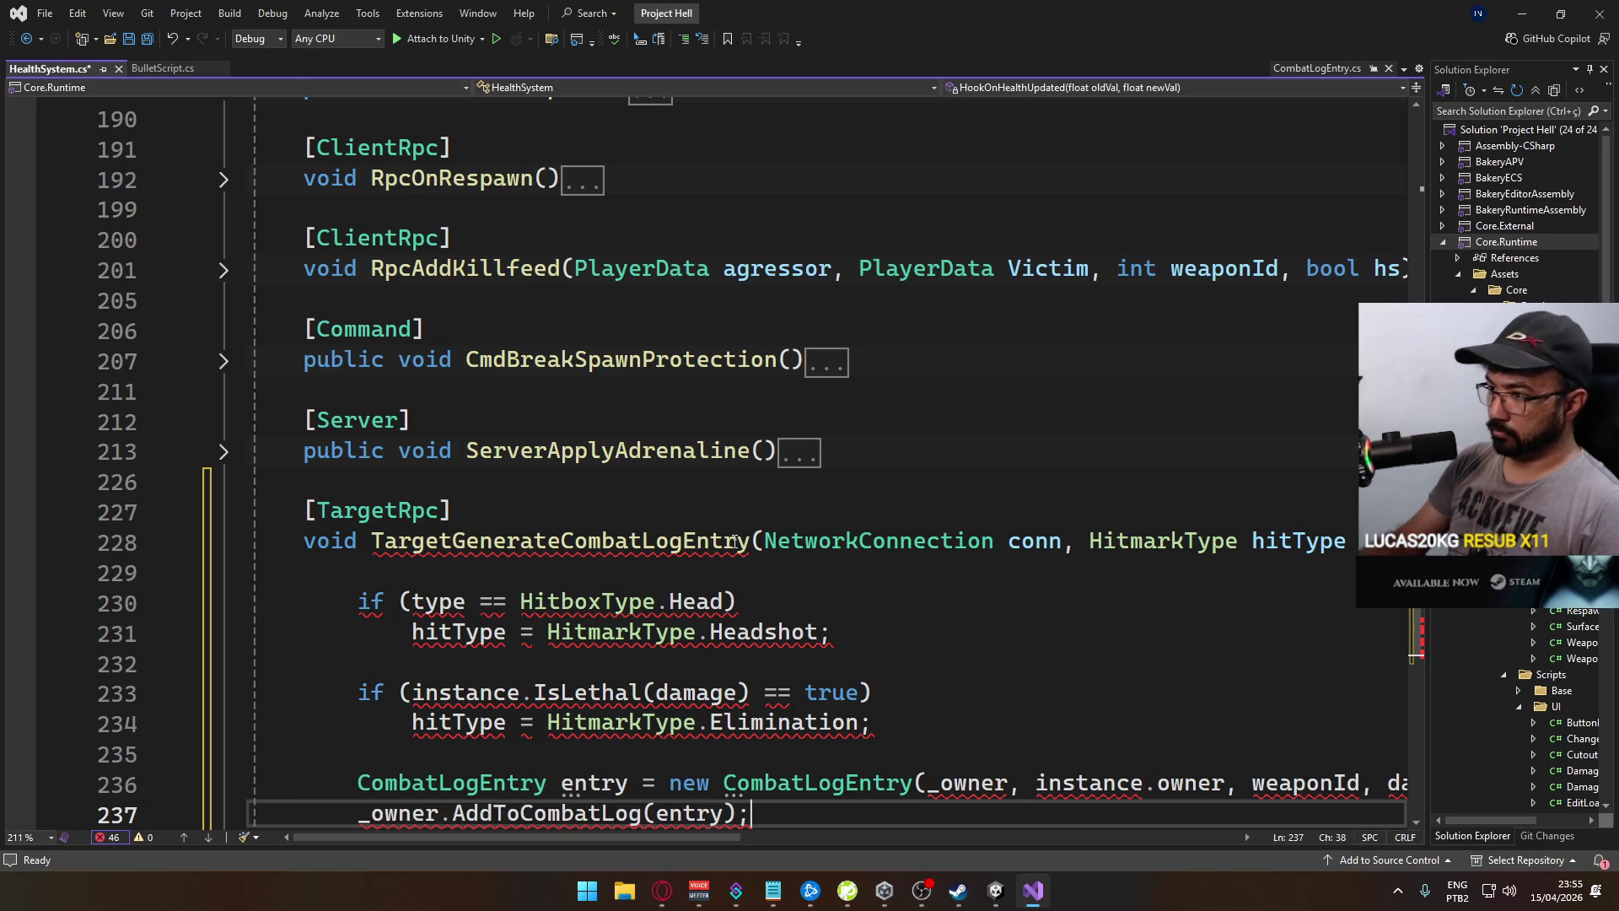
type(")")
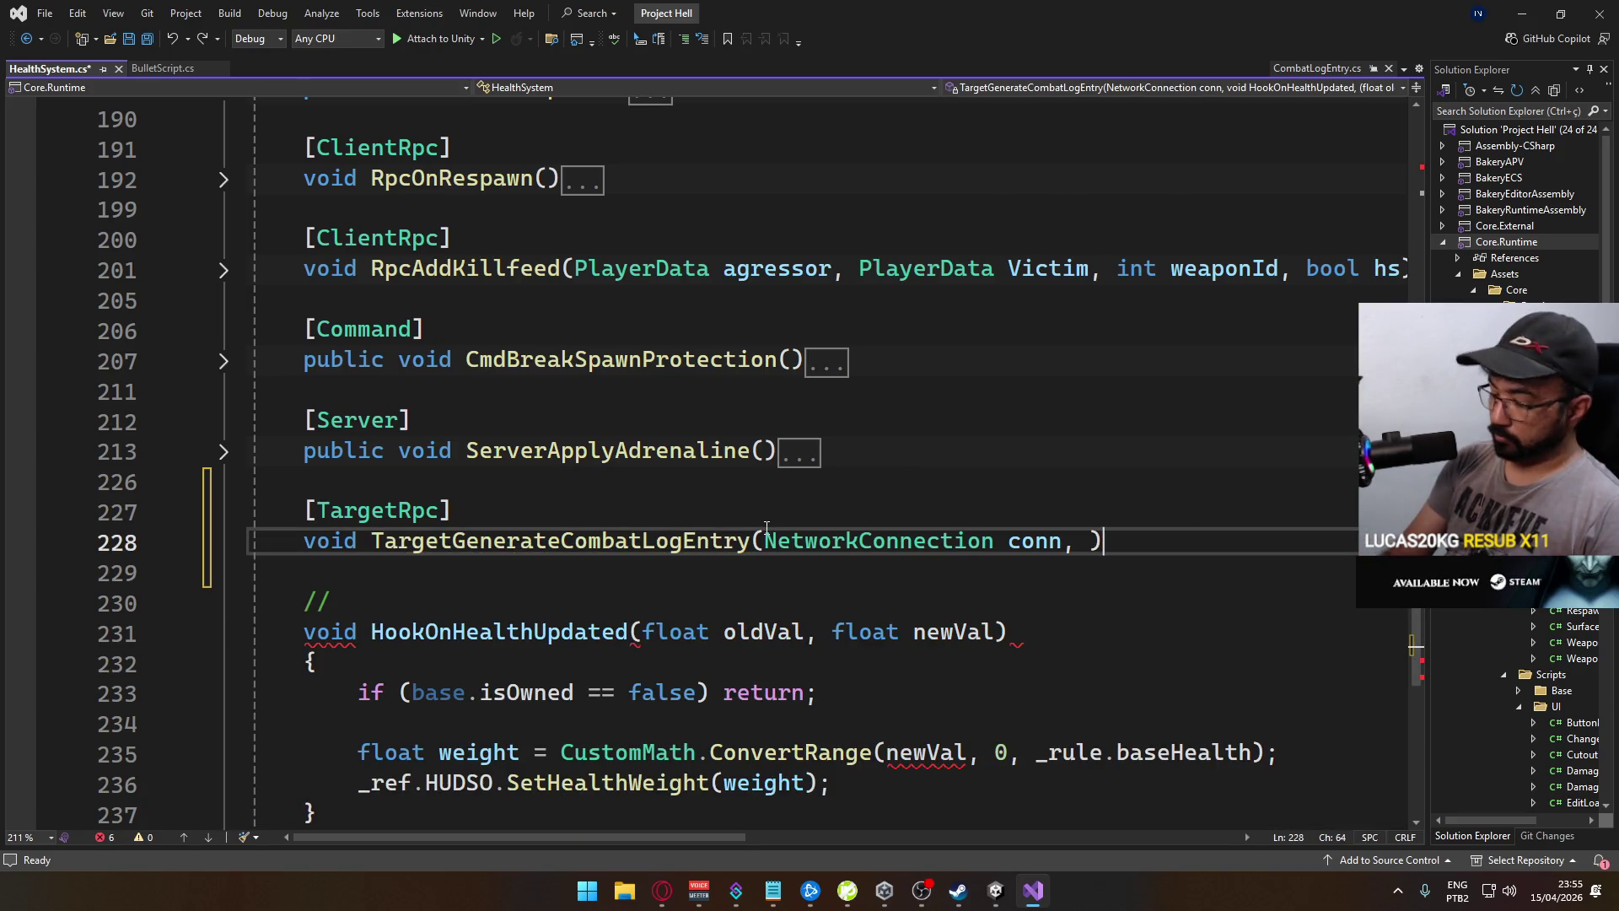
Add braces for the method body and paste the hitmark and combat log code into it
key("Return")
type("{")
key("Return")
key("Return")
type("}")
key("Return")
key("ctrl+v")
key("ctrl+z")
key("ctrl+z")
key("ctrl+z")
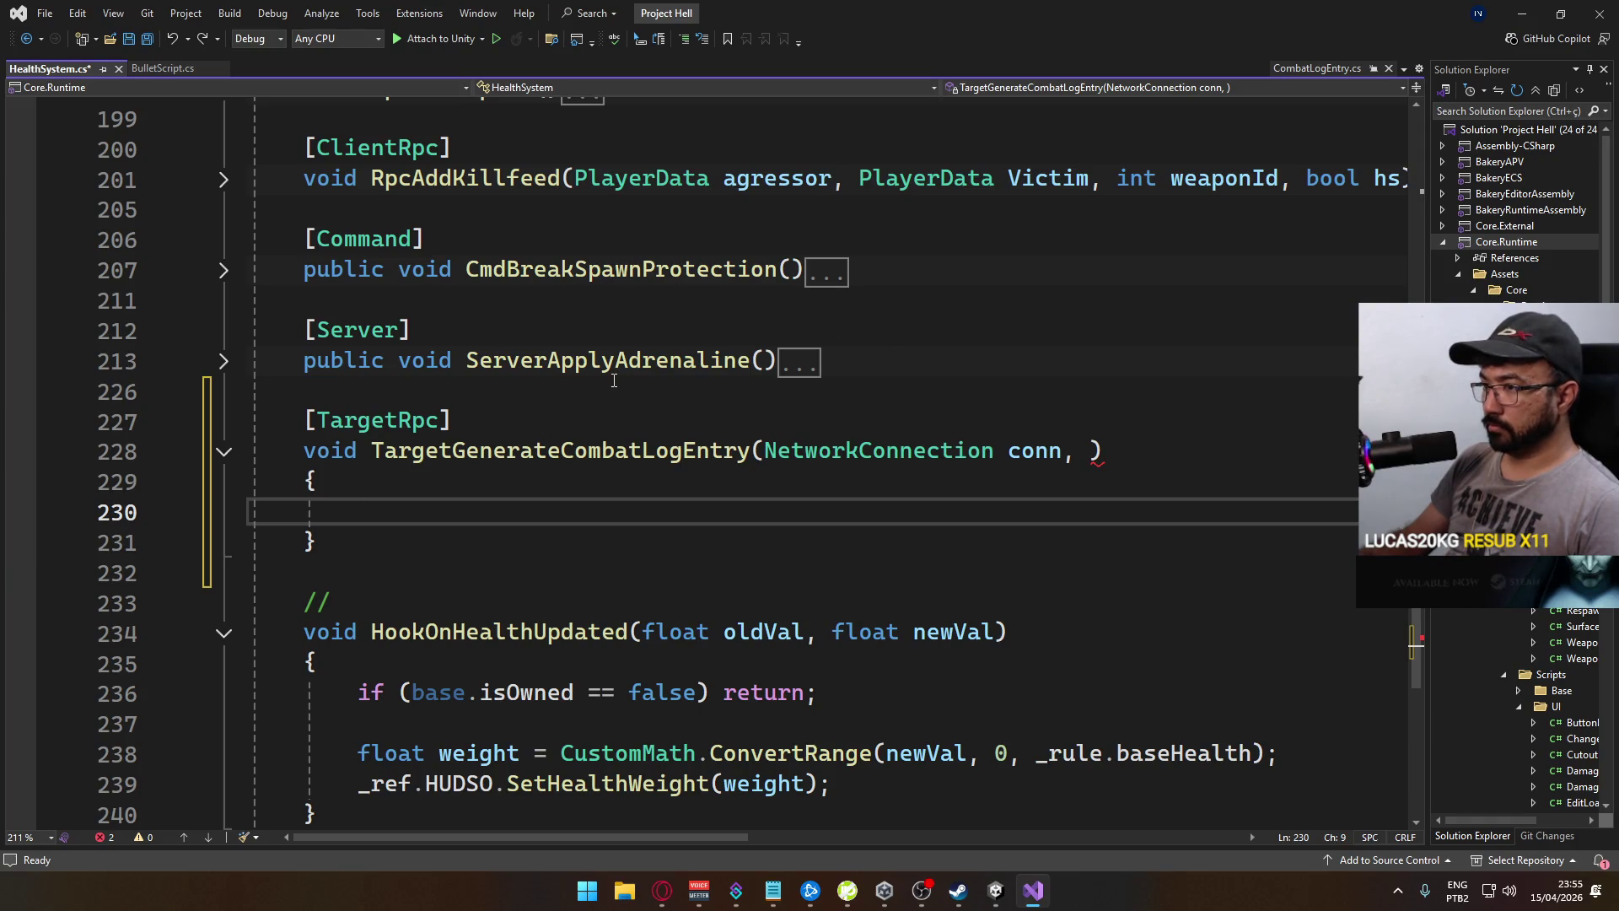
key("ctrl+v")
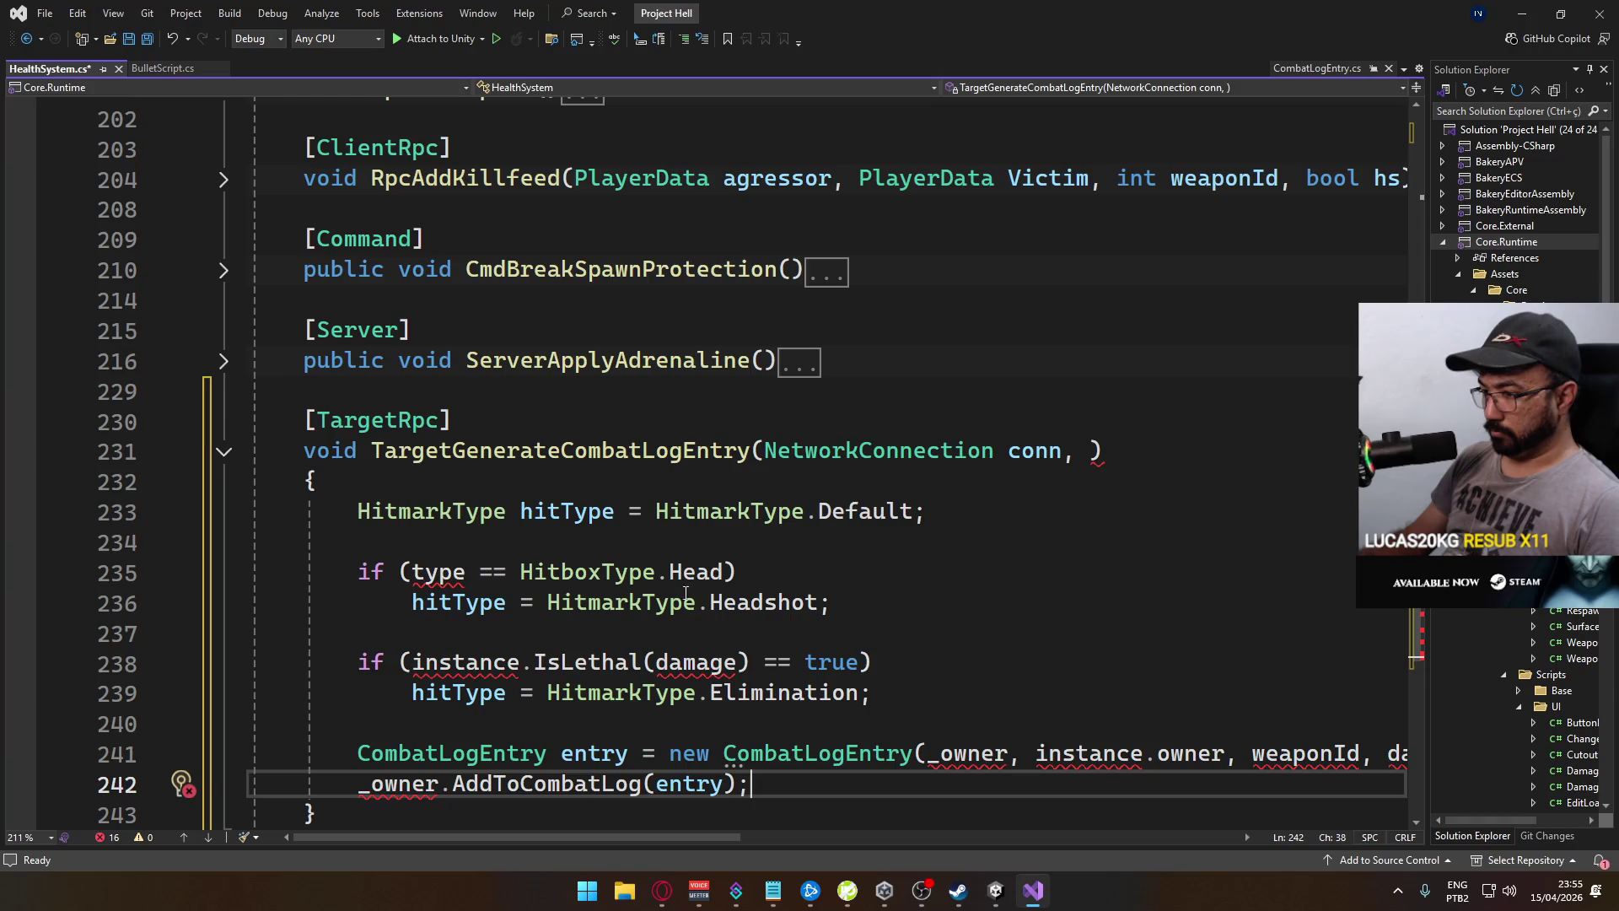
Remove the pasted block from the new method and add blank lines after the ammo pouch spawn
key("ctrl+z")
scroll(514, 412, "up", 15)
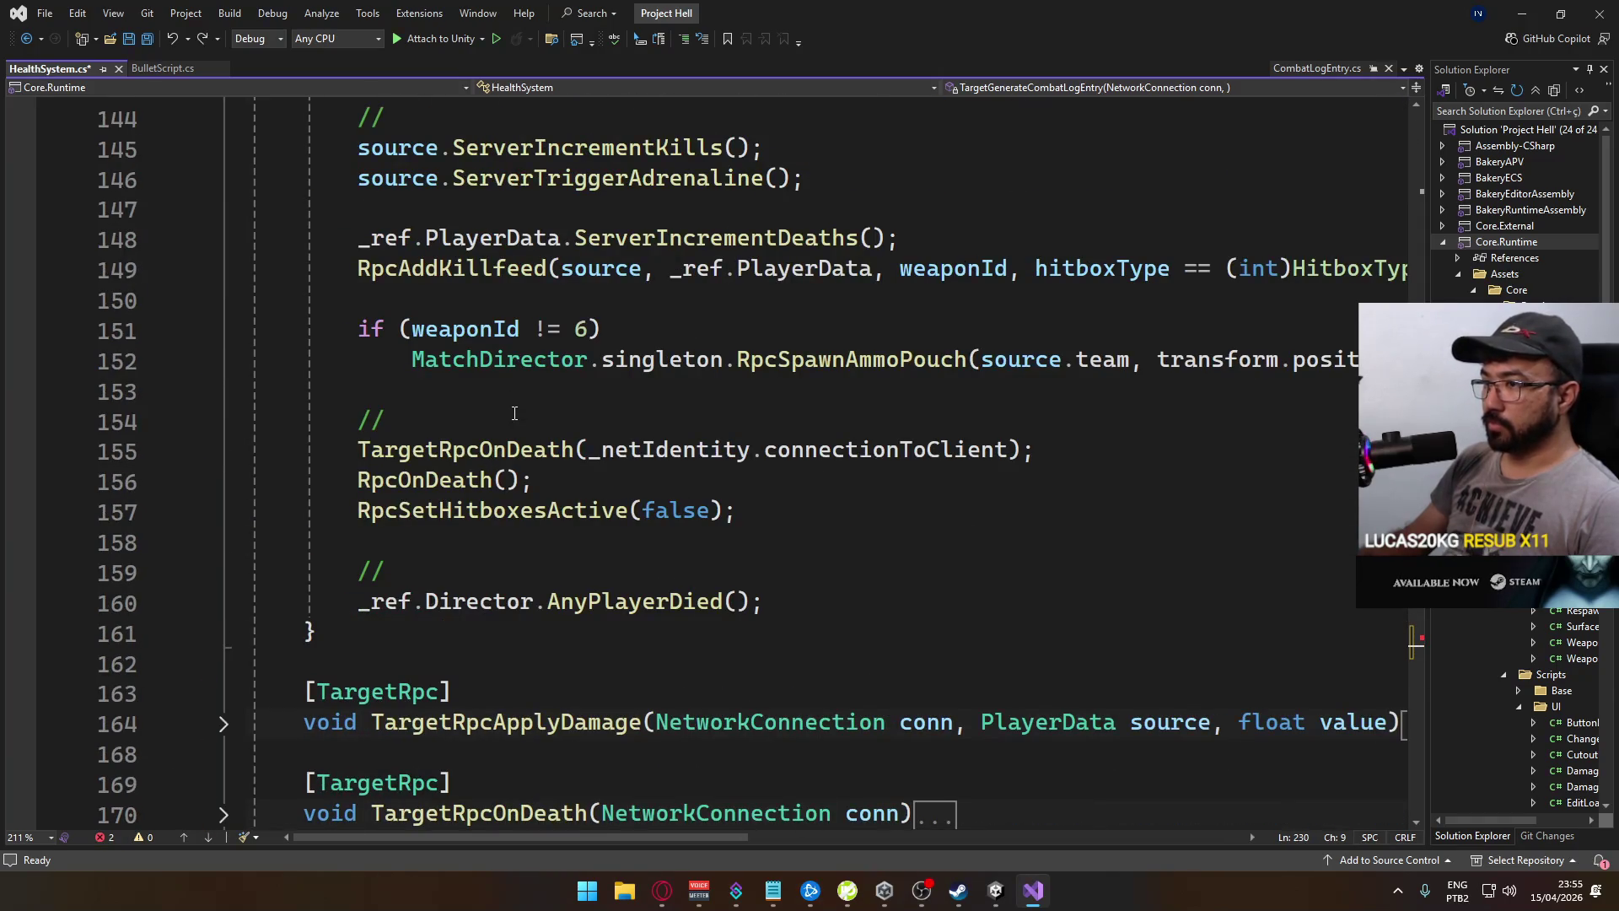
scroll(542, 350, "up", 1)
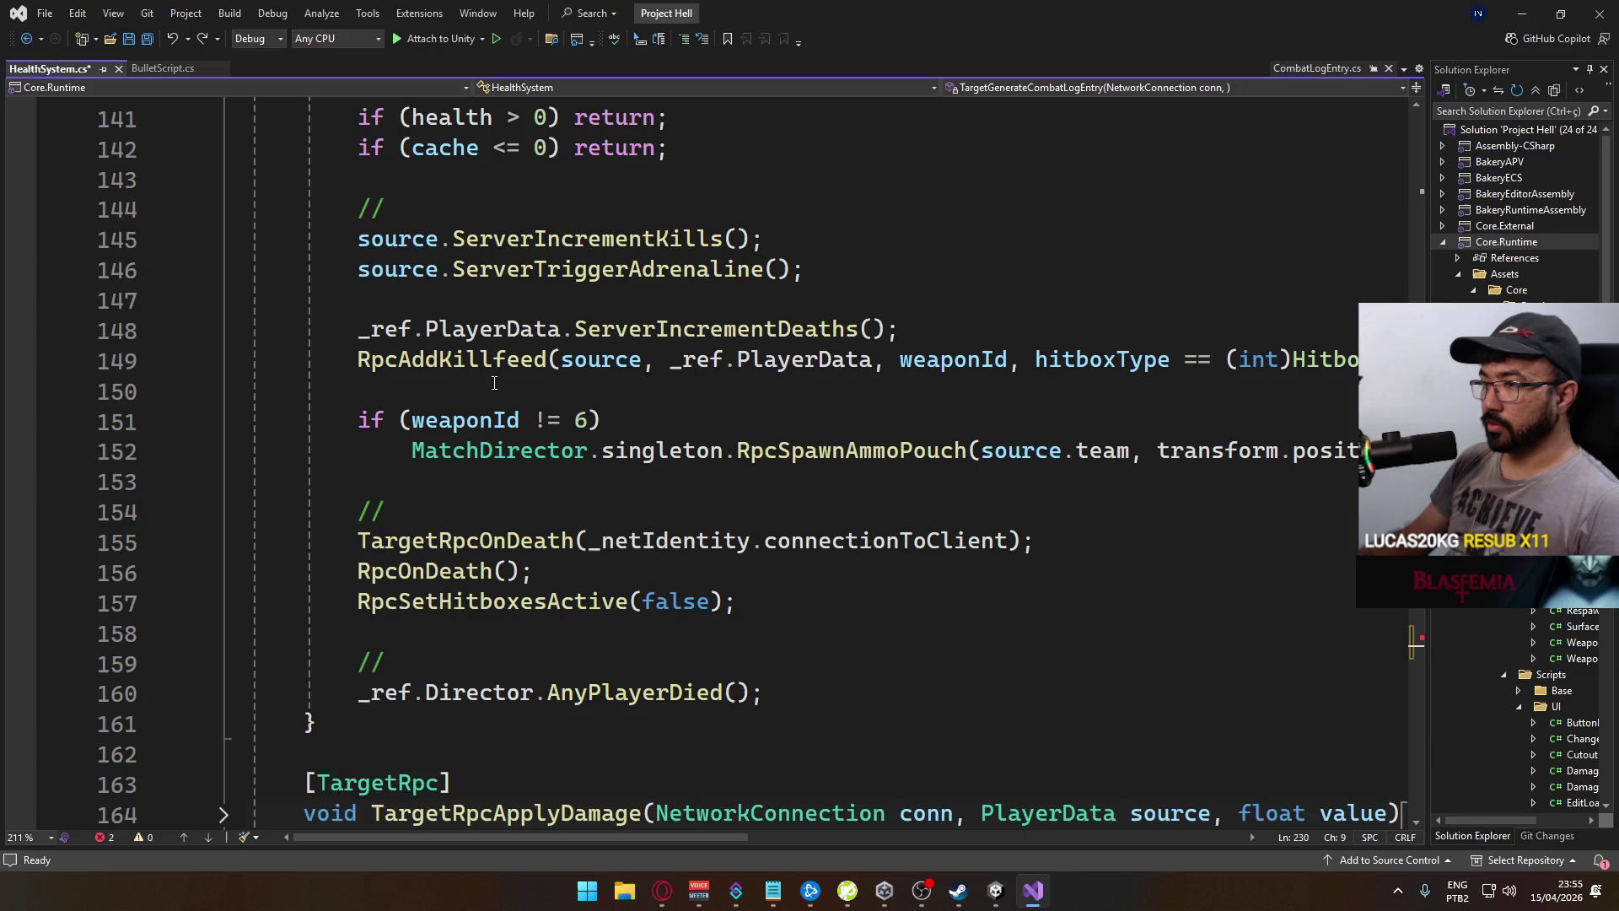
left_click(477, 484)
key("Return")
key("Return")
key("Up")
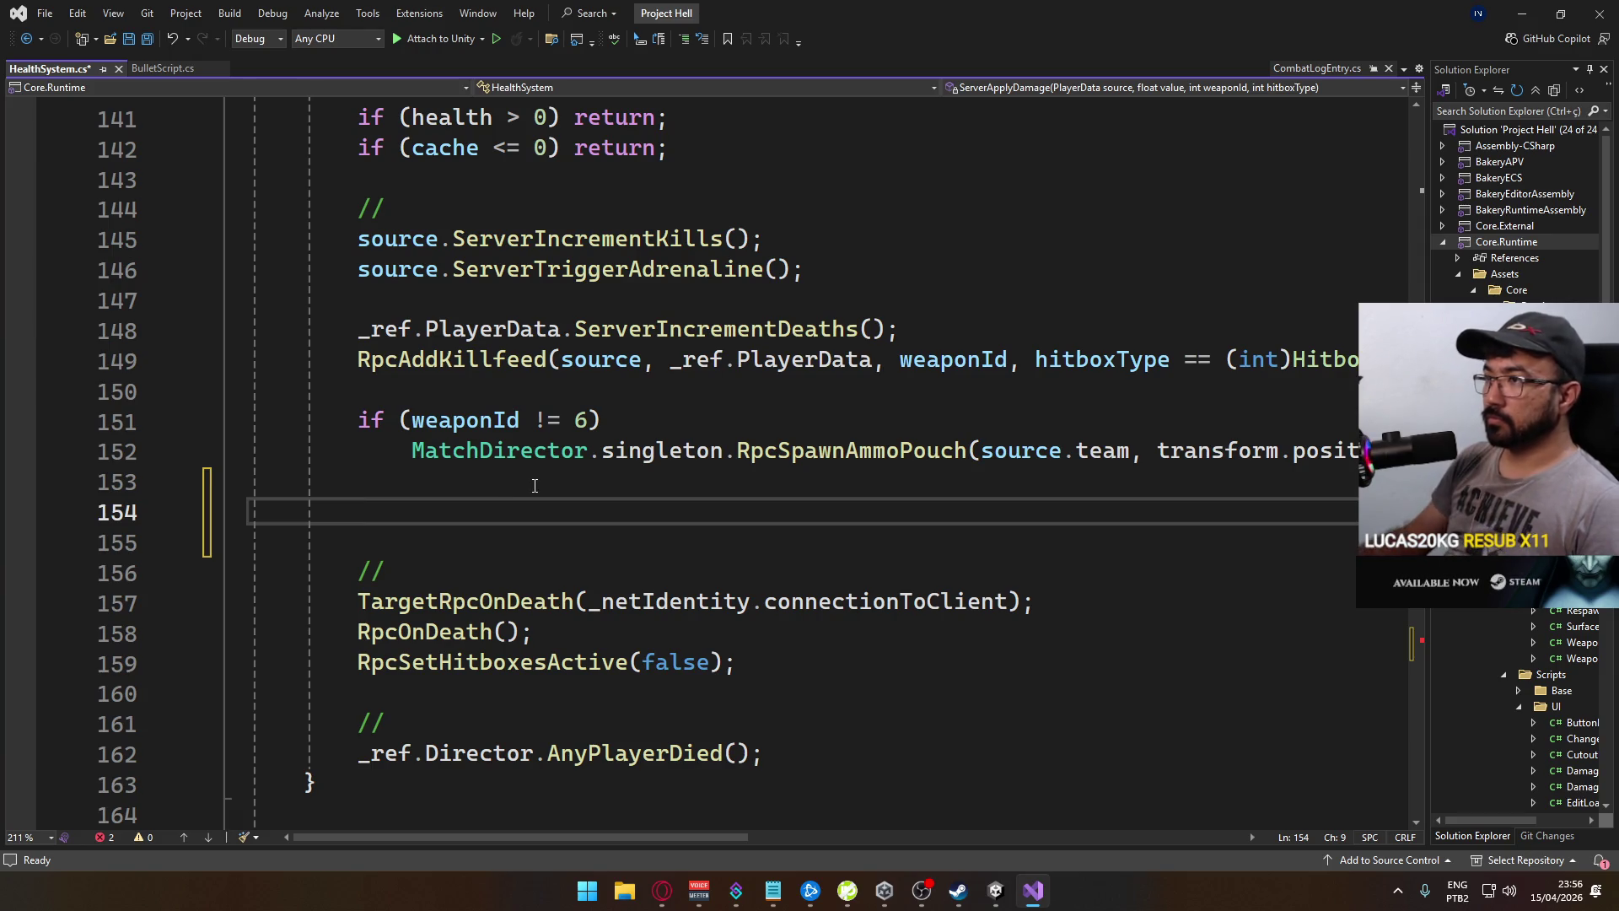
scroll(585, 420, "up", 2)
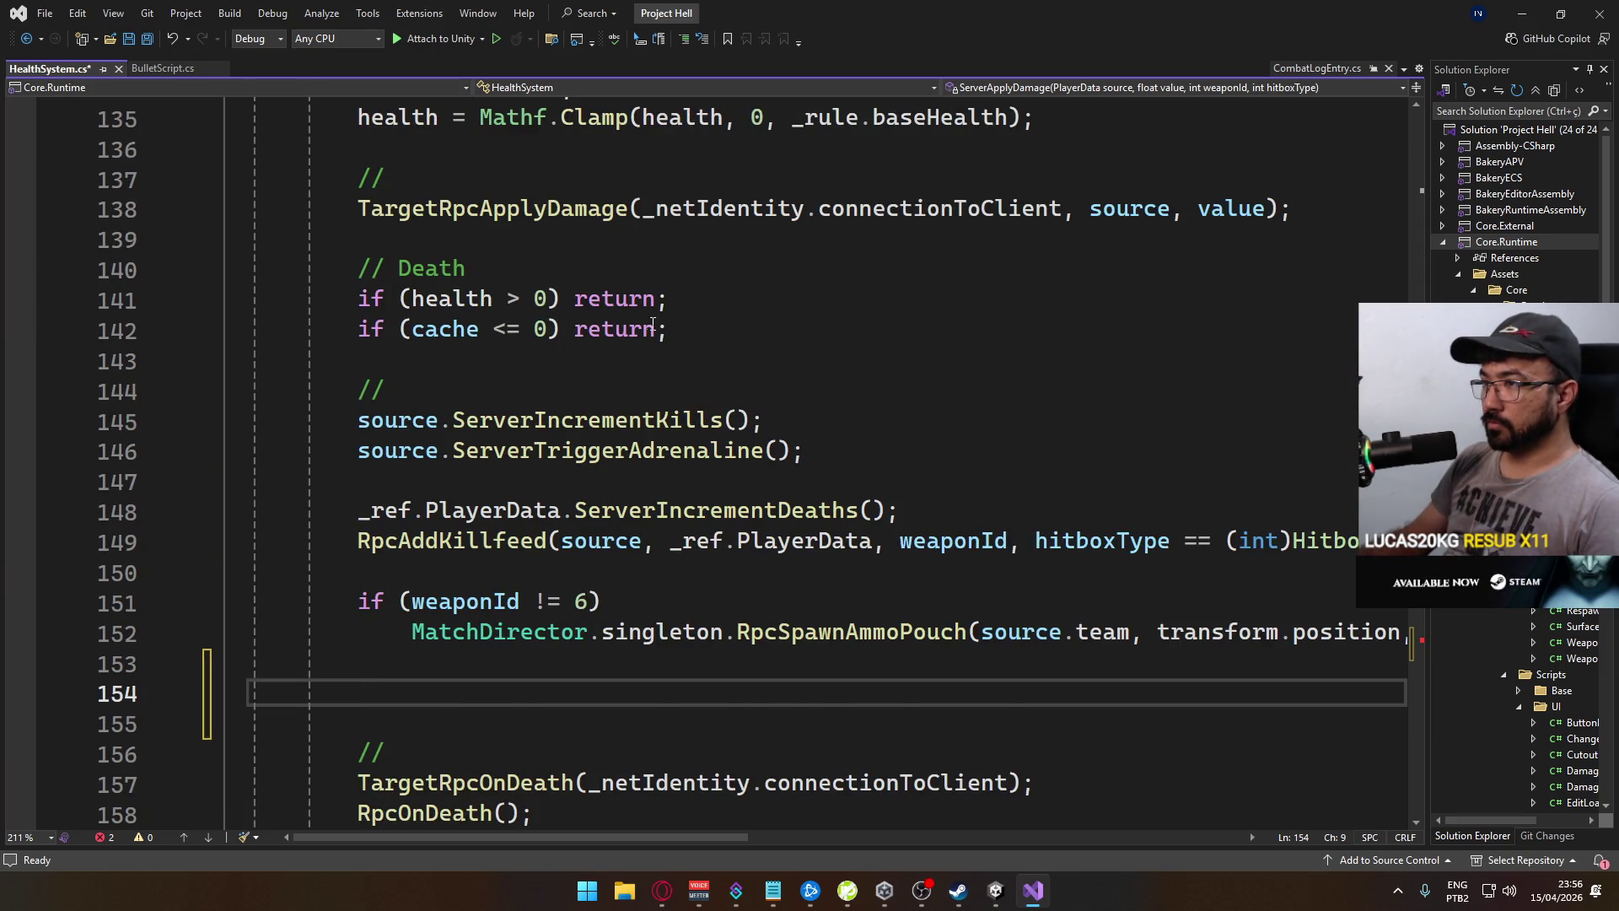
scroll(695, 424, "up", 2)
scroll(695, 424, "down", 1)
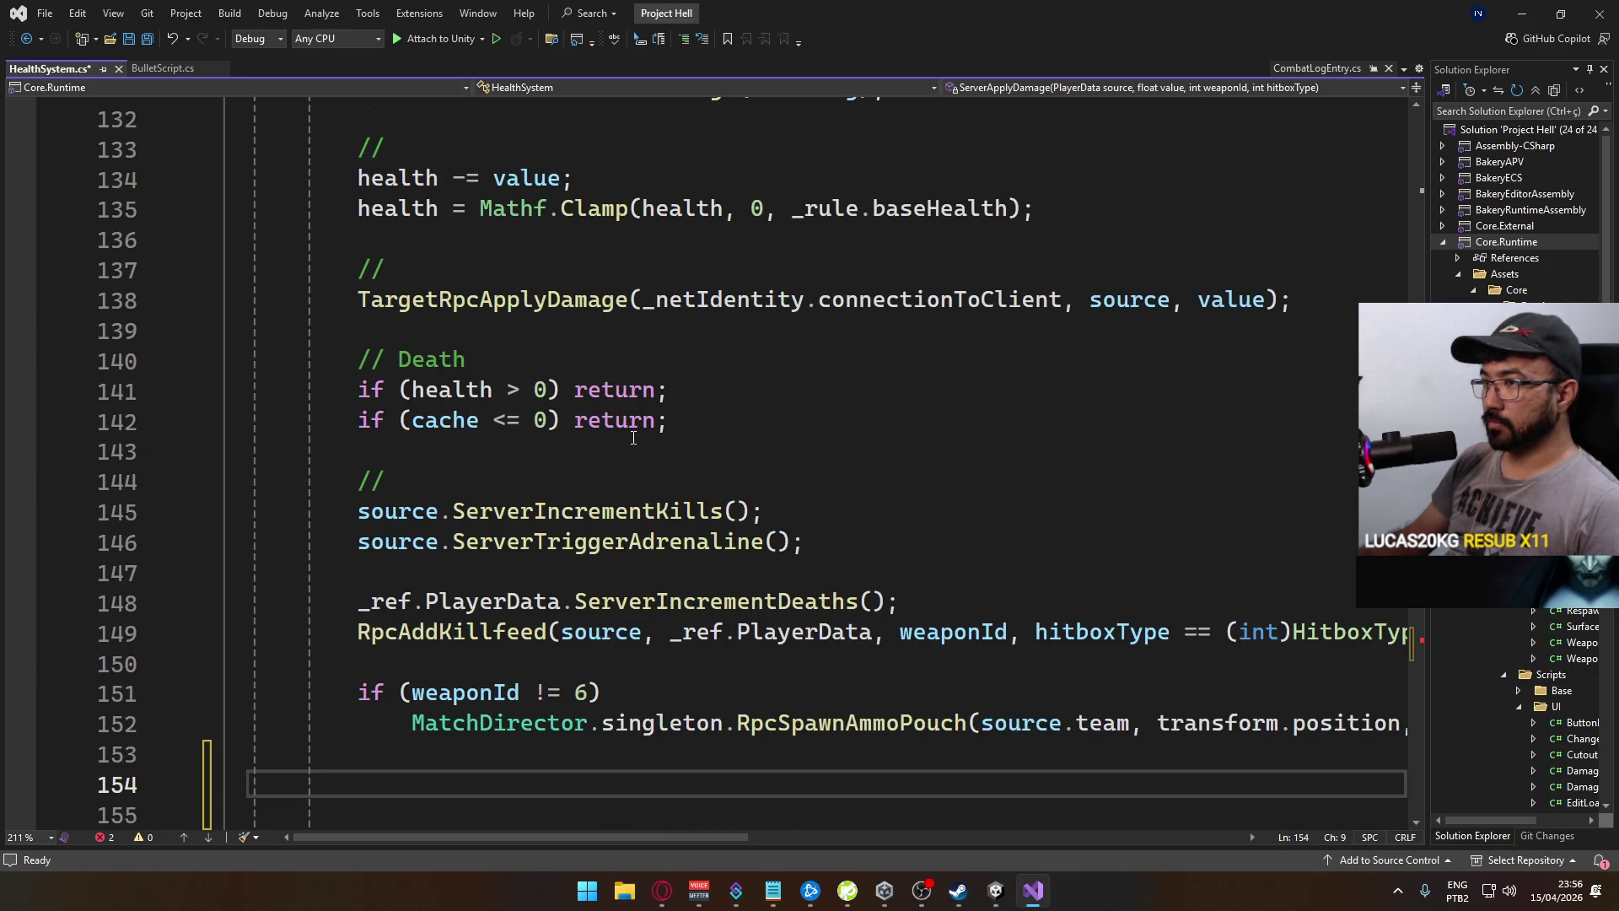
scroll(632, 426, "up", 1)
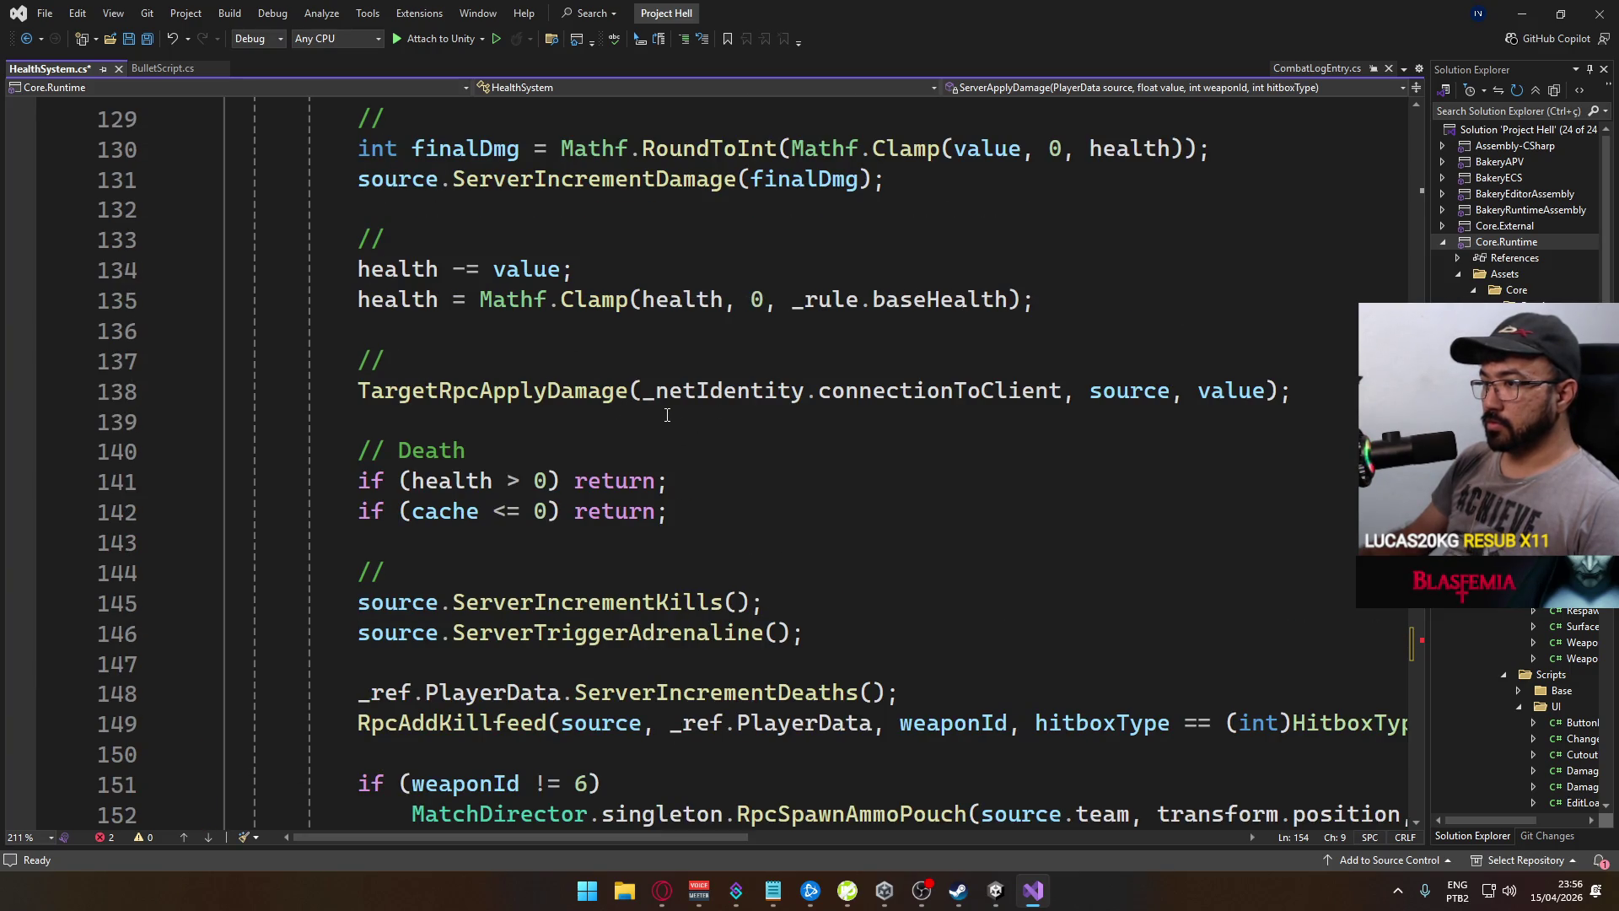
Paste the hitmark and combat log code after TargetRpcApplyDamage, before the death check, and save
left_click(1279, 389)
key("Return")
key("Return")
type("//")
key("Return")
key("ctrl+v")
key("ctrl+s")
Switch over to BulletScript.cs
scroll(788, 593, "down", 7)
scroll(788, 593, "up", 1)
scroll(789, 594, "down", 5)
scroll(722, 571, "up", 6)
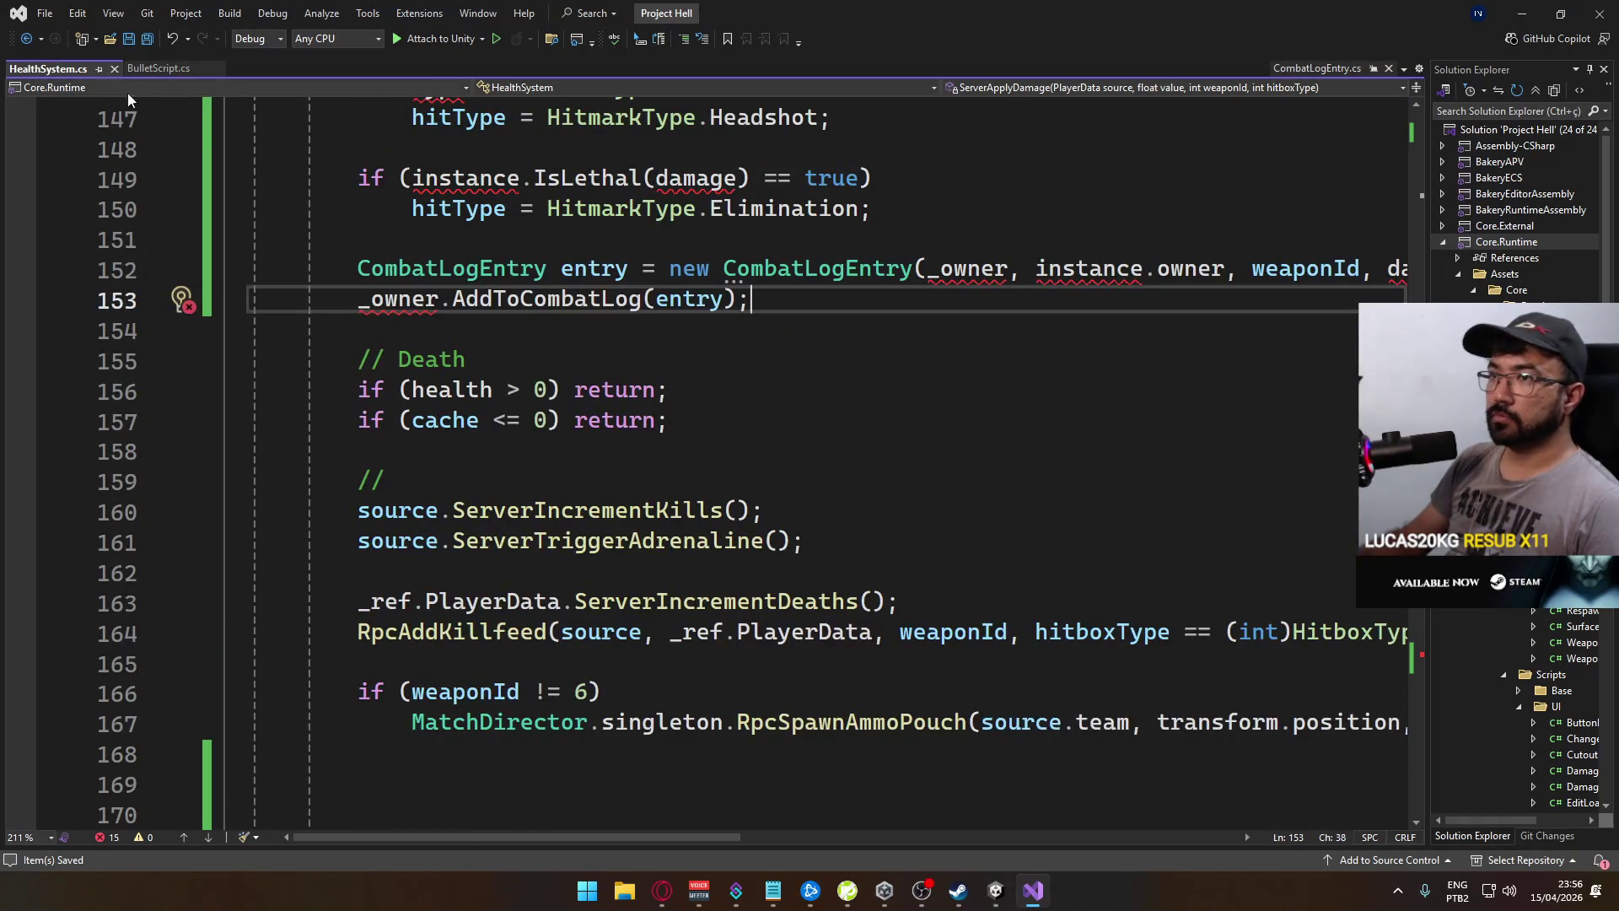
left_click(155, 73)
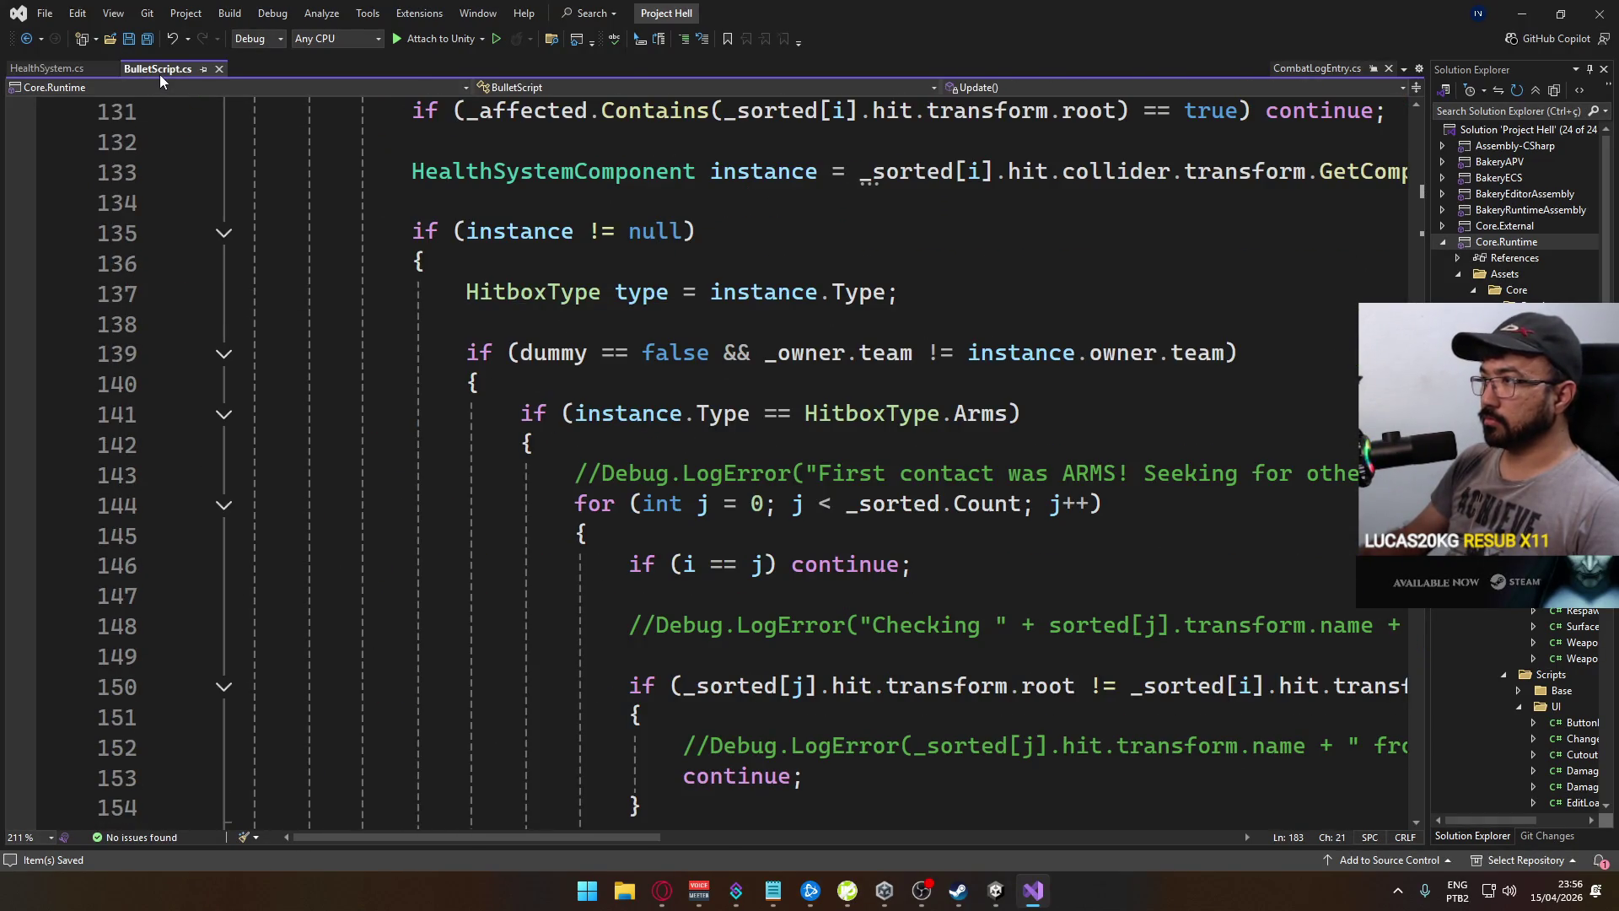
Check the CombatLogEntry constructor's parameters, then return to the TargetGenerateCombatLogEntry(NetworkConnection conn, ) signature
left_click(78, 74)
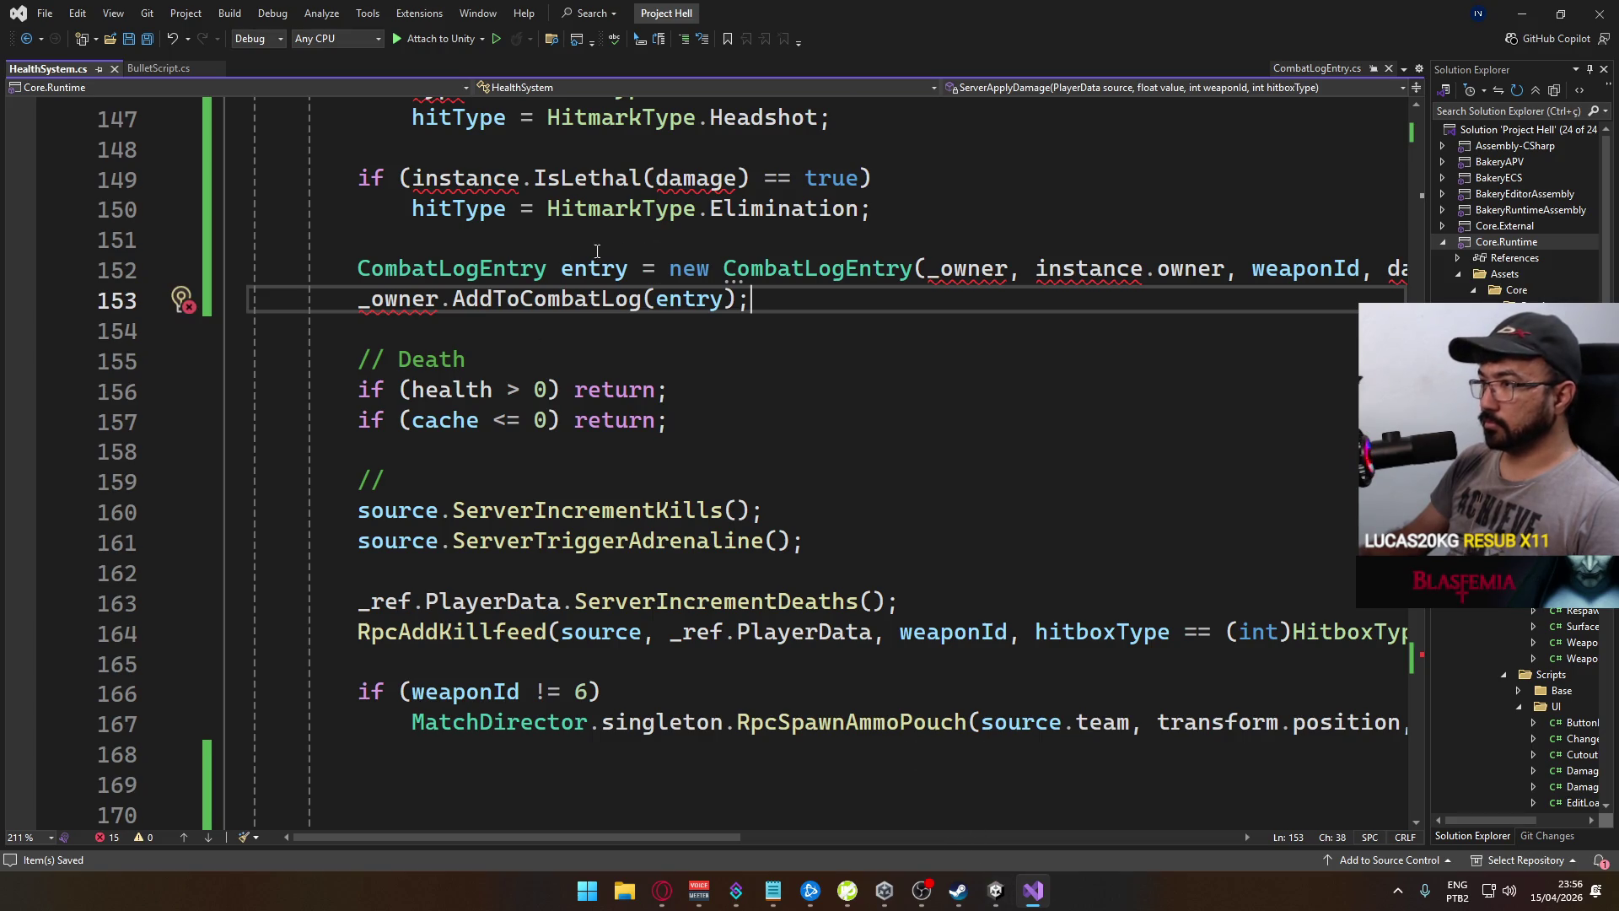
left_click(483, 265, "ctrl")
scroll(569, 589, "down", 3)
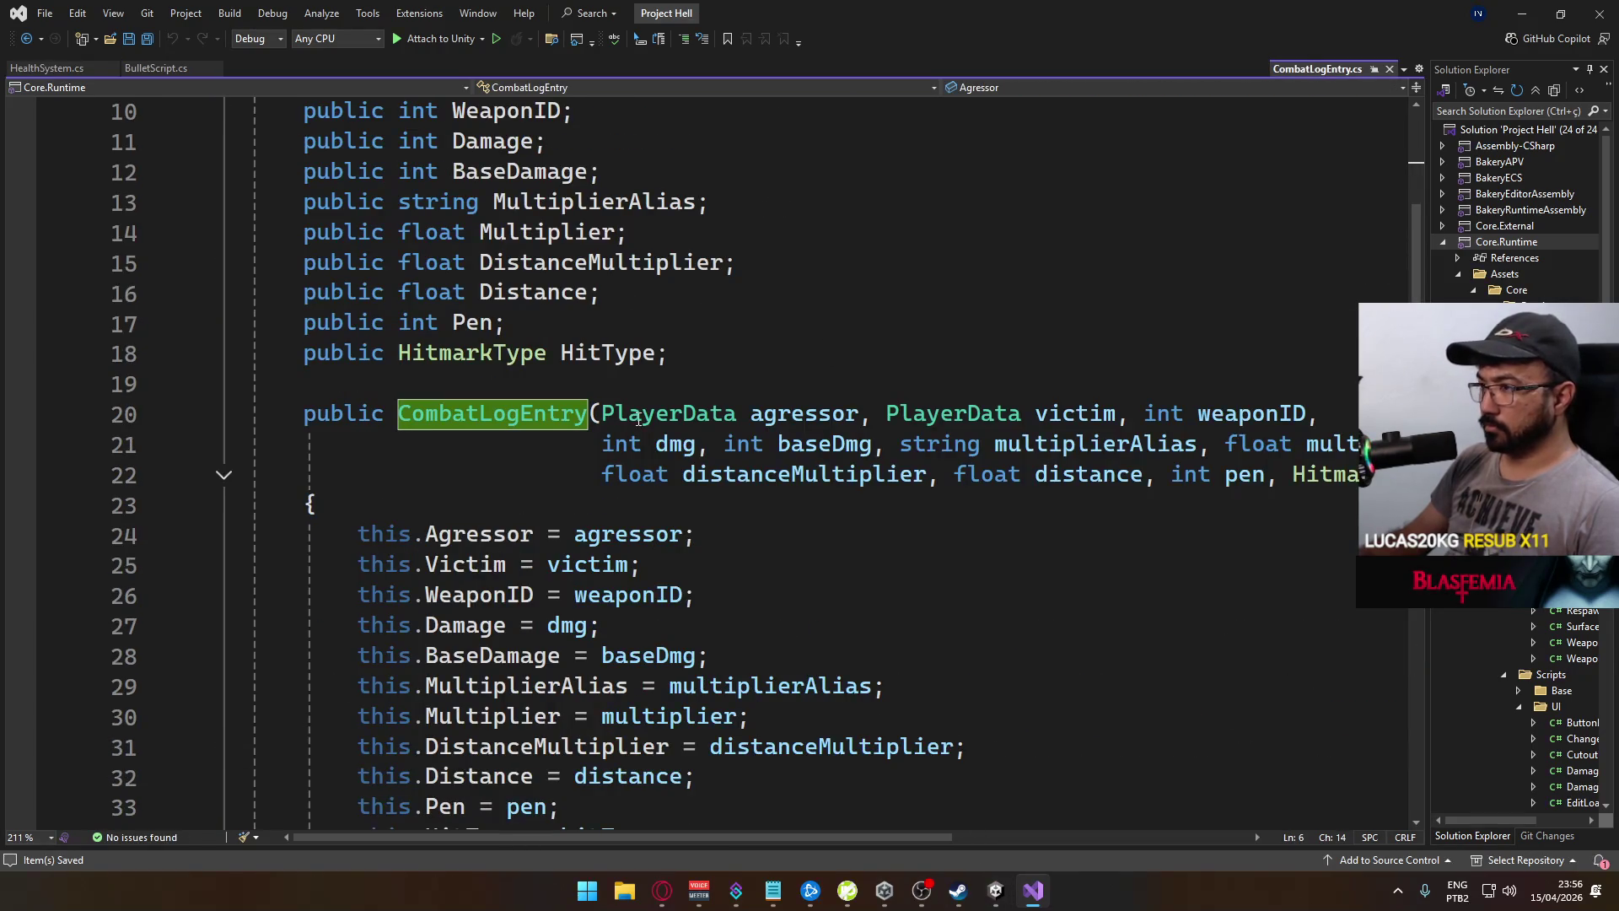
left_click_drag(602, 413, 1362, 474)
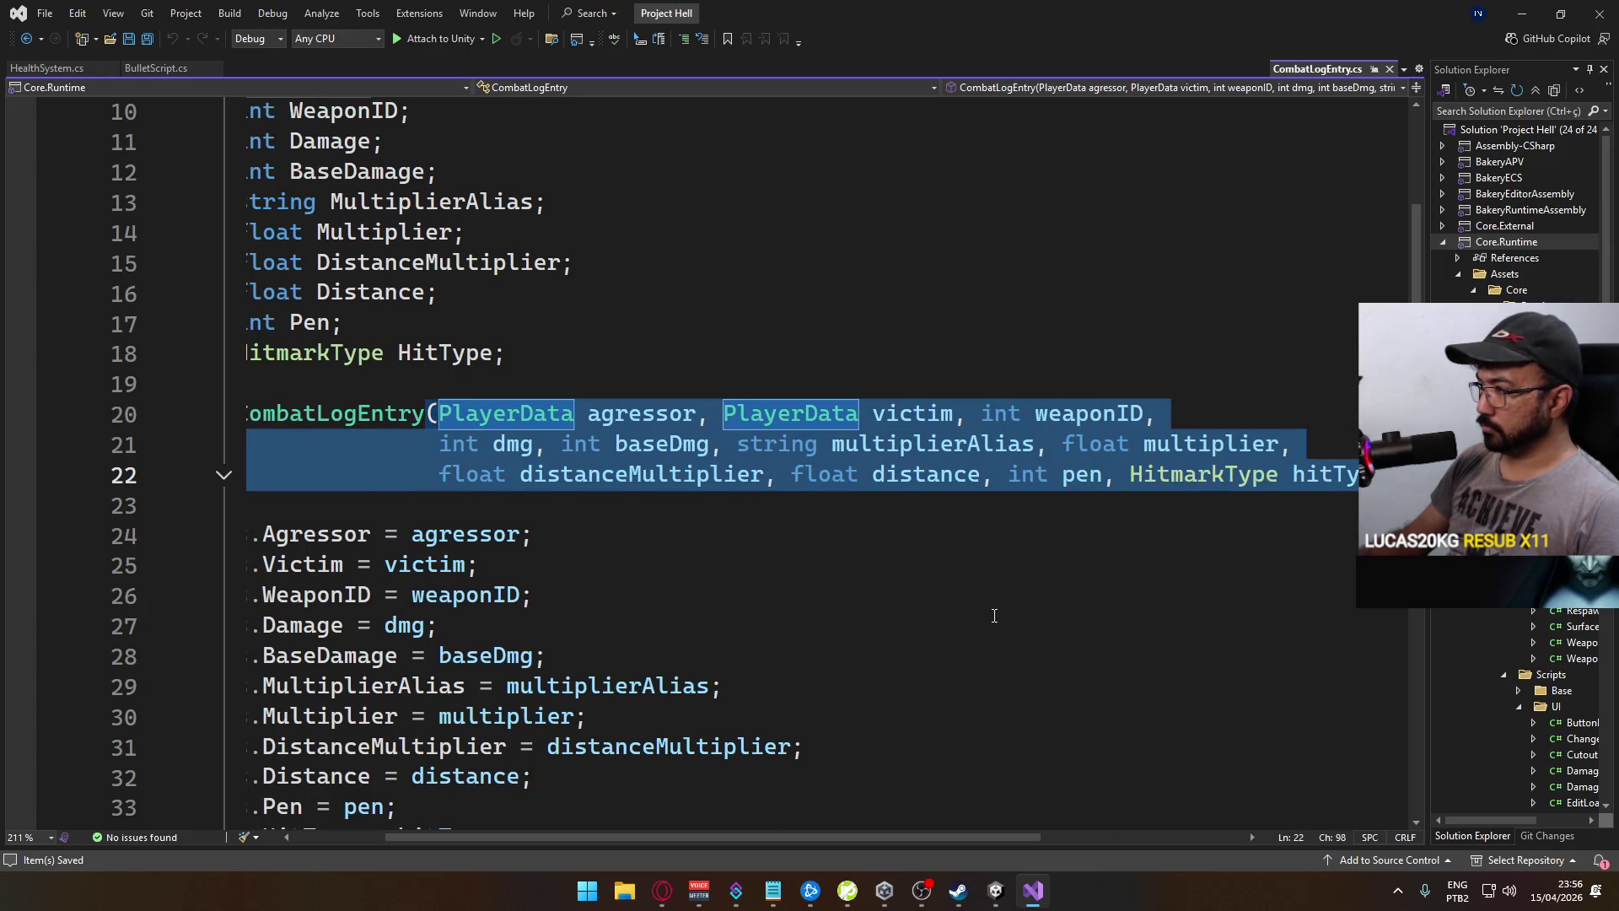
left_click(62, 67)
scroll(673, 379, "down", 15)
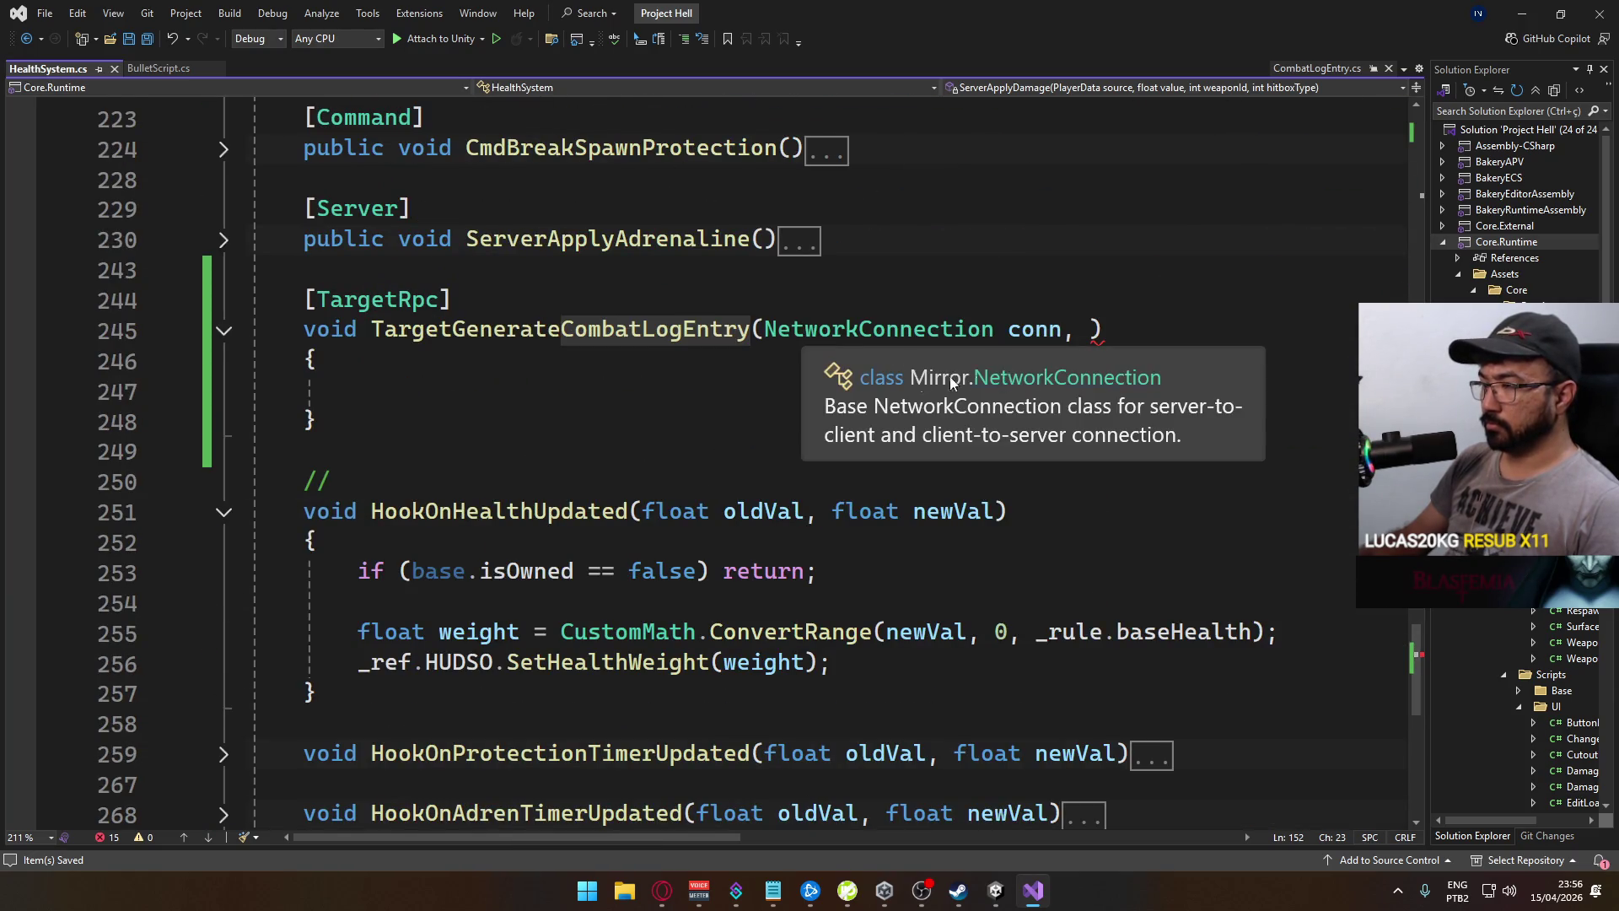
left_click(1076, 329)
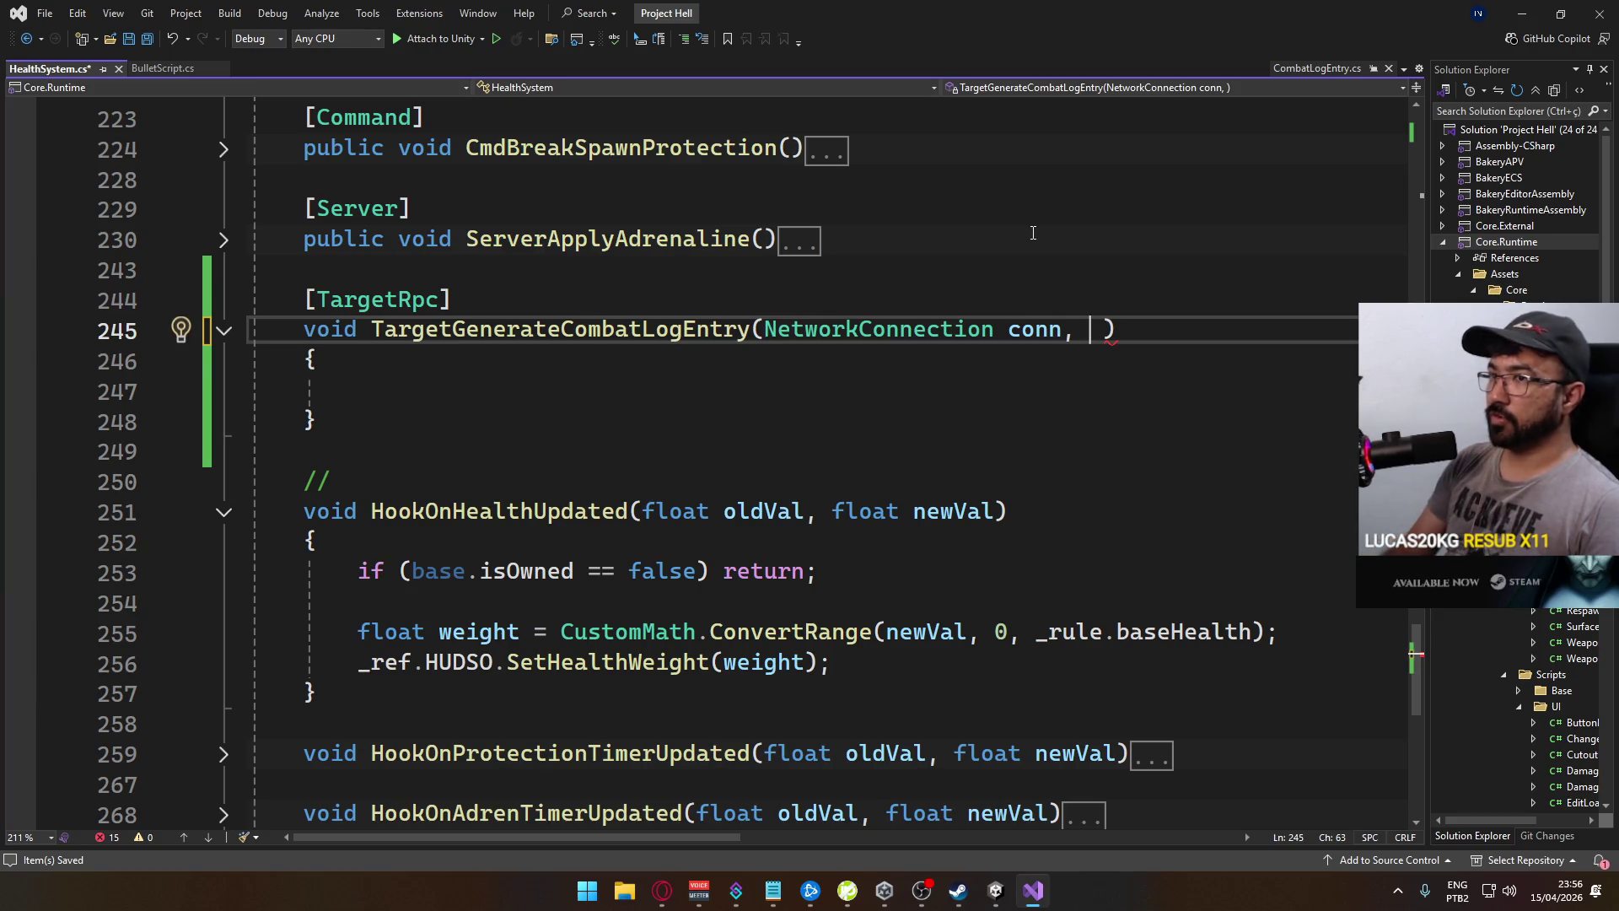
Add CombatLogEntry as the second parameter type after conn
key("Return")
key("ctrl+z")
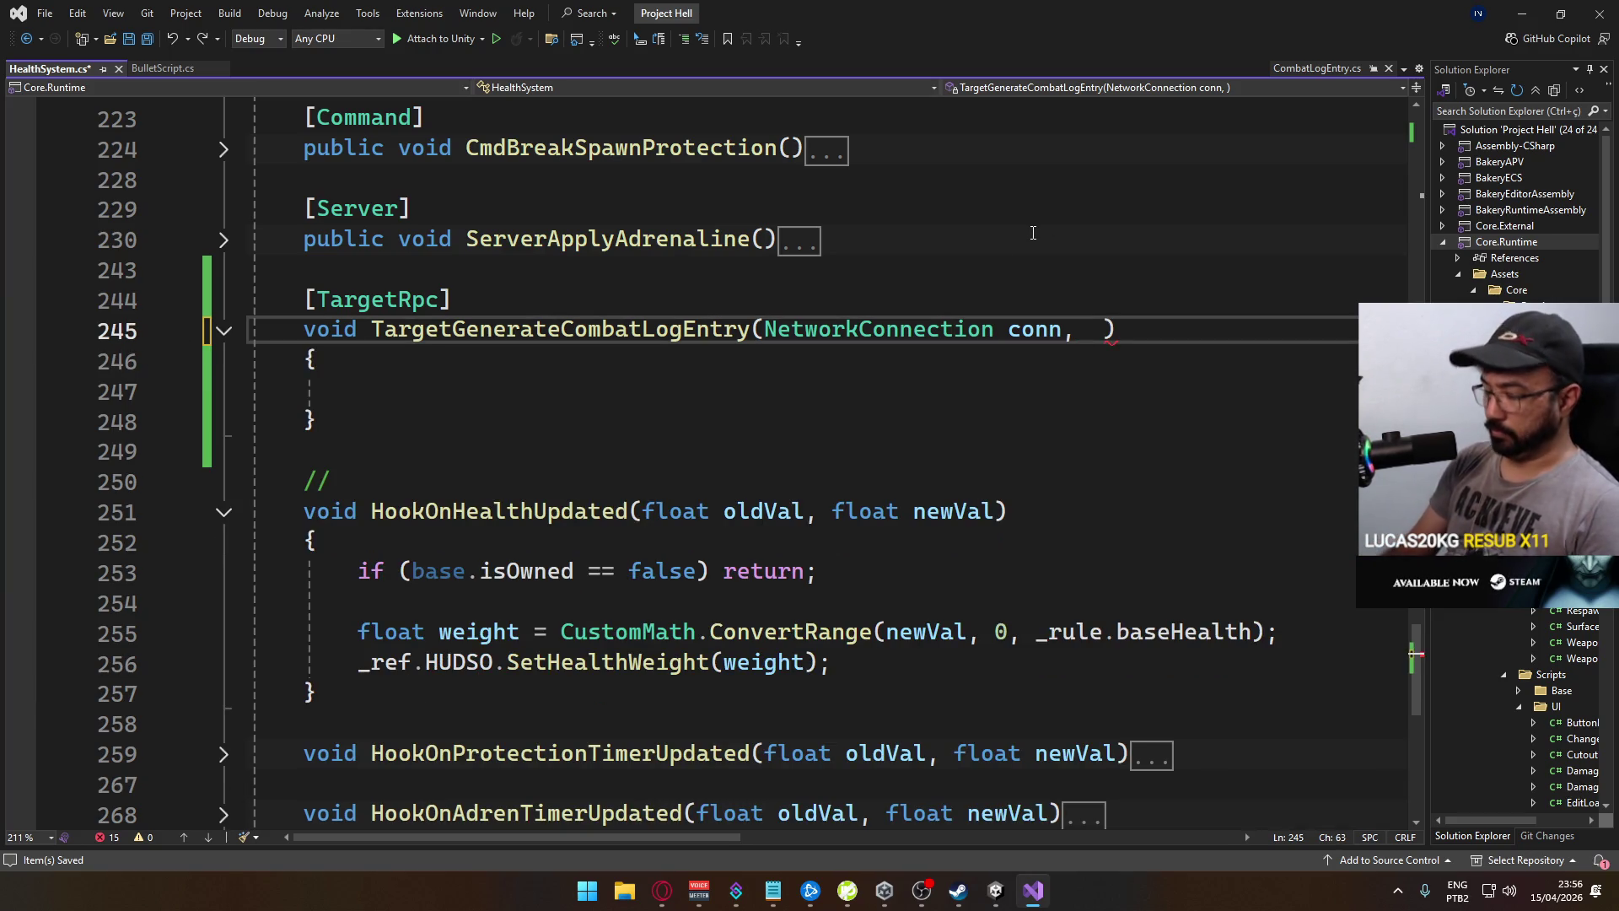
type("Comb")
key("Tab")
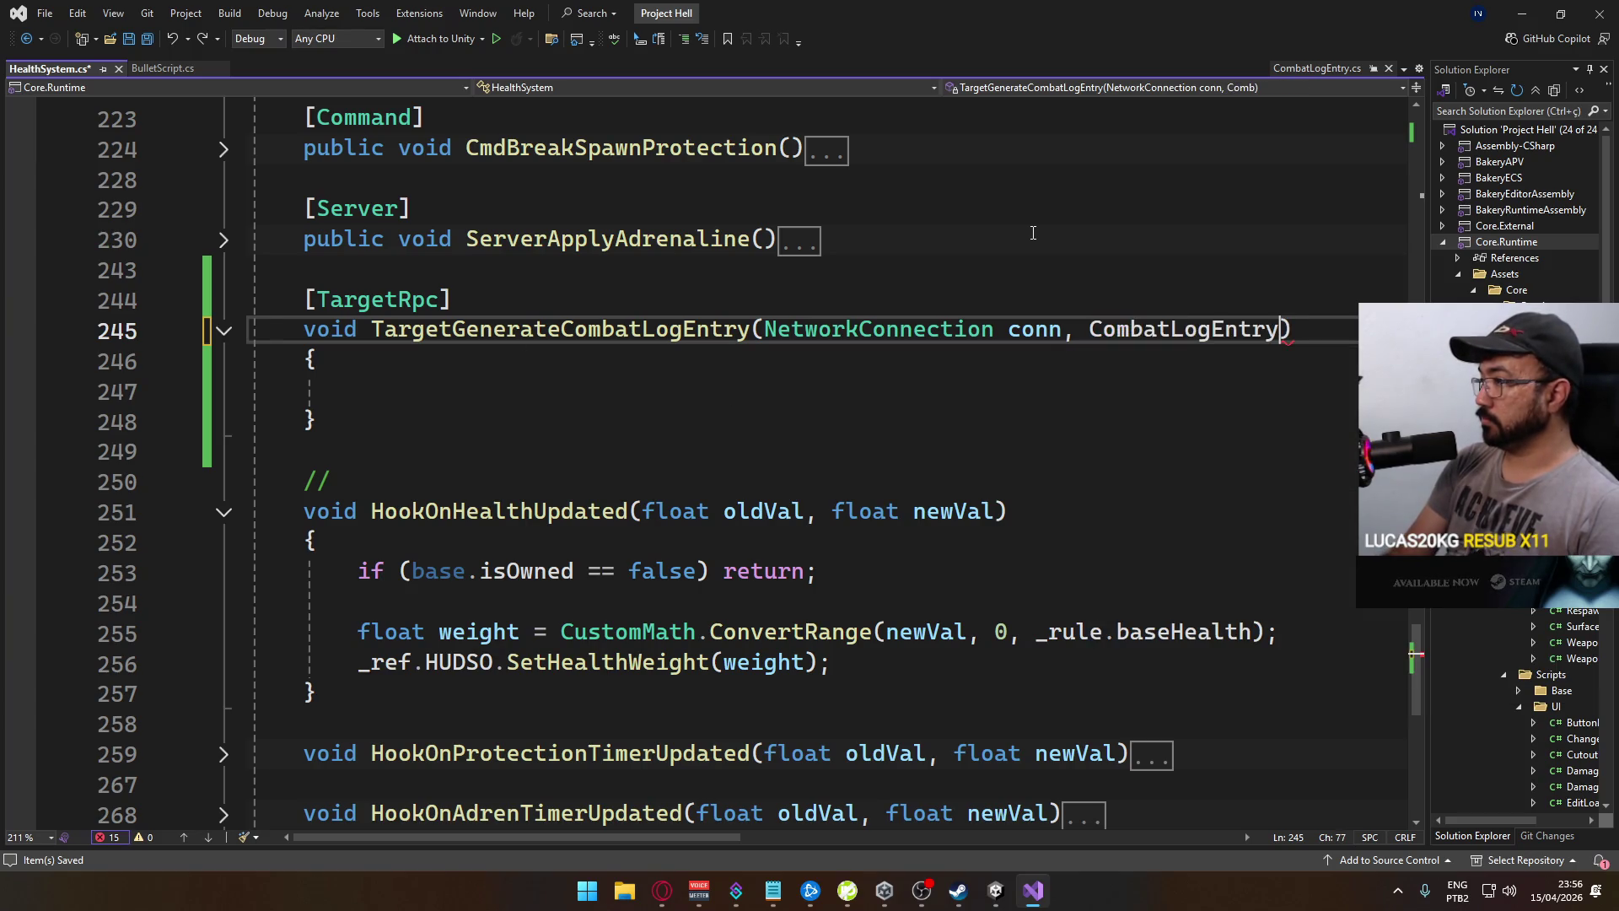
key("ctrl+shift+Left")
type("Comb")
key("BackSpace")
key("BackSpace")
key("BackSpace")
key("BackSpace")
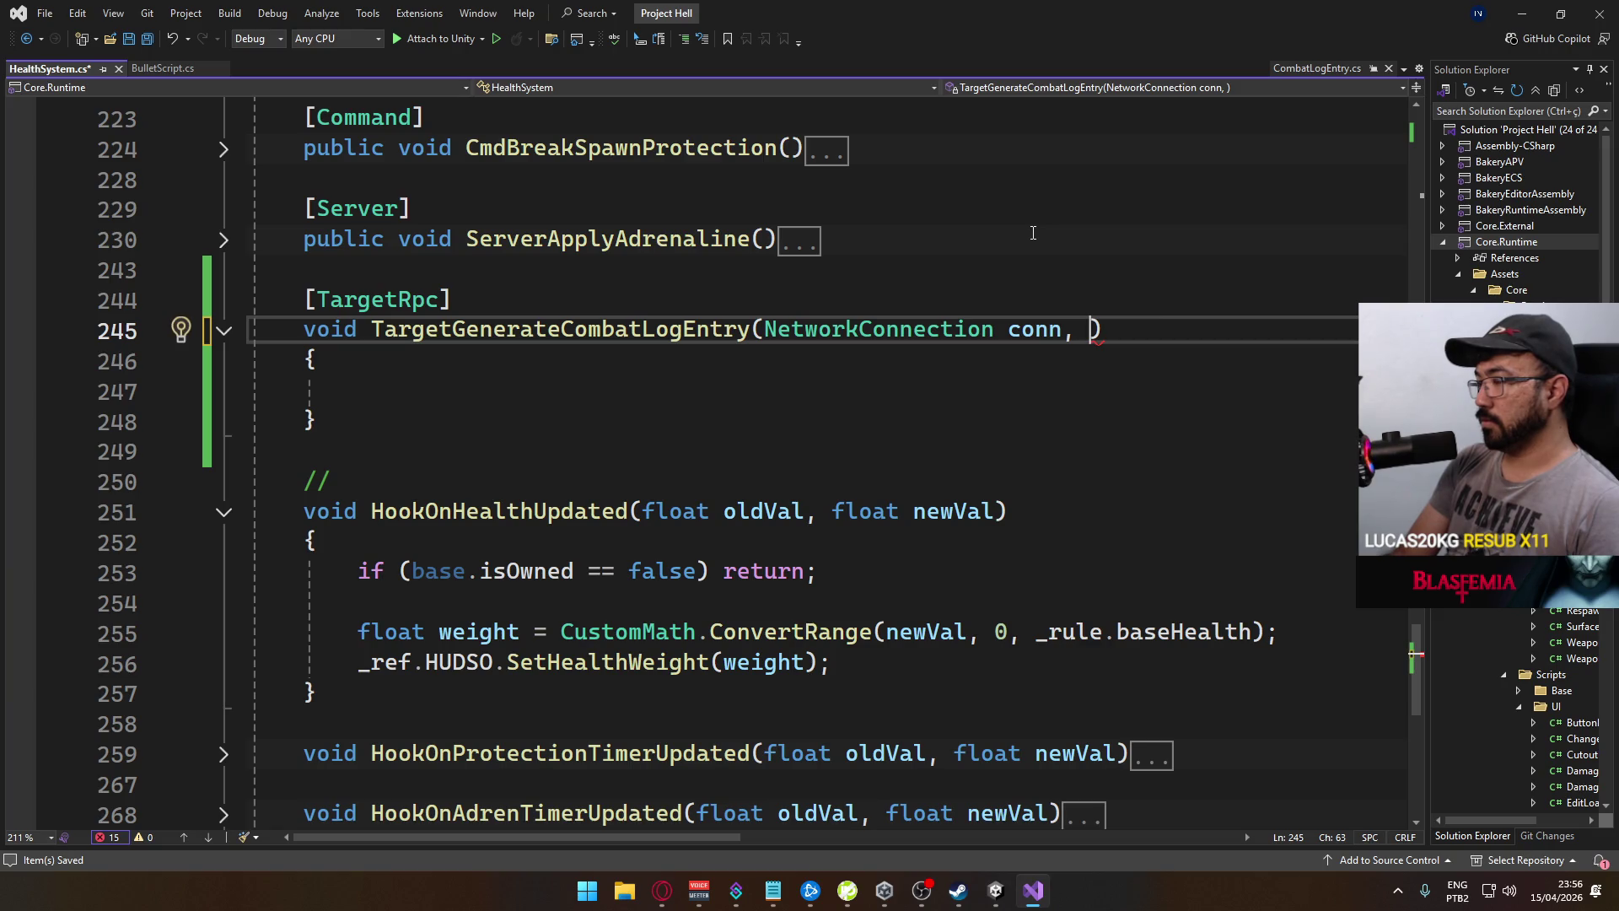
type("Combat")
key("Tab")
Name the parameter entry and save HealthSystem.cs
type("ent")
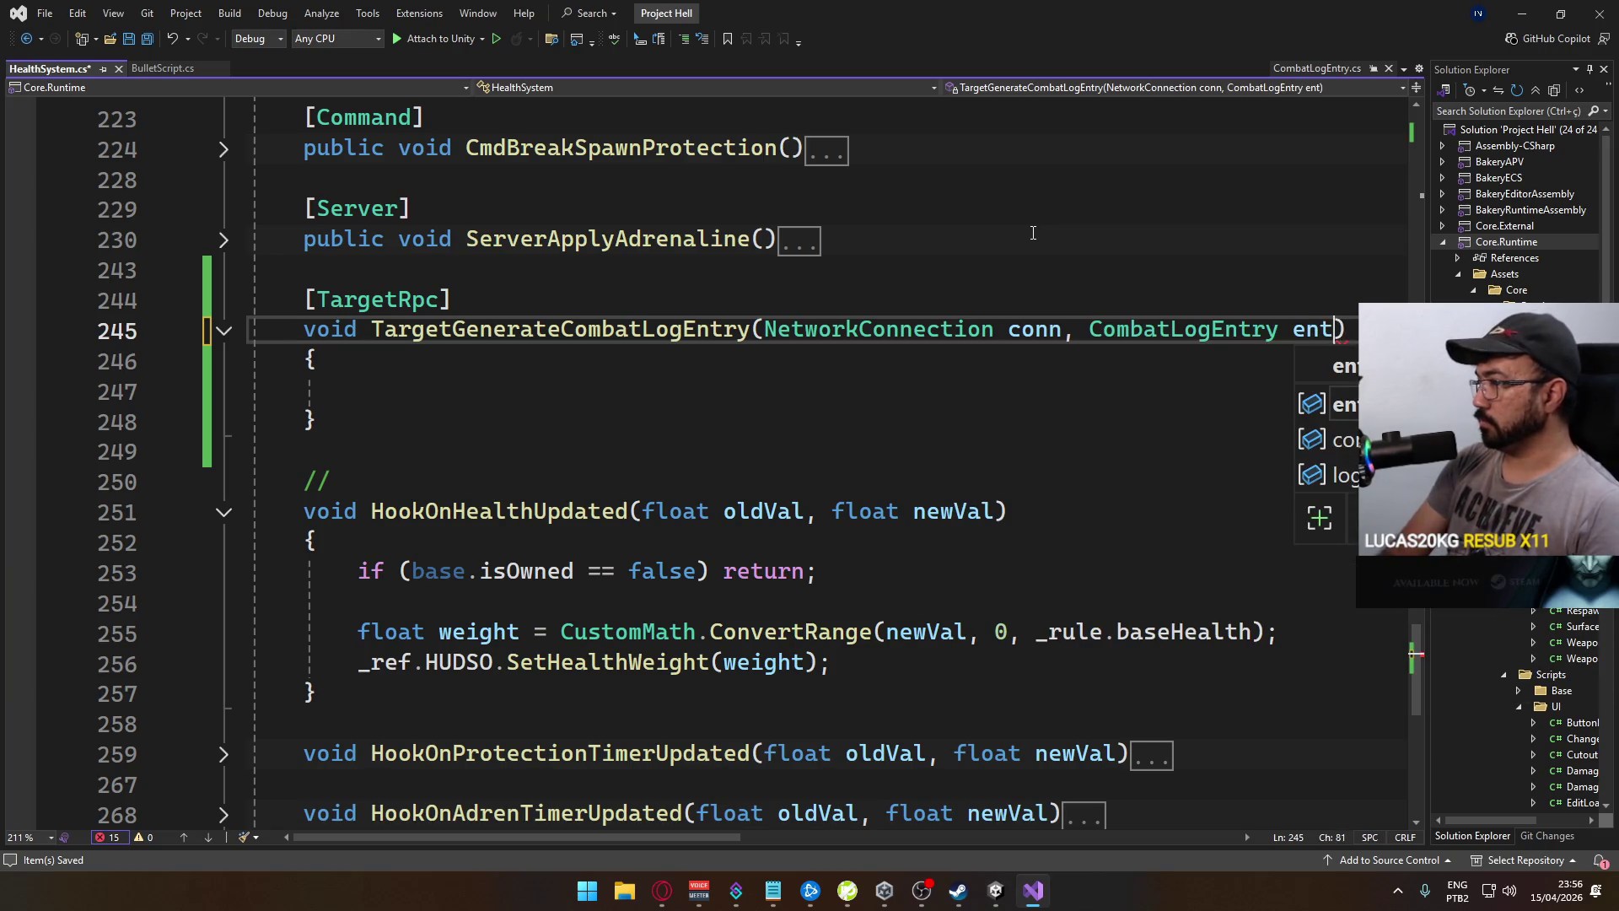
key("Tab")
left_click(568, 401)
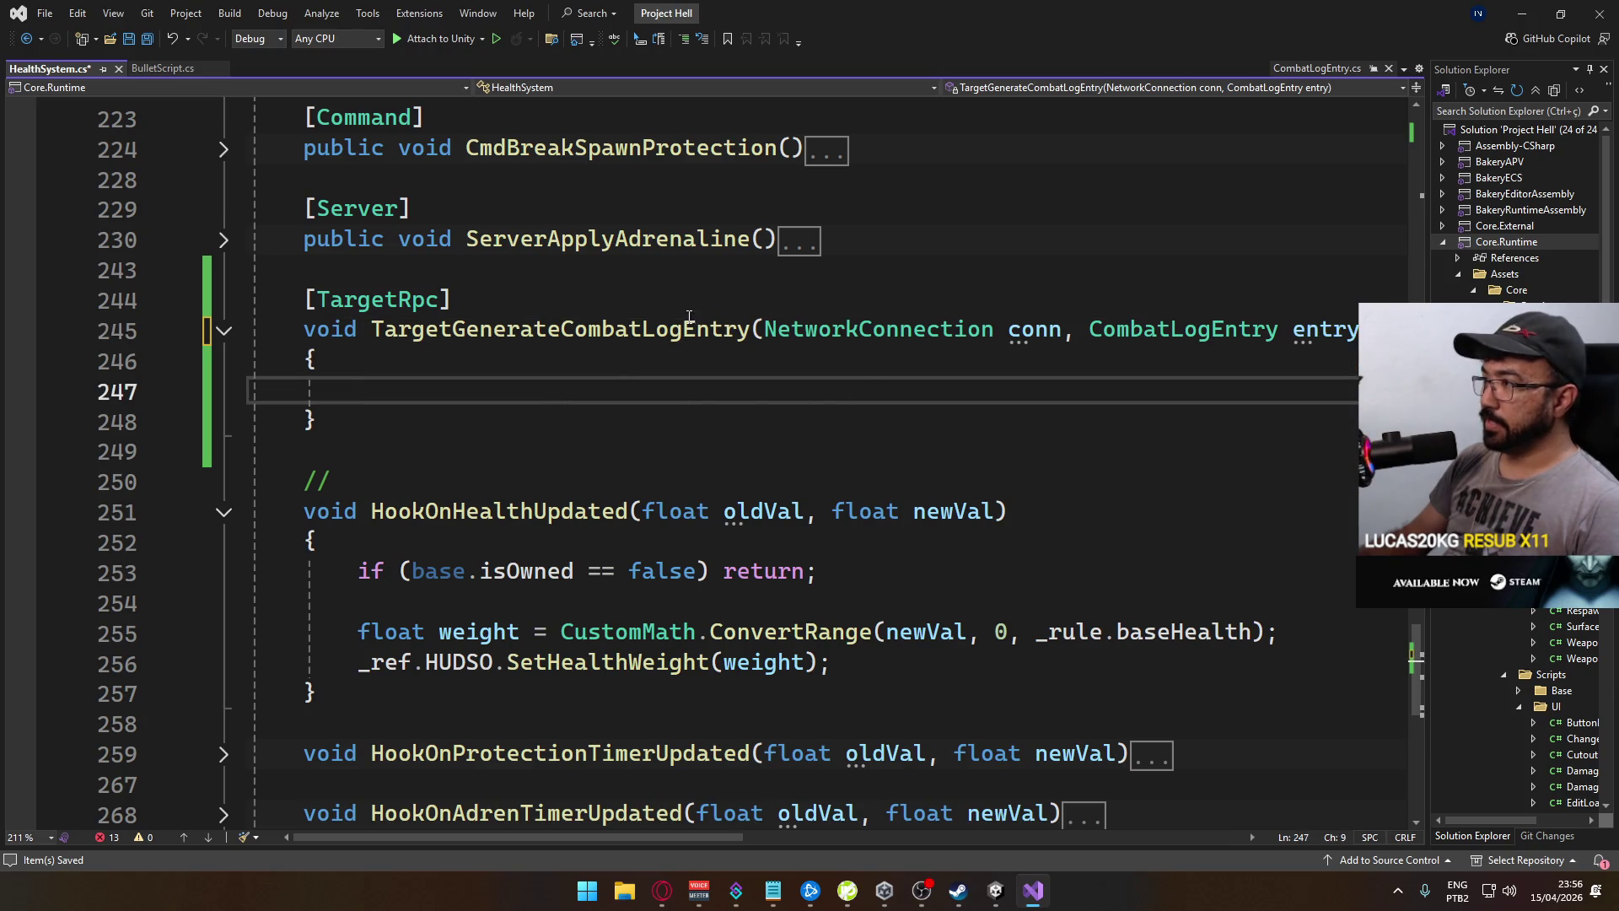
key("ctrl+s")
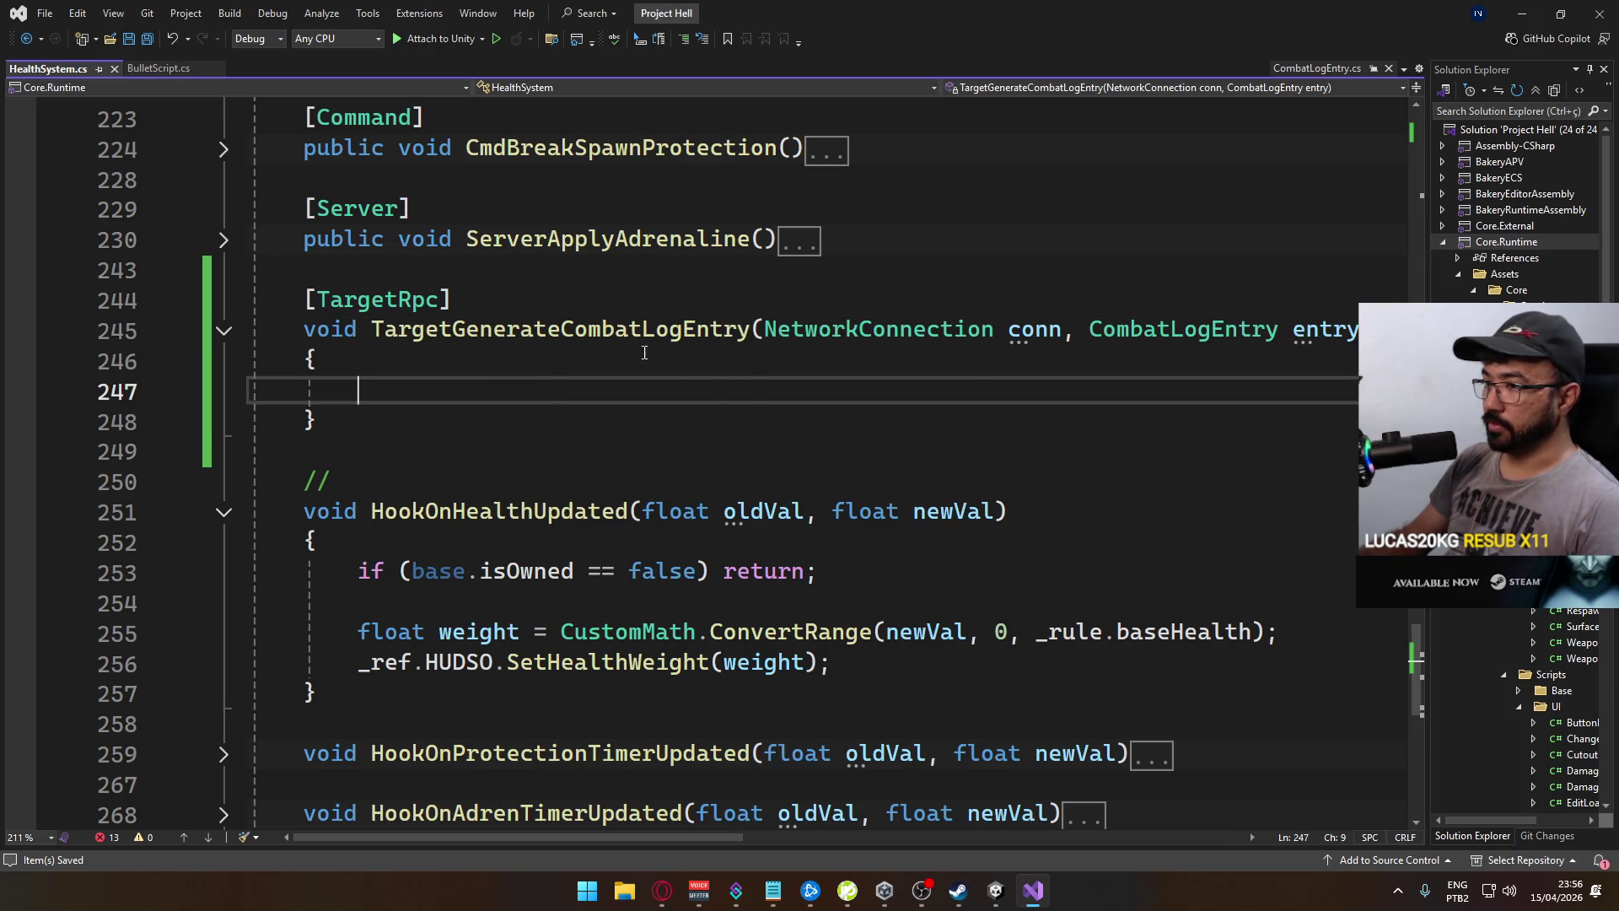
scroll(671, 363, "up", 10)
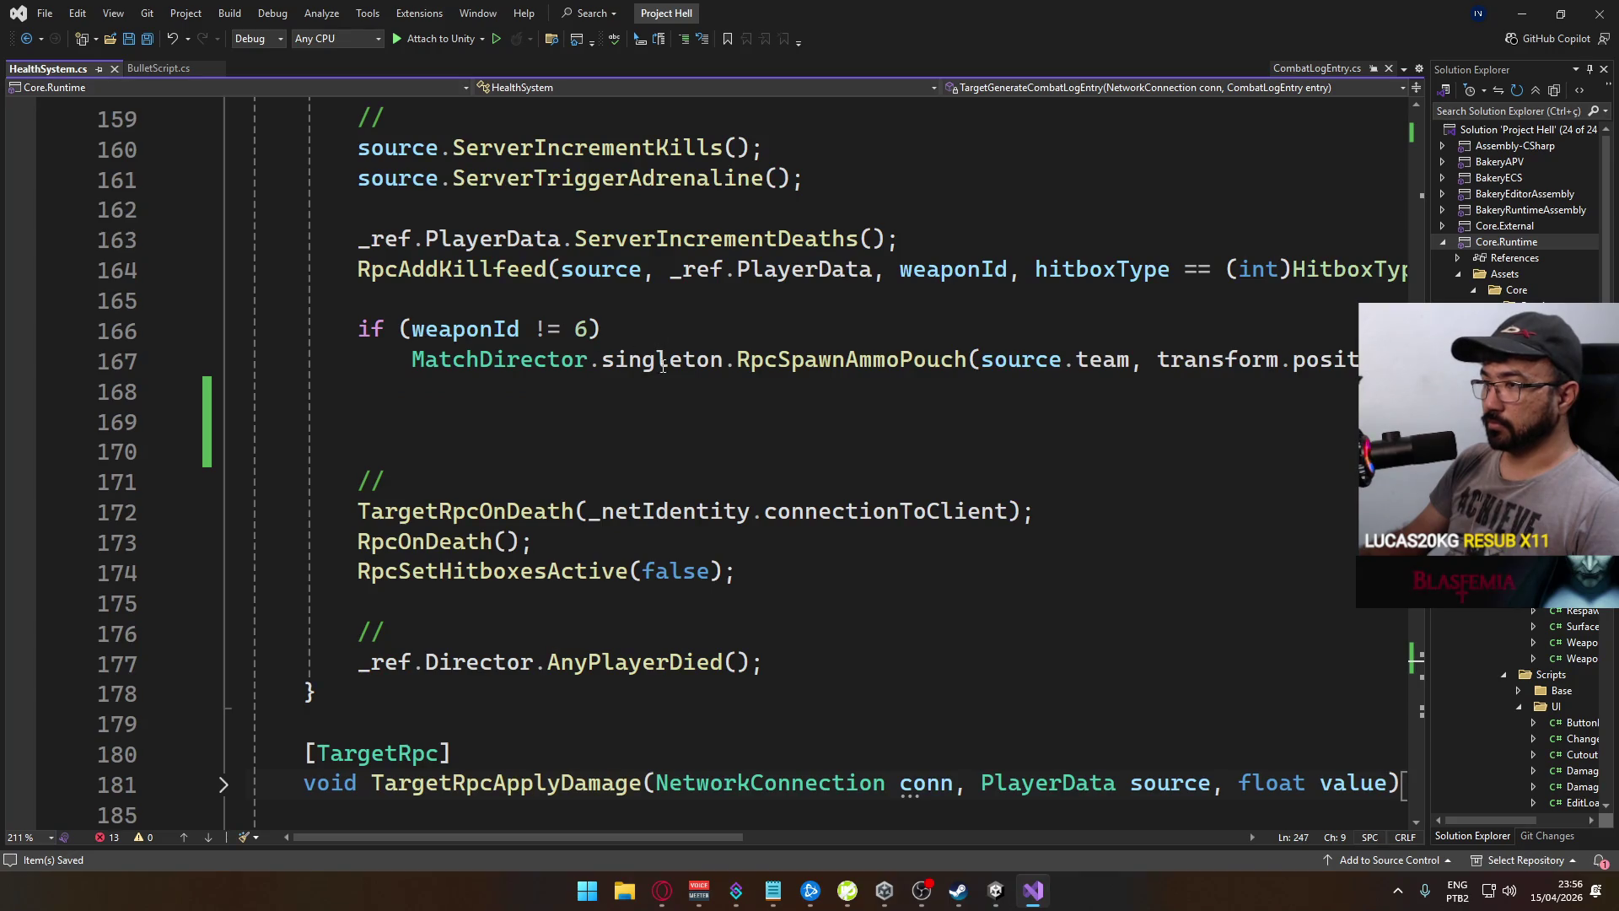
scroll(658, 364, "up", 2)
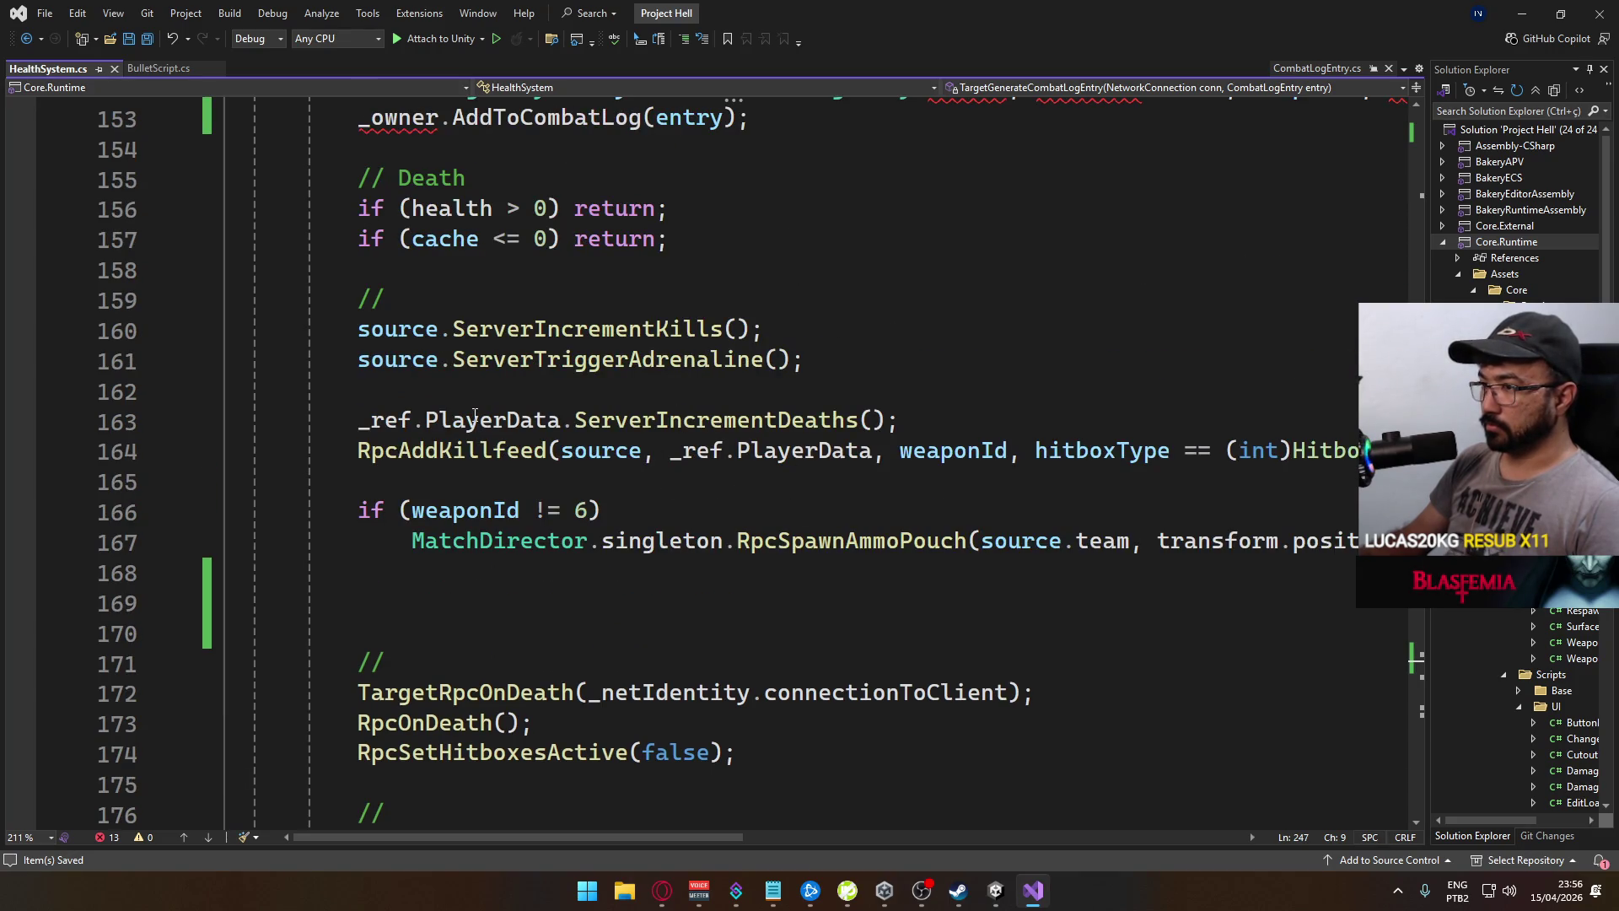
Write _ref.PlayerData.AddToCombatLog(entry); in the TargetGenerateCombatLogEntry body
scroll(426, 401, "up", 4)
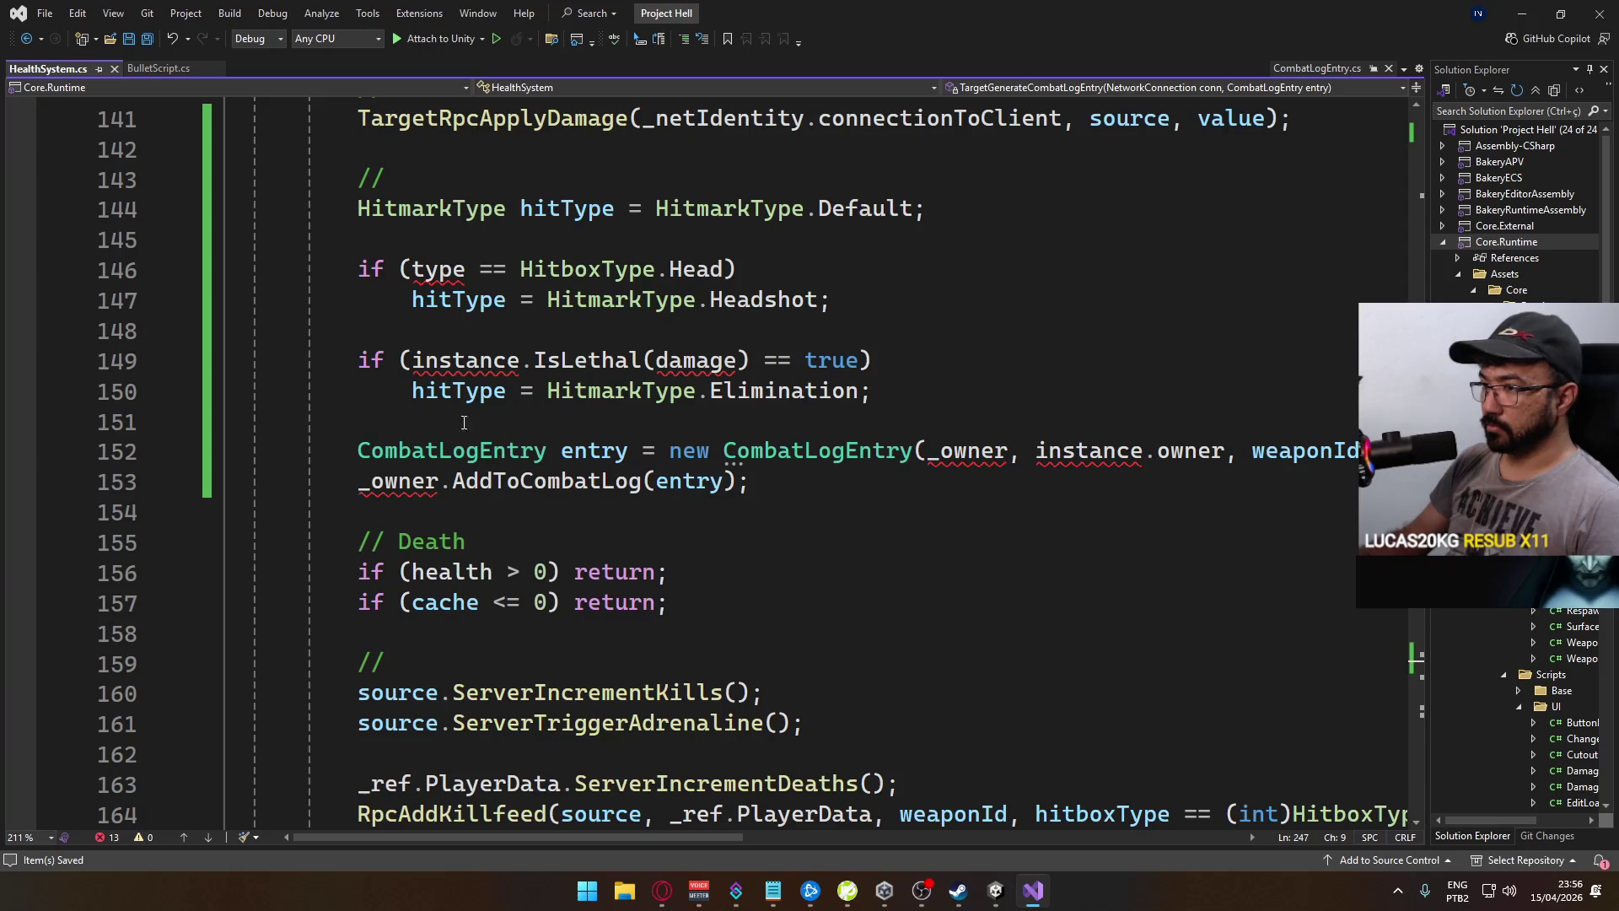
scroll(733, 482, "down", 11)
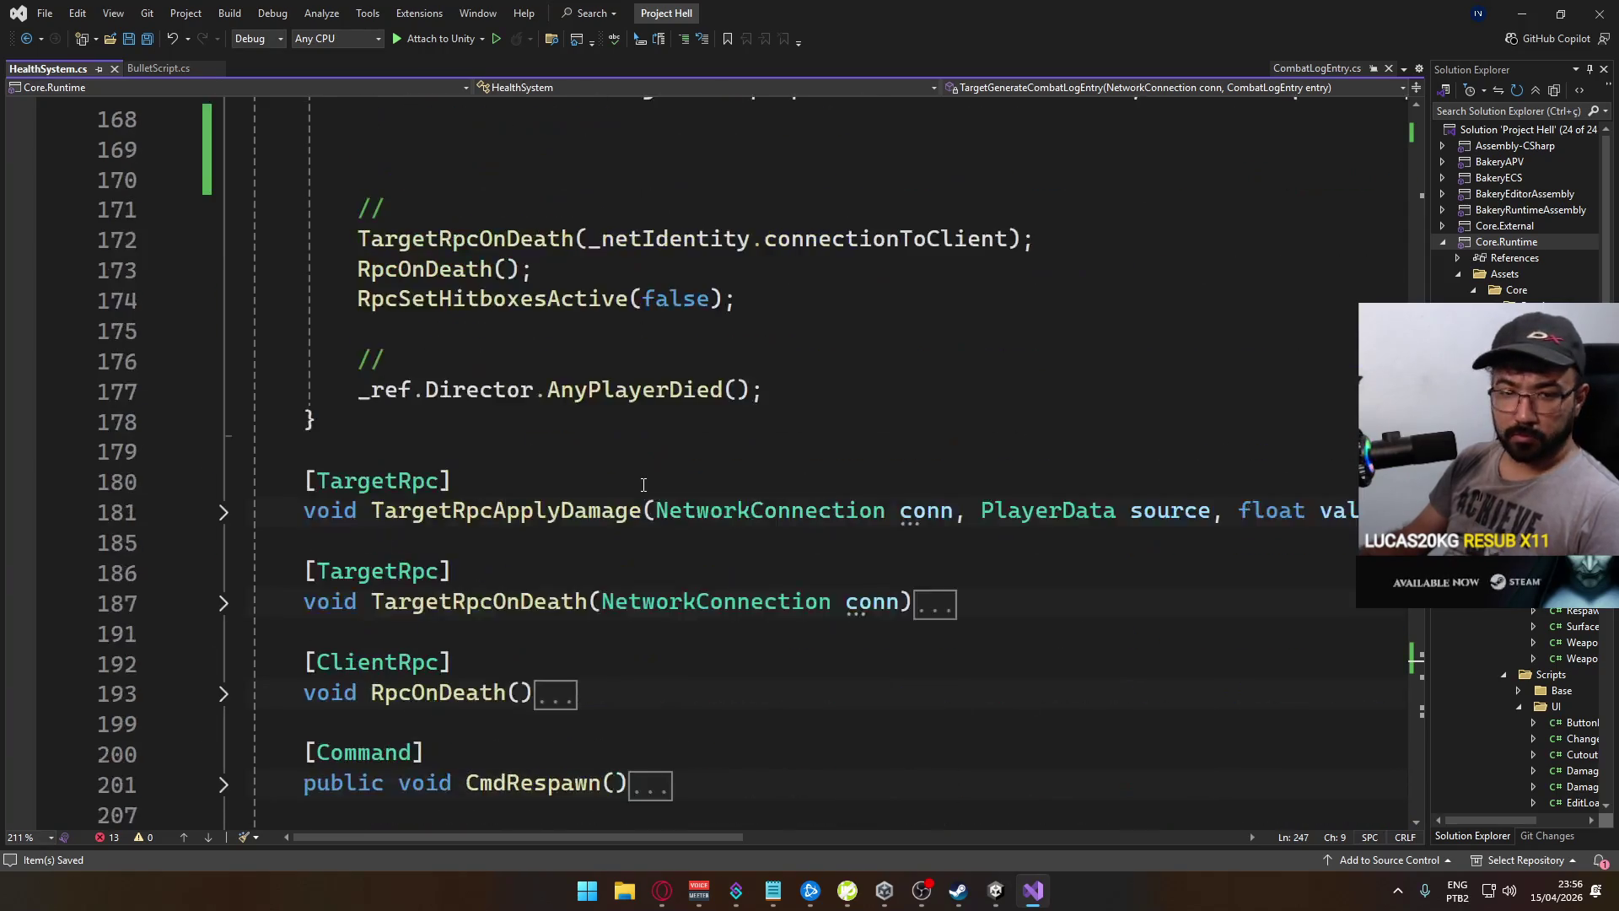
scroll(644, 484, "down", 6)
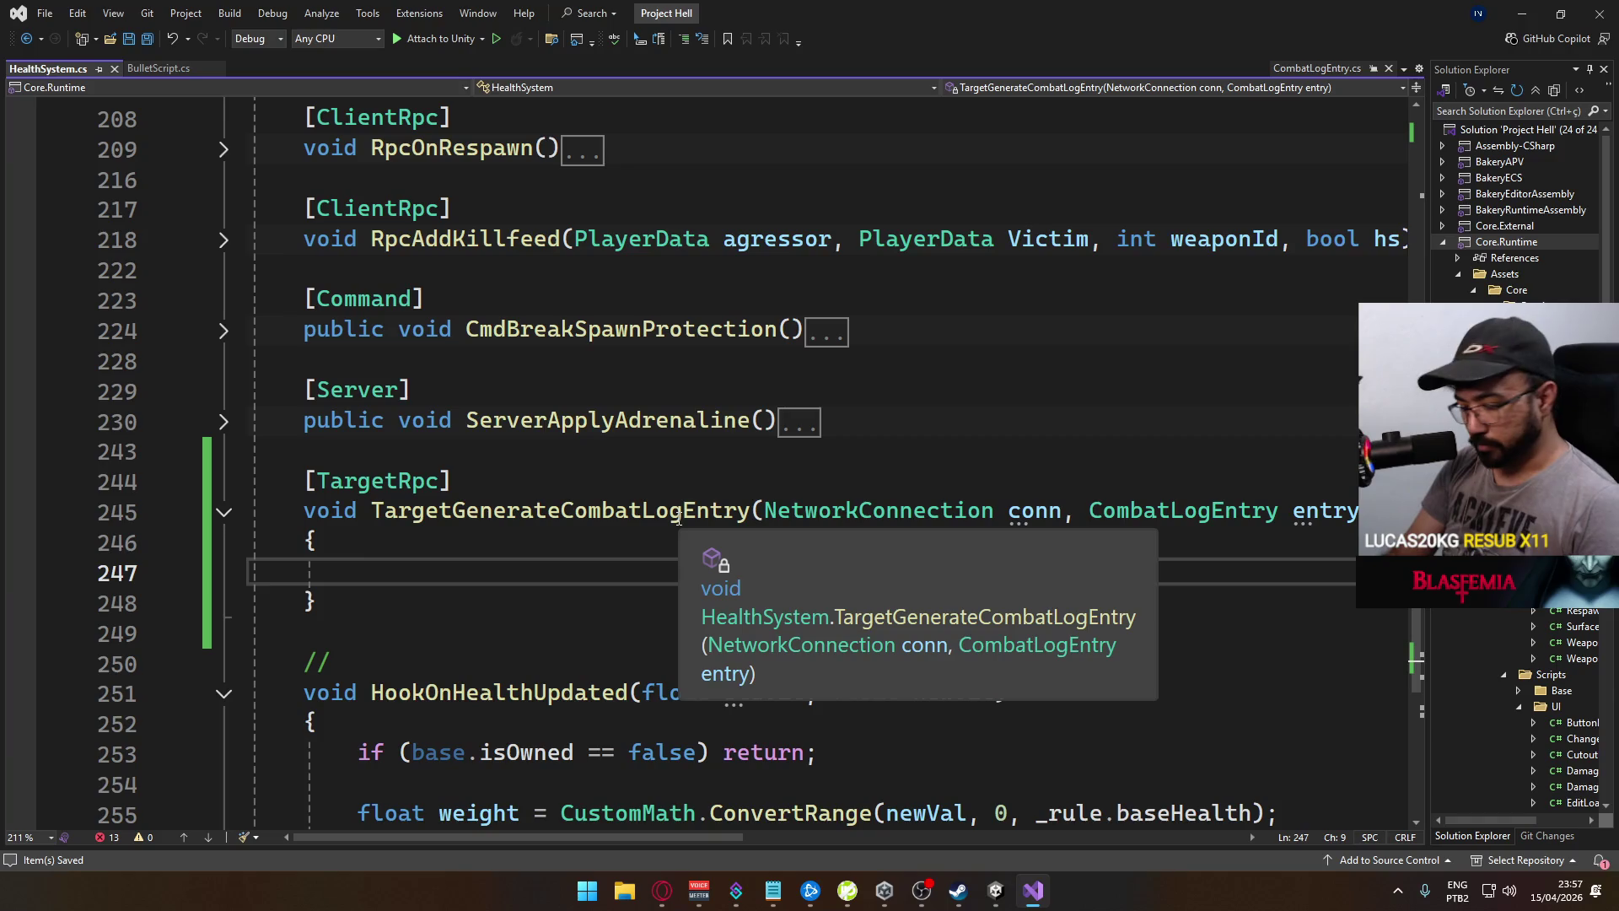
type("_ref.")
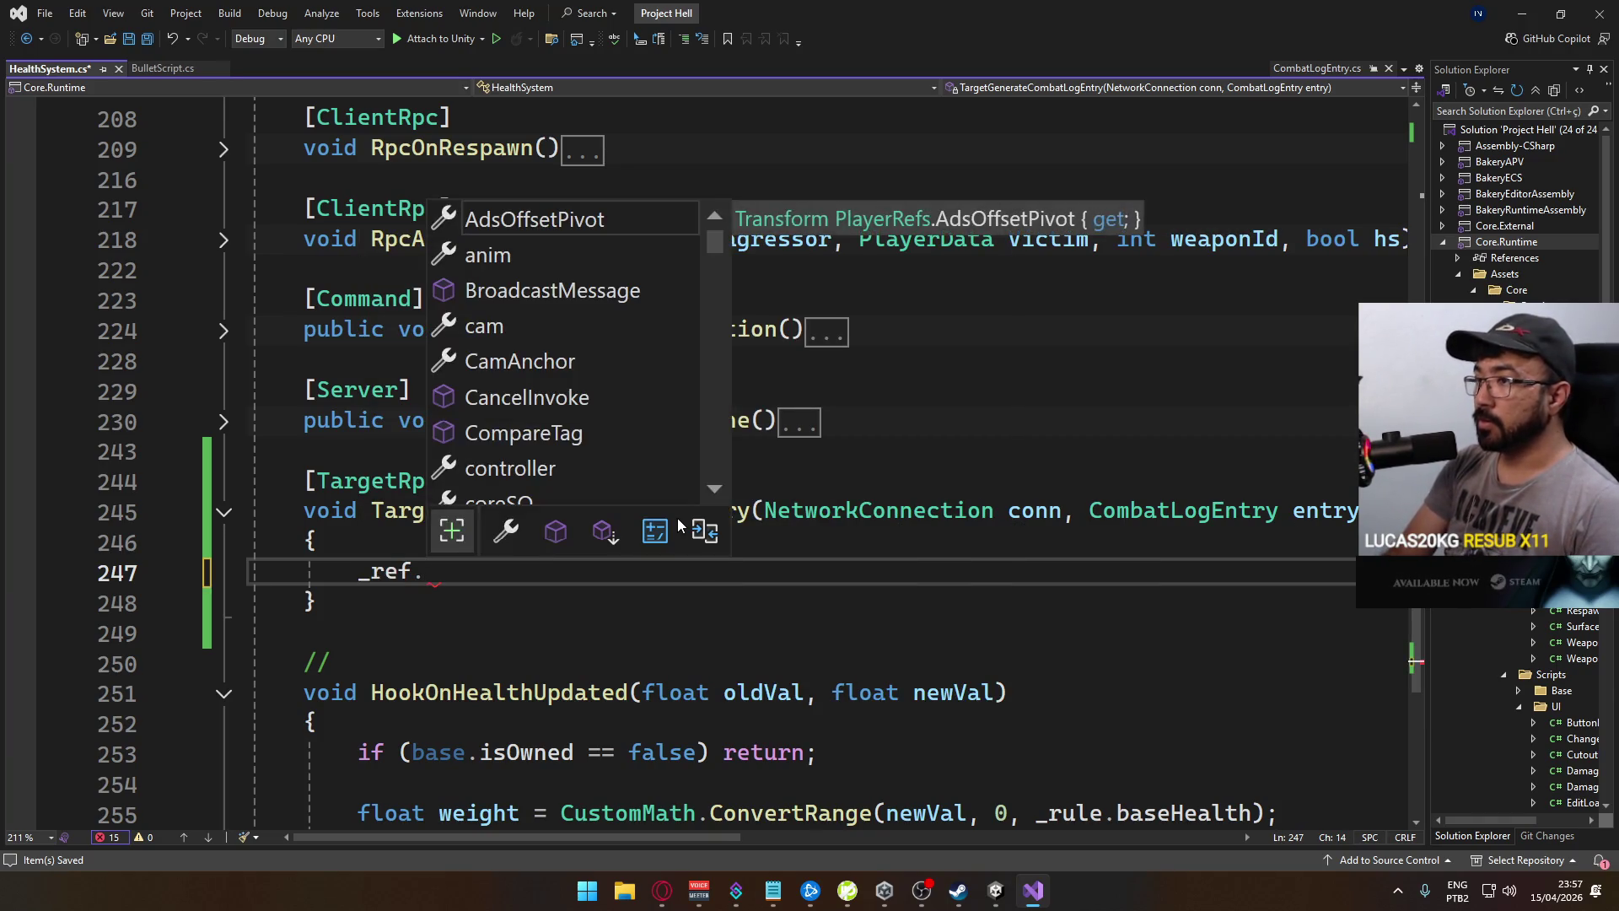
type("o")
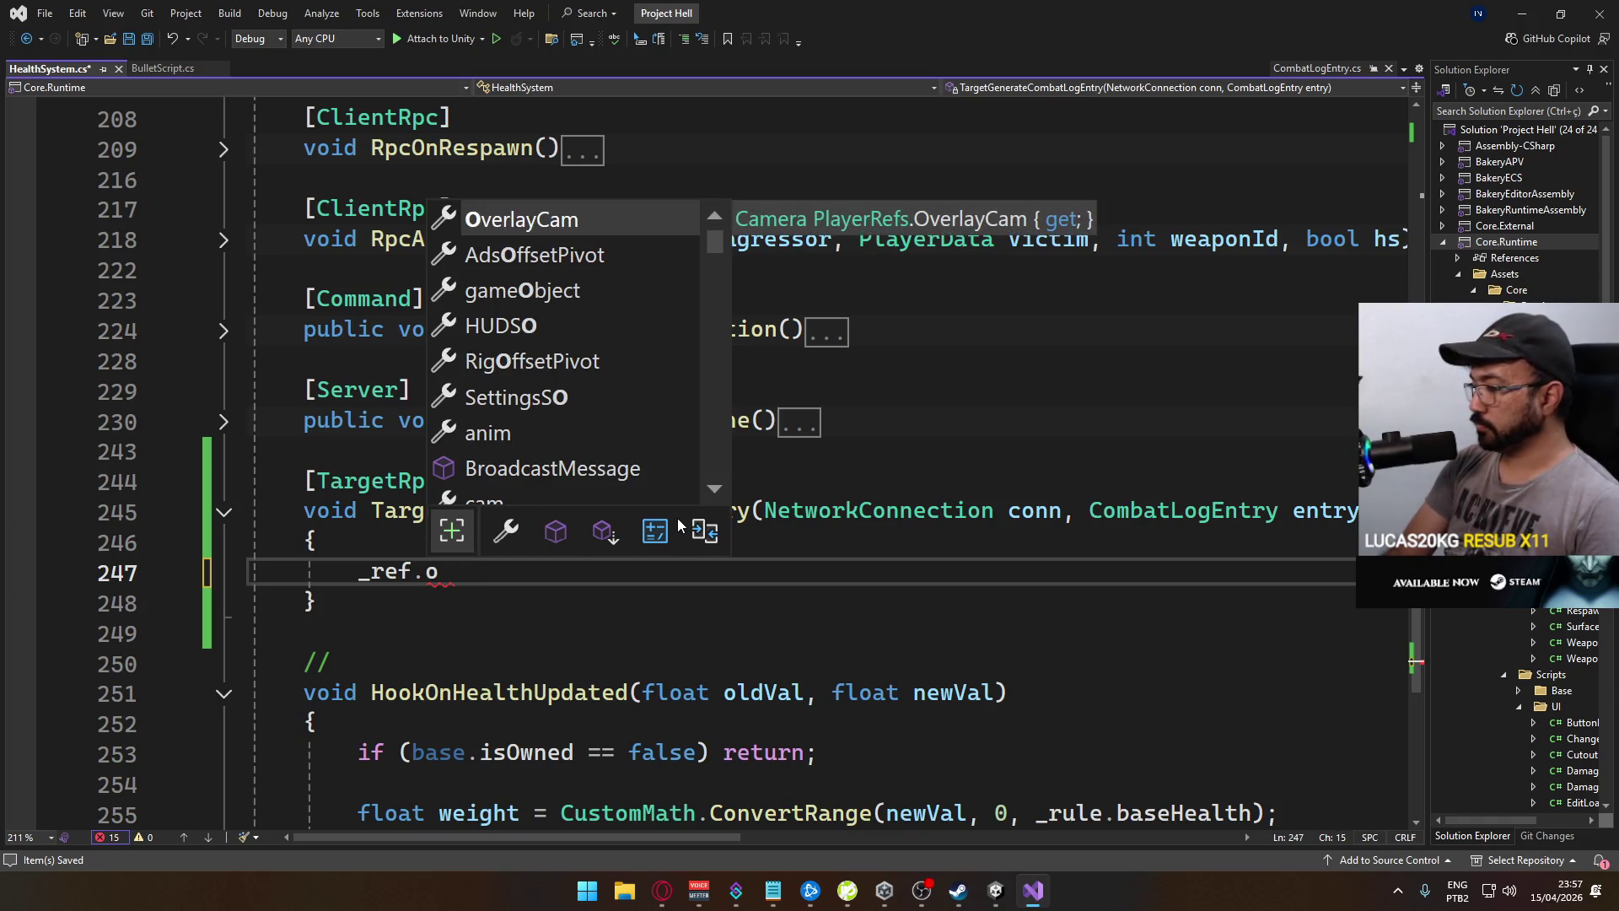
key("BackSpace")
type("pla")
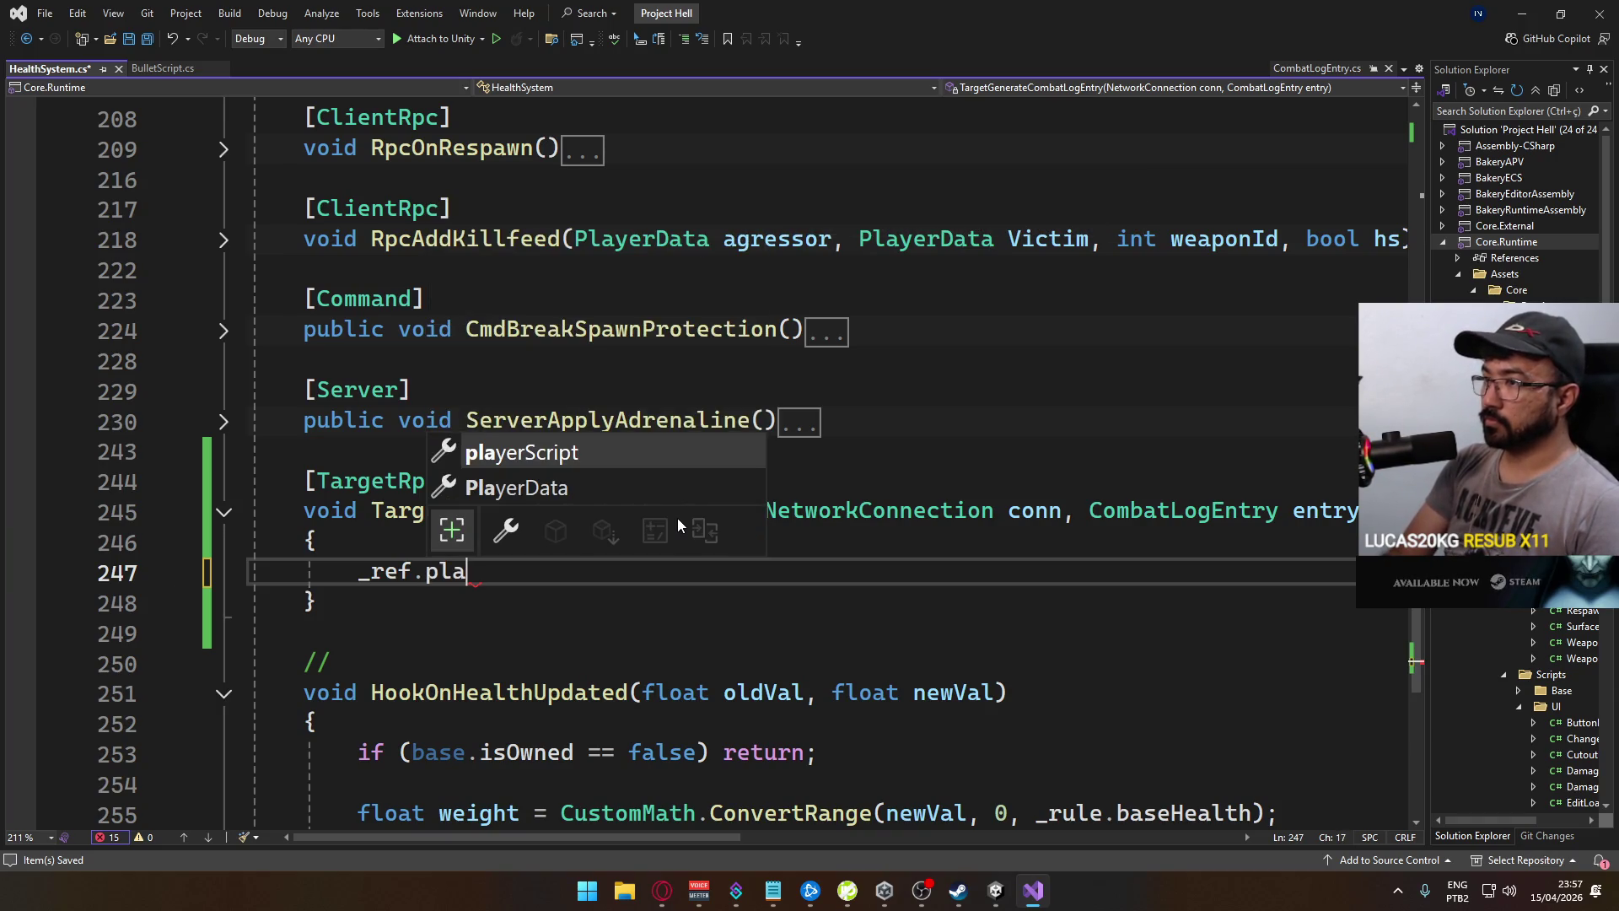
key("Down")
key("Tab")
type(".")
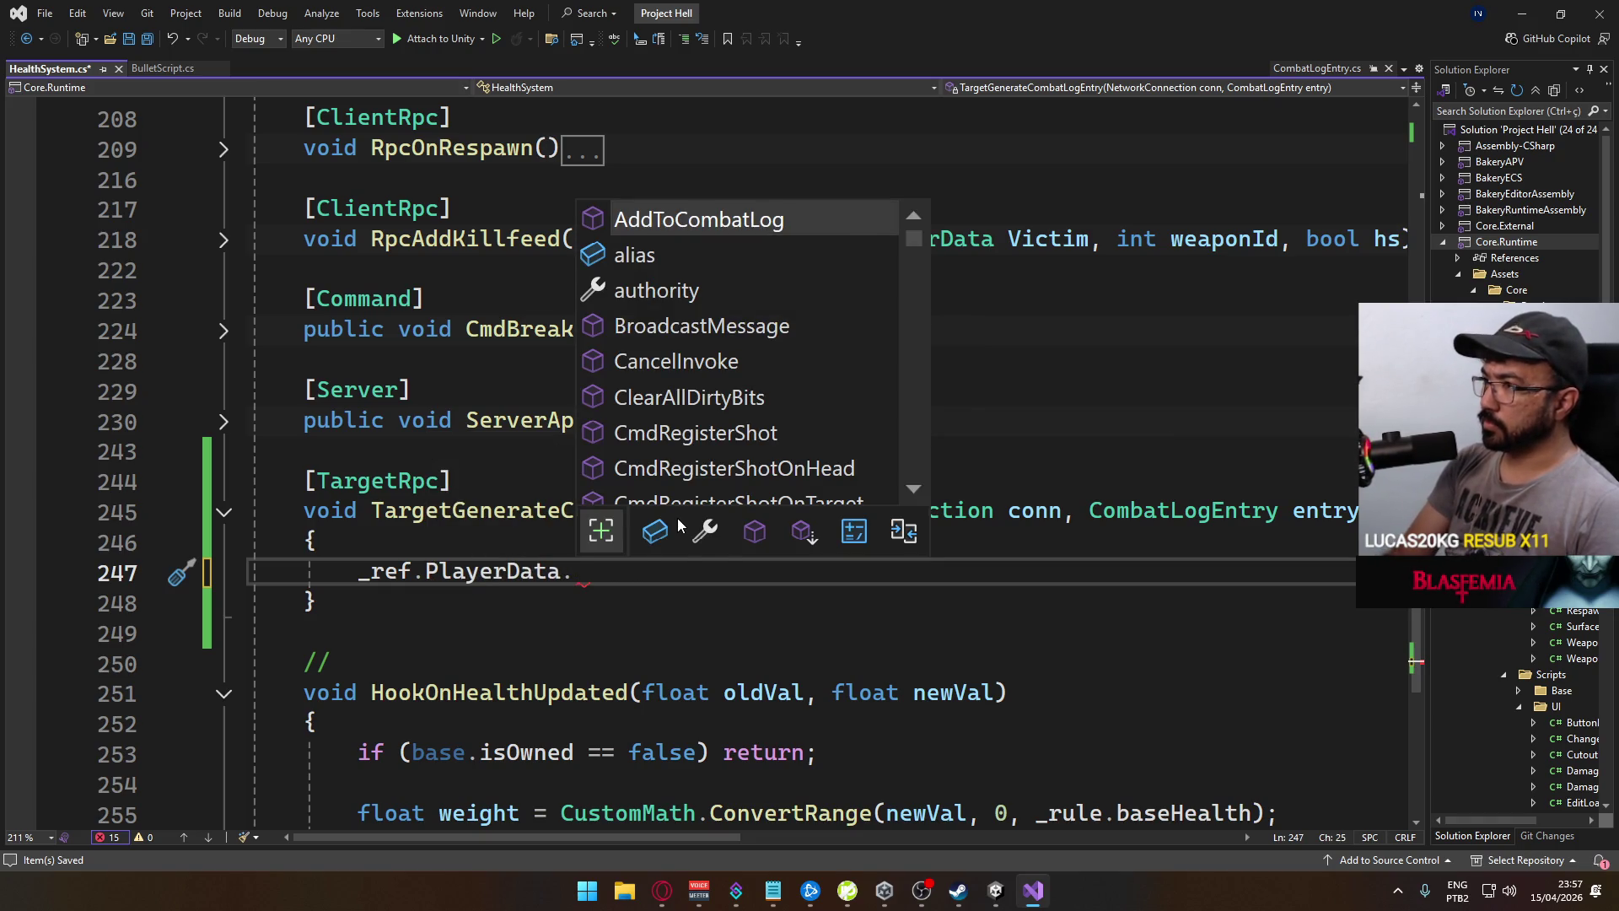
key("Tab")
type("(ent")
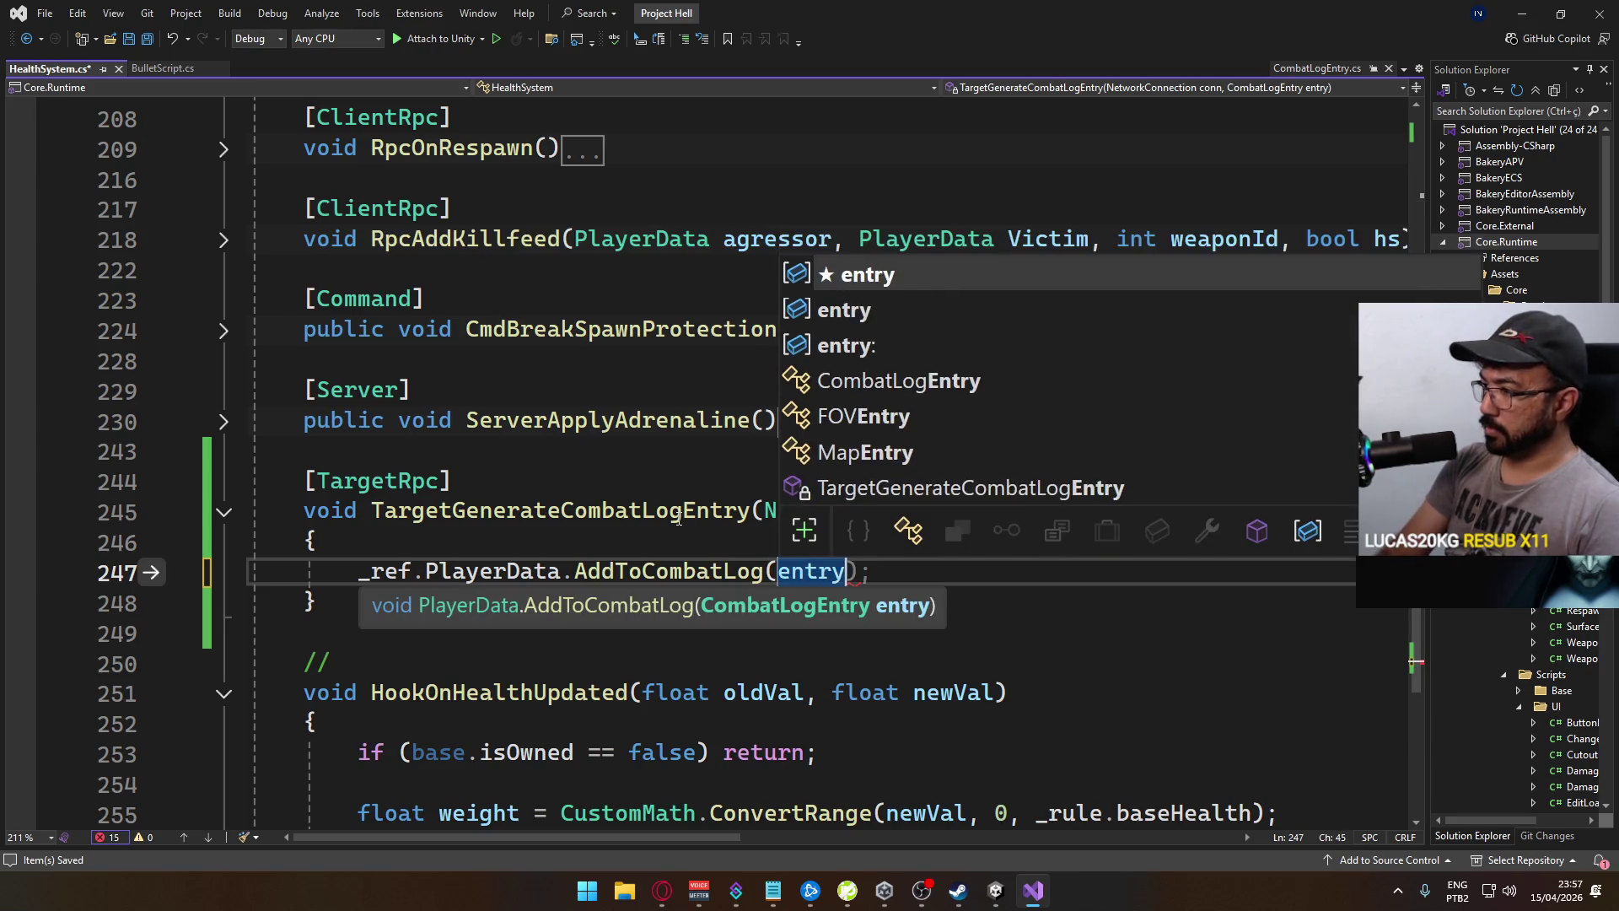
key("Tab")
scroll(592, 482, "up", 12)
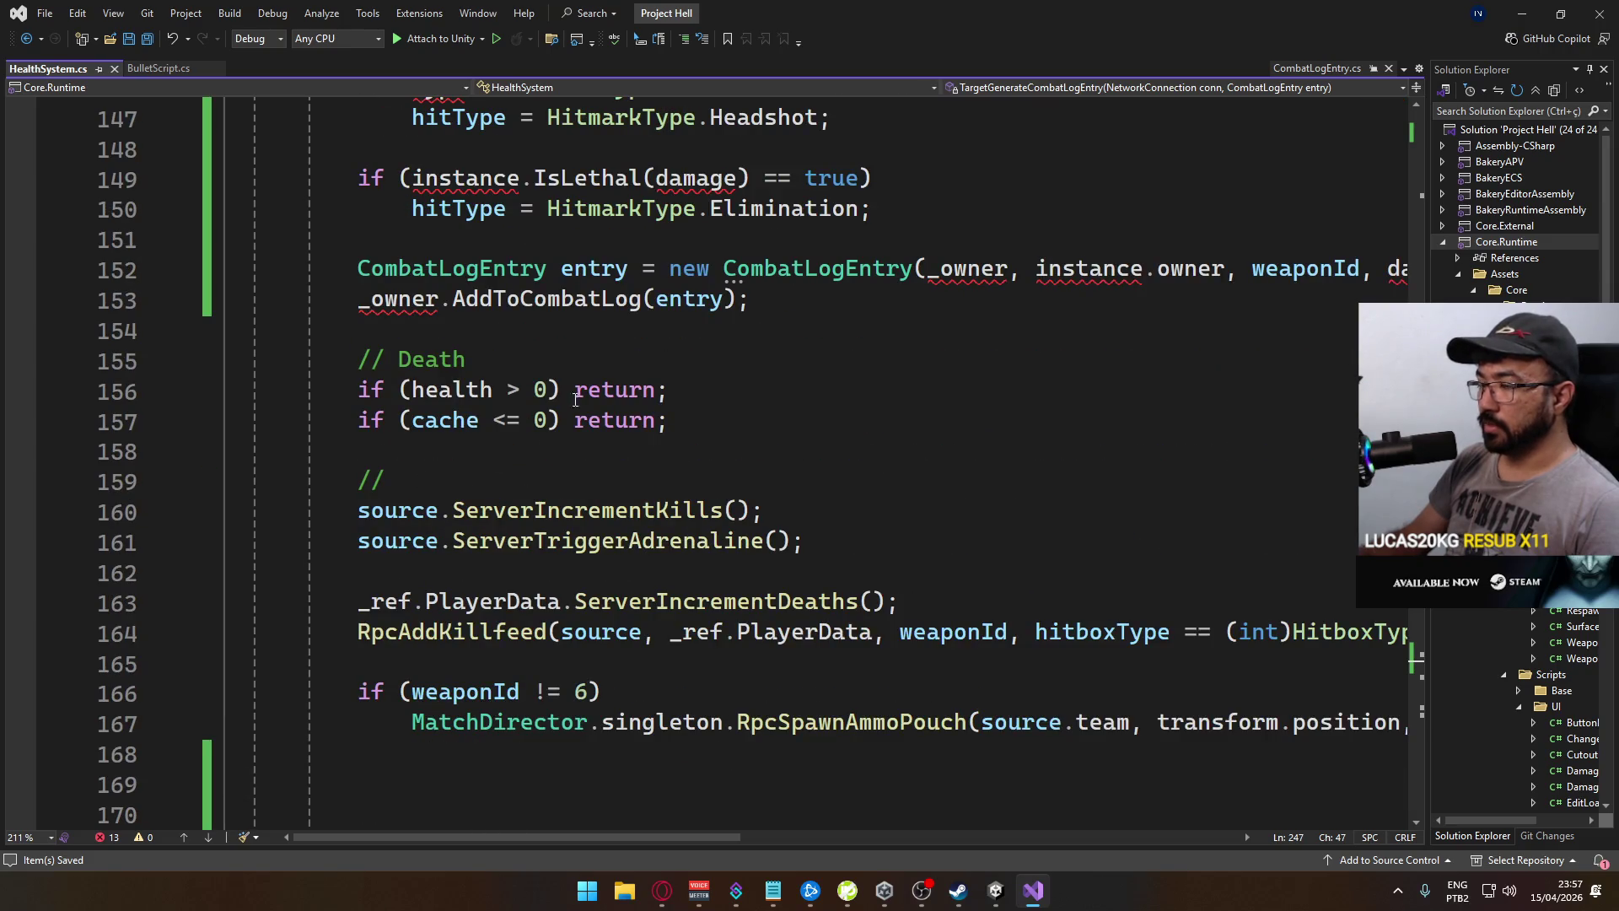
Delete the empty lines after RpcSpawnAmmoPouch and scroll back up to the hit logic
scroll(550, 390, "down", 3)
left_click_drag(641, 483, 647, 527)
key("BackSpace")
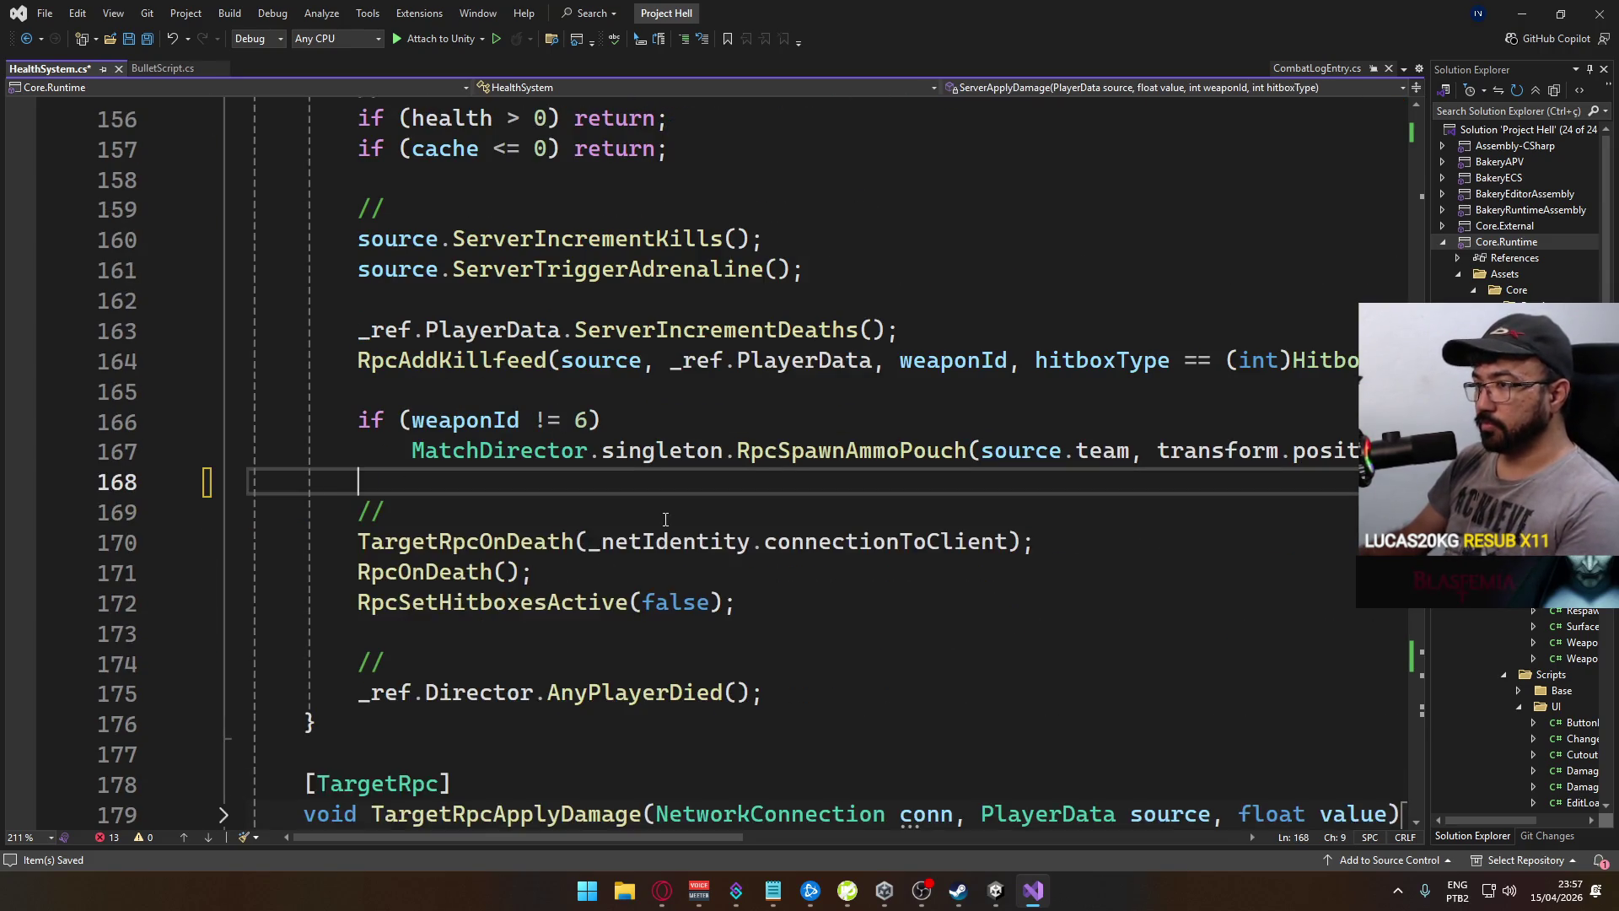
scroll(624, 501, "up", 7)
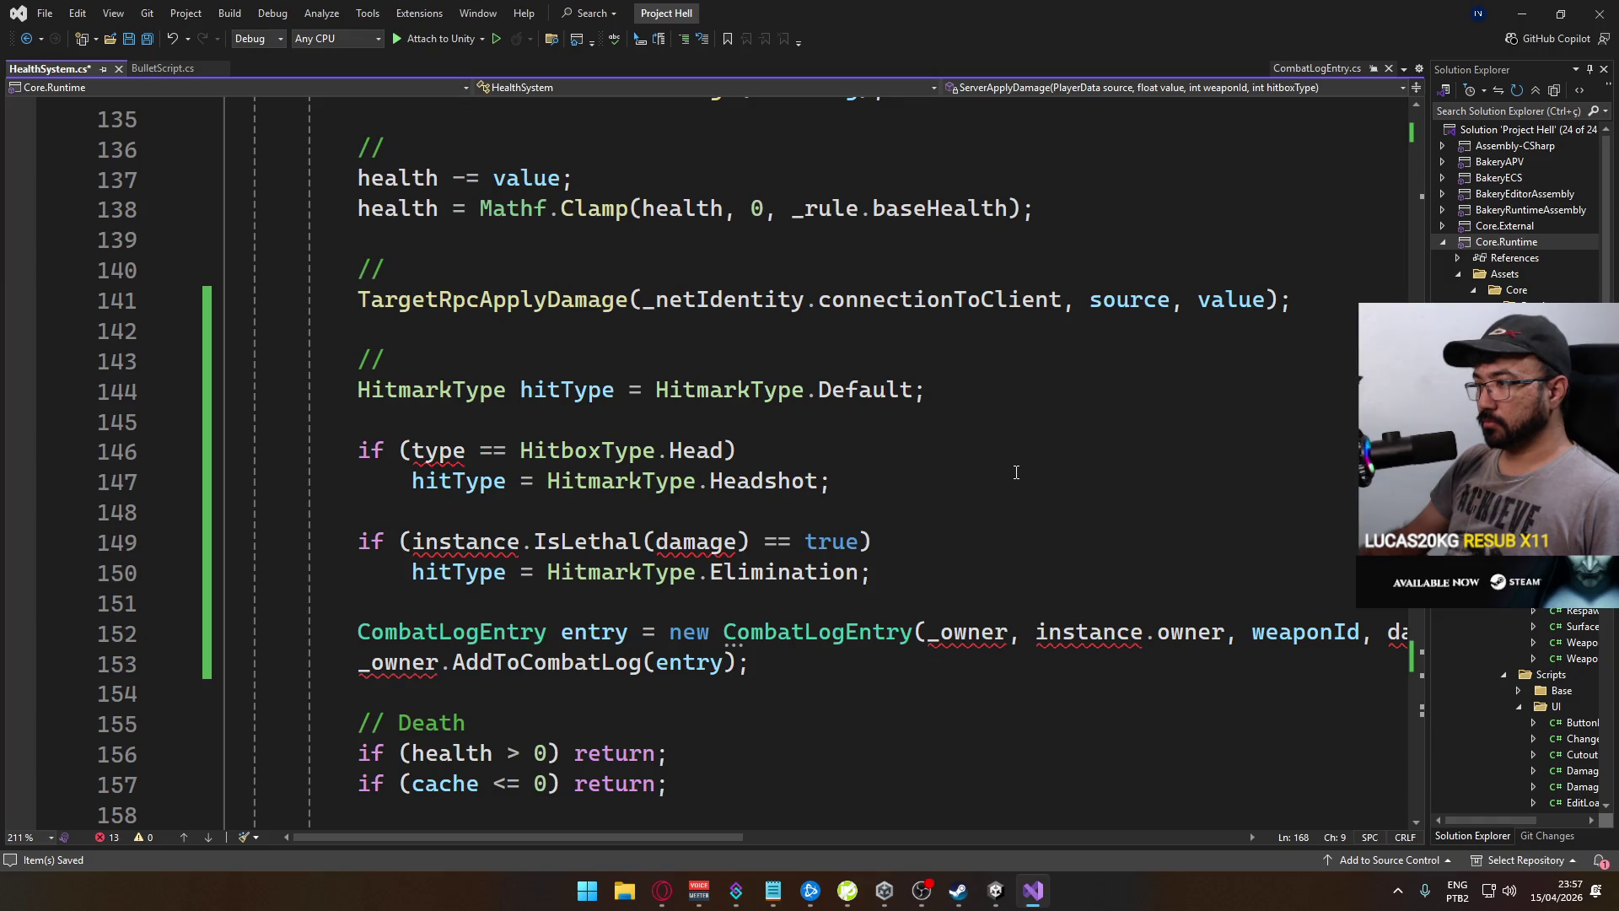
mouse_move(523, 836)
left_mouse_down()
mouse_move(712, 836)
mouse_move(527, 835)
left_mouse_up()
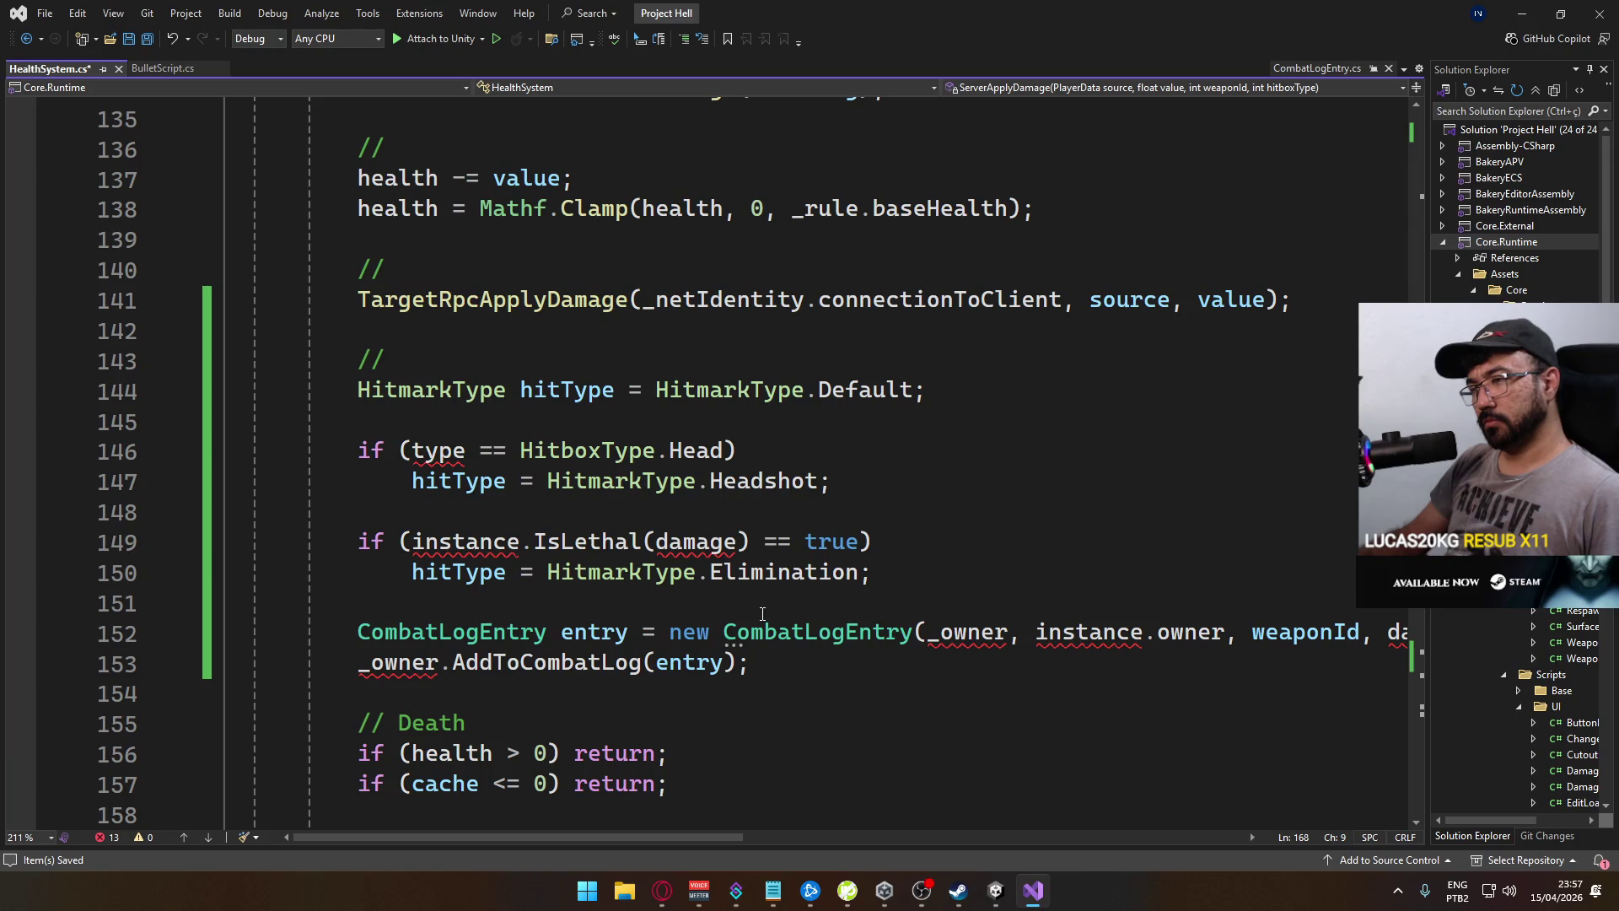
left_click(155, 69)
scroll(569, 413, "down", 8)
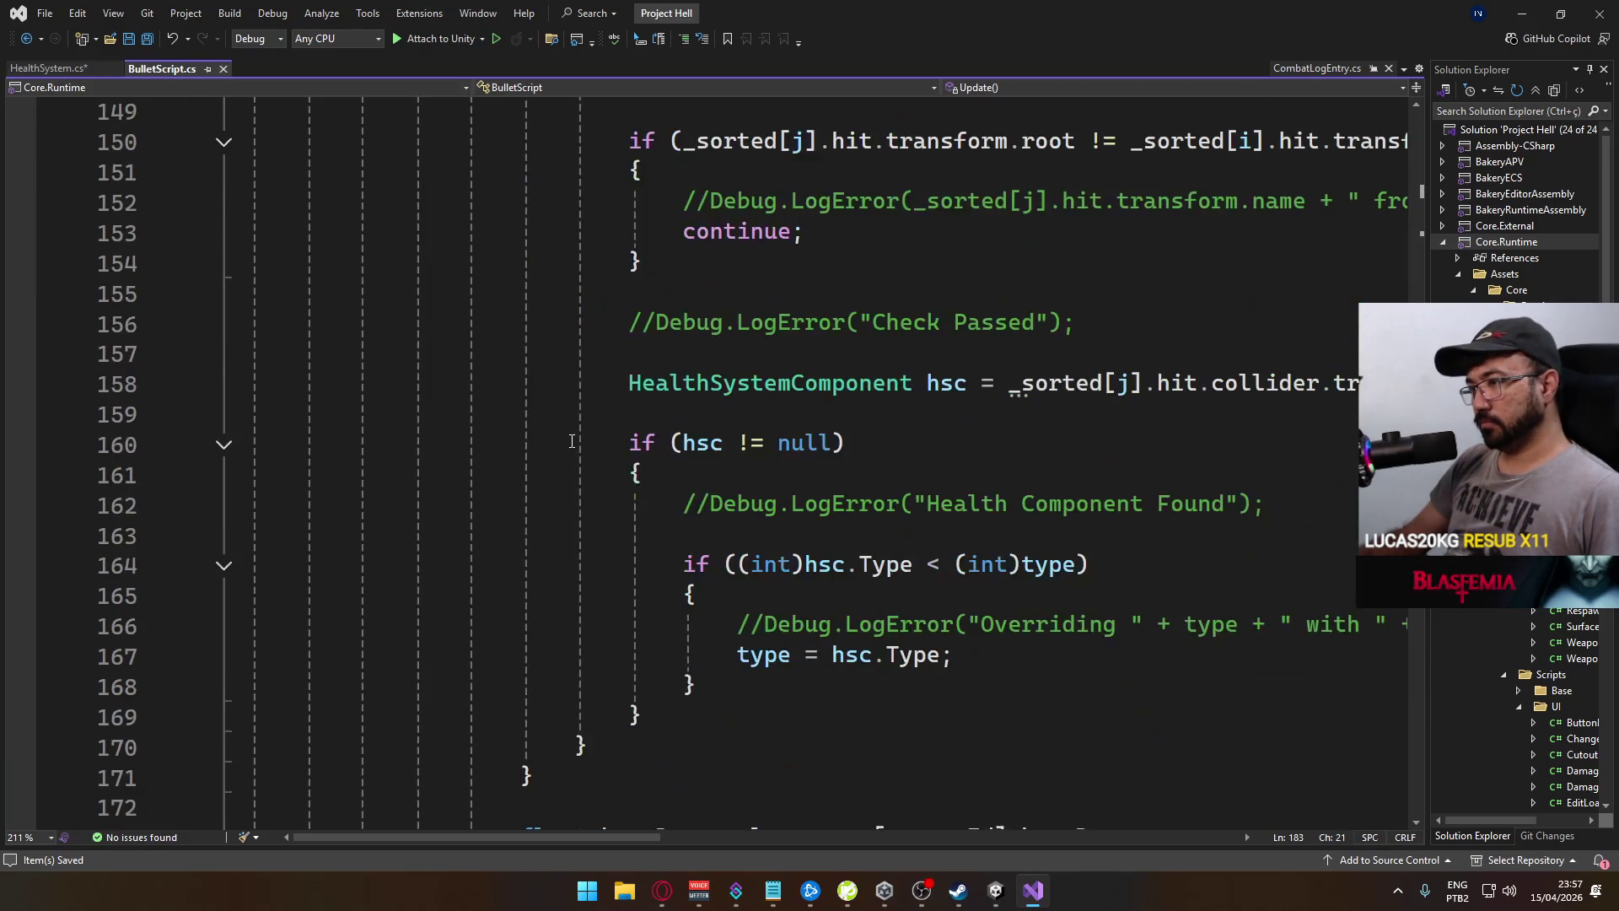
scroll(572, 444, "up", 5)
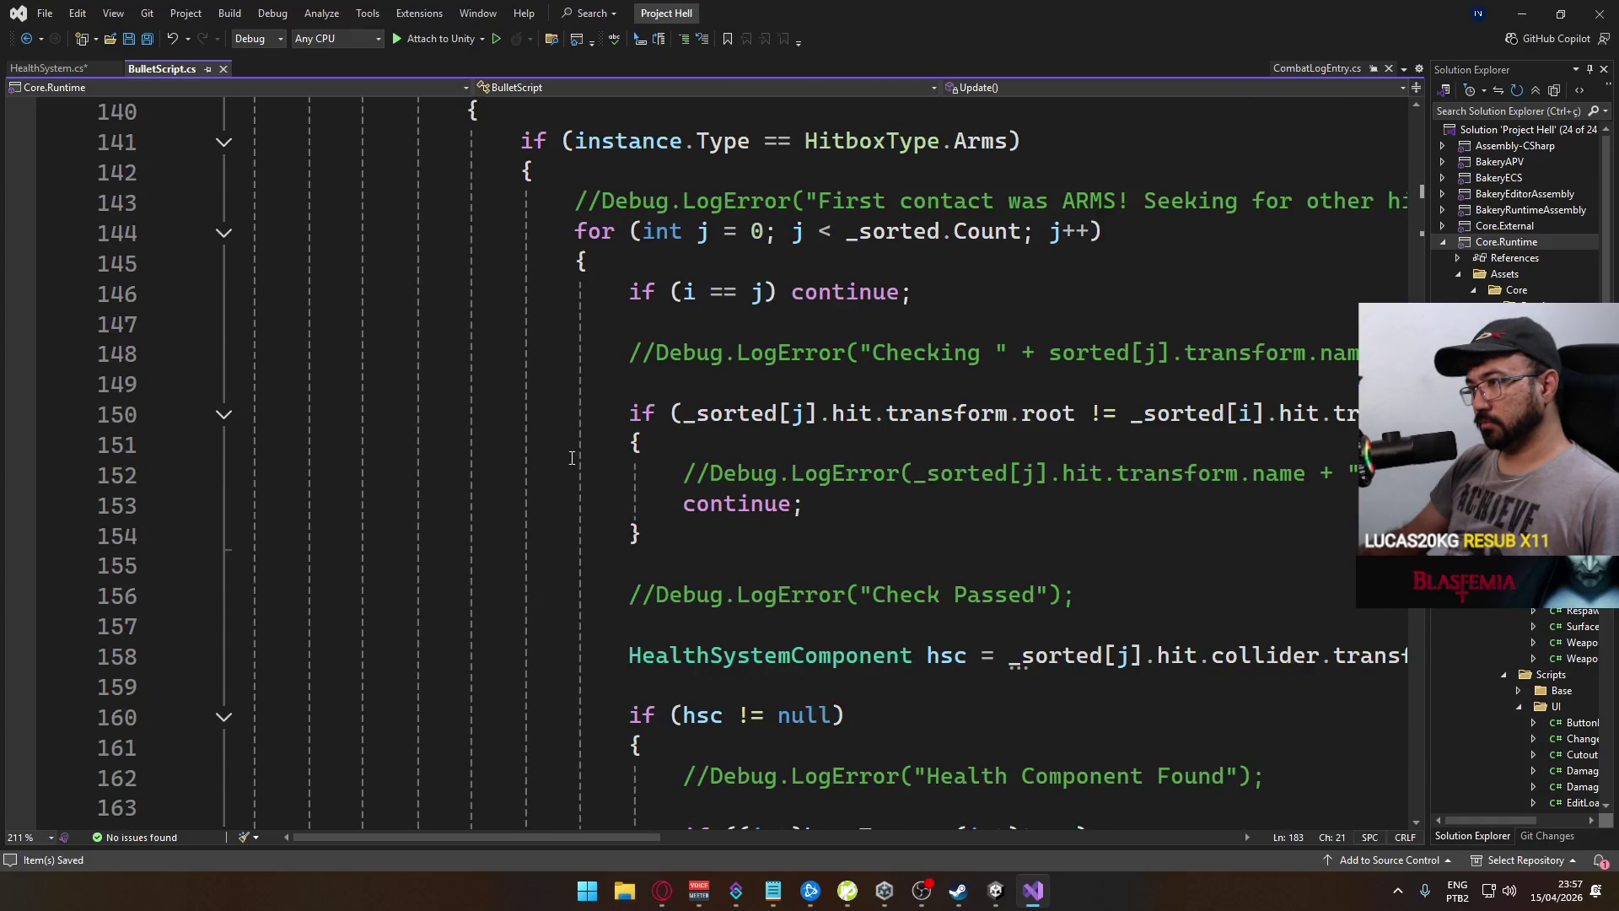
scroll(571, 455, "up", 5)
scroll(569, 465, "up", 2)
scroll(569, 464, "down", 11)
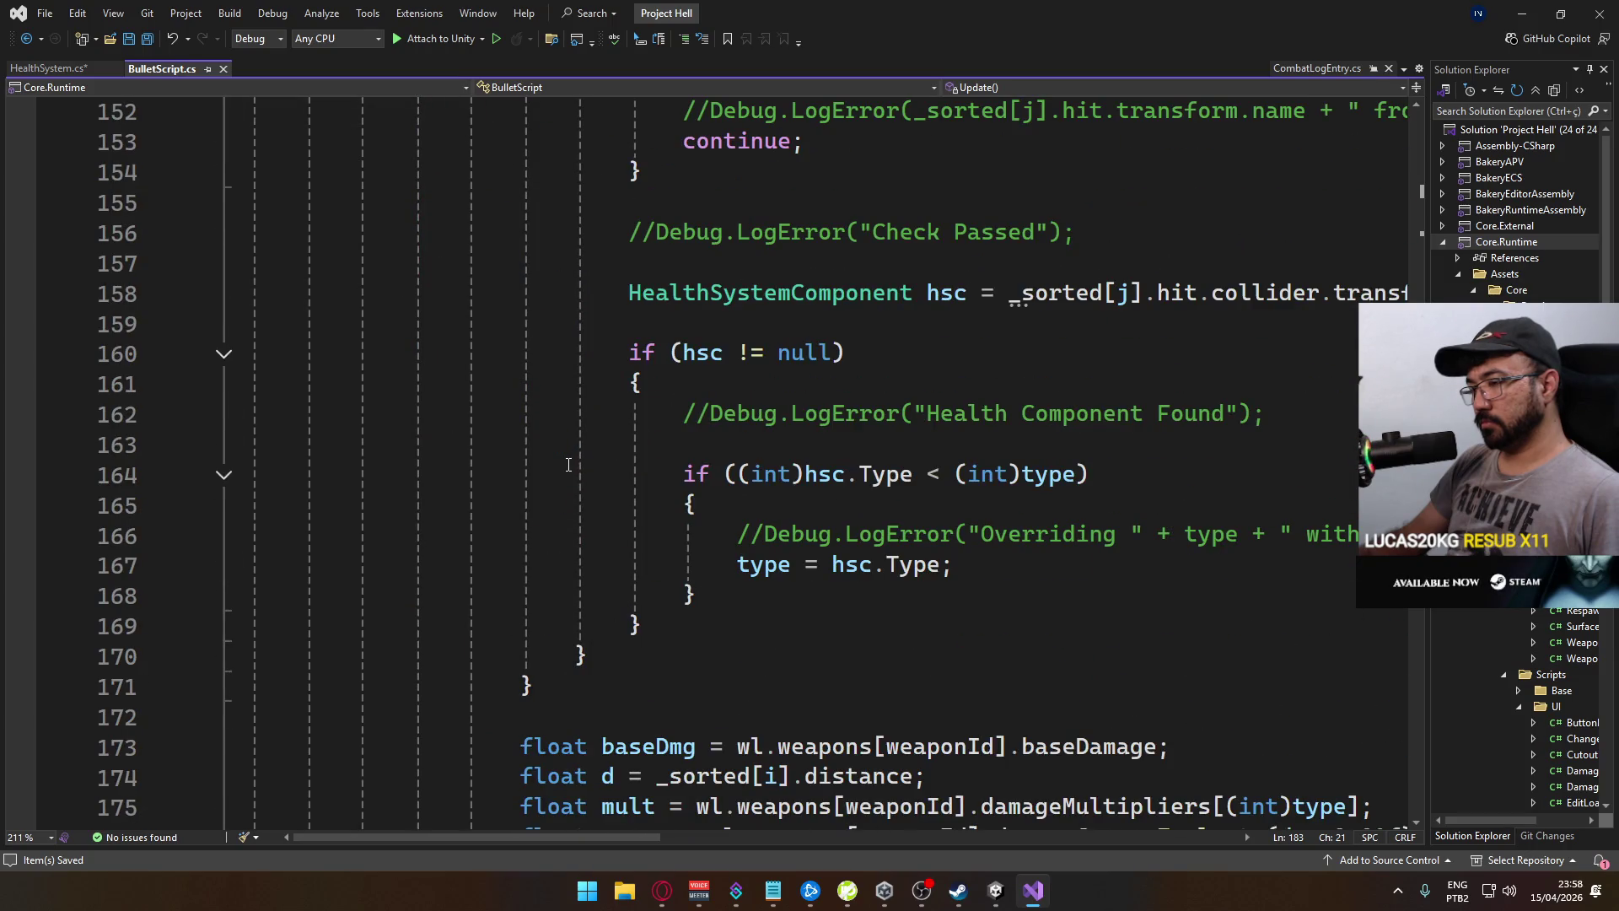
left_click(38, 67)
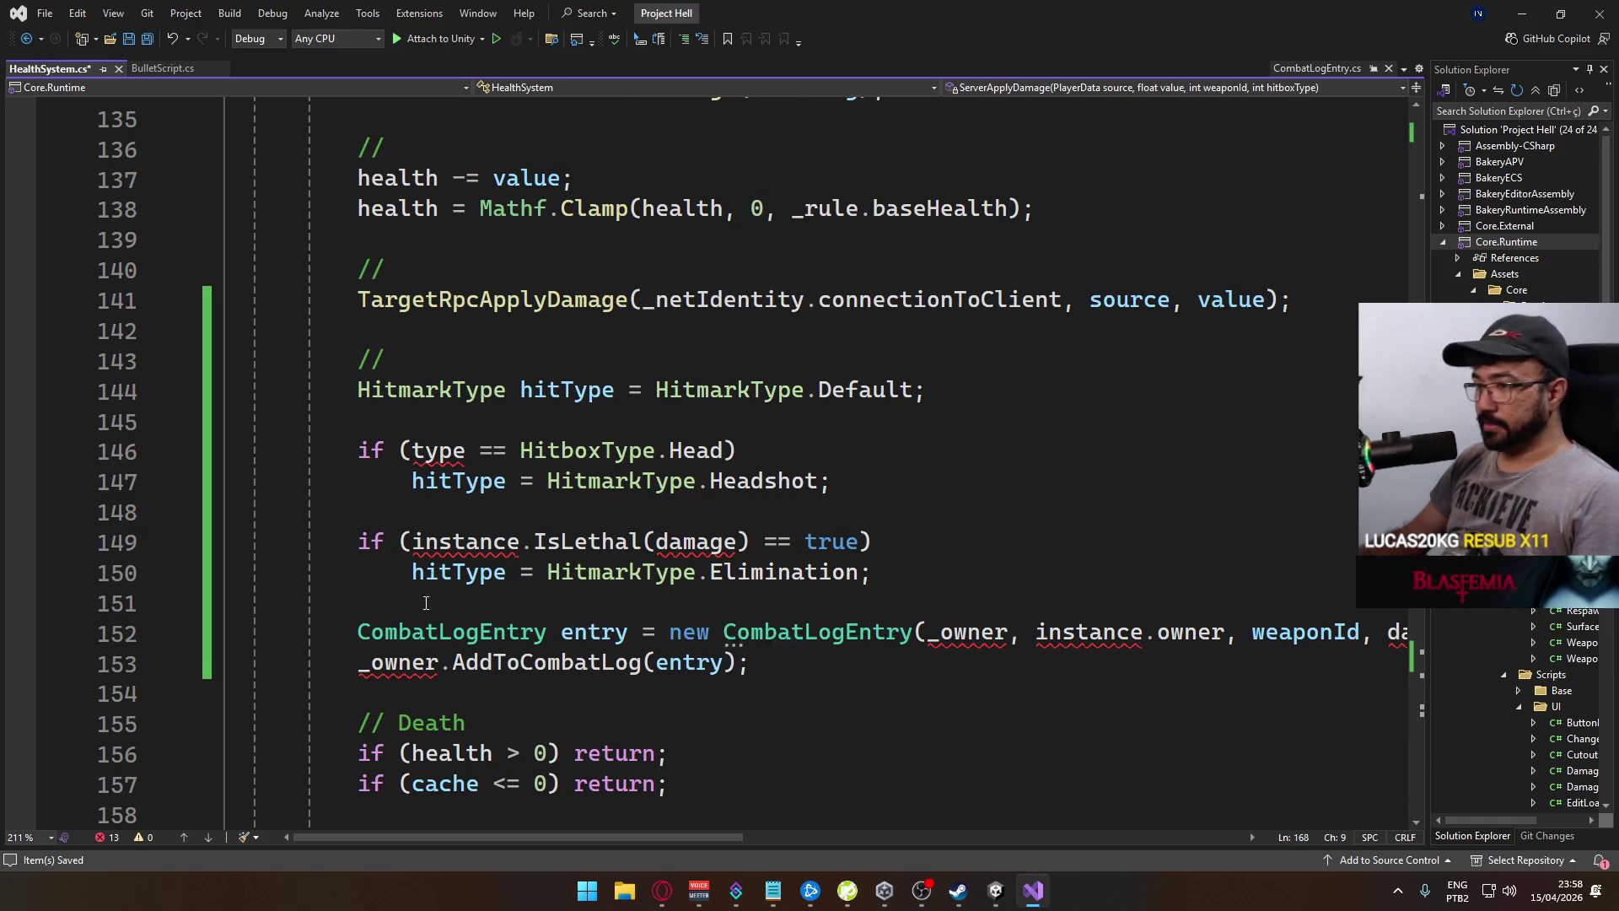
scroll(491, 608, "down", 6)
scroll(591, 654, "down", 2)
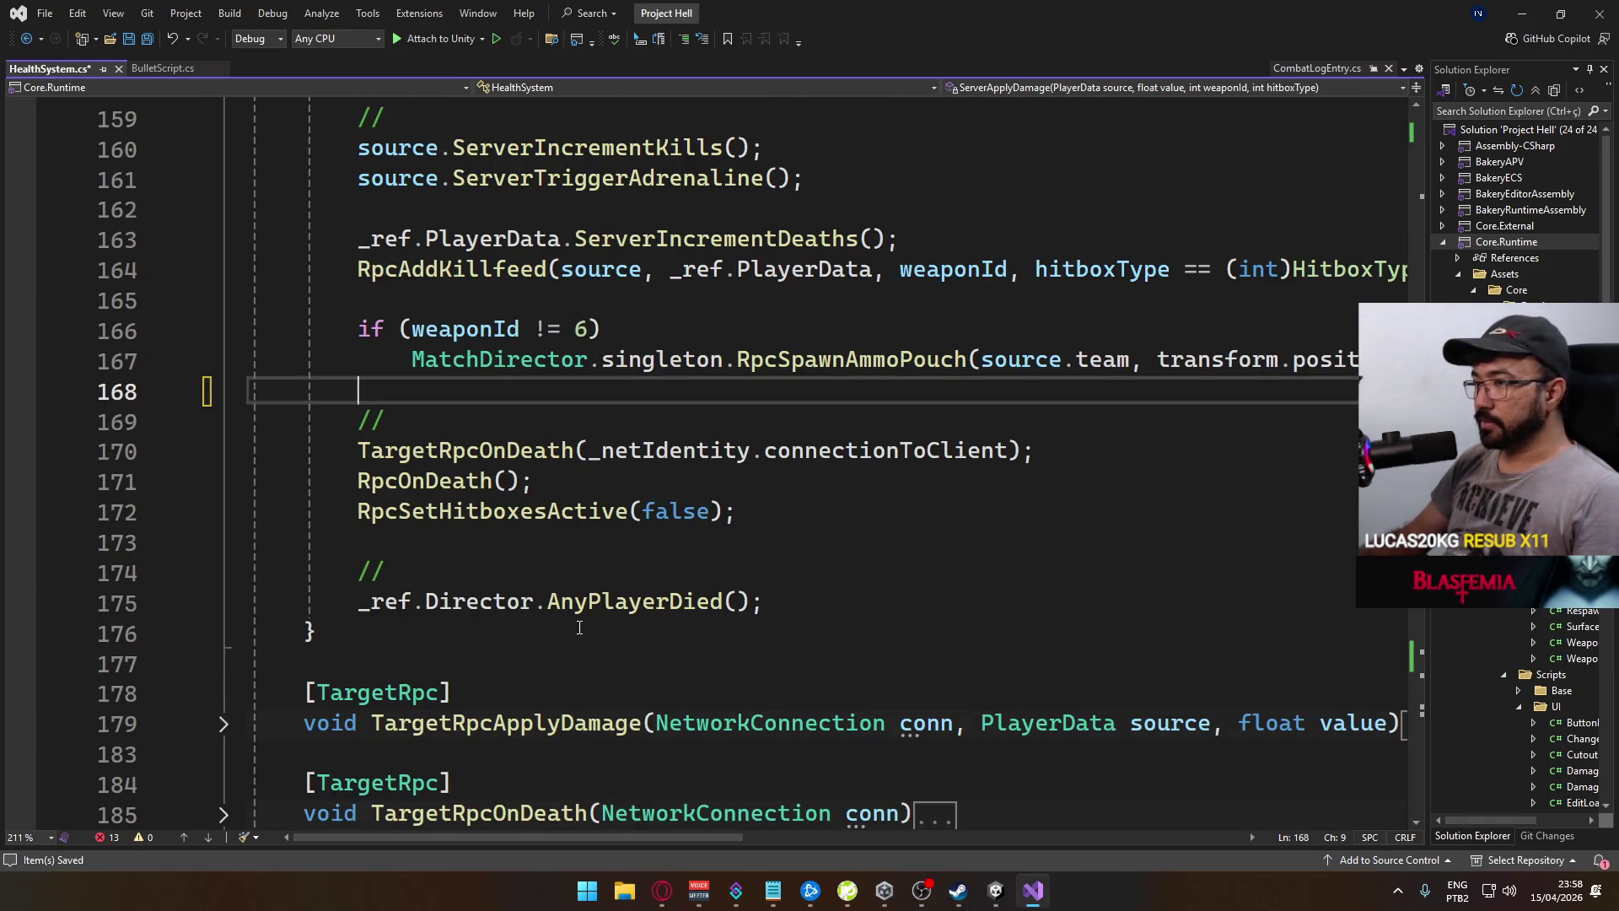
scroll(580, 628, "down", 2)
scroll(528, 585, "up", 8)
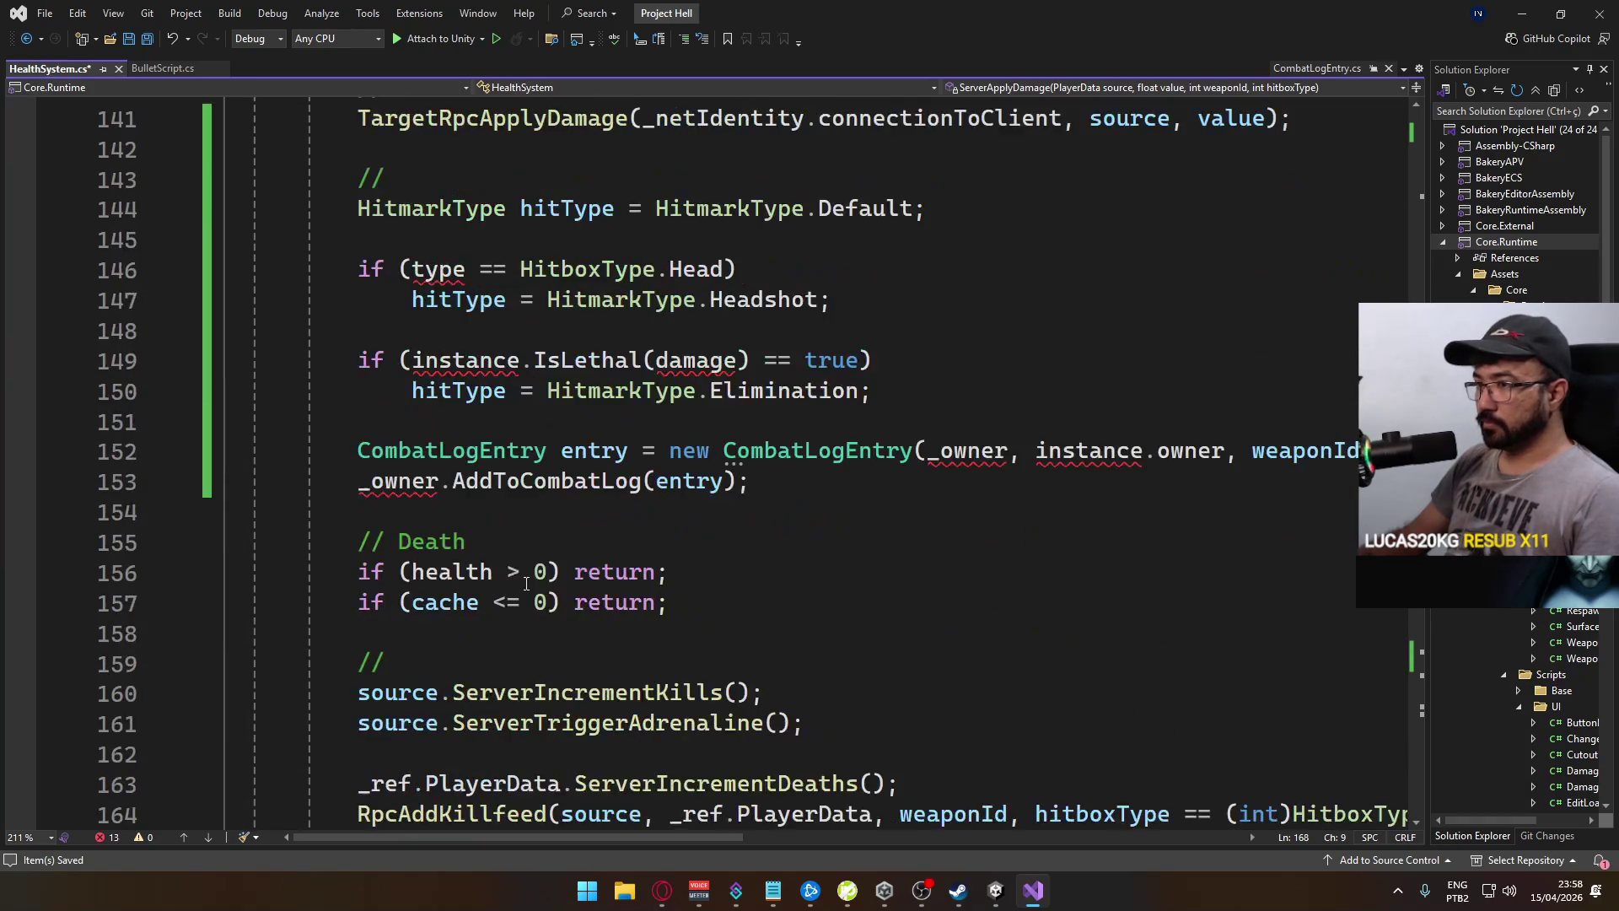
scroll(278, 502, "up", 1)
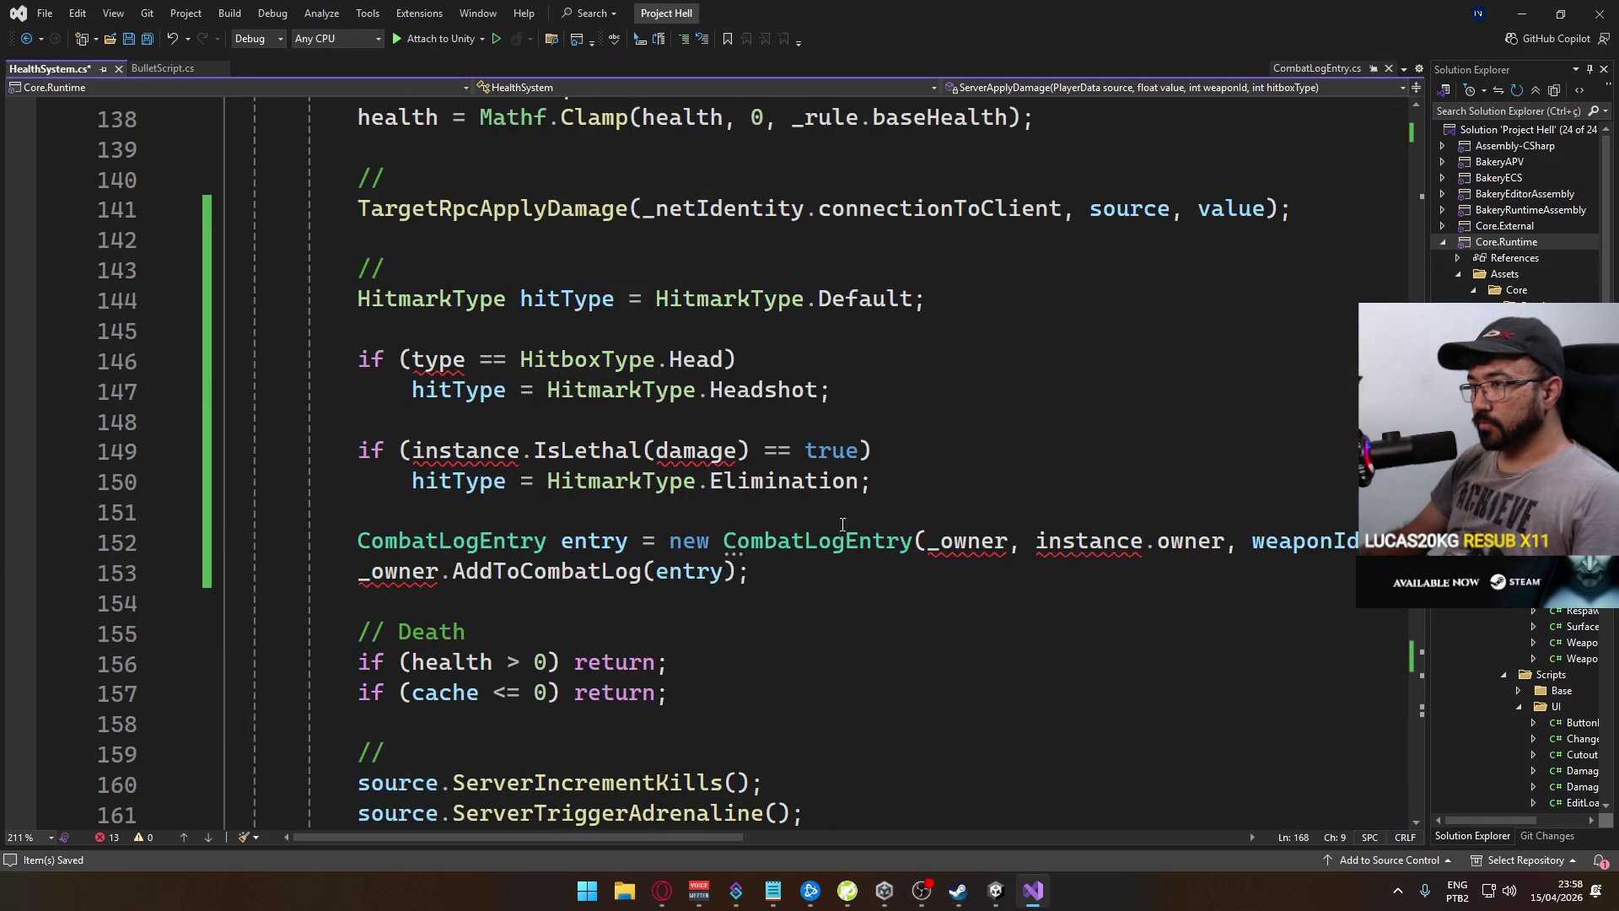
scroll(784, 531, "up", 1)
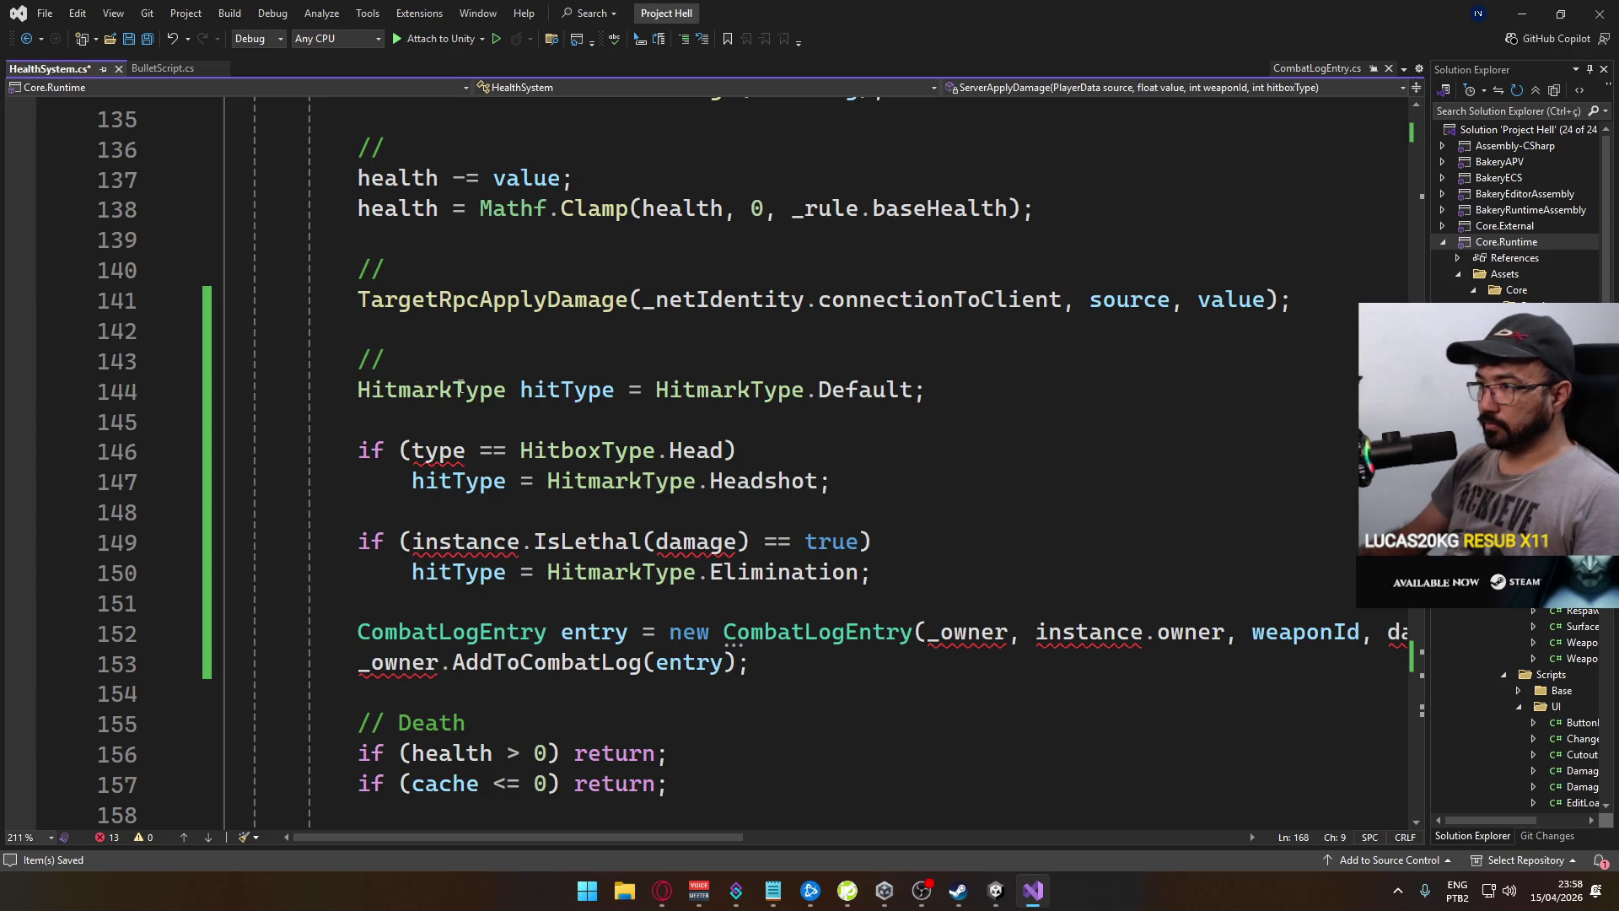
scroll(431, 387, "up", 9)
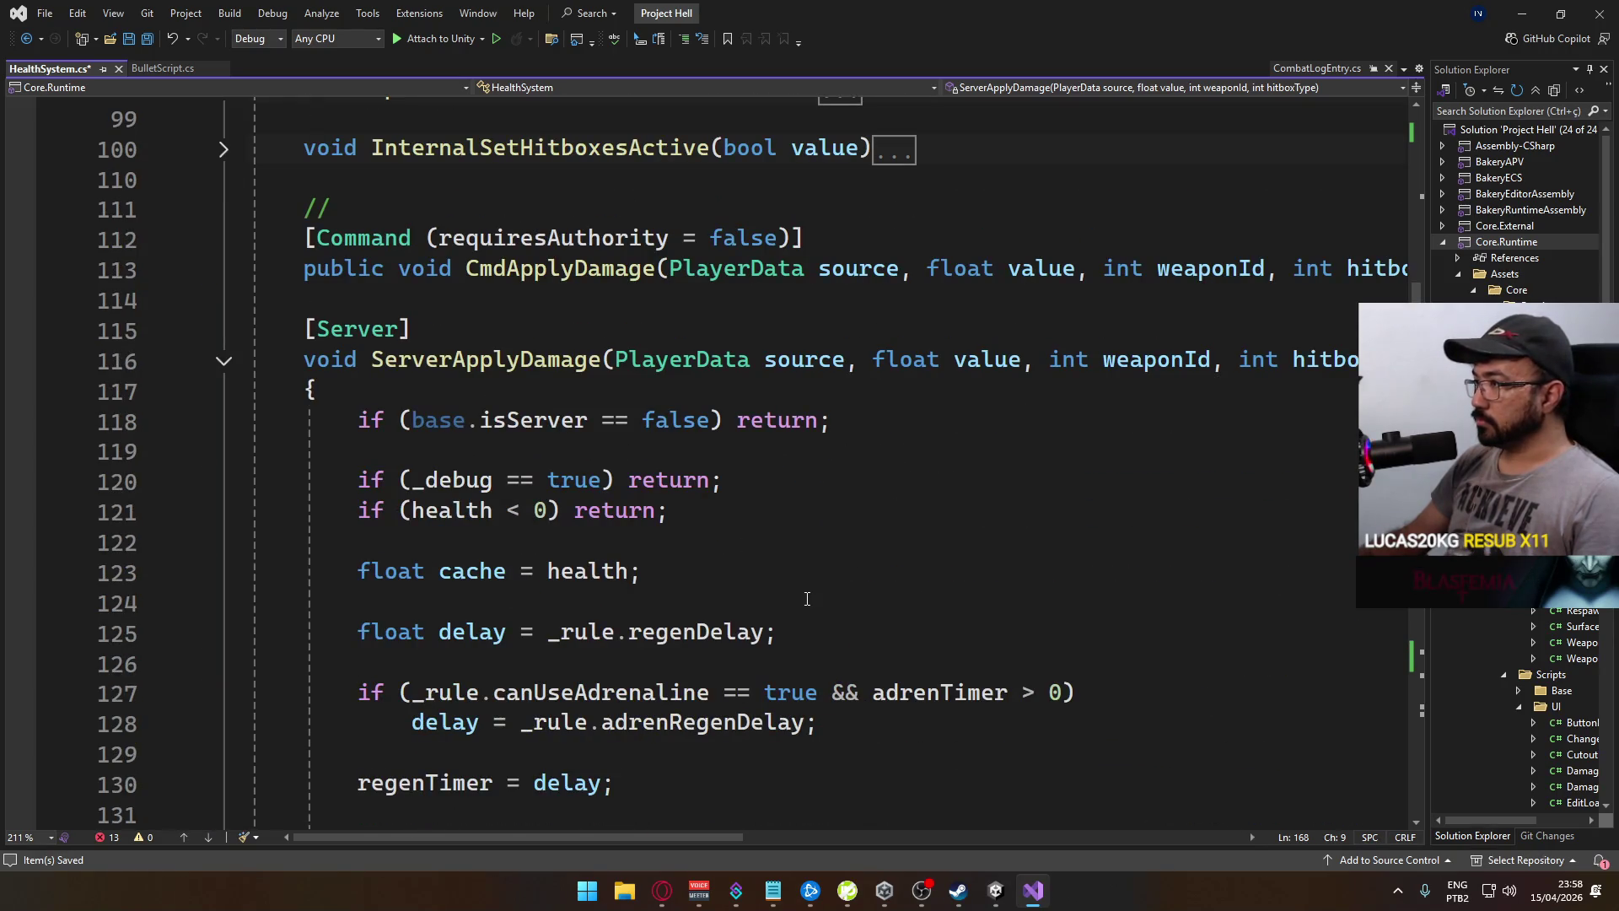
mouse_move(675, 836)
left_mouse_down()
mouse_move(799, 832)
mouse_move(679, 823)
left_mouse_up()
scroll(787, 713, "down", 4)
scroll(787, 713, "down", 2)
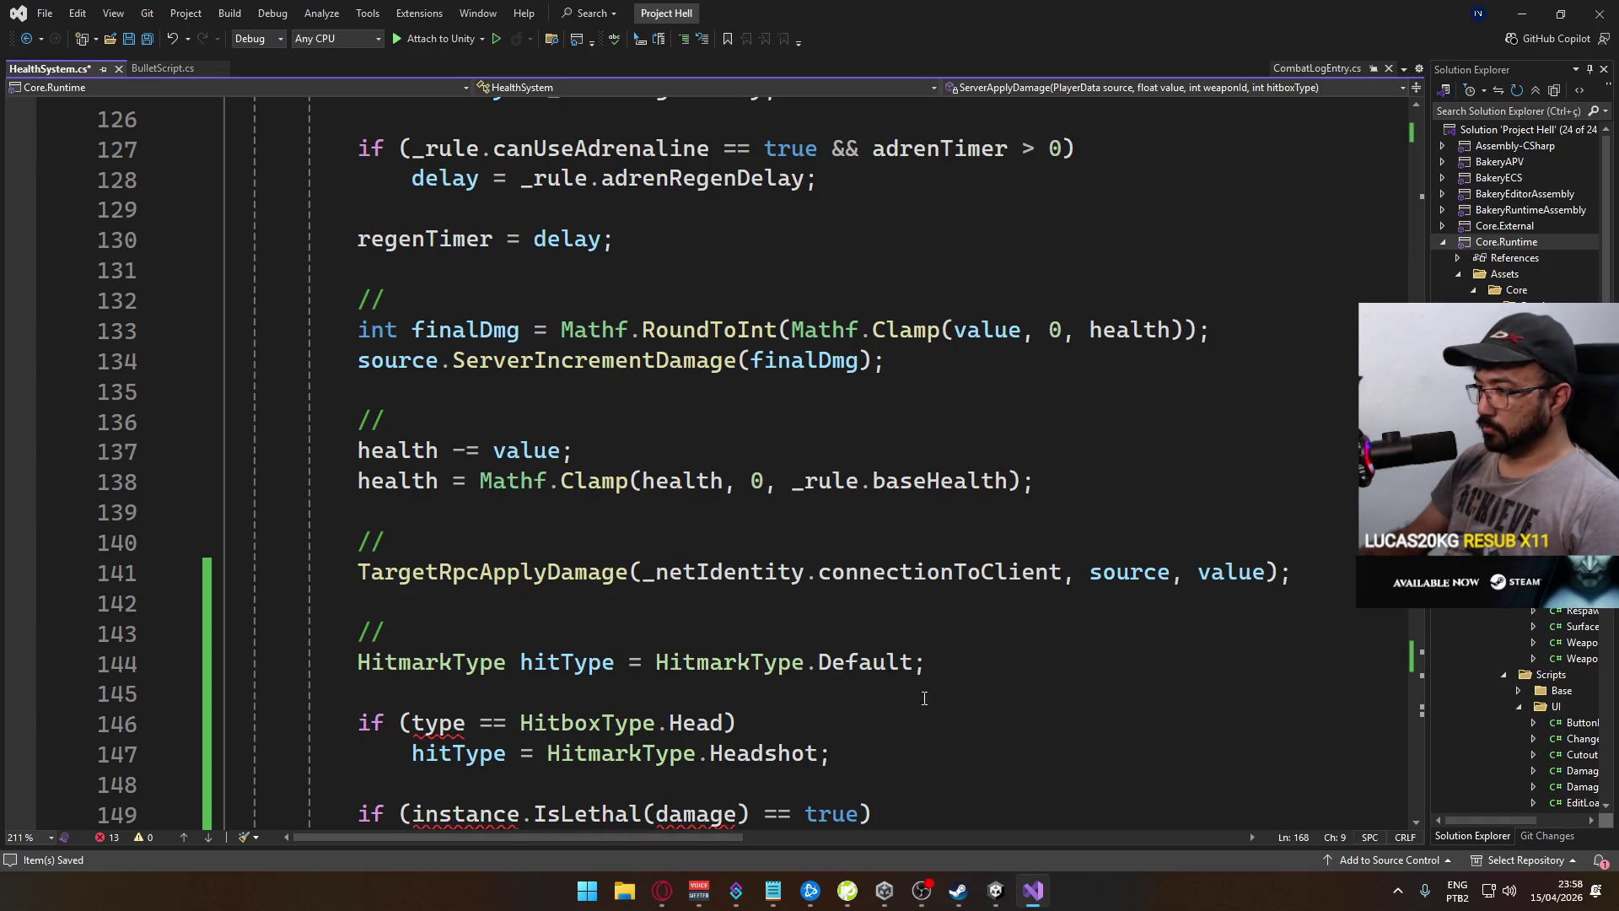
Change the headshot check to compare hitboxType to 0 instead of type to HitboxType.Head
double_click(438, 723)
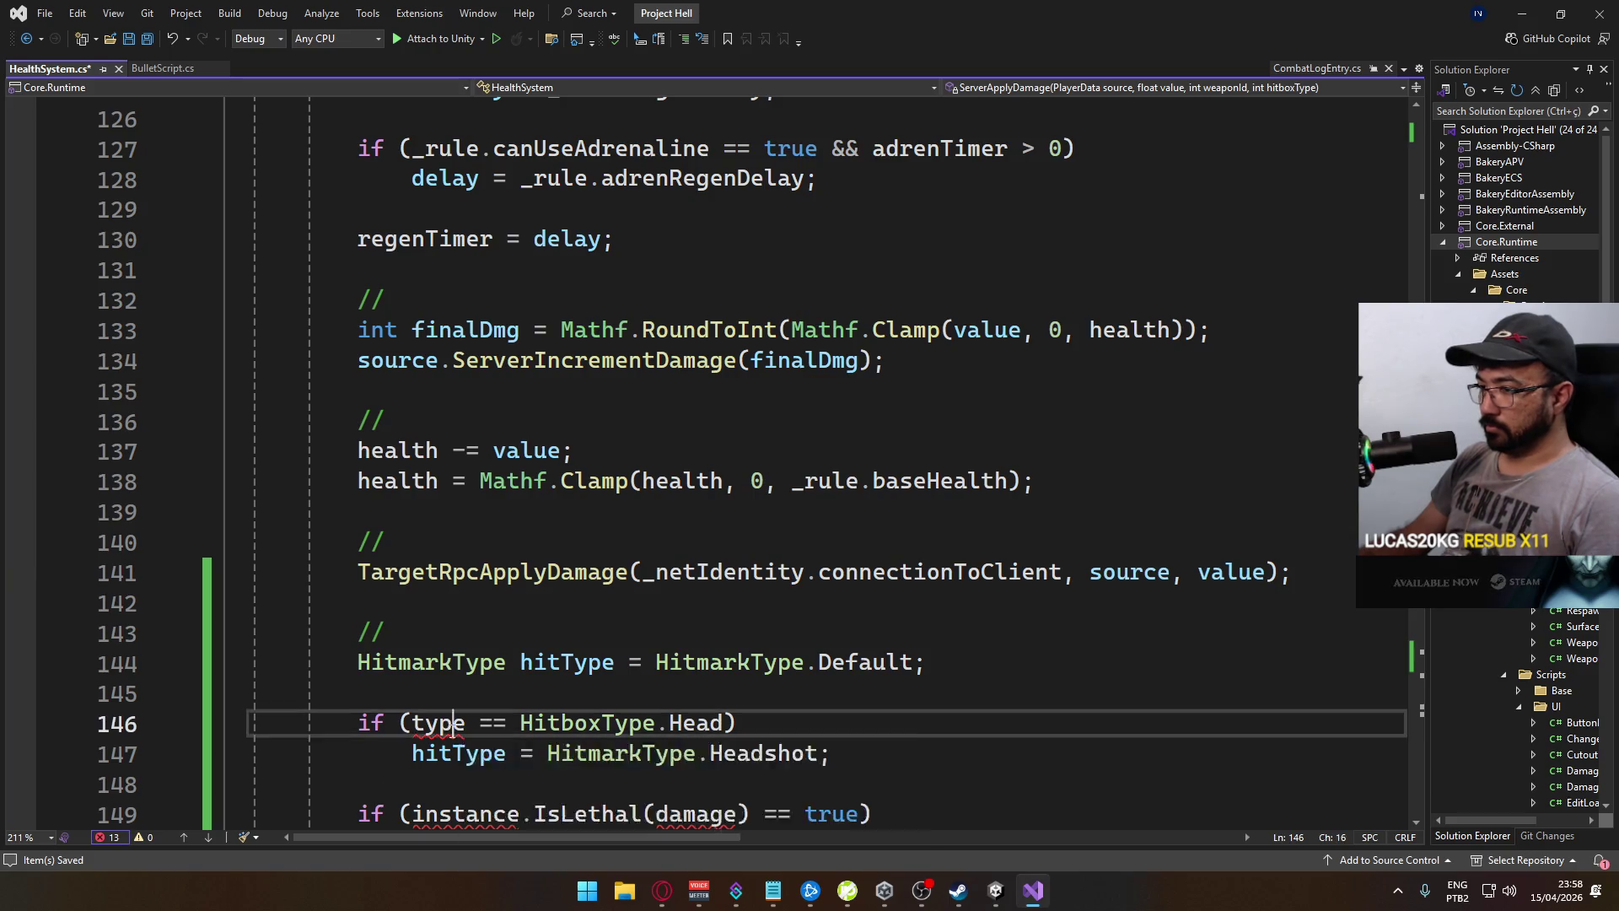
scroll(832, 625, "up", 6)
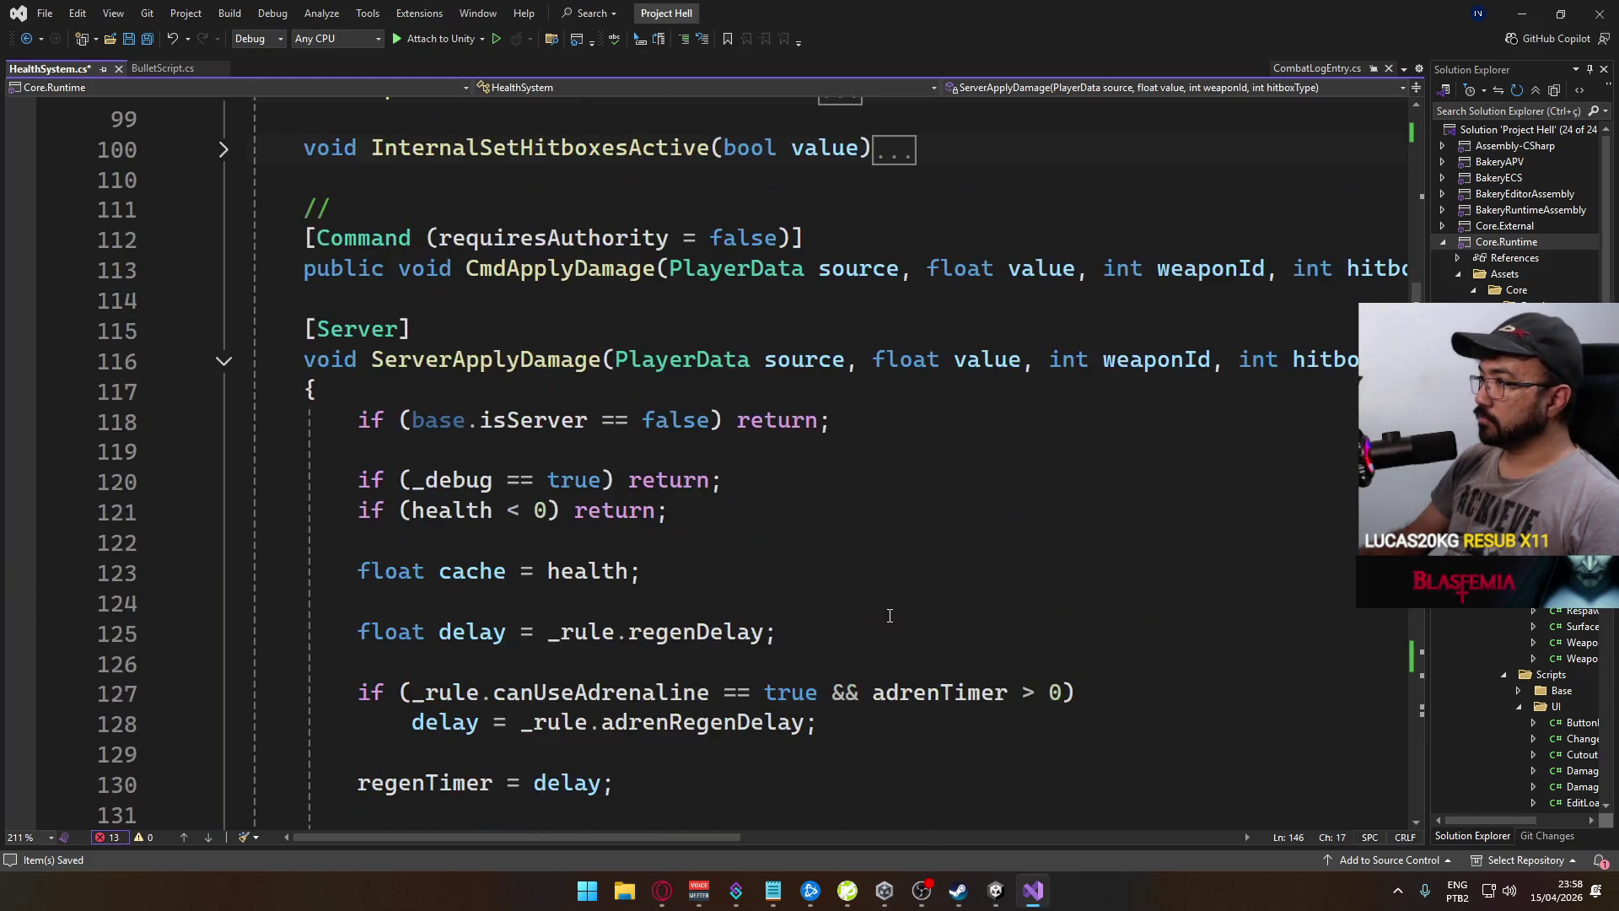
double_click(1341, 359)
key("ctrl+c")
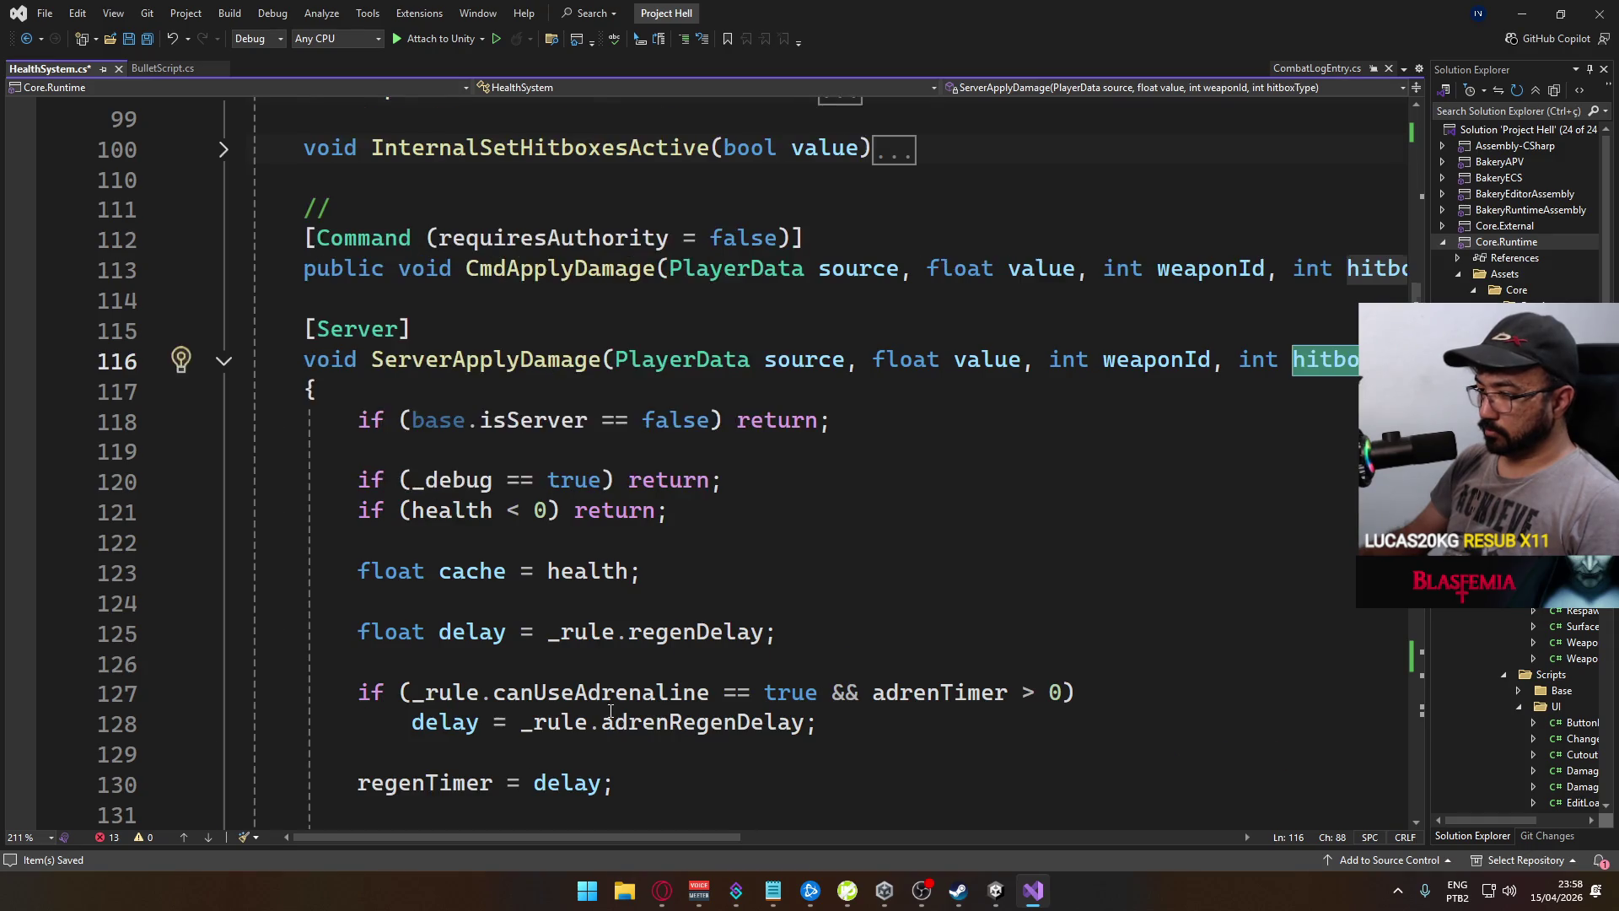
scroll(556, 680, "down", 9)
scroll(506, 641, "down", 2)
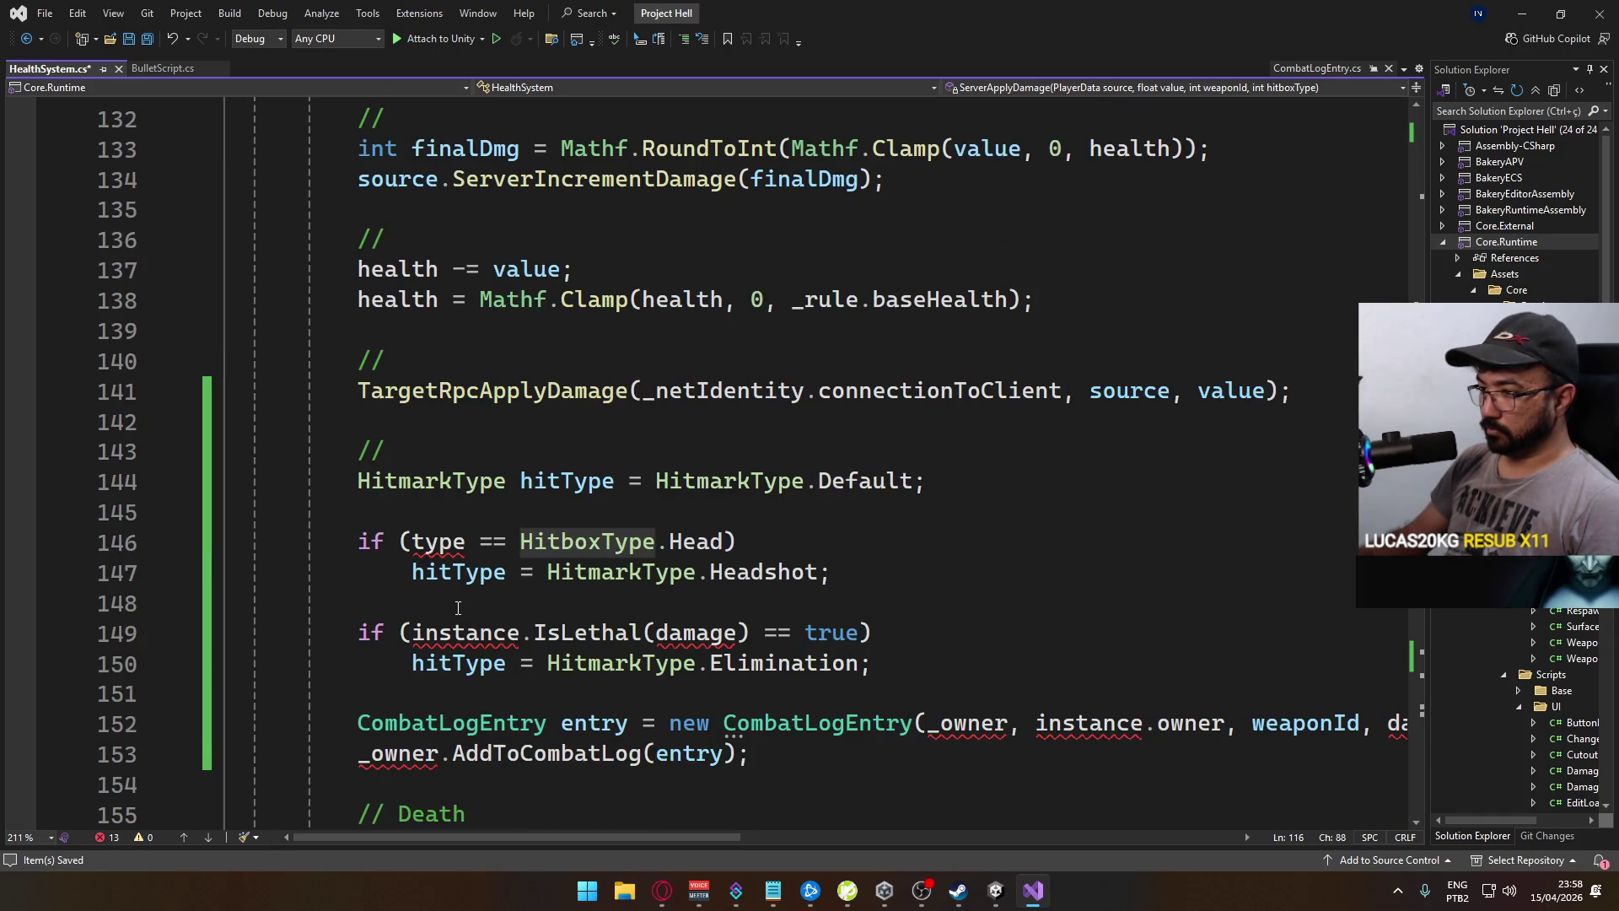
double_click(439, 542)
key("ctrl+v")
double_click(477, 541)
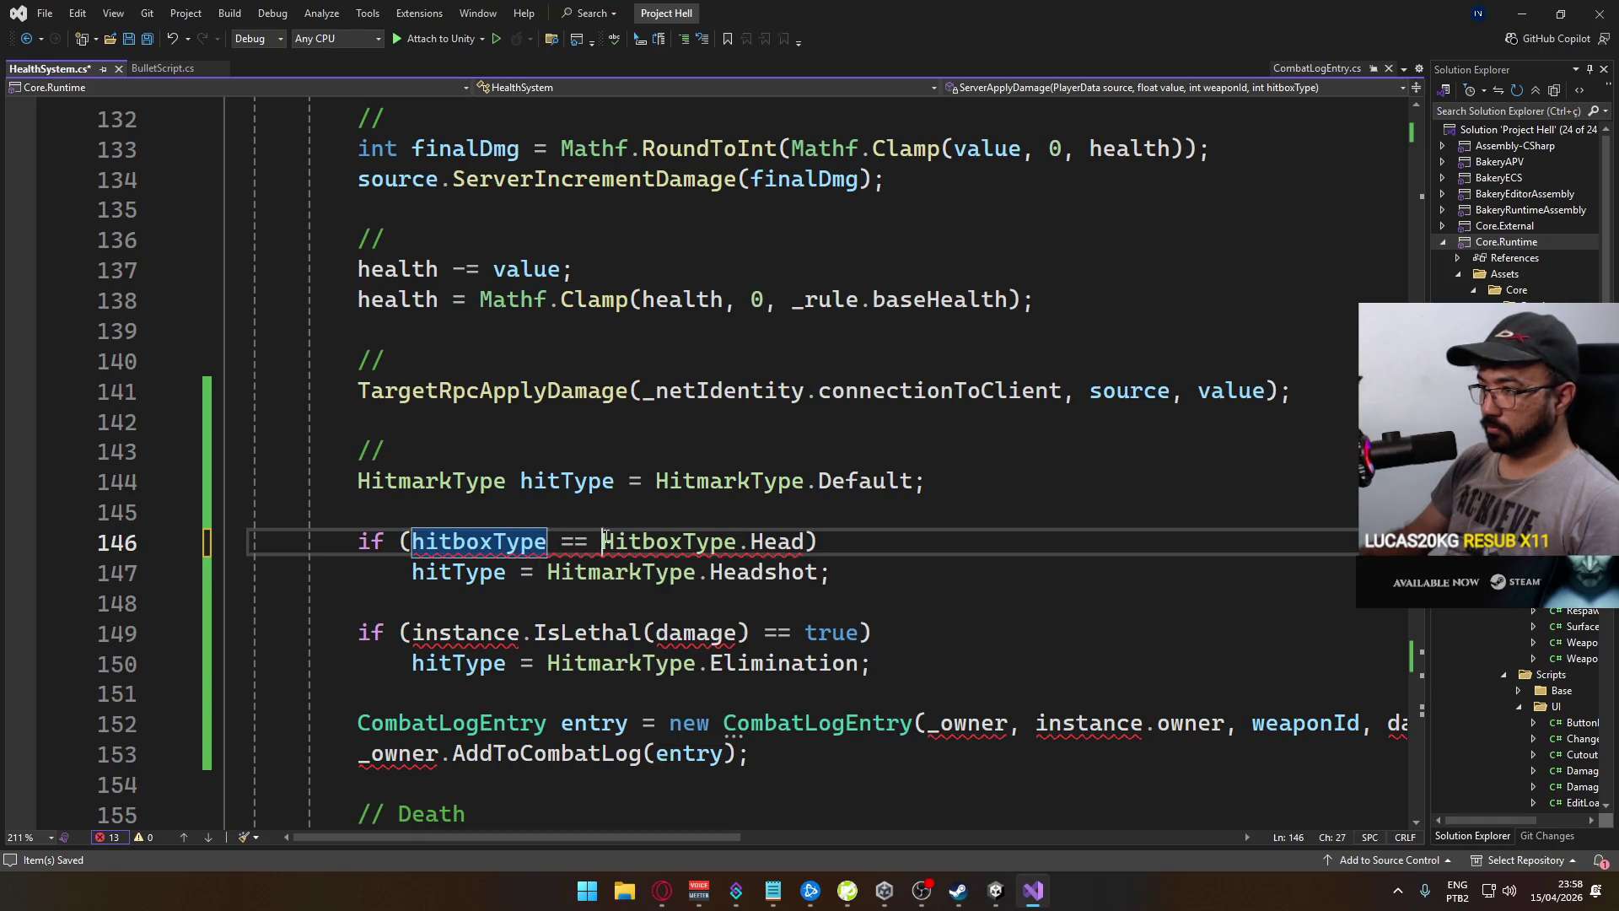
left_click_drag(601, 541, 816, 542)
type("0")
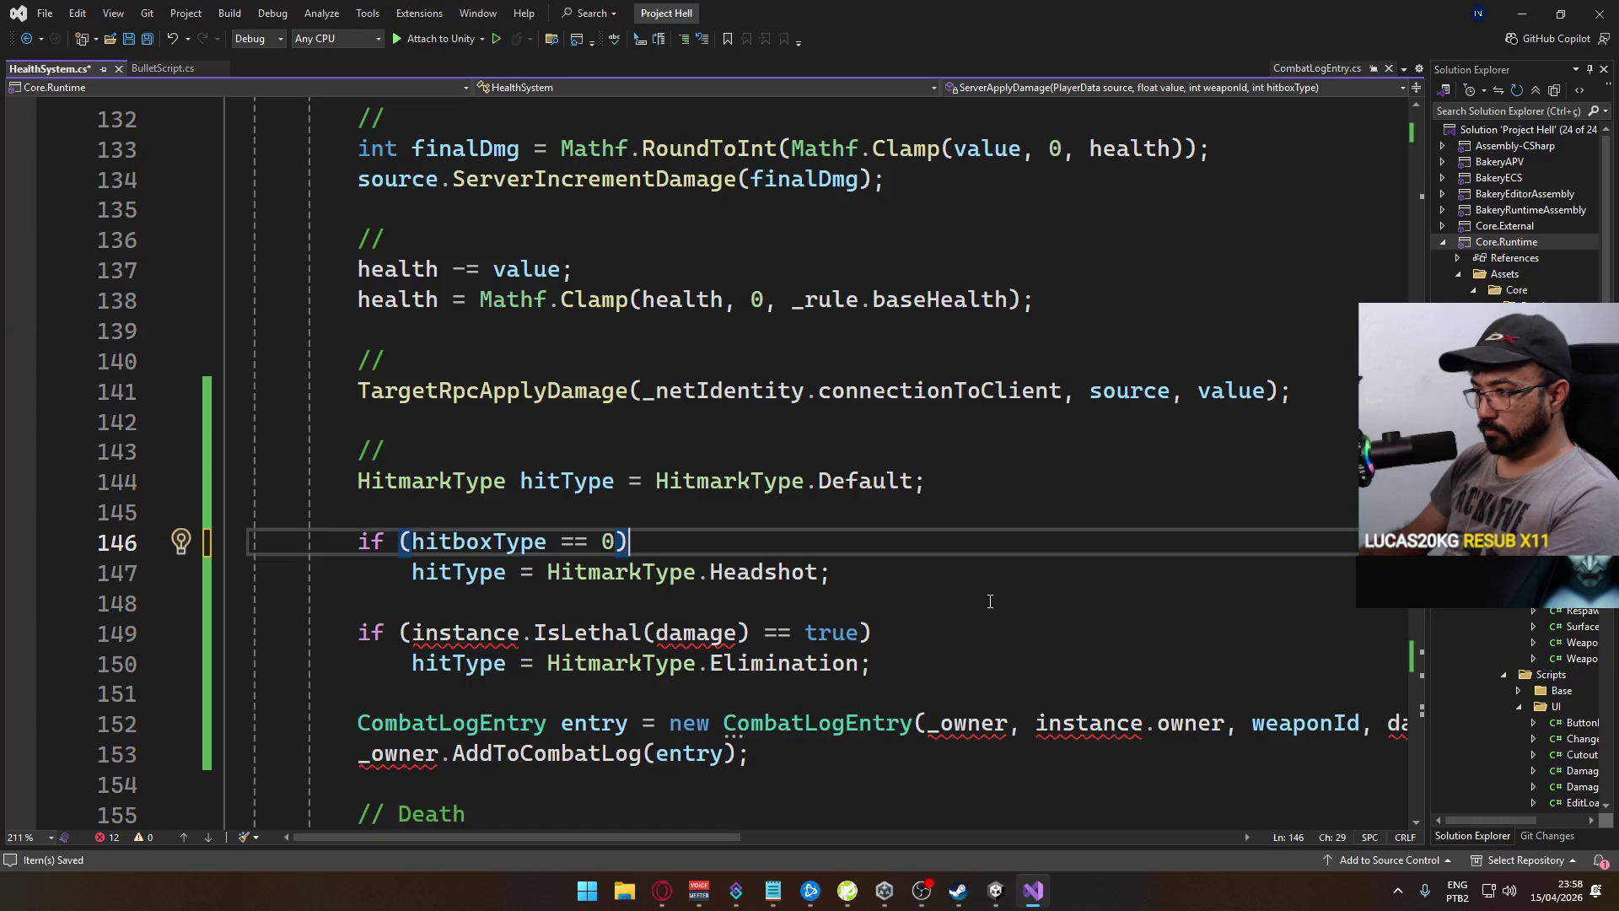
Replace the CombatLogEntry's _owner argument with source
double_click(958, 725)
type("agres")
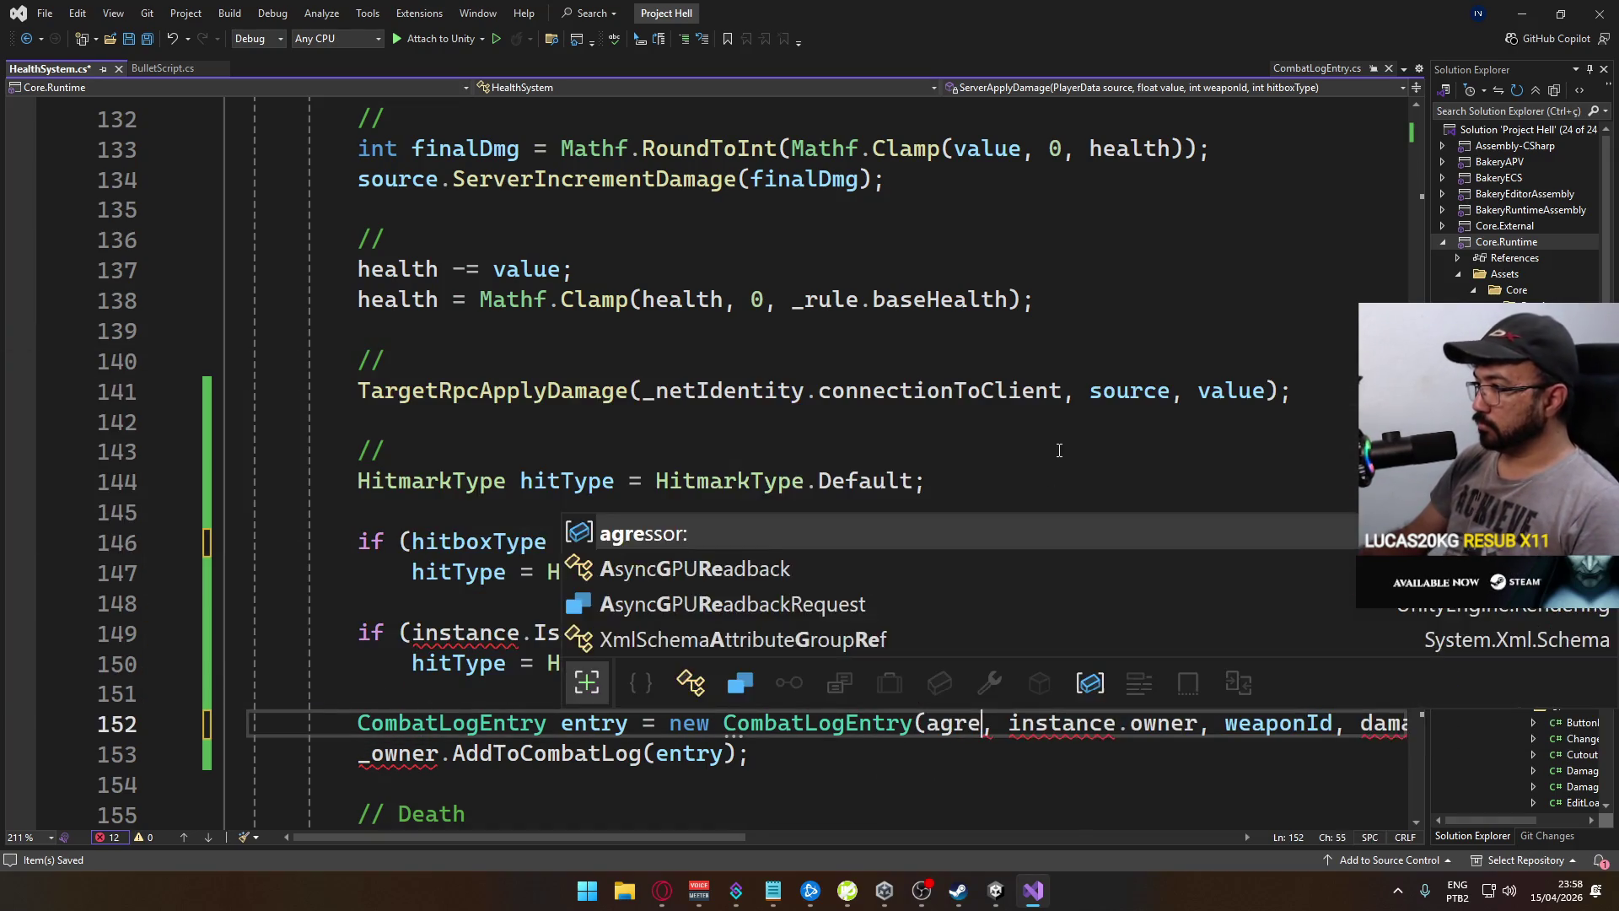
key("Tab")
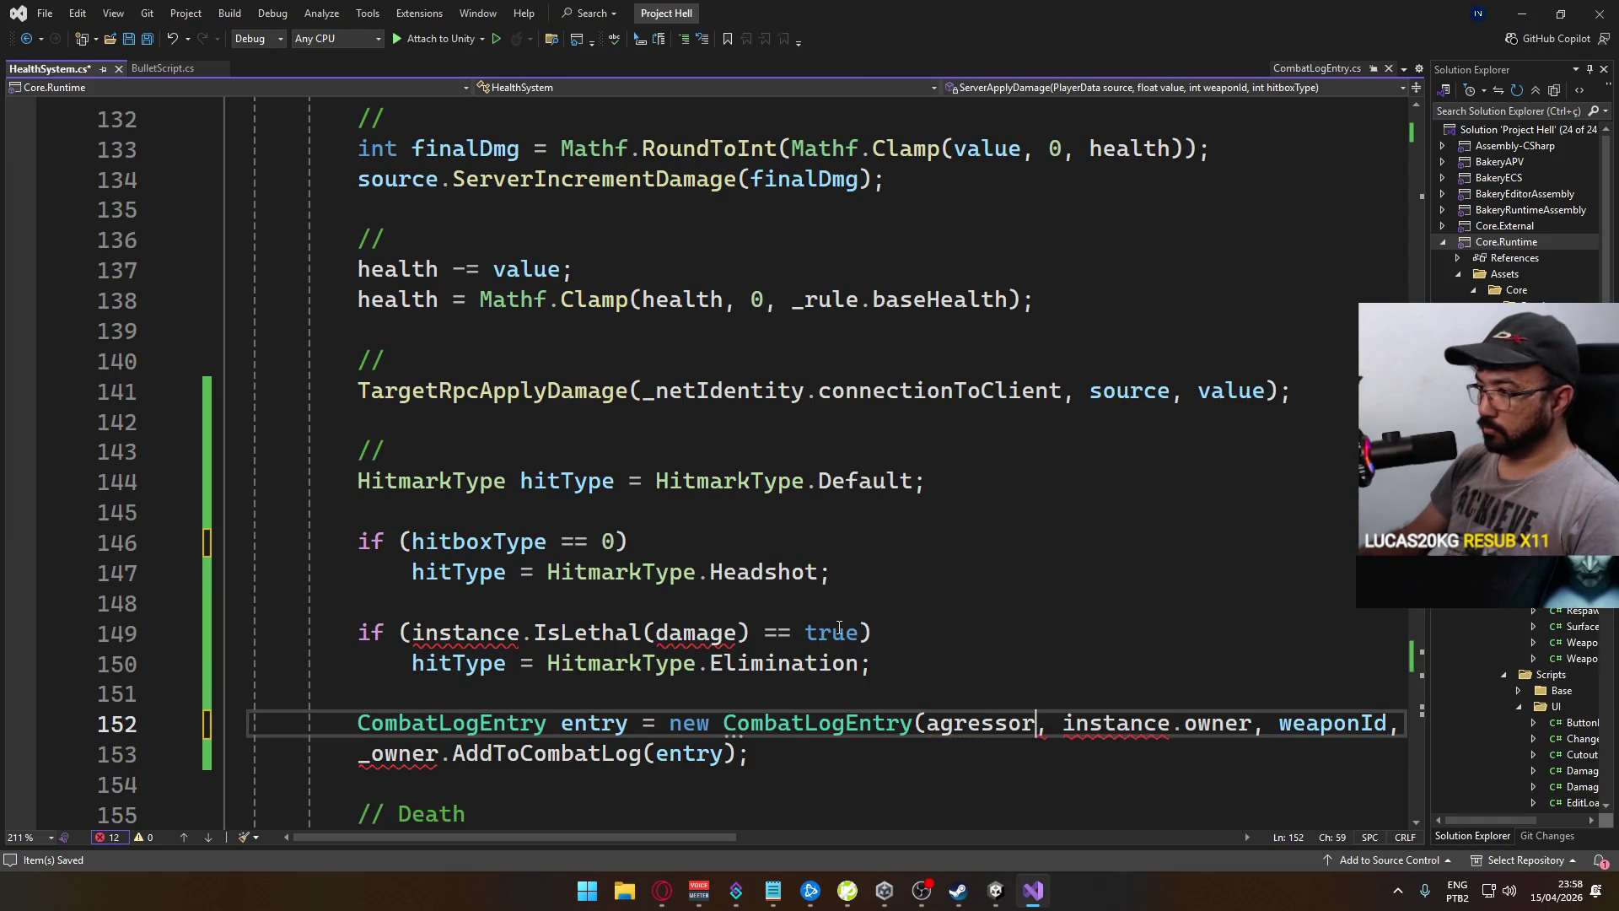
scroll(1050, 594, "up", 9)
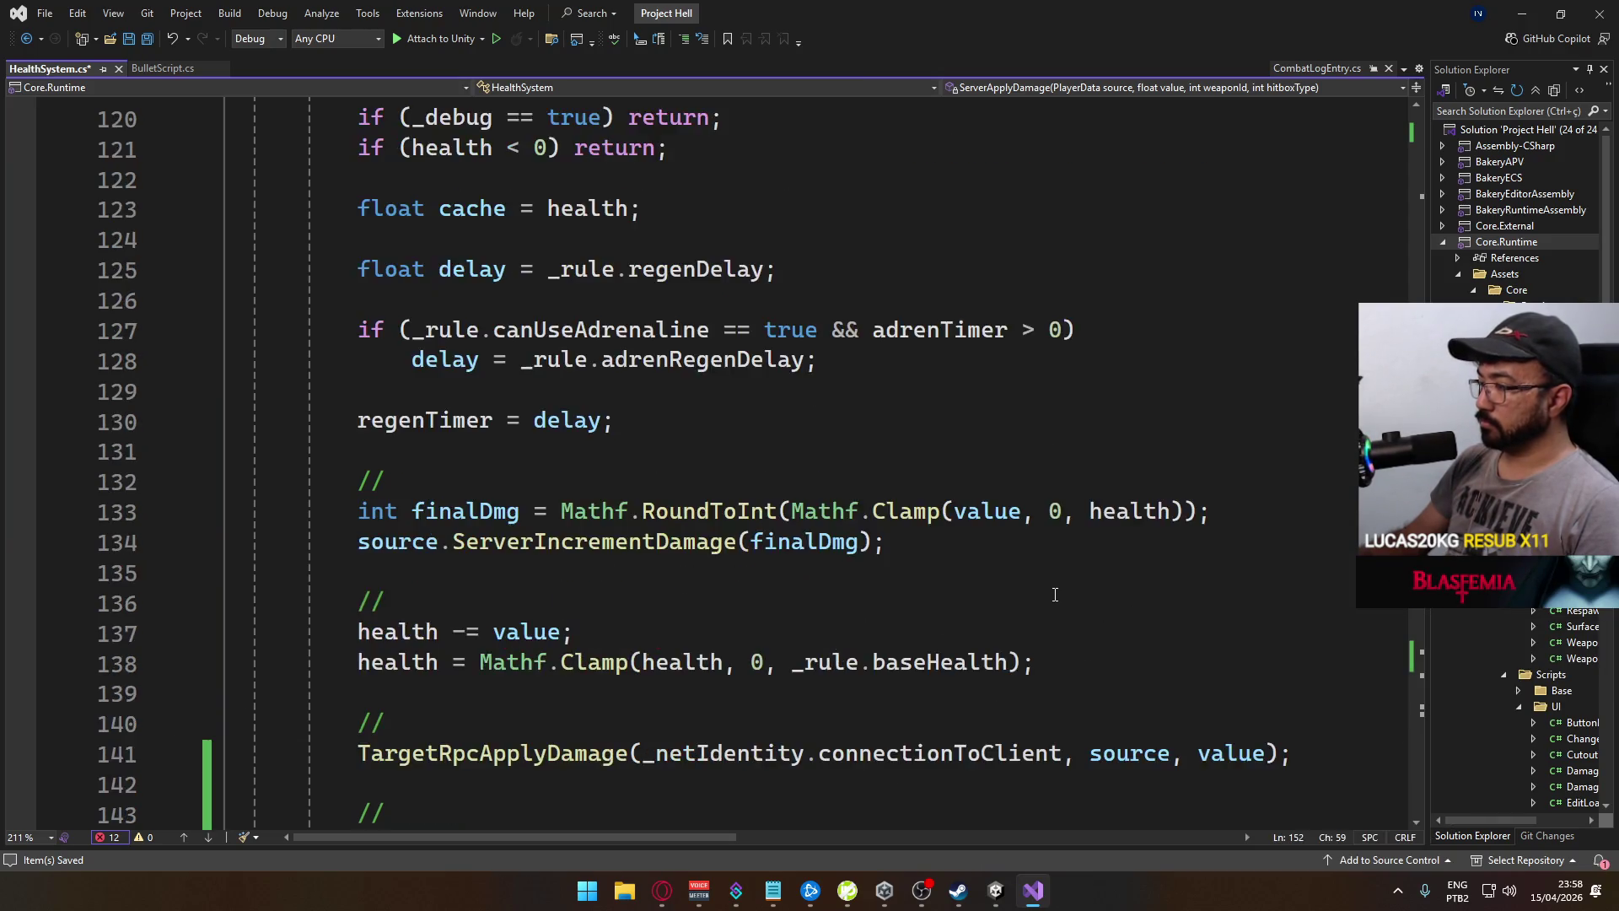
left_click(766, 450)
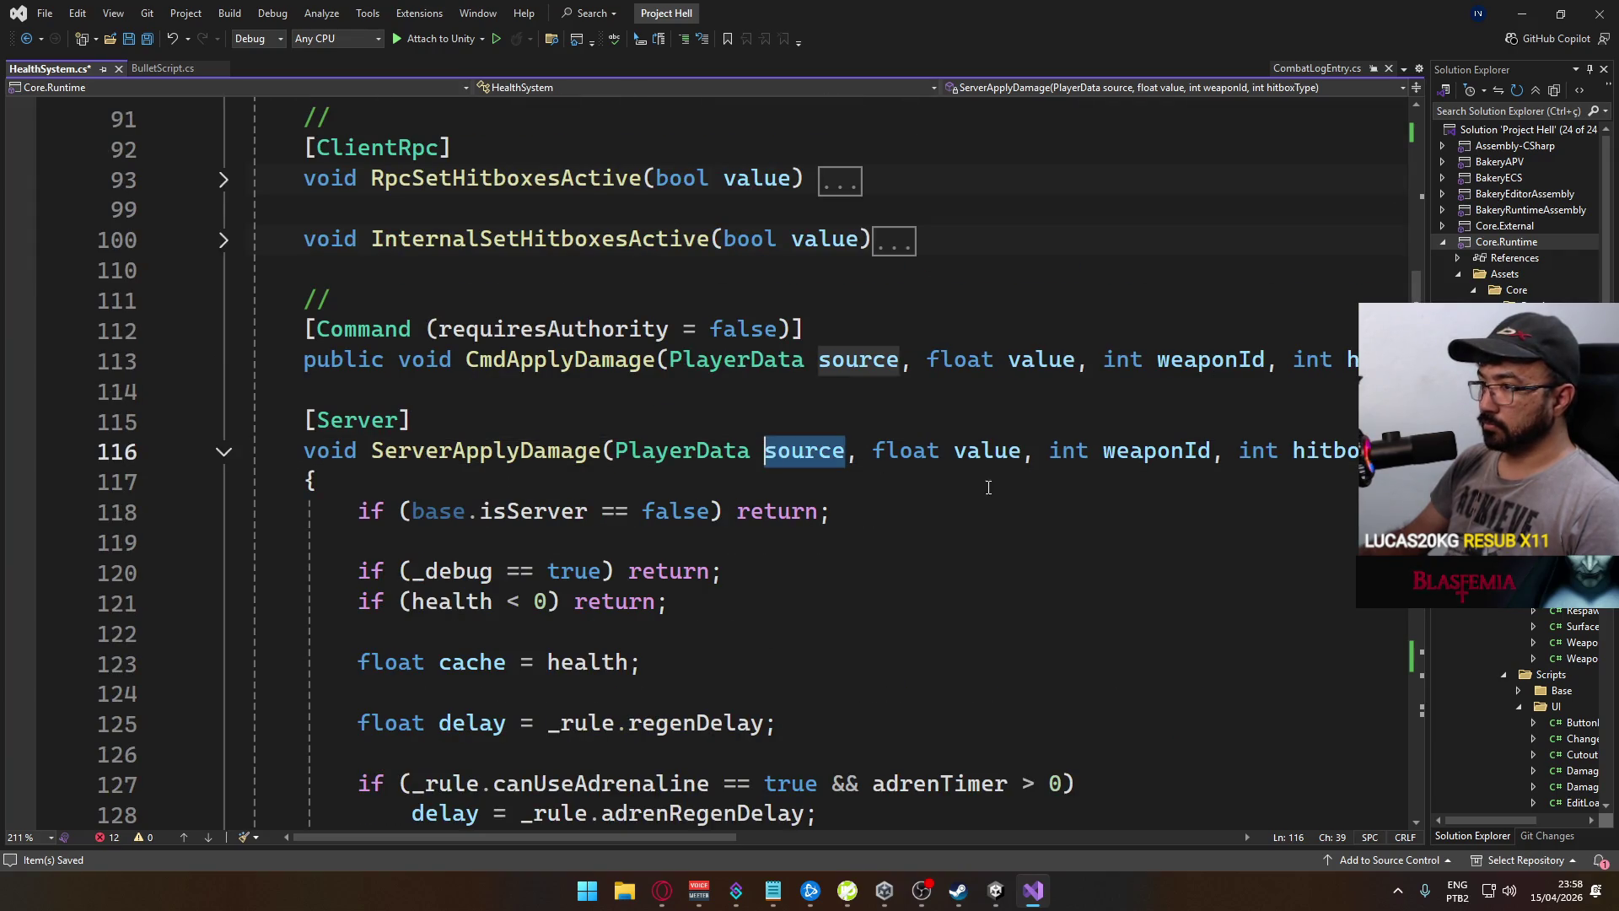
scroll(1000, 607, "down", 8)
scroll(1000, 607, "down", 4)
left_click(1035, 541)
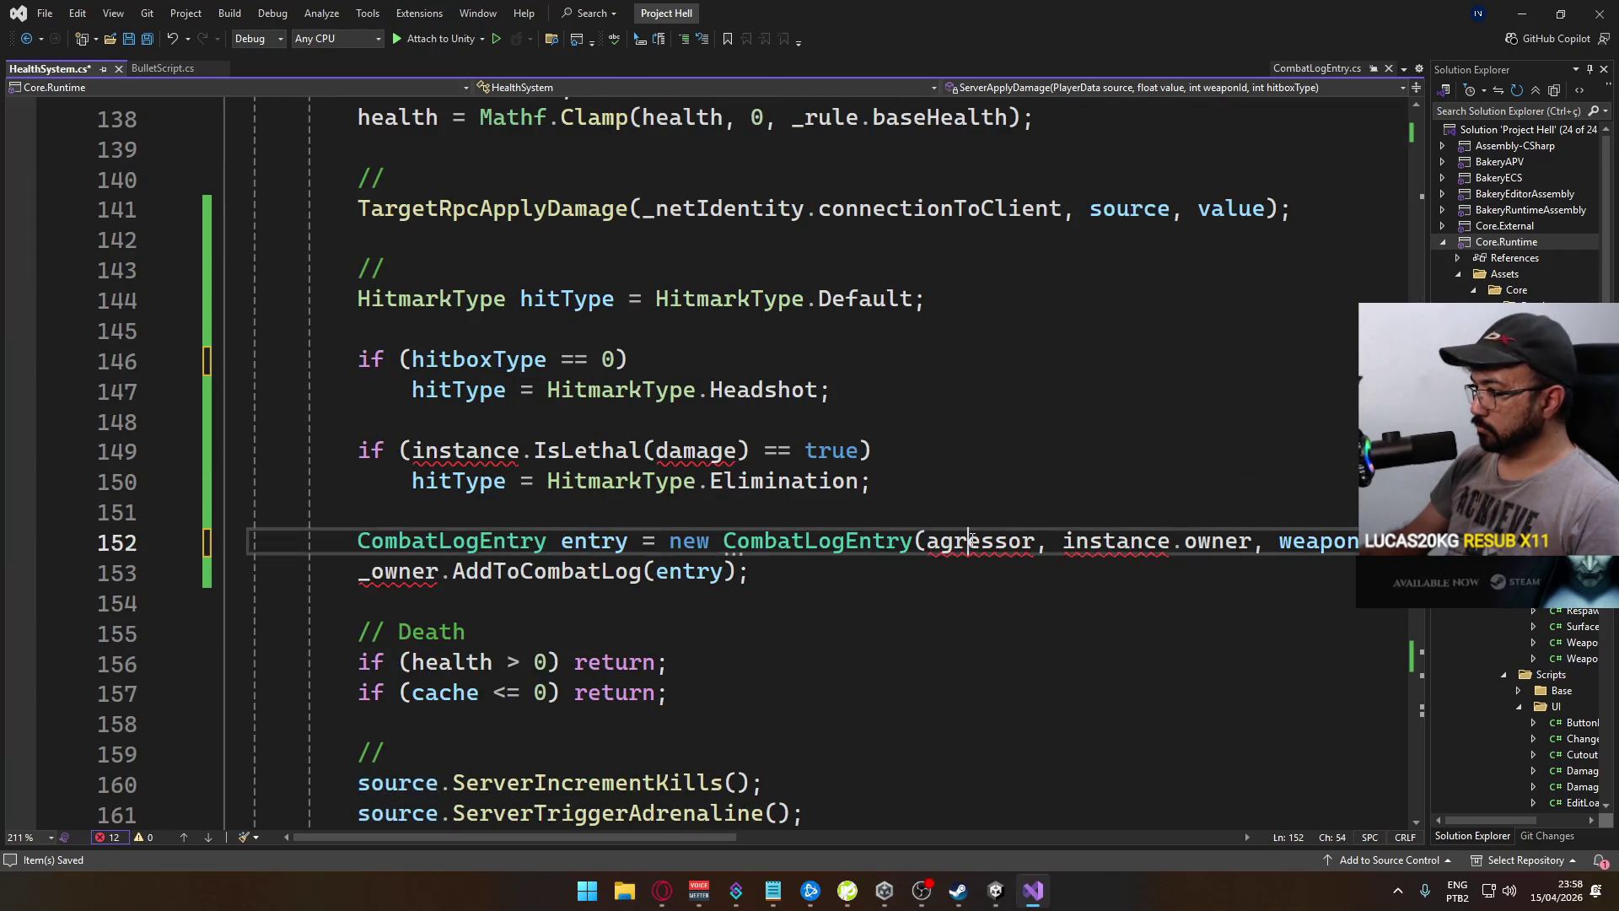
key("ctrl+shift+Left")
type("source")
Replace instance.owner with _ref.PlayerData in the CombatLogEntry arguments
left_click_drag(1035, 541, 1226, 540)
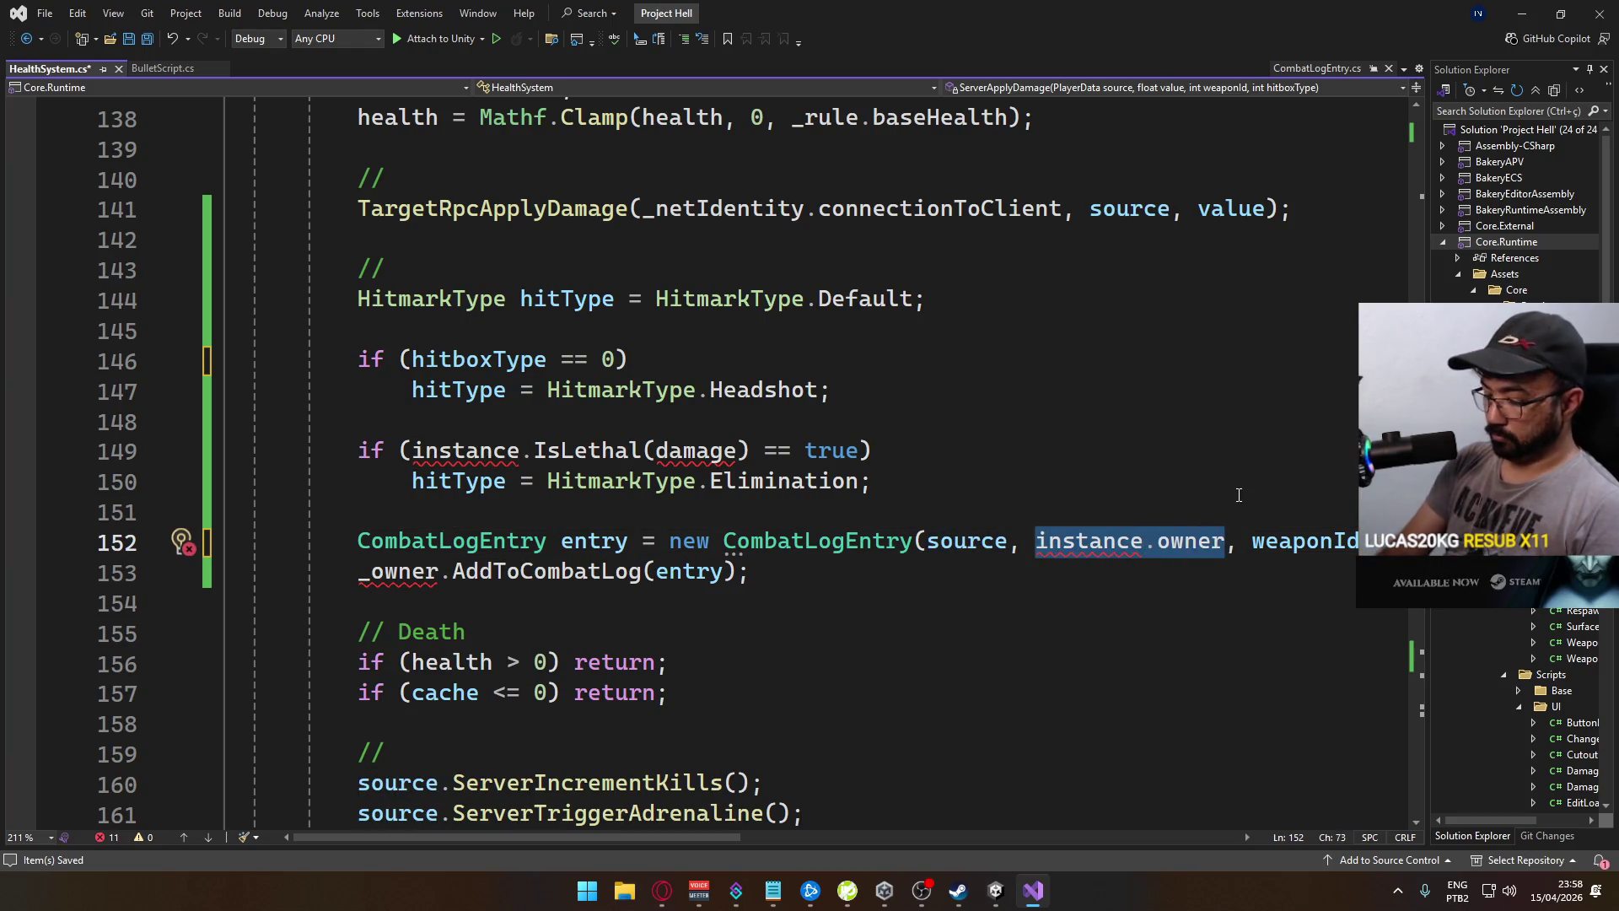
type("own")
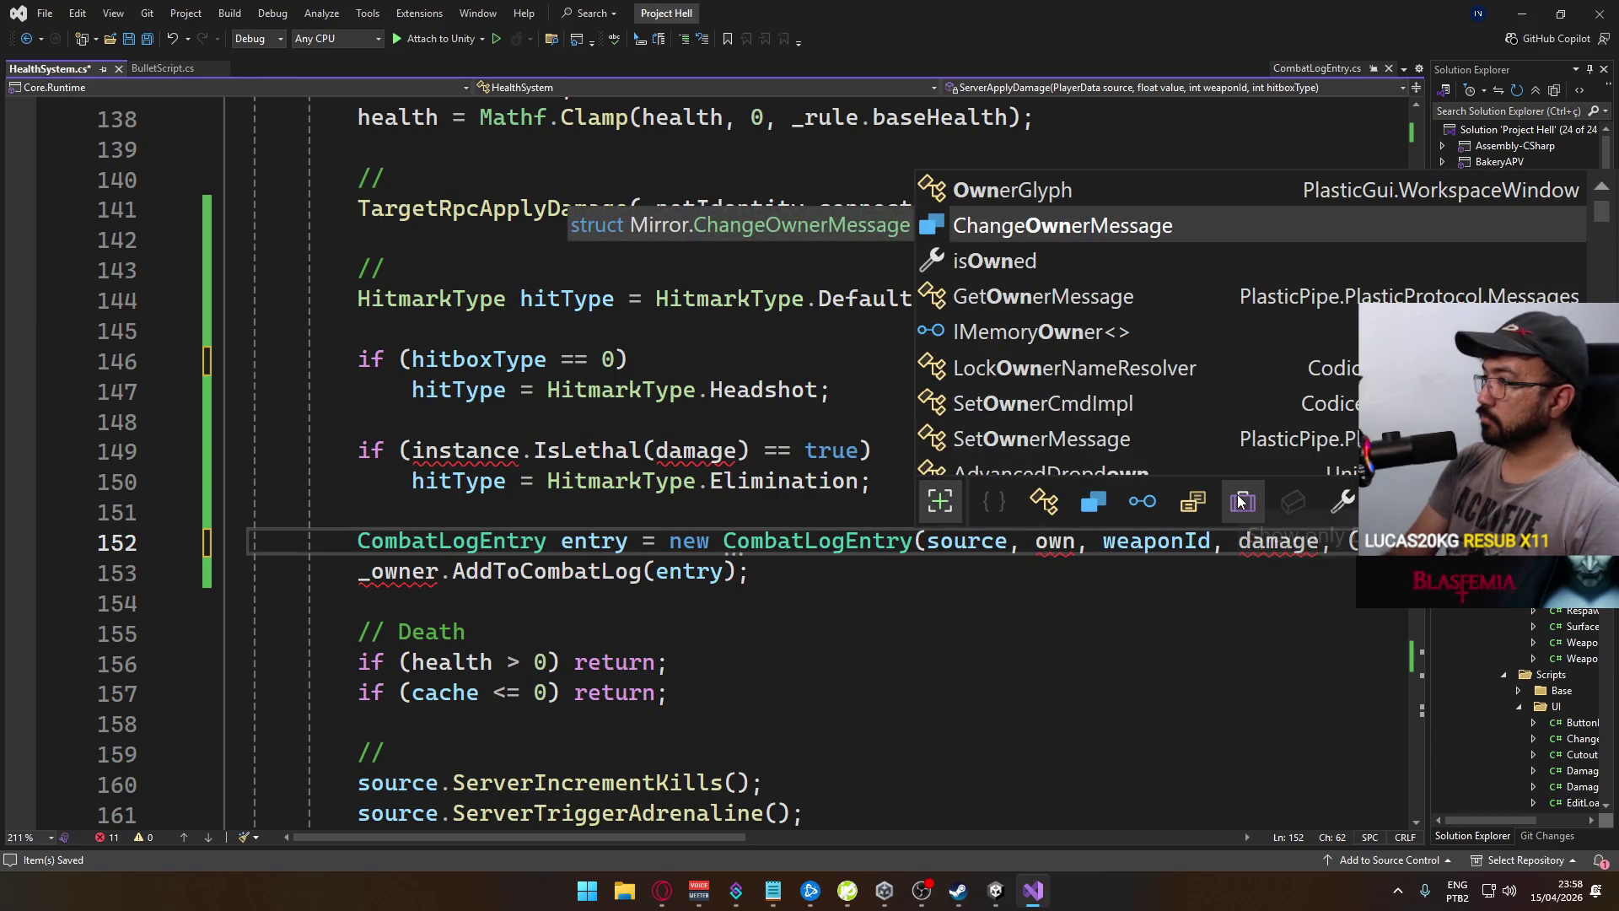
key("BackSpace")
key("BackSpace")
key("BackSpace")
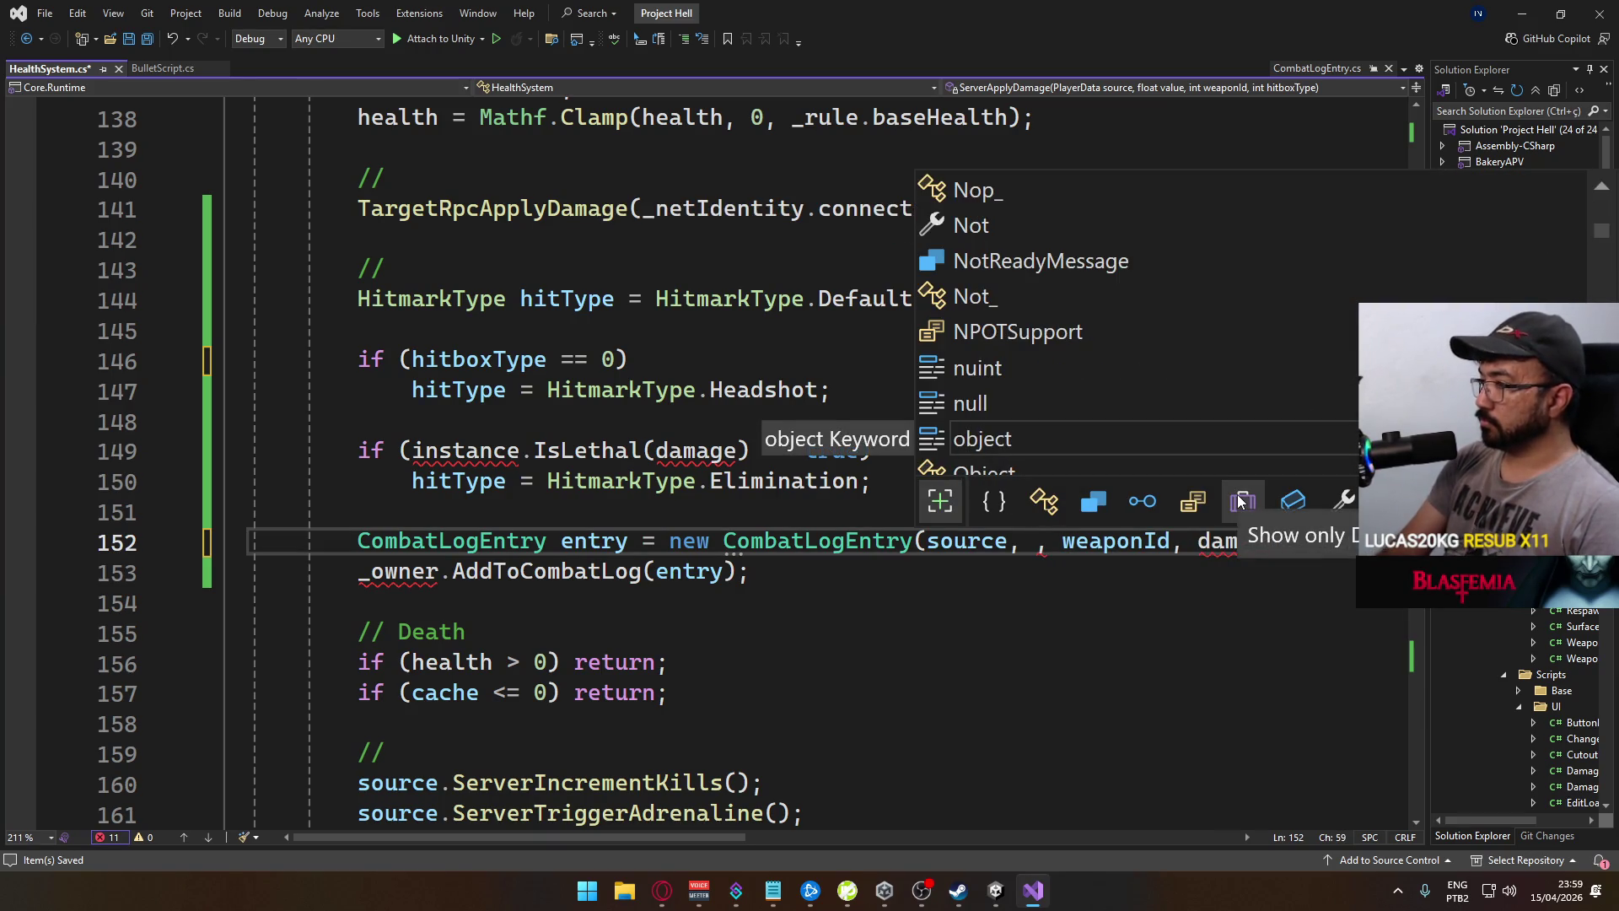
key("Escape")
left_click_drag(1416, 338, 1388, 118)
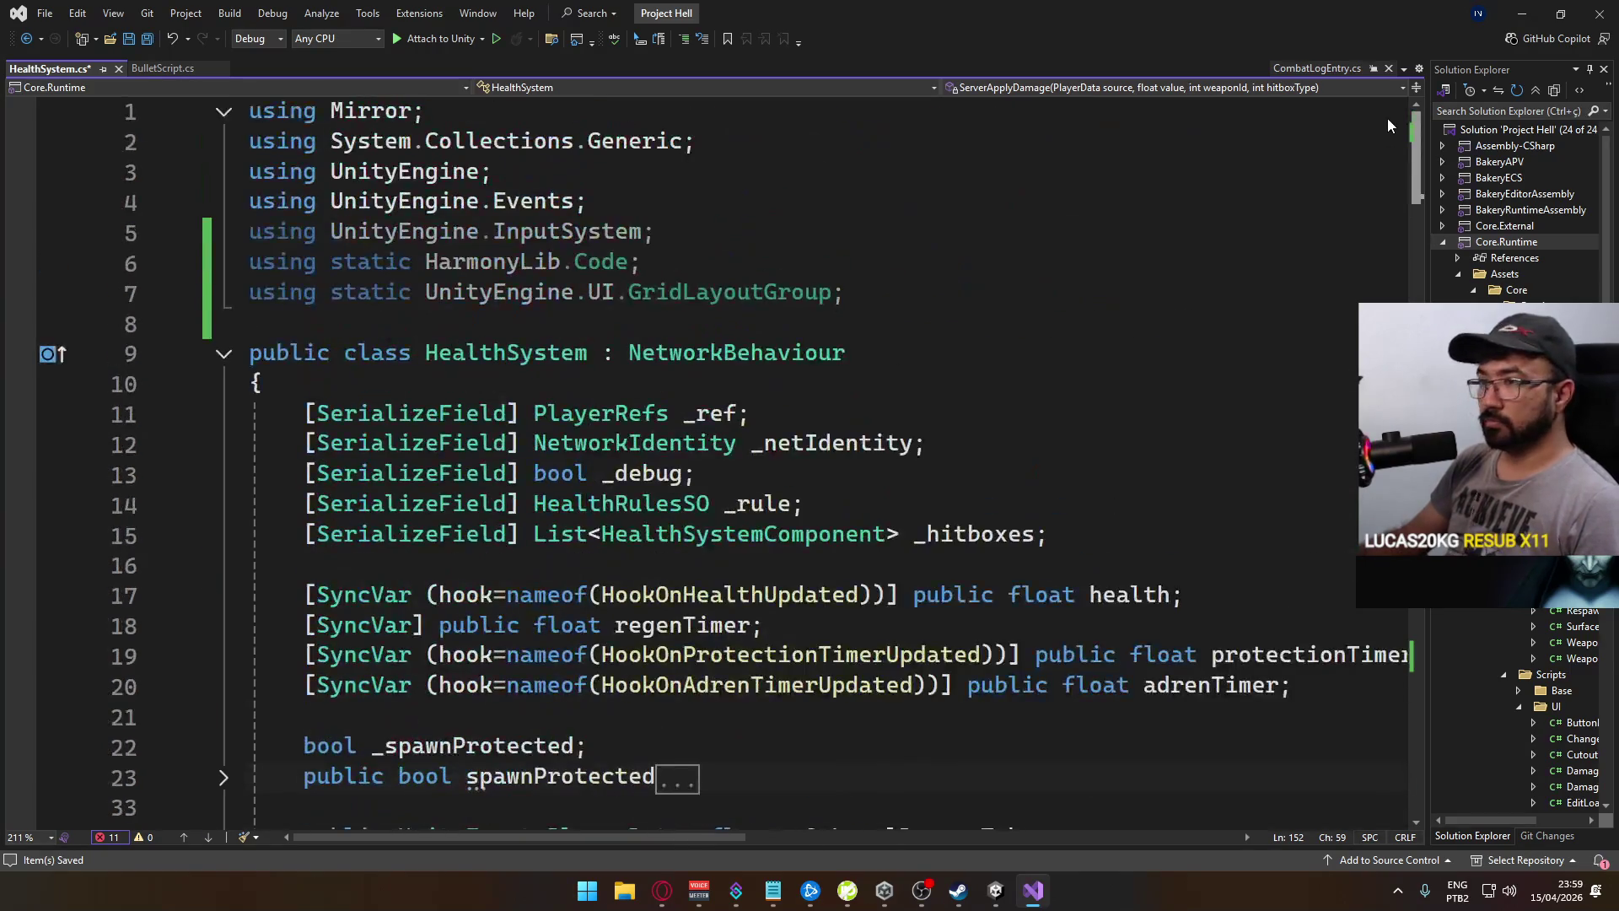
key("Left")
key("Right")
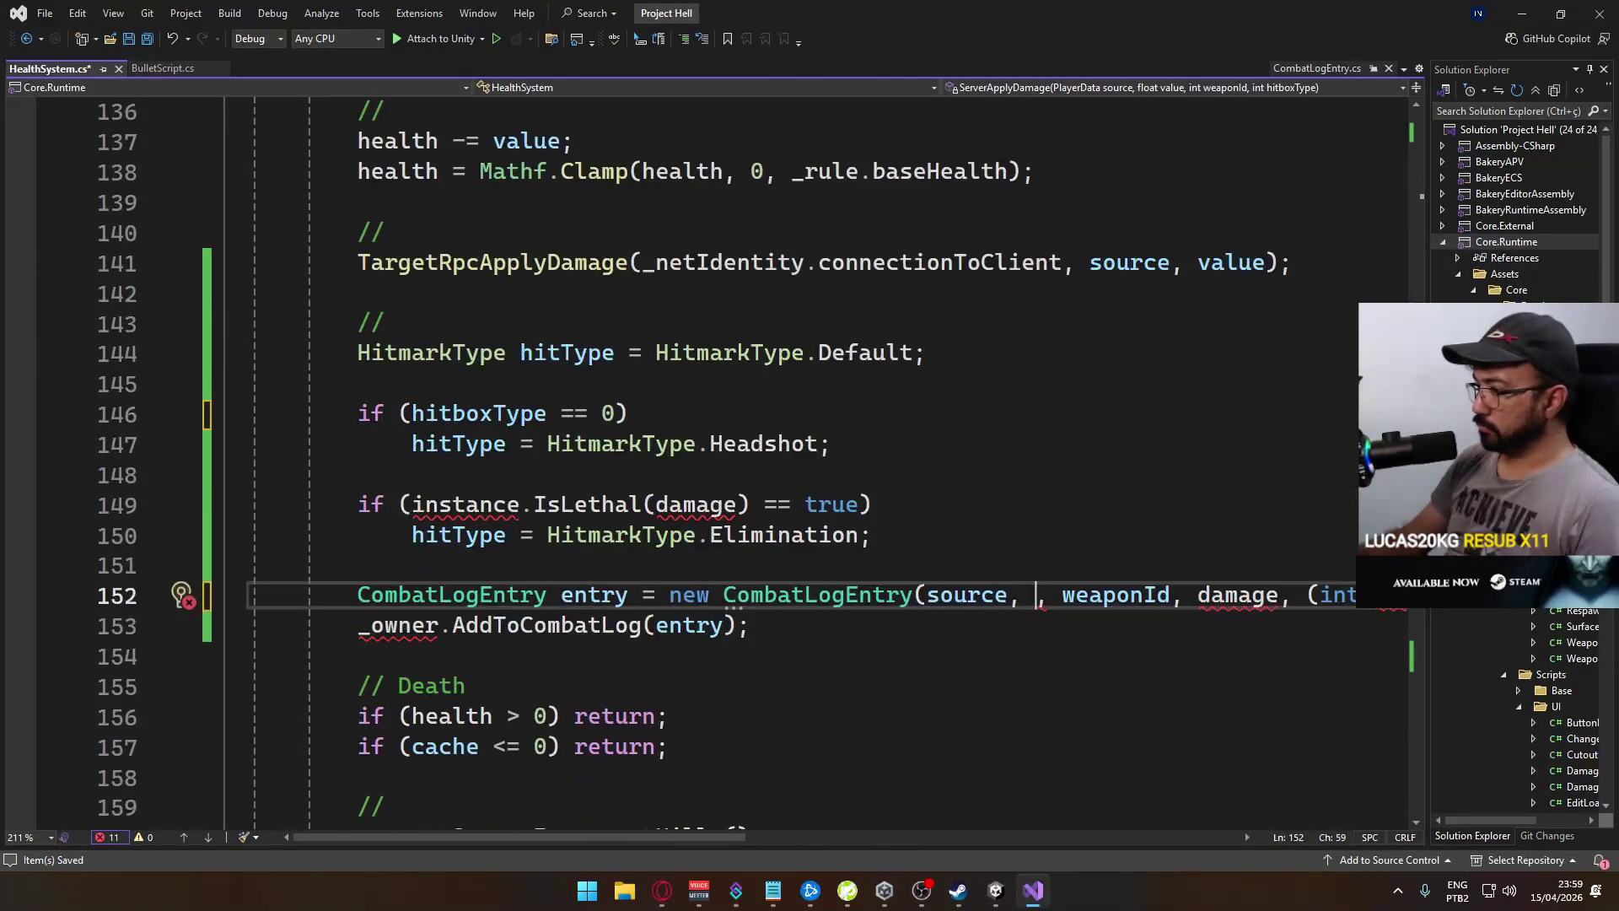
type("_ref.p")
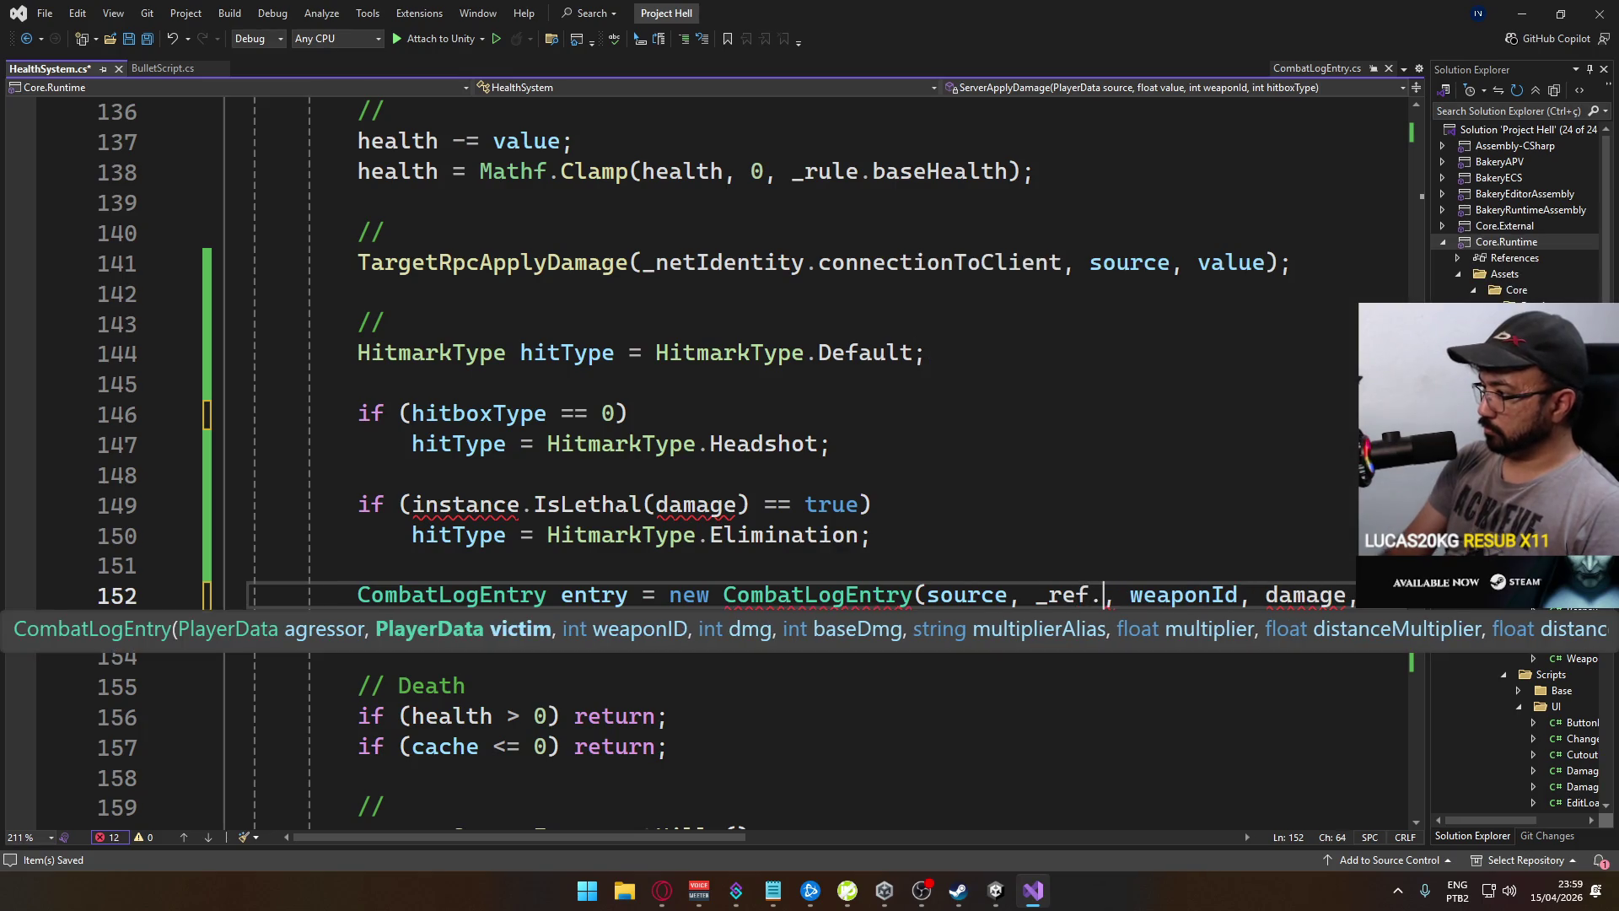
type("l")
key("Down")
key("Tab")
key("Right")
key("Left")
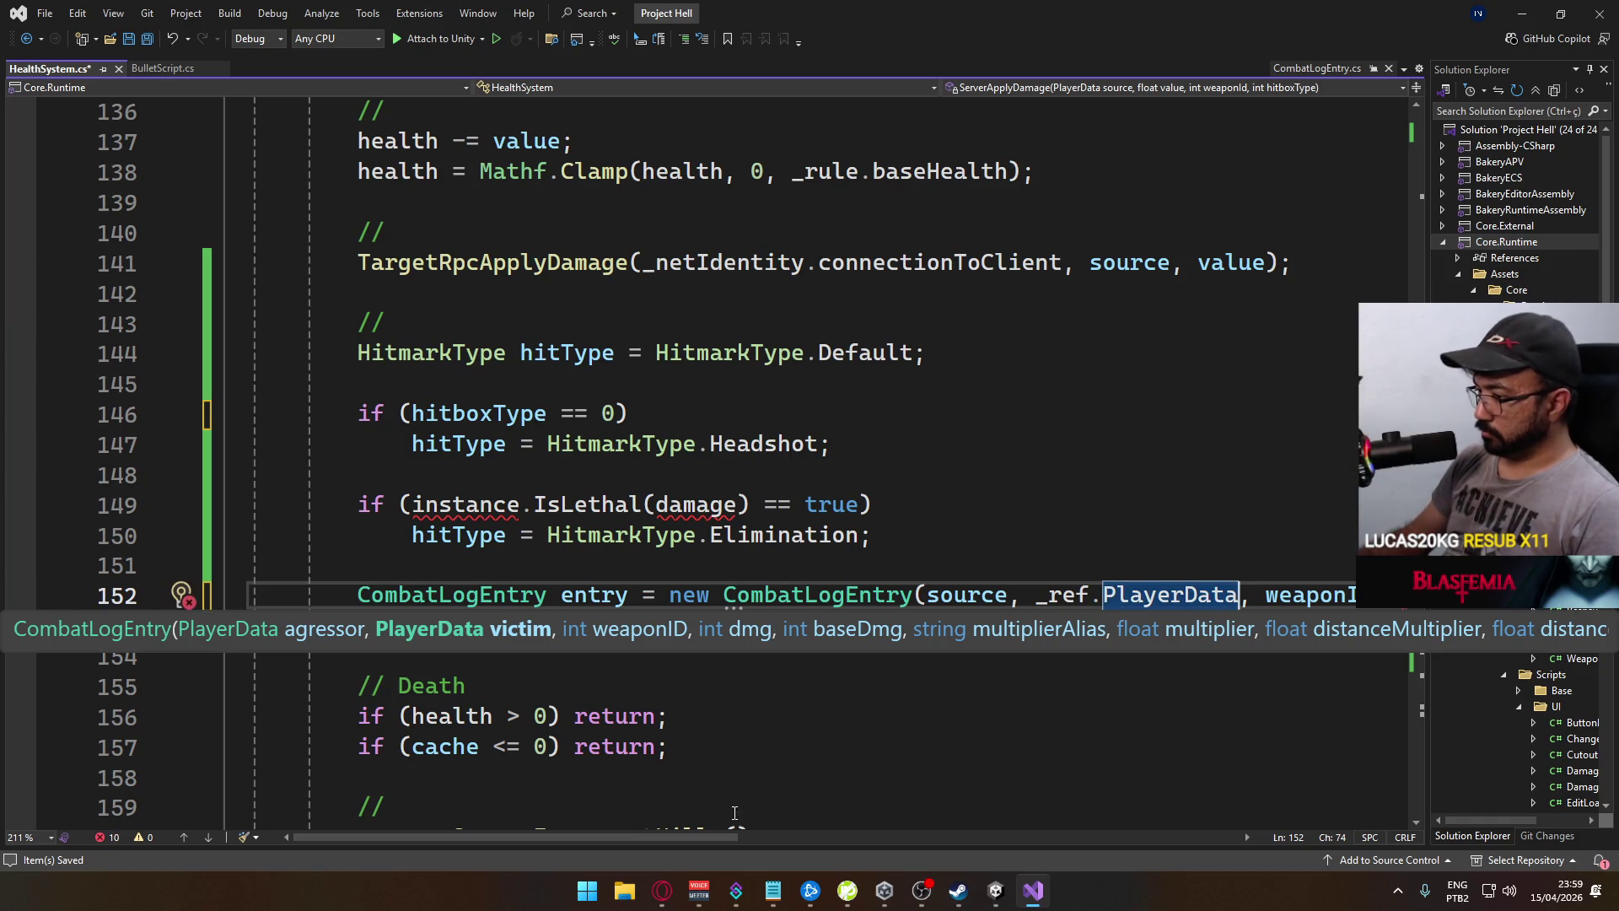
Undo the latest combat log argument edit
mouse_move(710, 833)
left_mouse_down()
mouse_move(879, 830)
mouse_move(703, 803)
mouse_move(817, 837)
mouse_move(727, 821)
mouse_move(1038, 828)
mouse_move(607, 835)
left_mouse_up()
scroll(817, 837, "up", 5)
scroll(766, 835, "down", 6)
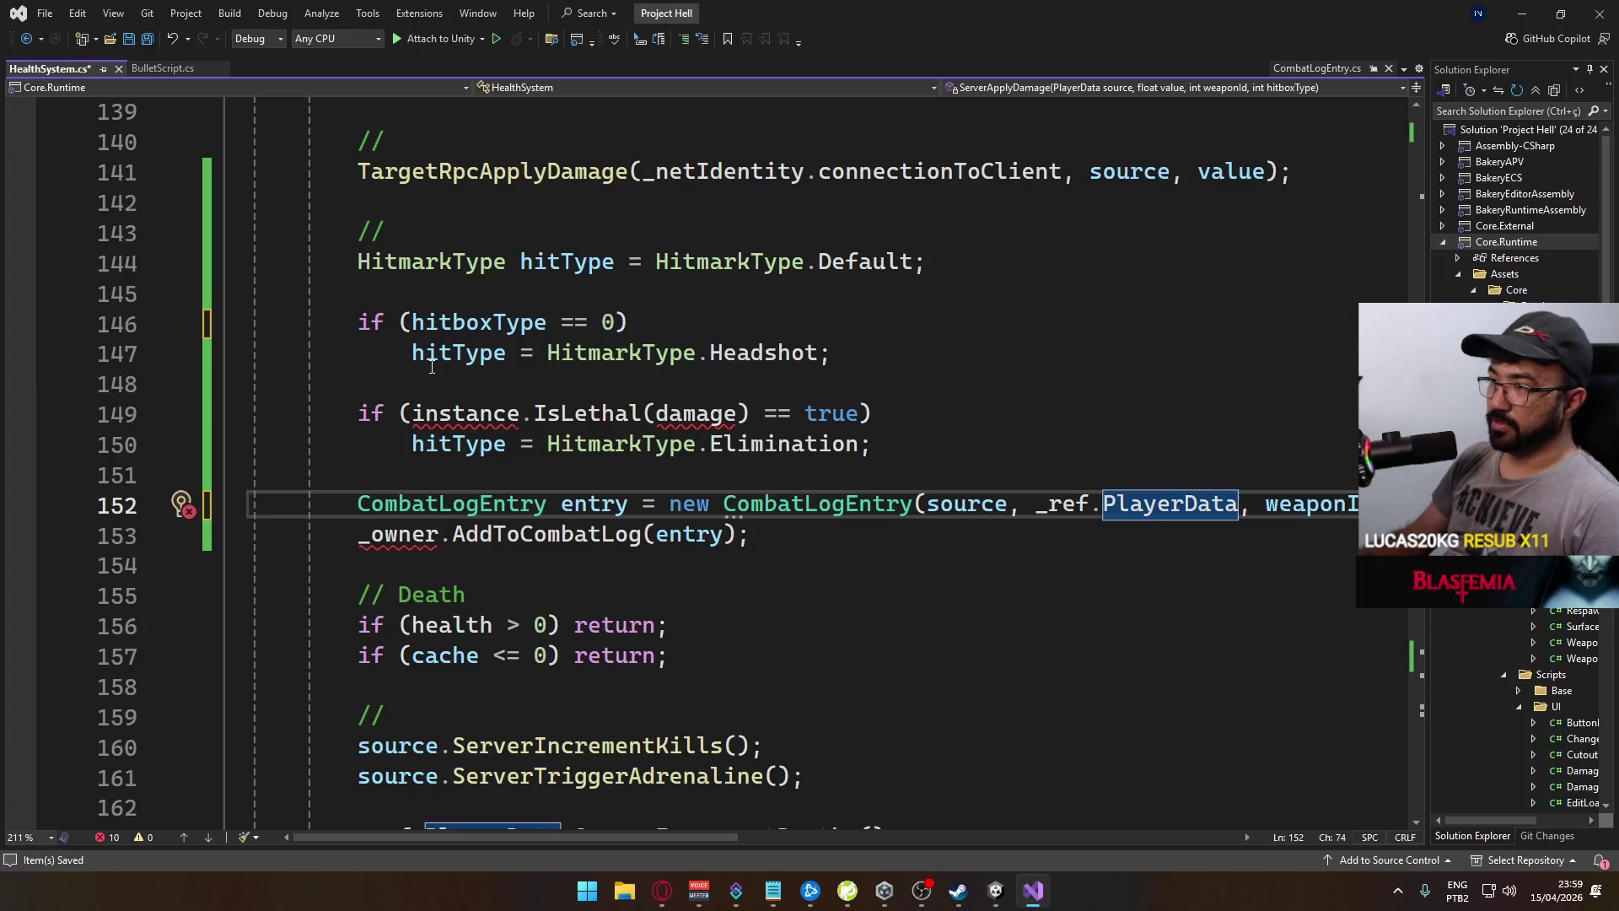
key("ctrl+z")
key("ctrl+z")
key("ctrl+z")
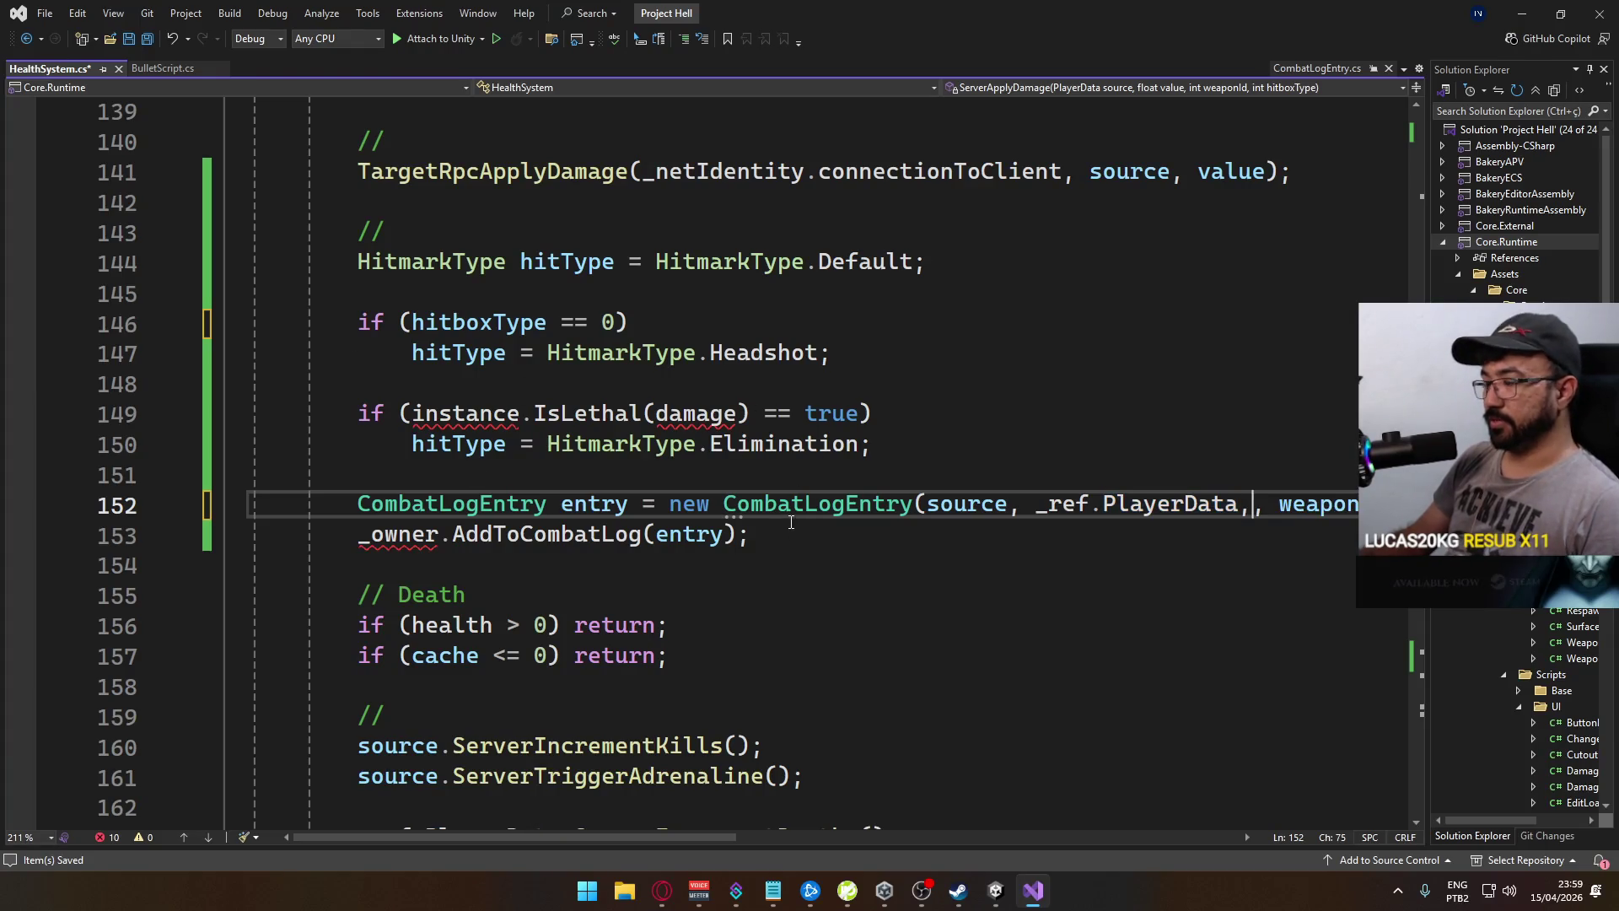
Undo all edits including the TargetGenerateCombatLogEntry method, then save HealthSystem.cs
key("ctrl+z")
key("ctrl+z")
key("ctrl+z")
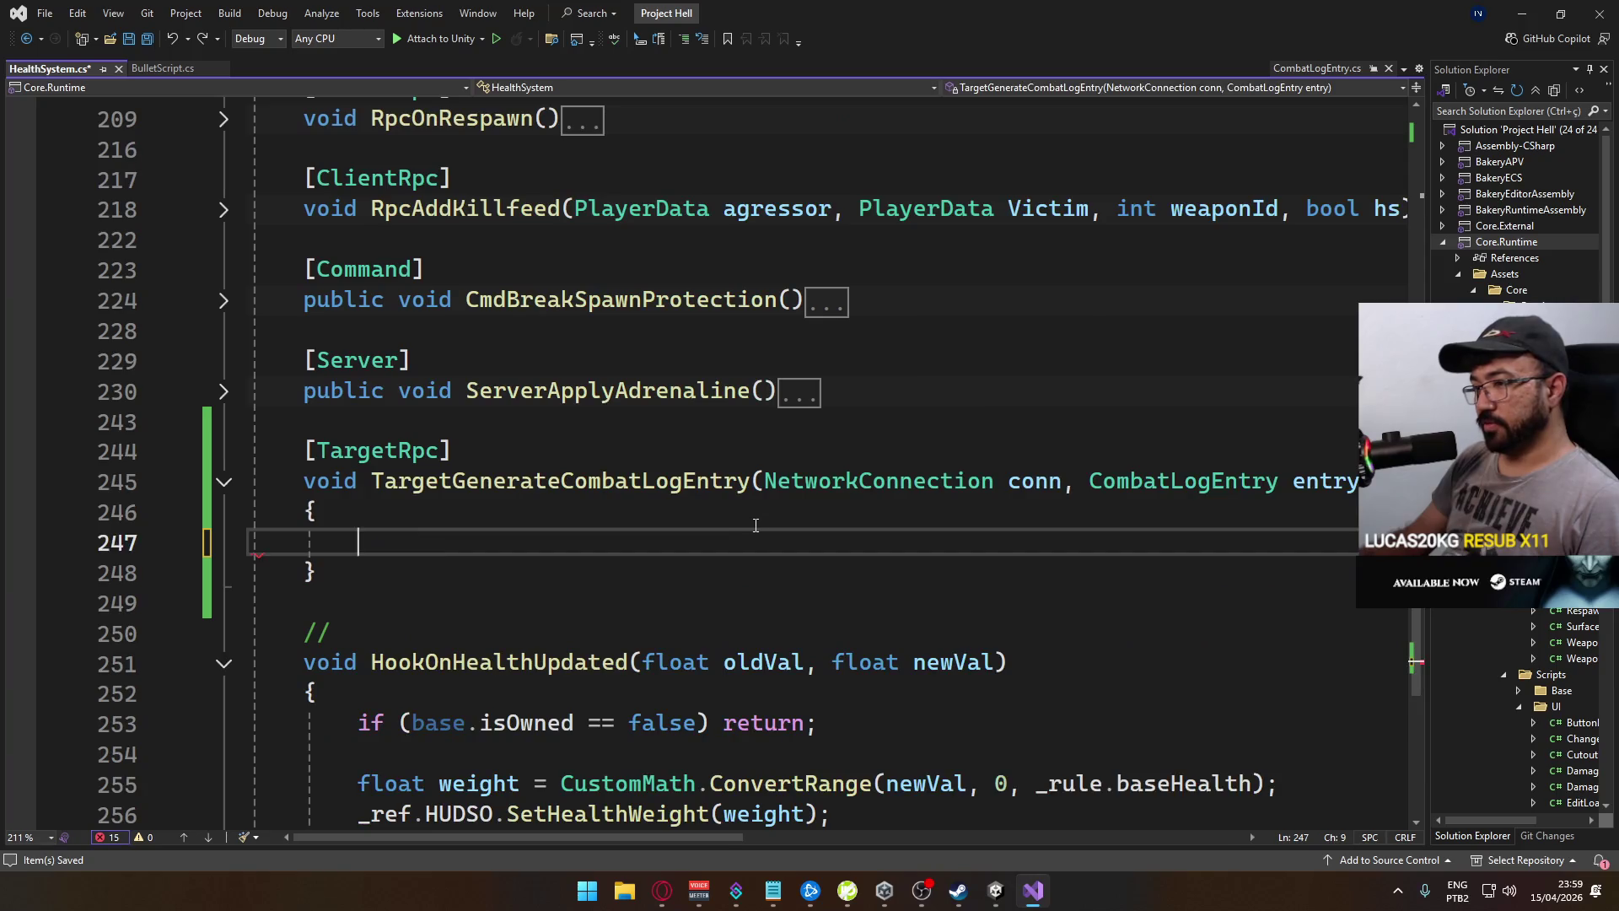
key("ctrl+z")
key("ctrl+z")
key("ctrl+z")
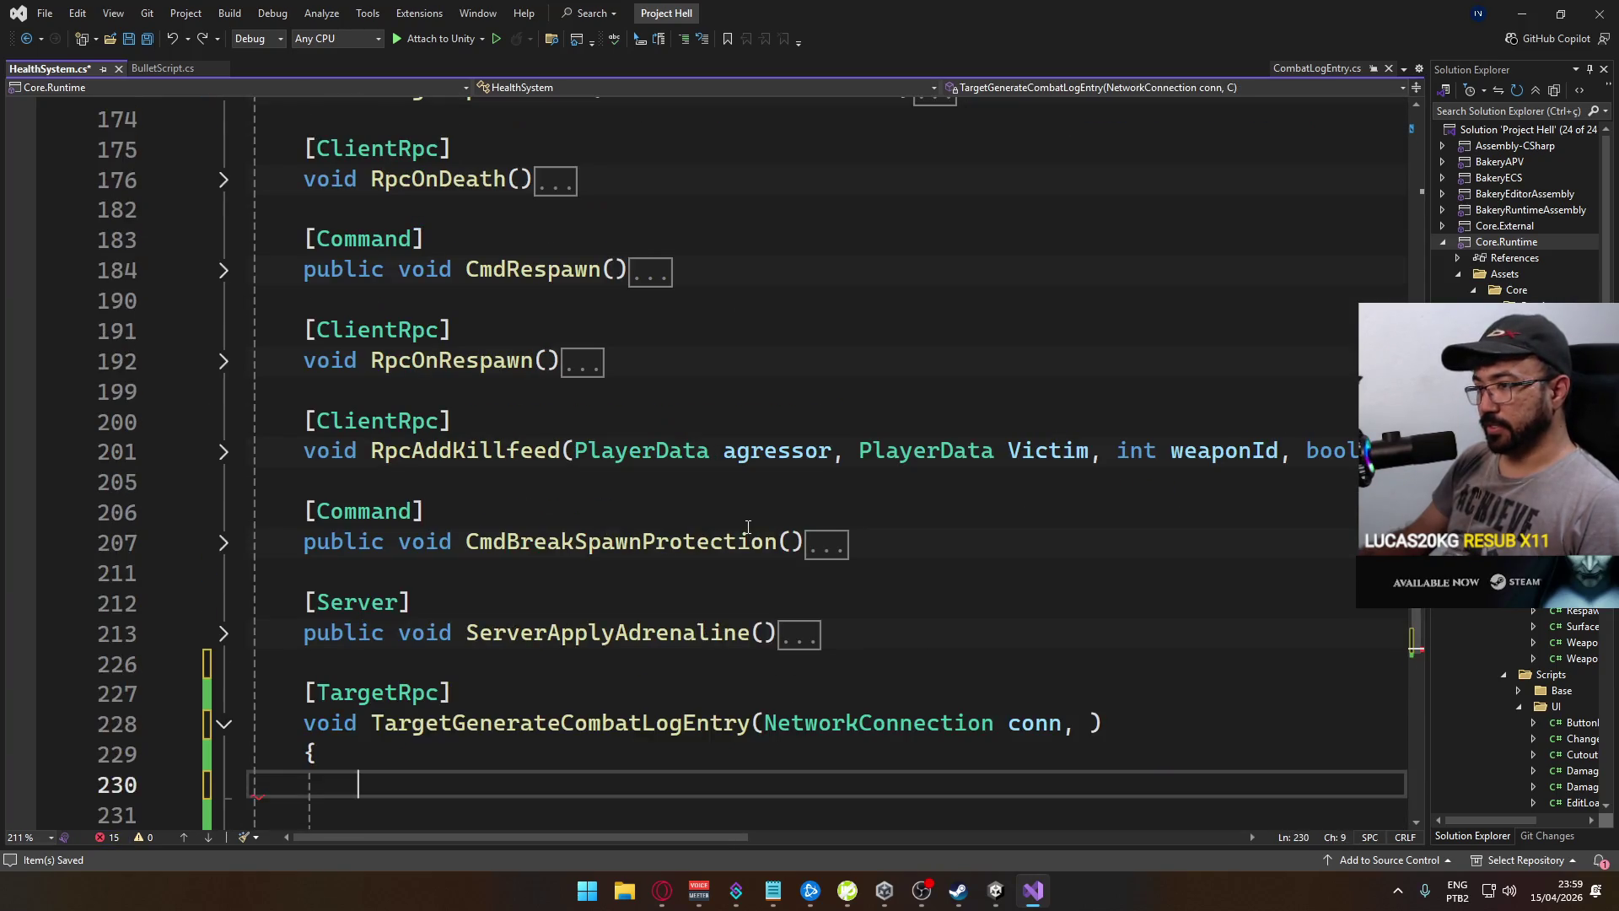
key("ctrl+z")
key("ctrl+z")
key("ctrl+z")
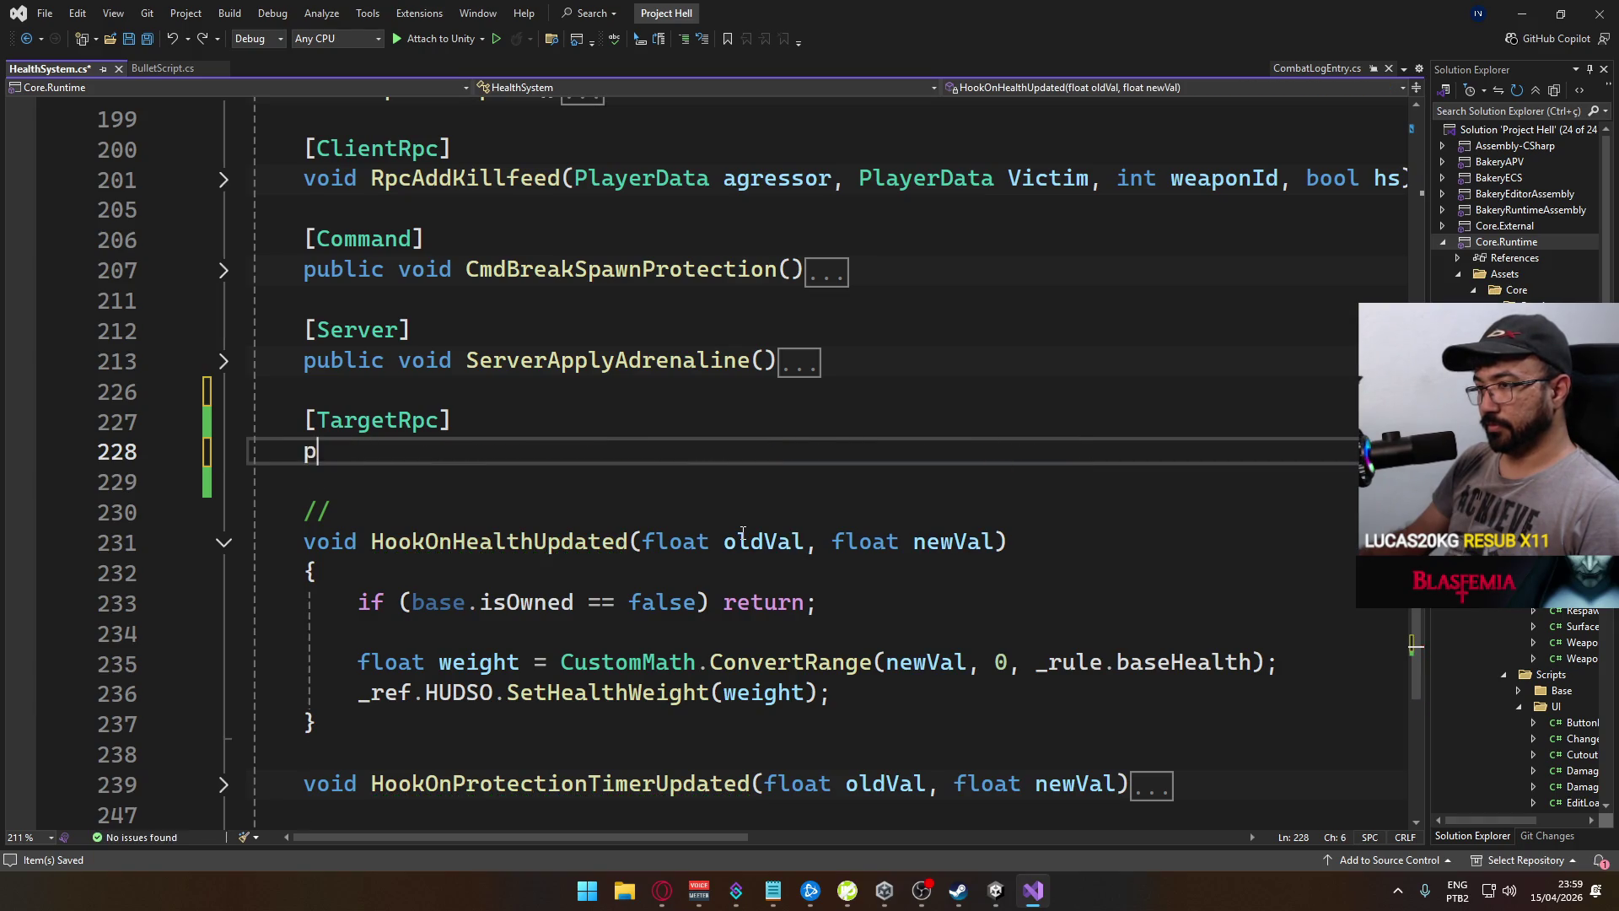
key("ctrl+z")
key("ctrl+z")
key("ctrl+z")
type("[[")
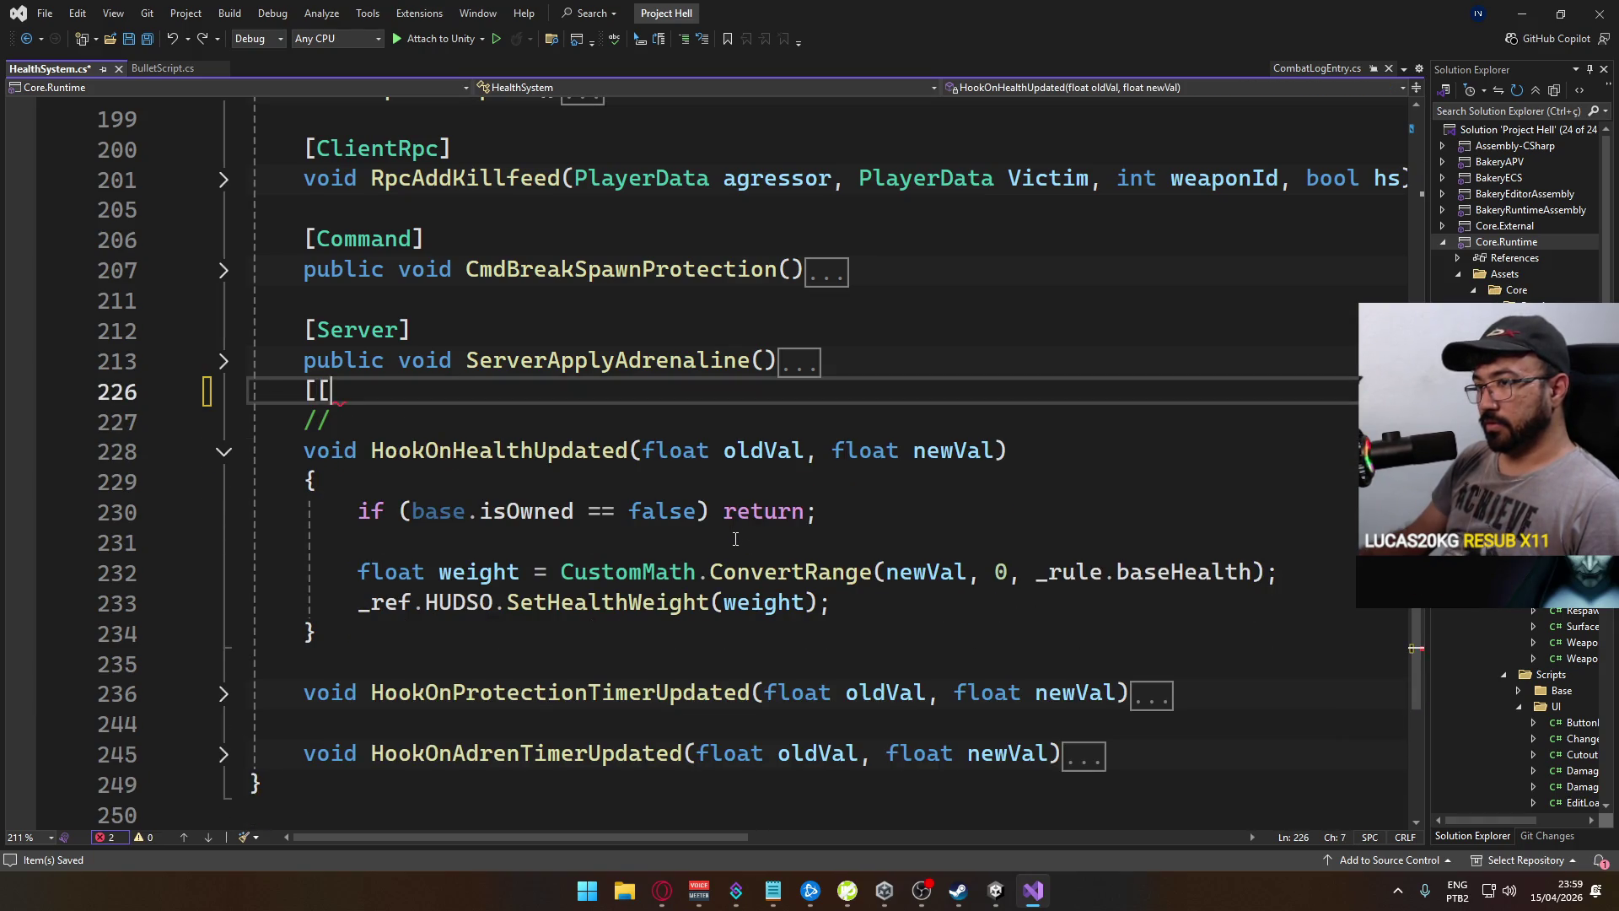
key("ctrl+z")
key("ctrl+z")
key("ctrl+z")
key("ctrl+y")
key("ctrl+z")
key("ctrl+z")
scroll(730, 536, "up", 5)
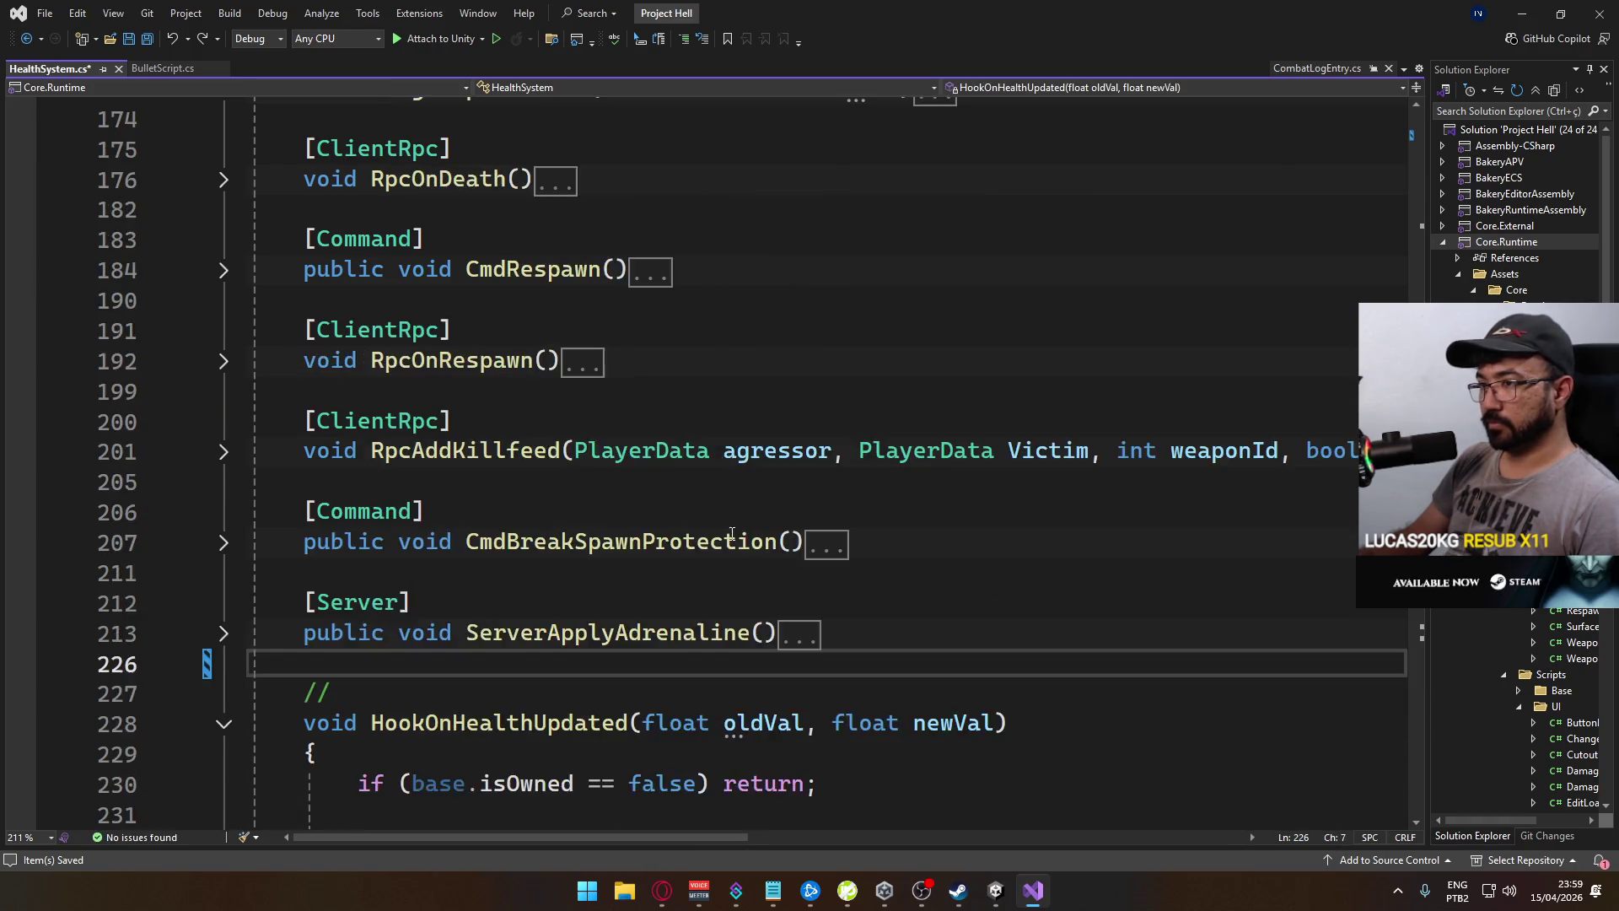
scroll(730, 539, "up", 15)
scroll(733, 548, "up", 1, "ctrl")
scroll(734, 547, "up", 5)
key("ctrl+s")
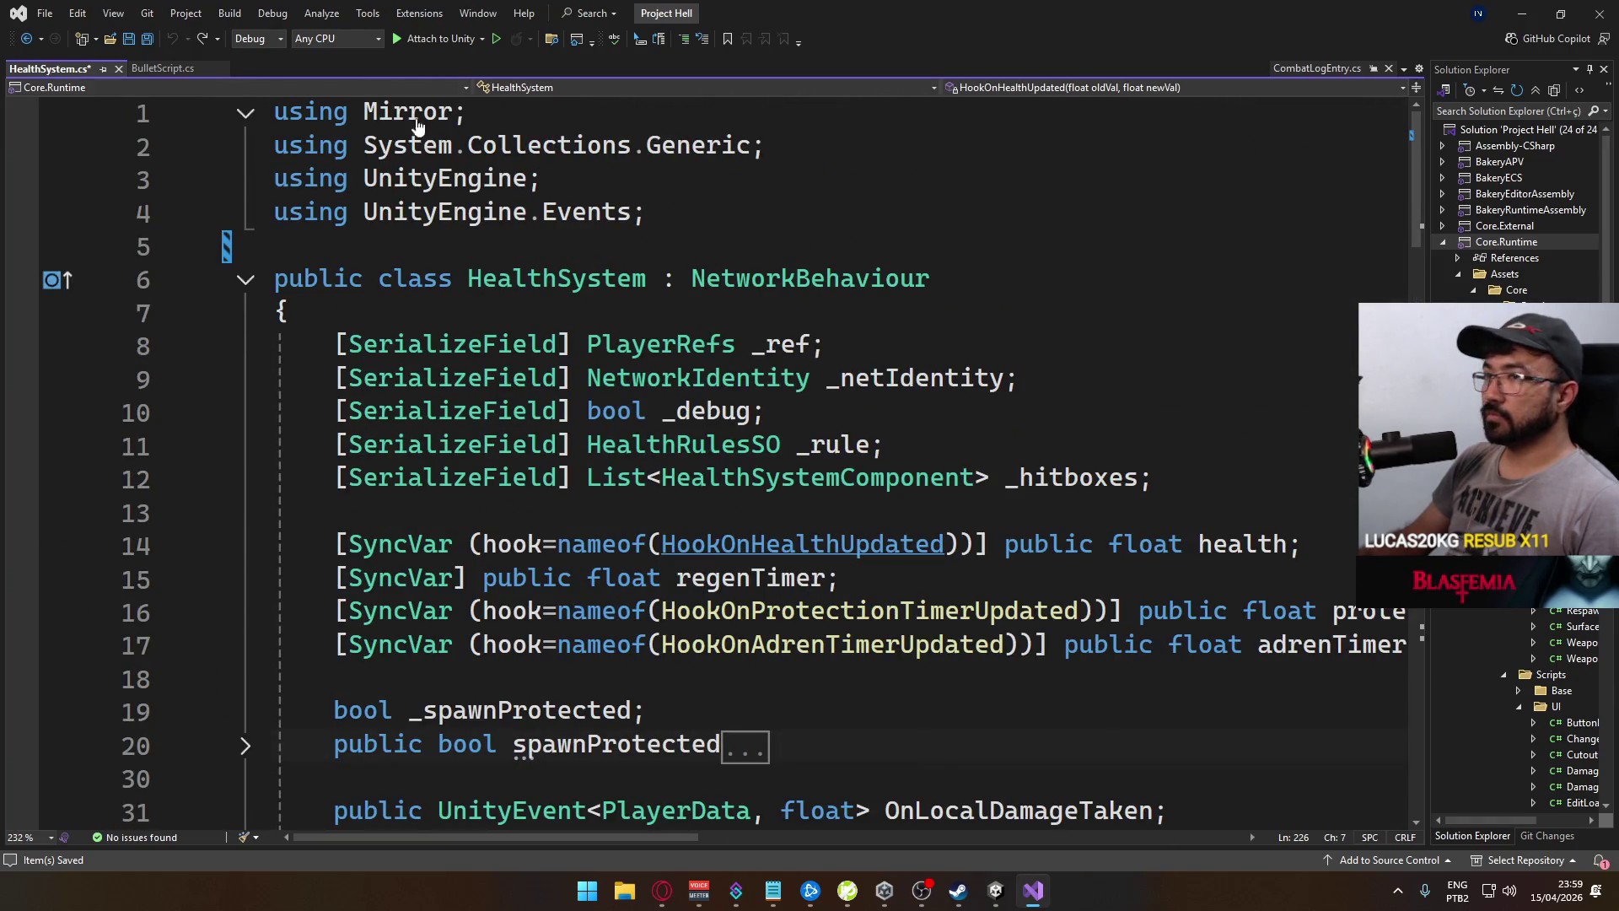
Restore the removed hitmark-type lines 183-193 in BulletScript.cs and save the file
left_click(171, 69)
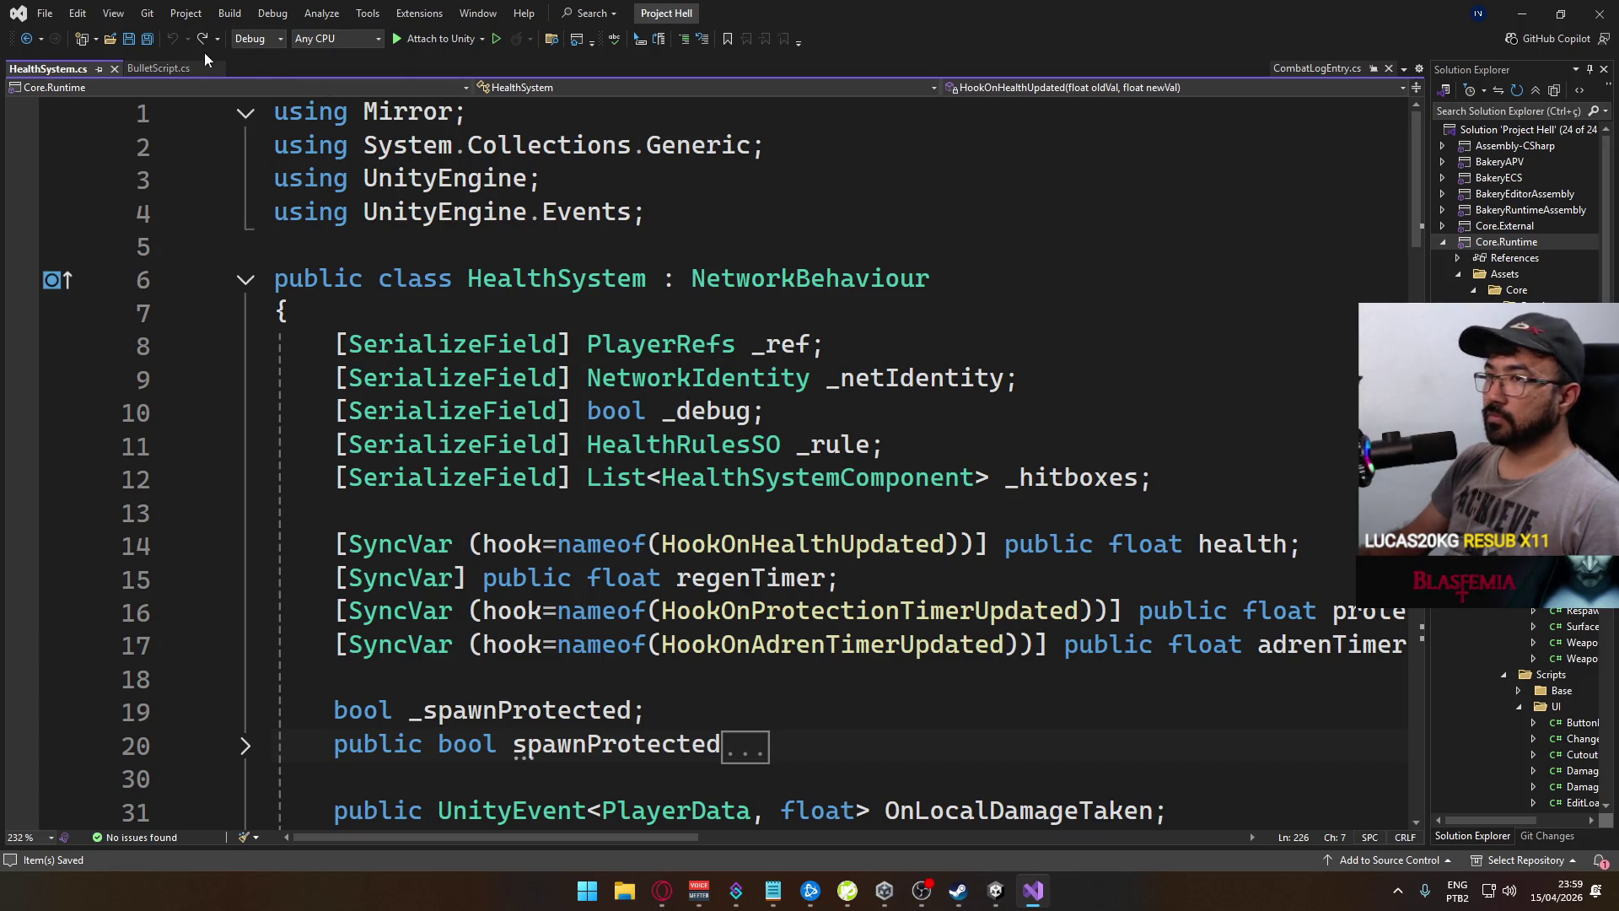
key("ctrl+z")
left_click(814, 509)
scroll(888, 537, "down", 2)
key("ctrl+s")
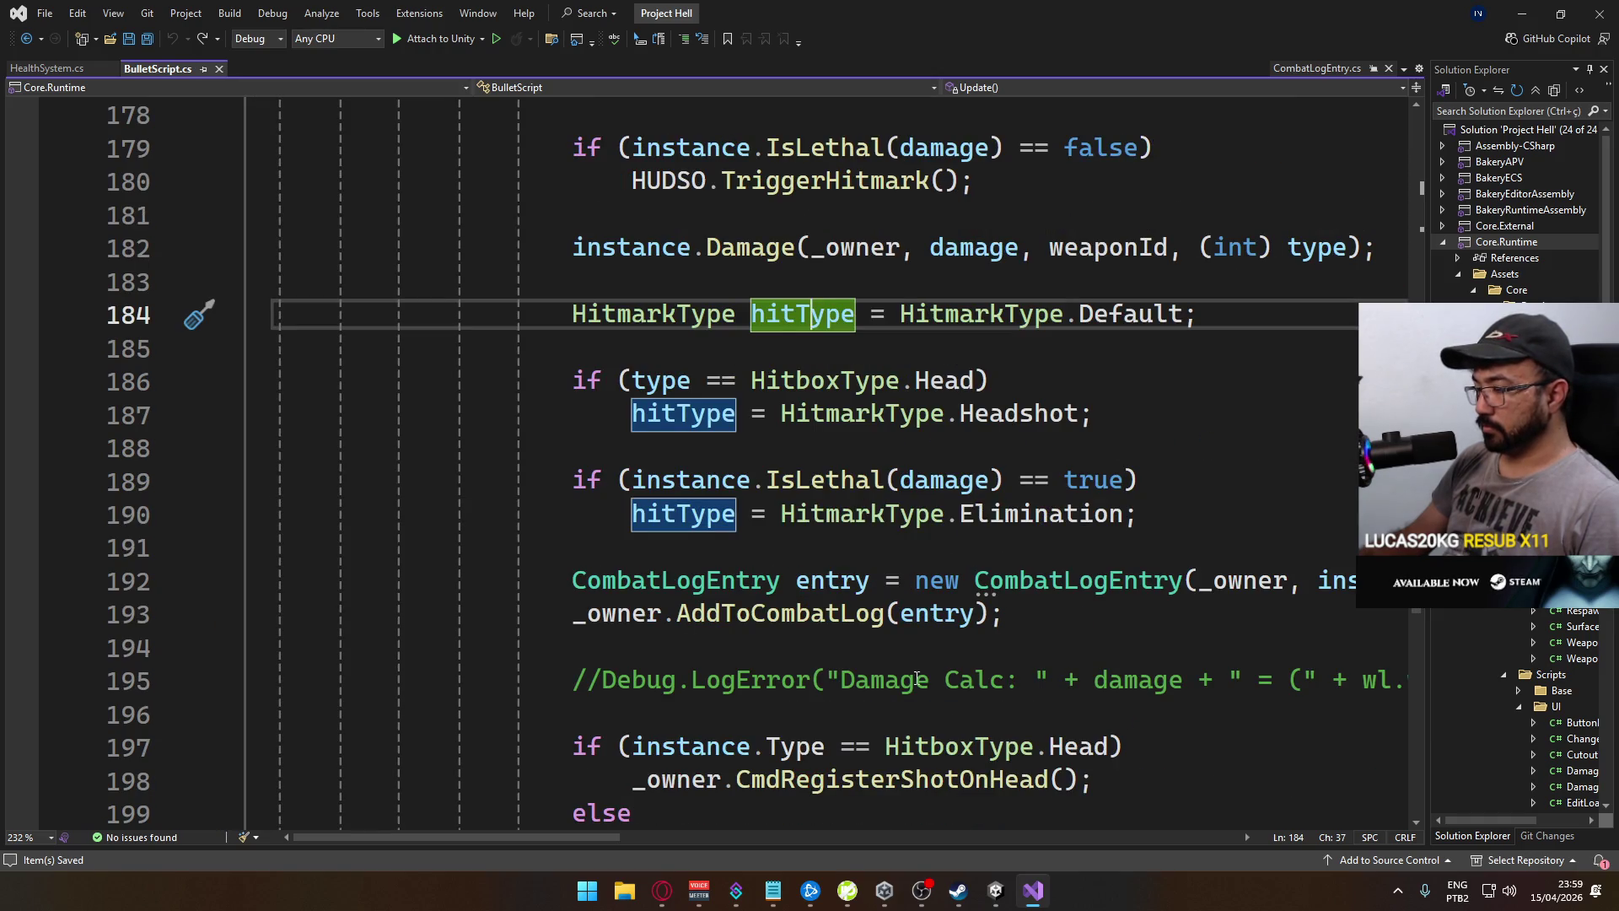
left_click_drag(599, 838, 637, 816)
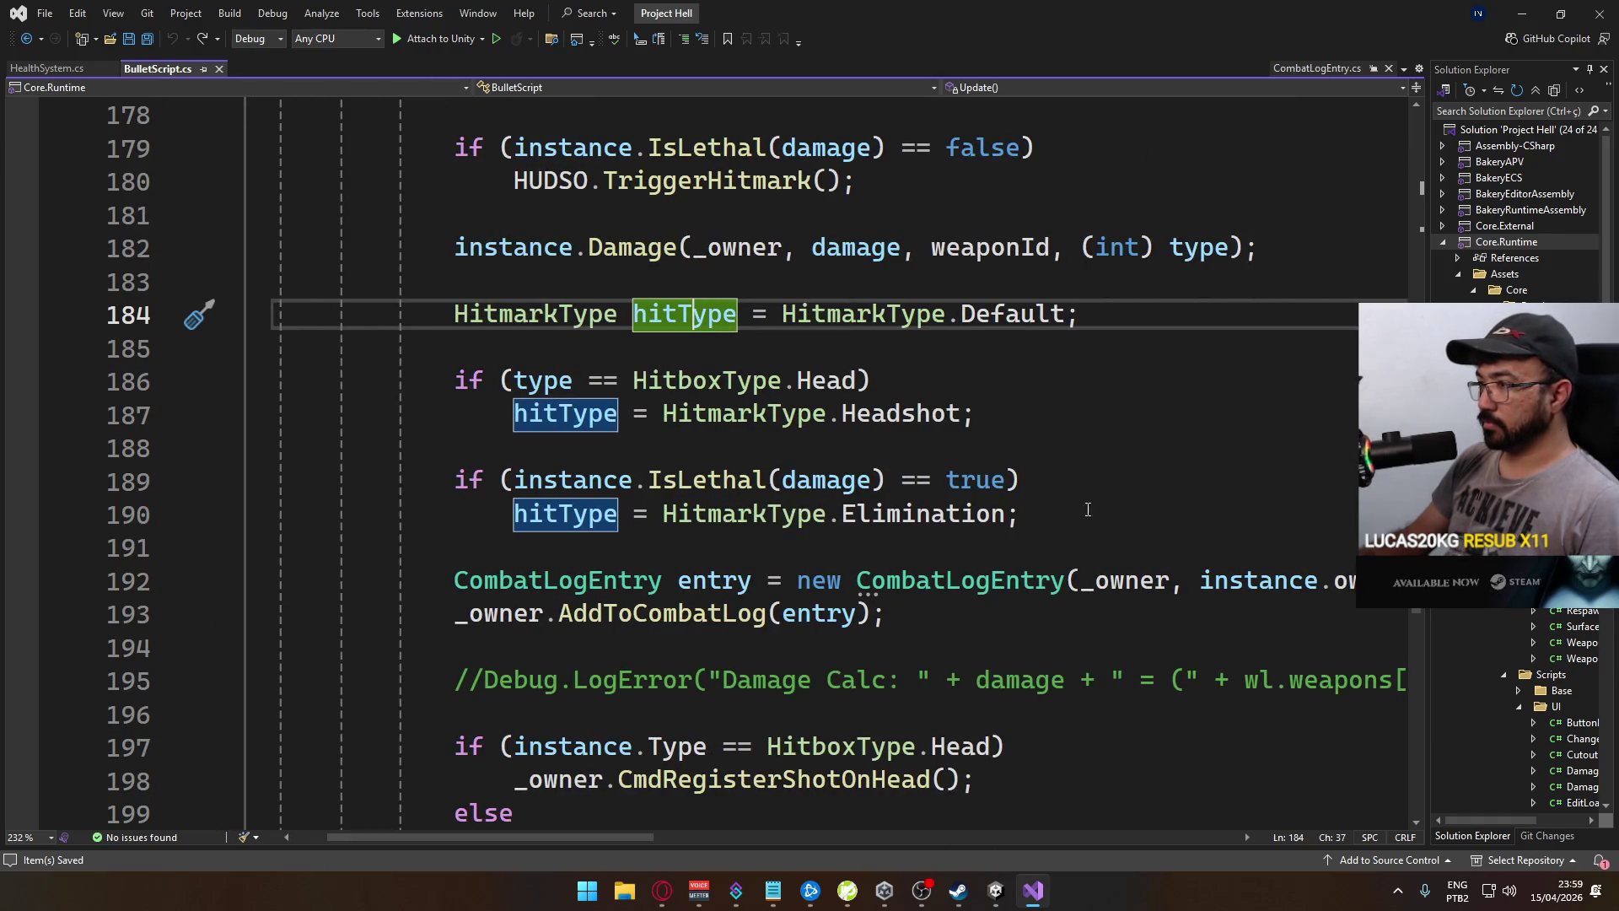
Inspect IsLethal's definition in HealthSystemComponent.cs, then return to BulletScript.cs
left_click(725, 480, "ctrl")
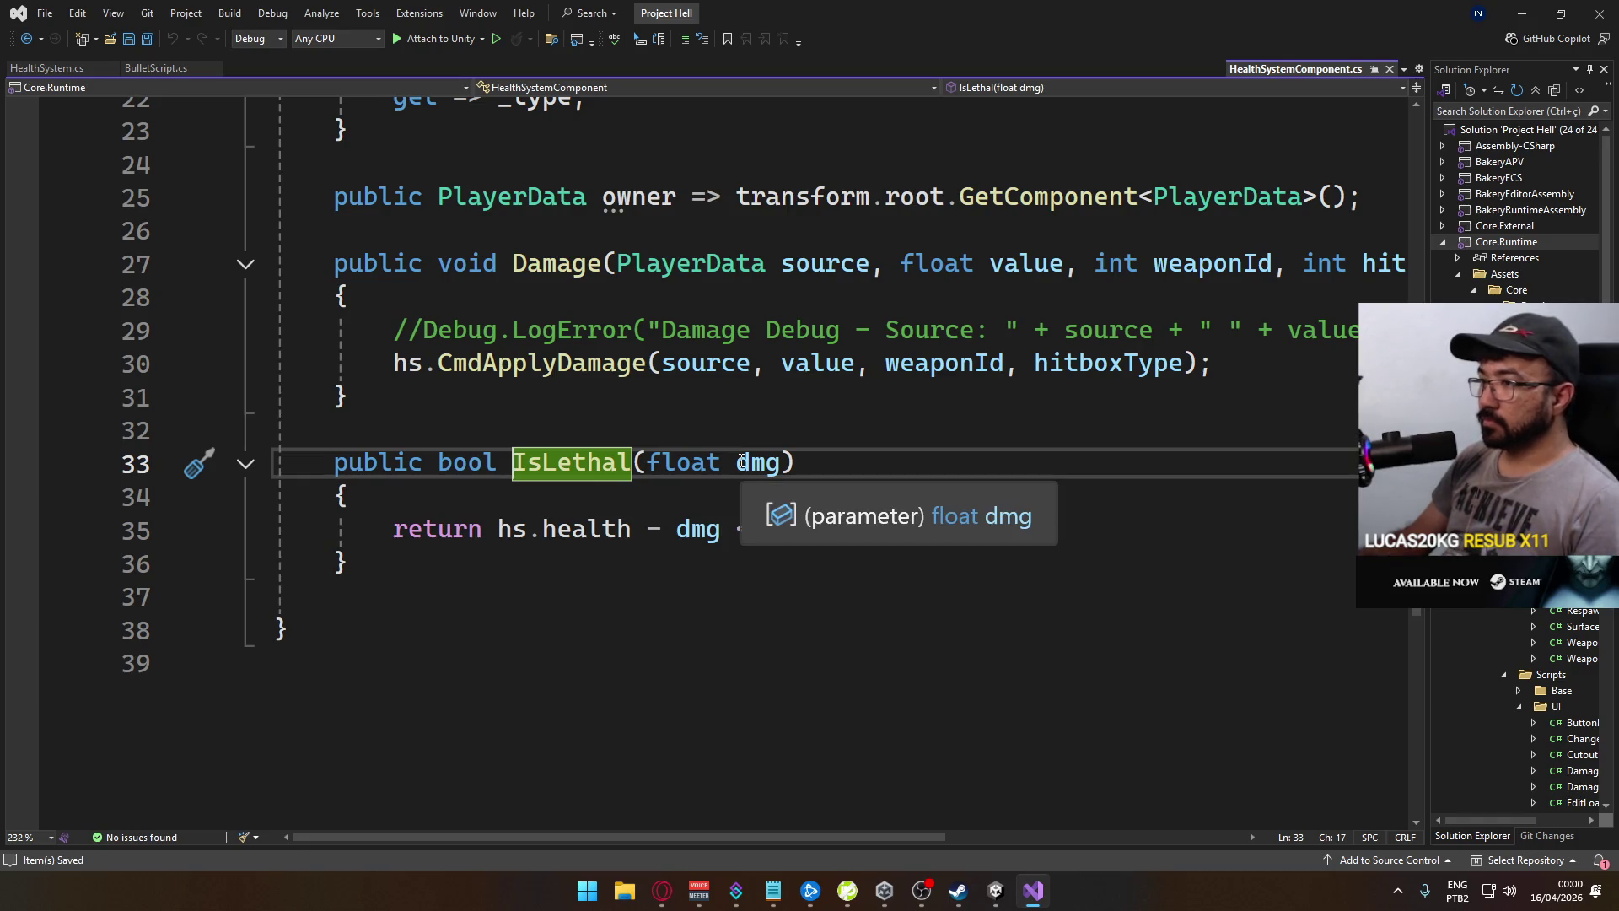
left_click(52, 70)
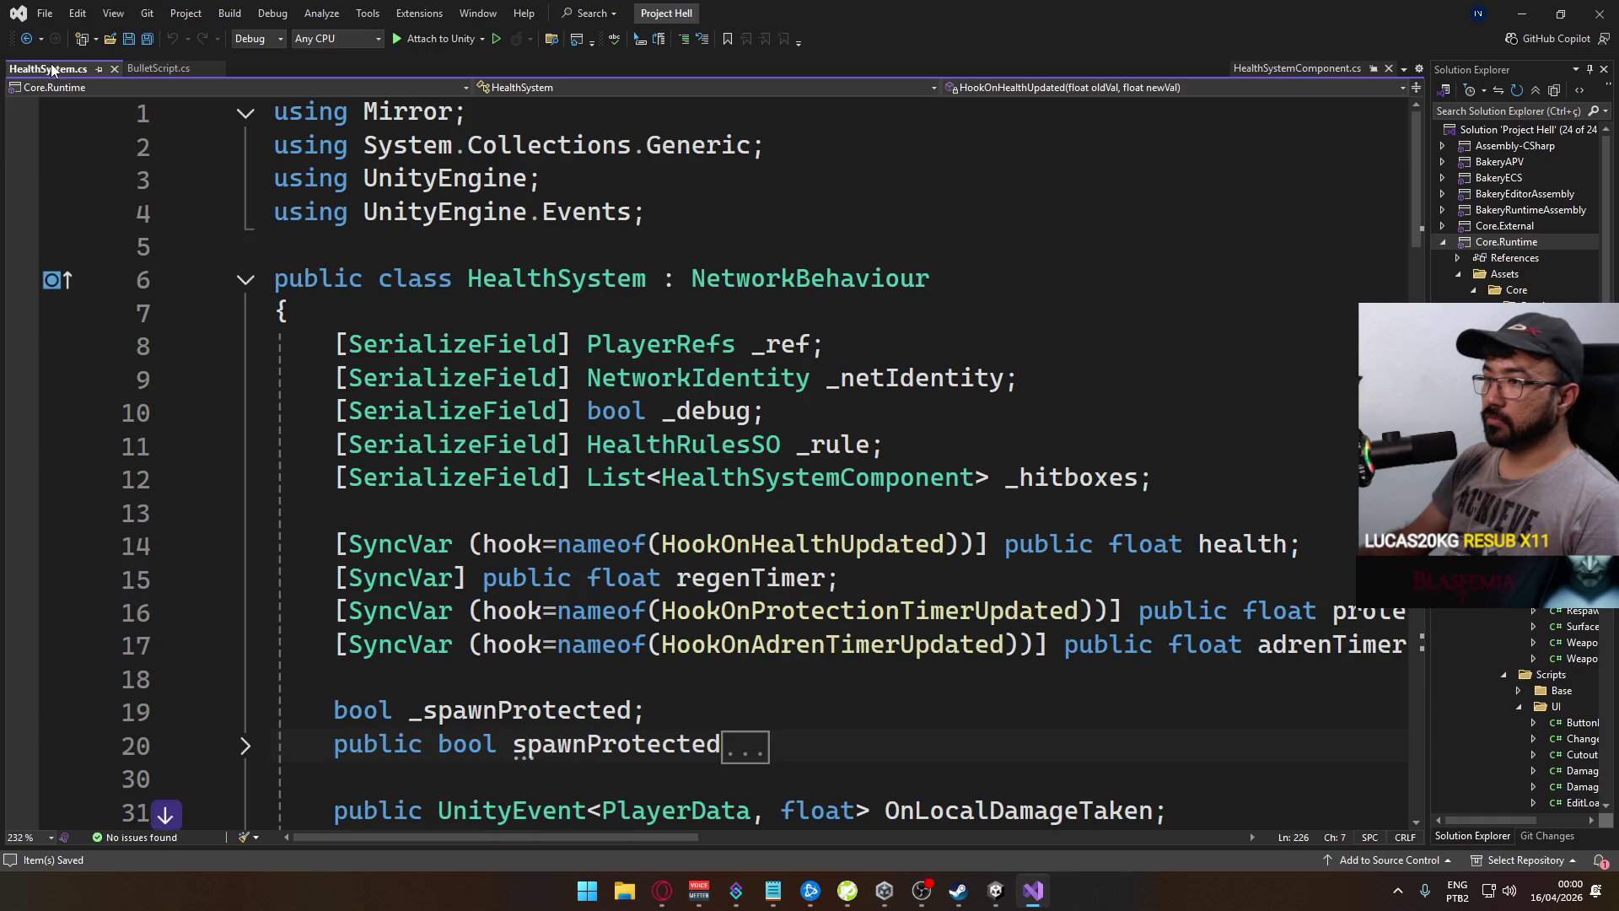
scroll(693, 510, "down", 20)
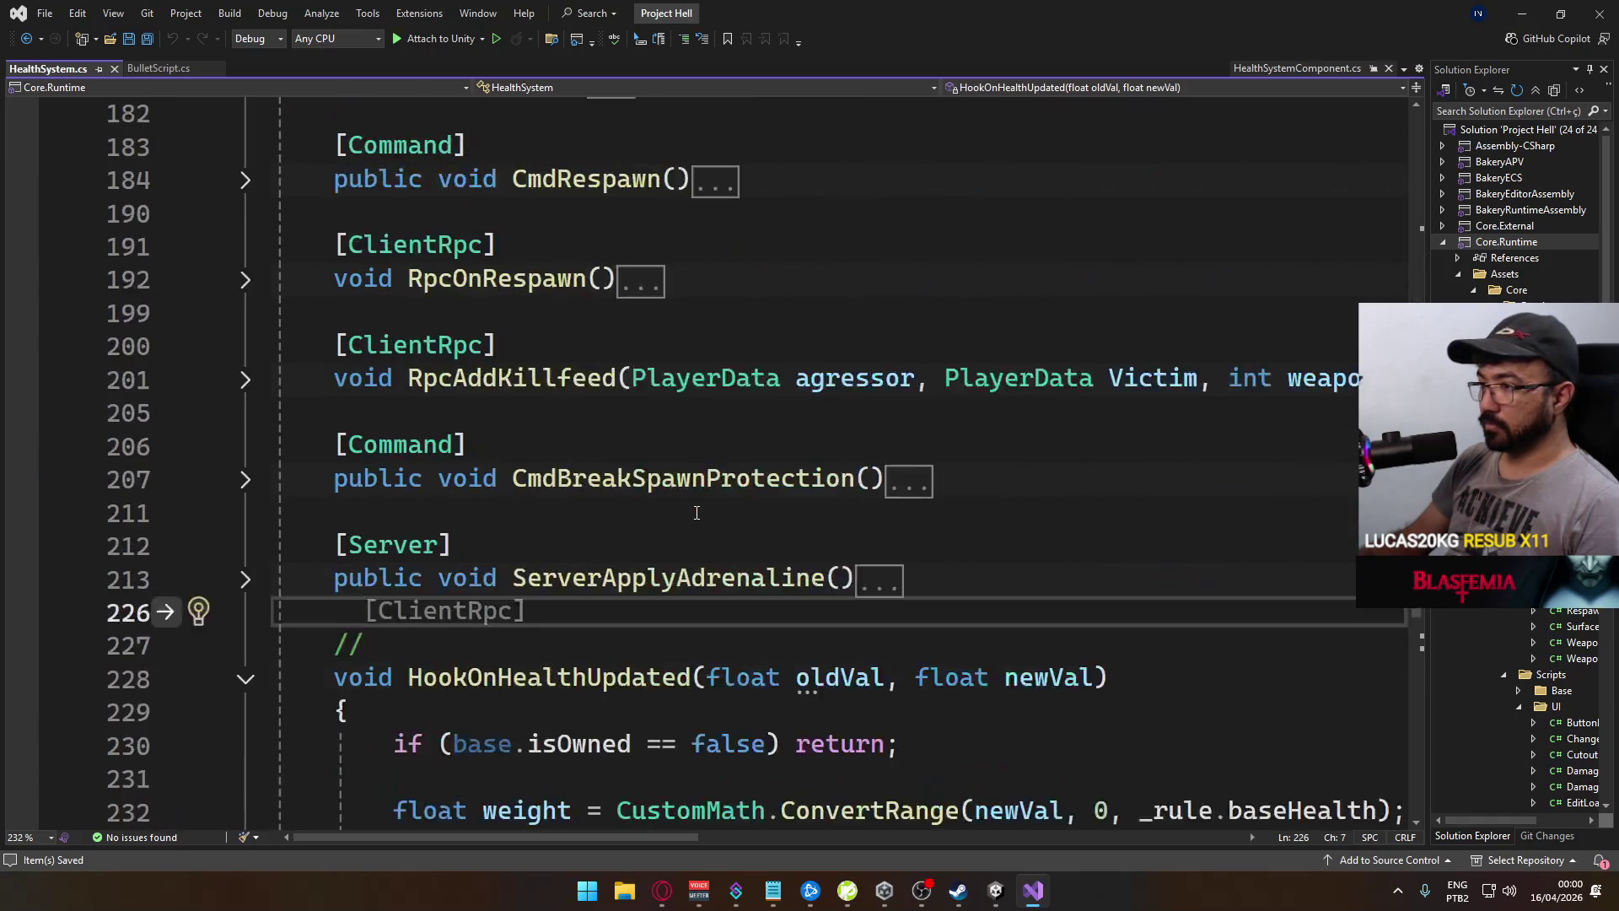
left_click(159, 68)
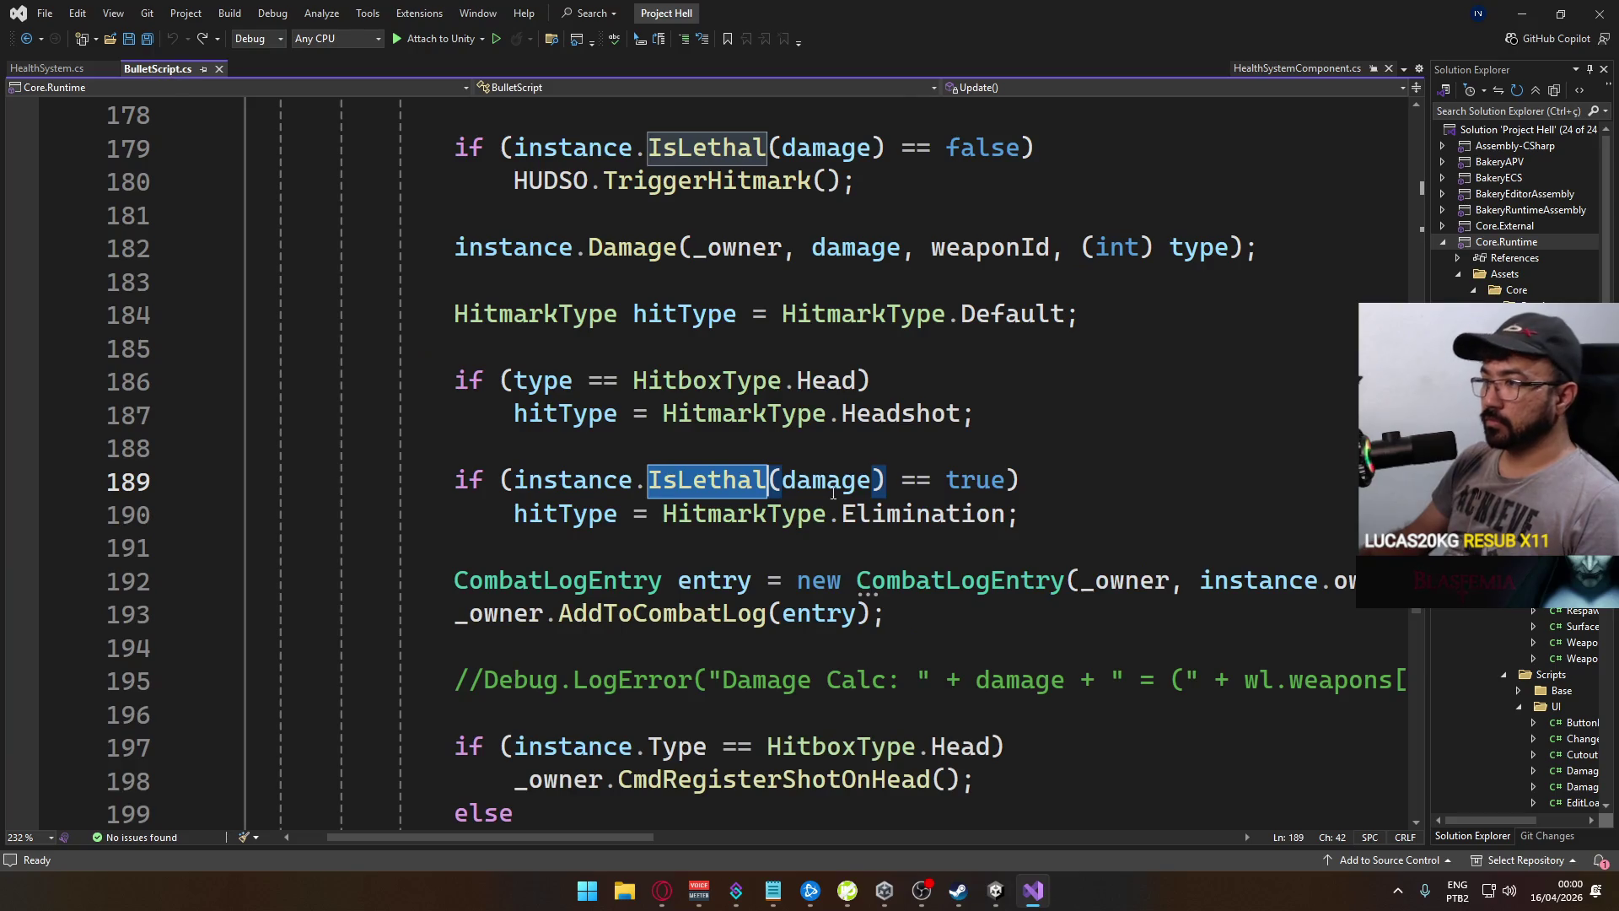
Delete the IsLethal == true Elimination block on lines 189-190 and its blank line, then save
scroll(1021, 438, "up", 1)
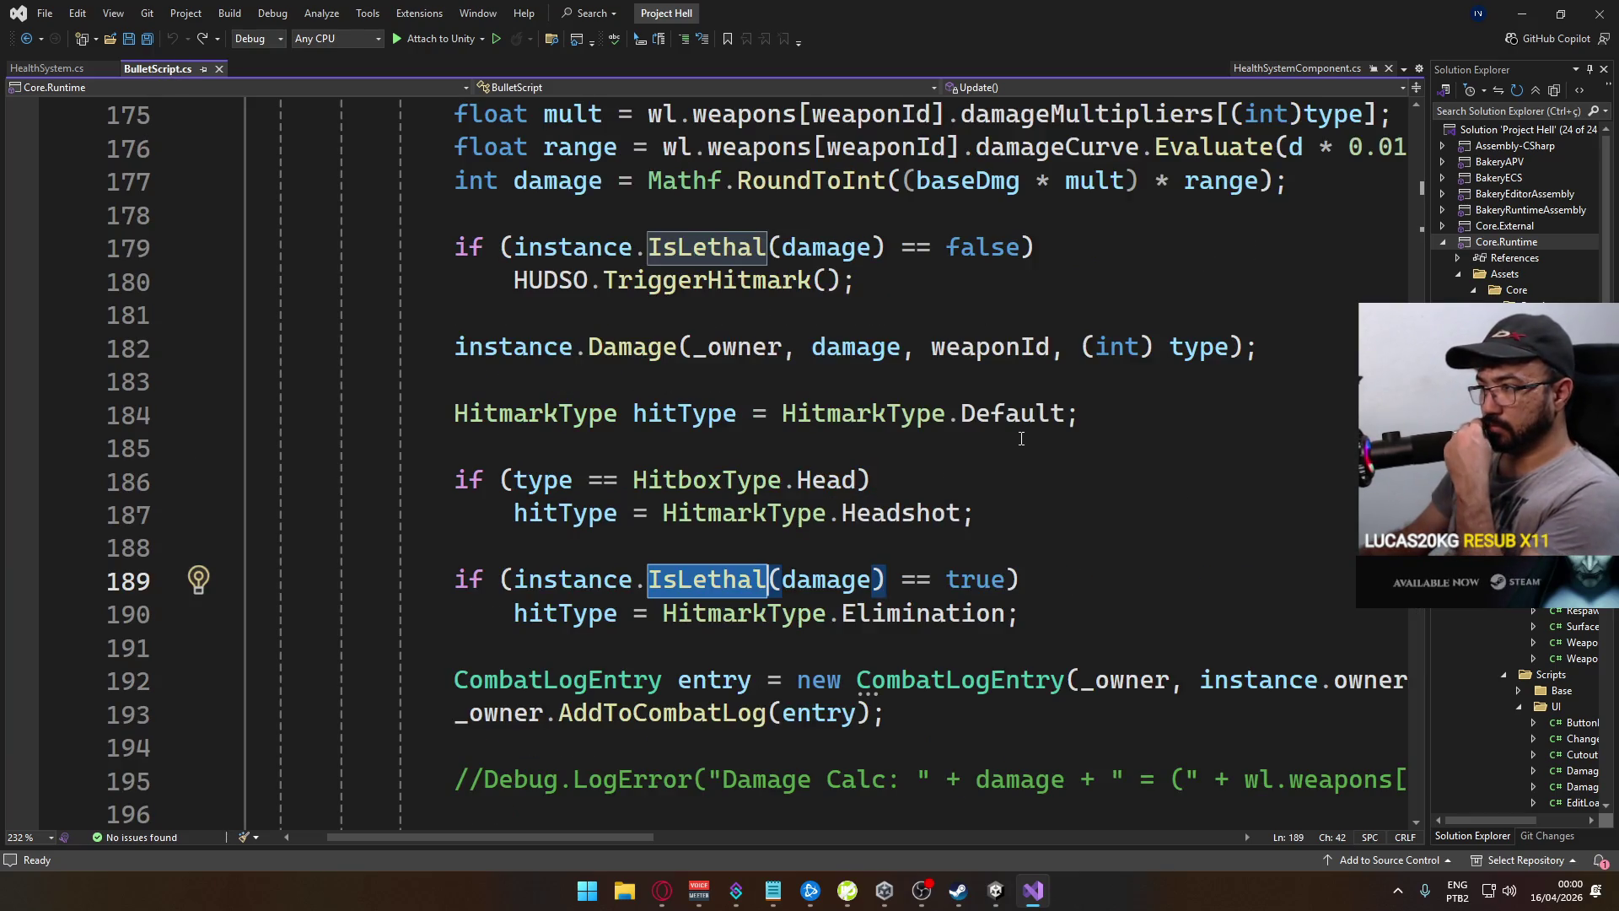
mouse_move(955, 507)
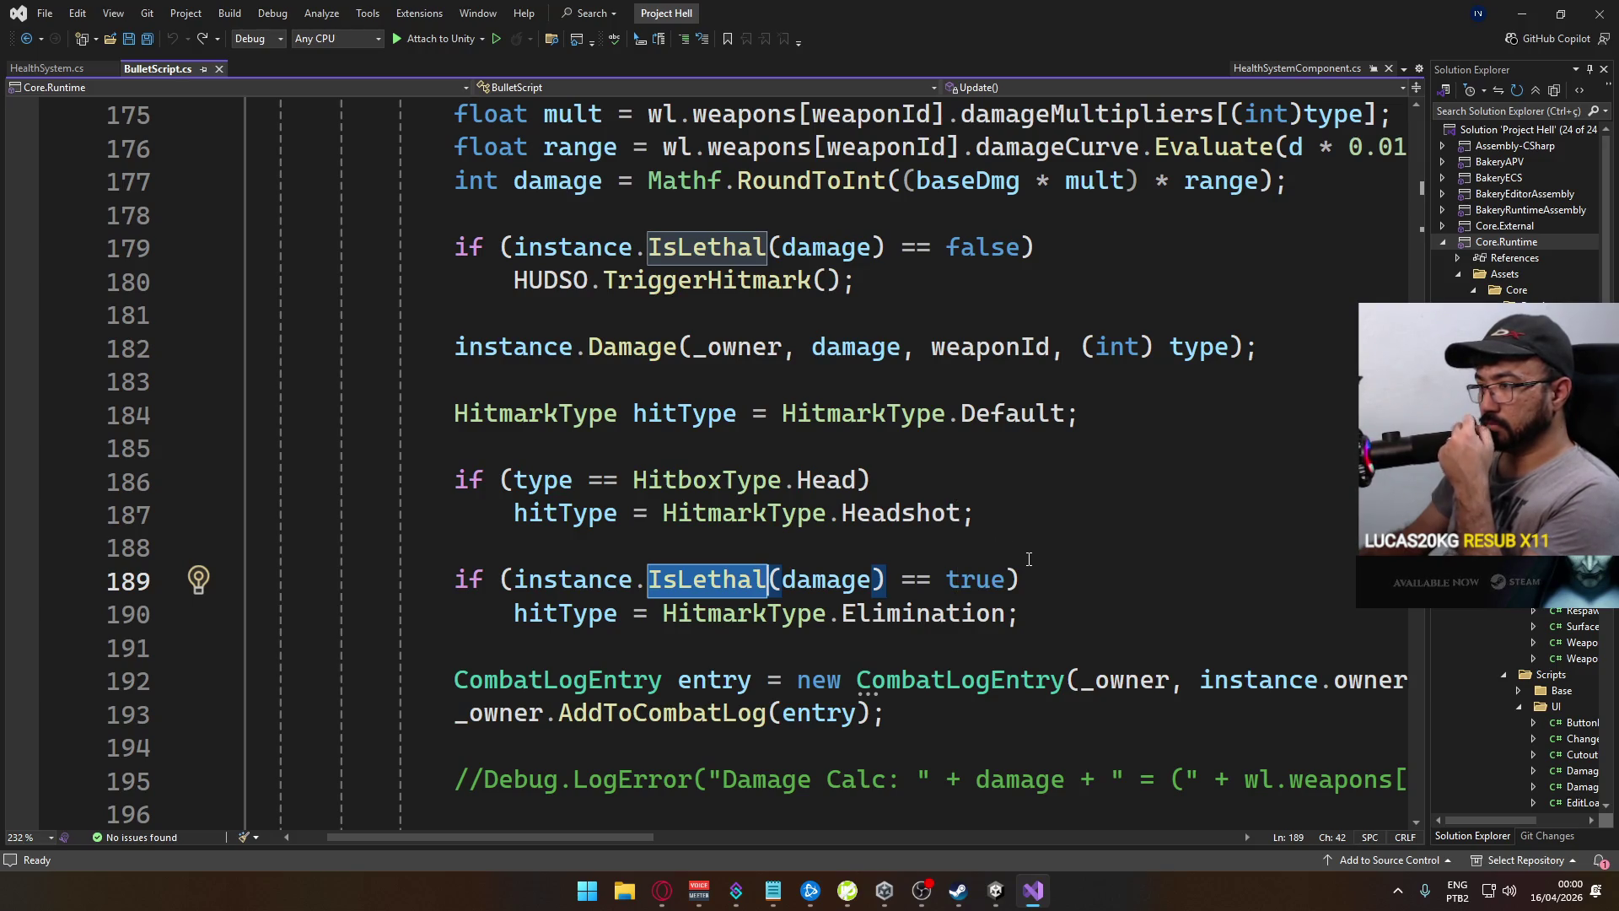
mouse_move(644, 837)
left_mouse_down()
mouse_move(792, 842)
mouse_move(675, 825)
left_mouse_up()
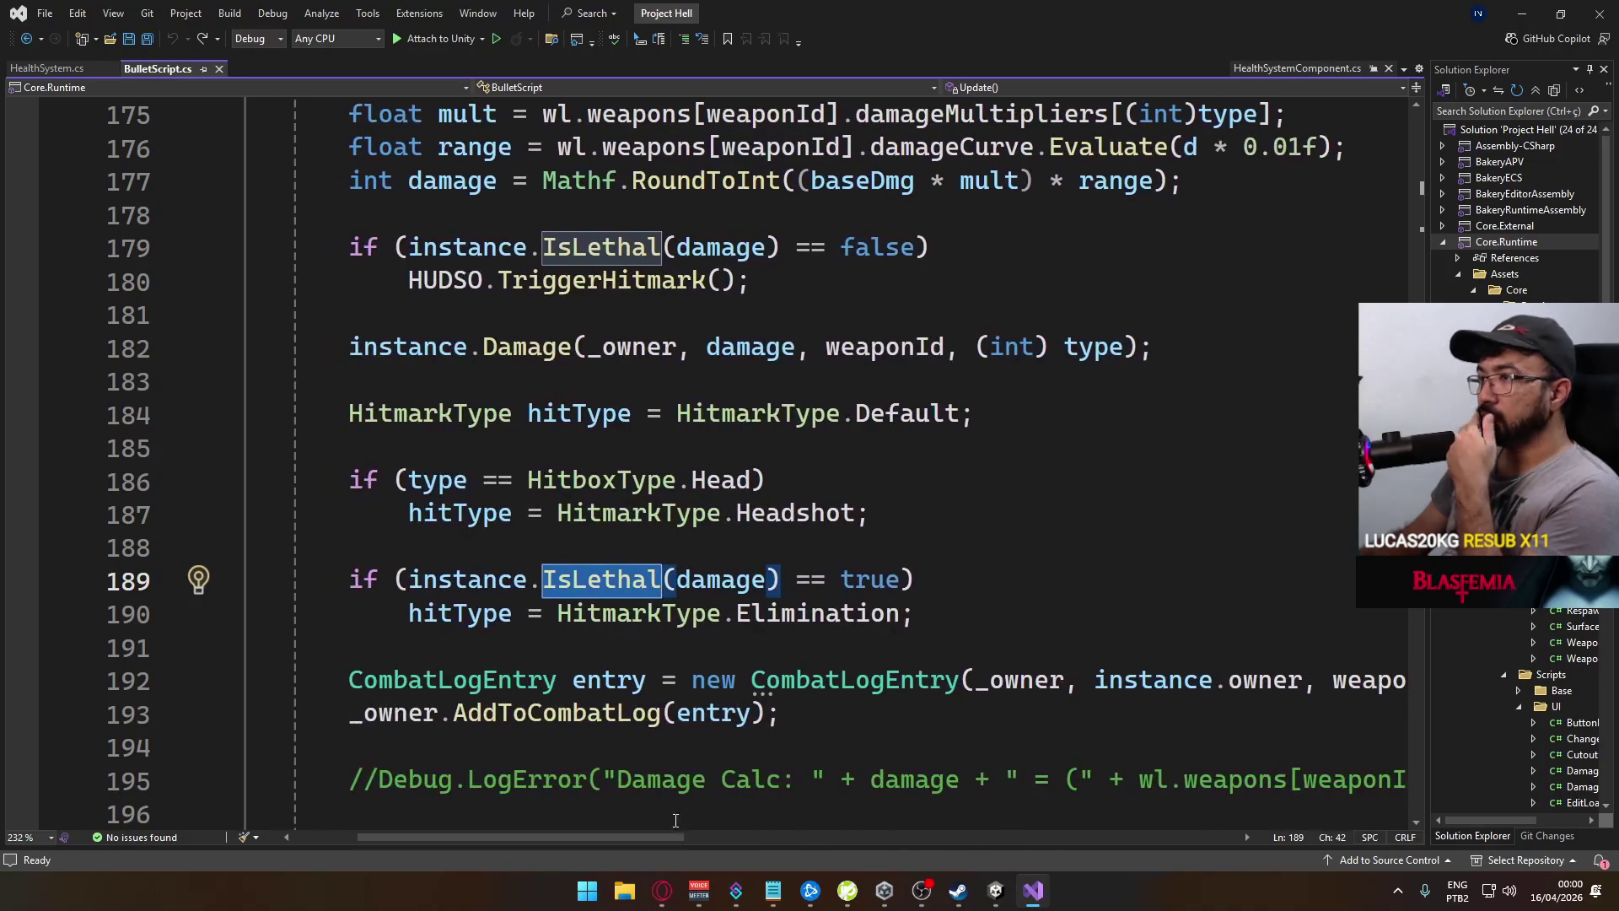
mouse_move(988, 668)
mouse_move(619, 584)
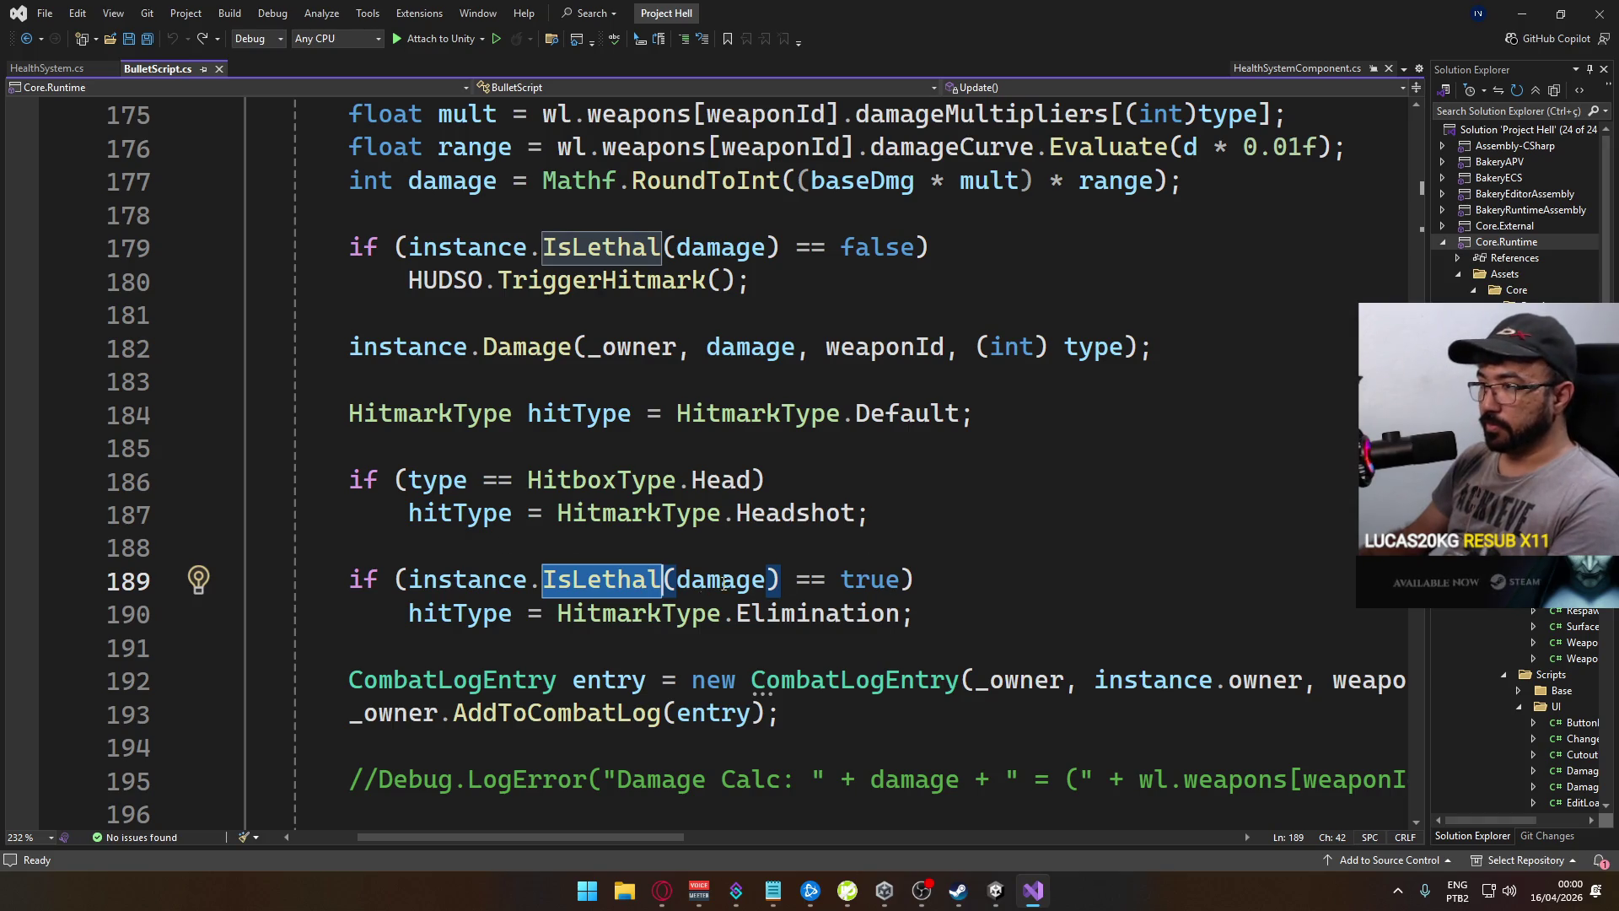
left_click_drag(916, 613, 219, 573)
key("Delete")
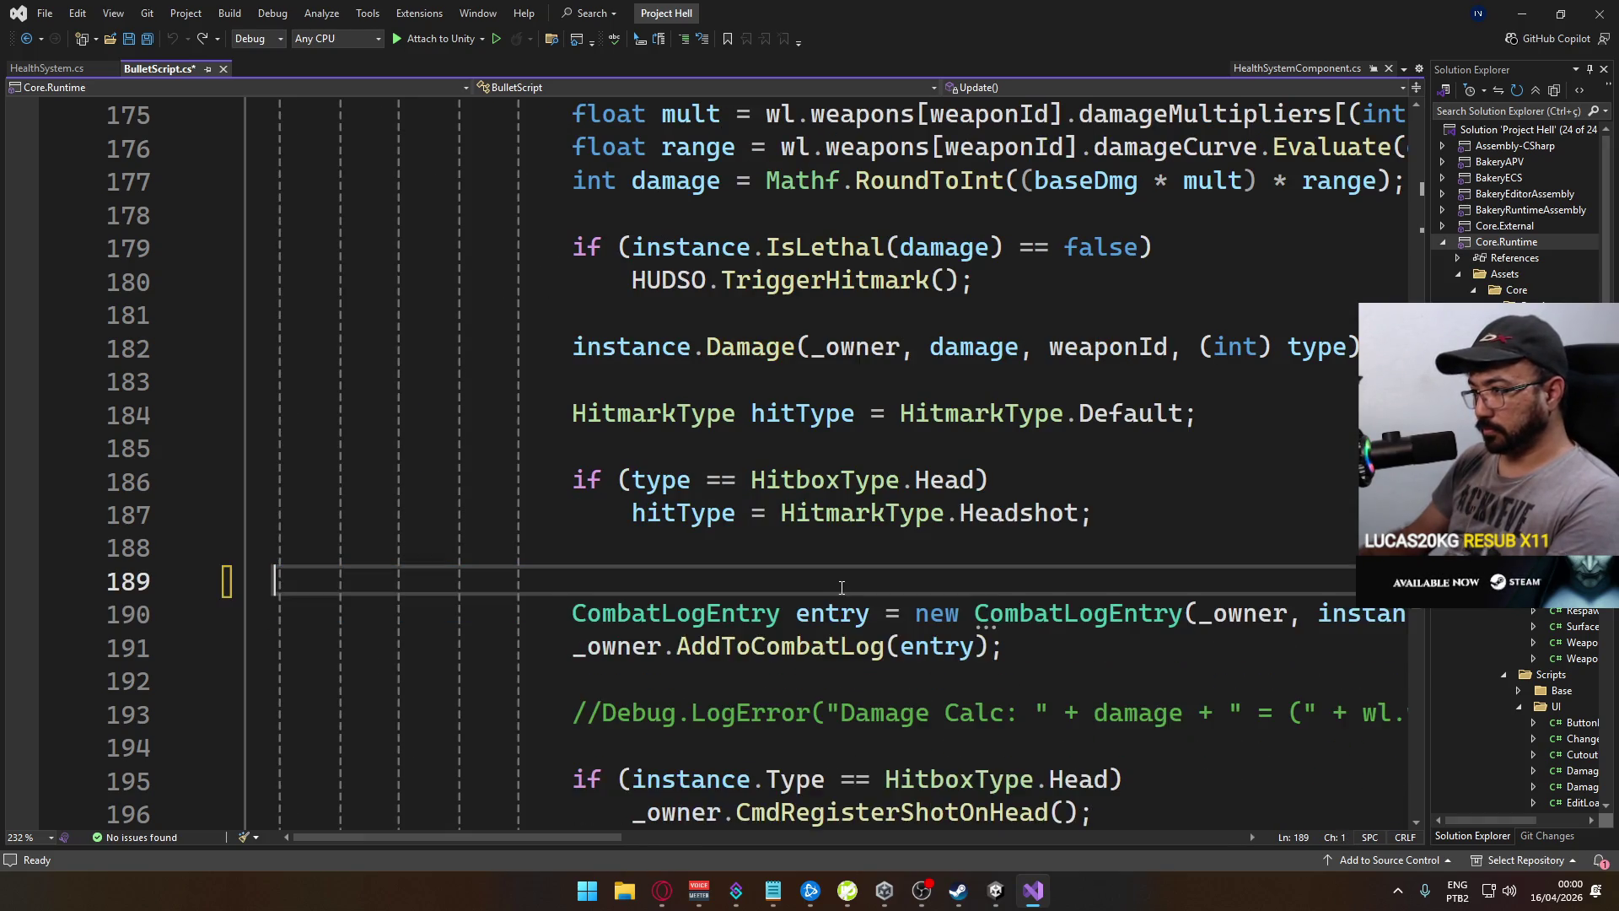
key("BackSpace")
key("ctrl+s")
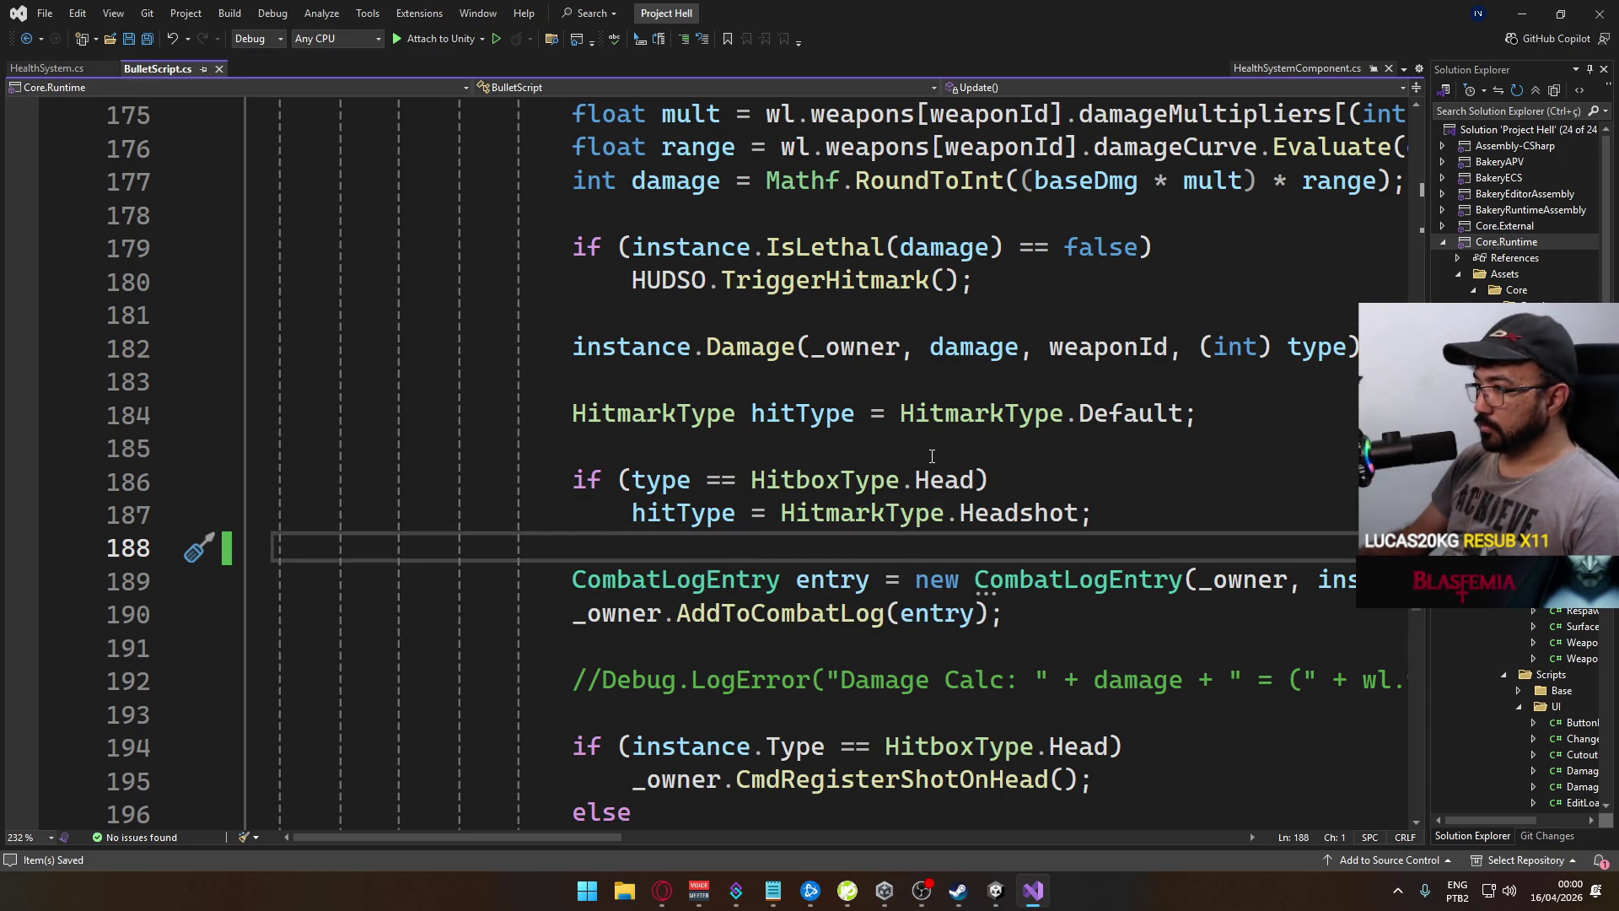
mouse_move(590, 838)
left_mouse_down()
mouse_move(908, 837)
mouse_move(590, 810)
left_mouse_up()
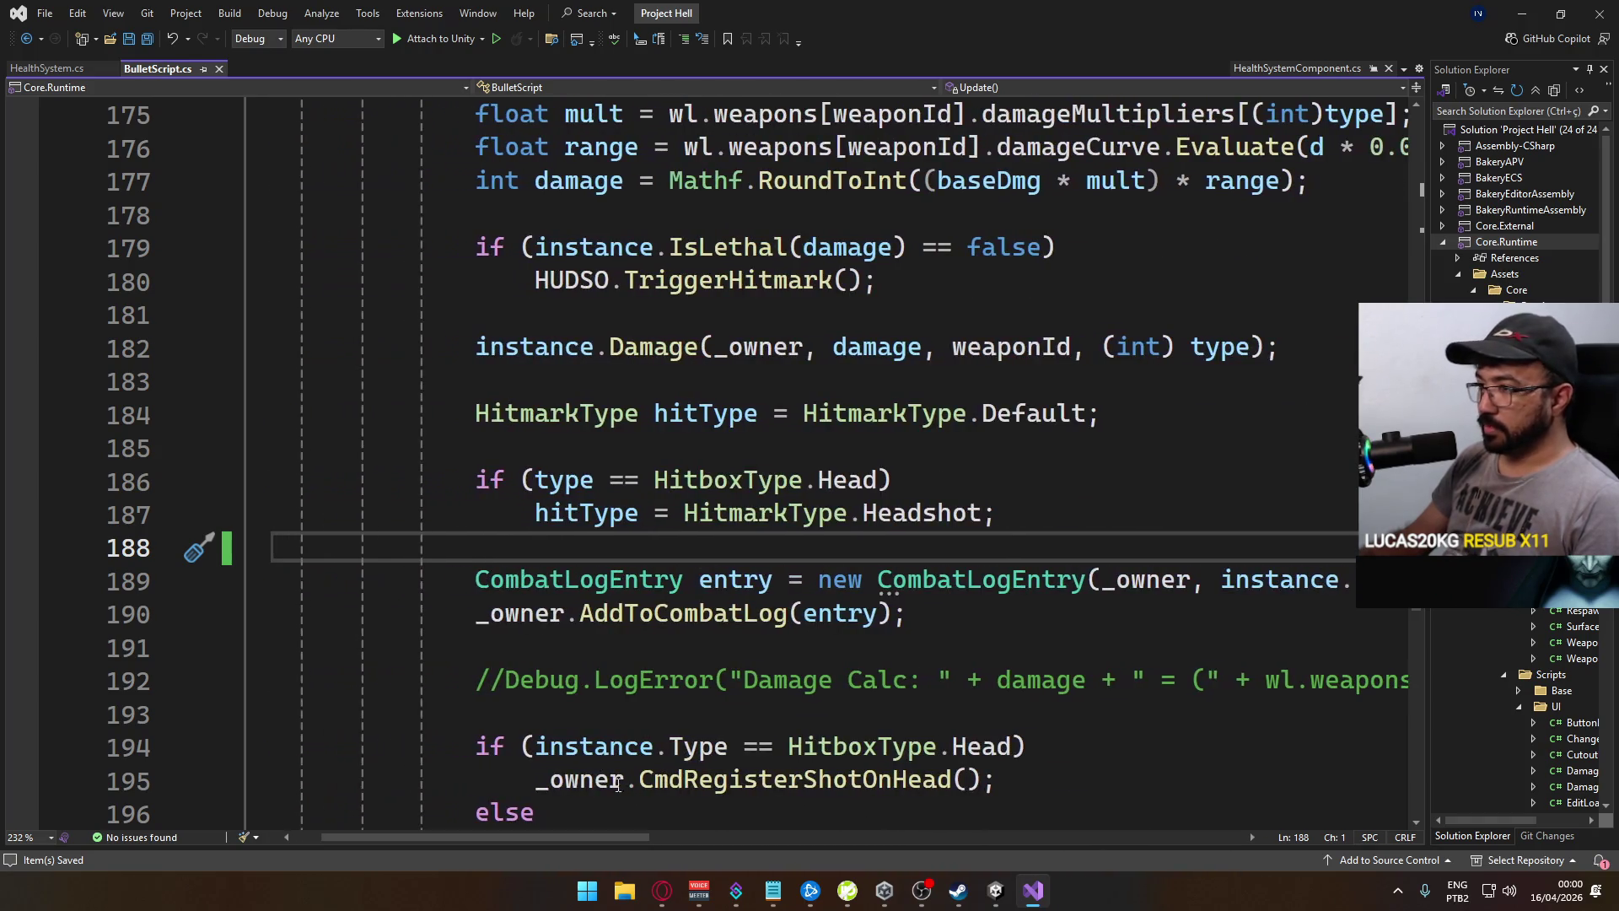
left_click(995, 890)
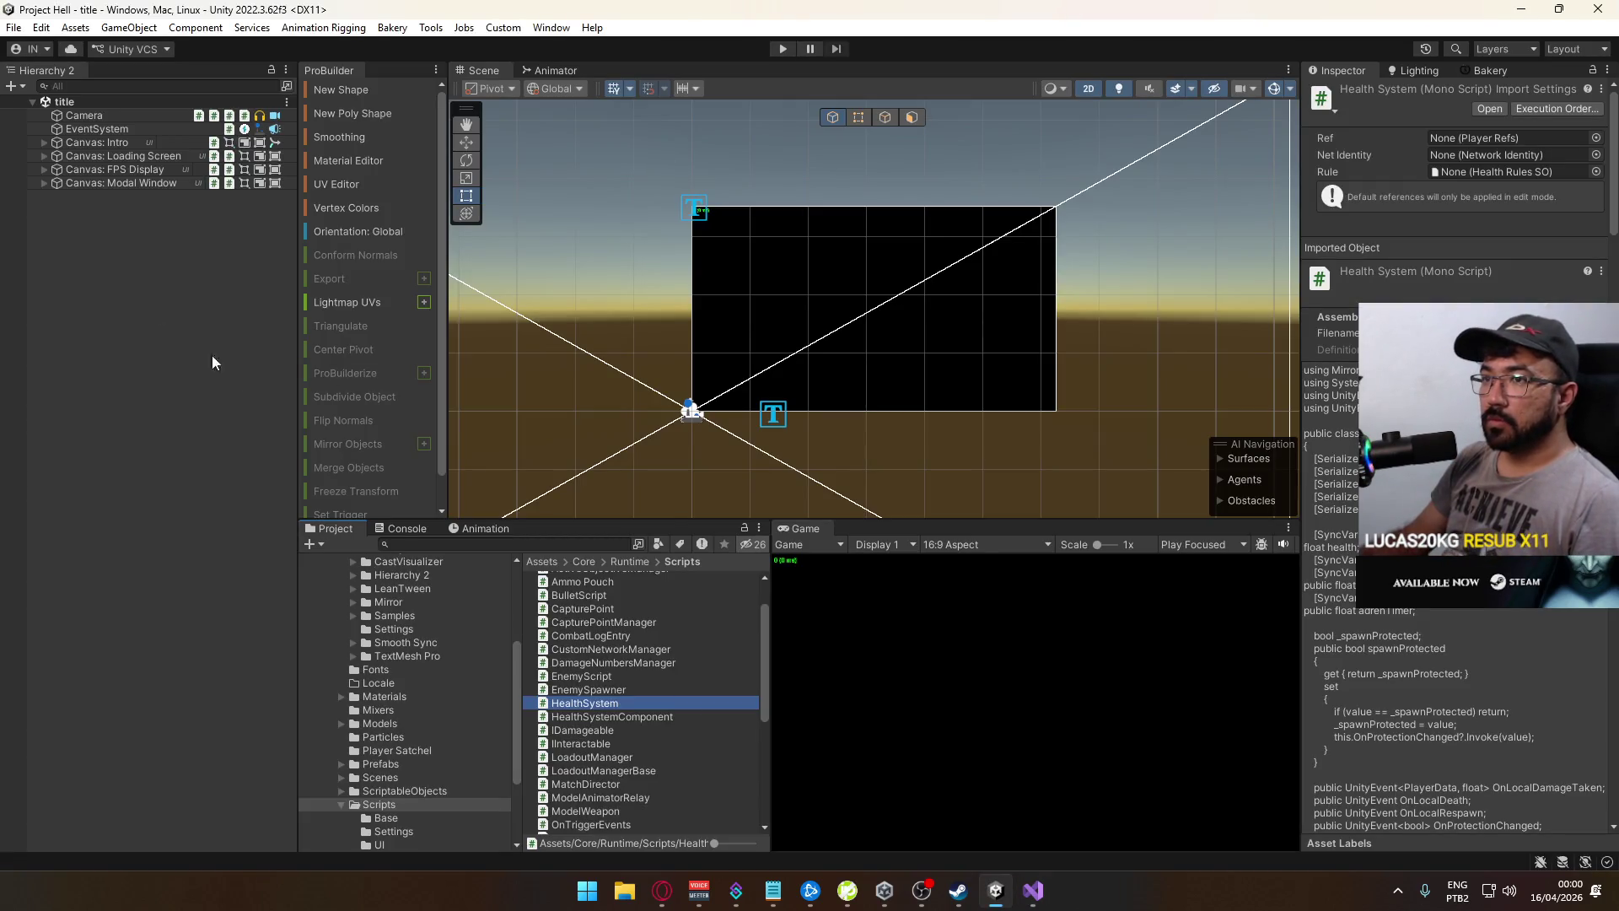
left_click(380, 777)
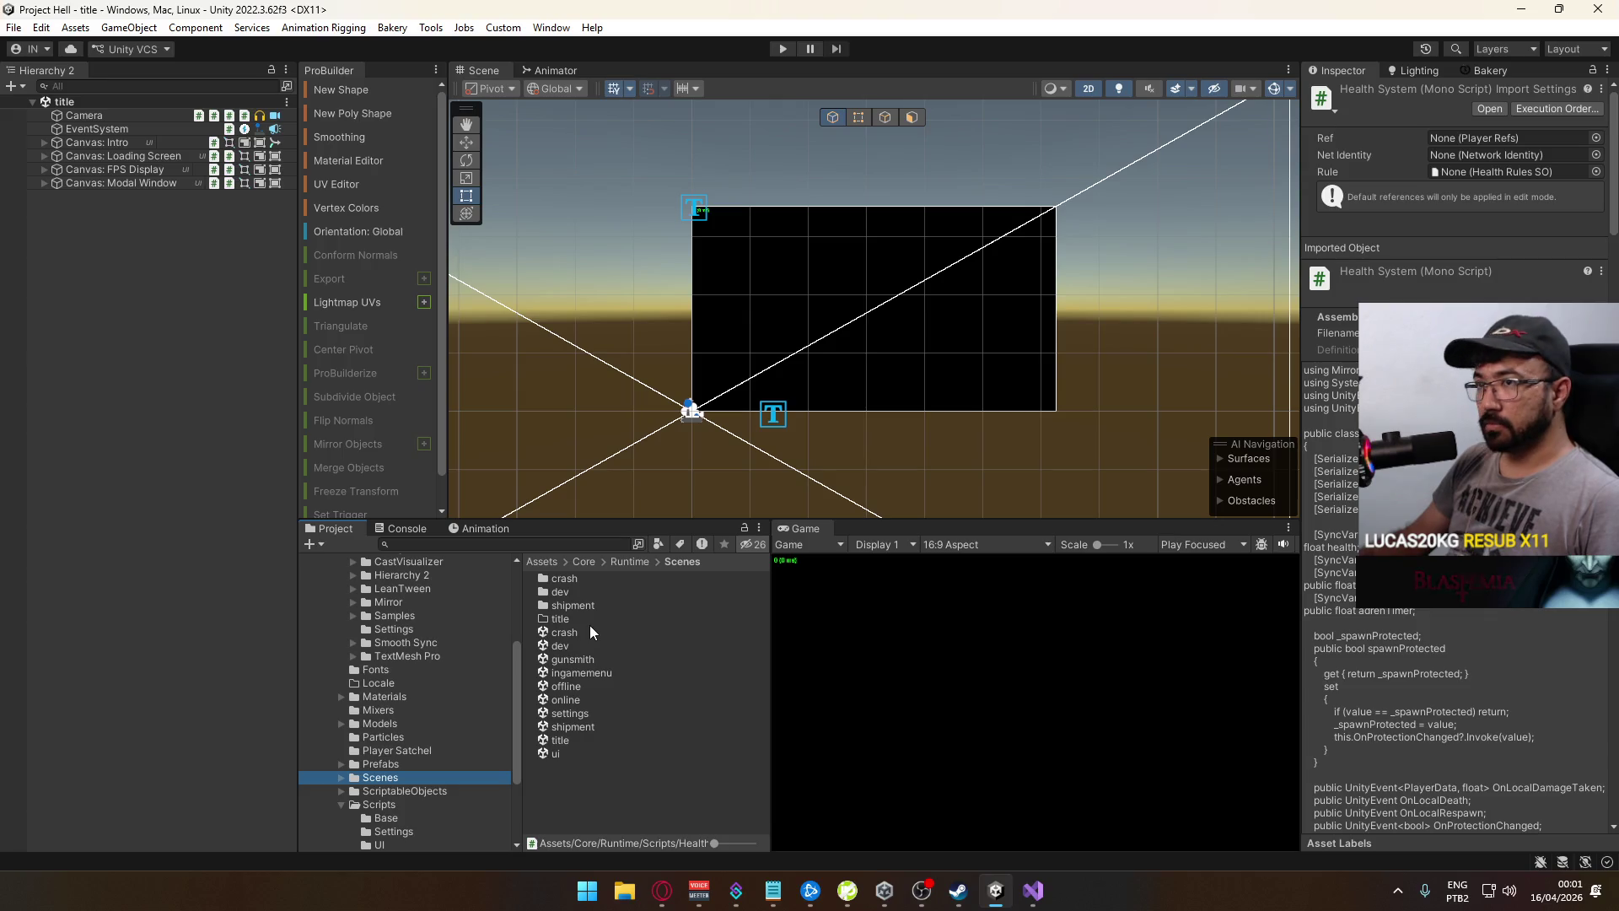
left_click(1033, 890)
mouse_move(498, 838)
left_mouse_down()
mouse_move(893, 855)
mouse_move(499, 807)
mouse_move(889, 813)
mouse_move(513, 777)
left_mouse_up()
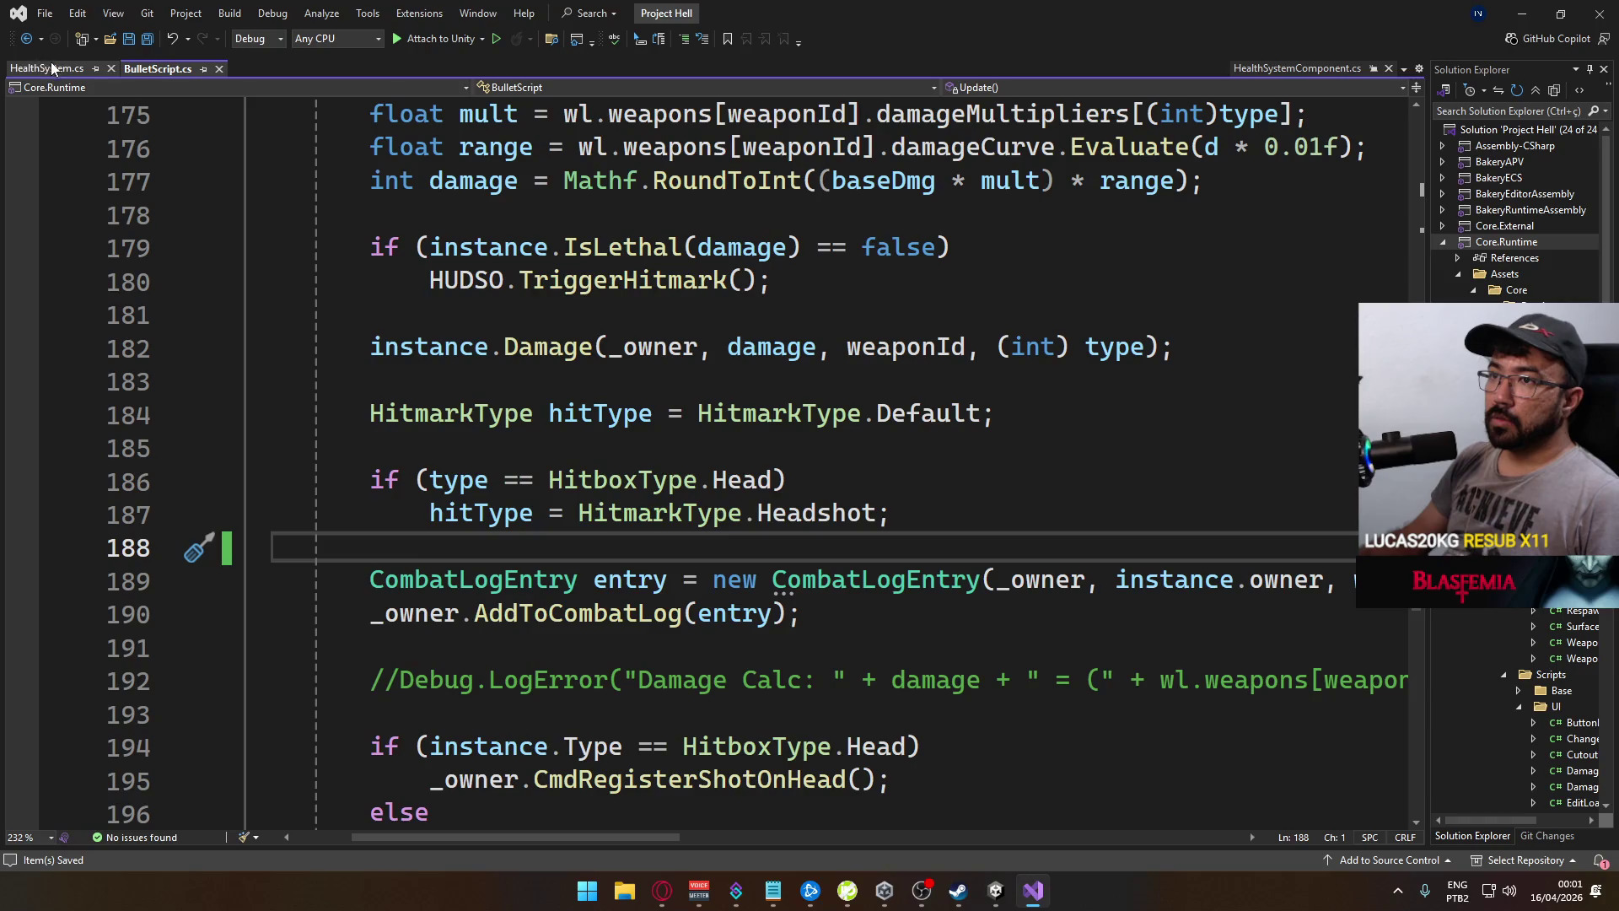
Jump from the AddToCombatLog call to its definition in PlayerData.cs and scroll up to Start()
left_click(549, 614)
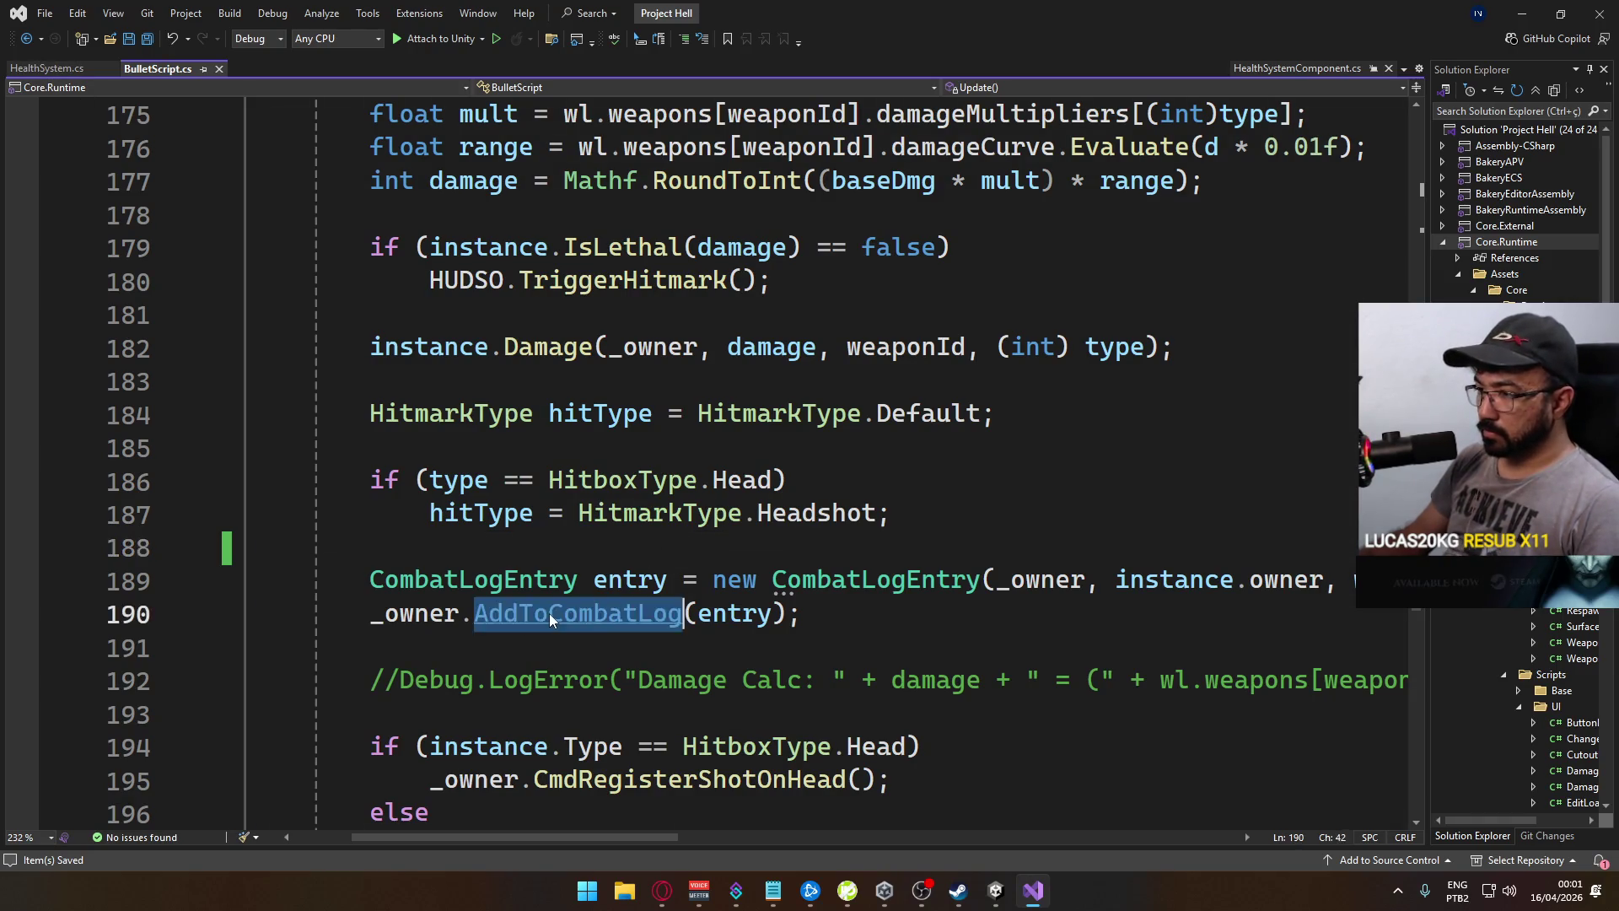
key("F12")
scroll(602, 491, "down", 3)
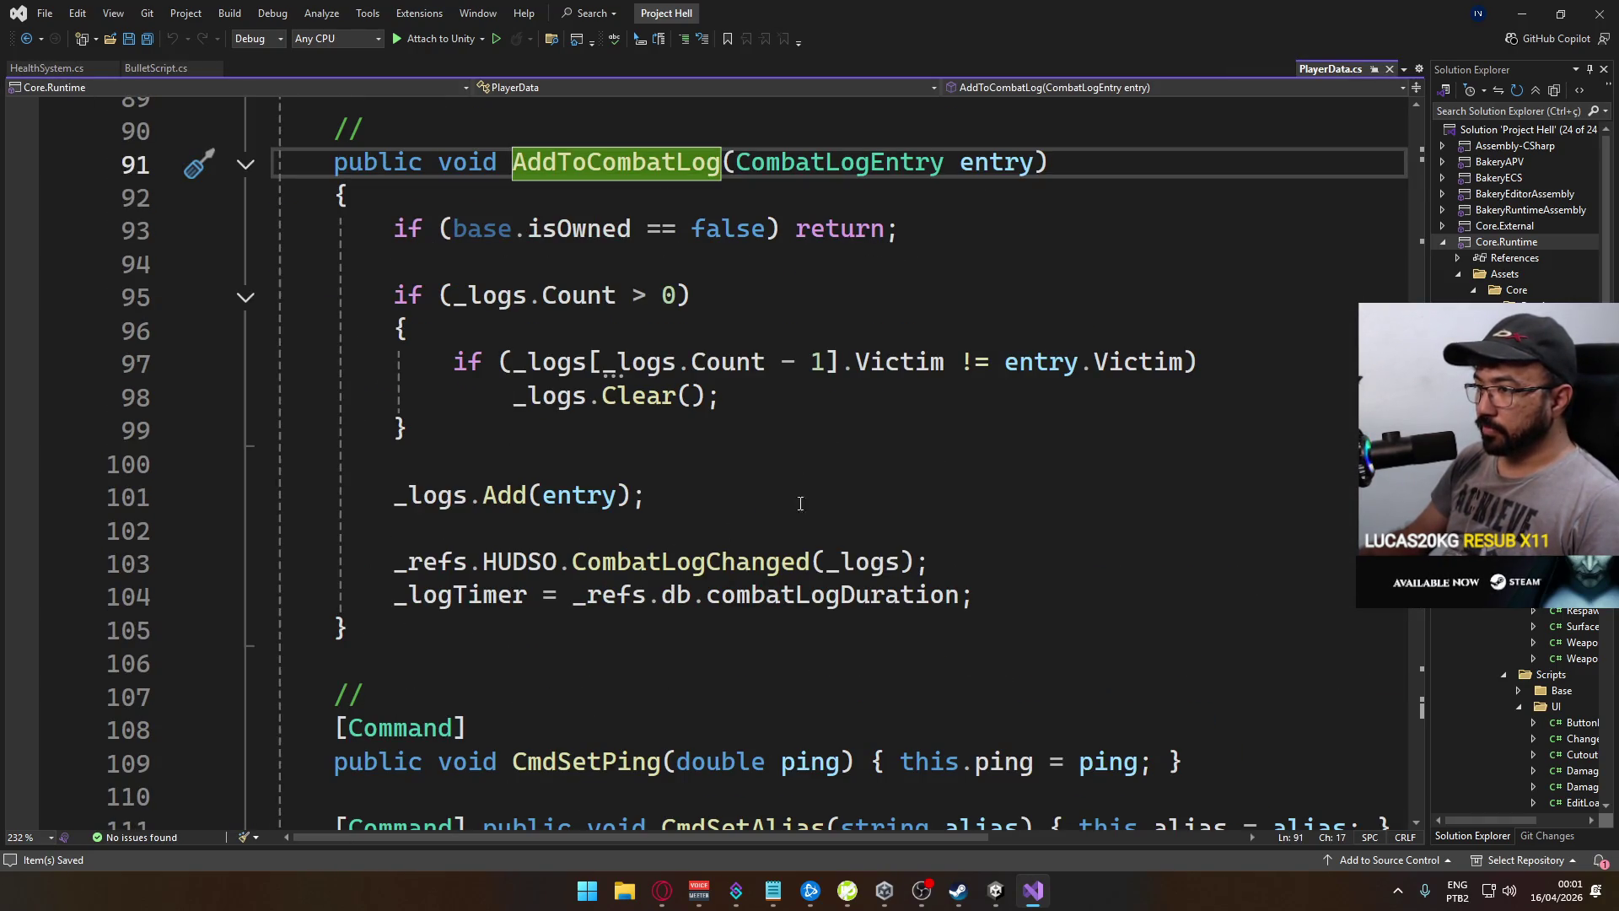
scroll(591, 554, "up", 3)
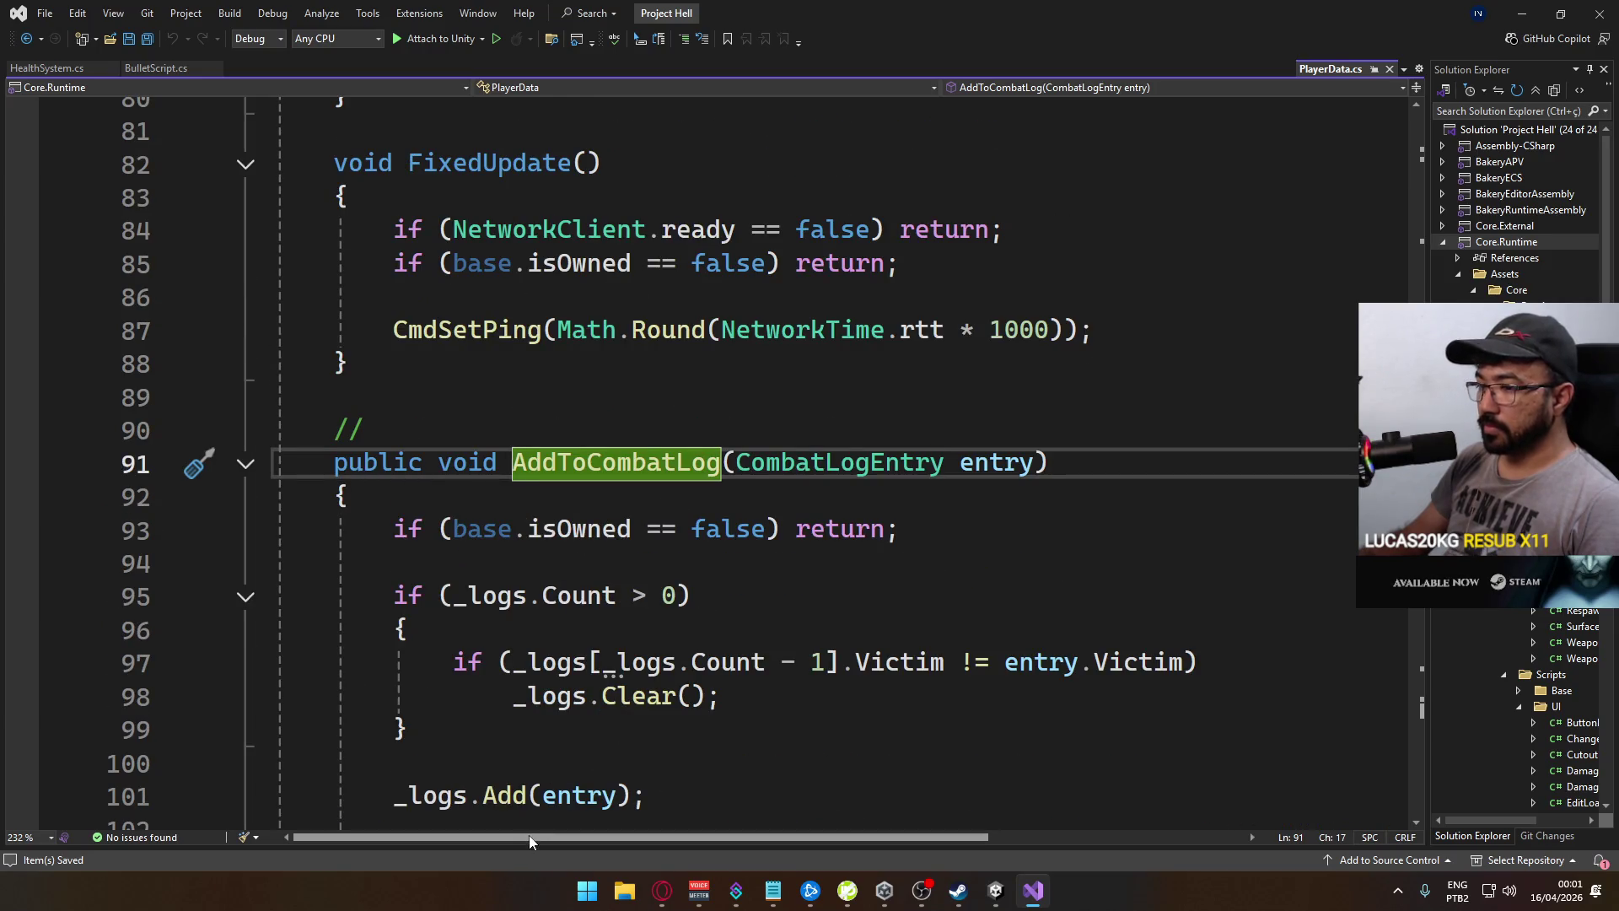
scroll(483, 502, "up", 14)
scroll(483, 503, "up", 2)
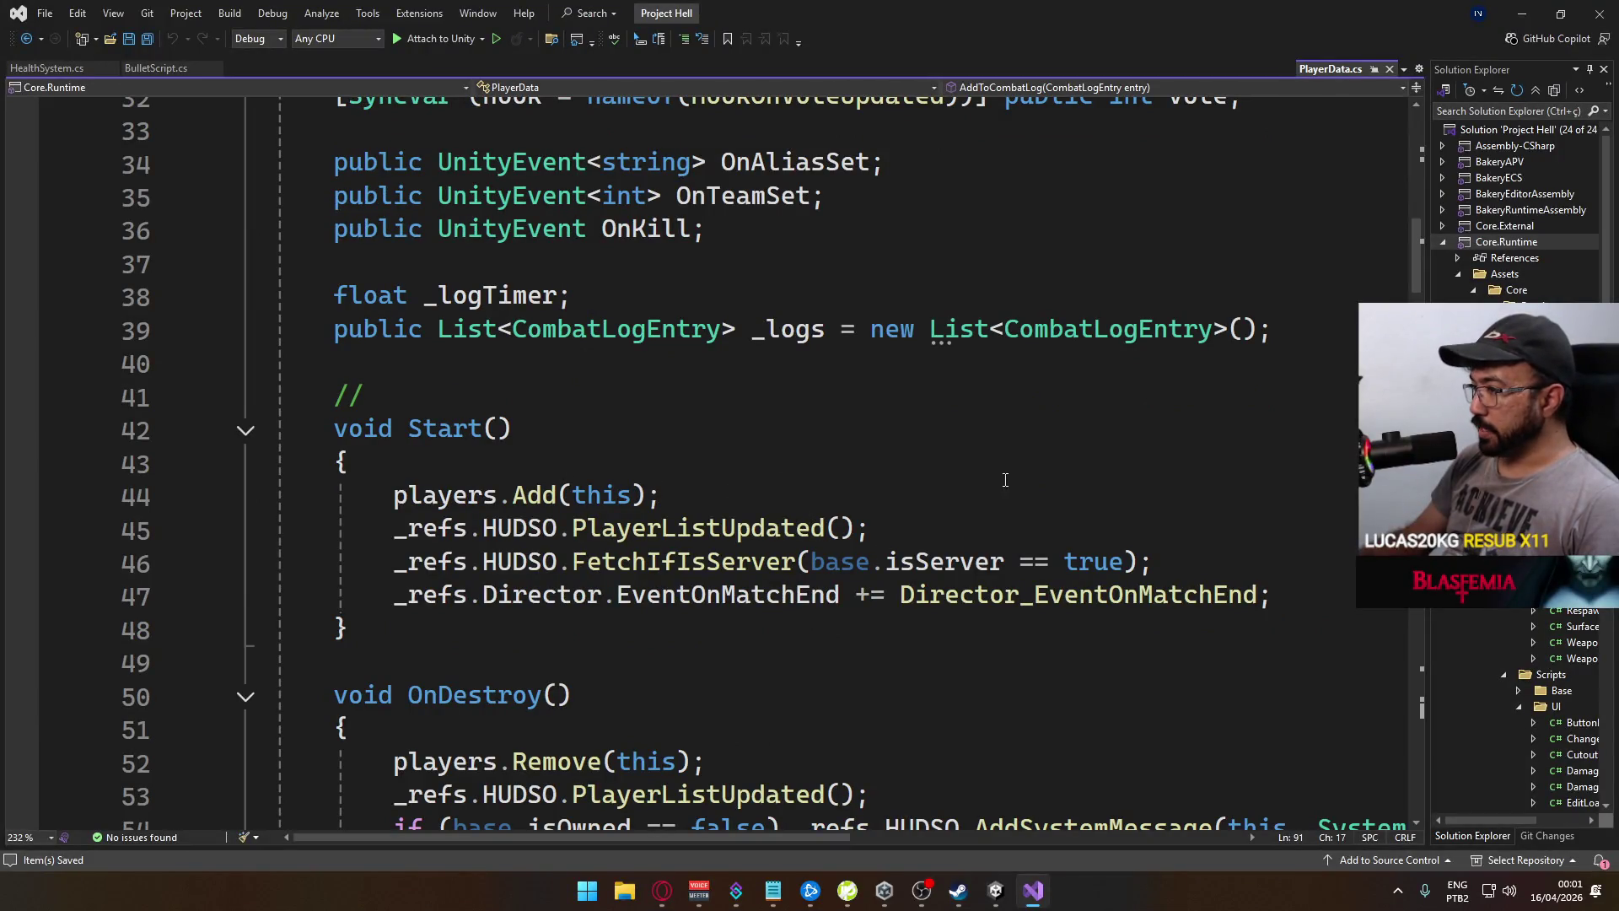
left_click(1229, 564)
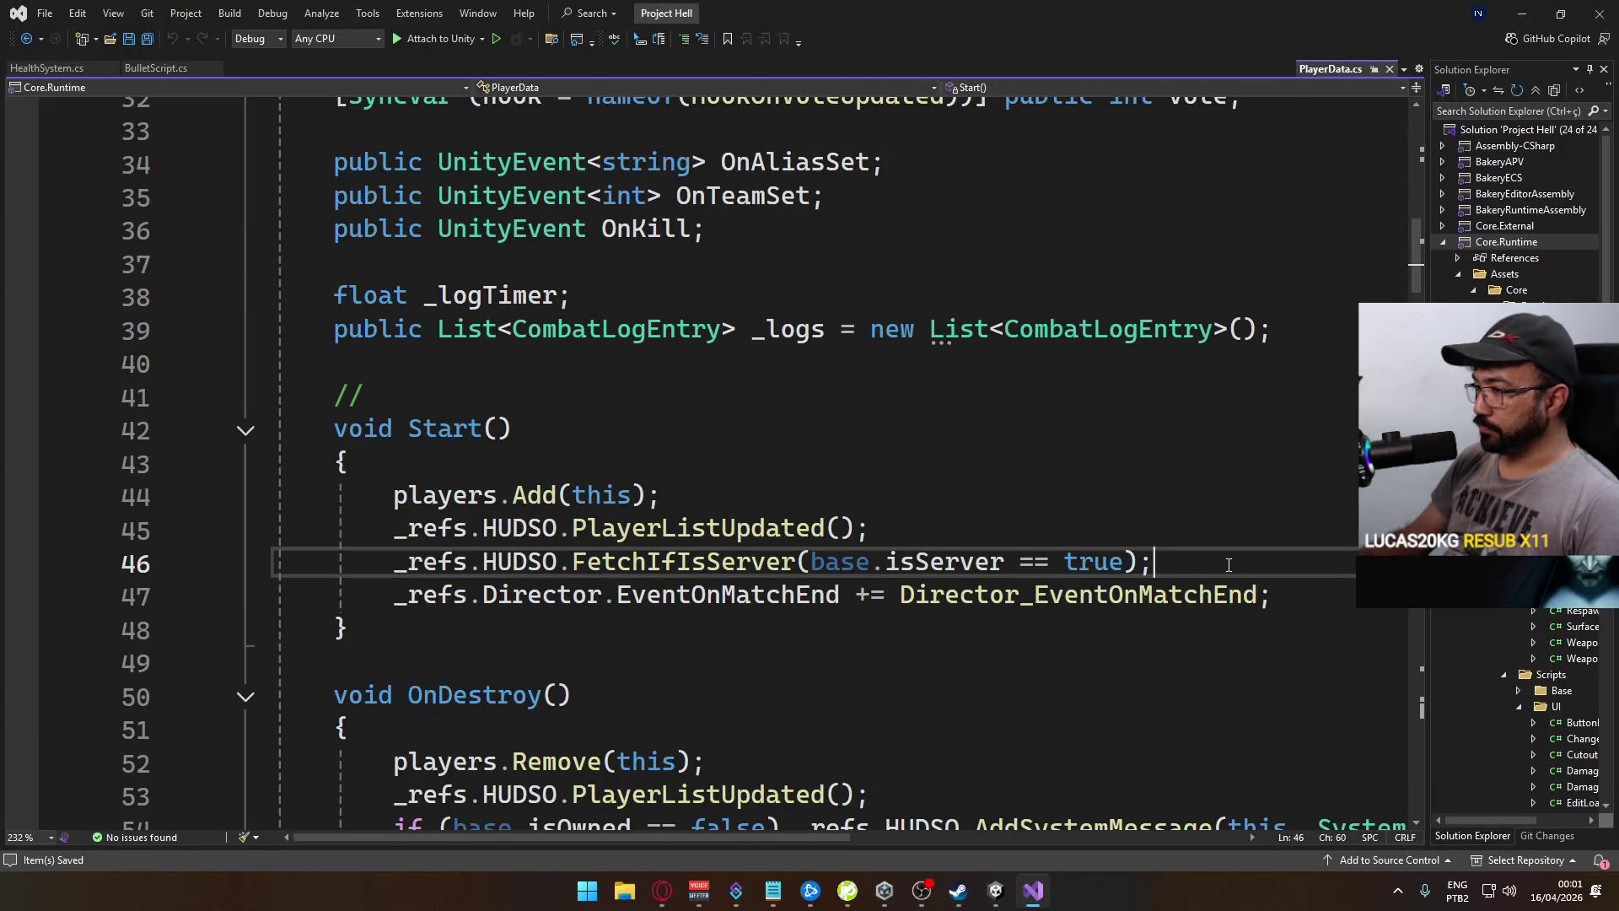
Add '_refs.HUDSO.EventOnTriggerHitmarkKill +=' in Start and auto-generate its handler stub
key("Return")
type("_refs.")
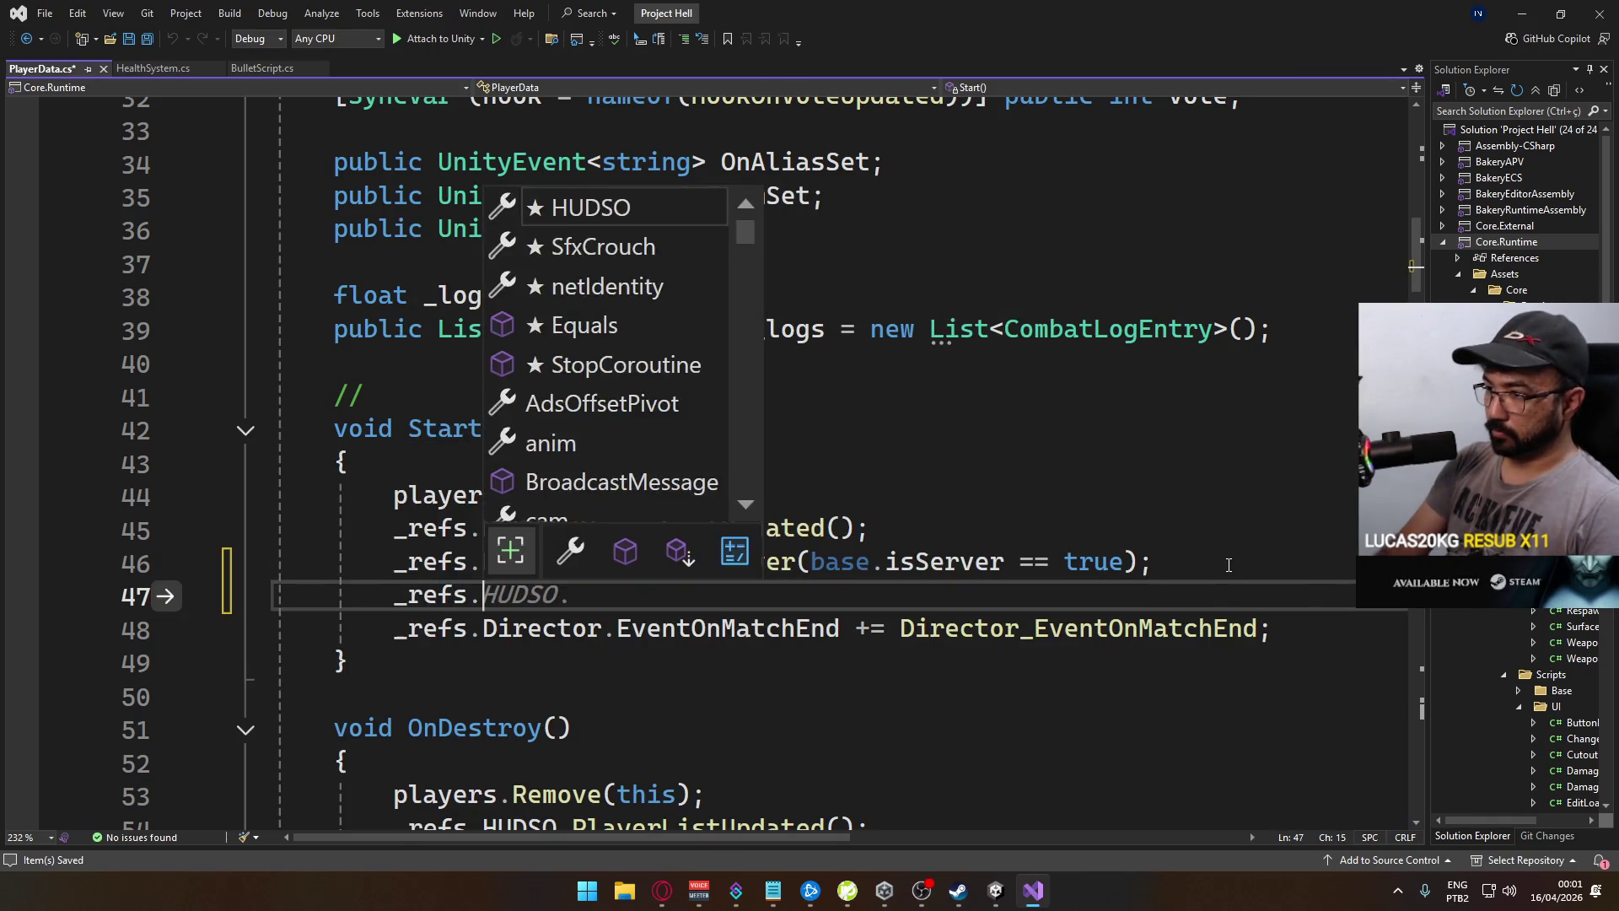
type("HUDSO.Elimi")
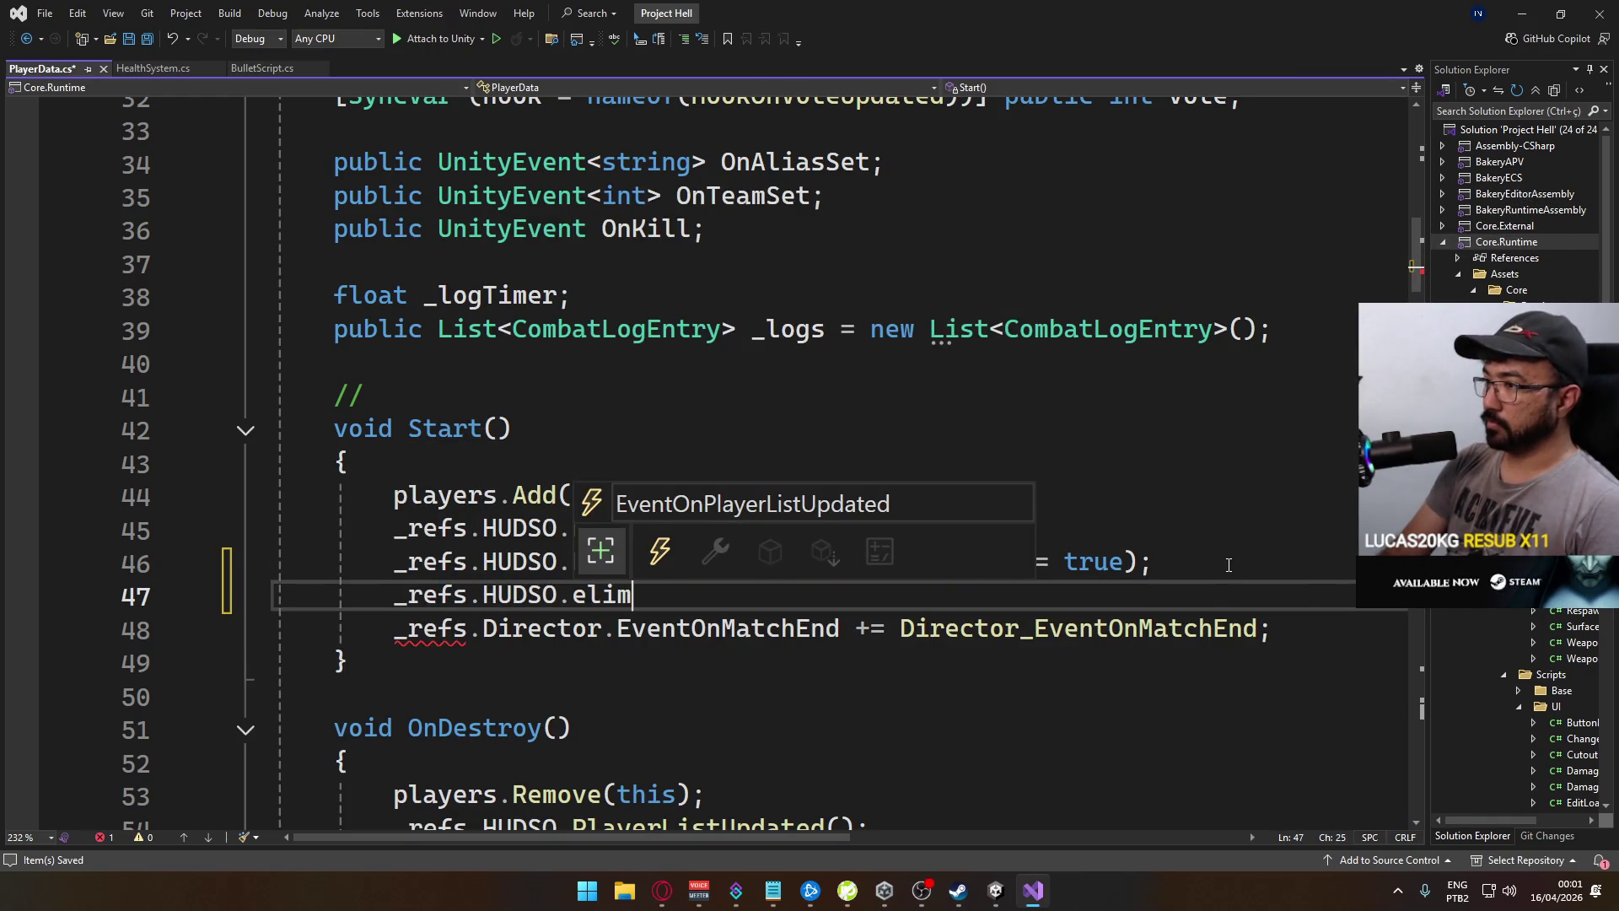
key("BackSpace")
key("BackSpace")
key("BackSpace")
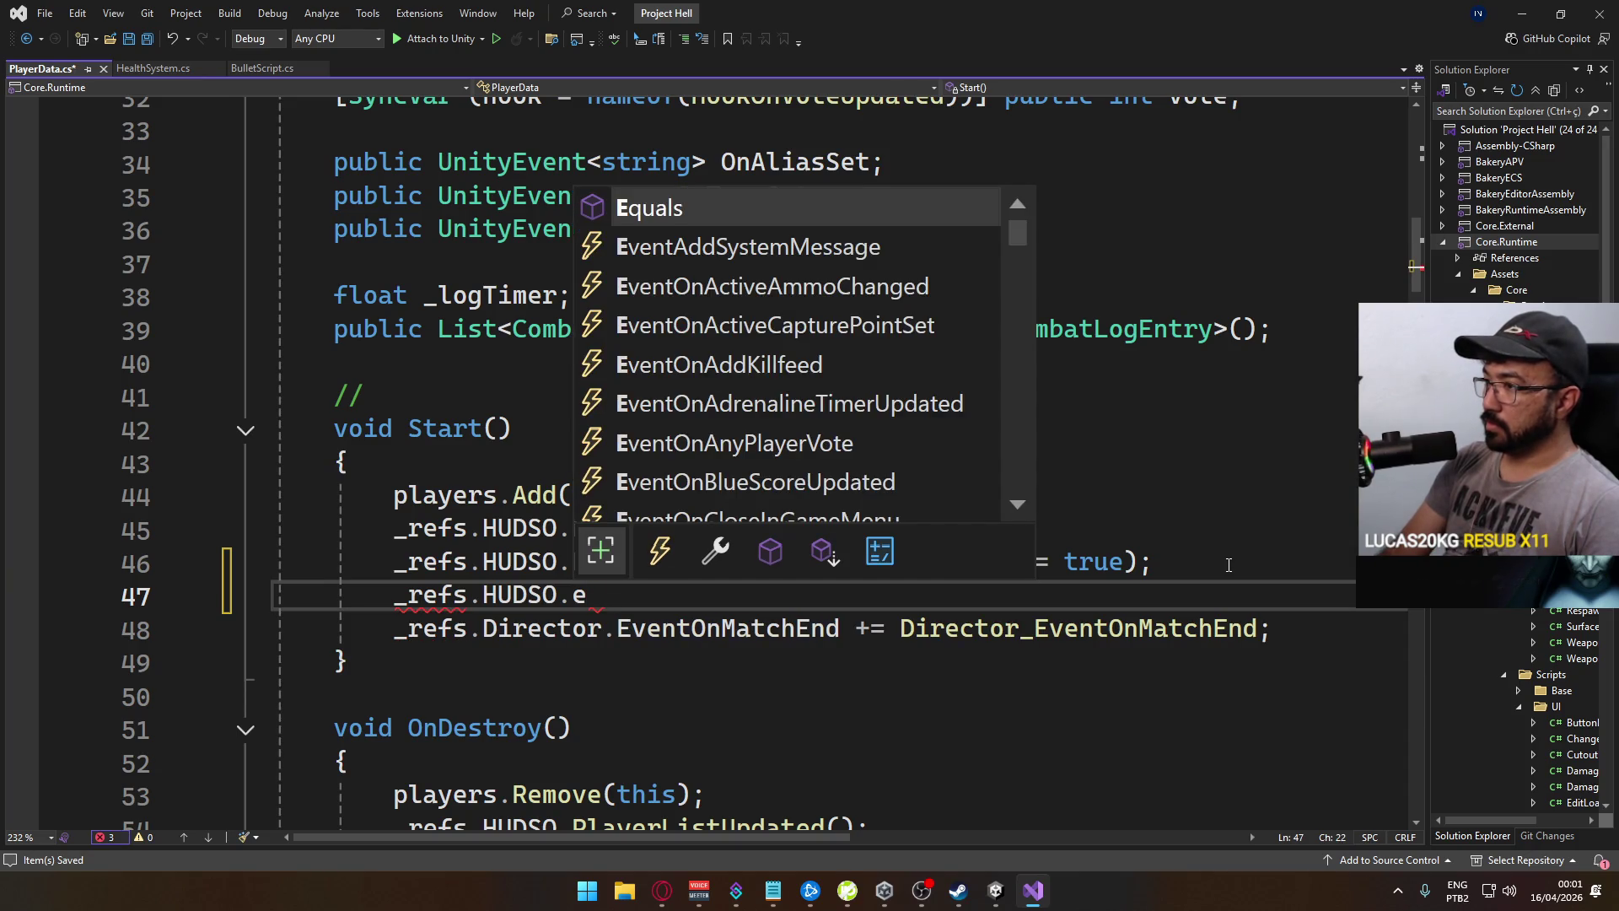
key("BackSpace")
type("hitm")
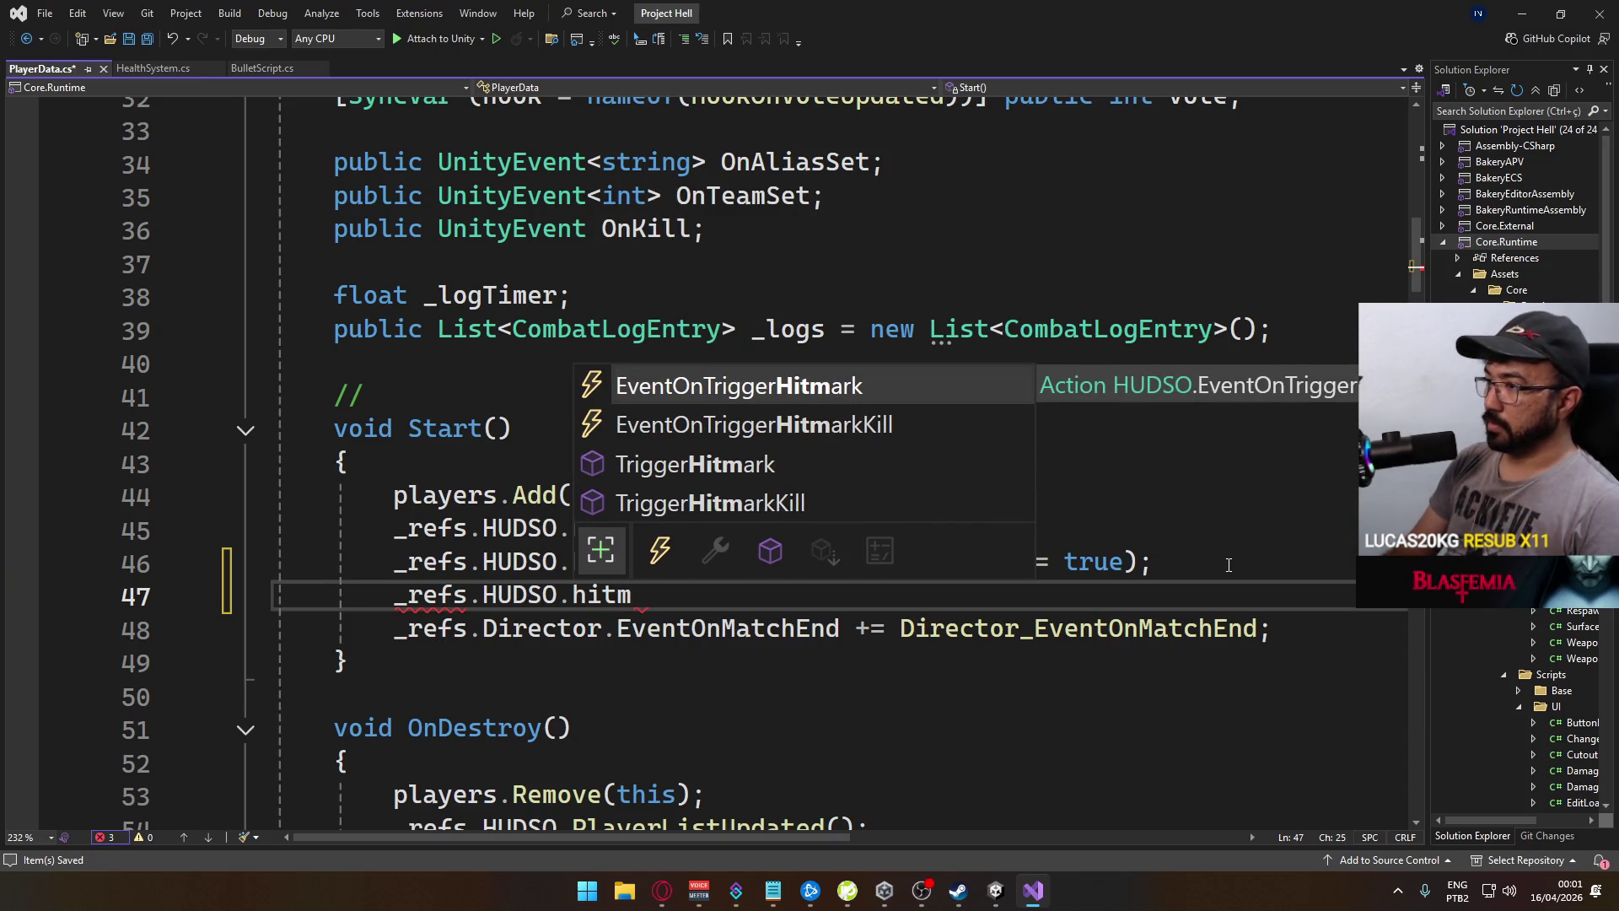
key("Down")
type("+=")
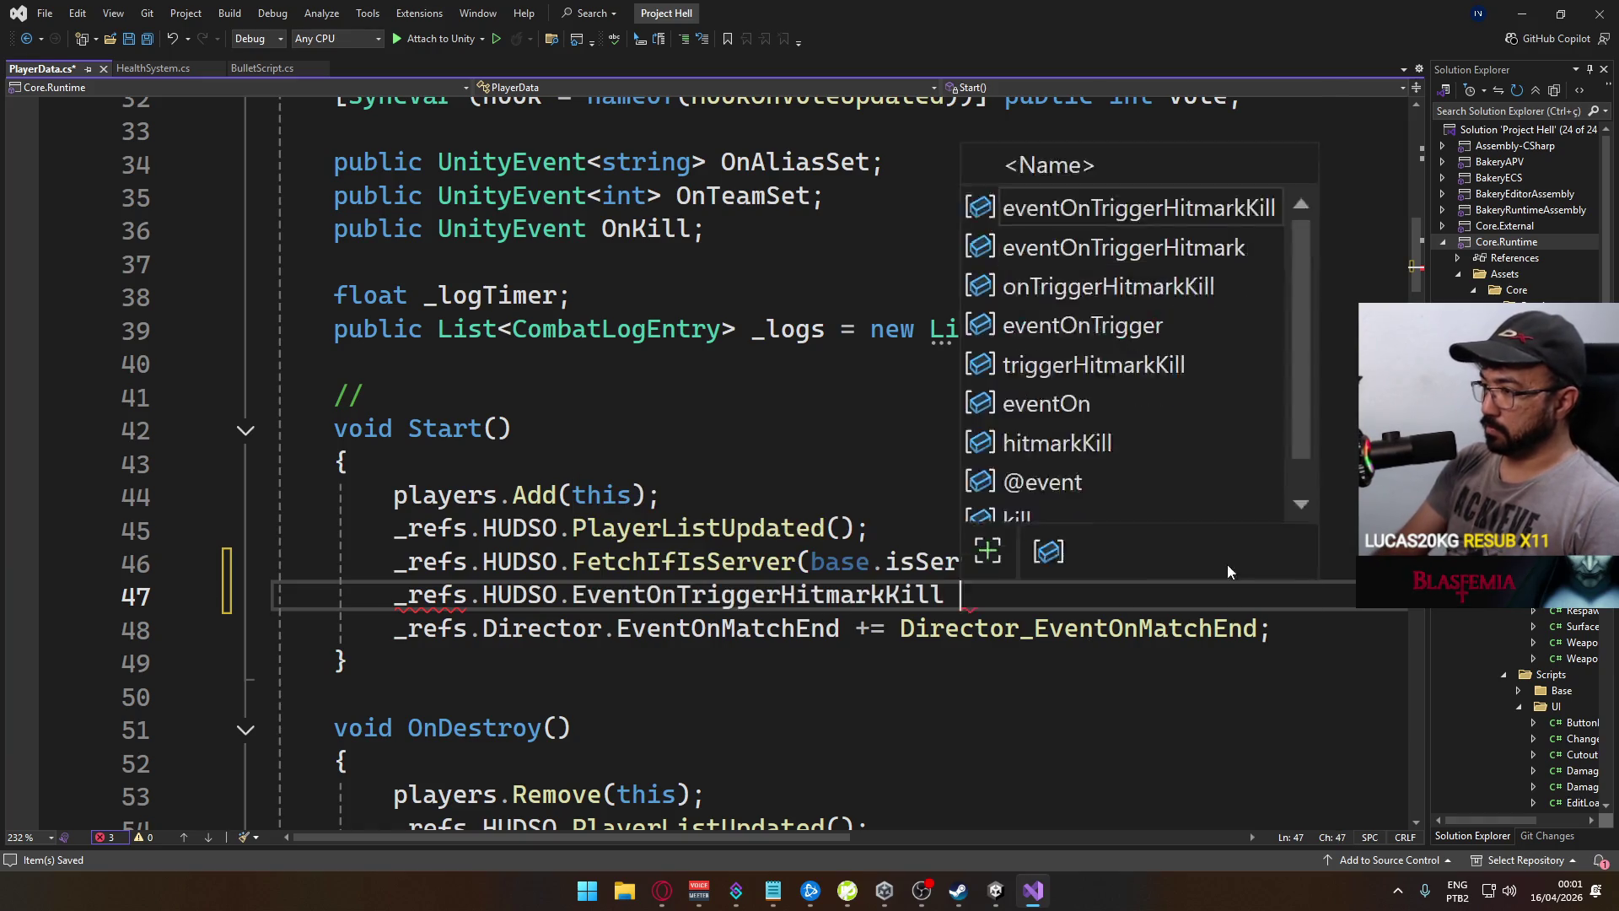
key("Tab")
Drop the private modifier and cut the generated handler stub from below Start
scroll(741, 515, "down", 2)
double_click(396, 529)
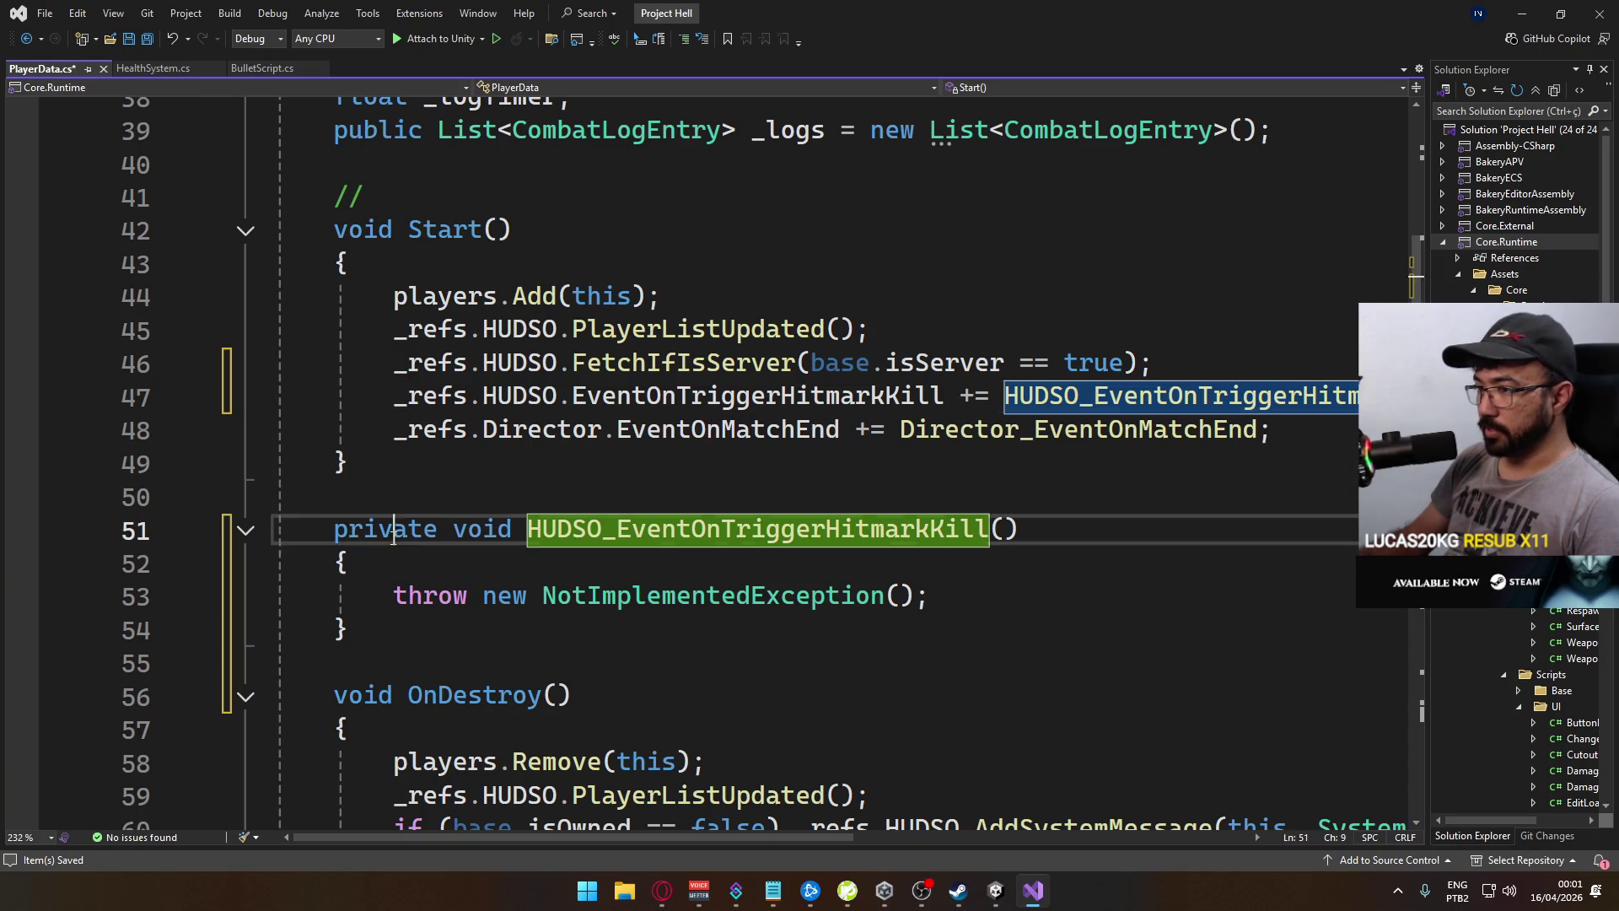
key("Delete")
key("Delete")
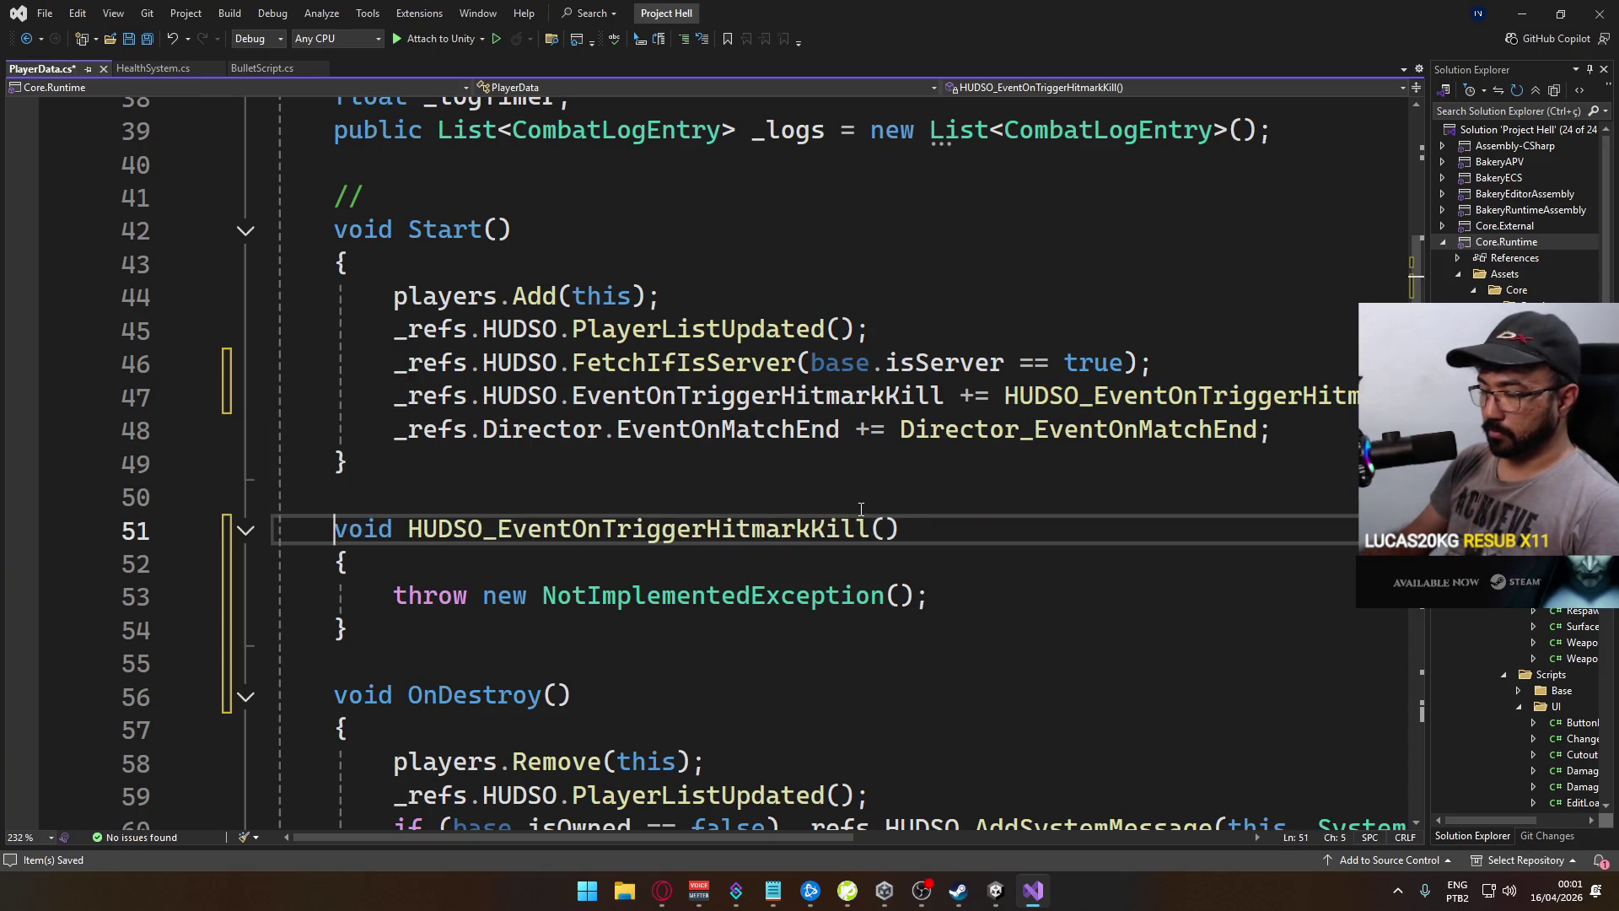
left_click(453, 629, "shift")
key("Delete")
key("Delete")
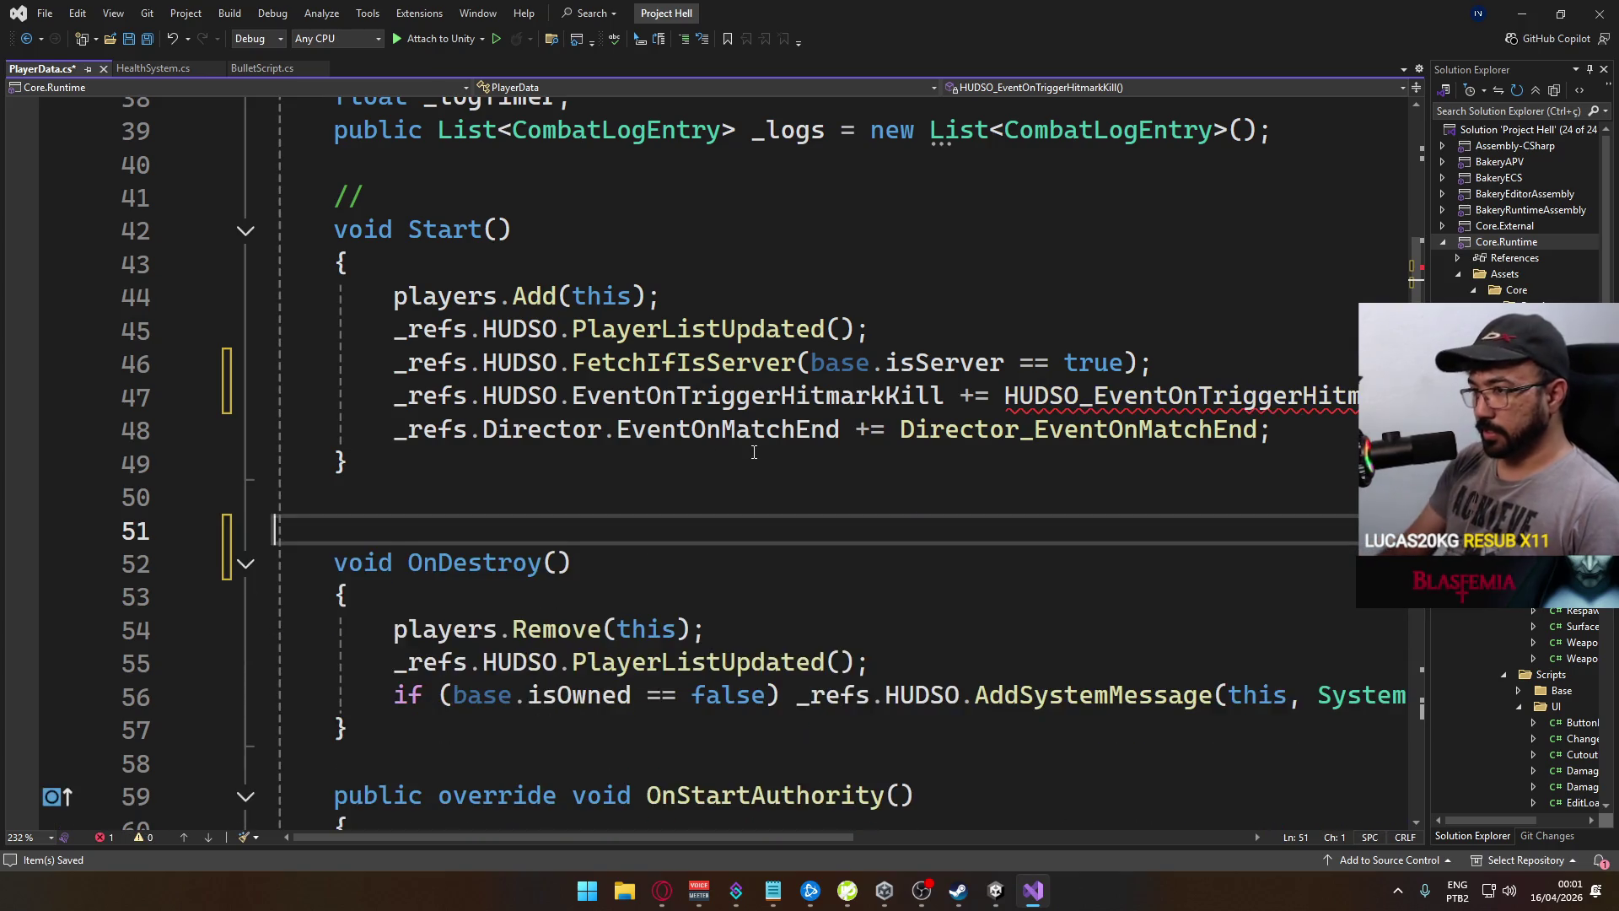
key("BackSpace")
Paste the HUDSO_EventOnTriggerHitmarkKill stub above the PlayerData class's closing brace and select its throw line
scroll(754, 456, "down", 20)
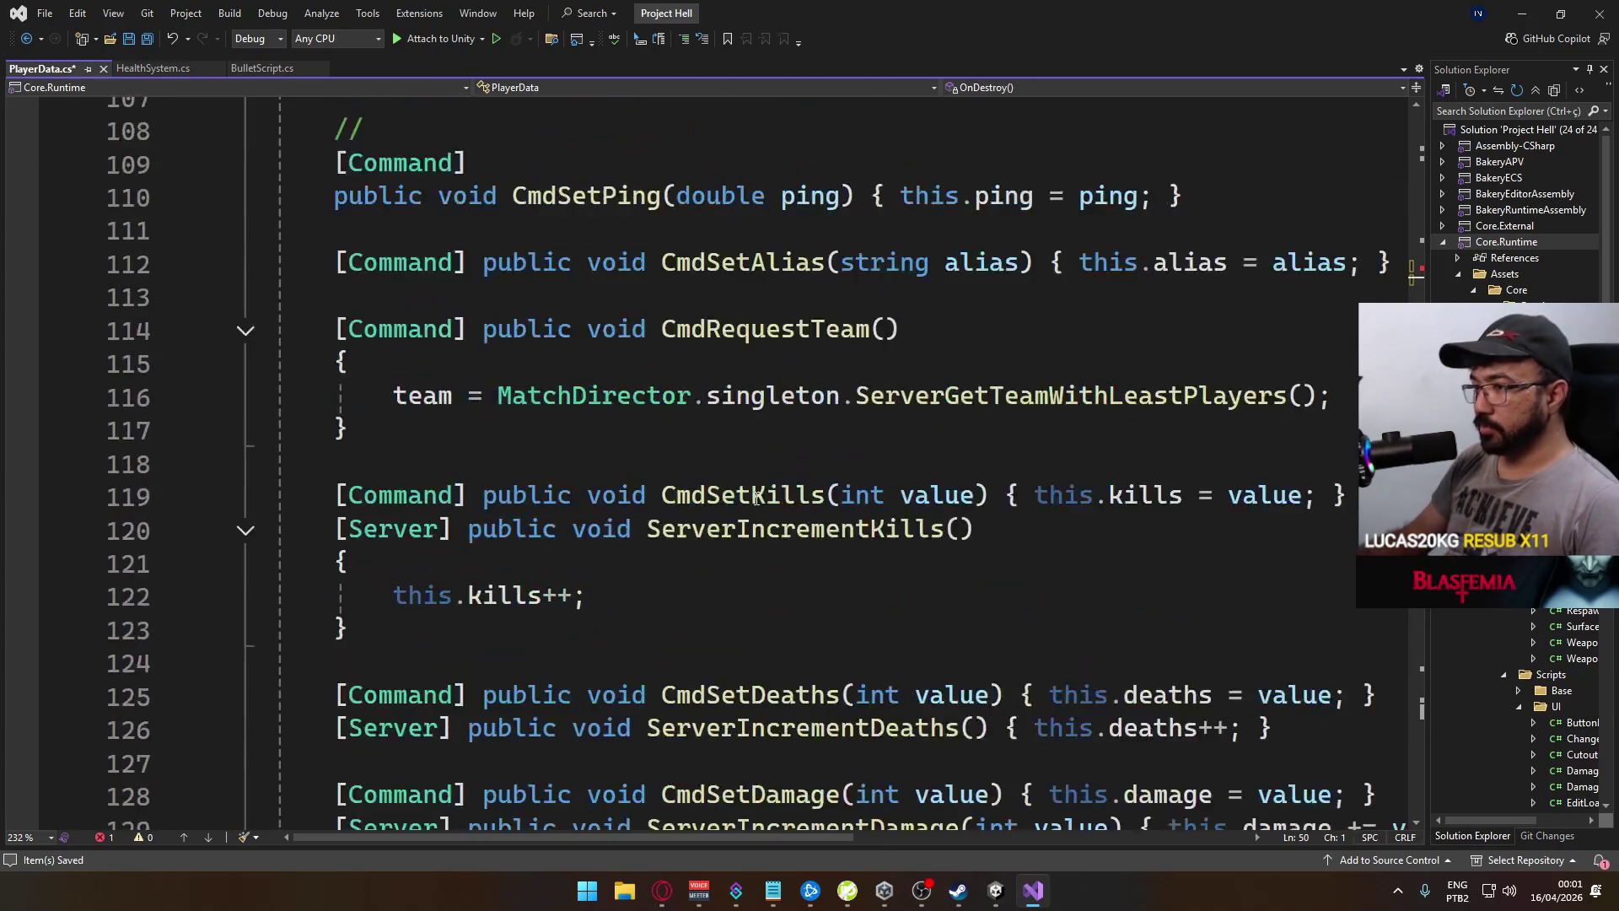
scroll(754, 500, "down", 15)
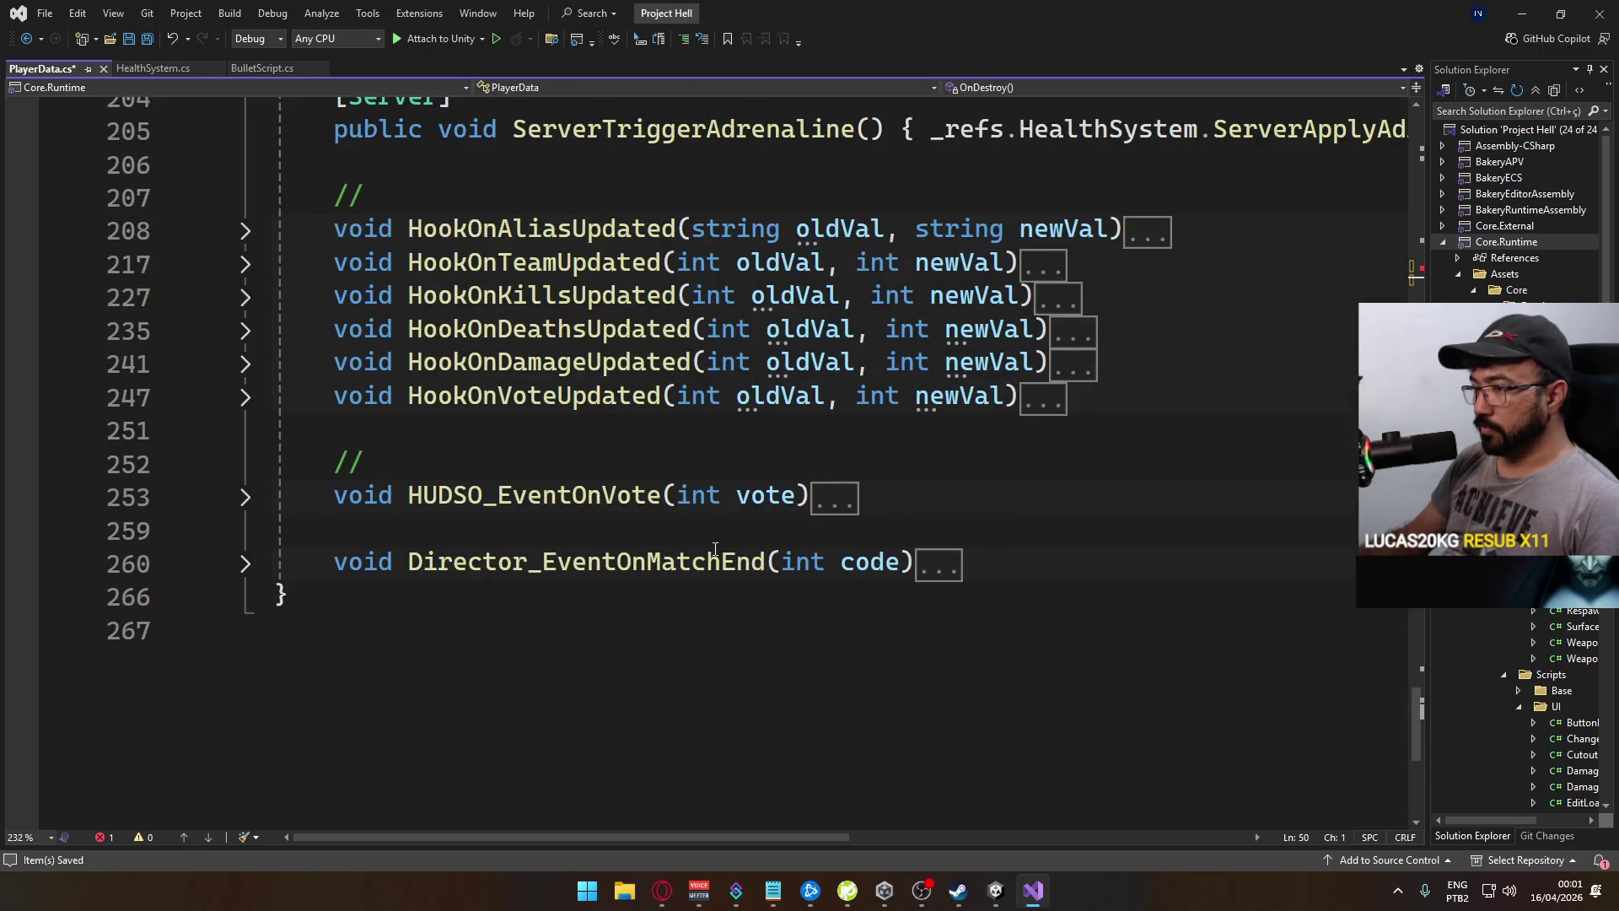
scroll(641, 540, "up", 1)
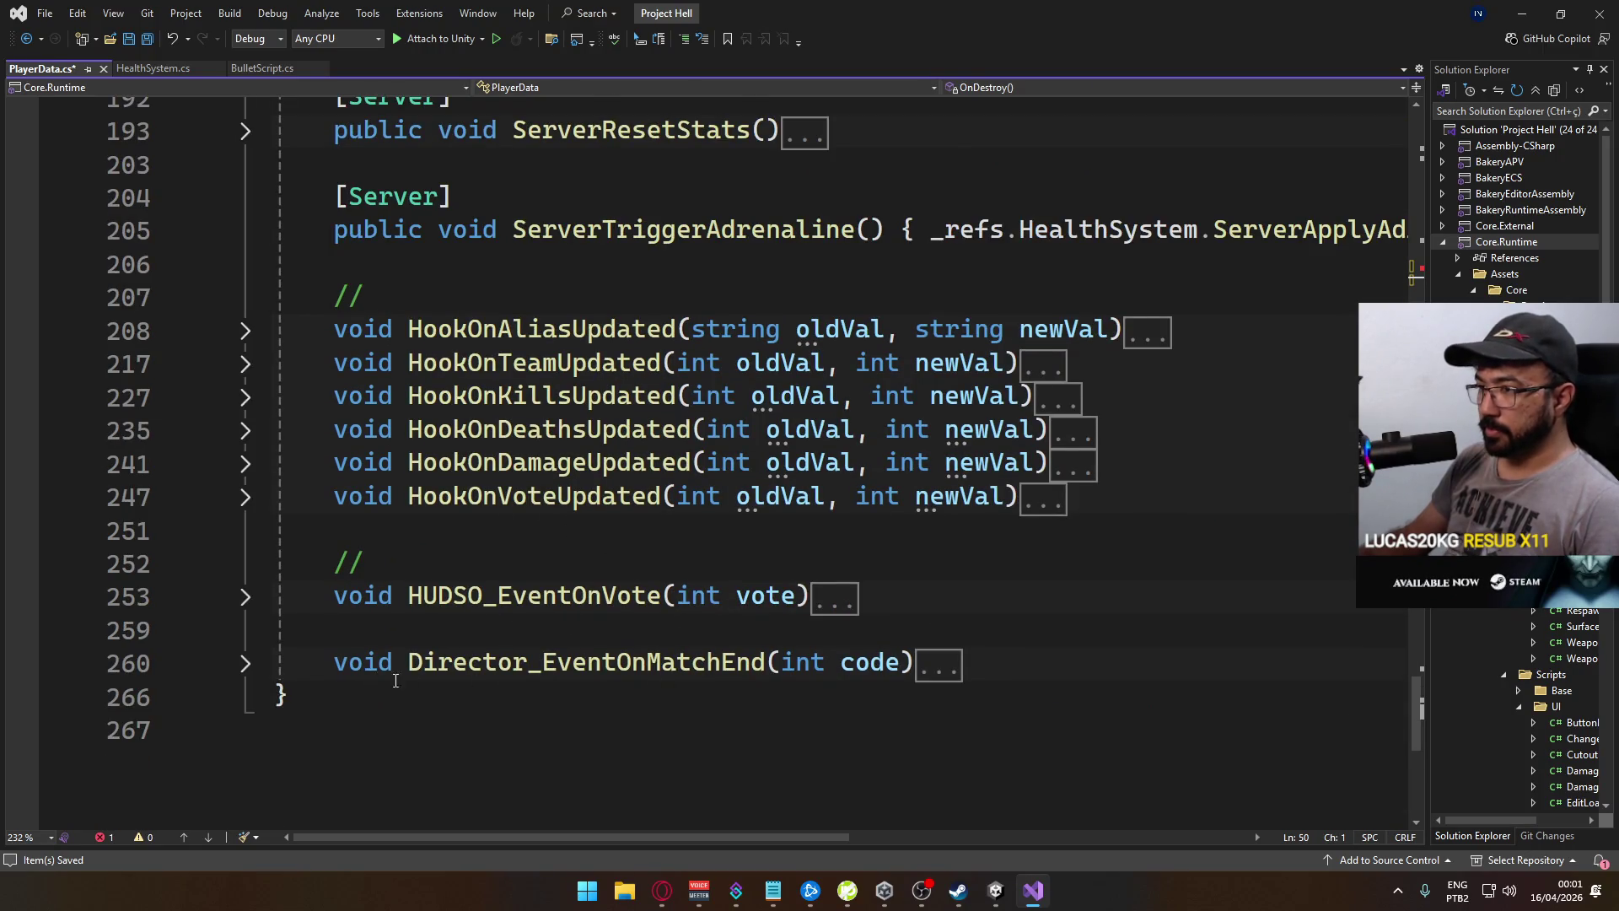
left_click(287, 695)
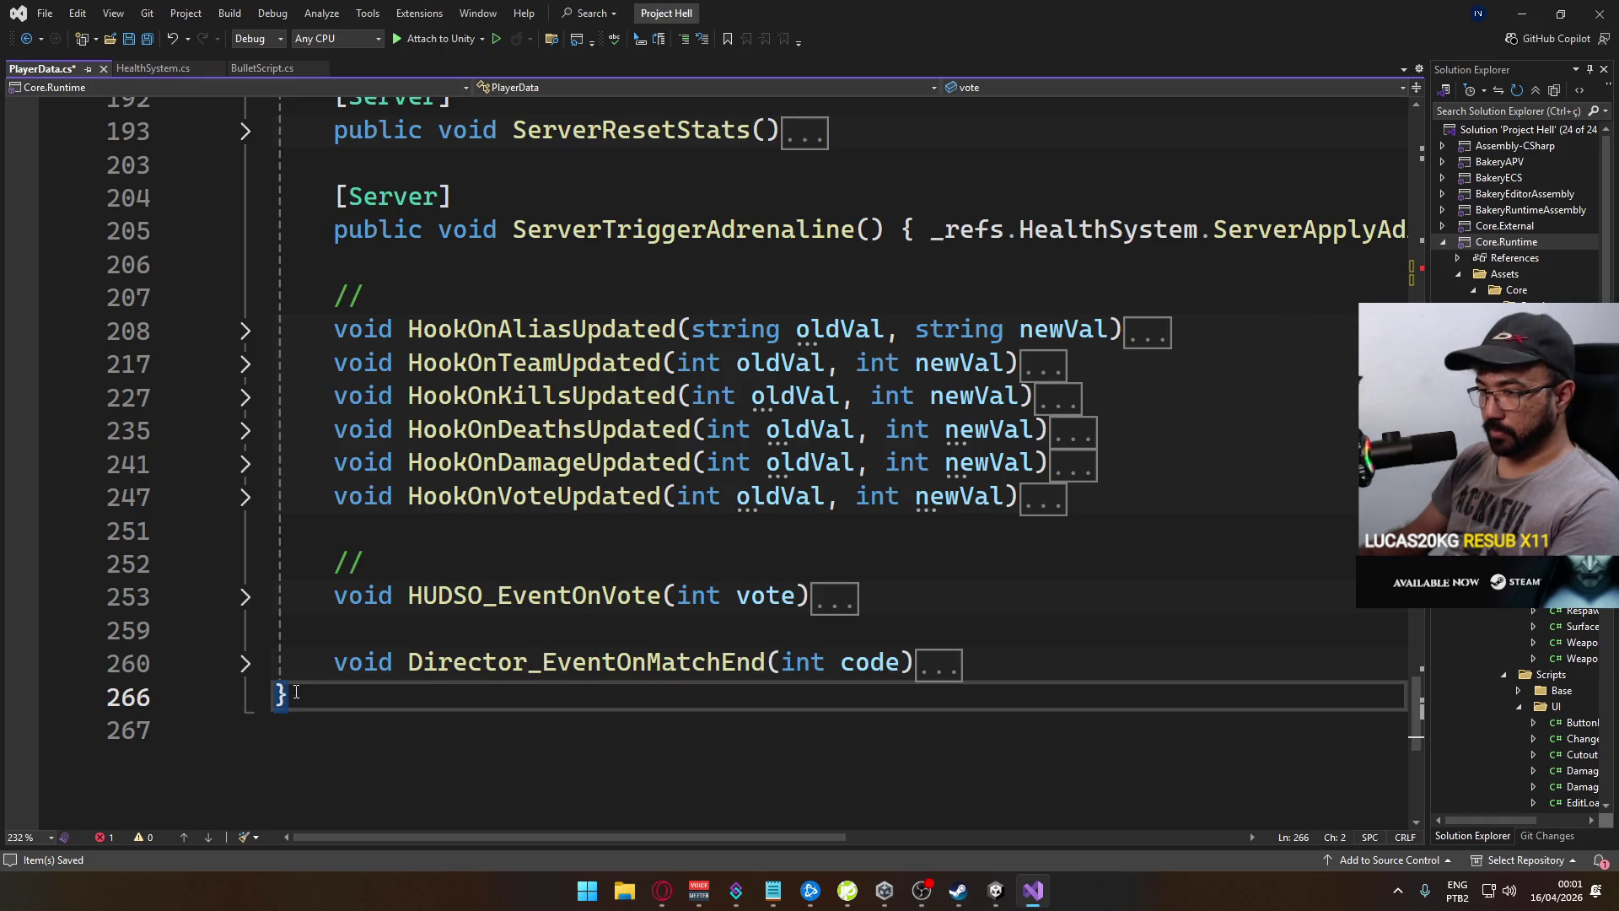
key("Return")
key("Return")
type("void HUDSO_EventOnTriggerHitmarkKill() {     throw new NotImplementedException(); }")
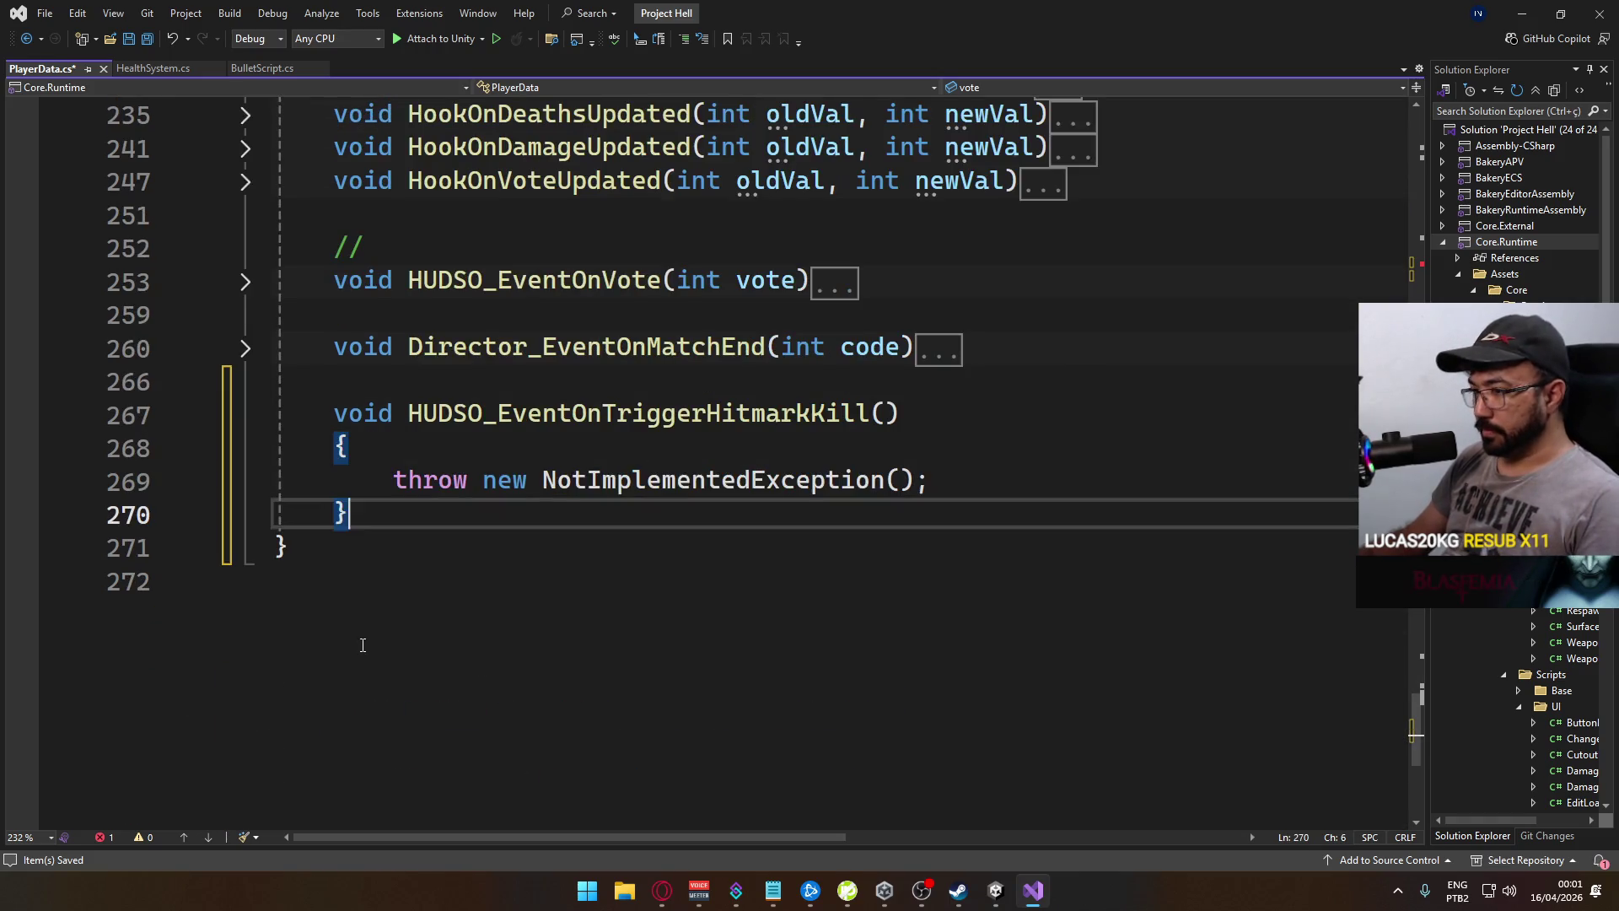
left_click(564, 549)
key("Delete")
mouse_move(964, 475)
left_mouse_down()
mouse_move(348, 447)
mouse_move(394, 480)
left_mouse_up()
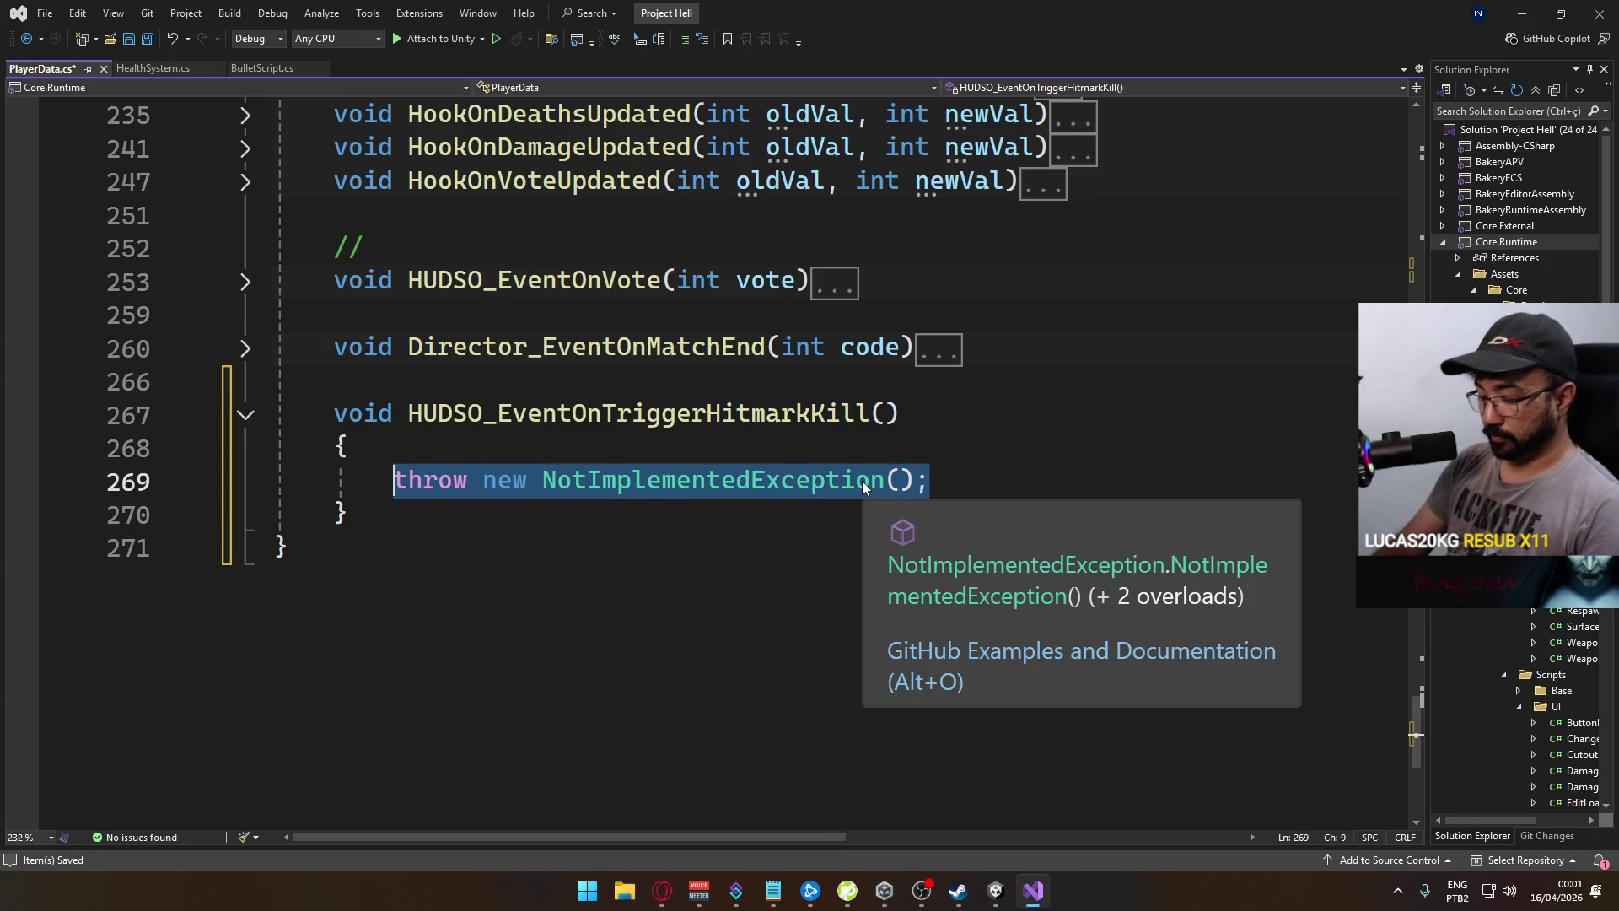
Replace the throw with the guard 'if (_logs.Count == 0) return;'
type("if (_com")
key("BackSpace")
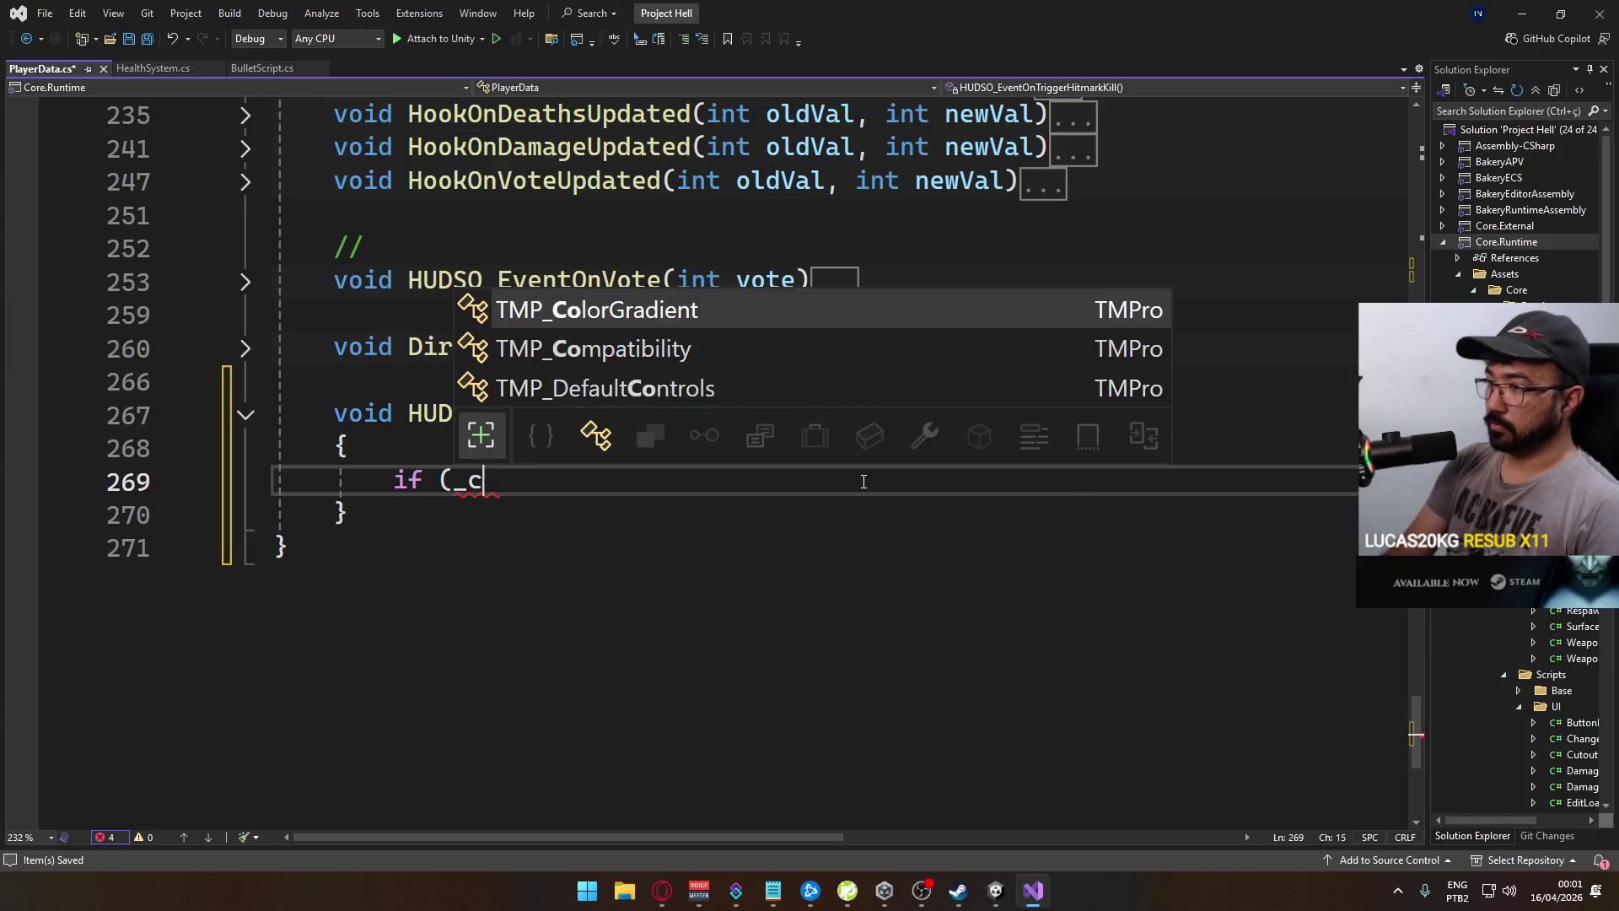
key("BackSpace")
key("BackSpace")
type("logs")
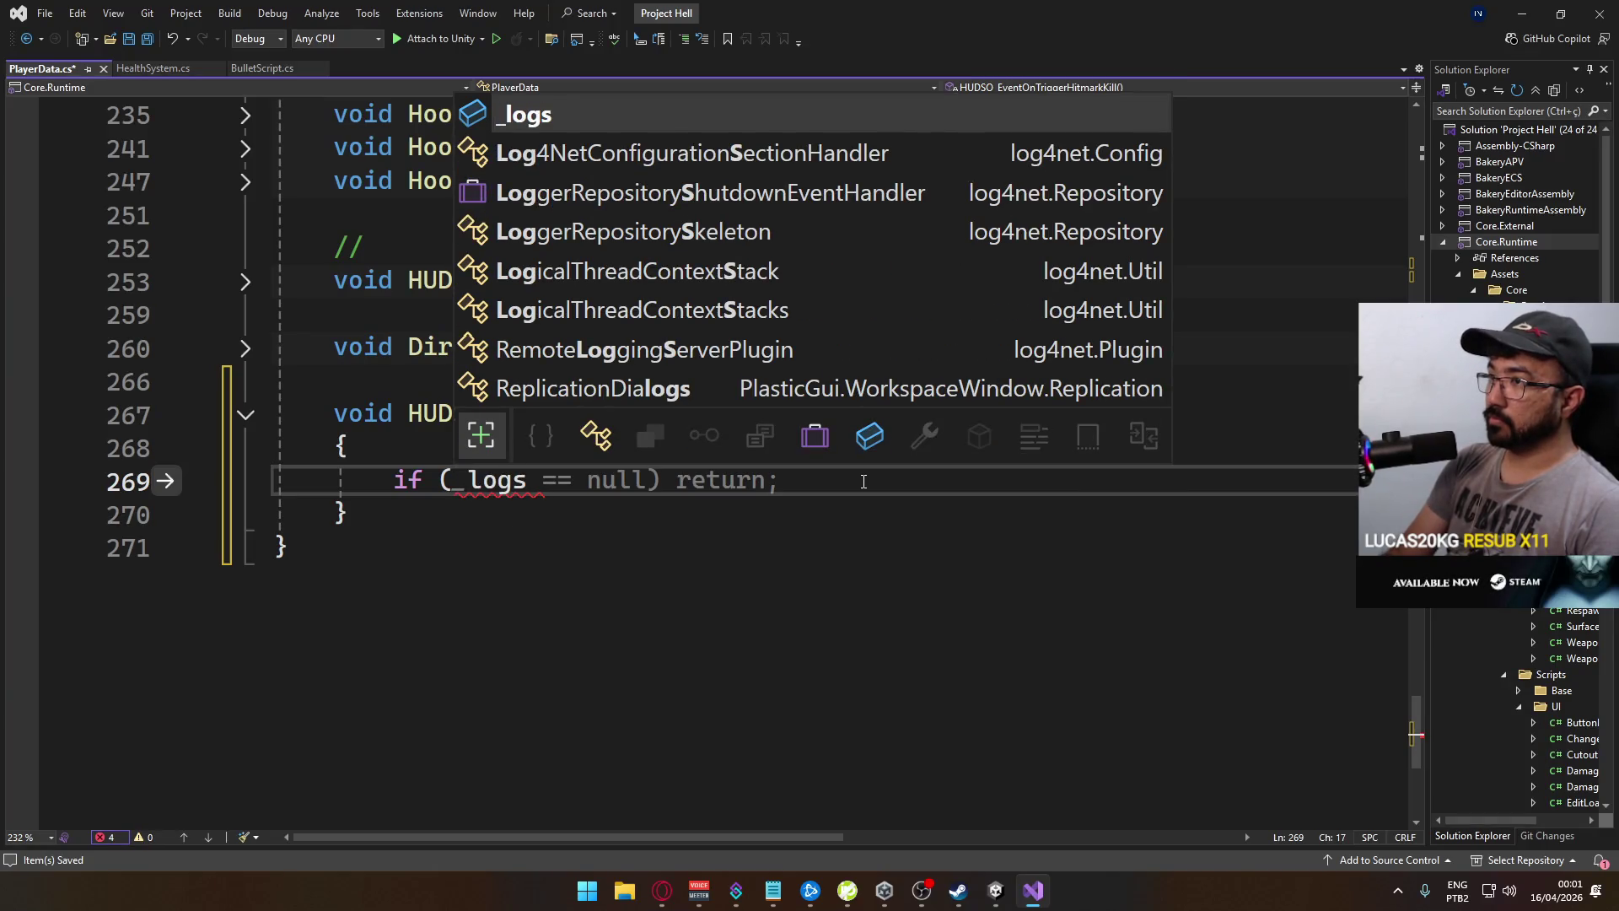
type(".Count ")
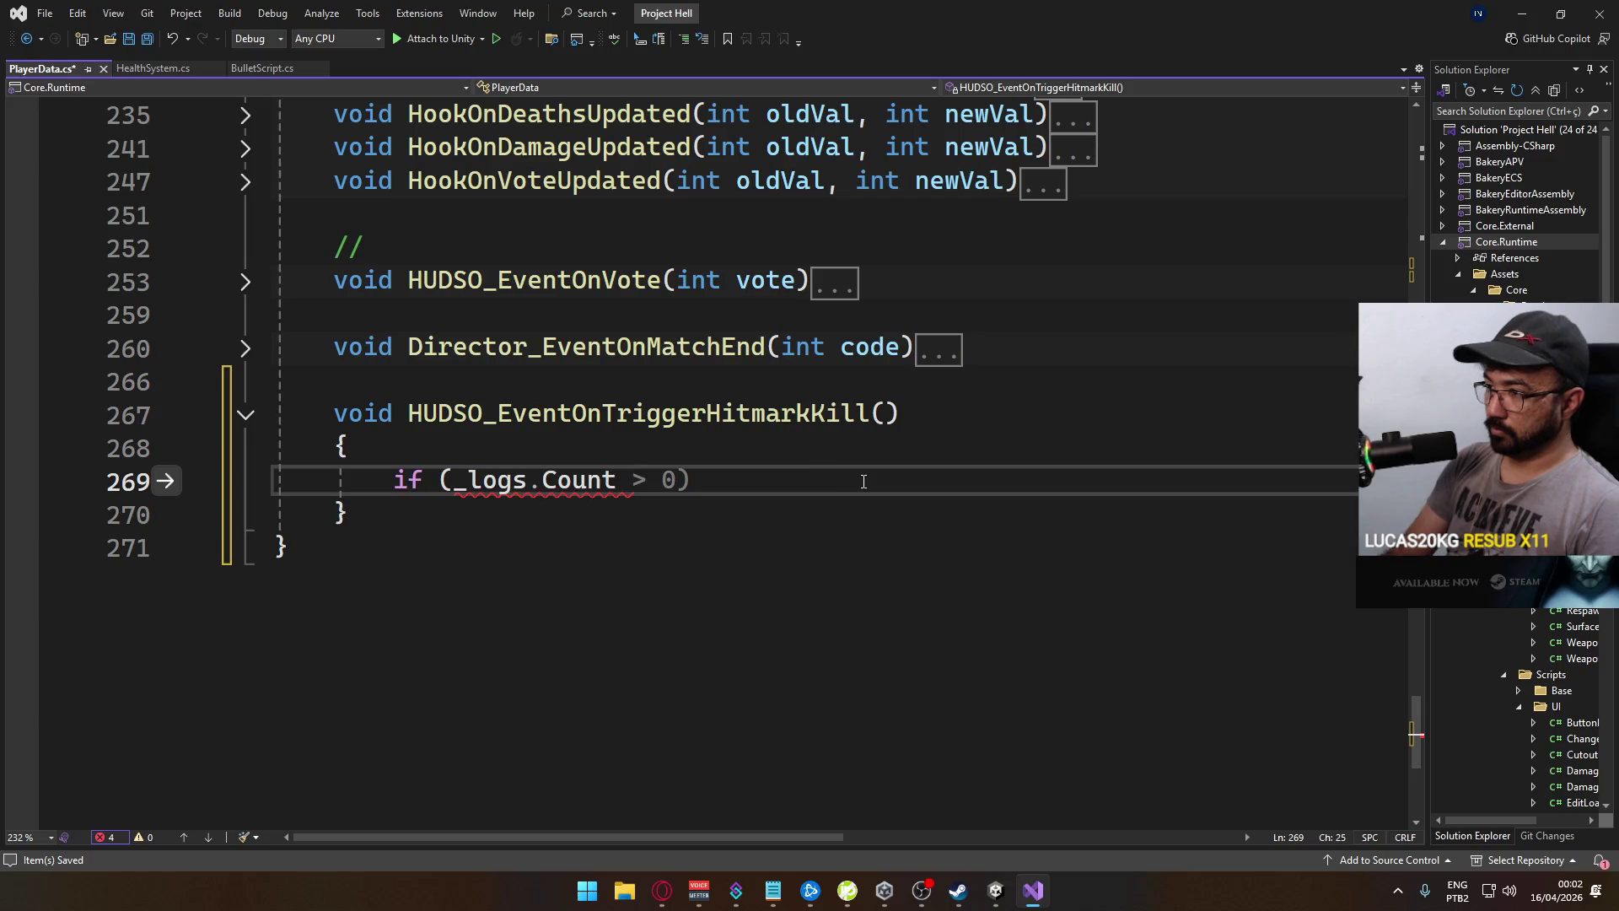
type("== 0) return;")
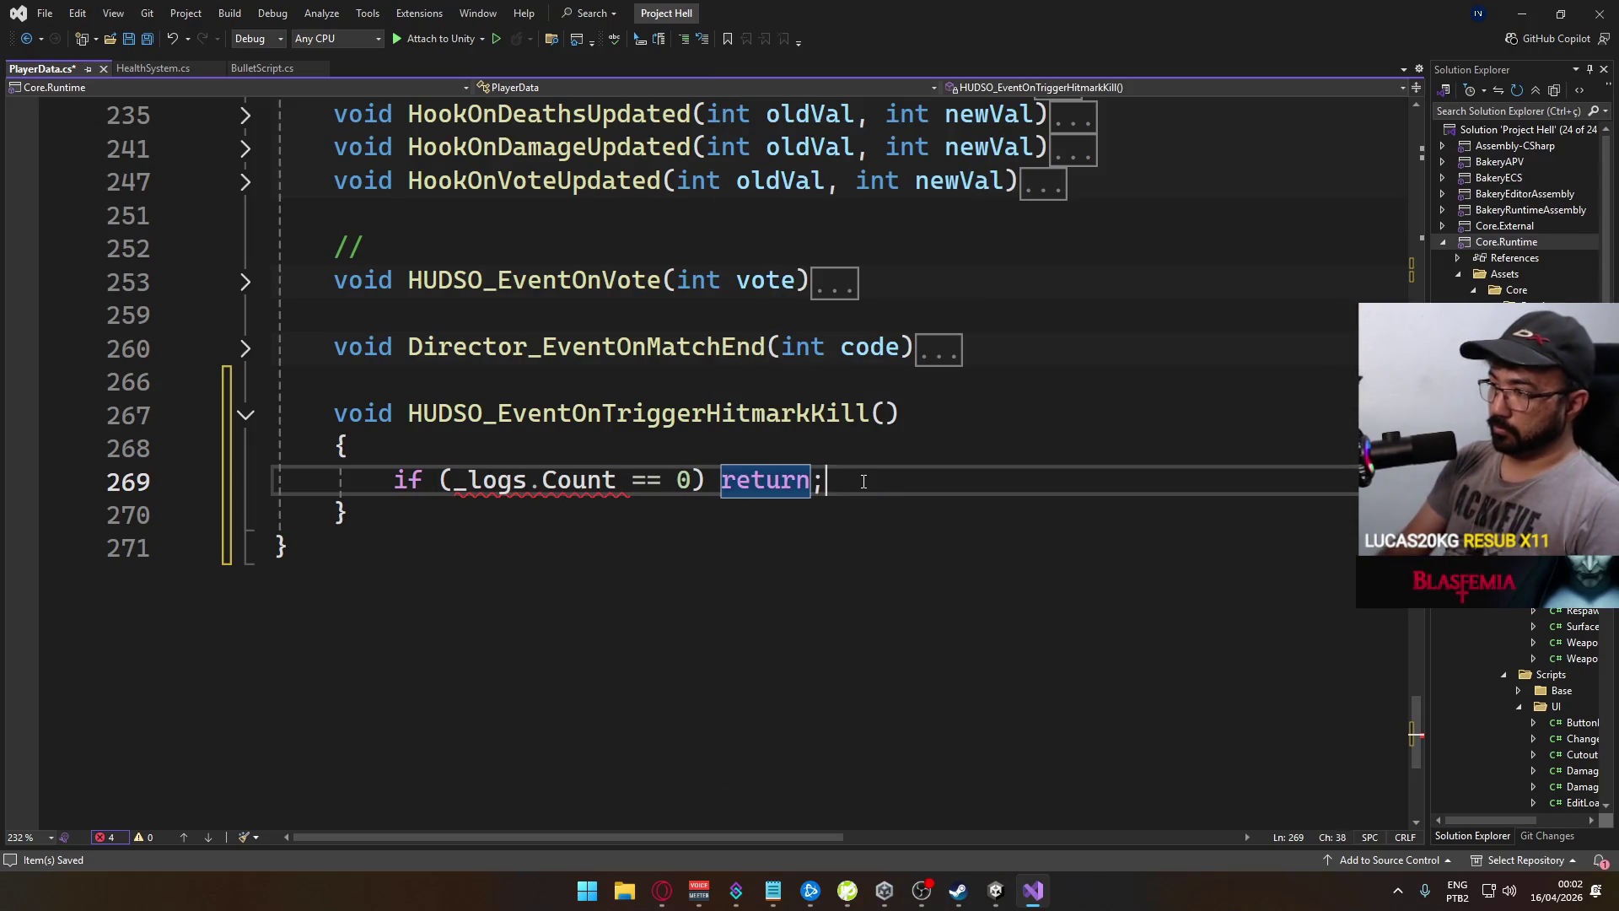
key("Return")
key("Return")
Set _logs[_logs.Count].HitType = HitmarkType.Elimination on the next line
type("_logs.")
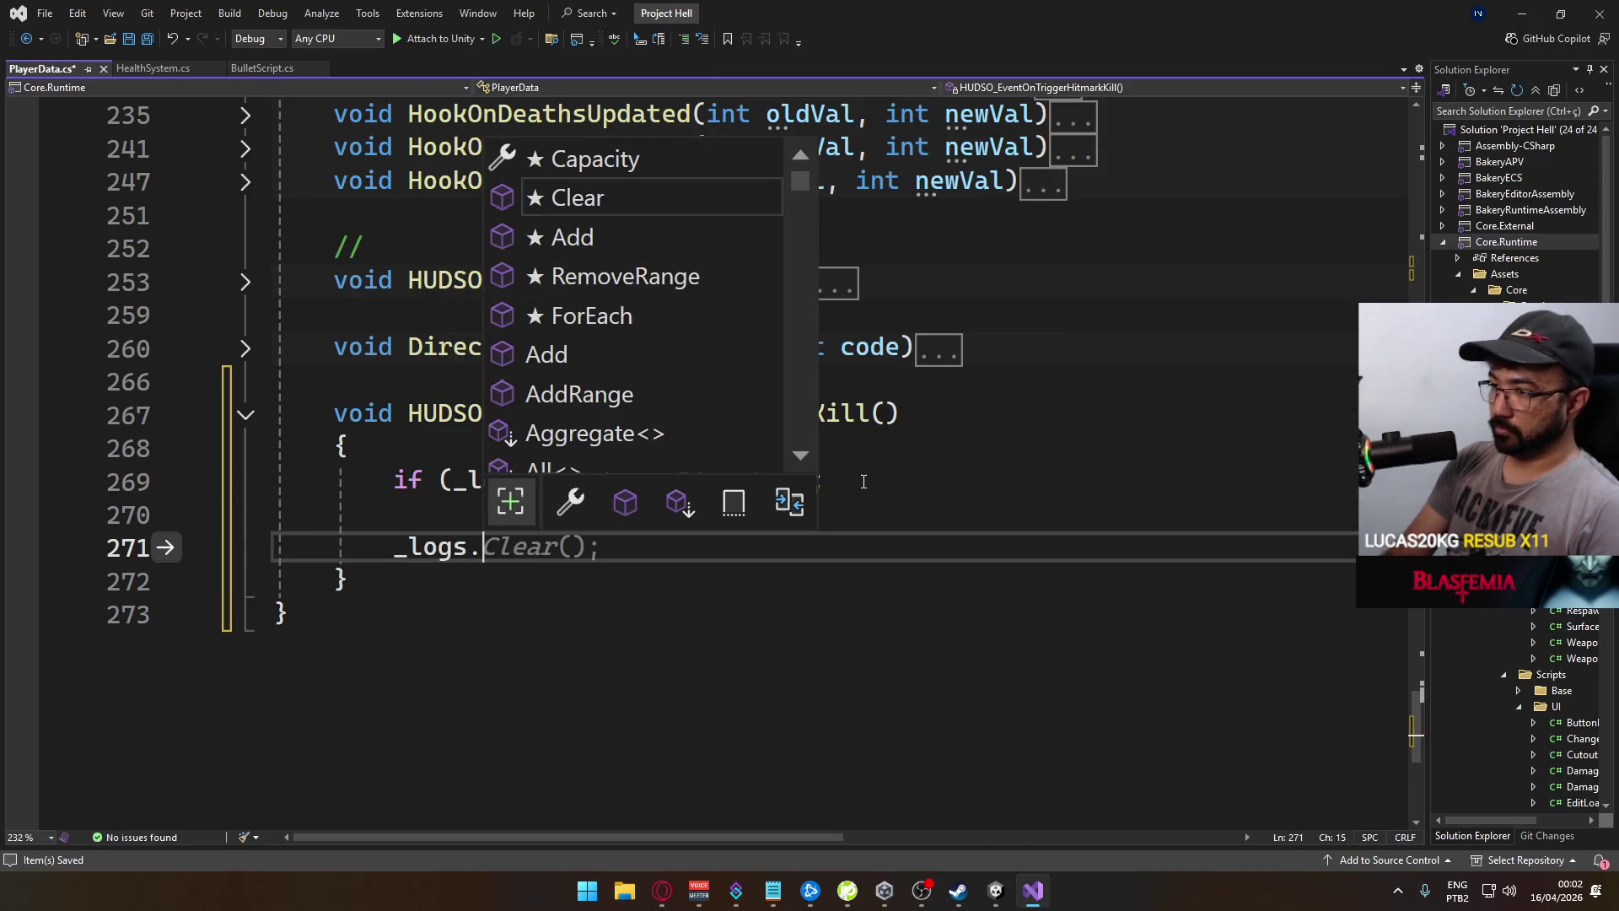
key("BackSpace")
type("[")
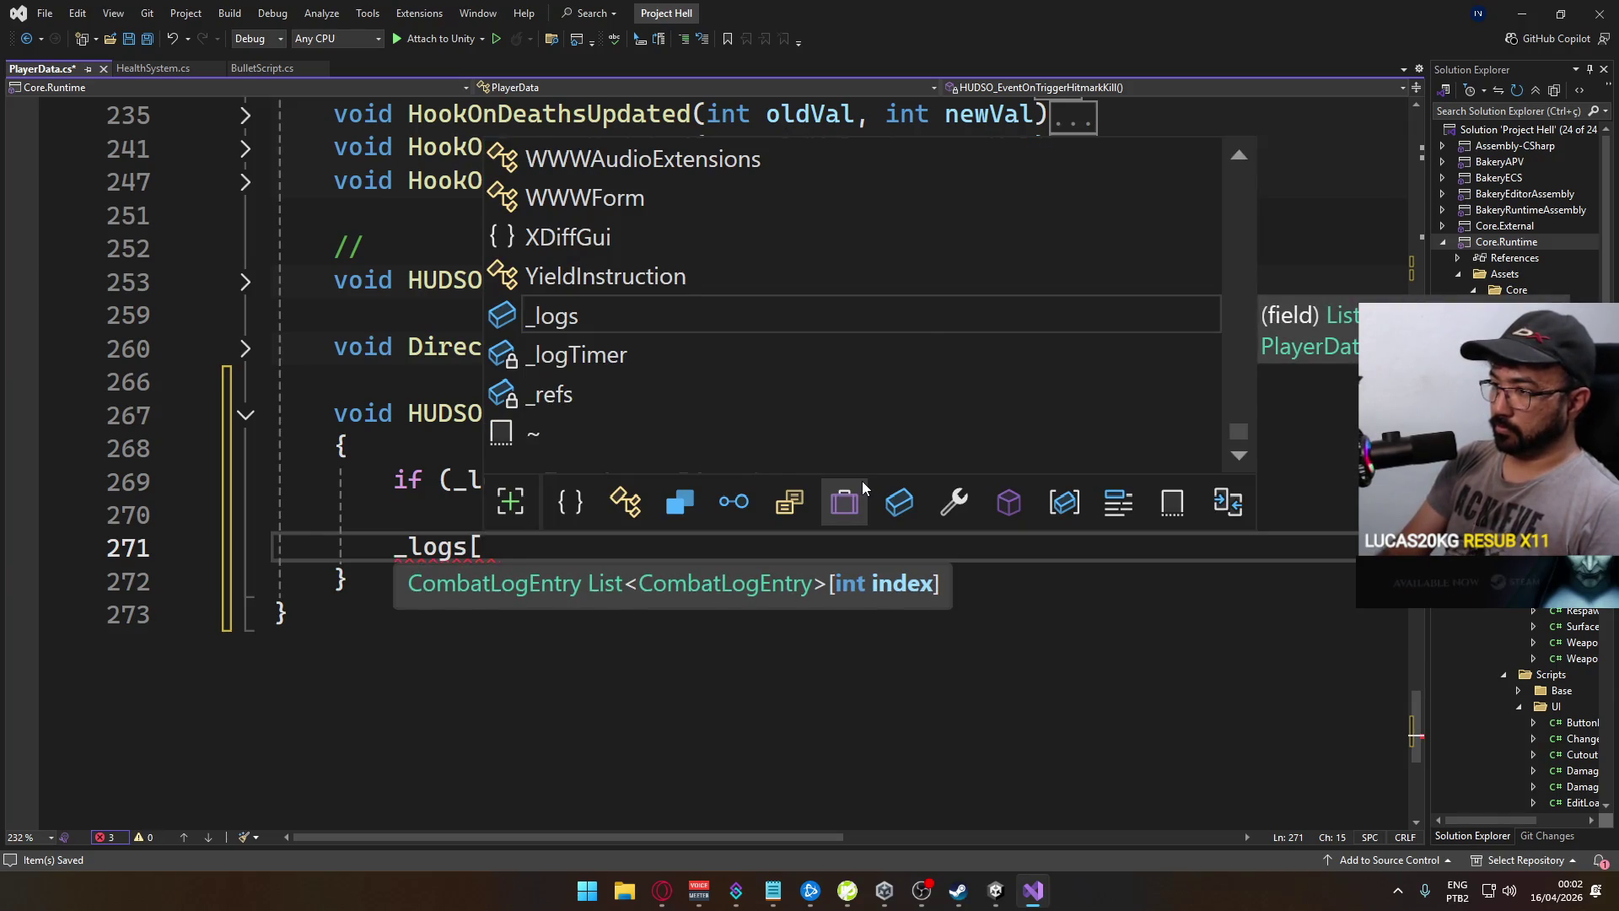
type("_logs.cou")
key("Tab")
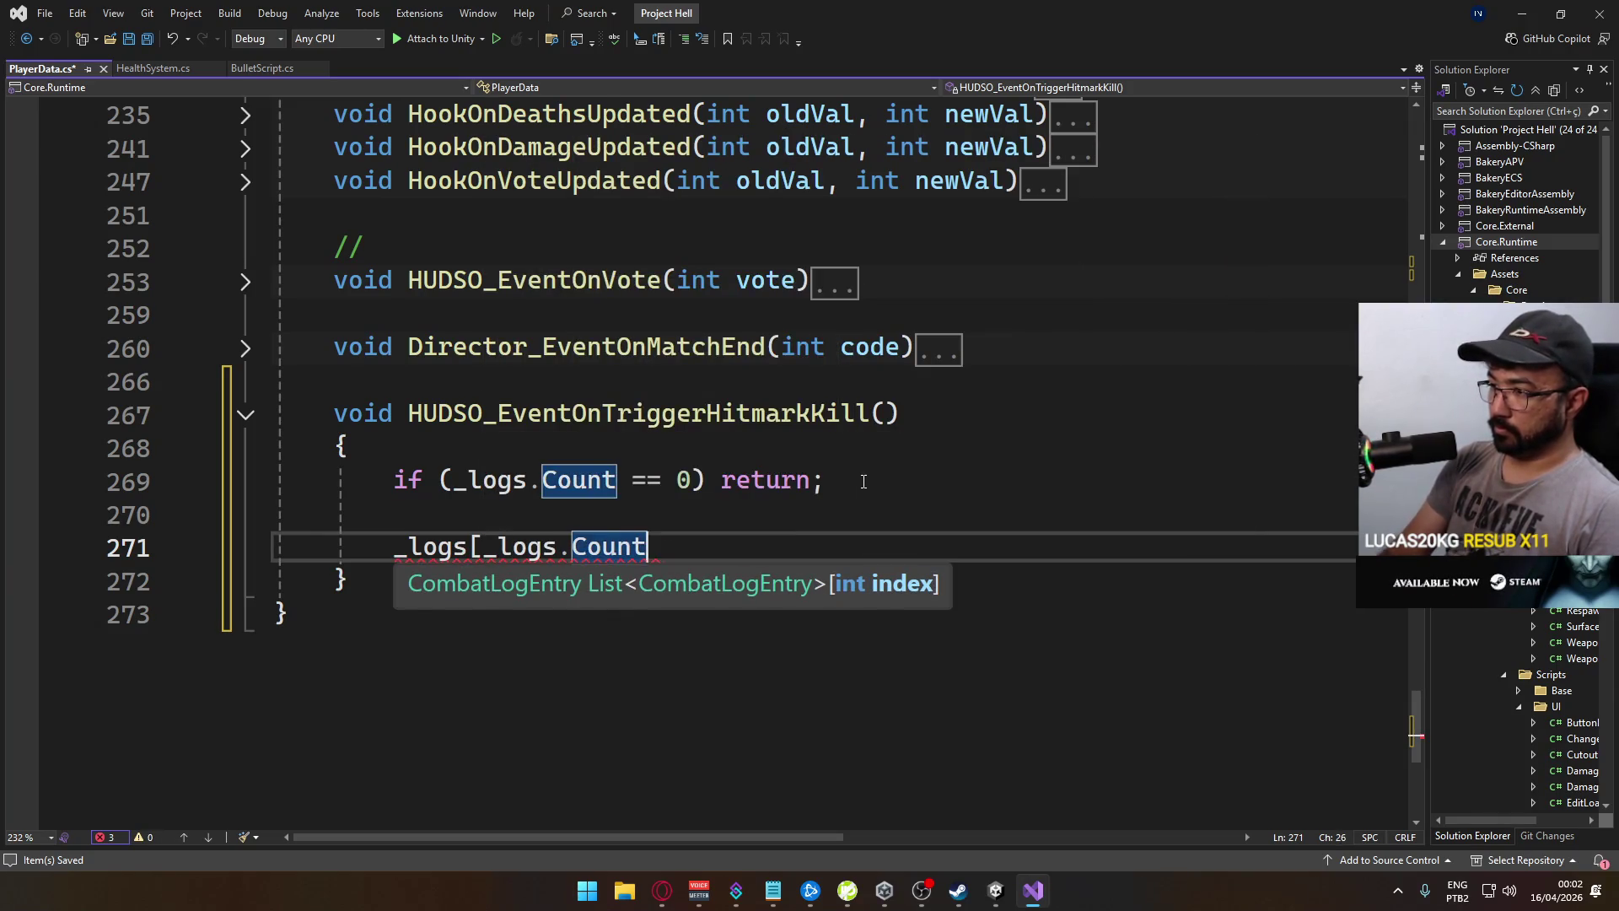
type("].hit")
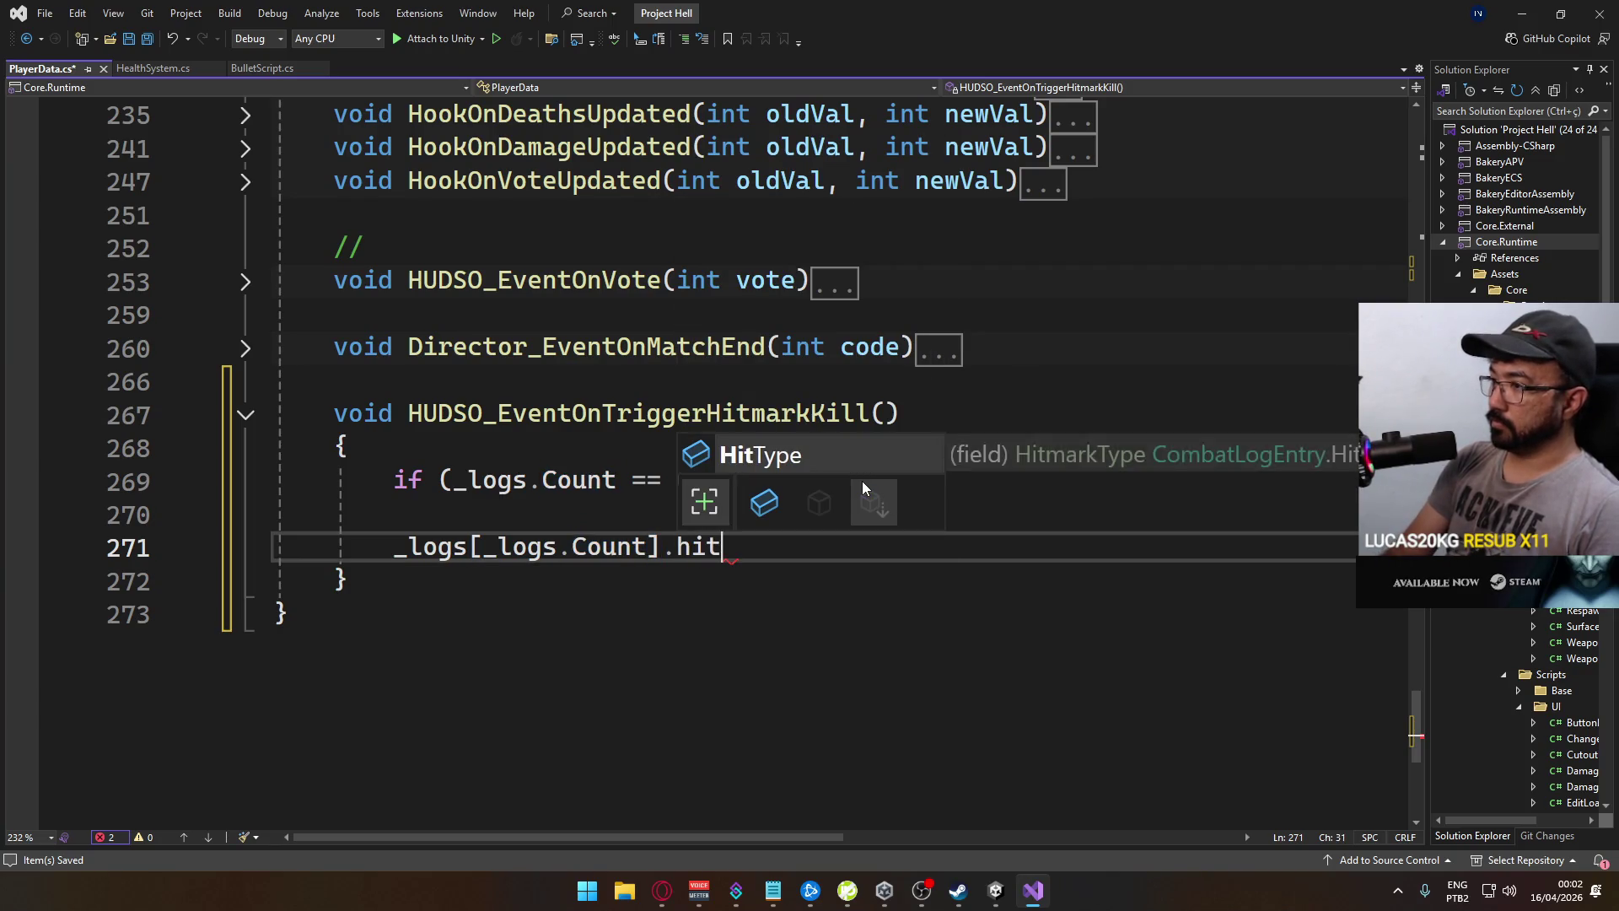
type(" ==")
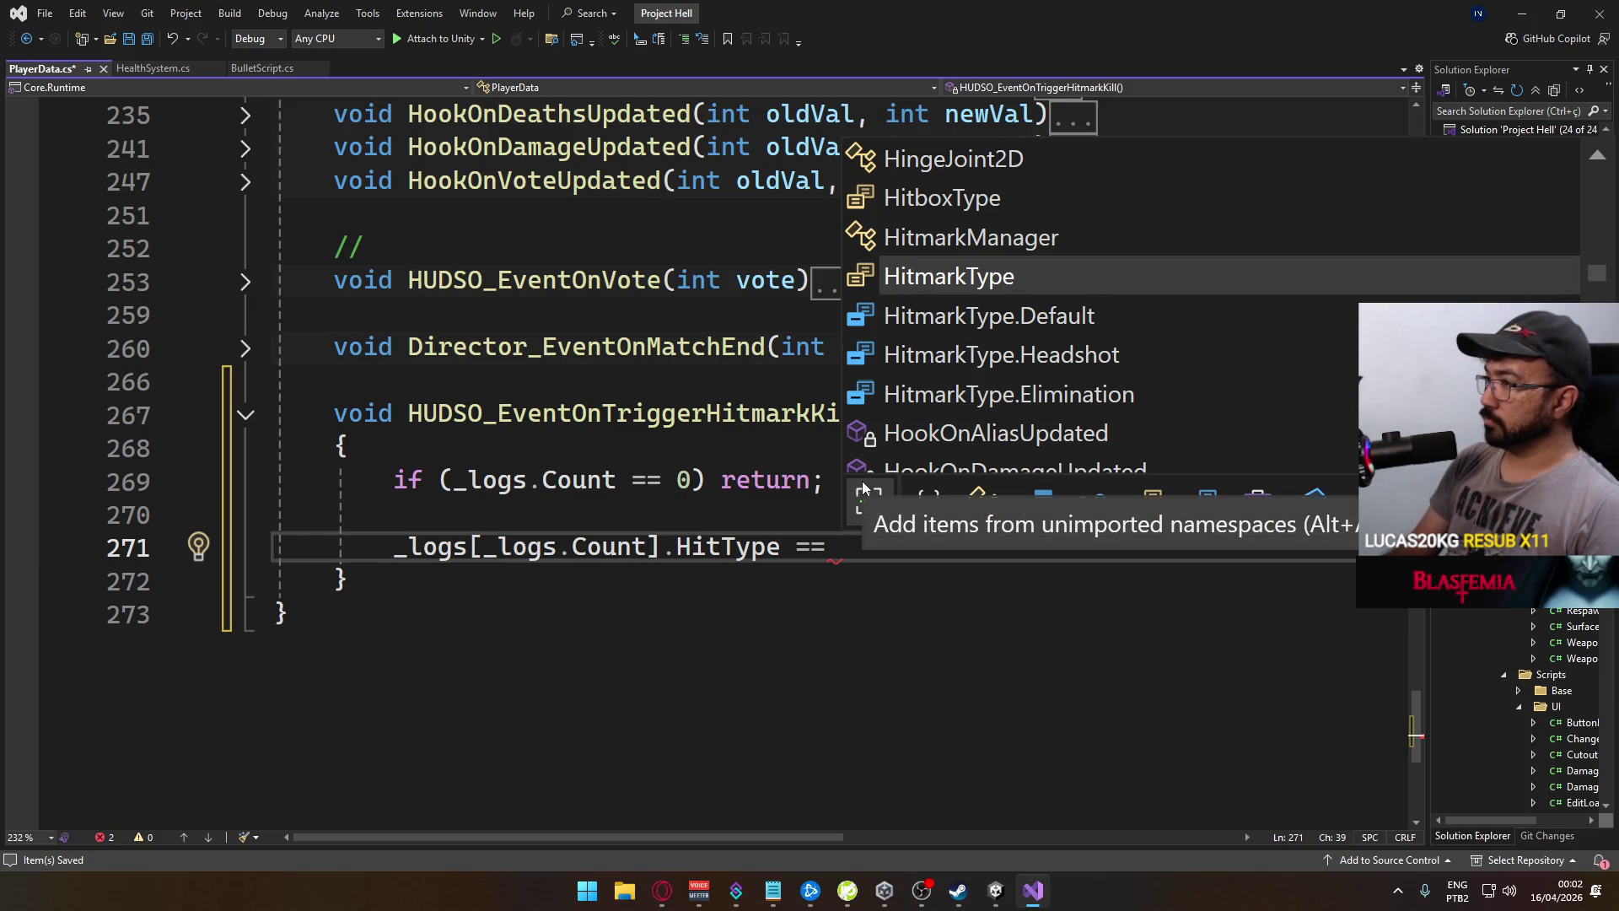
key("Down")
key("Down")
key("Down")
key("Tab")
type(";")
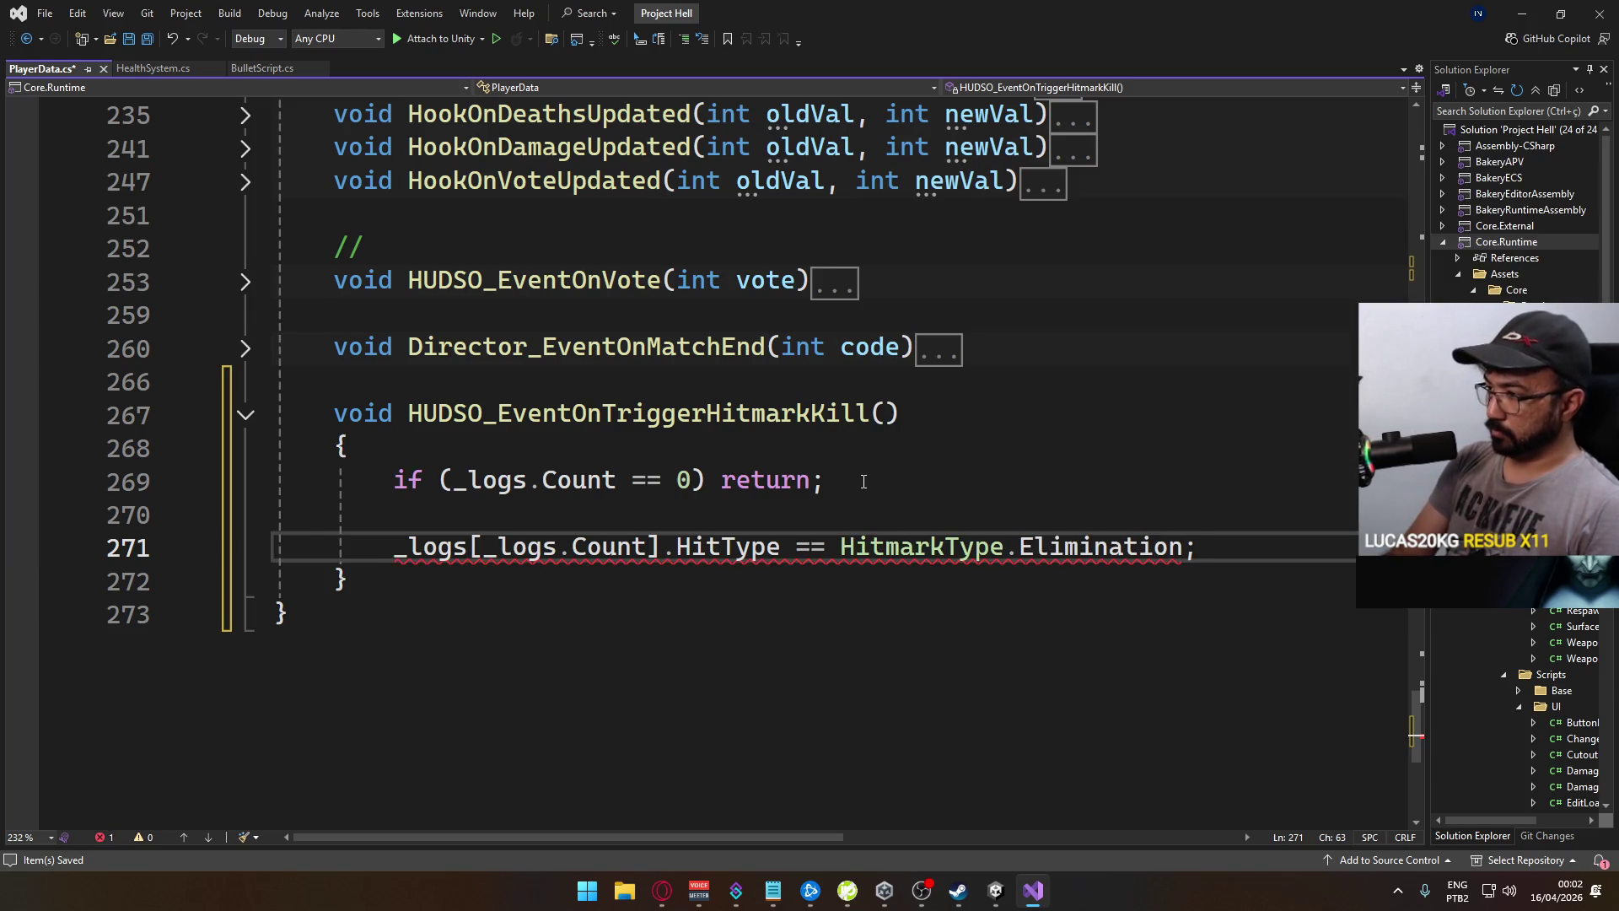
left_click(804, 547)
key("Delete")
left_click(1196, 551)
Call _refs.HUDSO.CombatLogChanged(_logs) and save PlayerData.cs
key("Return")
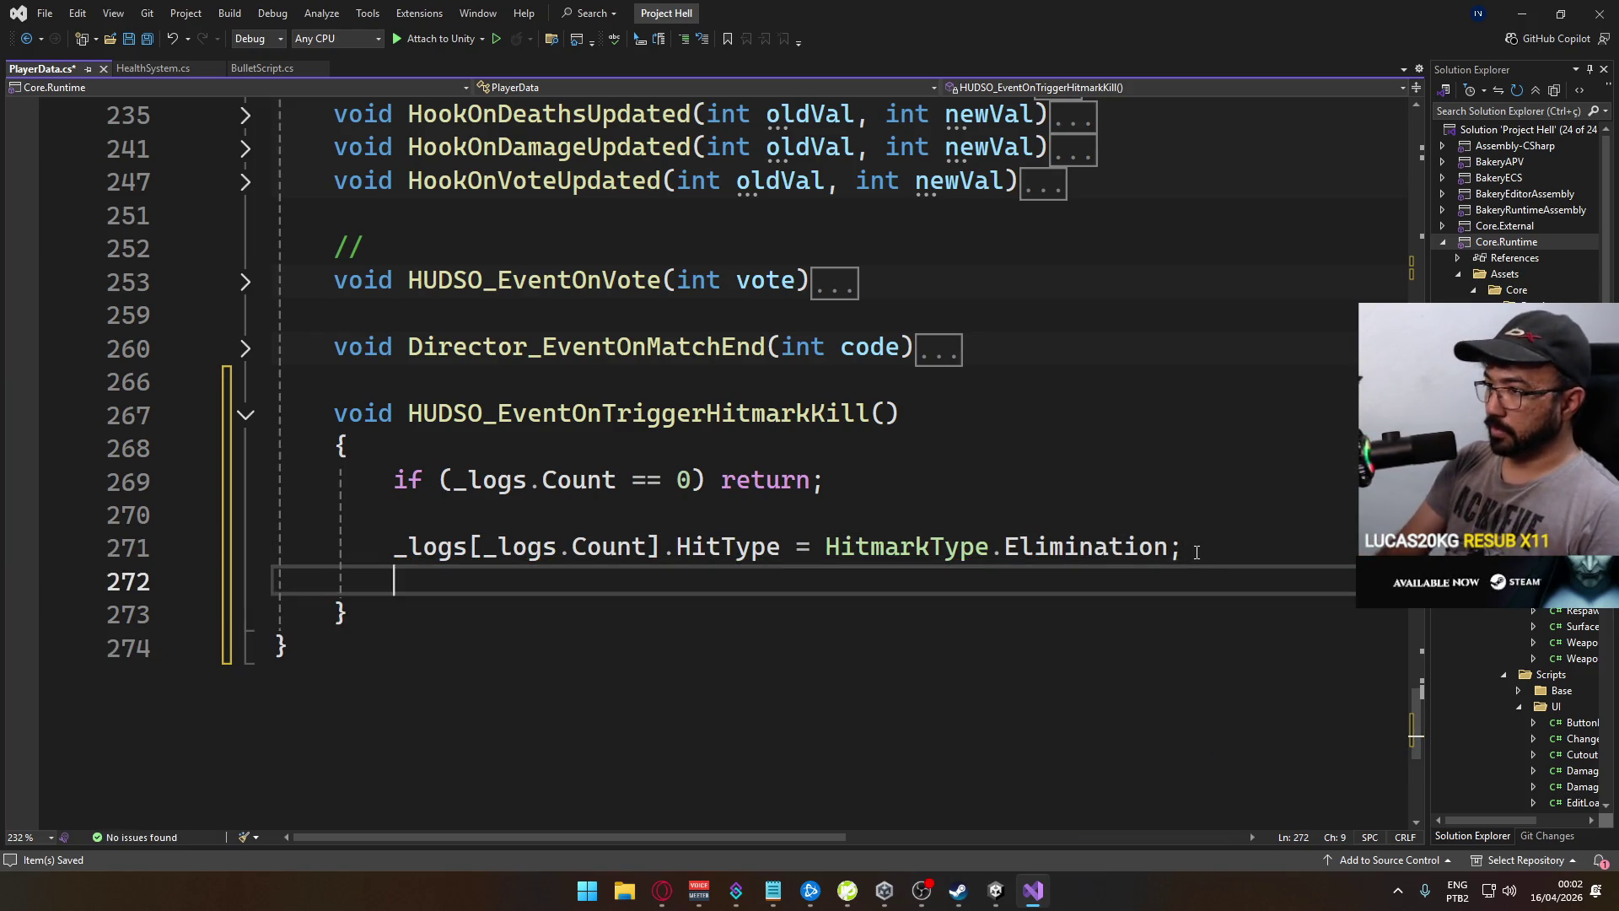
type("HUDSO.")
key("BackSpace")
key("BackSpace")
key("BackSpace")
type("HU")
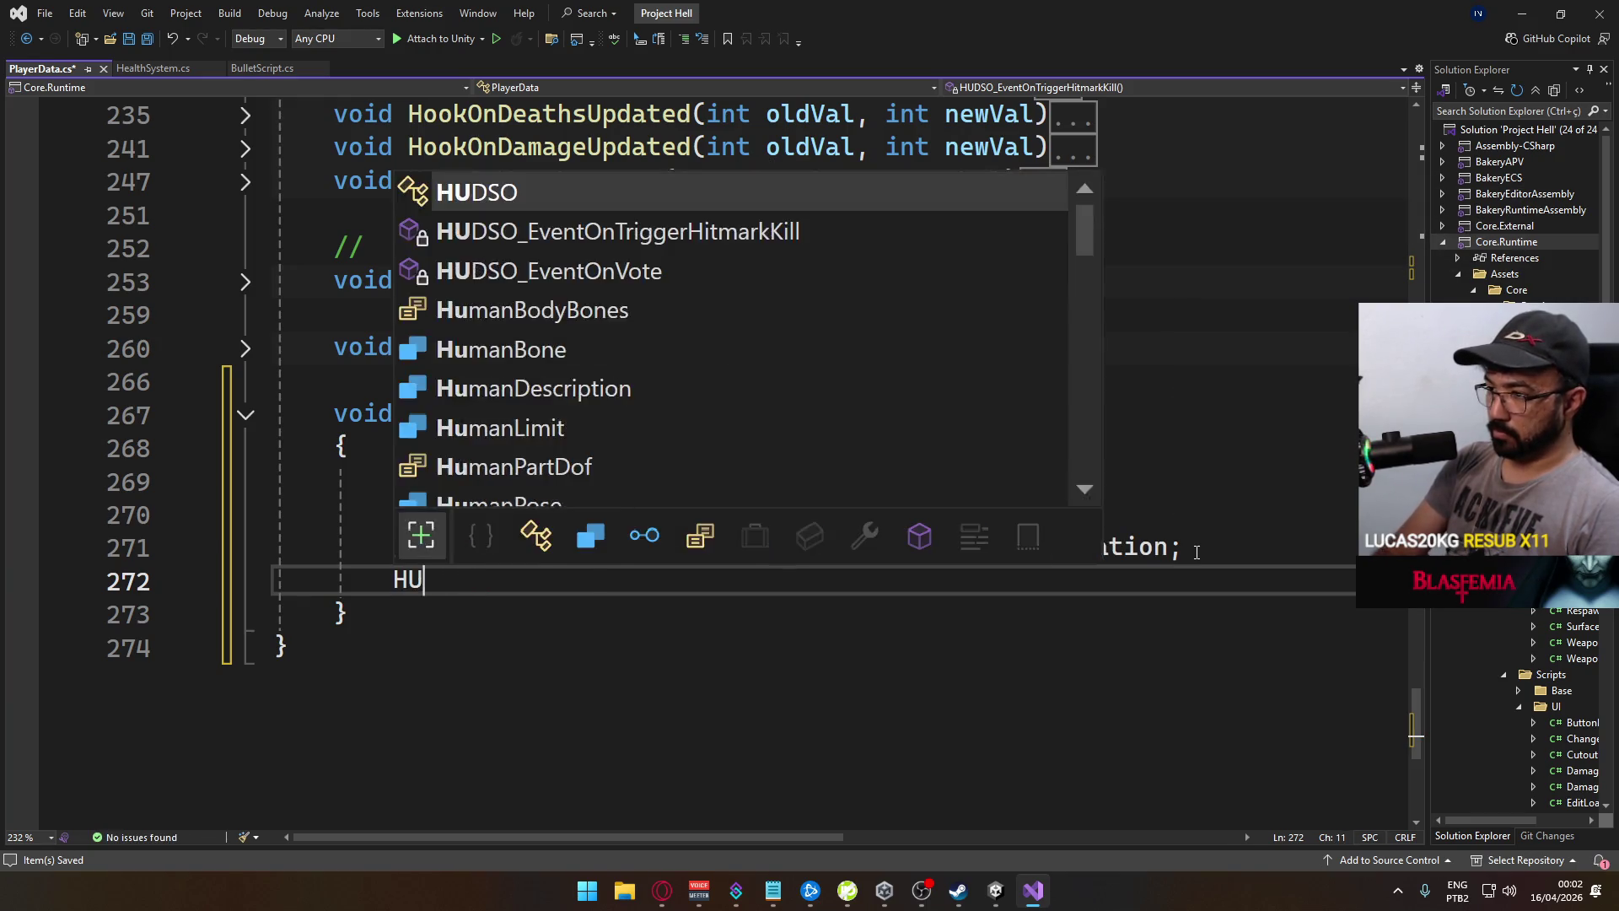
type("DSO")
key("BackSpace")
key("BackSpace")
key("BackSpace")
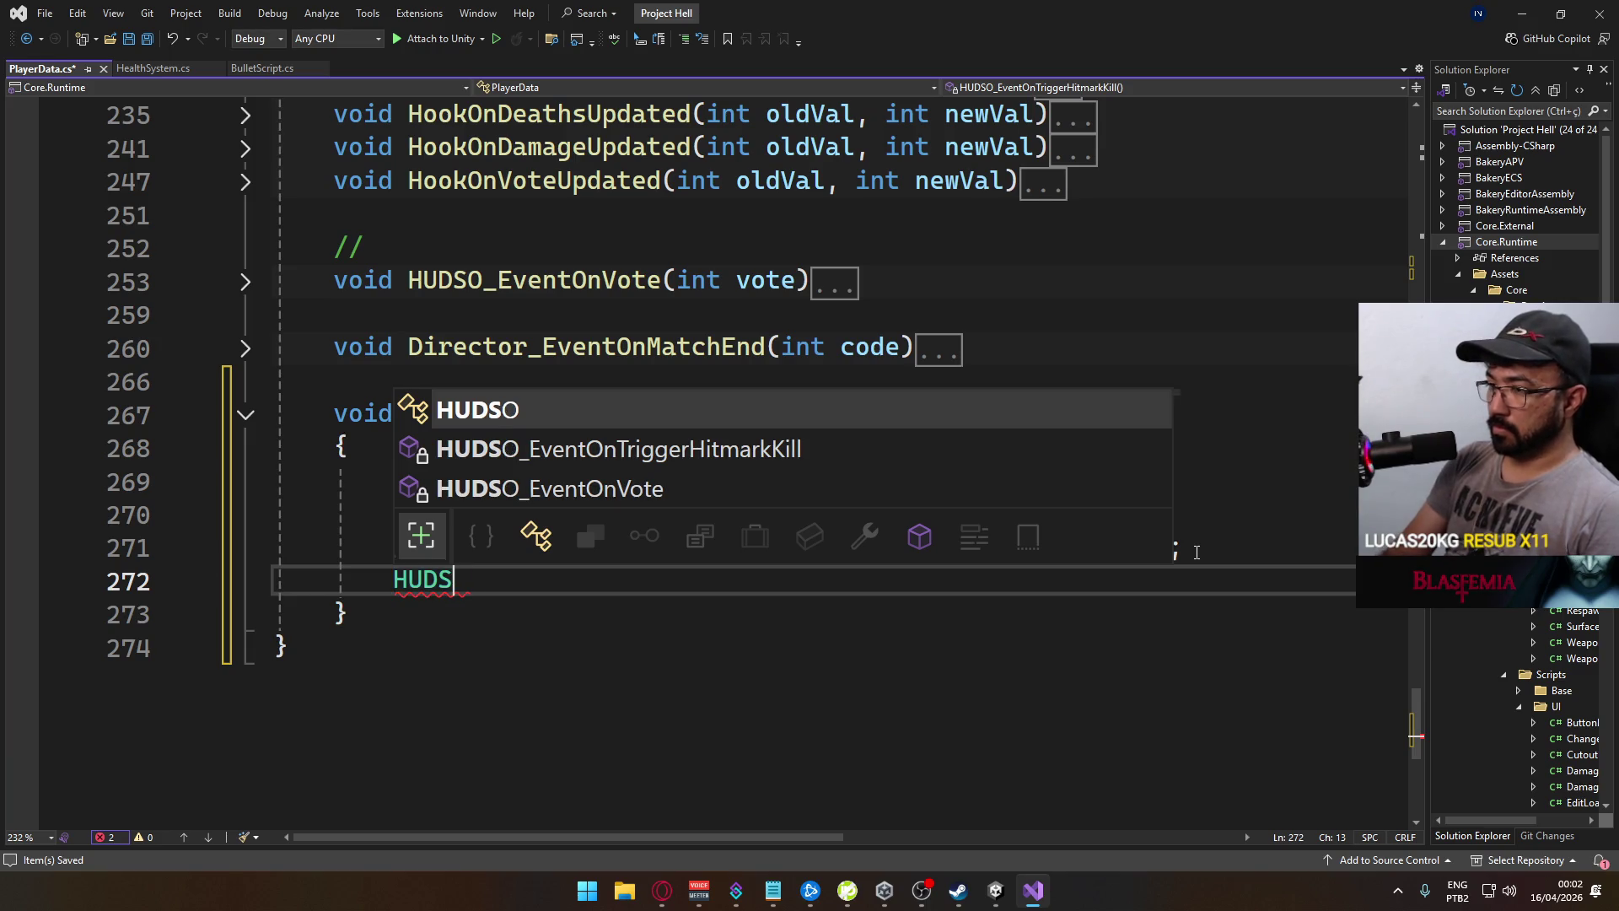
type("_refs.hudso.")
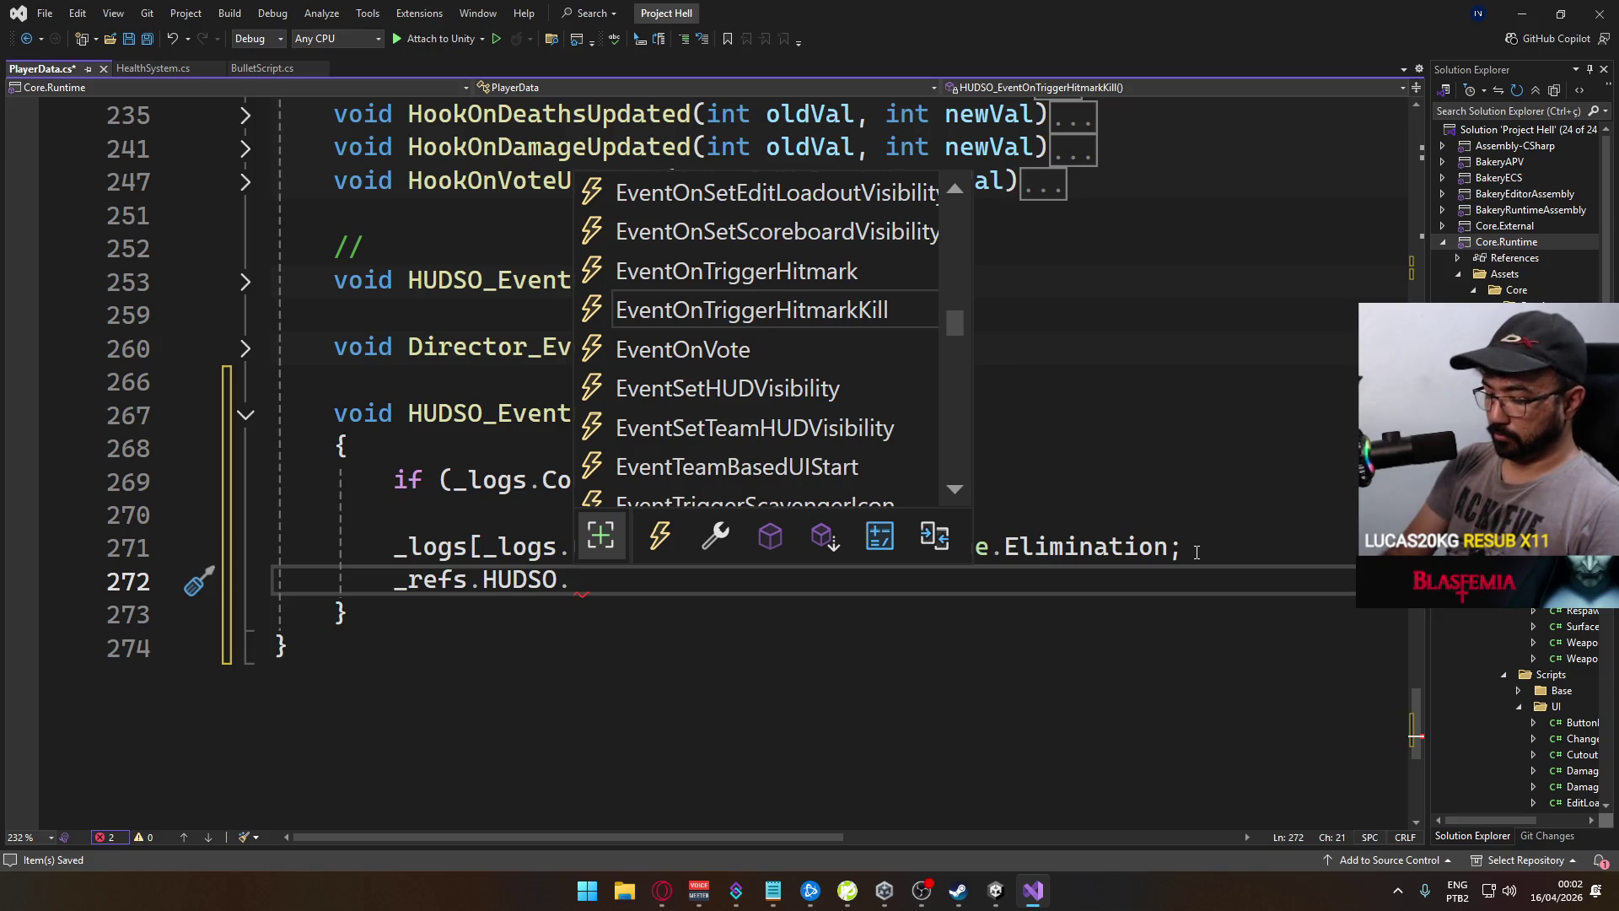
type("log")
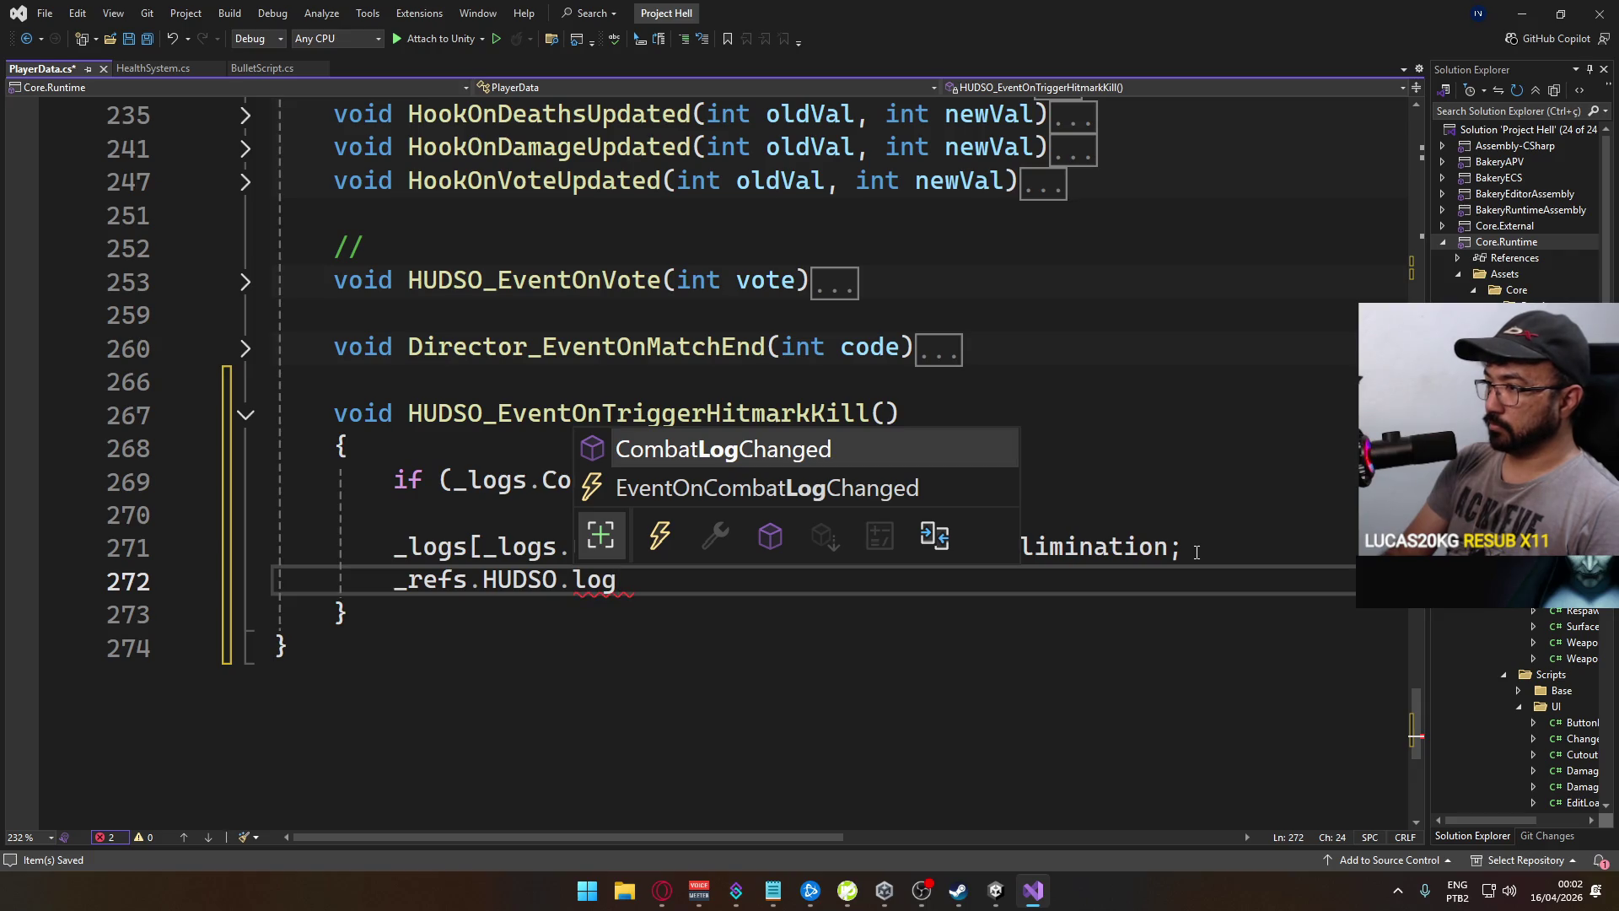
key("Down")
key("Up")
key("Tab")
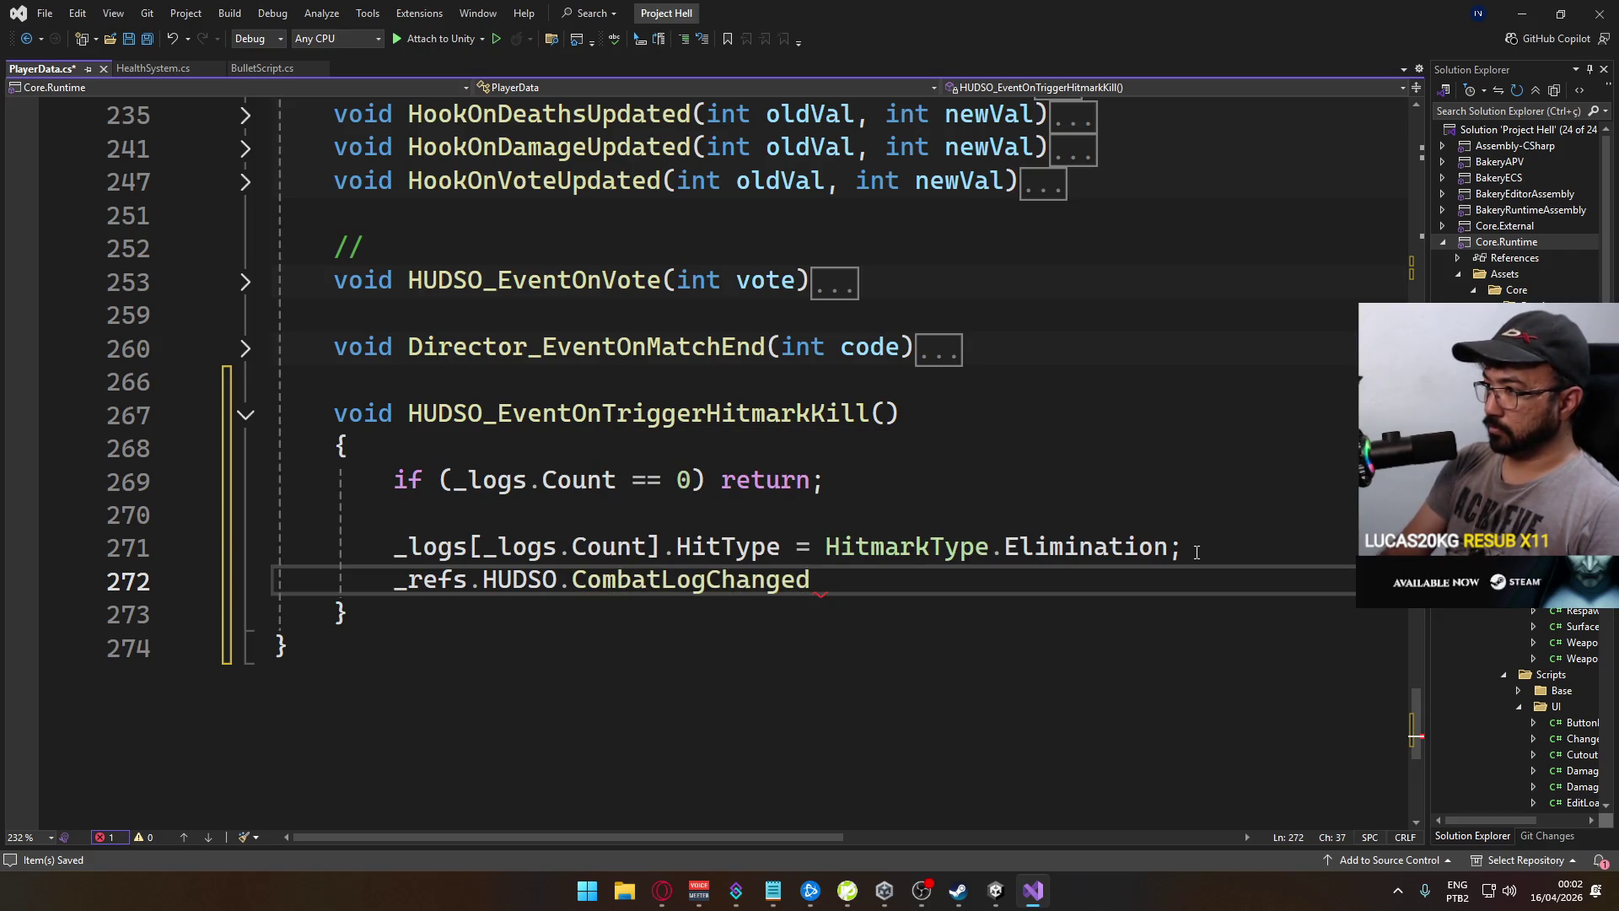
type("(_logs);")
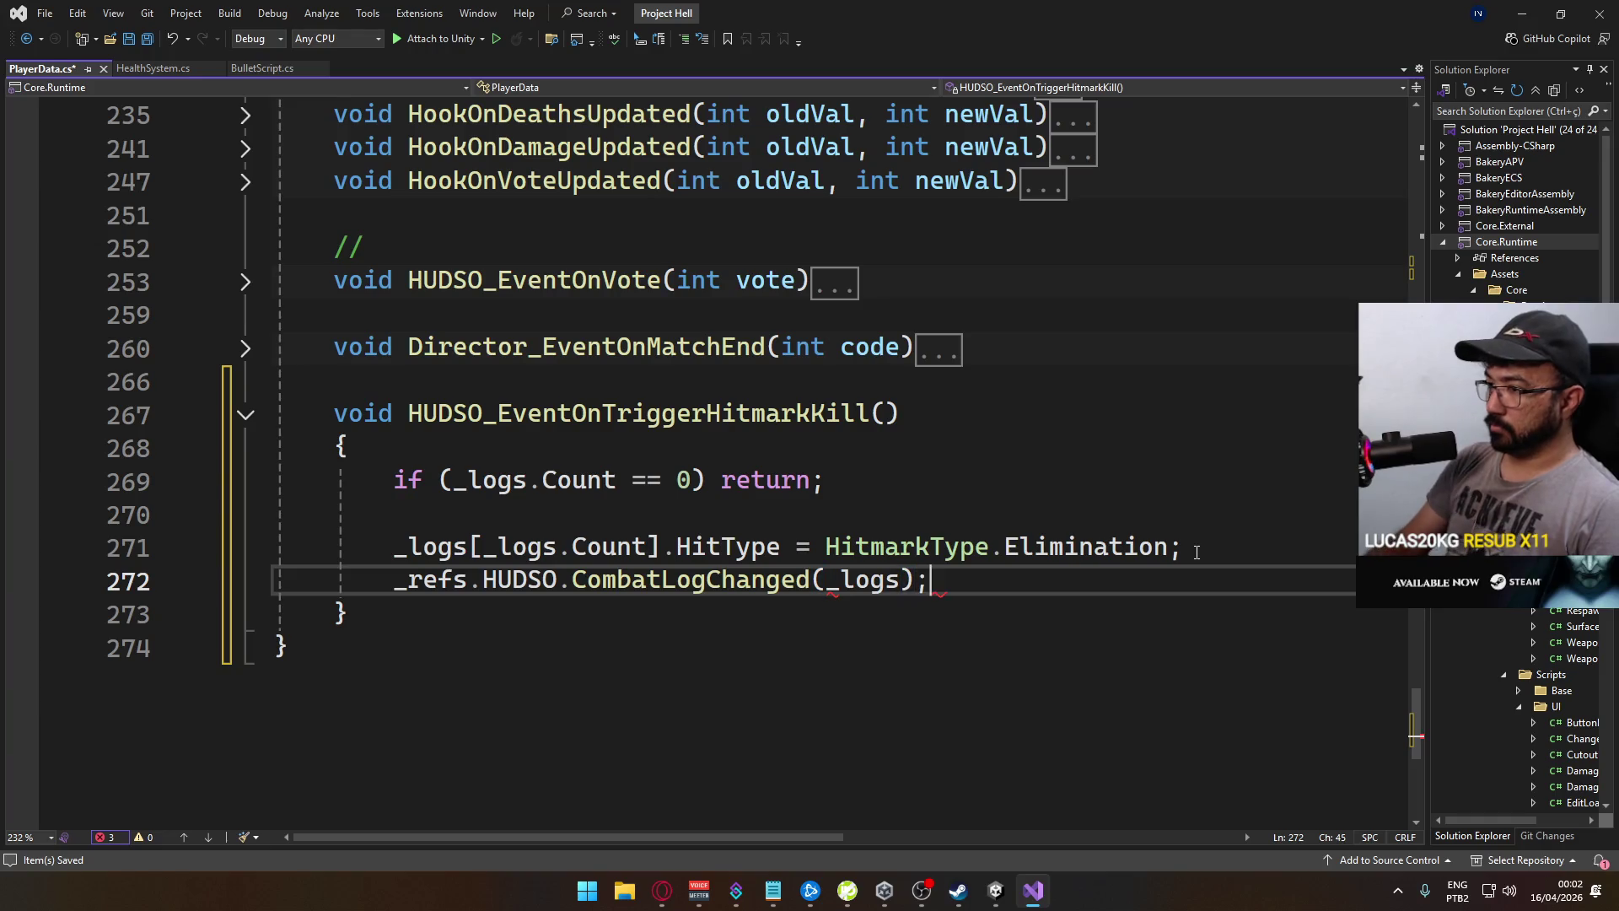
key("ctrl+s")
left_click(815, 460)
Insert 'if (base.isOwned == false) return;' as the hitmark-kill handler's first line
key("Return")
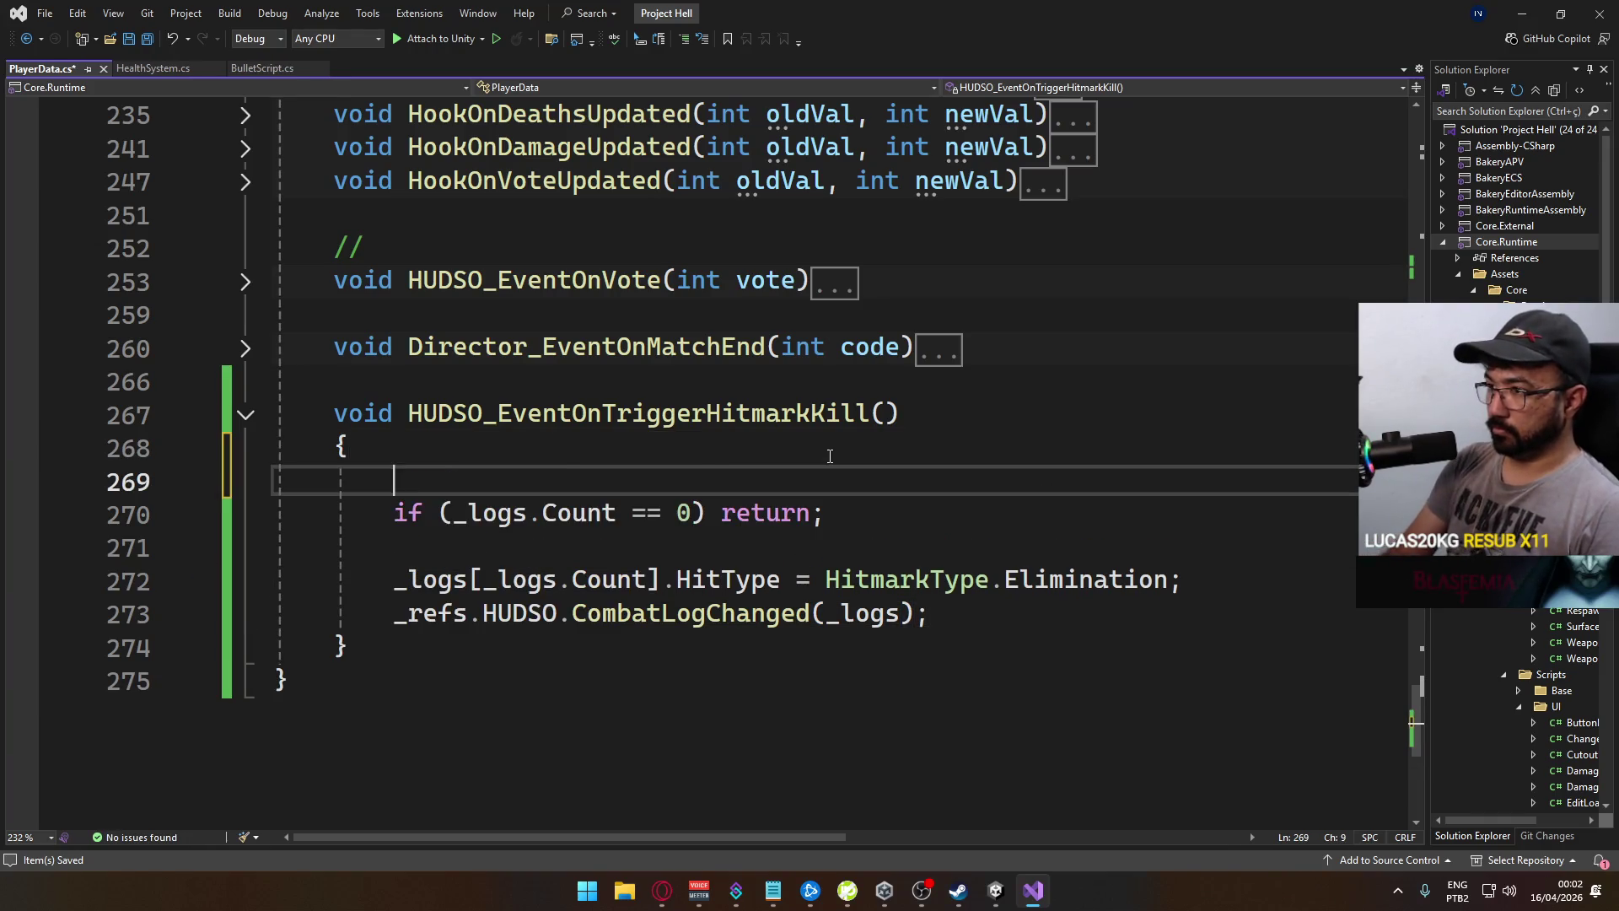
type("if (base.is")
key("Tab")
type("== false) retu")
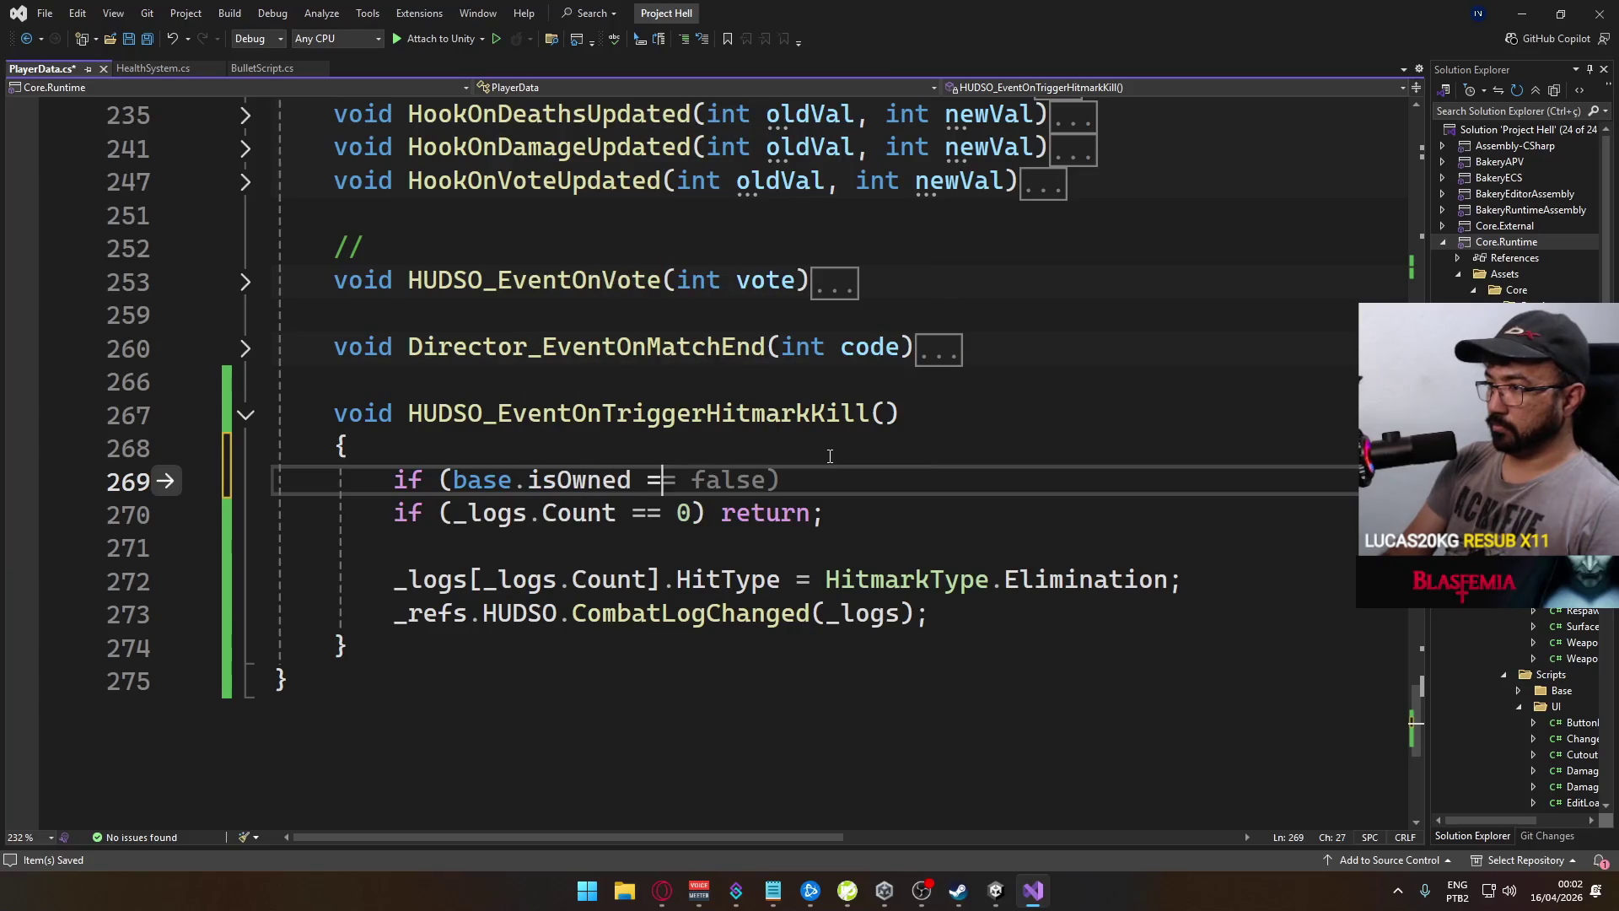
key("Tab")
type(";")
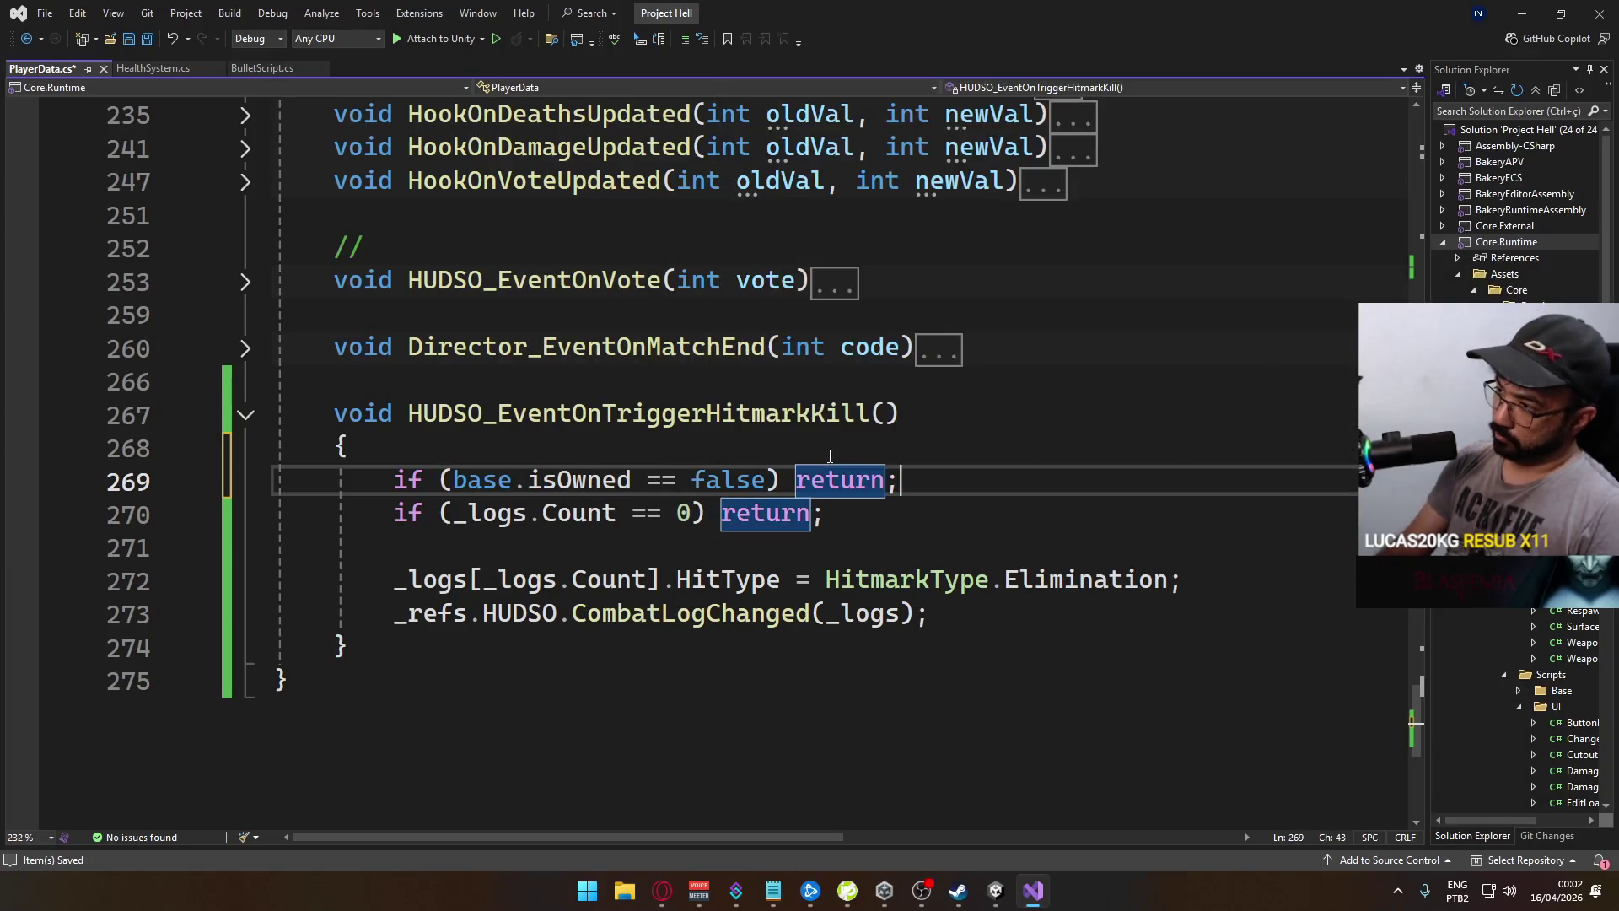
key("Return")
key("Up")
key("End")
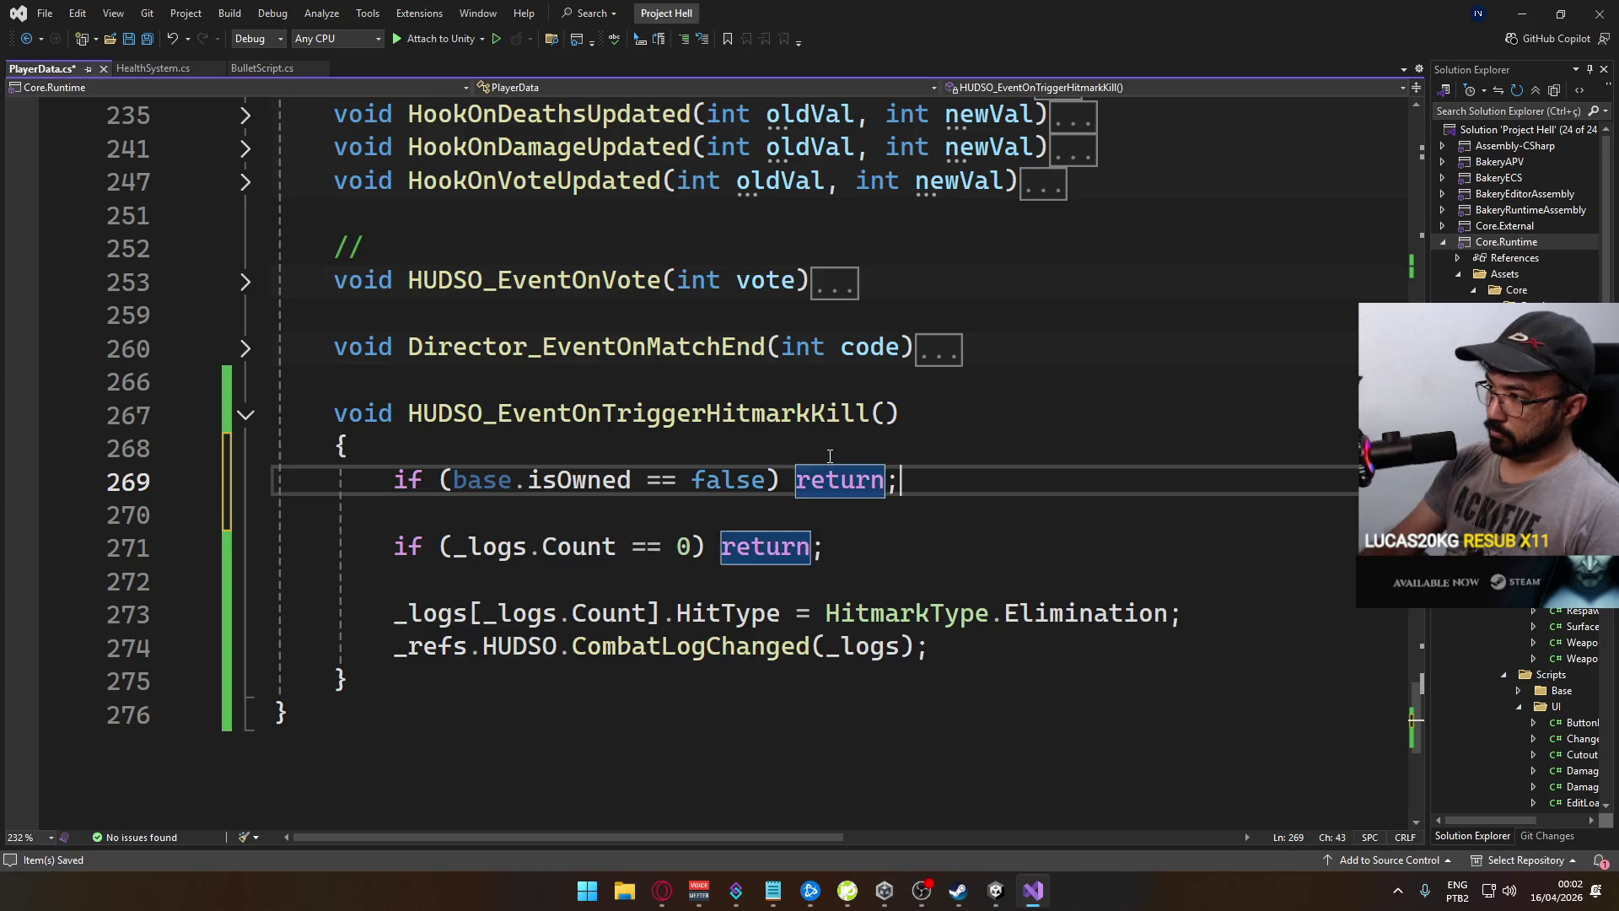
key("Delete")
mouse_move(986, 892)
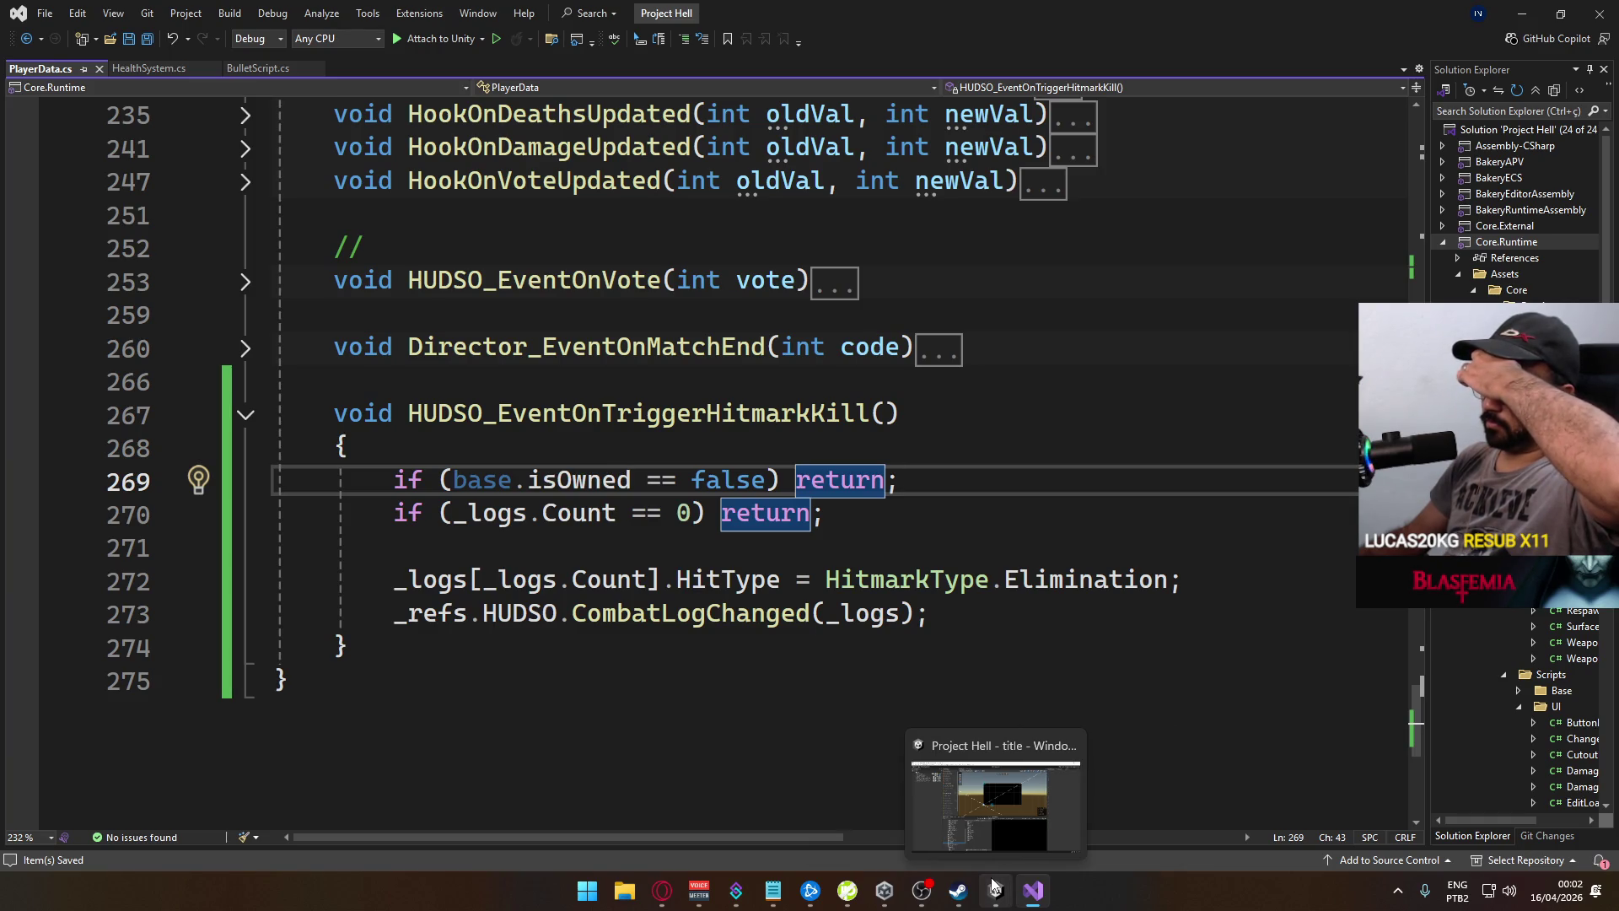
Back in Unity, run File > Build And Run to build and launch the standalone game
left_click(995, 890)
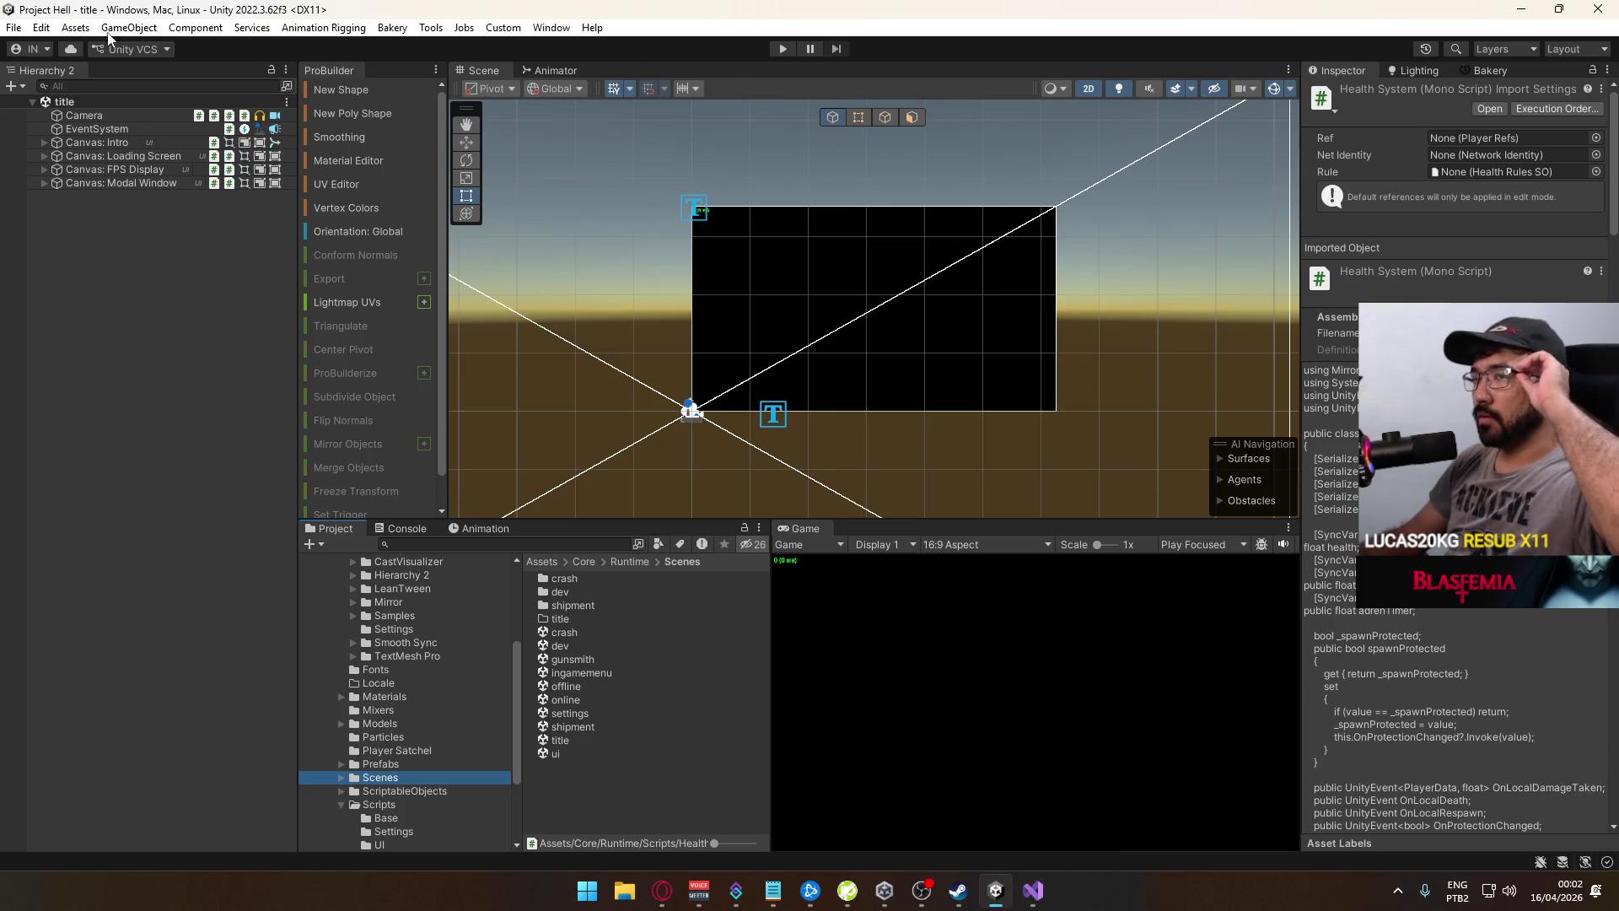
left_click(13, 27)
left_click(133, 257)
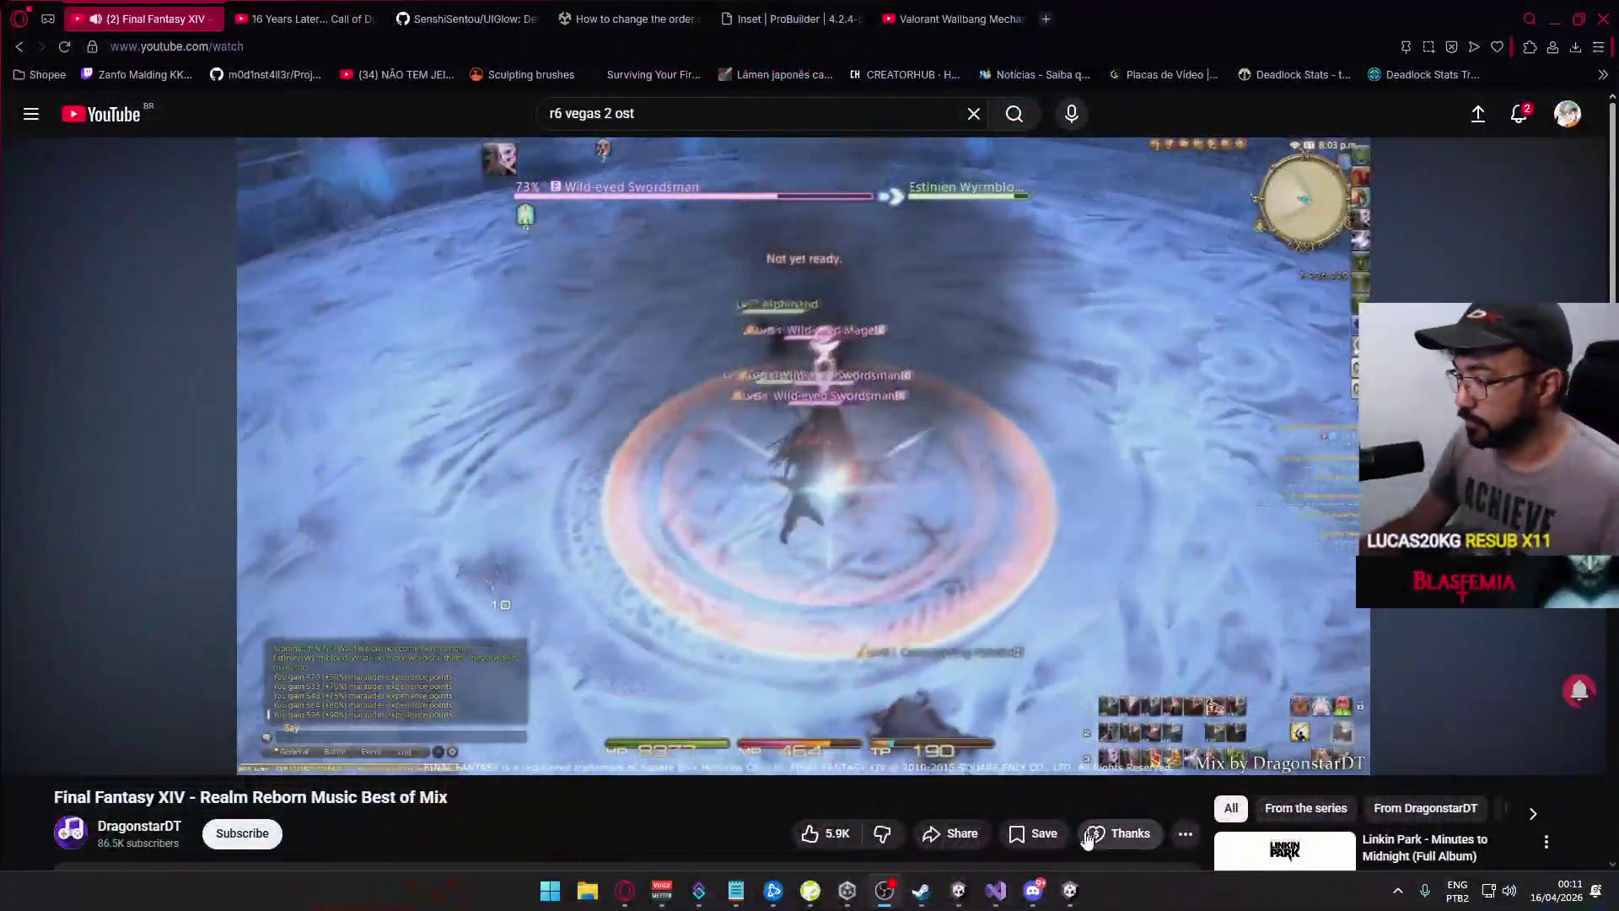
Bring up the running Project Hell build, then return to the Unity editor
left_click(1070, 892)
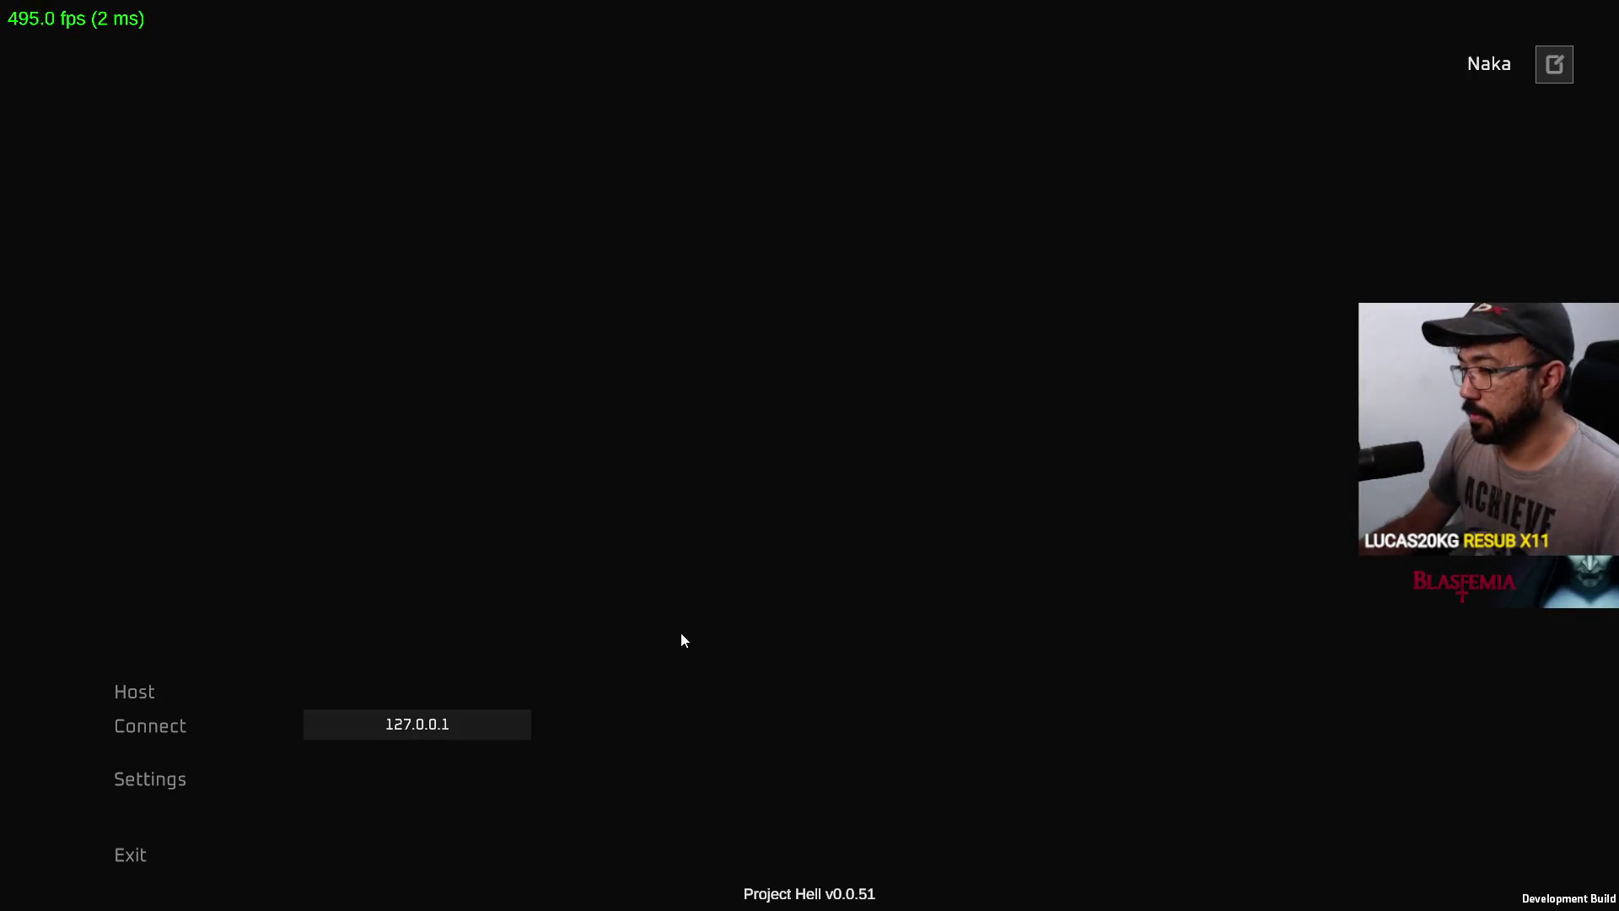
key("super")
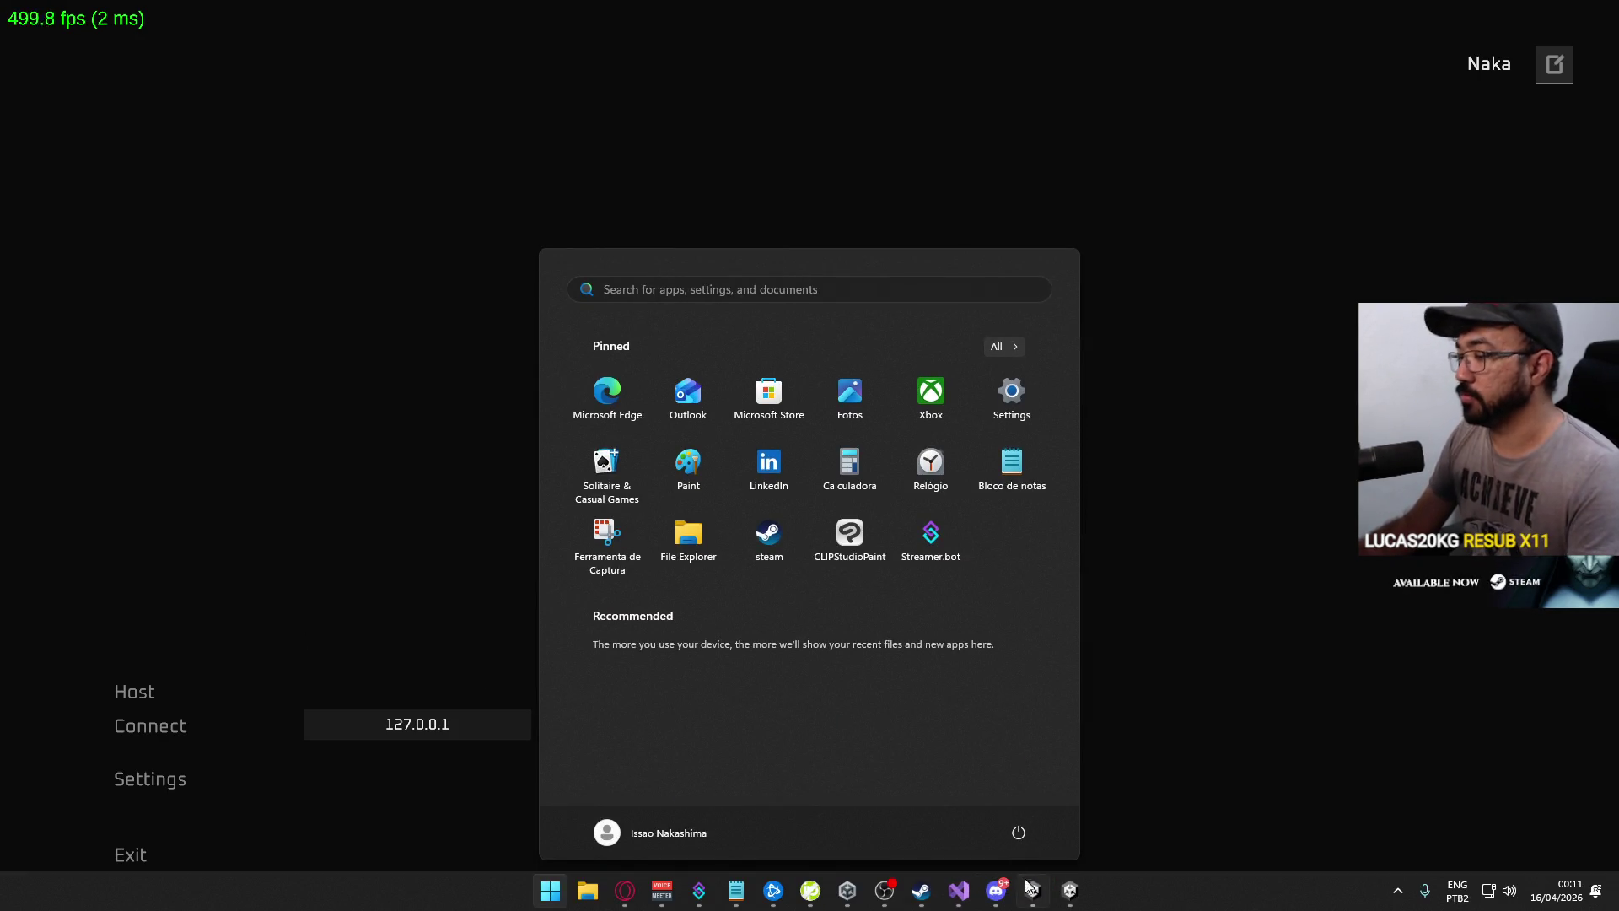
left_click(1071, 892)
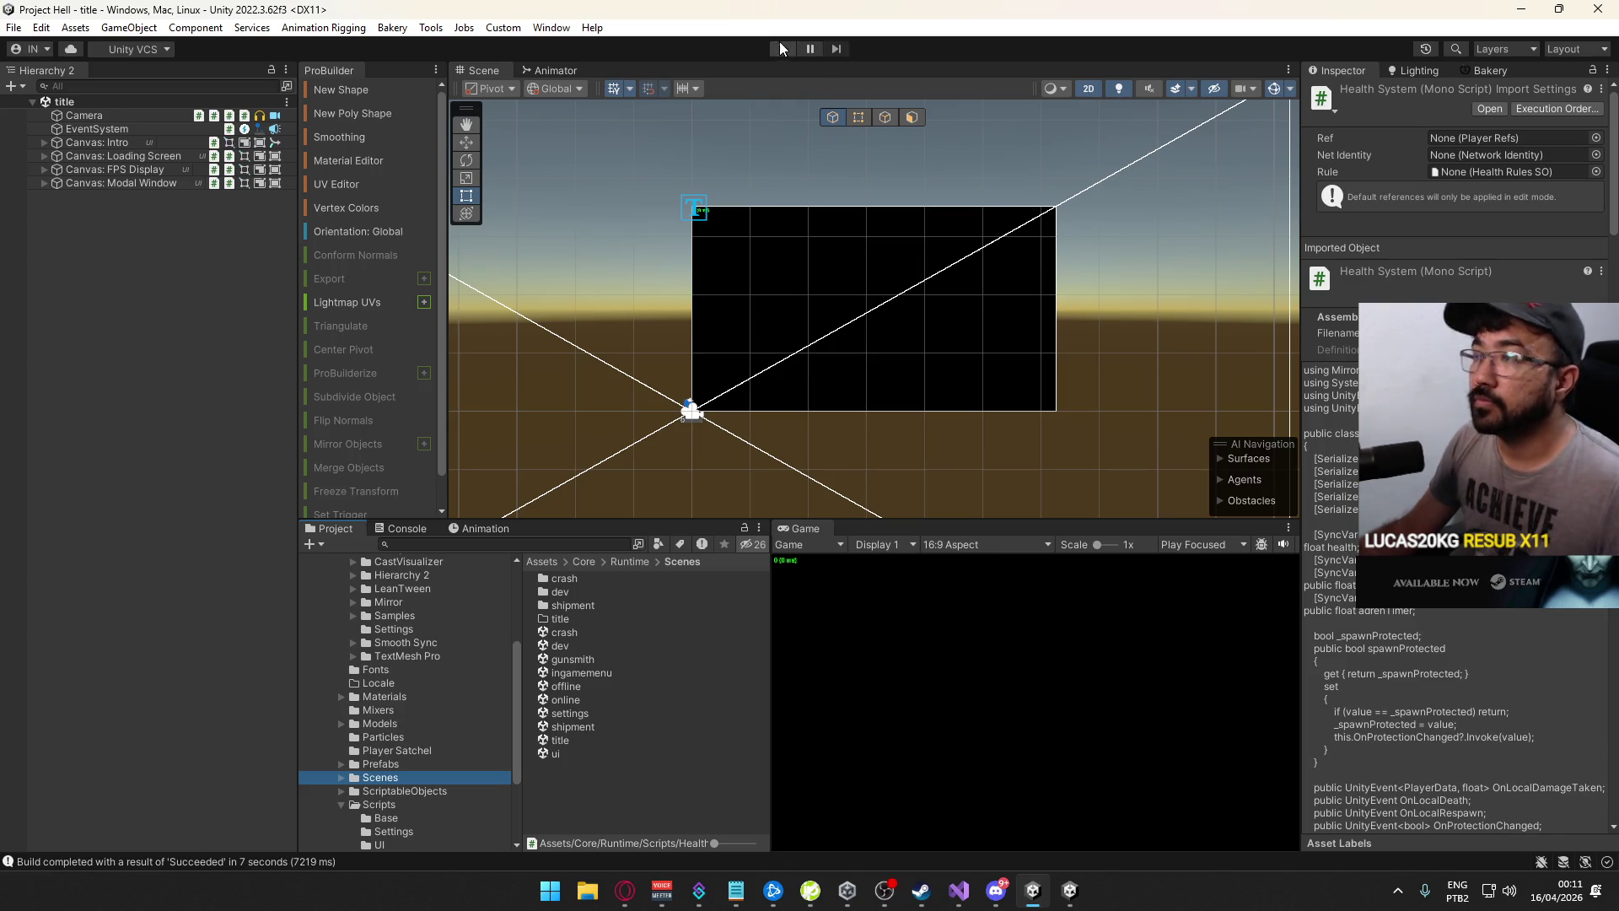
Enter Play mode in the Unity editor, then briefly check the standalone build and come back
left_click(783, 48)
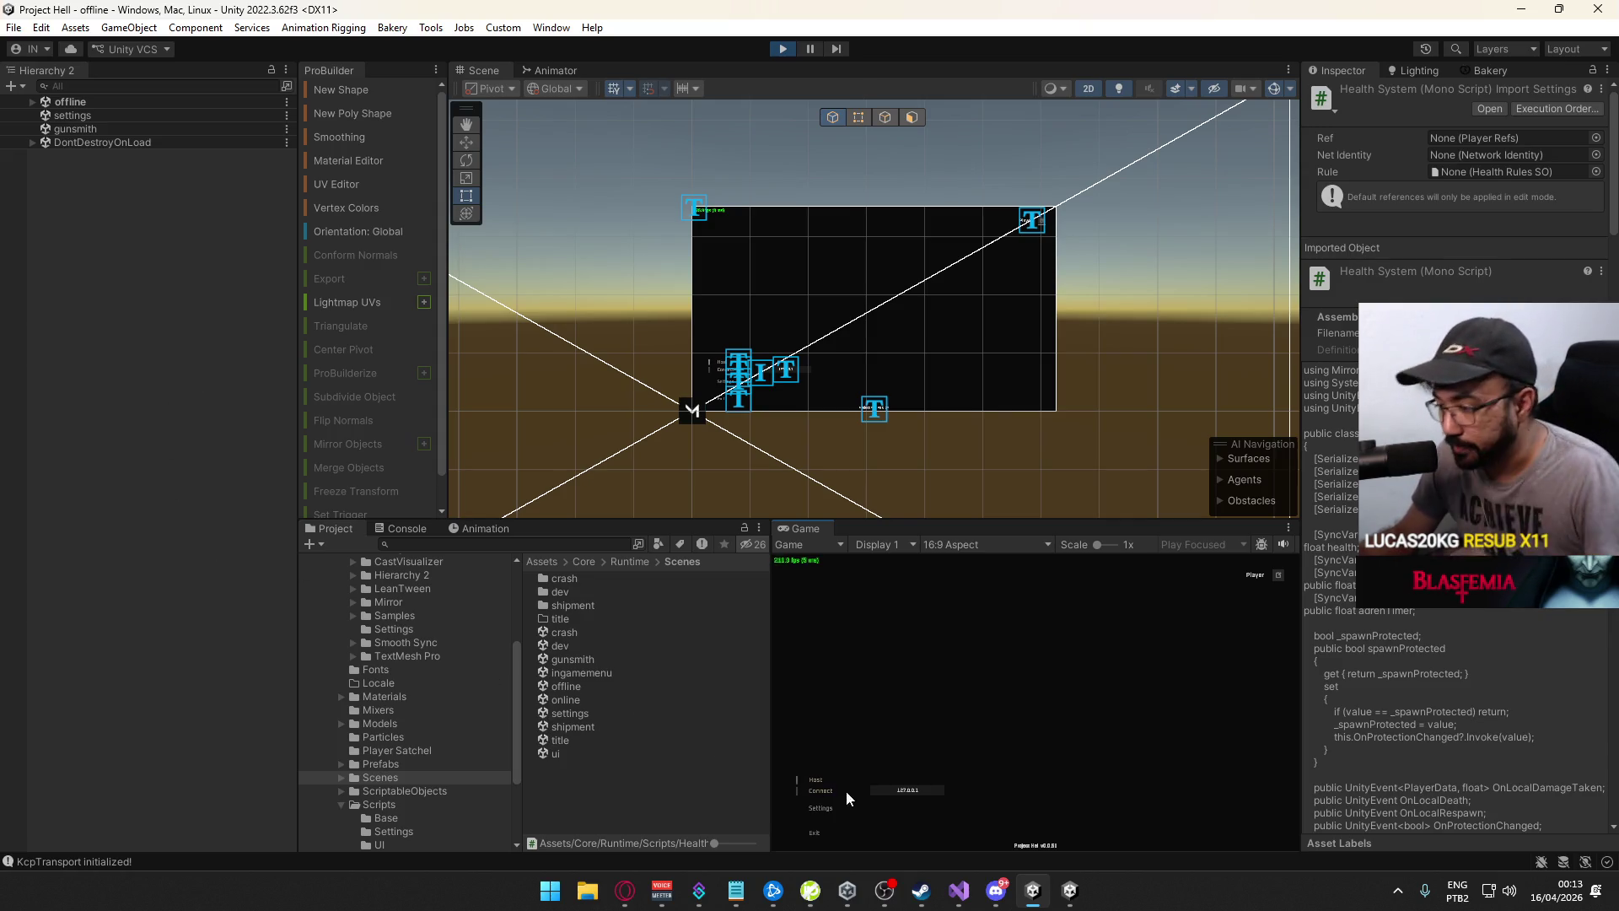
key("alt+Tab")
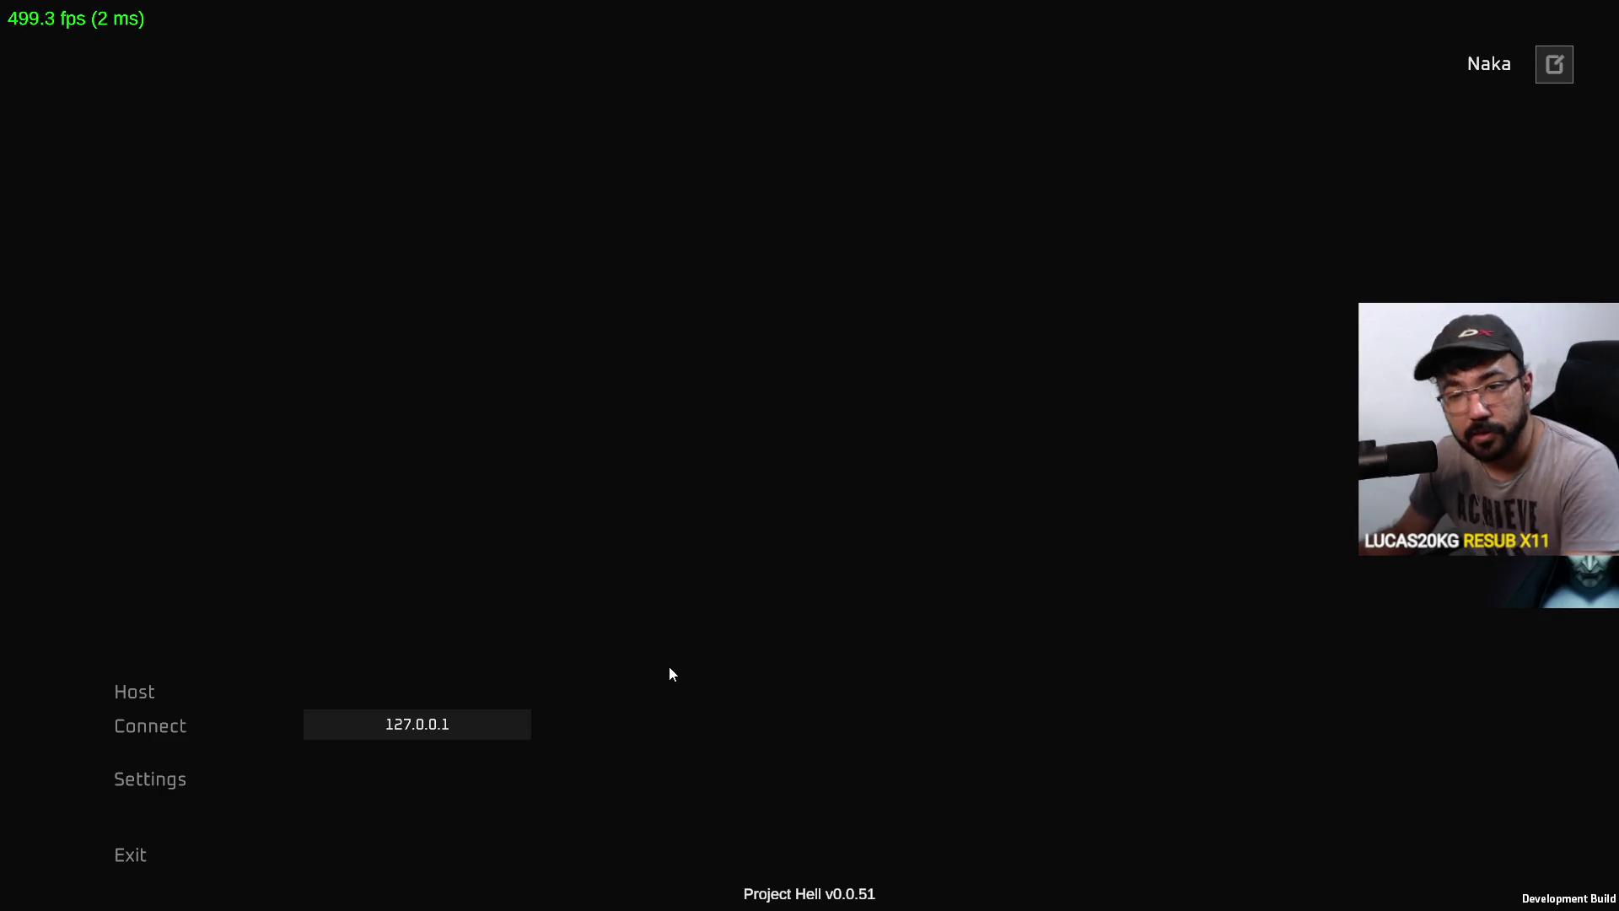
key("alt+Tab")
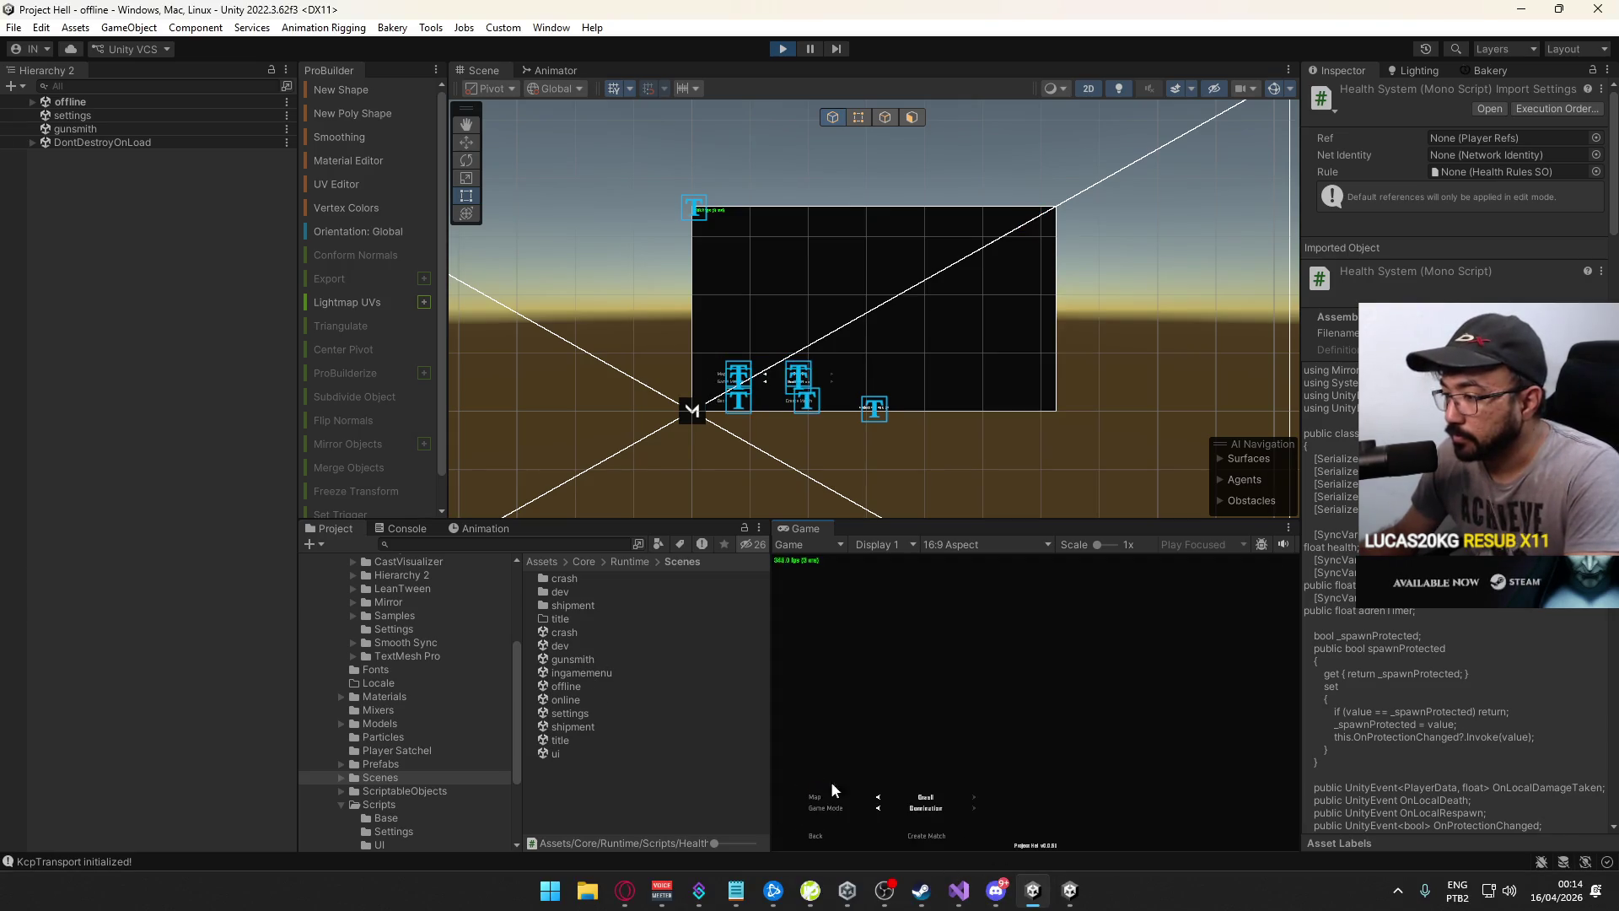
Create a match from the Game view to load the crash map
left_click(922, 836)
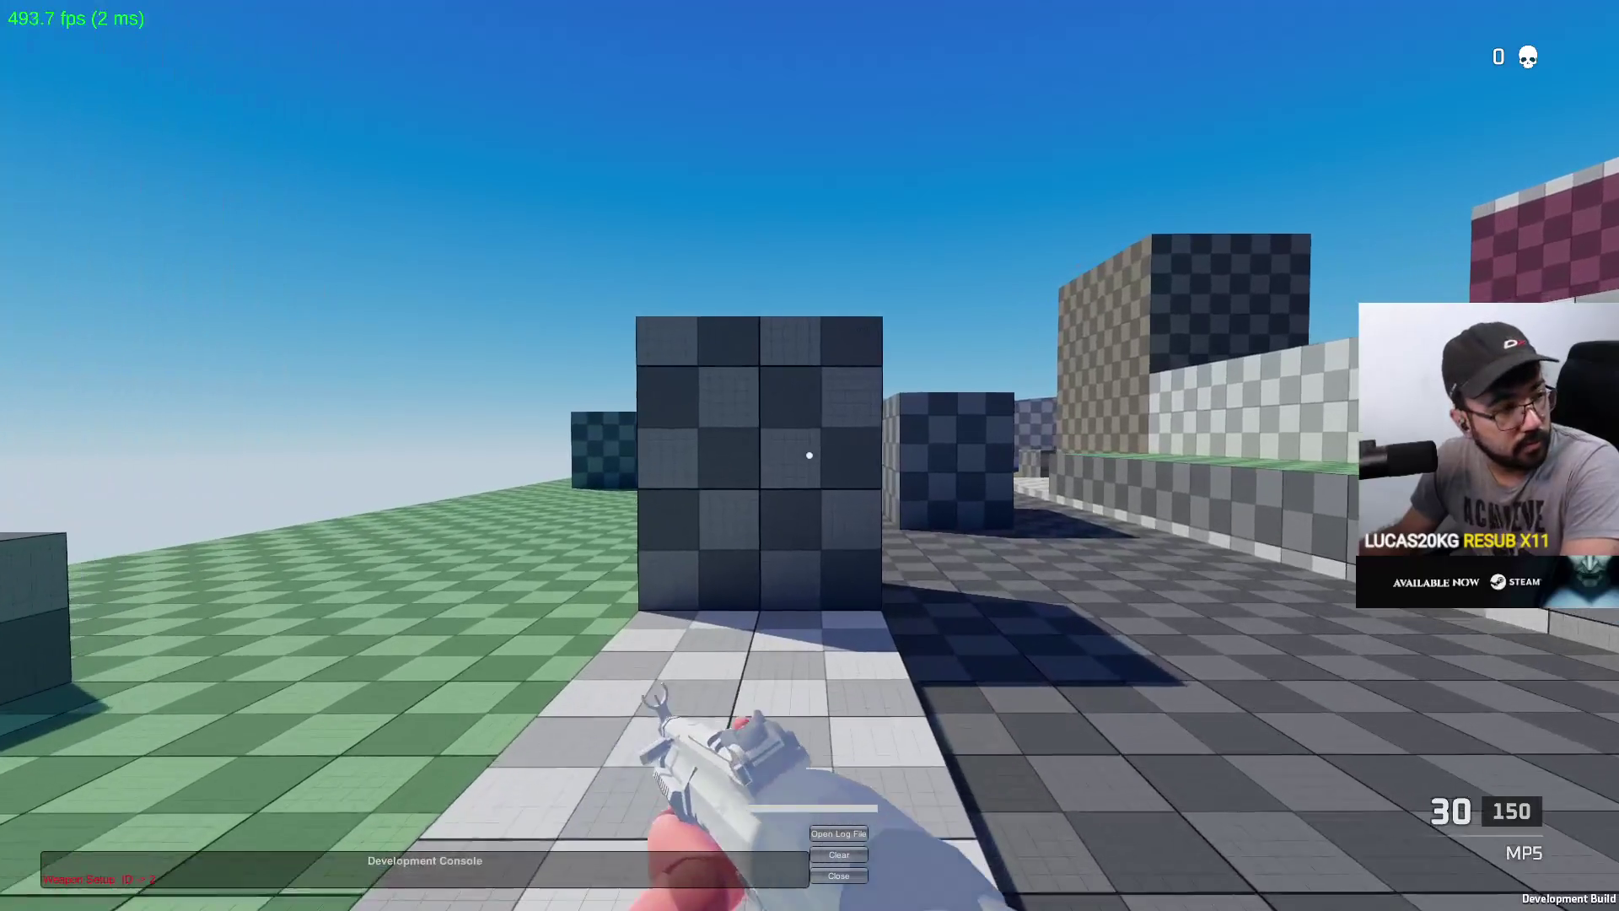
Walk past the blue and grey walls into the checkered corridor, then Alt+Tab back to Unity
key("w")
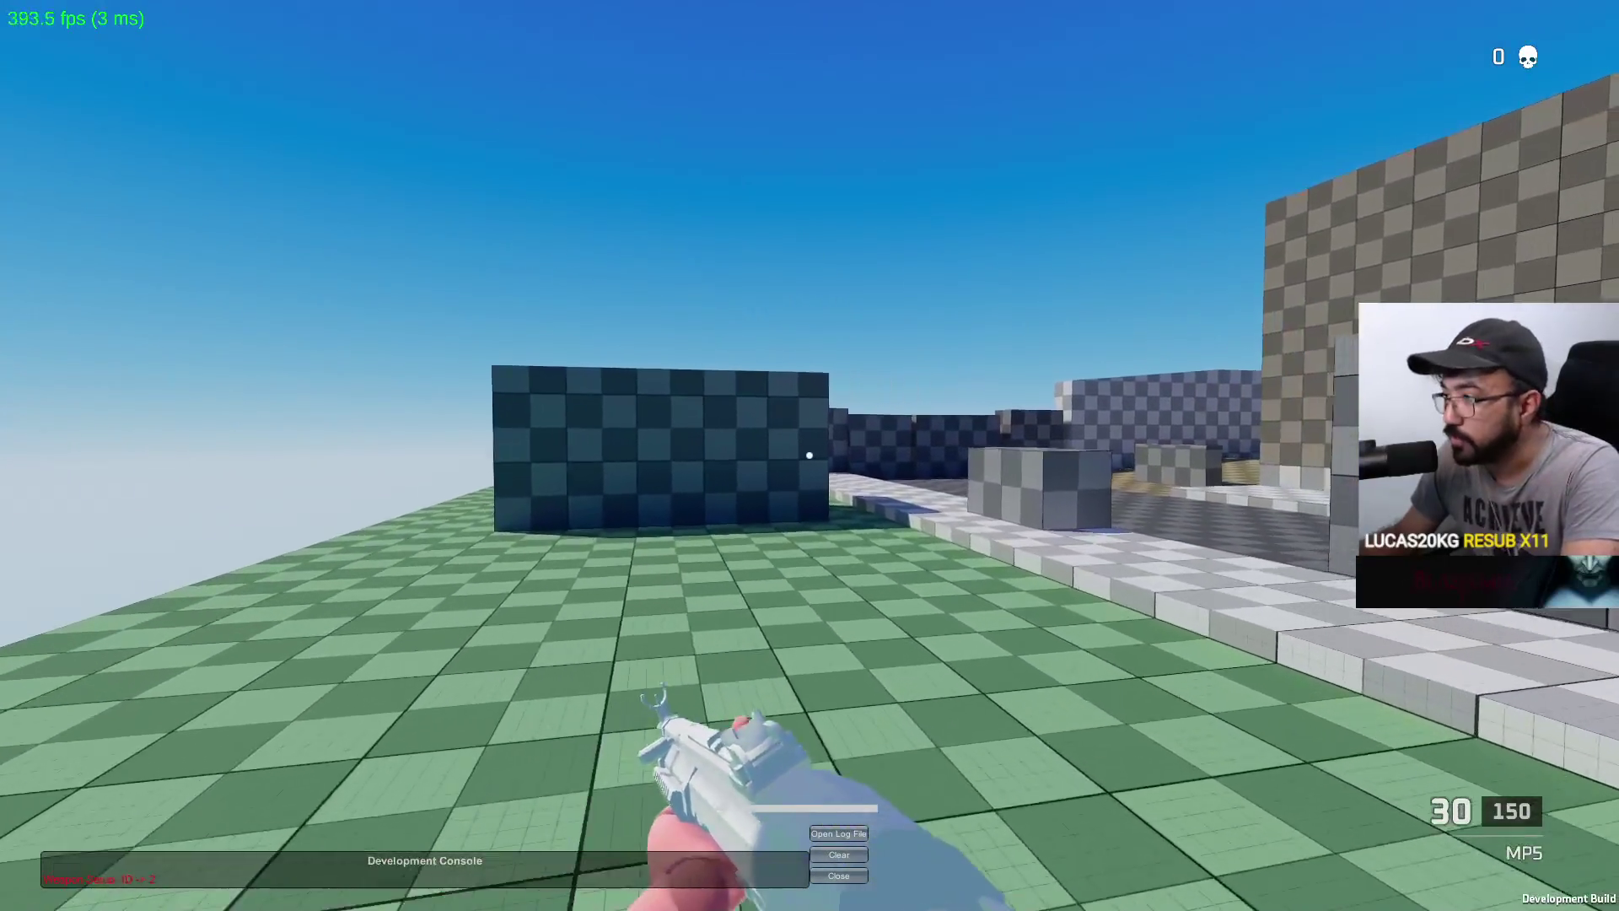
key("w")
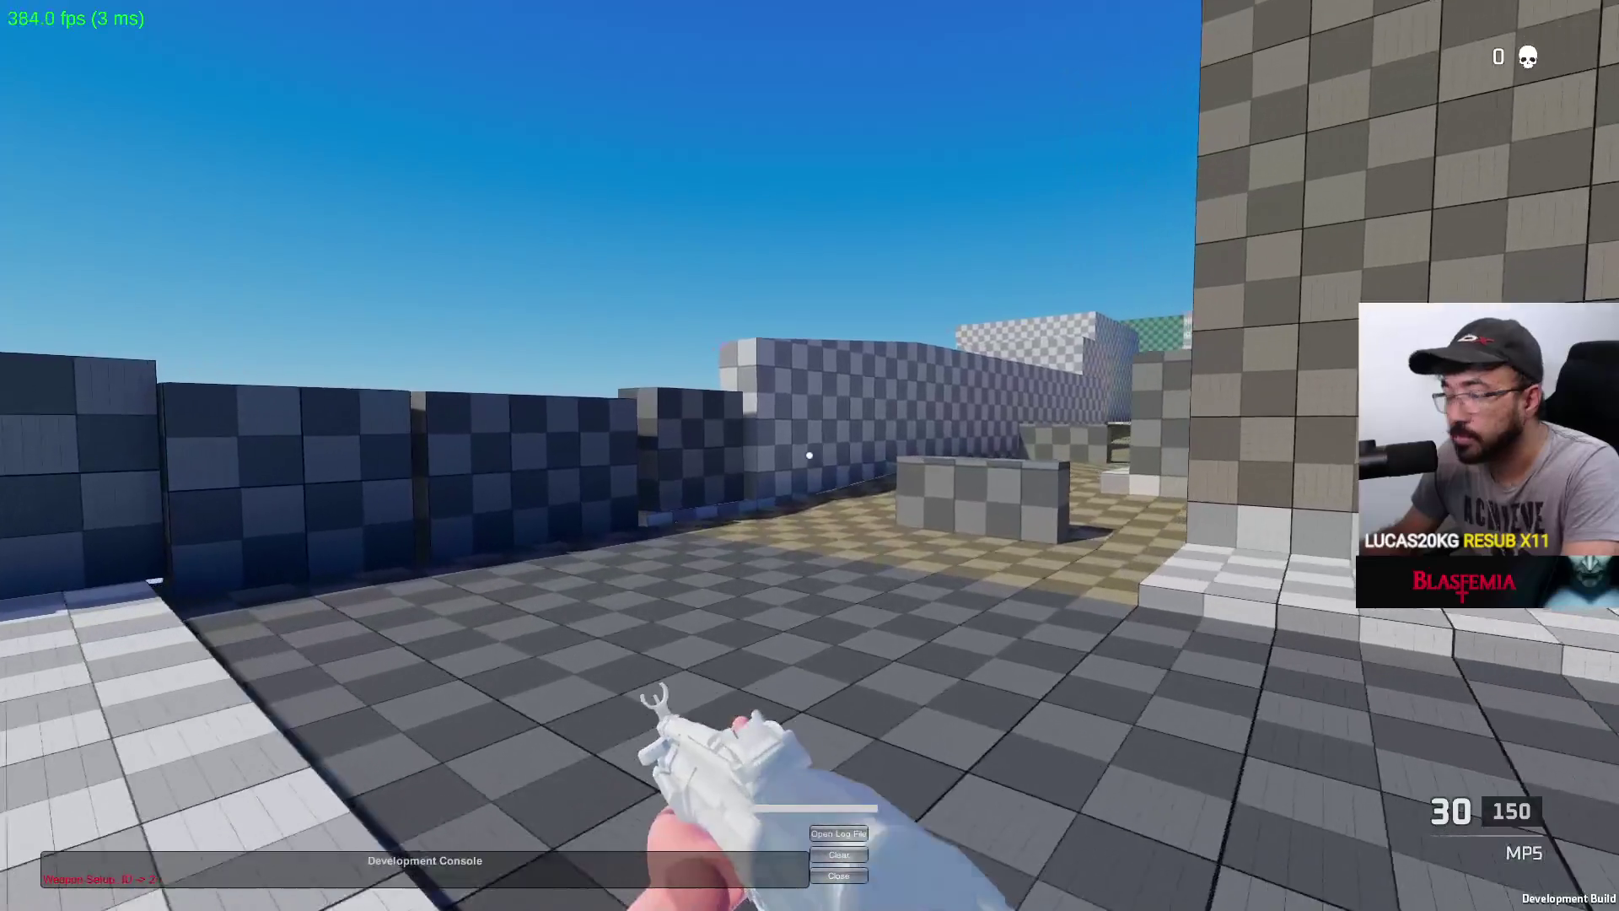
key("w")
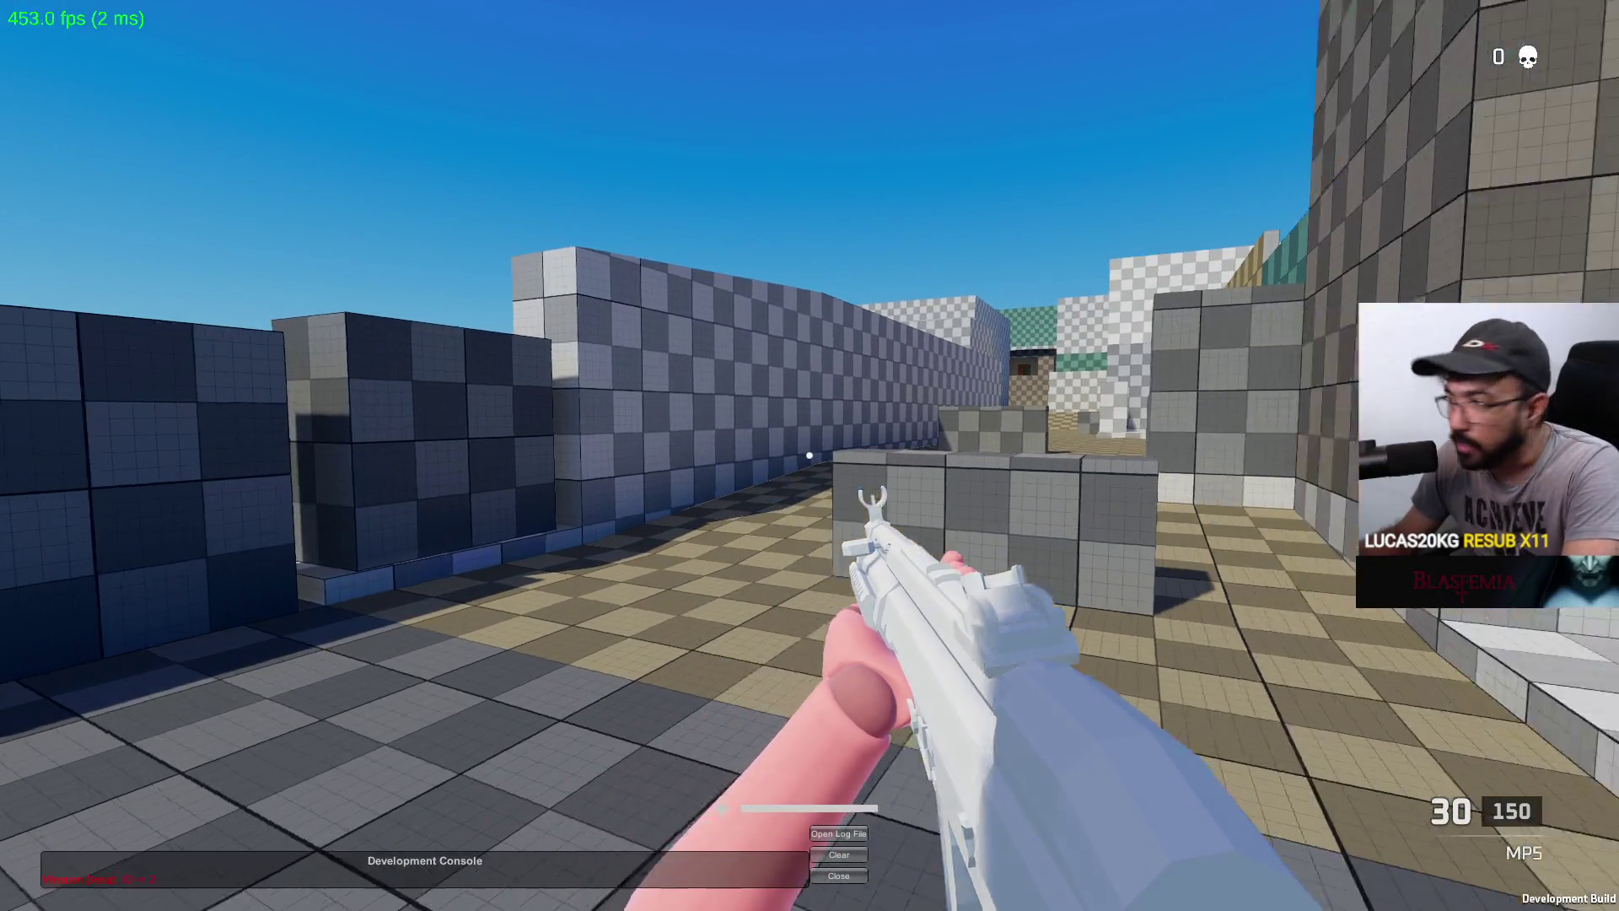
key("w")
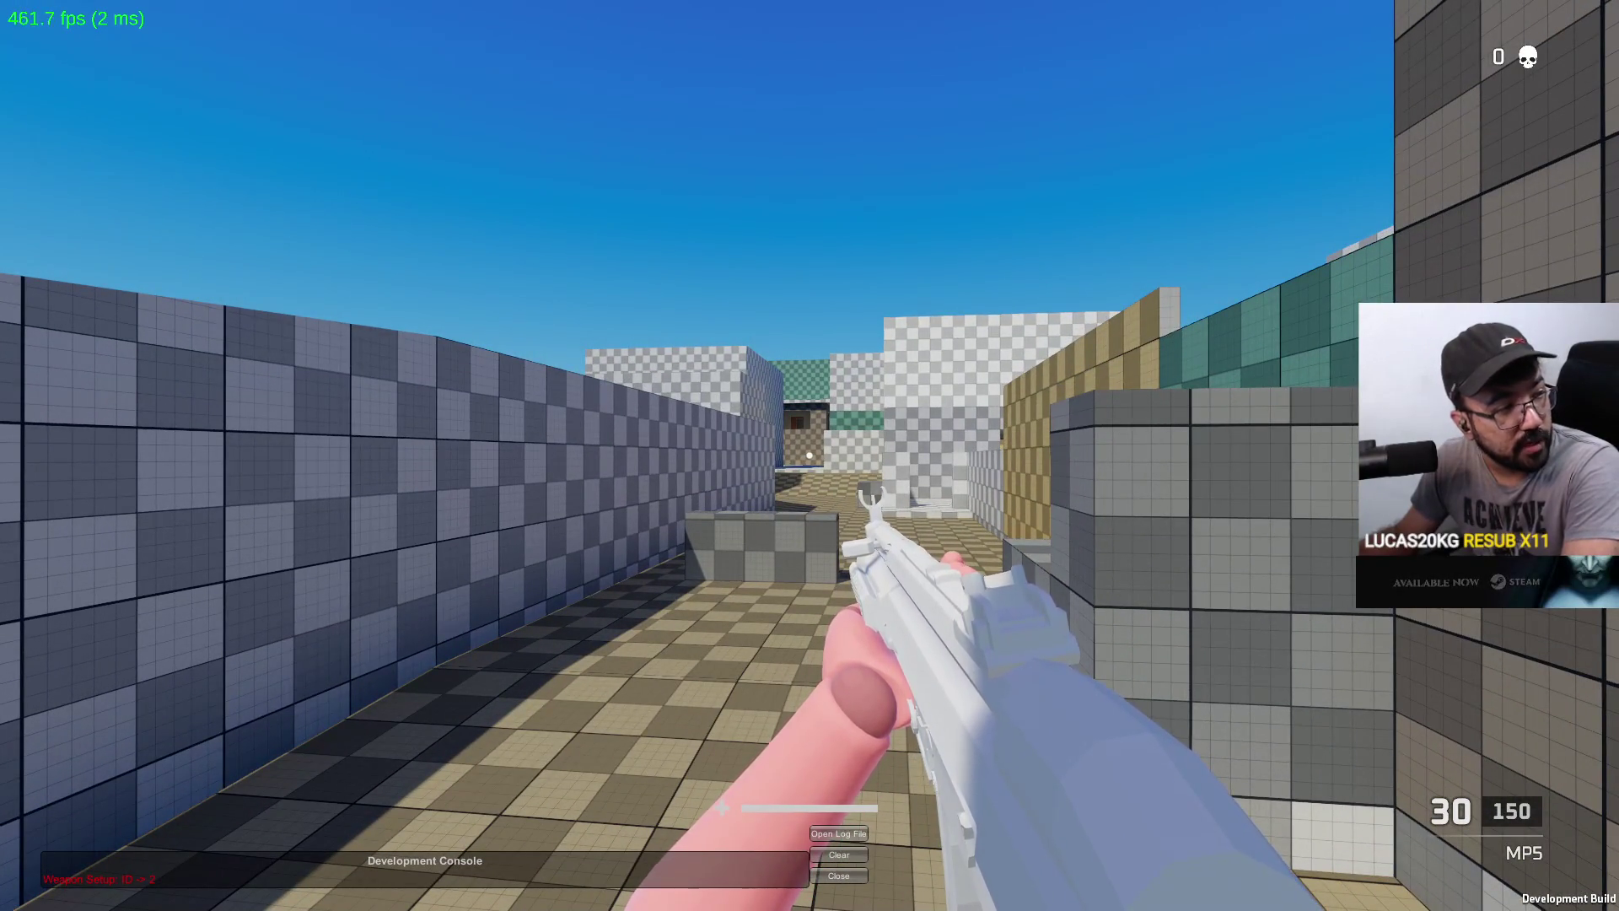
key("s")
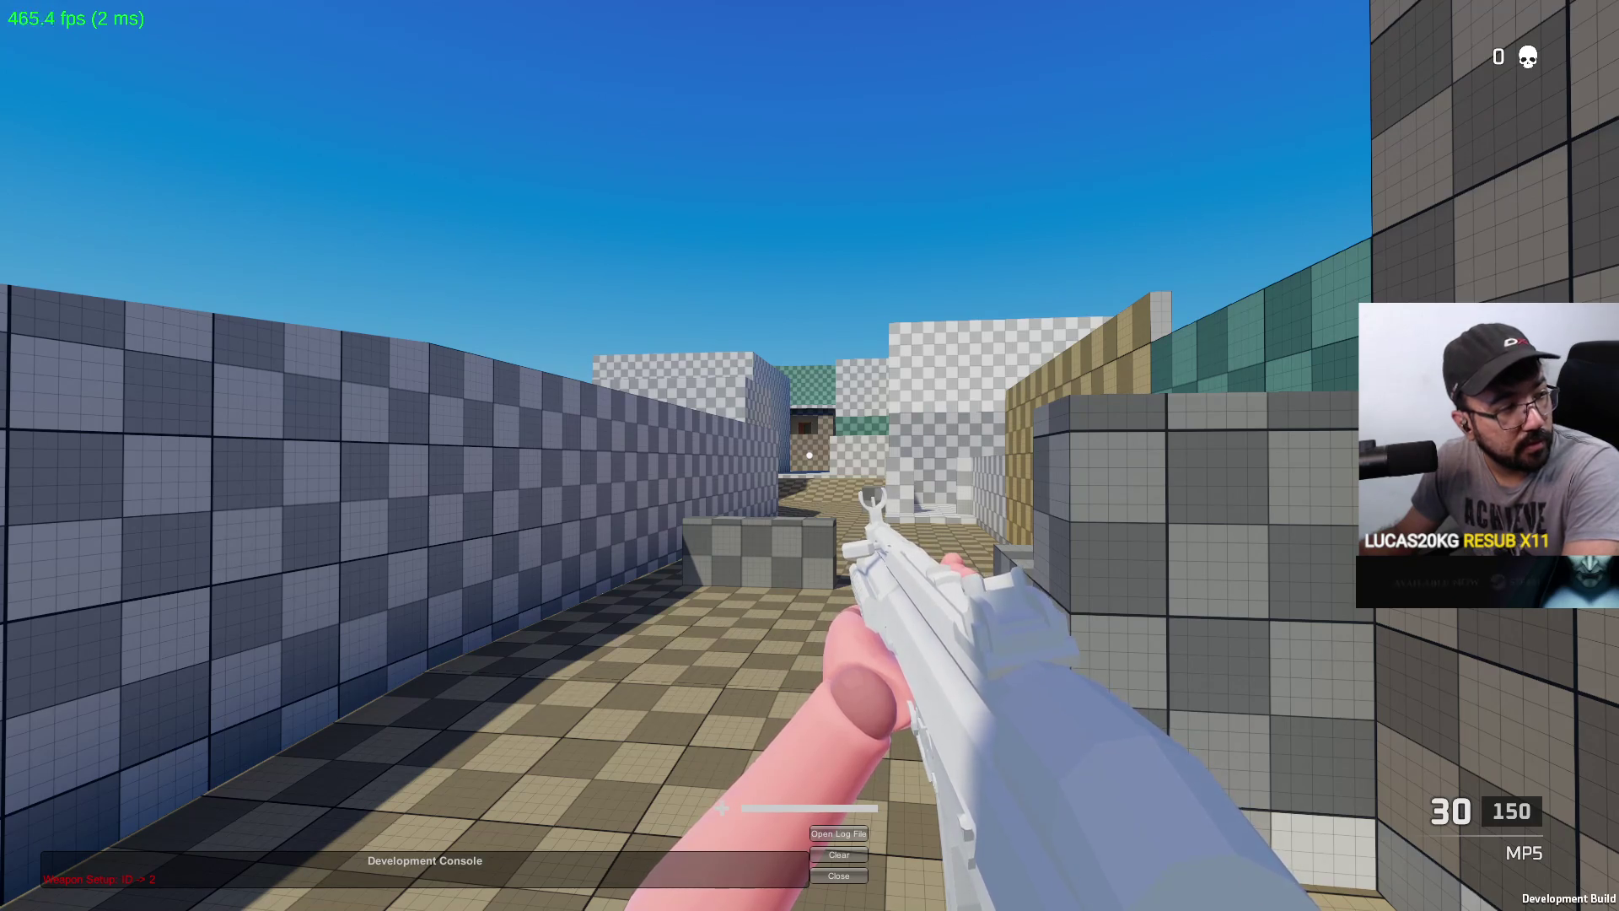
key("alt+Tab")
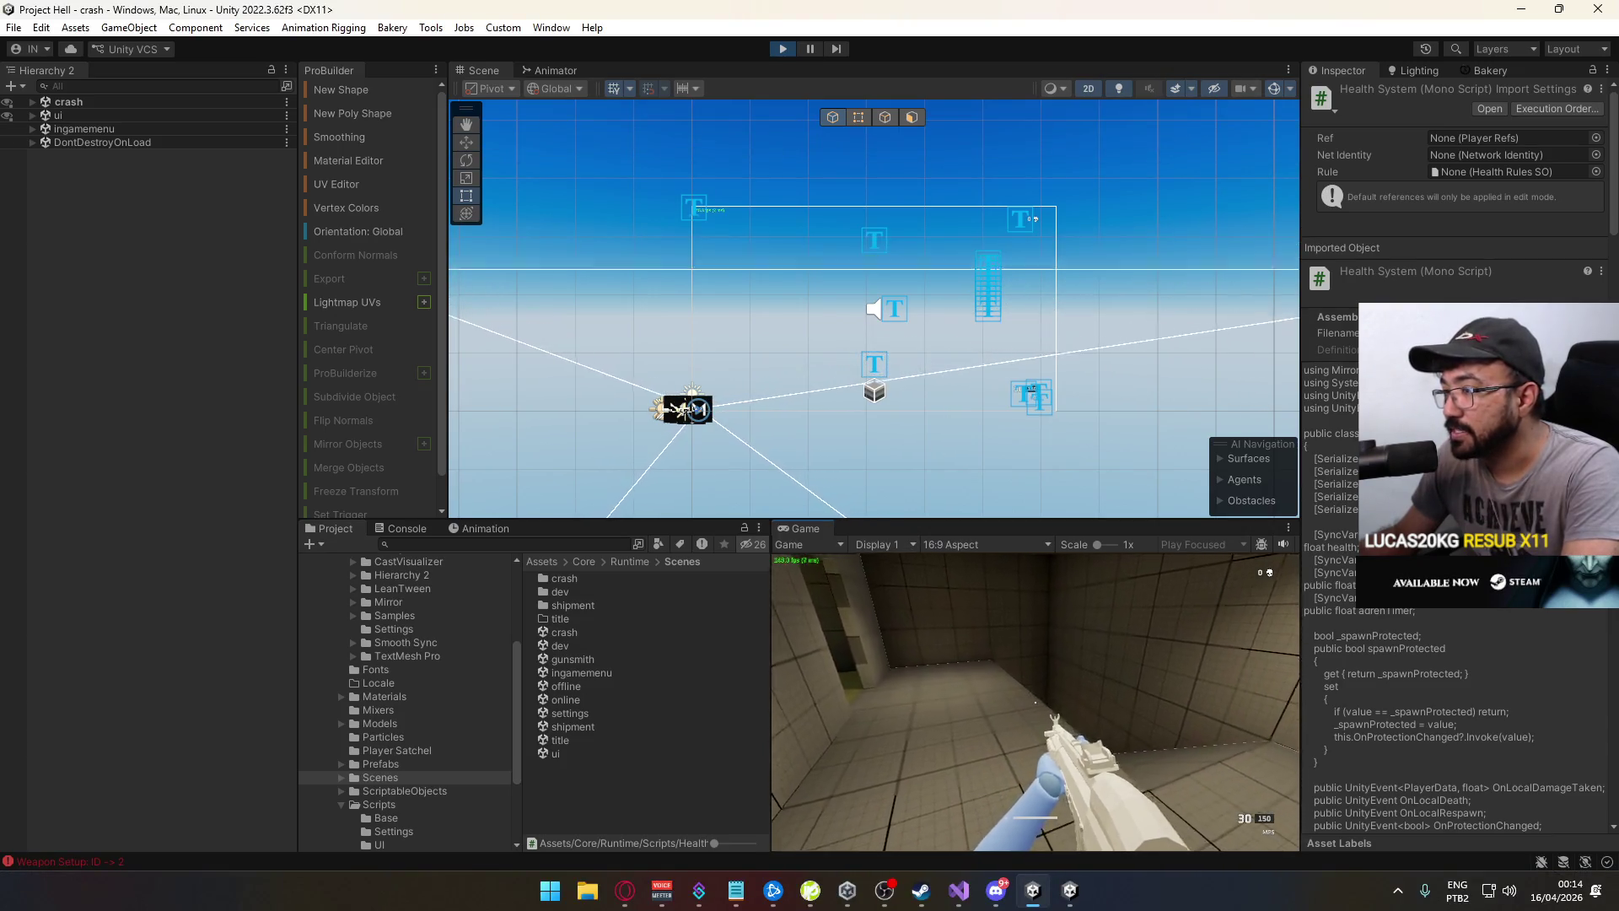
Maximize the Game view so the running game fills the editor
key("super")
key("Escape")
right_click(817, 525)
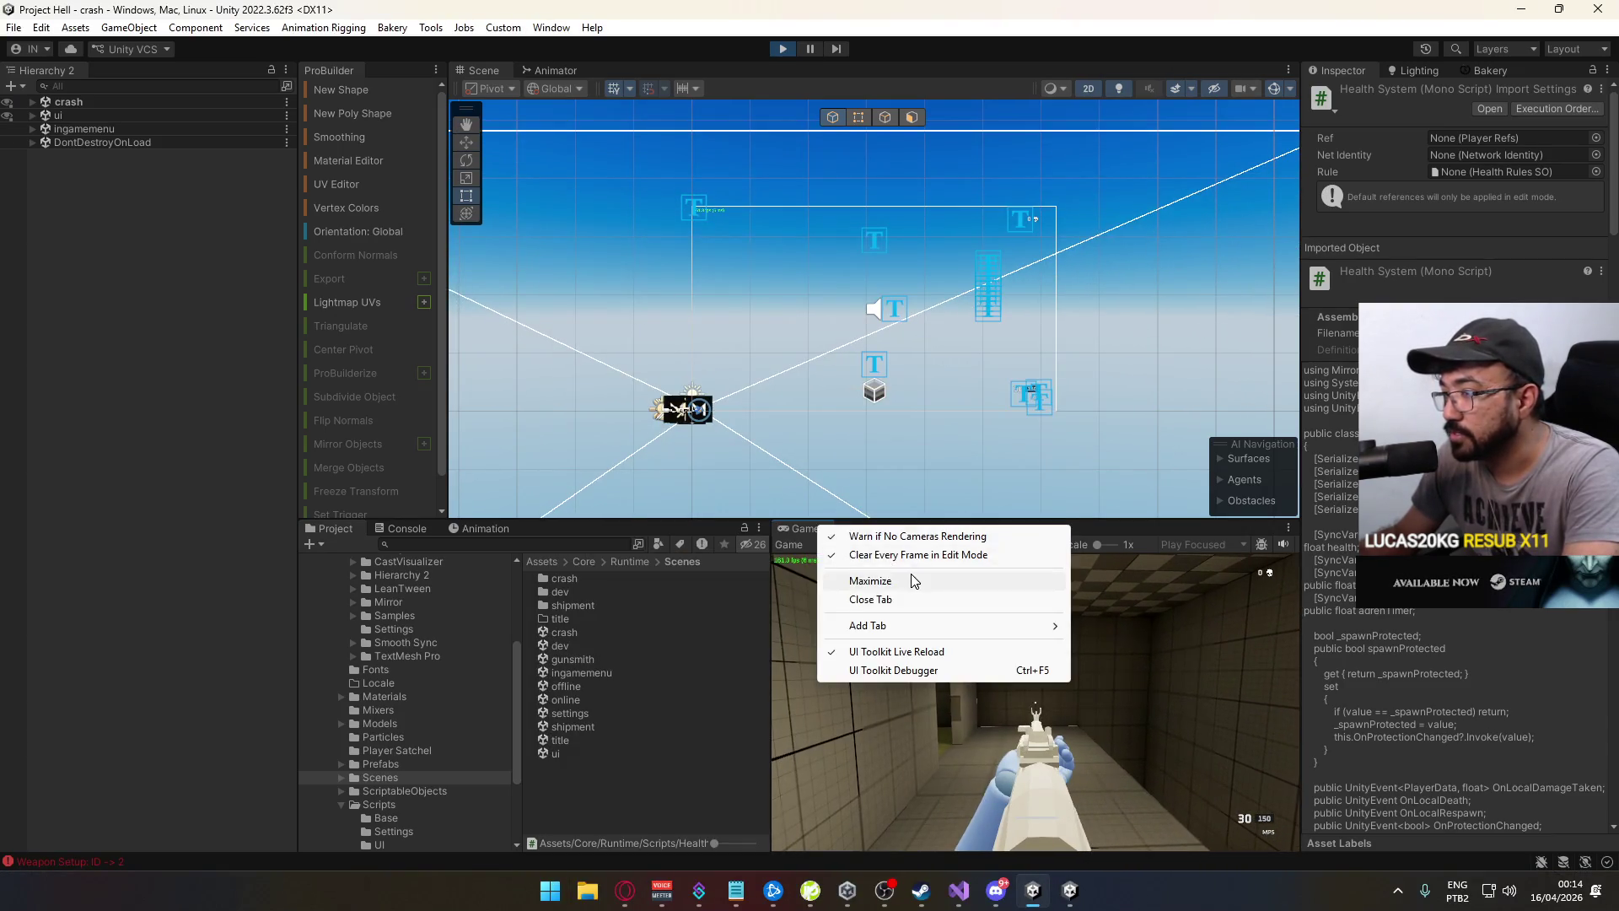
left_click(911, 577)
Walk out of the room past the teal block into the alley and fire at the target
key("w")
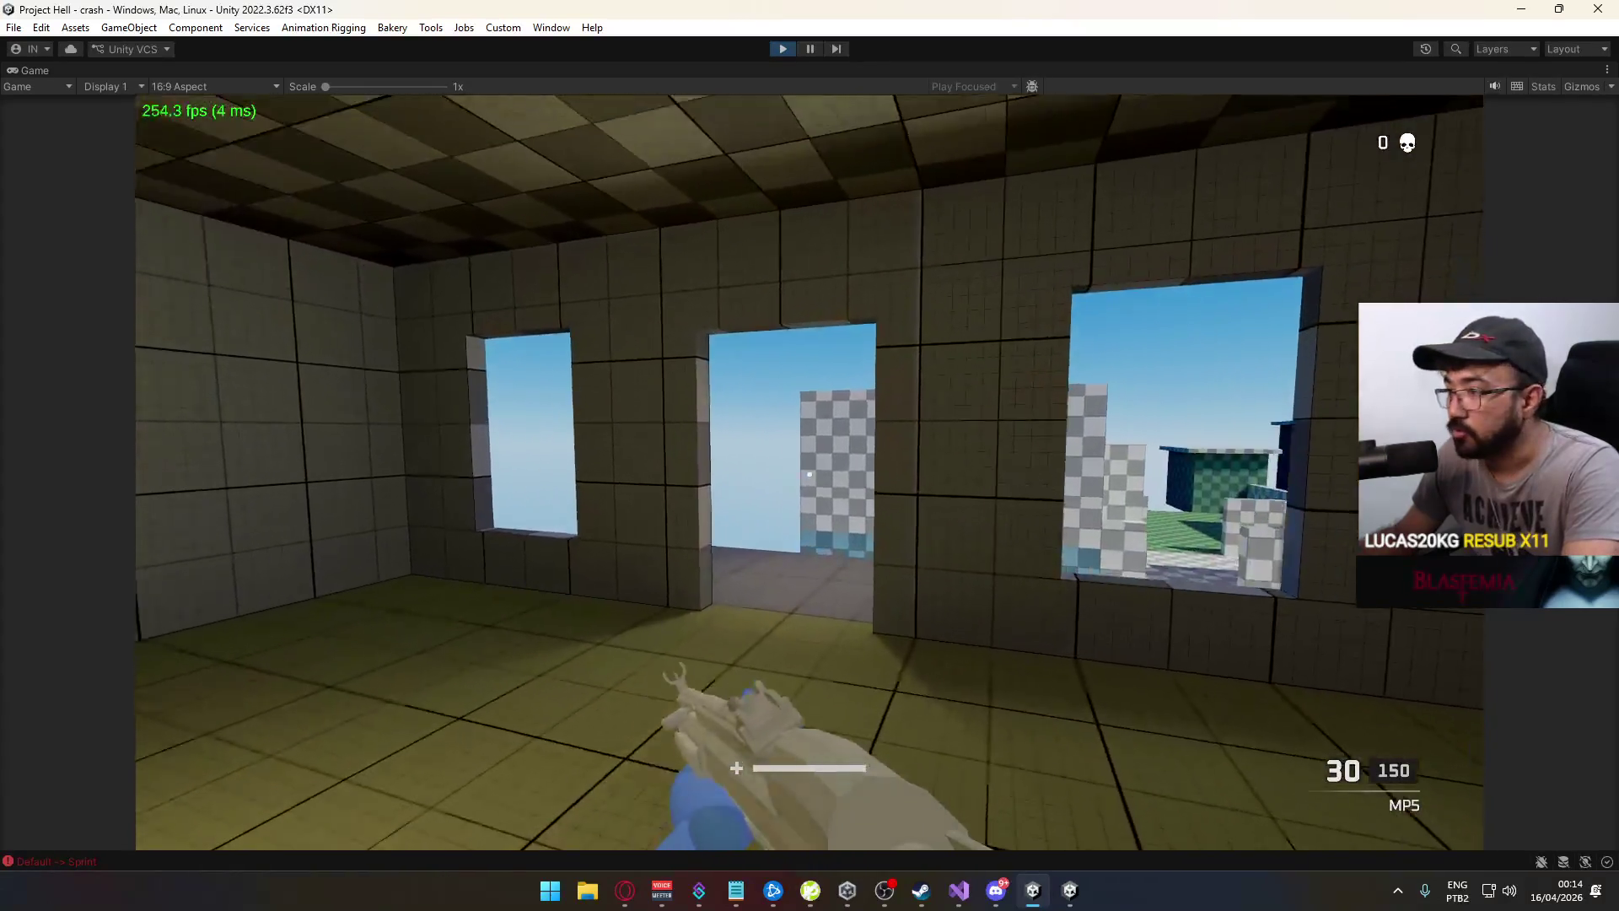
key("w")
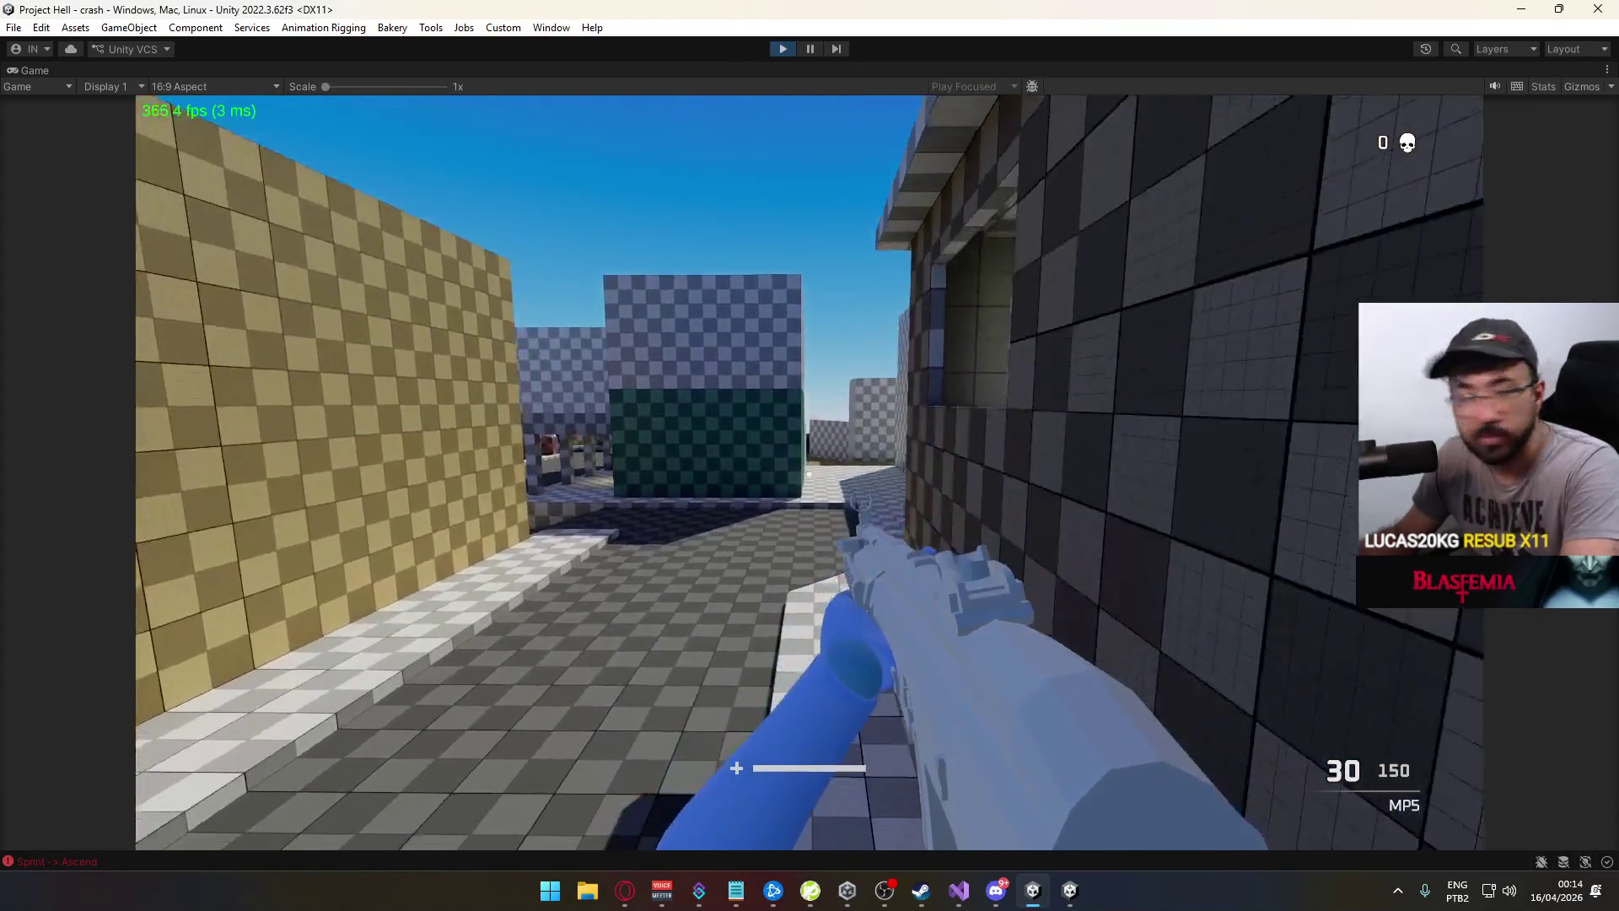
key("w")
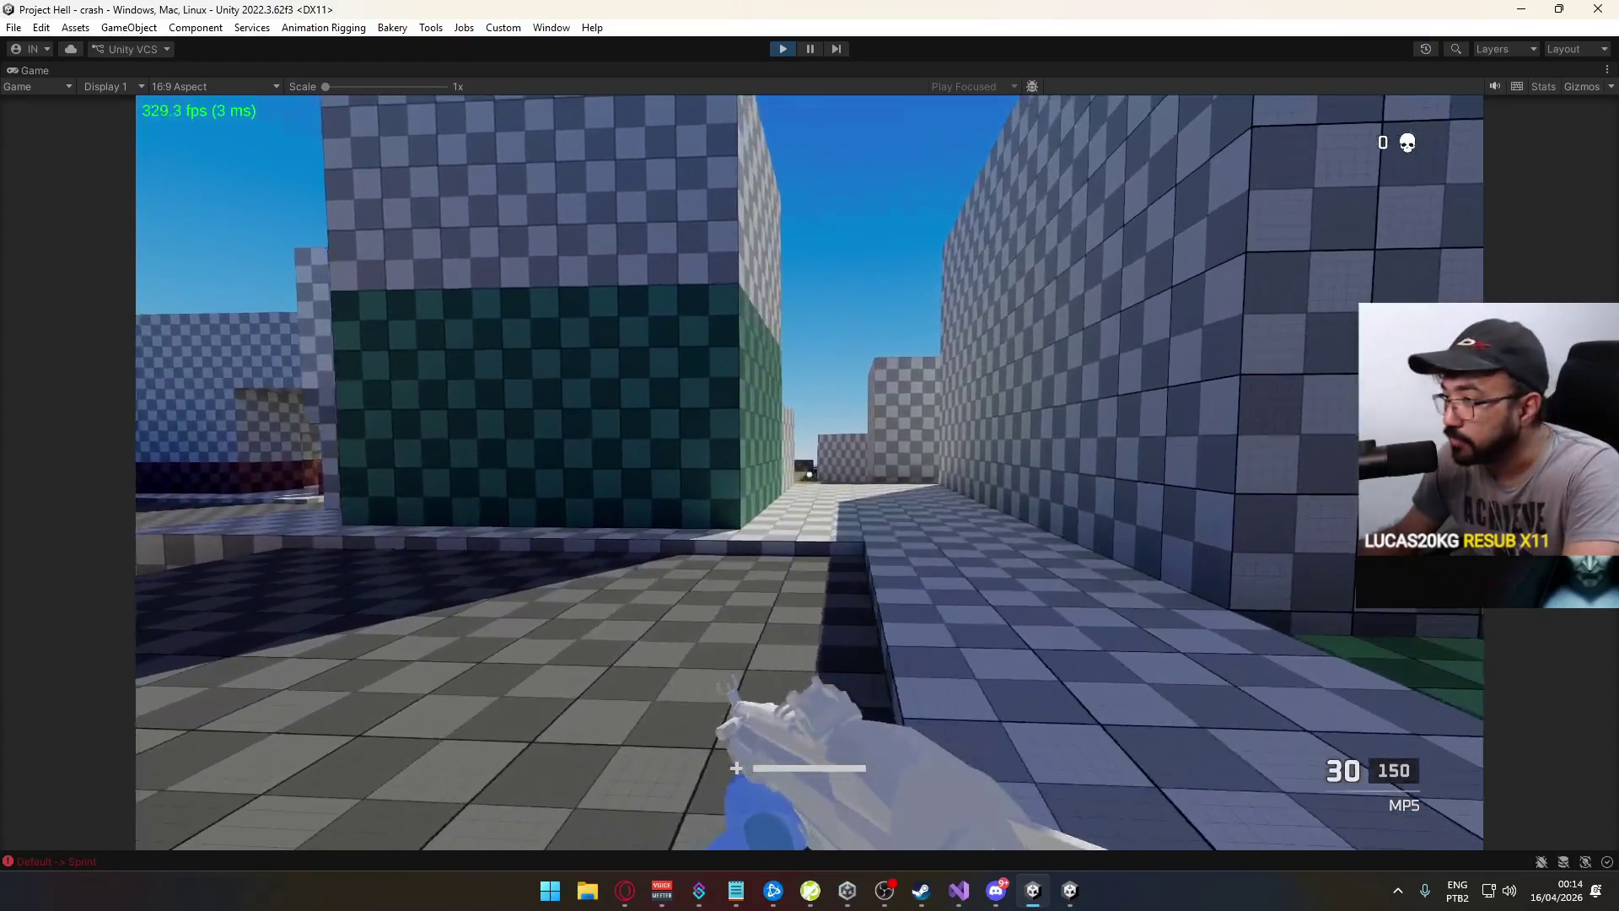
key("w")
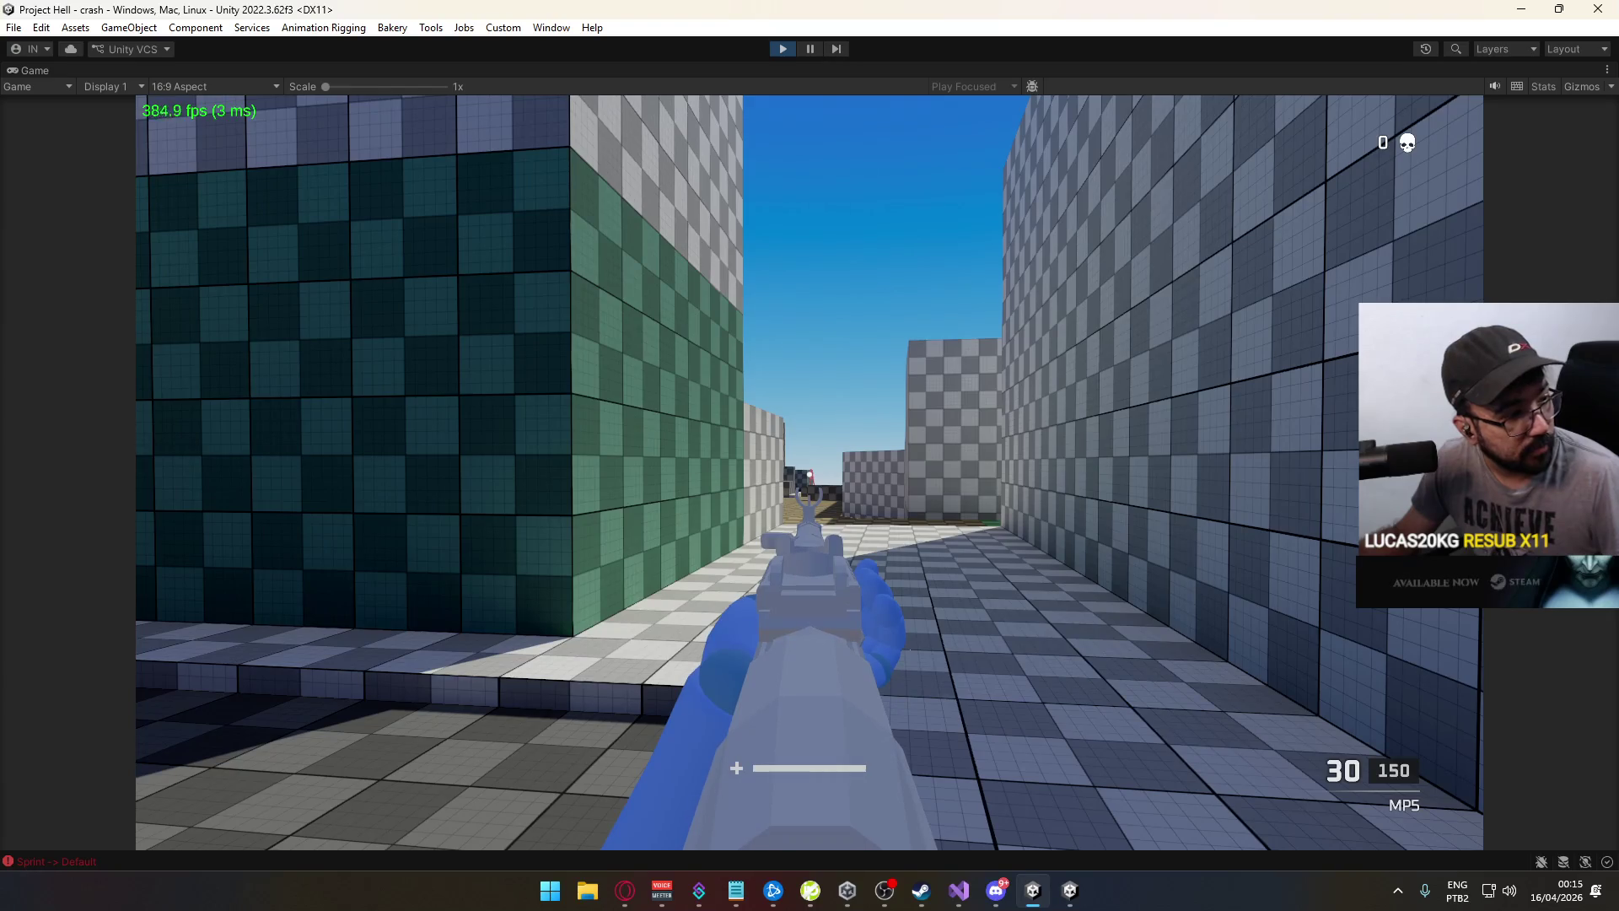
left_click_drag(810, 455, 808, 455)
Shoot the target down the alley until the kill counter reaches 1
left_click(809, 455)
left_click(810, 455)
left_click(810, 456)
left_click(809, 456)
left_click(810, 456)
left_click(809, 455)
left_click(810, 455)
left_click(809, 455)
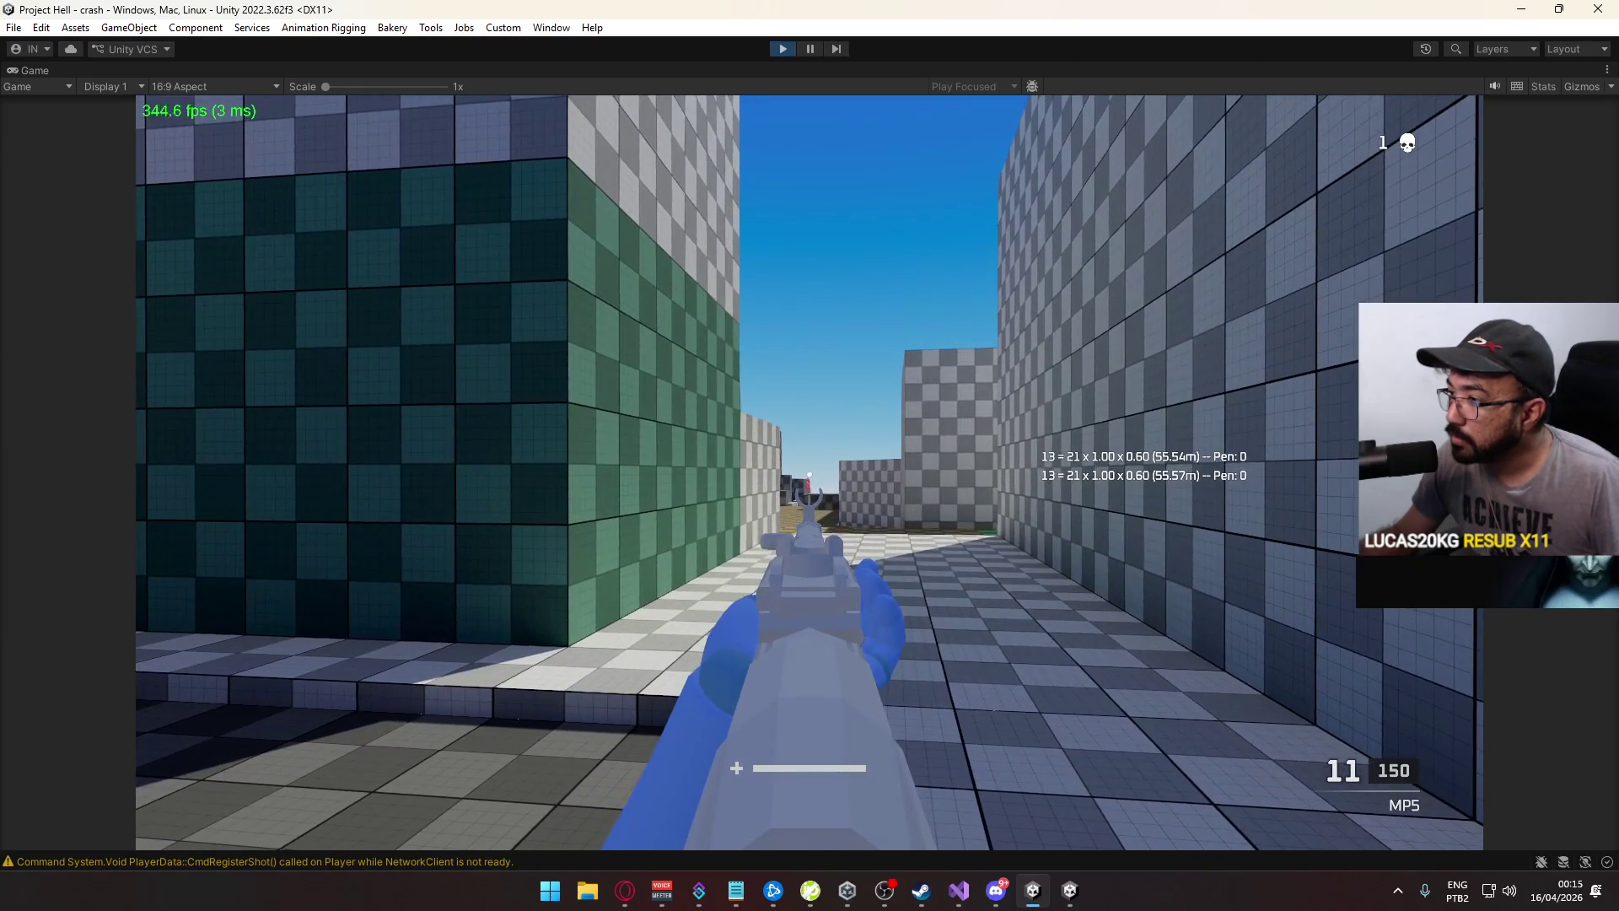
left_click(809, 455)
left_click(810, 456)
left_click(809, 455)
left_click(810, 455)
left_click(810, 456)
left_click(809, 456)
left_click(810, 455)
left_click(810, 456)
left_click(810, 455)
left_click(809, 455)
left_click(810, 455)
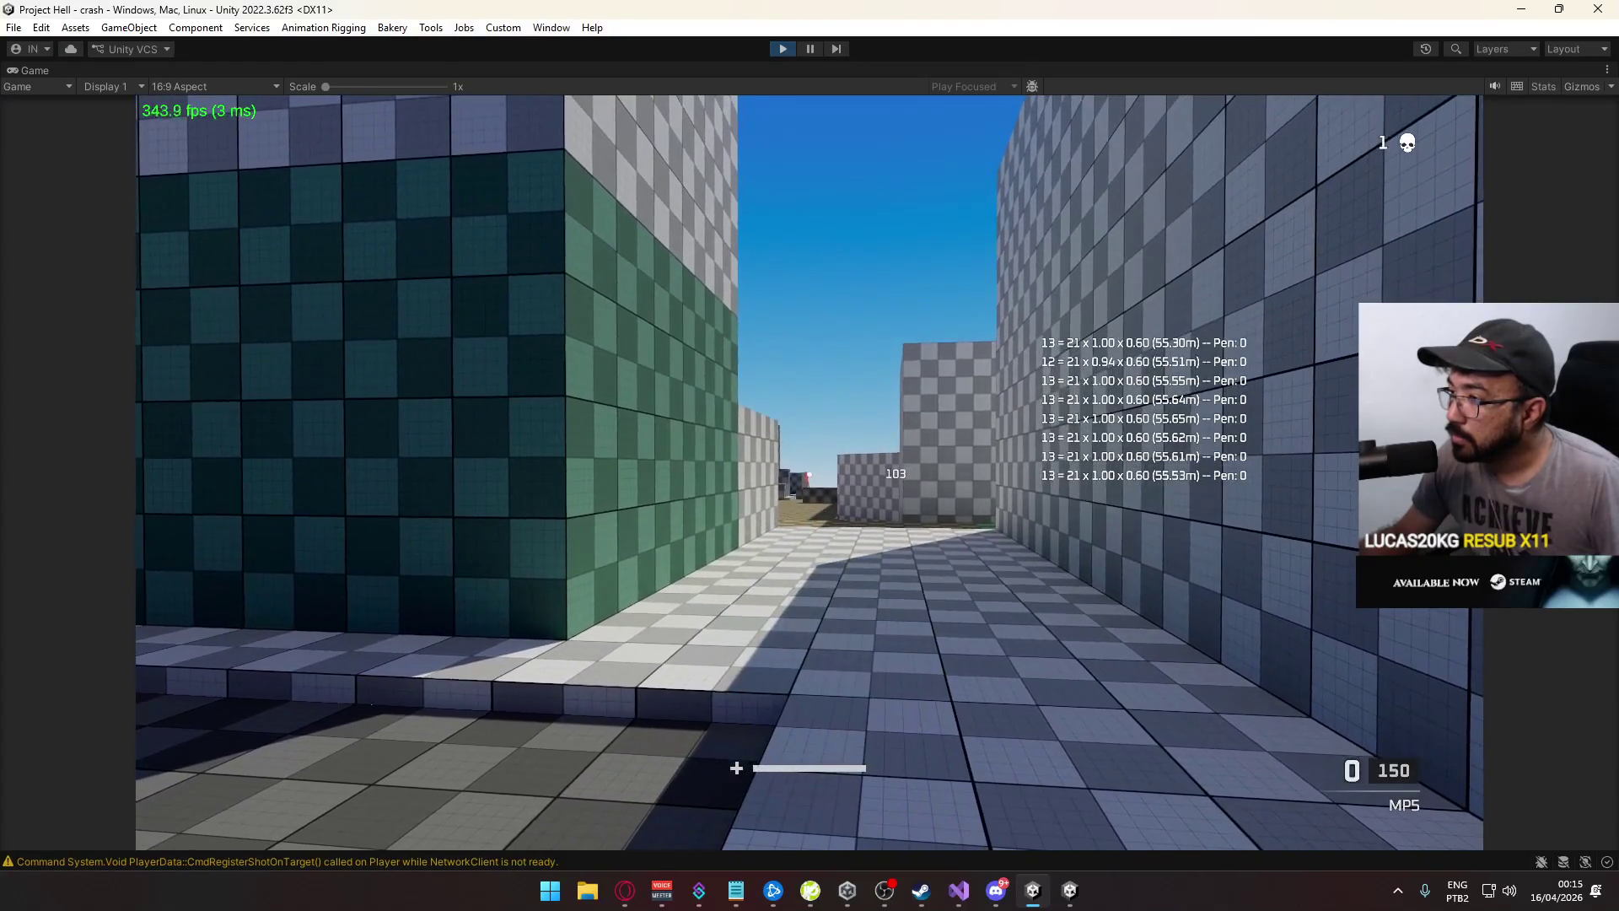
Advance along the corridor, fire a sustained burst, and aim down the sights
key("w")
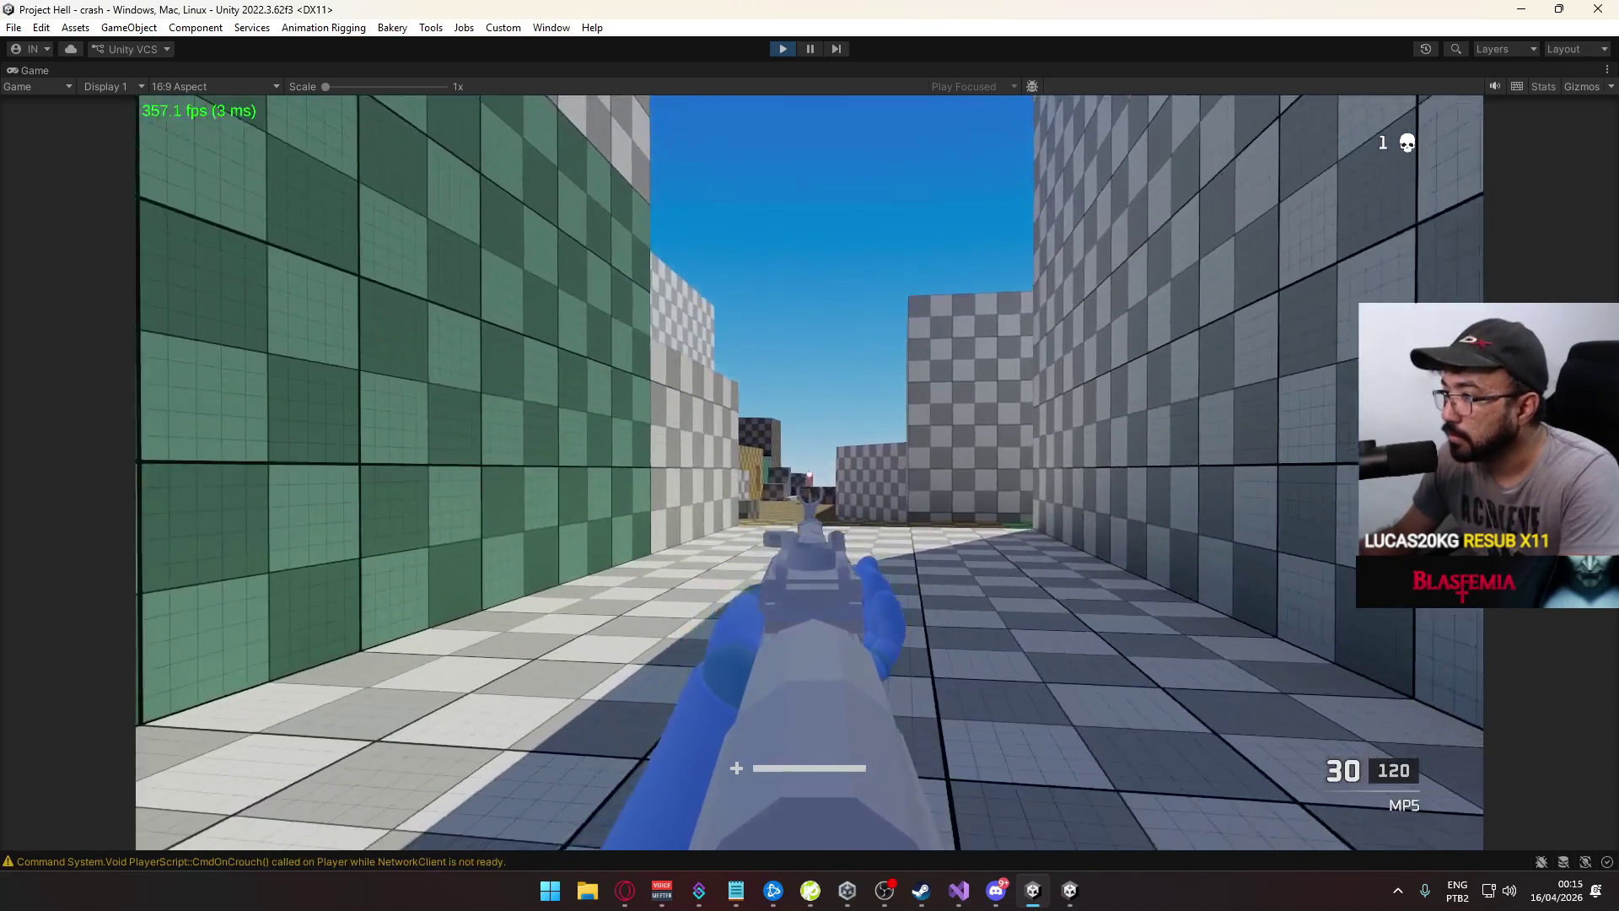
left_click_drag(810, 455, 810, 455)
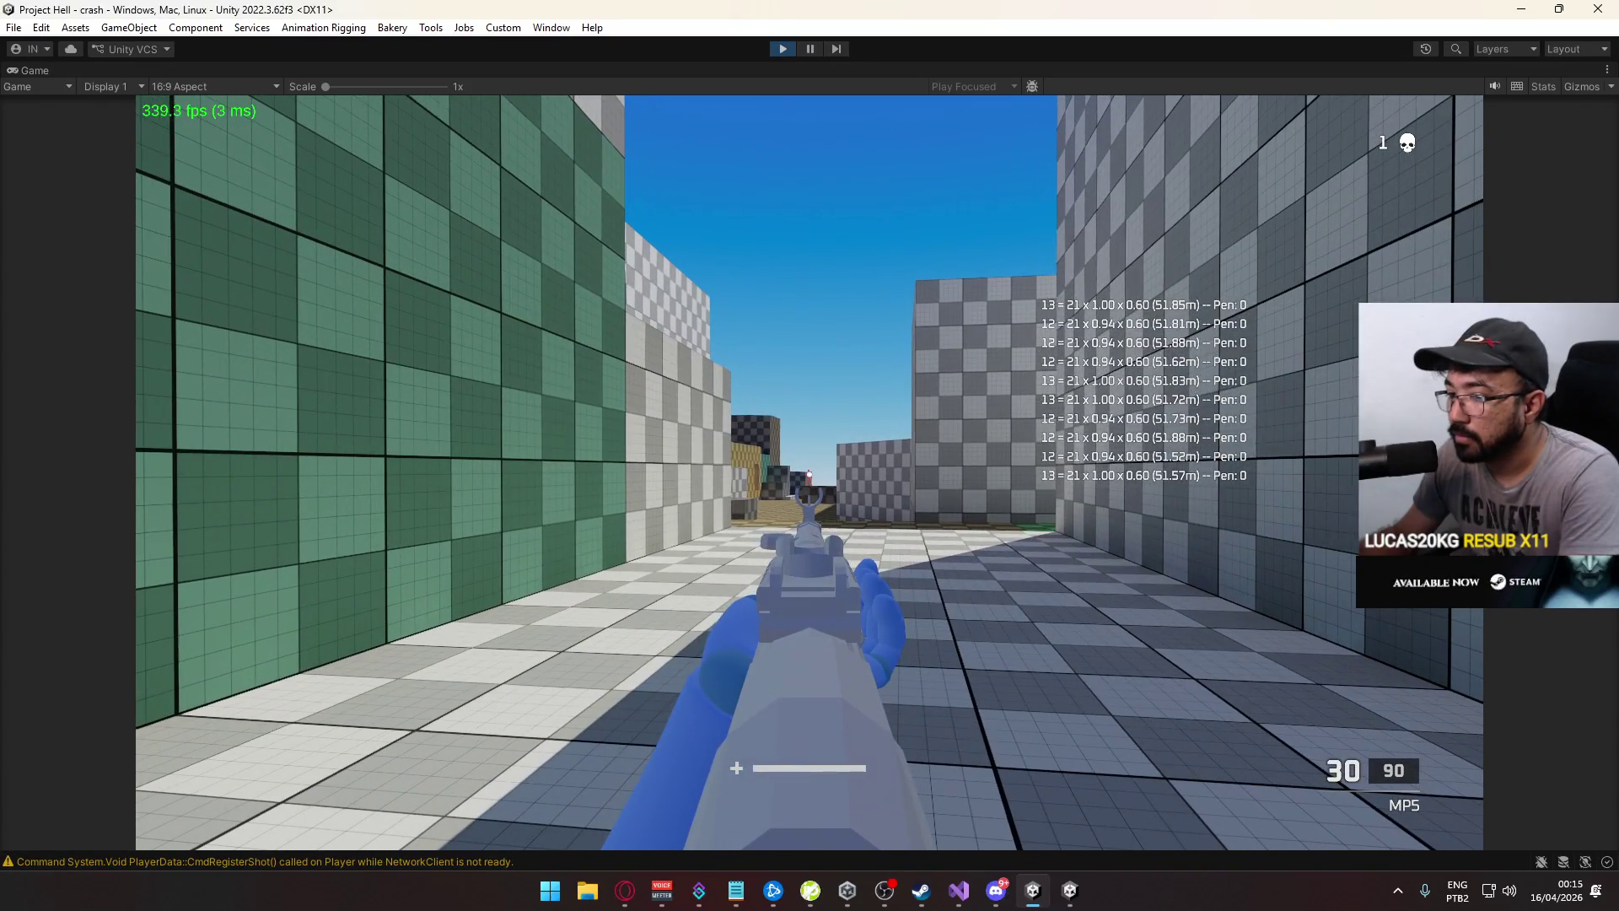
right_click(810, 456)
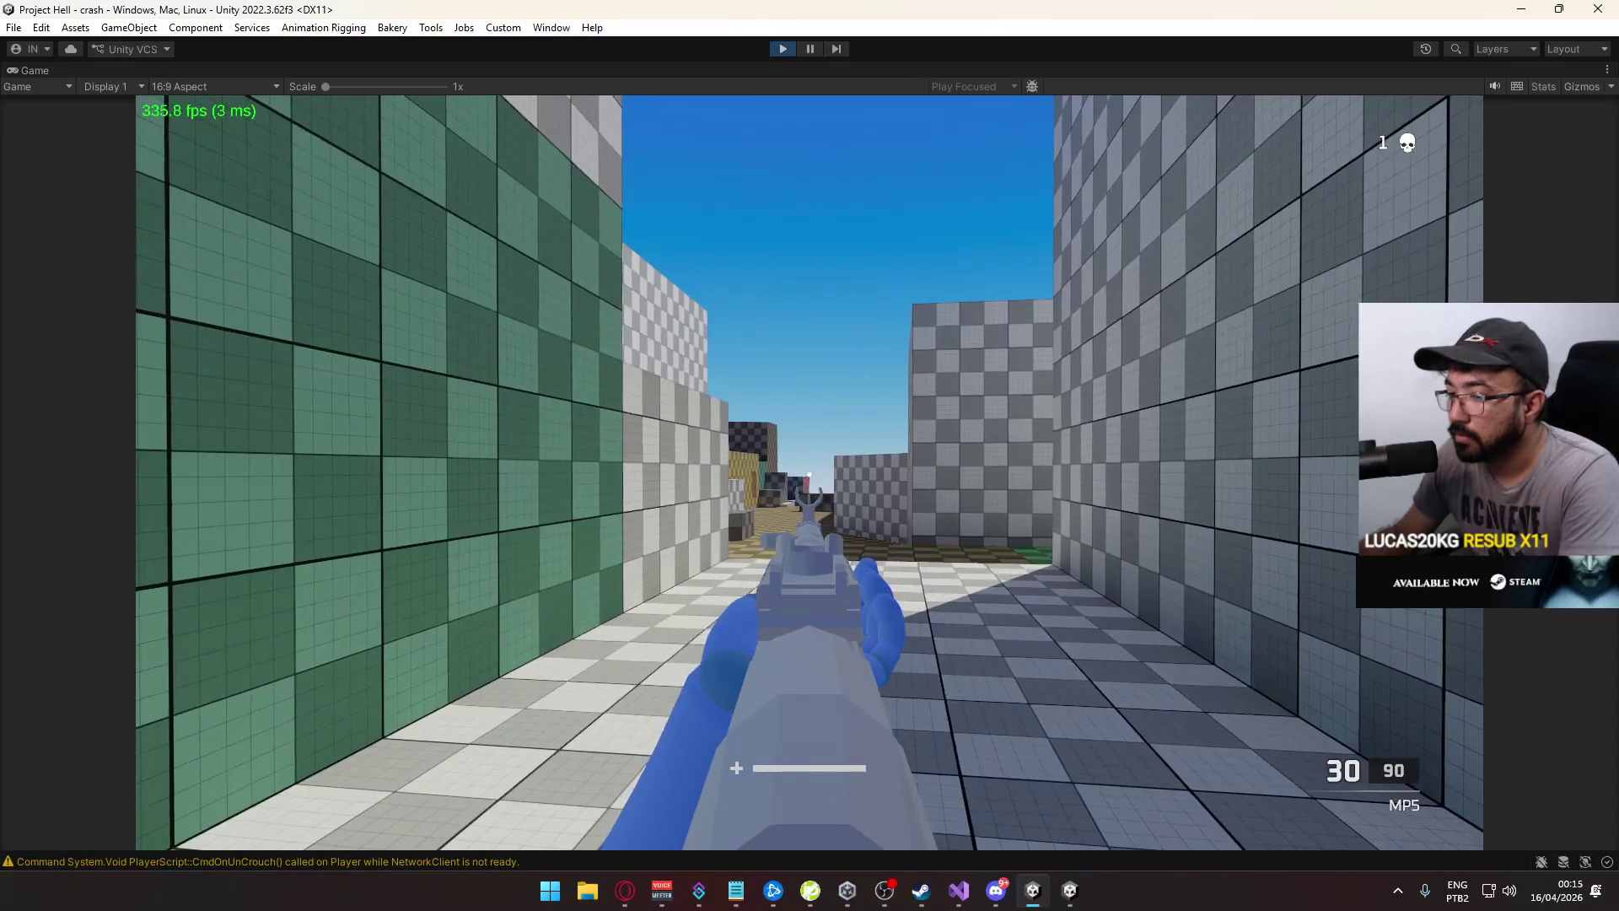
Release the mouse from the game and open the full Console log of warnings and errors
key("super")
left_click(321, 686)
left_click(300, 861)
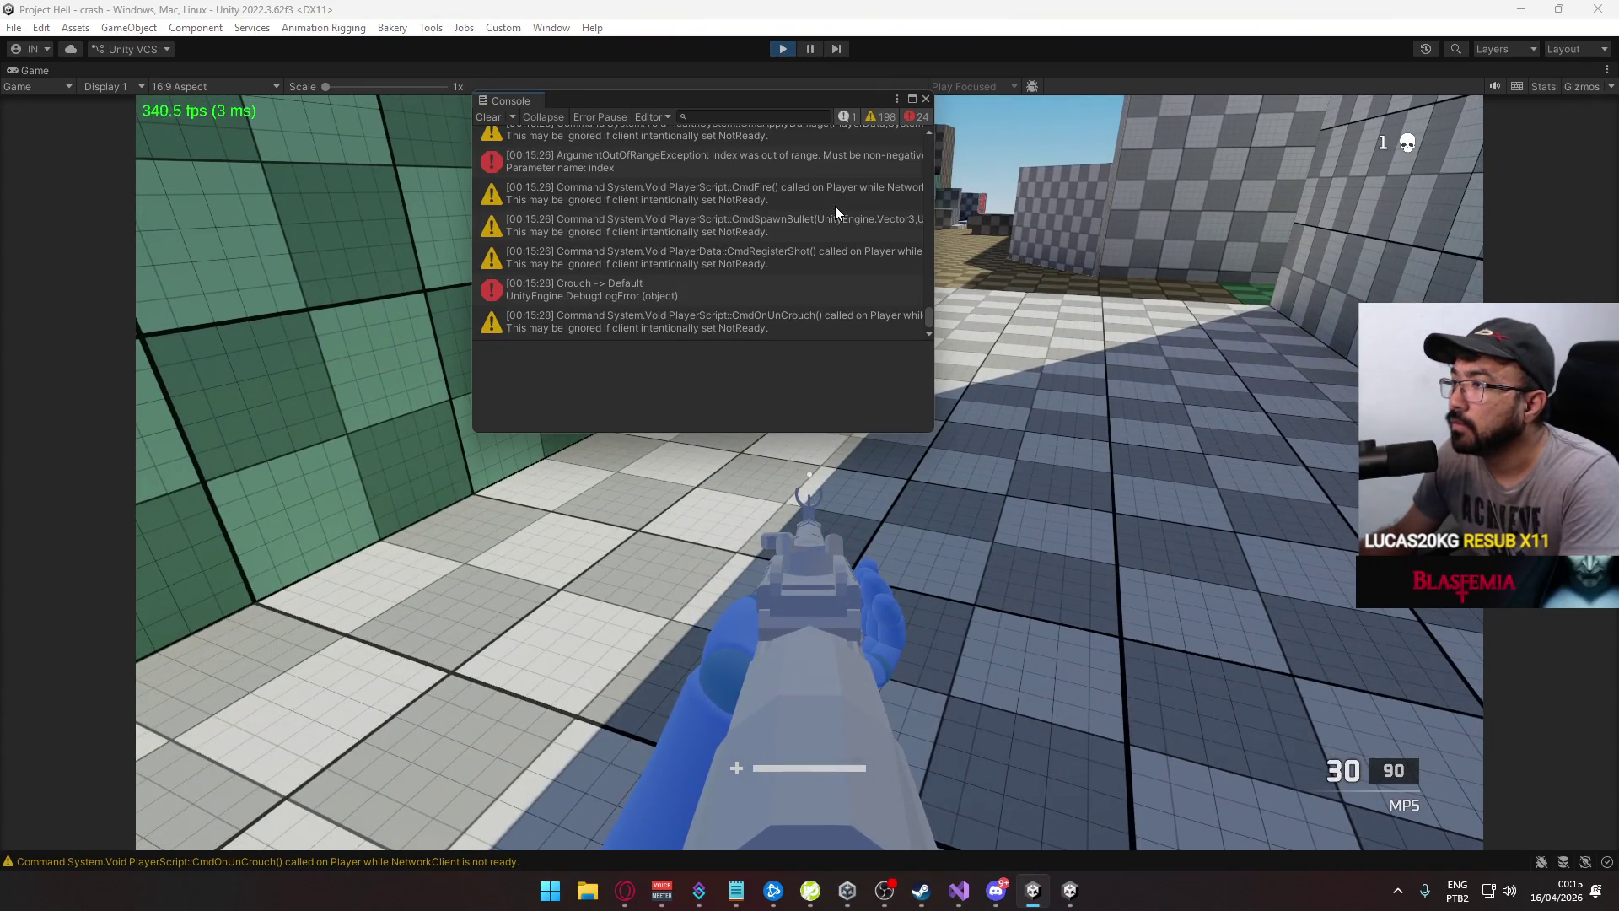
Inspect the Disconnecting exception's stack trace and close the second running game client
left_click_drag(929, 316, 926, 159)
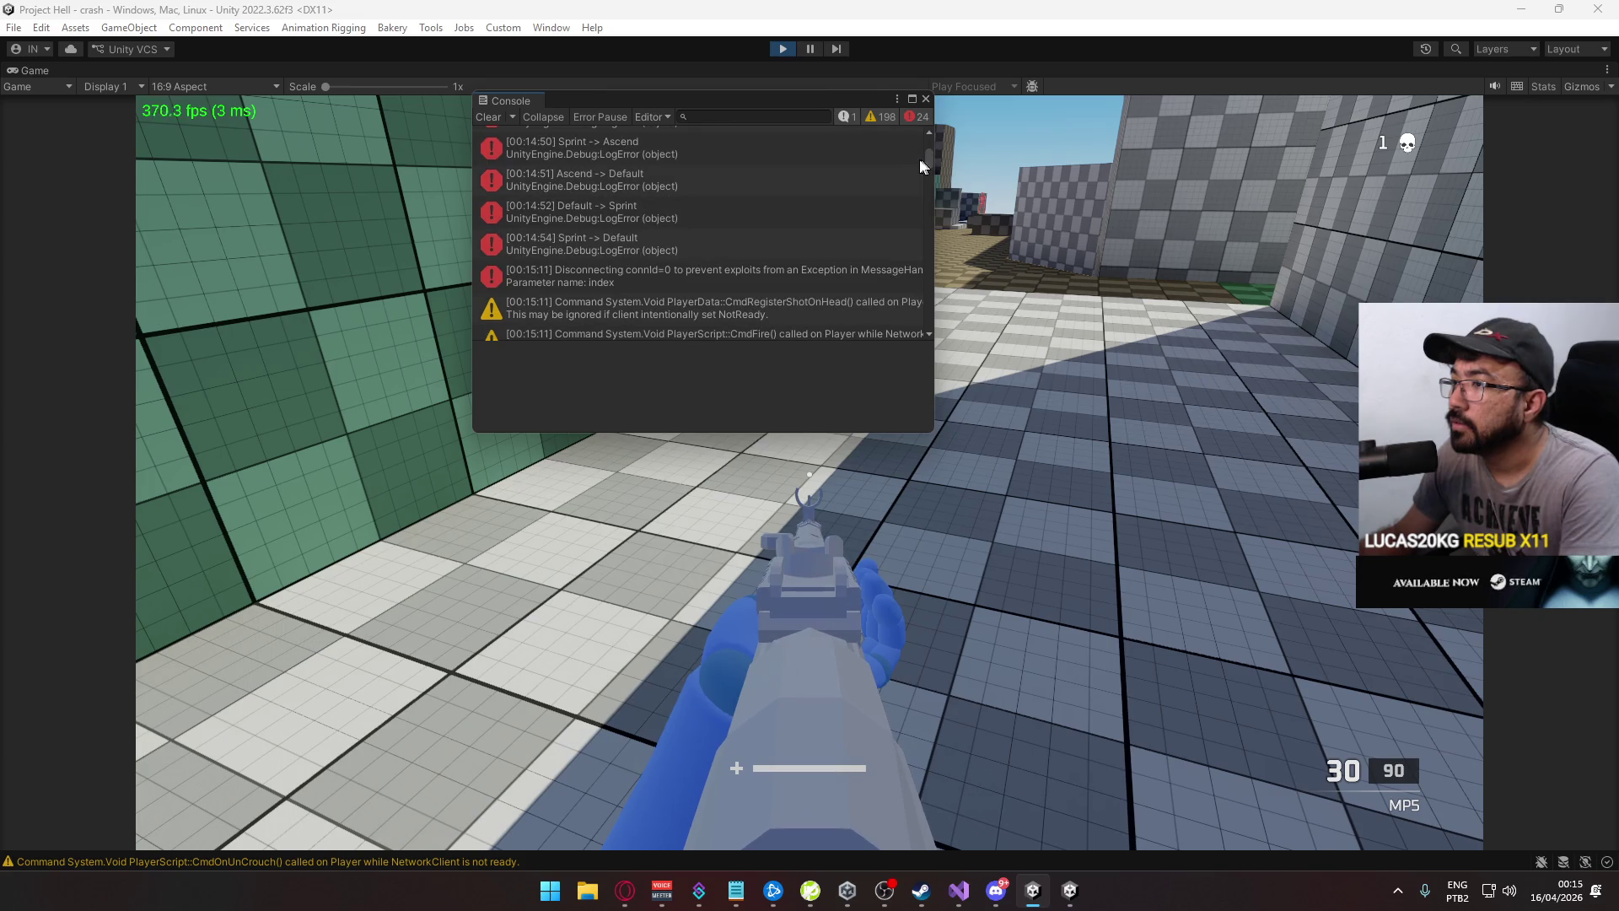
left_click(767, 278)
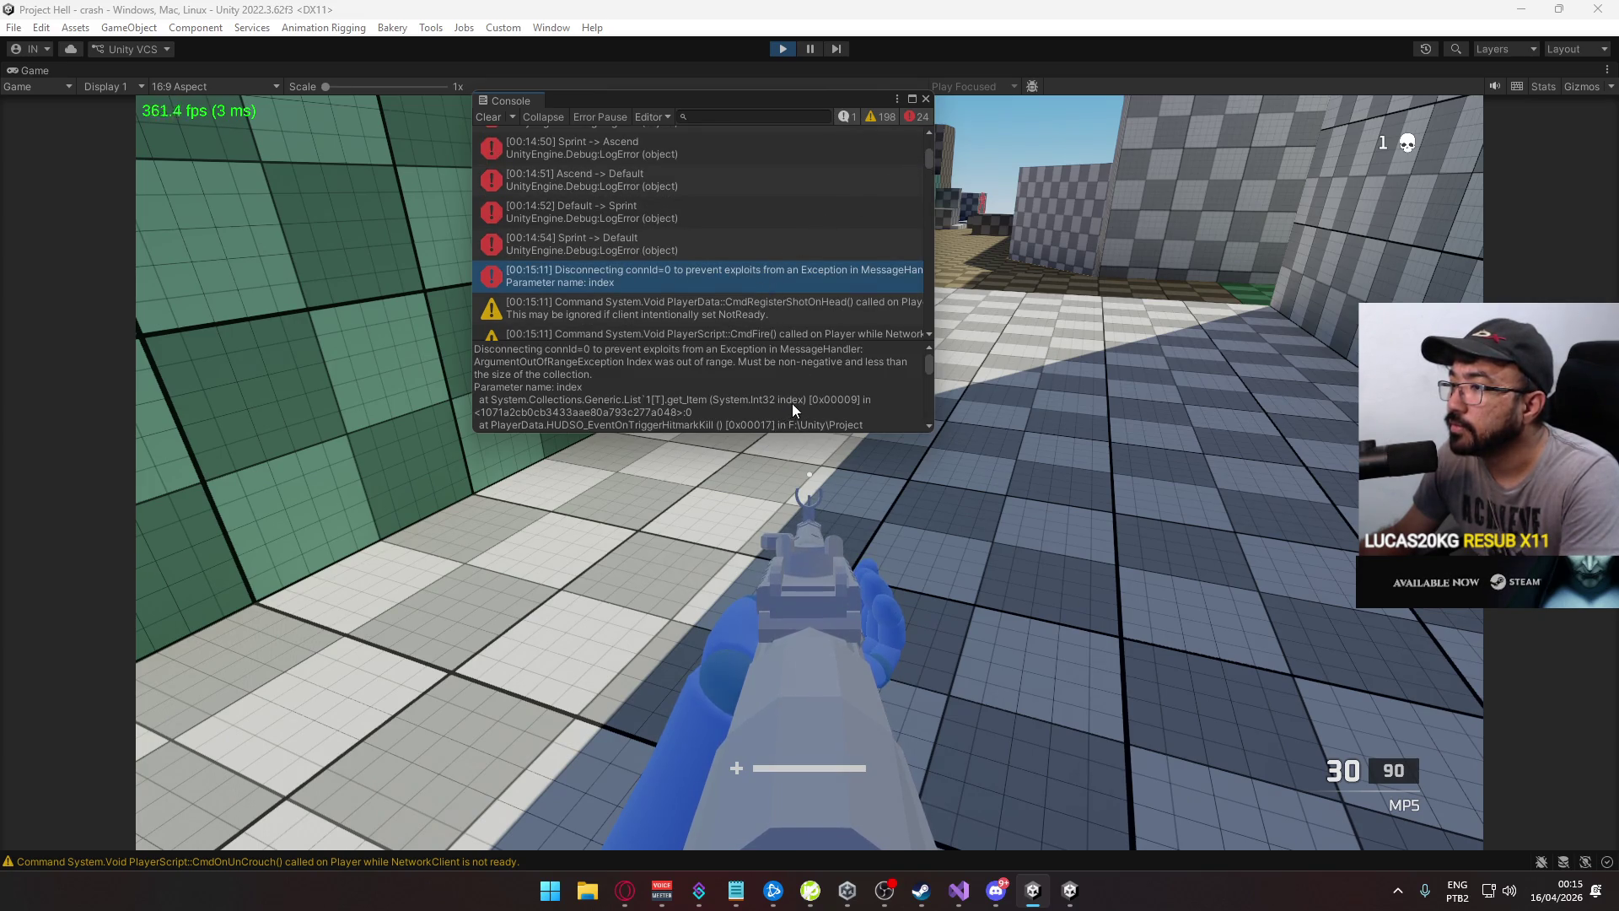
scroll(790, 401, "down", 3)
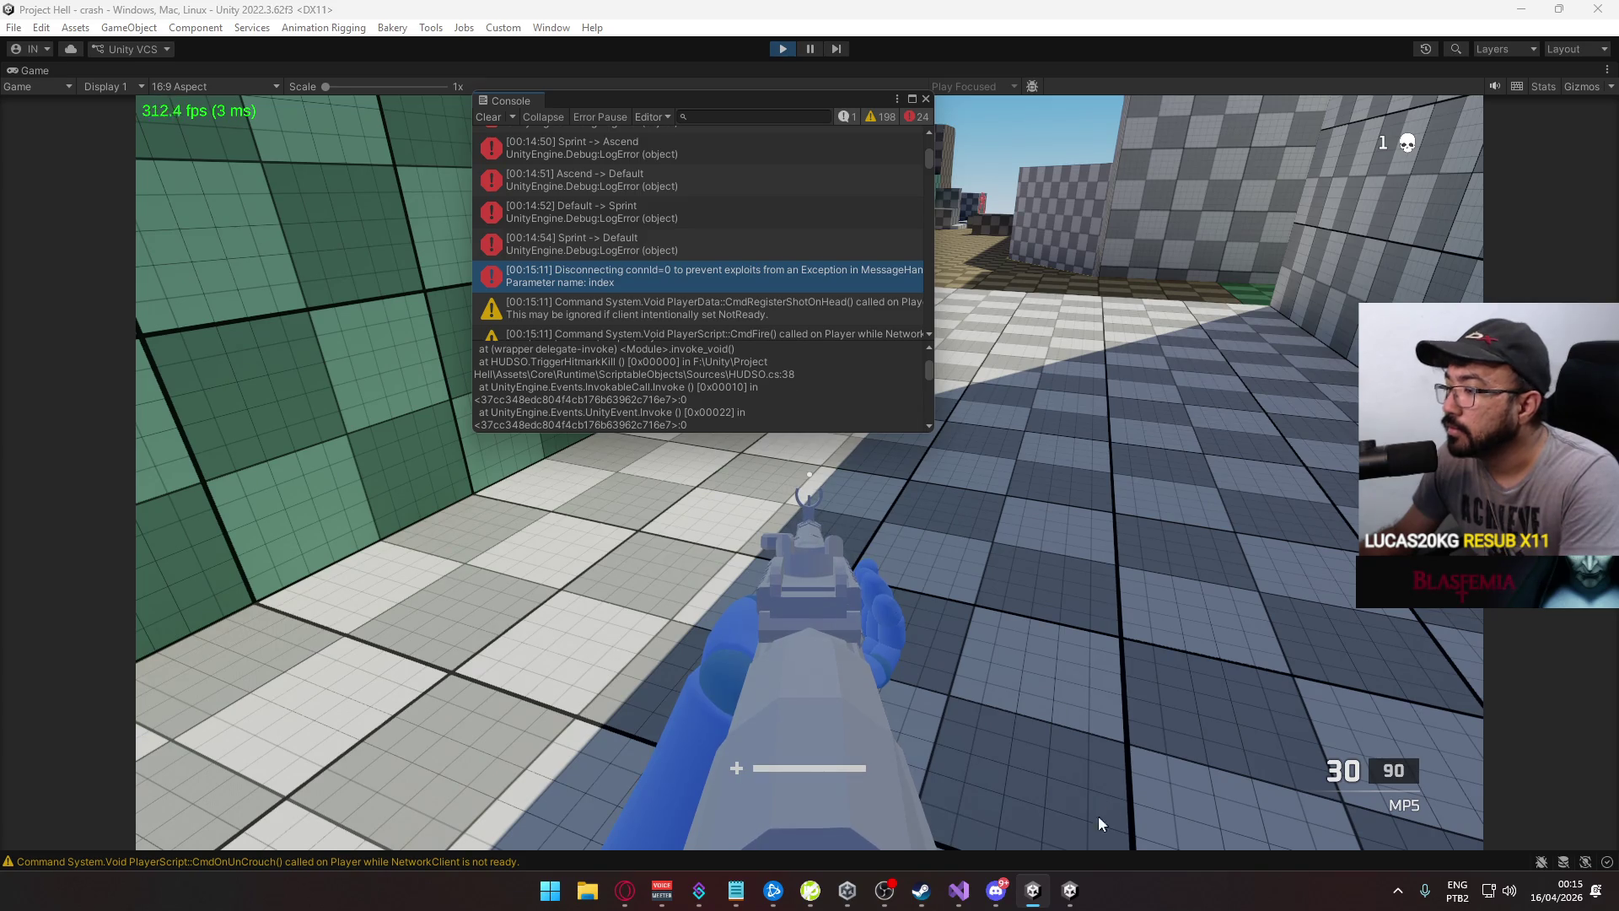
right_click(1070, 889)
left_click(1076, 846)
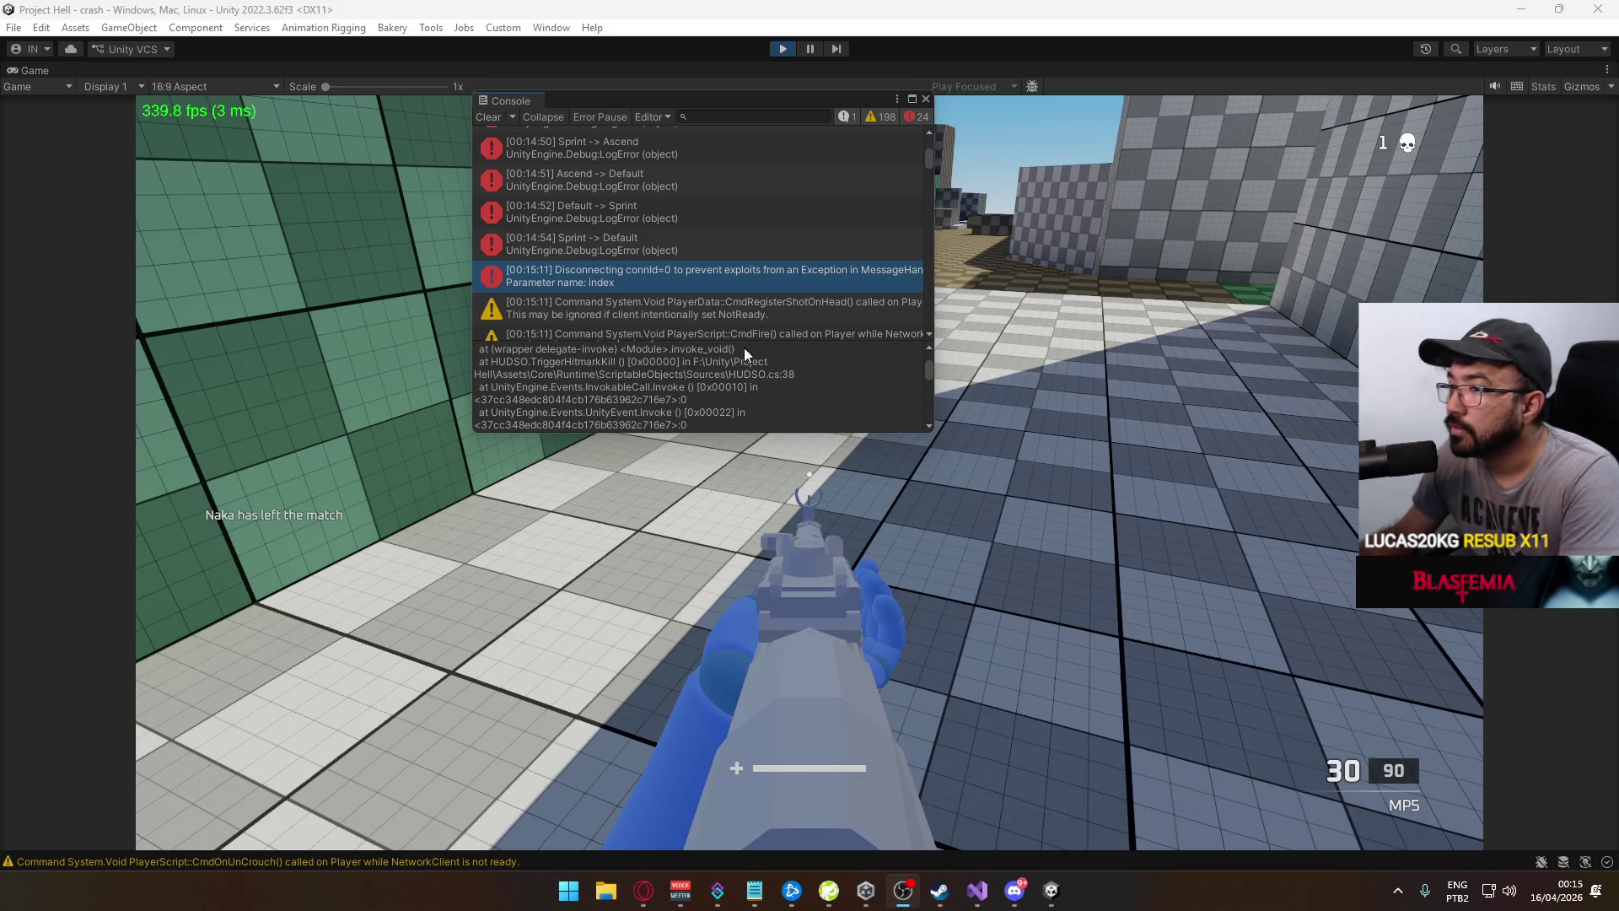
Scroll the Console stack trace, then bring up PlayerData.cs line 272 in Visual Studio
scroll(807, 390, "down", 5)
scroll(807, 391, "down", 5)
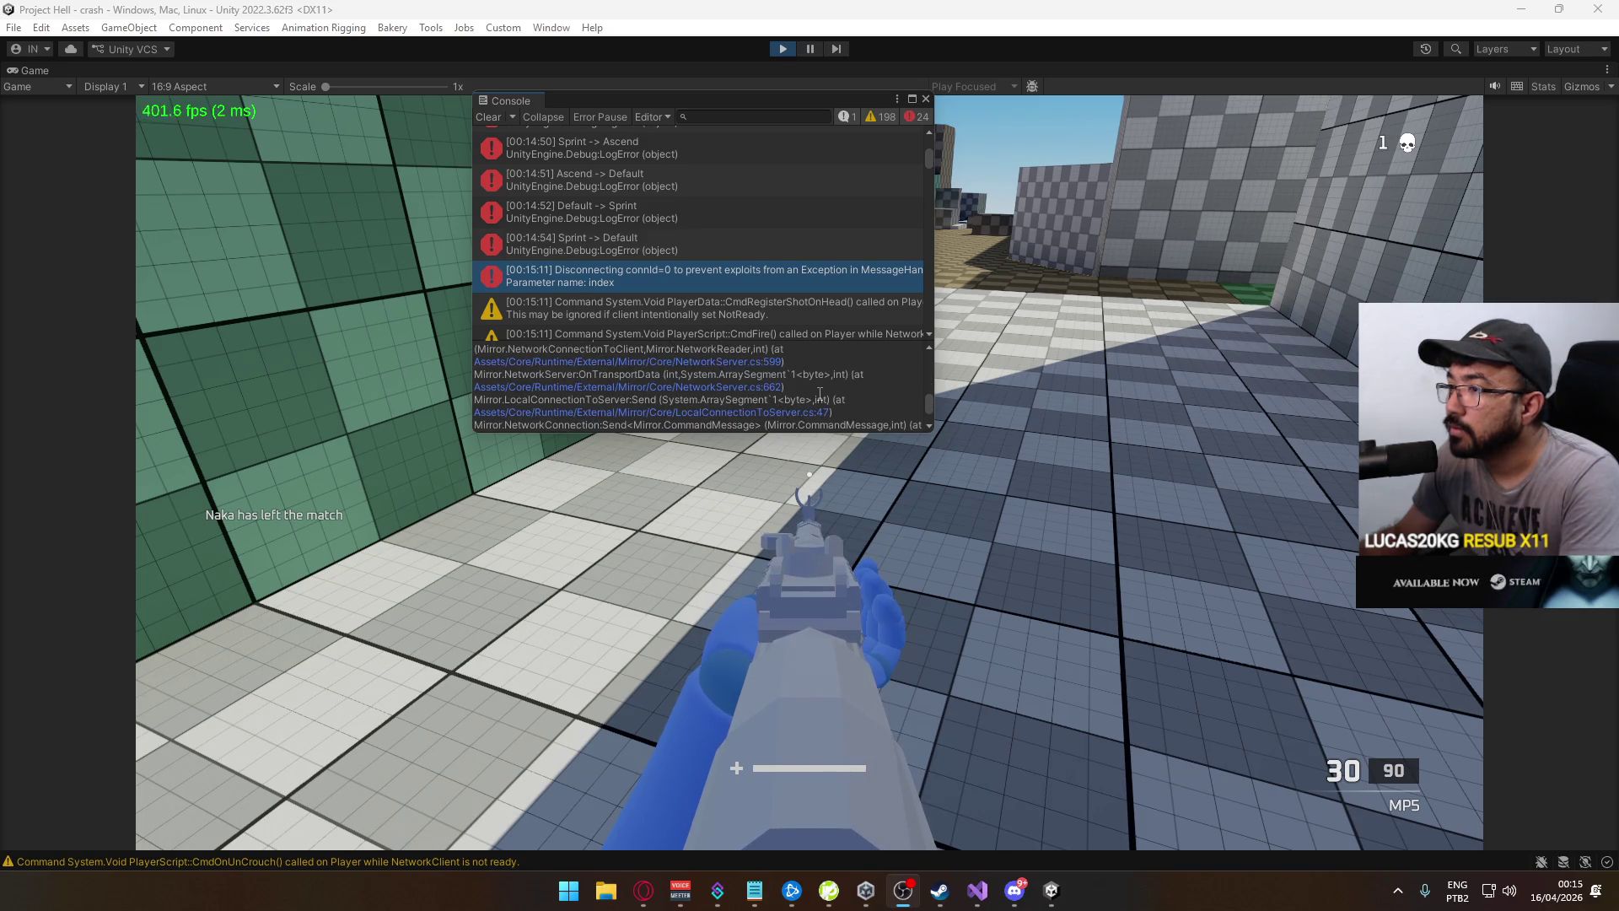
scroll(821, 398, "up", 10)
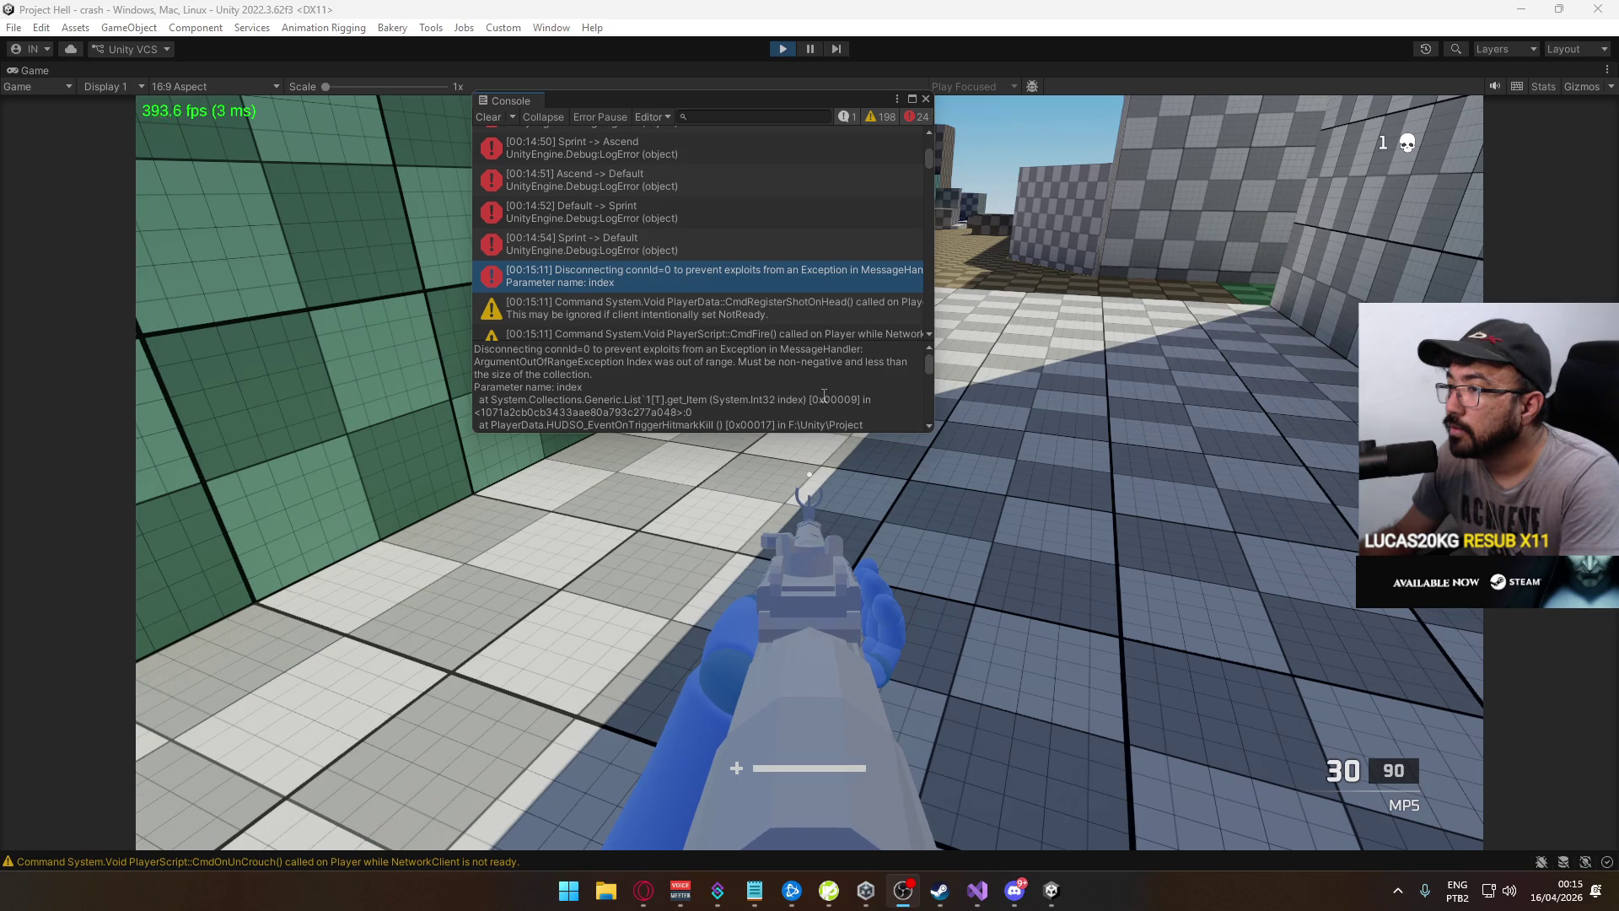
scroll(824, 396, "down", 2)
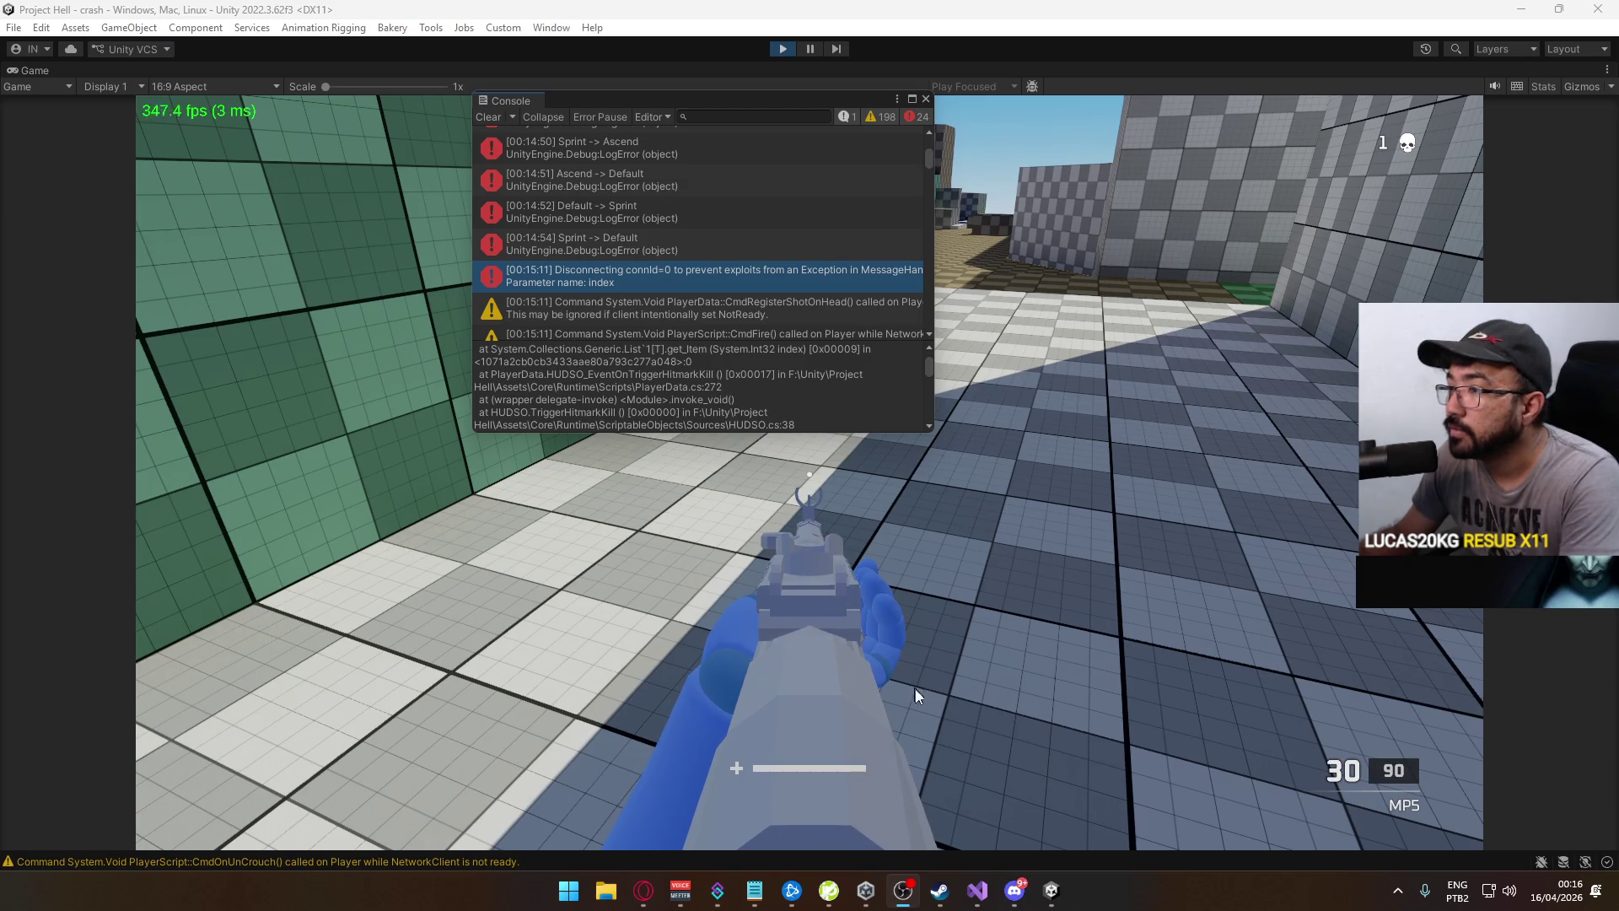
left_click(976, 894)
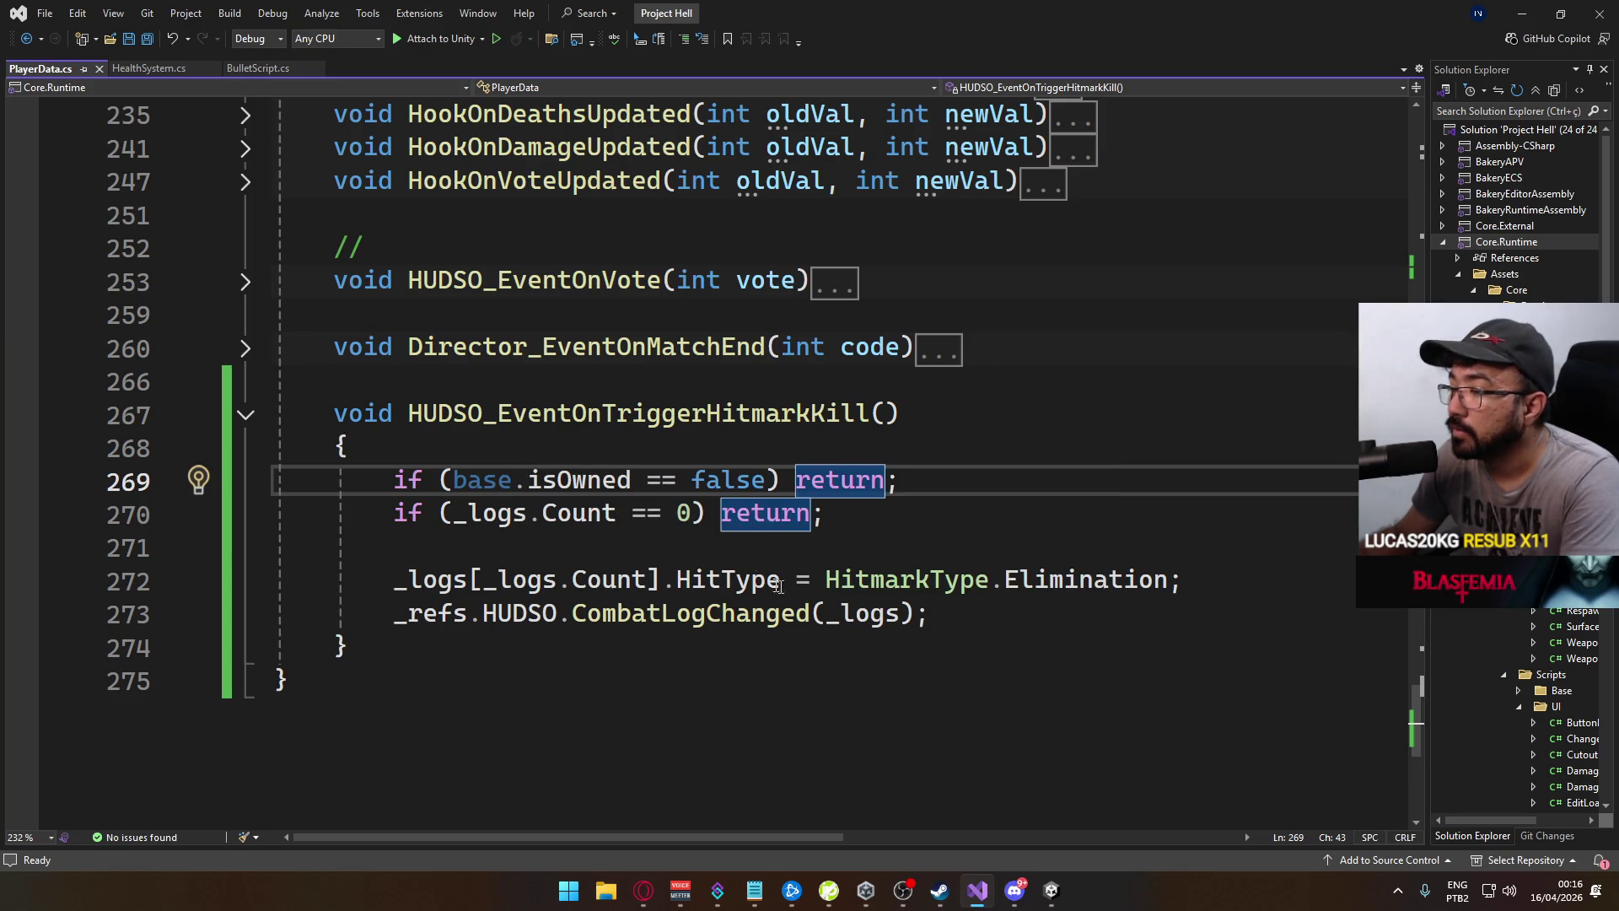
Change line 272's index to _logs[_logs.Count-1], save PlayerData.cs, and return to Unity
left_click(655, 580)
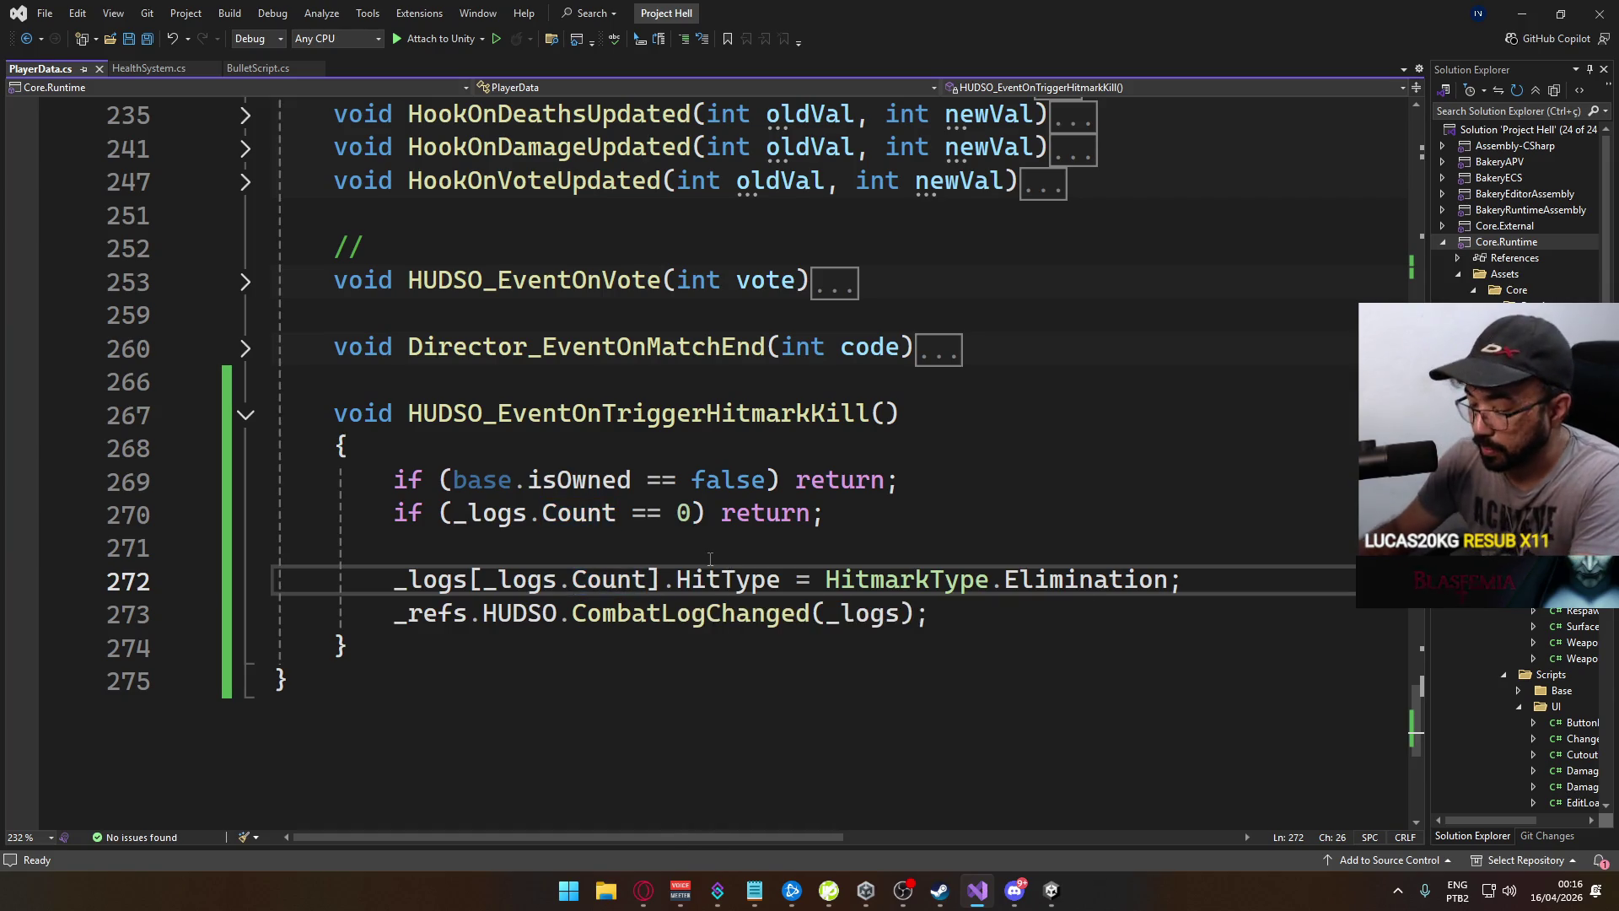
type("-1")
key("ctrl+s")
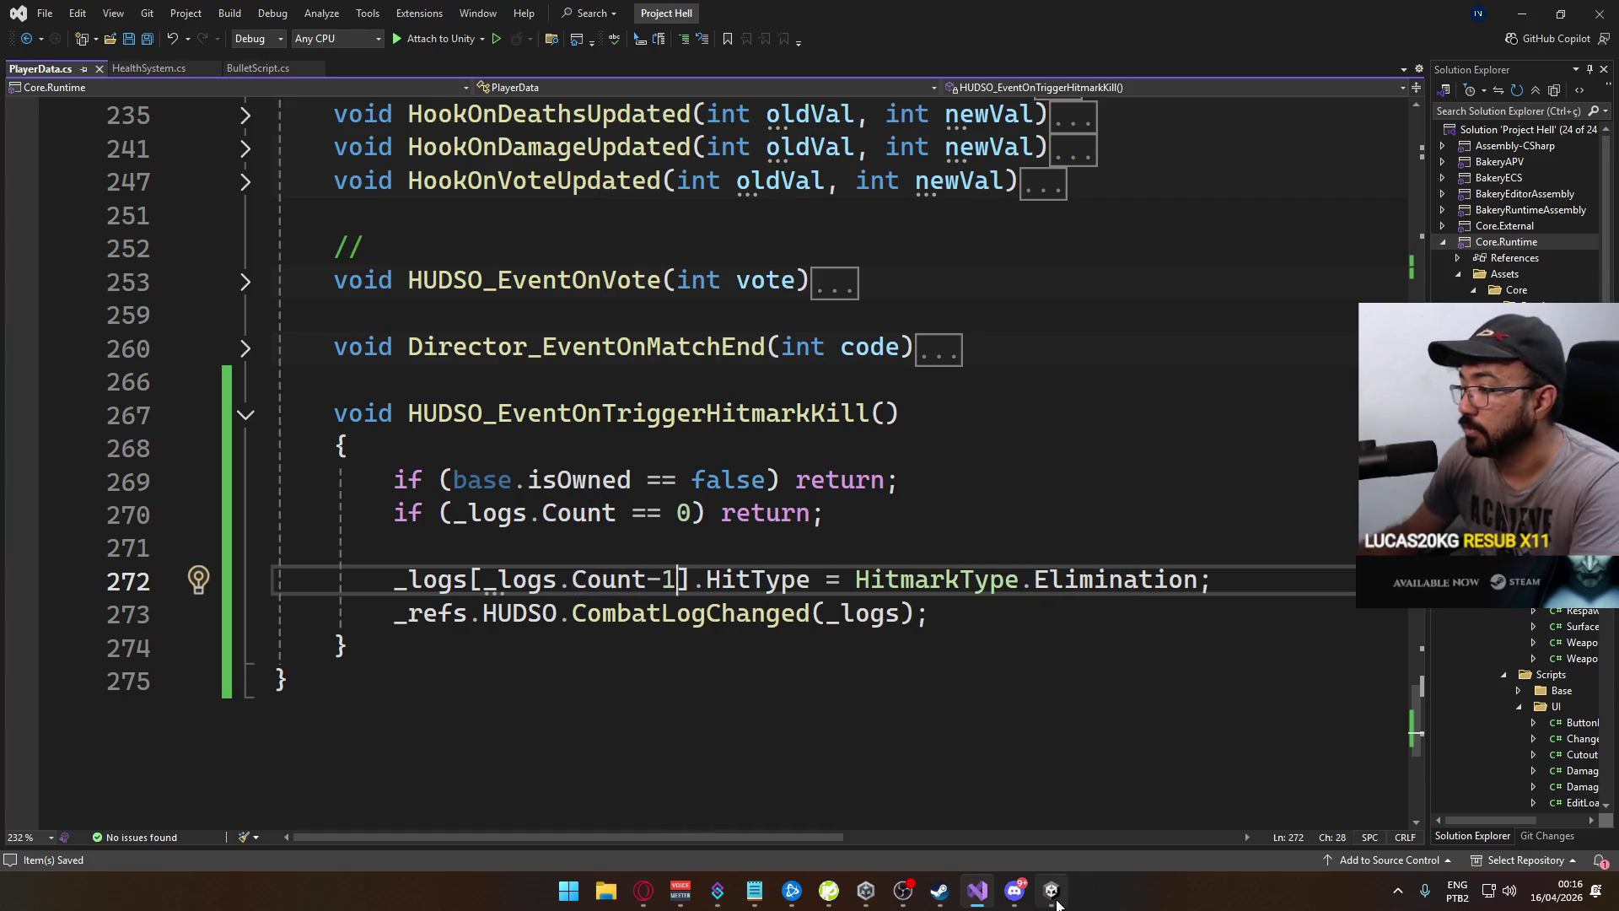
left_click(1056, 904)
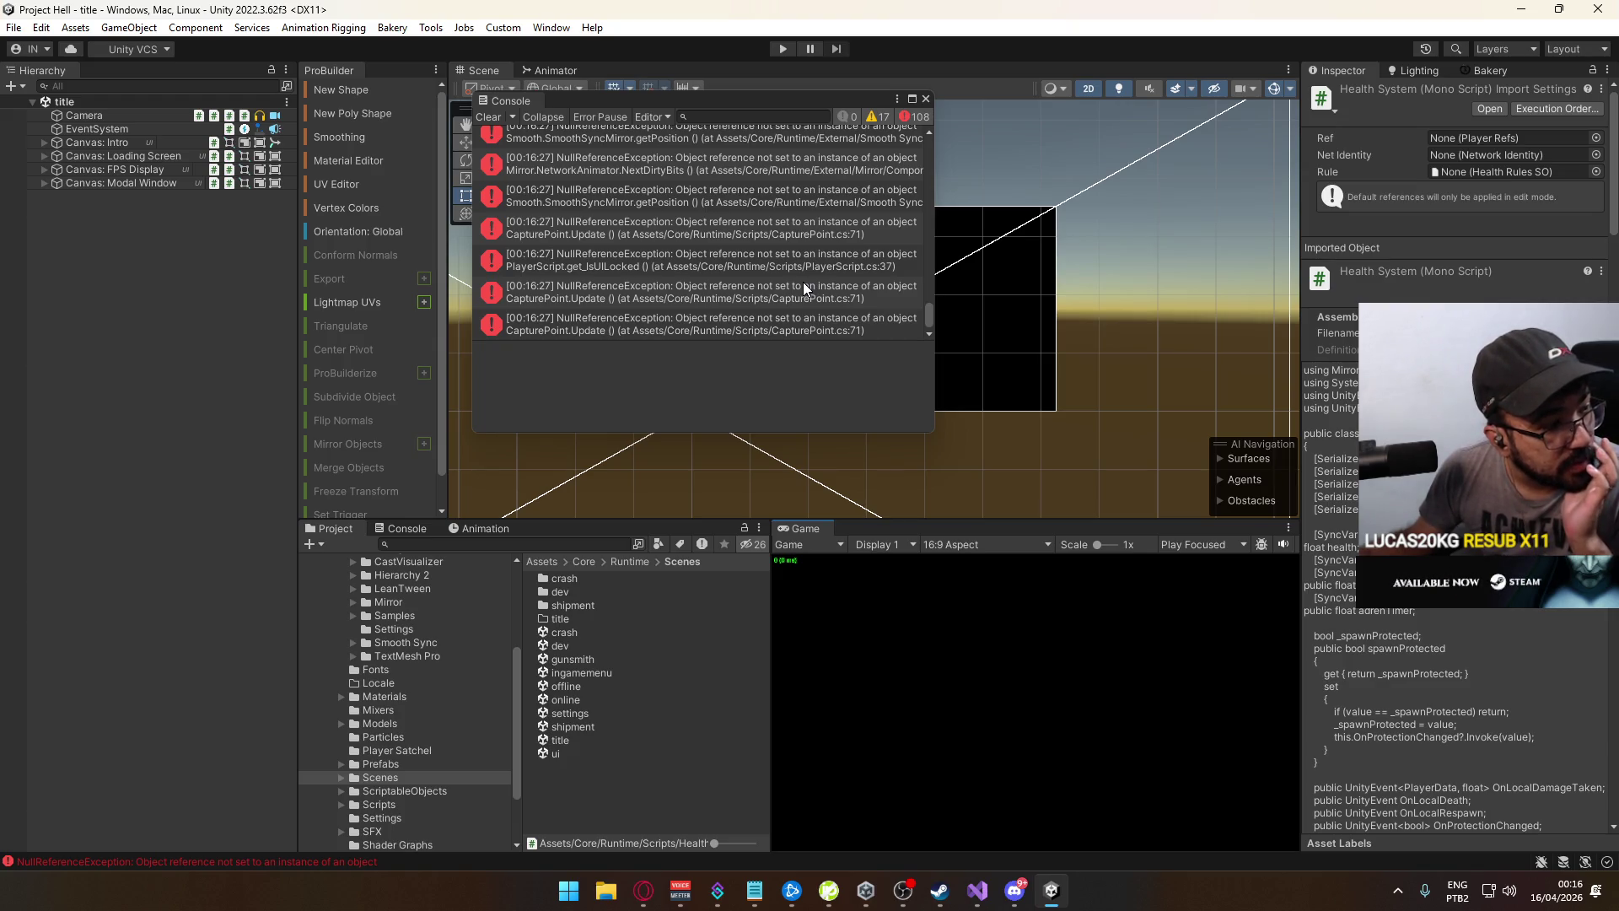
Close the floating Console and run File > Build And Run to launch a fresh build
left_click(926, 99)
left_click(13, 27)
left_click(151, 248)
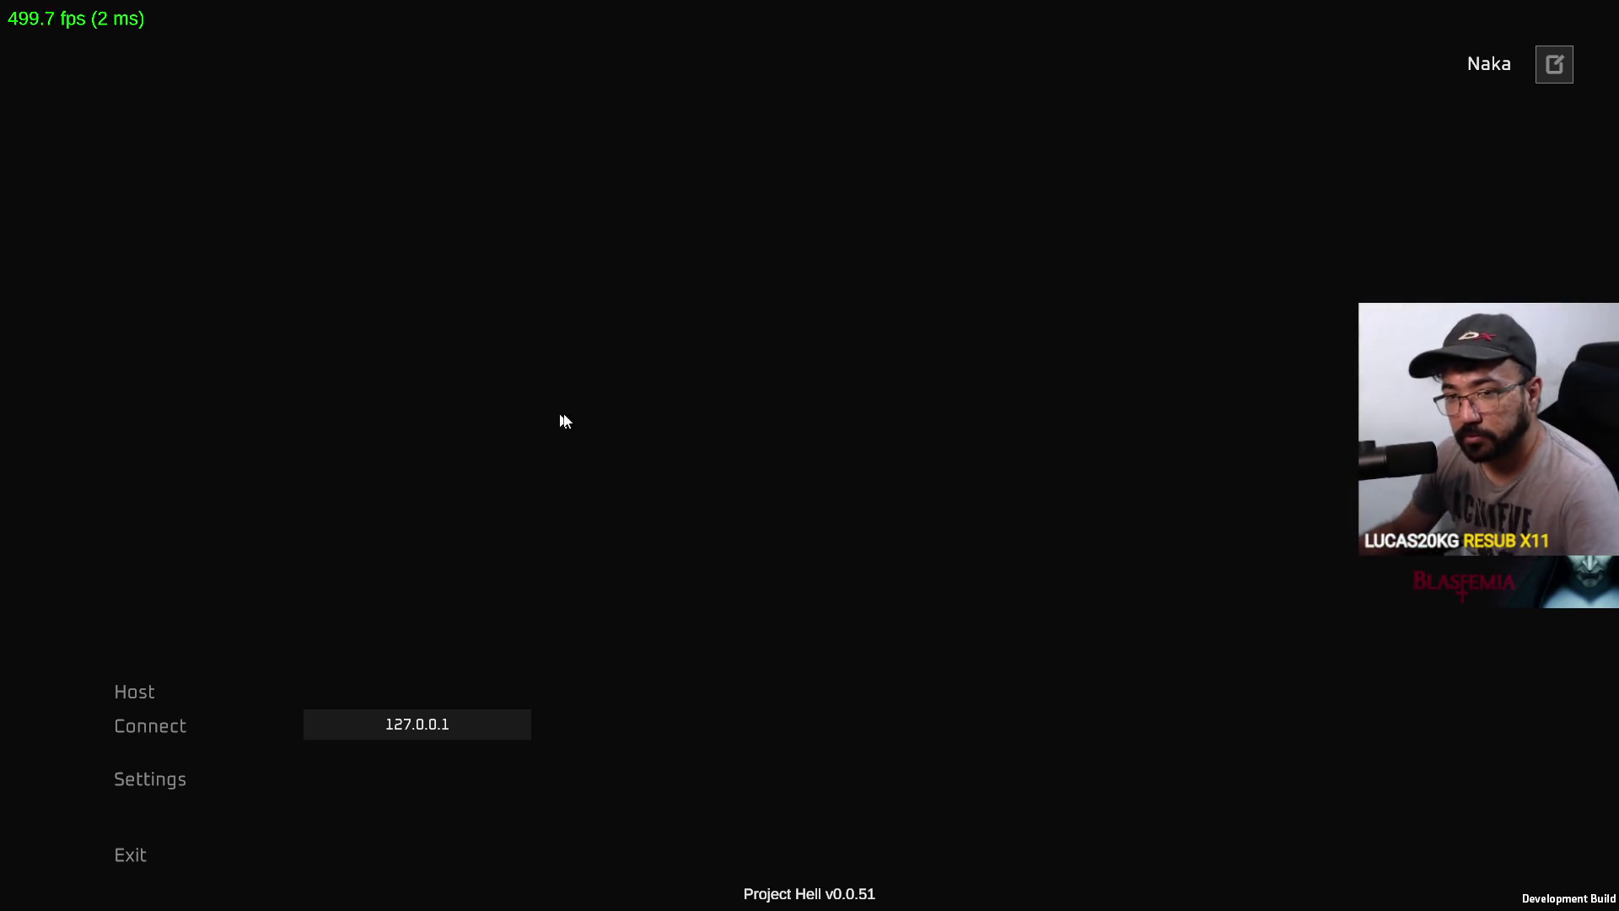
Alt+Tab from the Project Hell v0.0.51 main menu back to the Unity editor
key("alt+Tab")
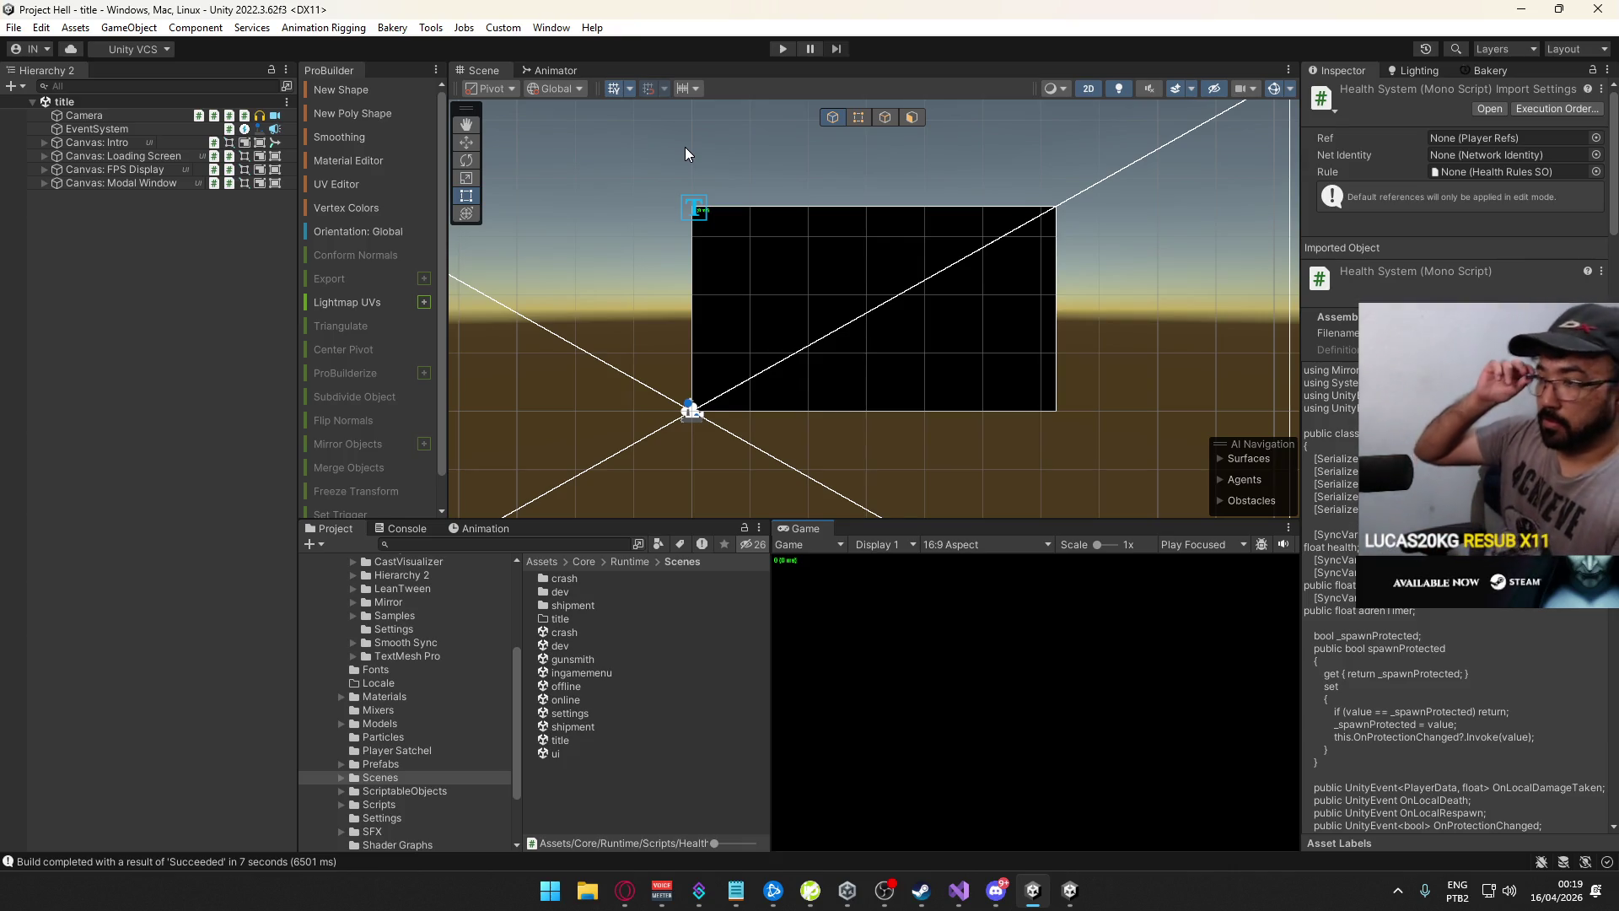
Enter play mode from the toolbar so the Game view shows the offline main menu
left_click(783, 48)
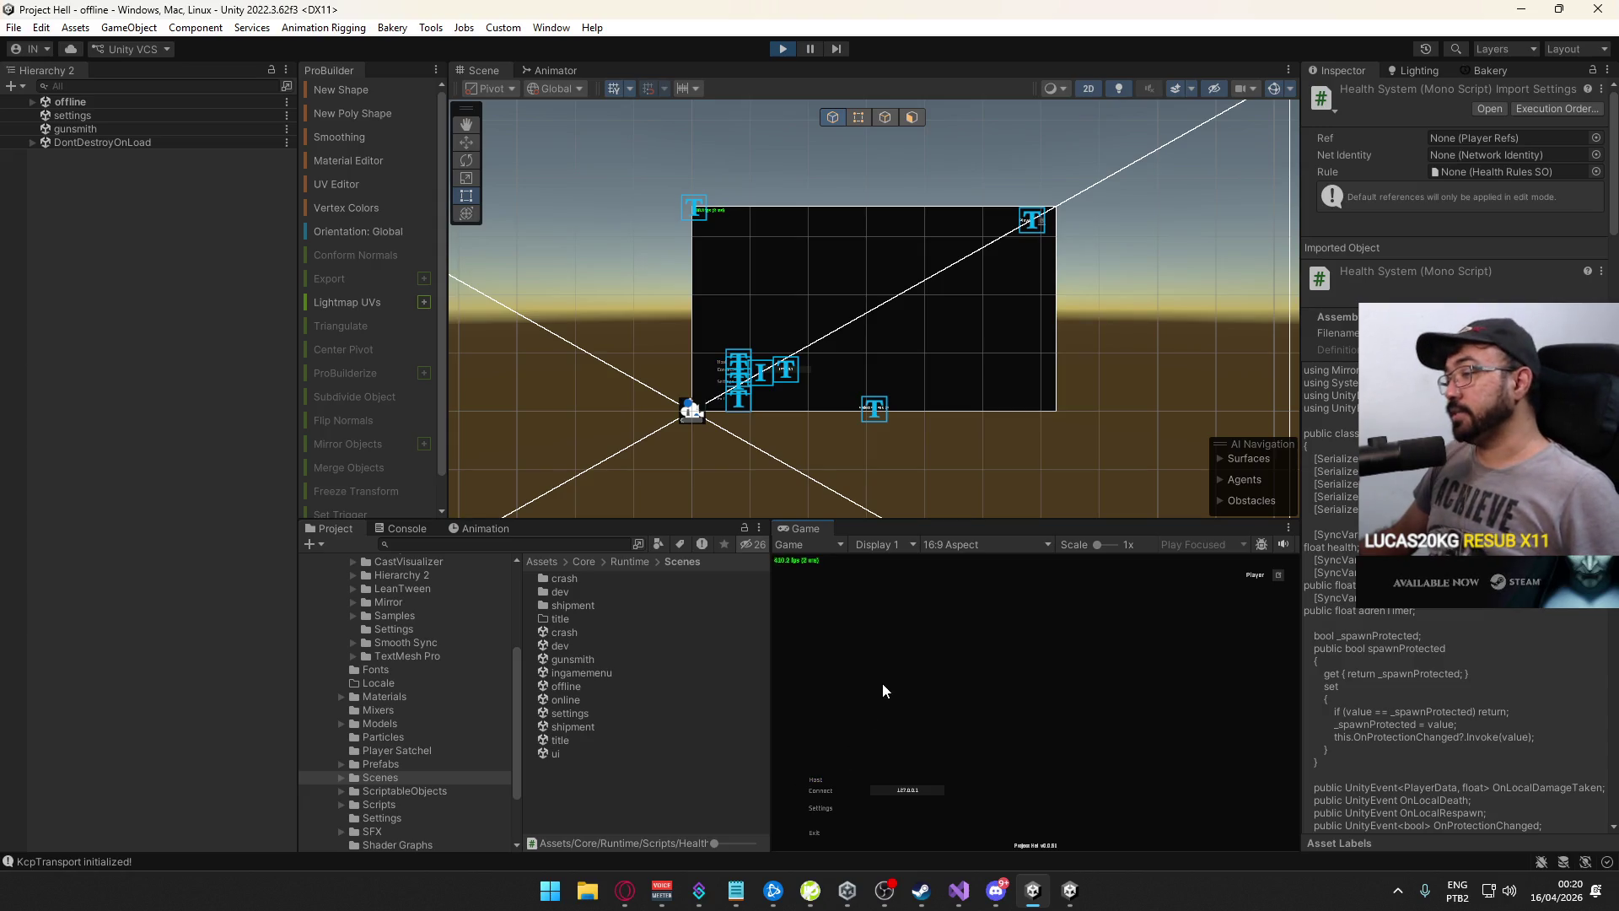
Bring the standalone Project Hell v0.0.51 build to the front from the taskbar
left_click(1070, 889)
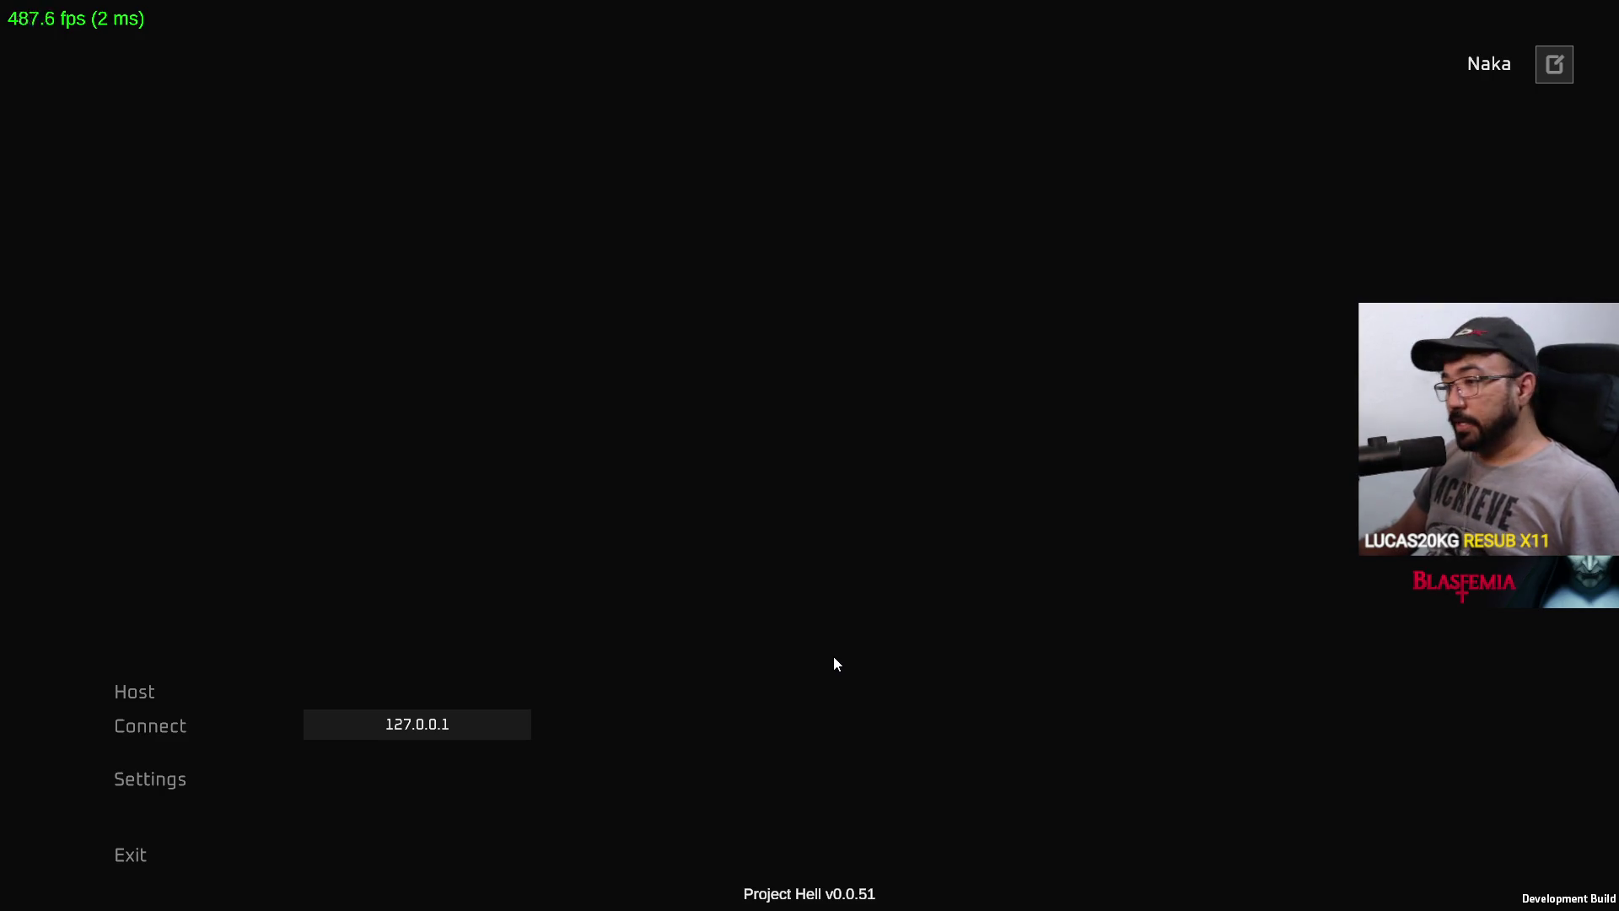
Host a match from the Unity editor's Game view and connect the standalone build as a client
key("alt+Tab")
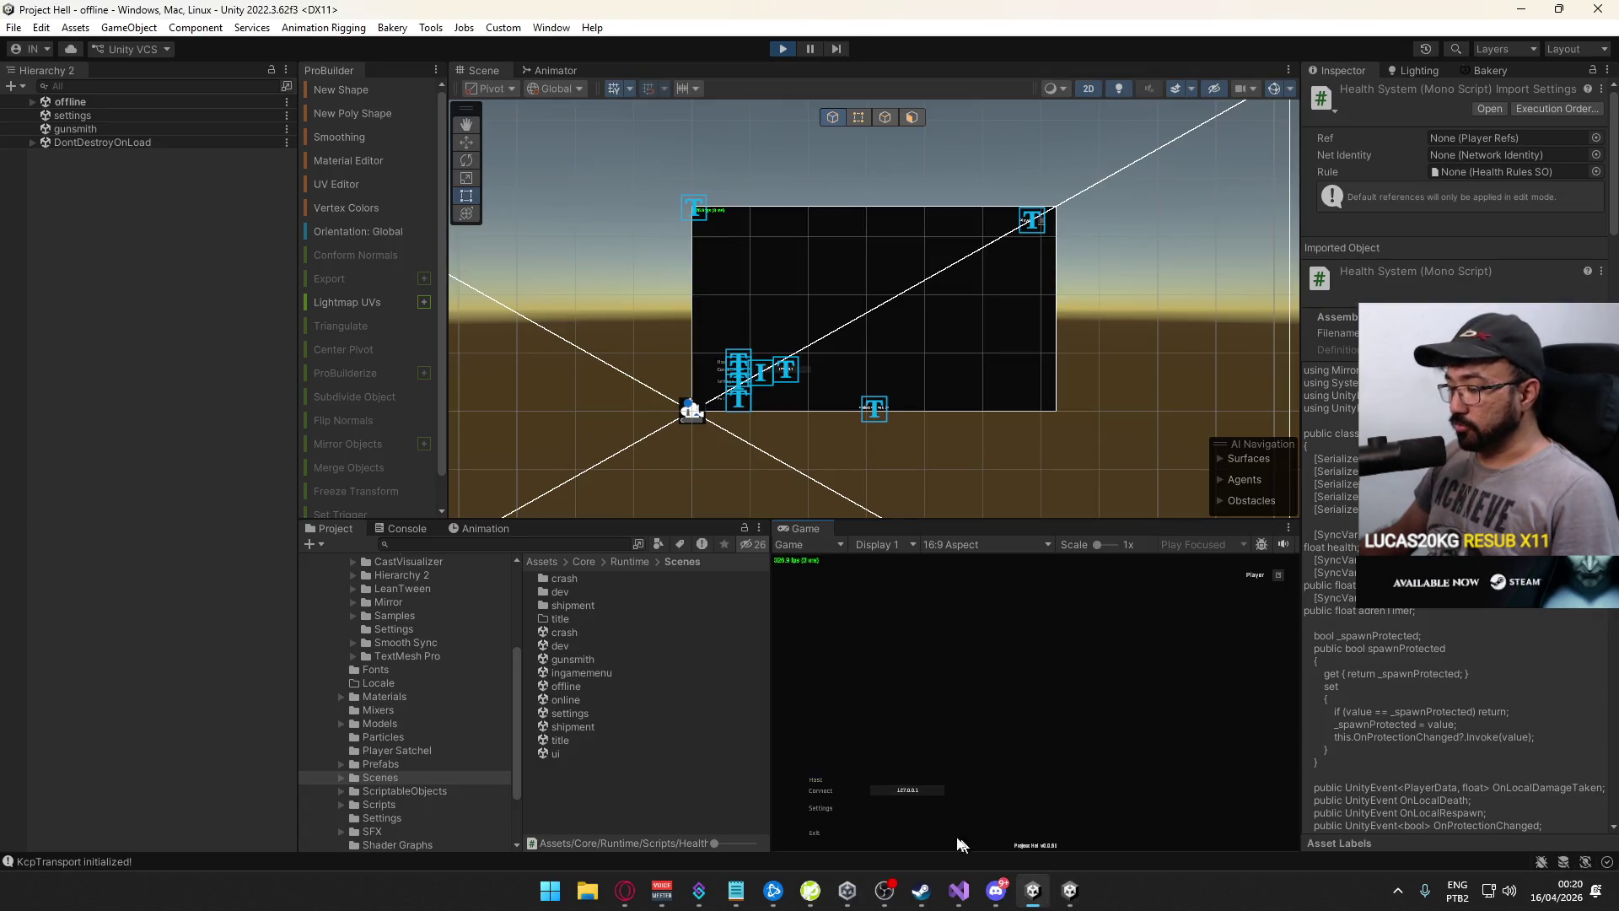
left_click(816, 781)
key("super")
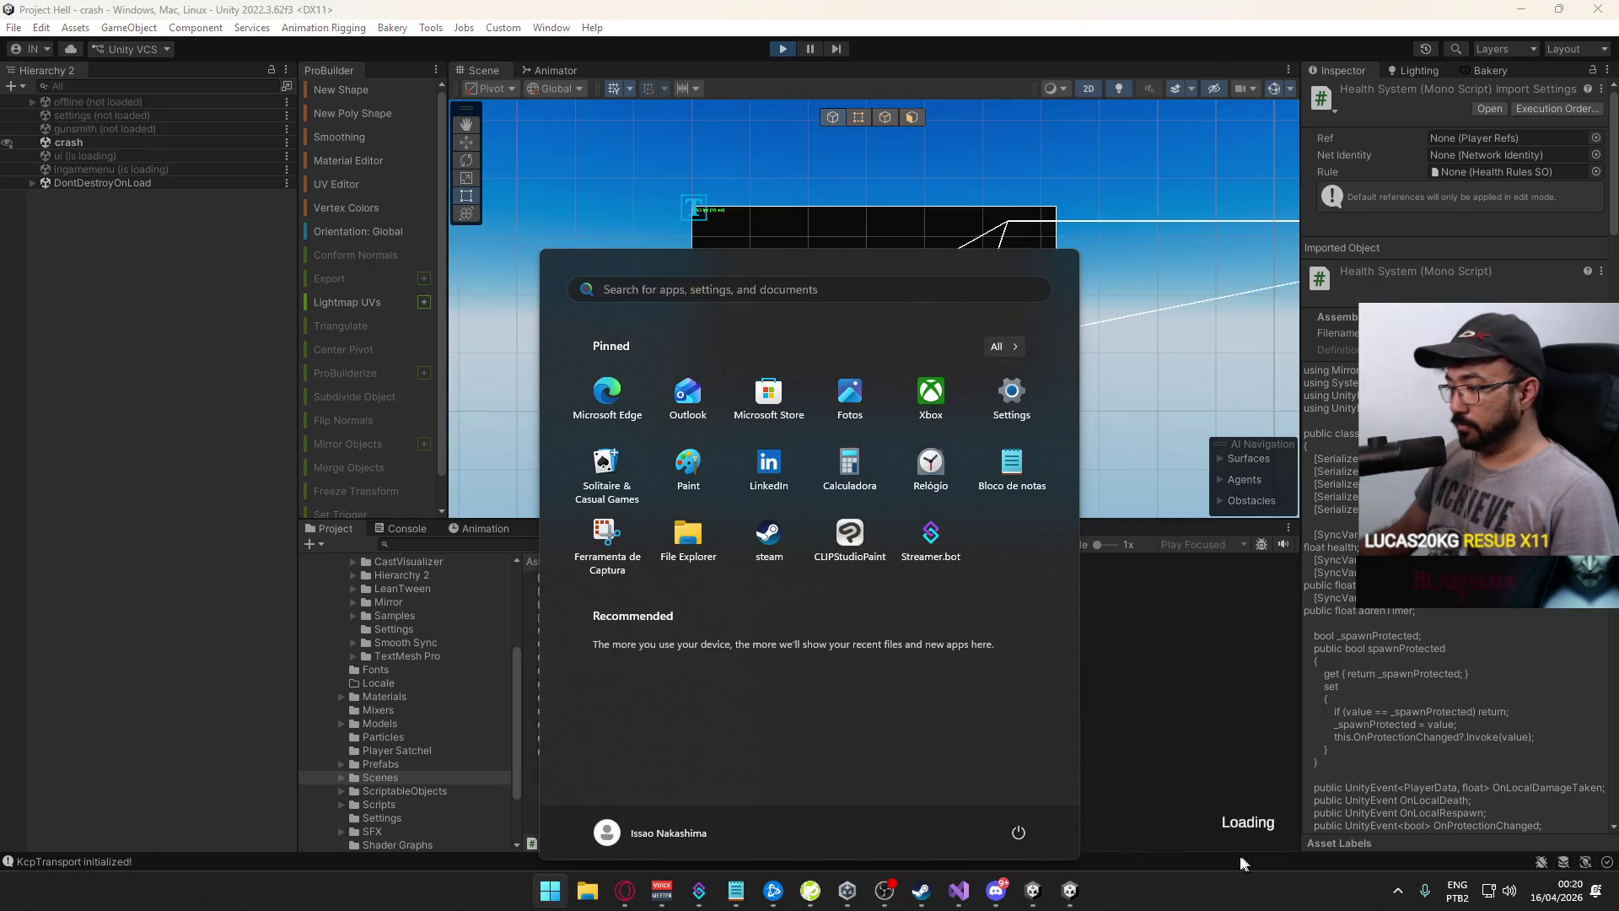
key("alt+Tab")
left_click(167, 727)
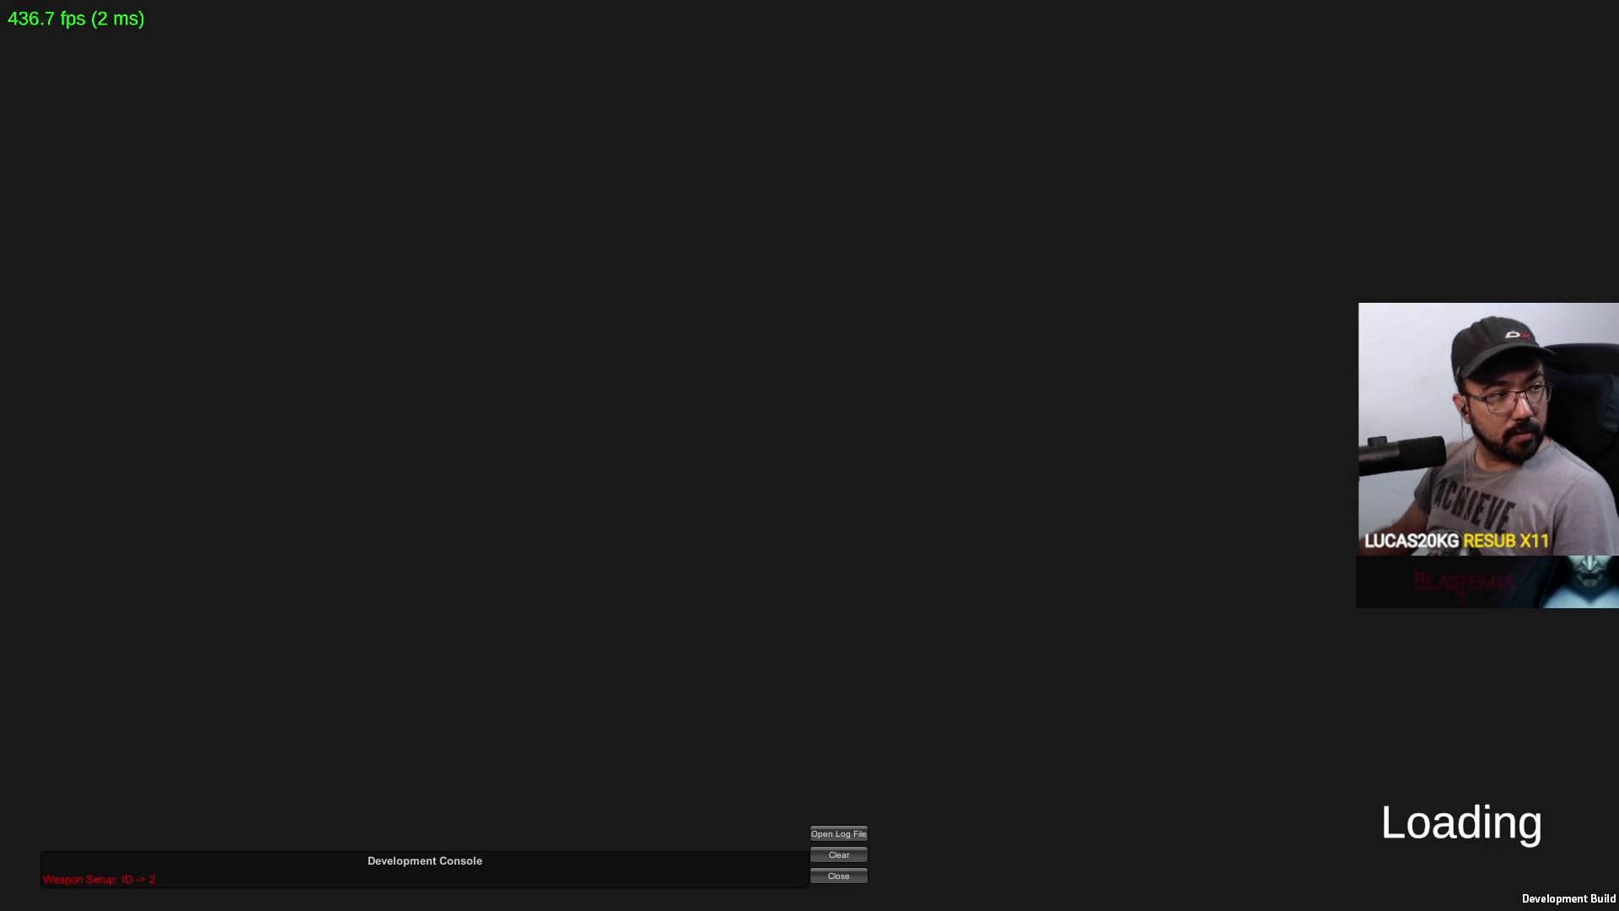
Walk the client player across the green rooftop walkway into the grey checkered corridor
key("w")
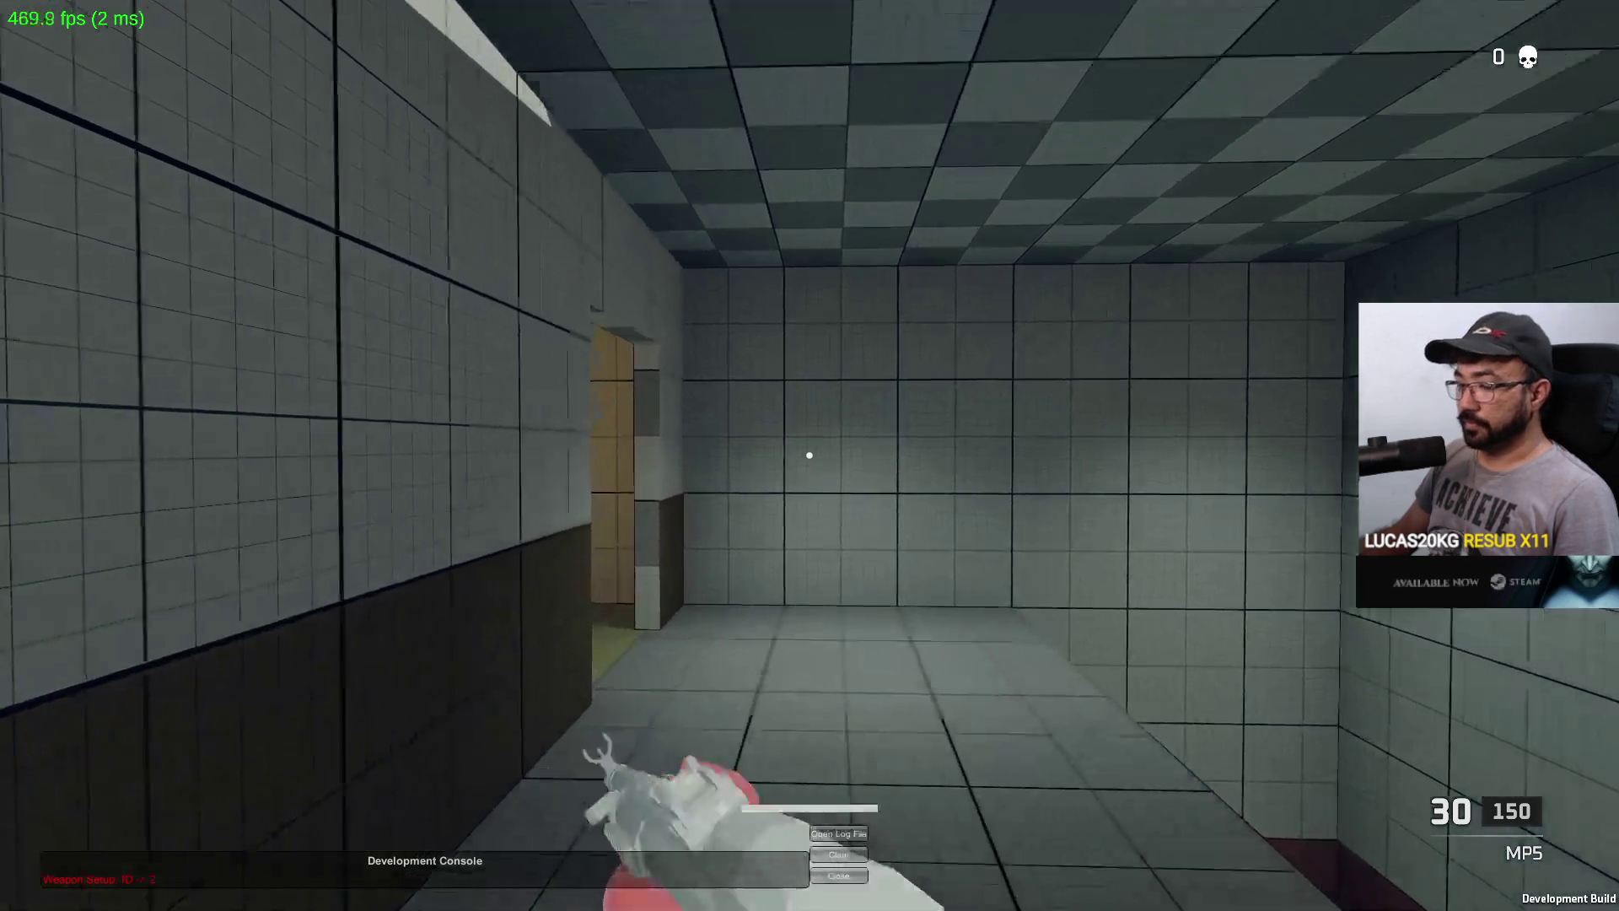
key("w")
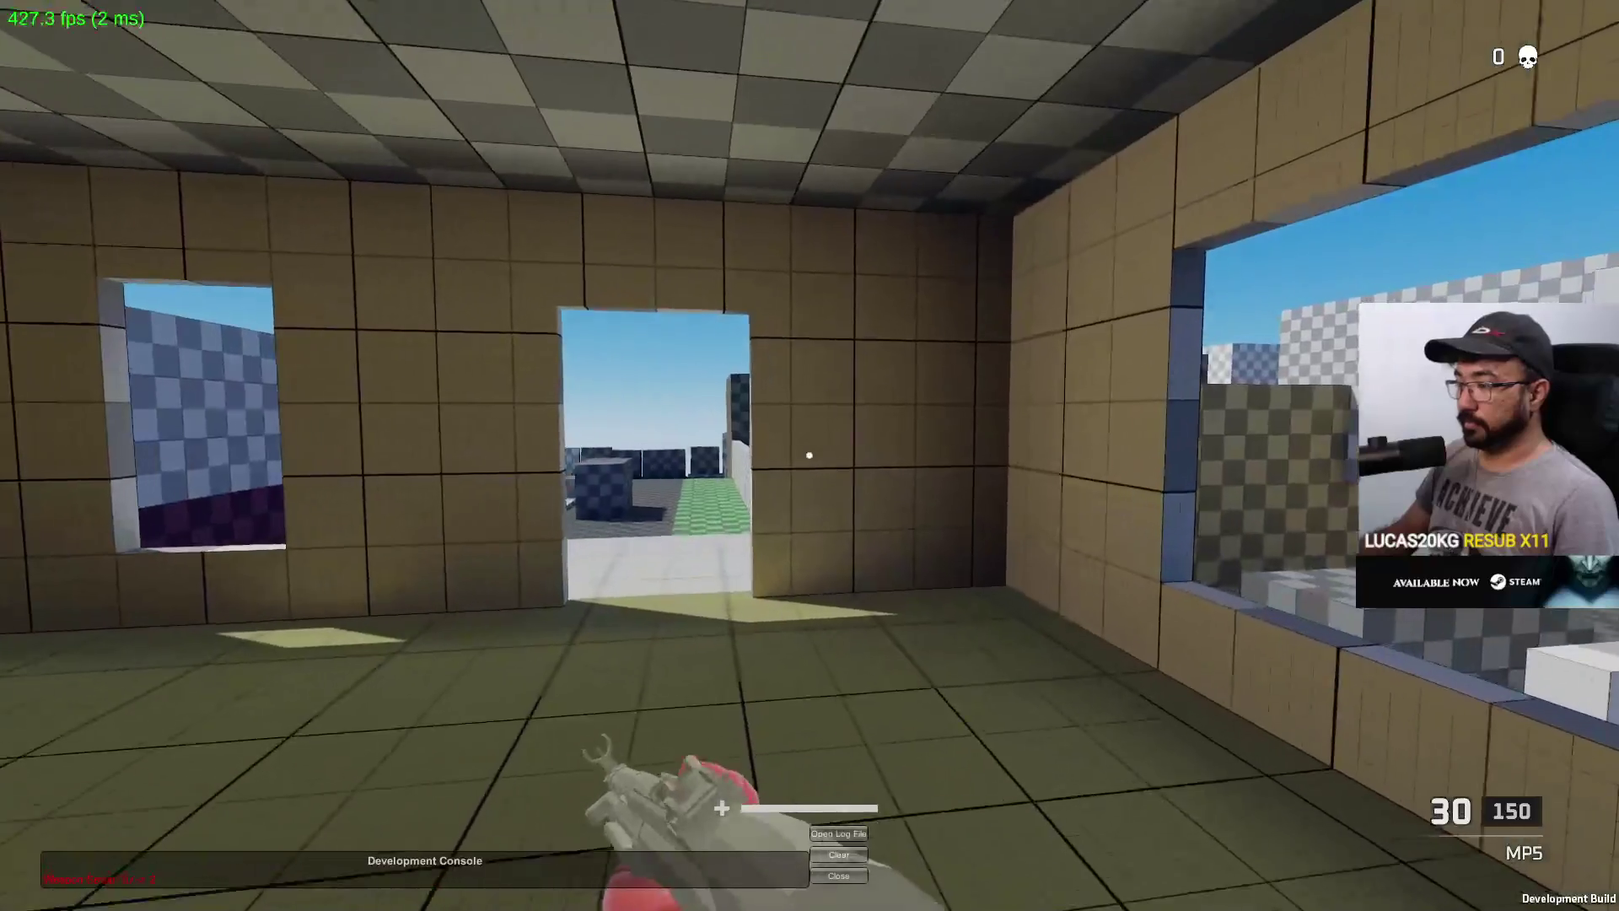
key("w")
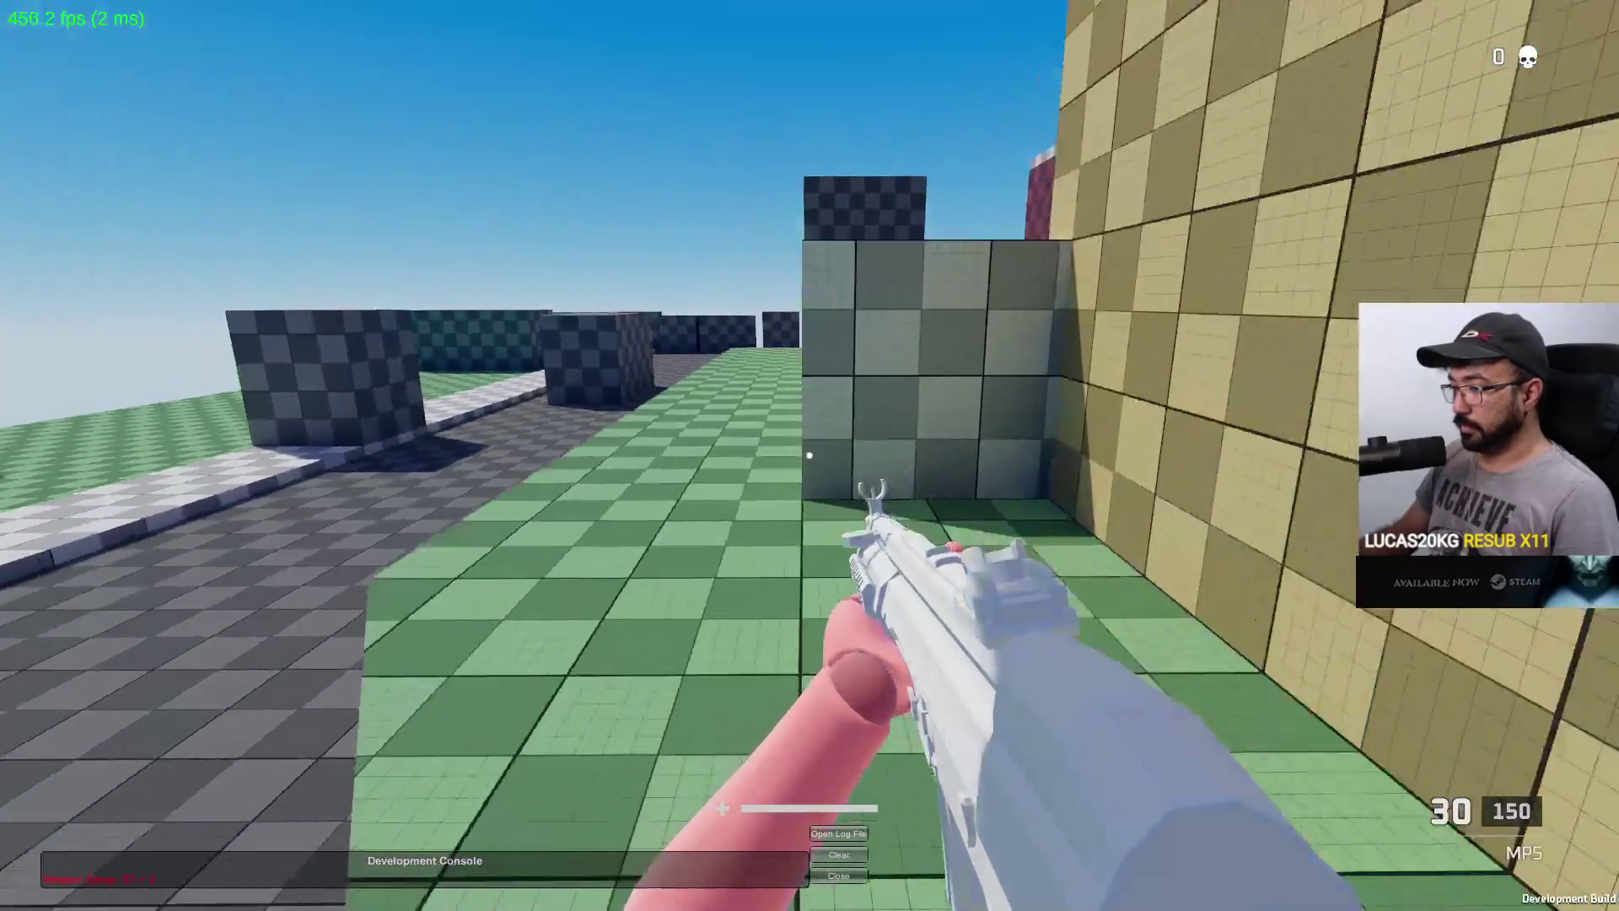
key("w")
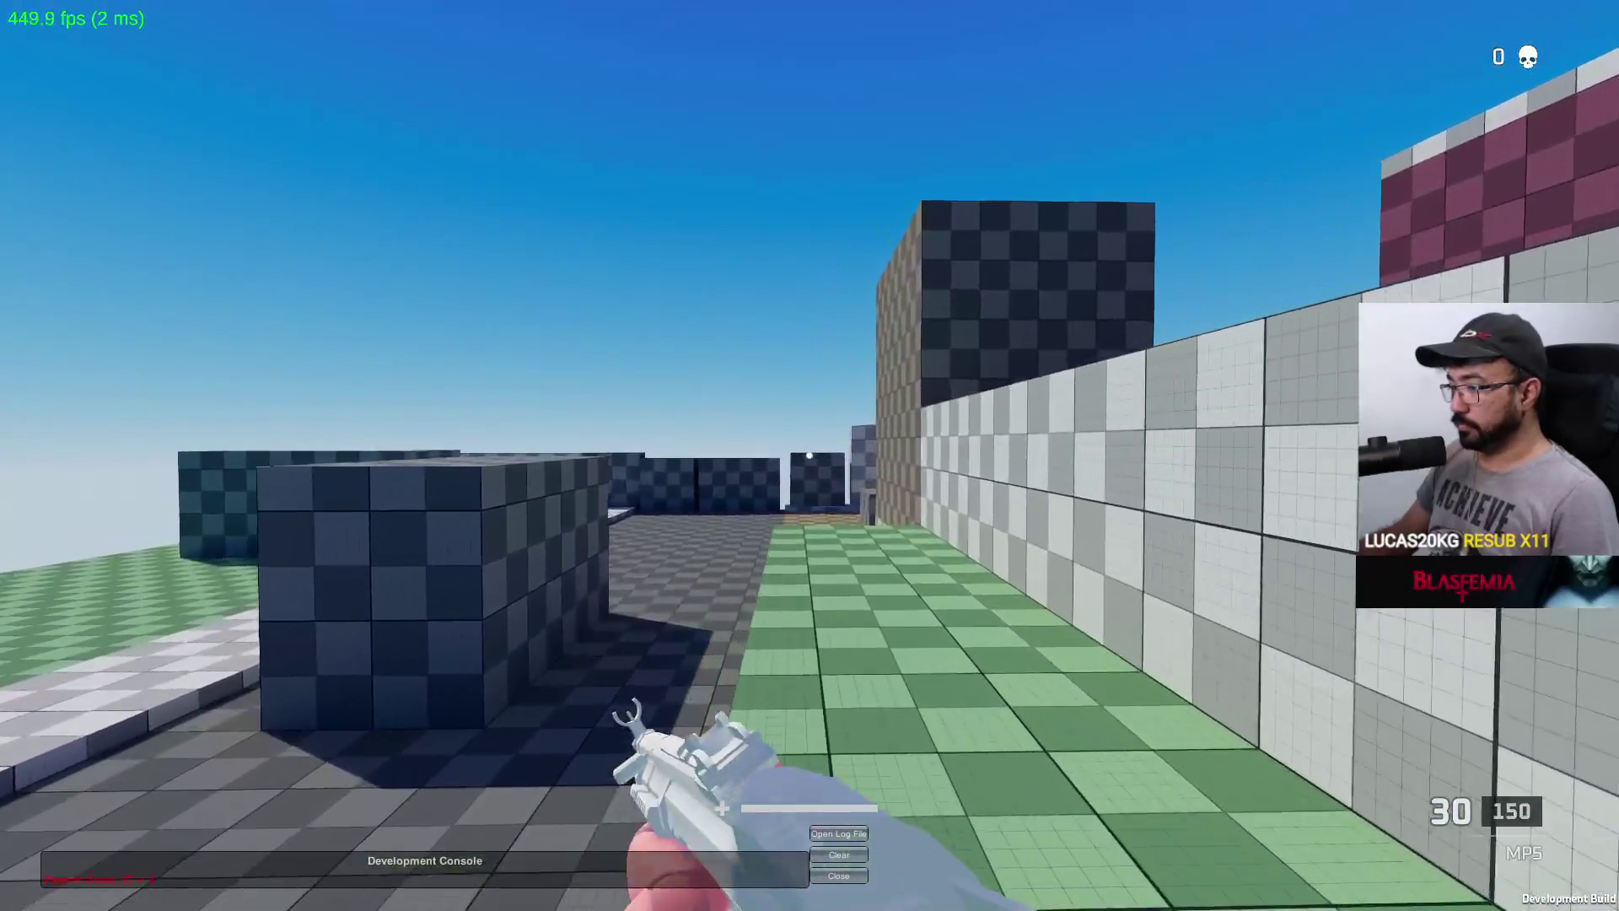
key("w")
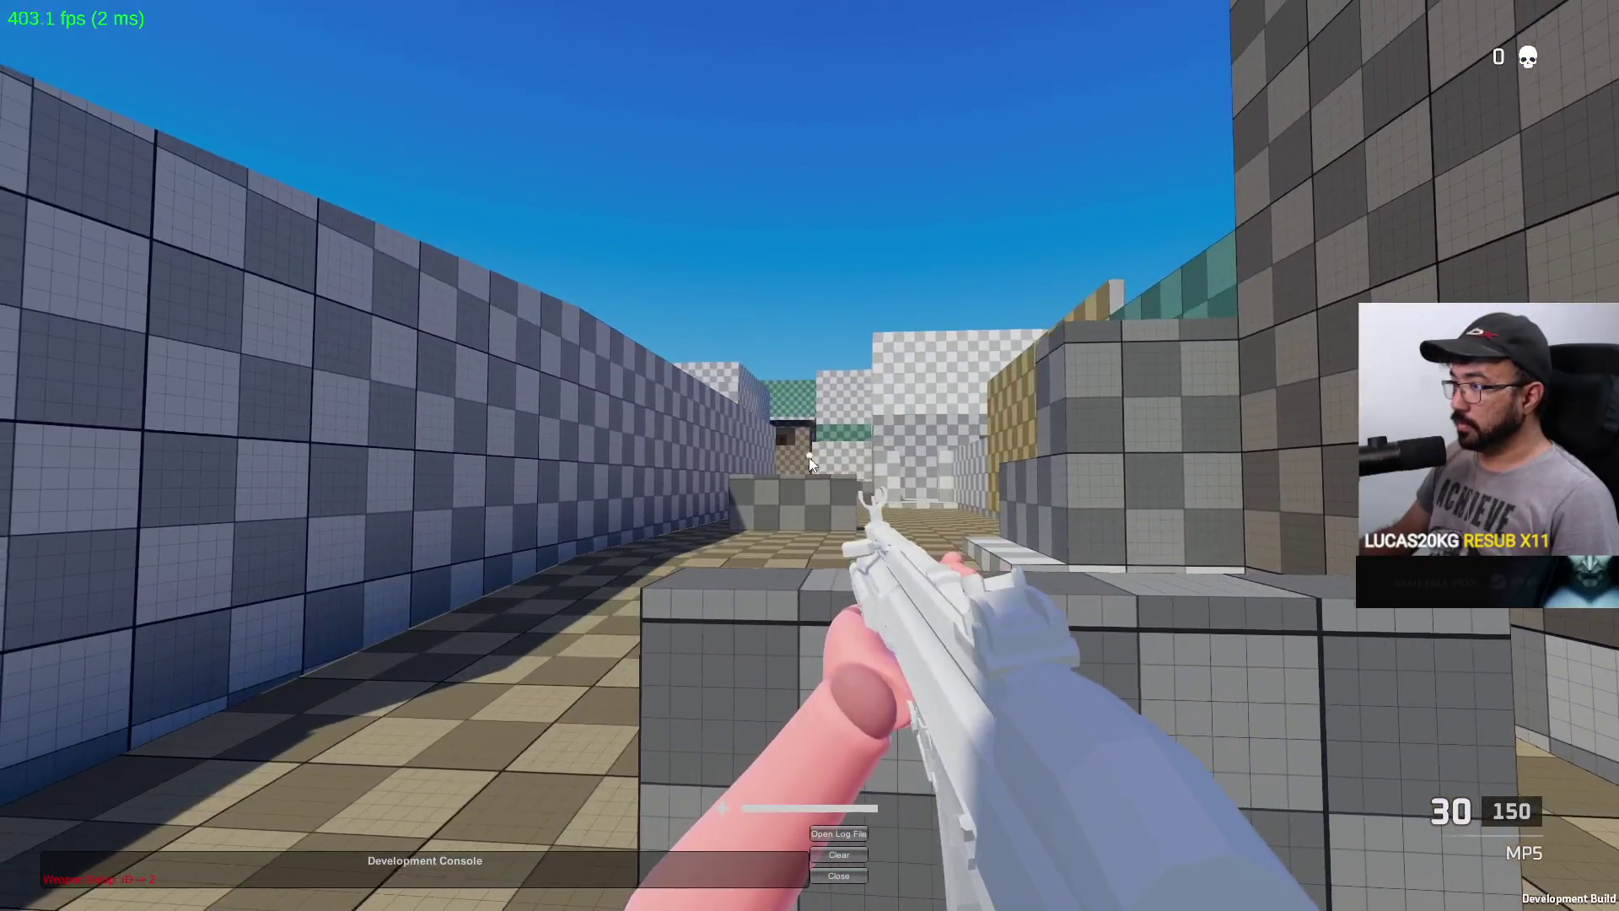
Sprint the host player into the checkered corridor and reposition the client
key("alt+Tab")
key("w")
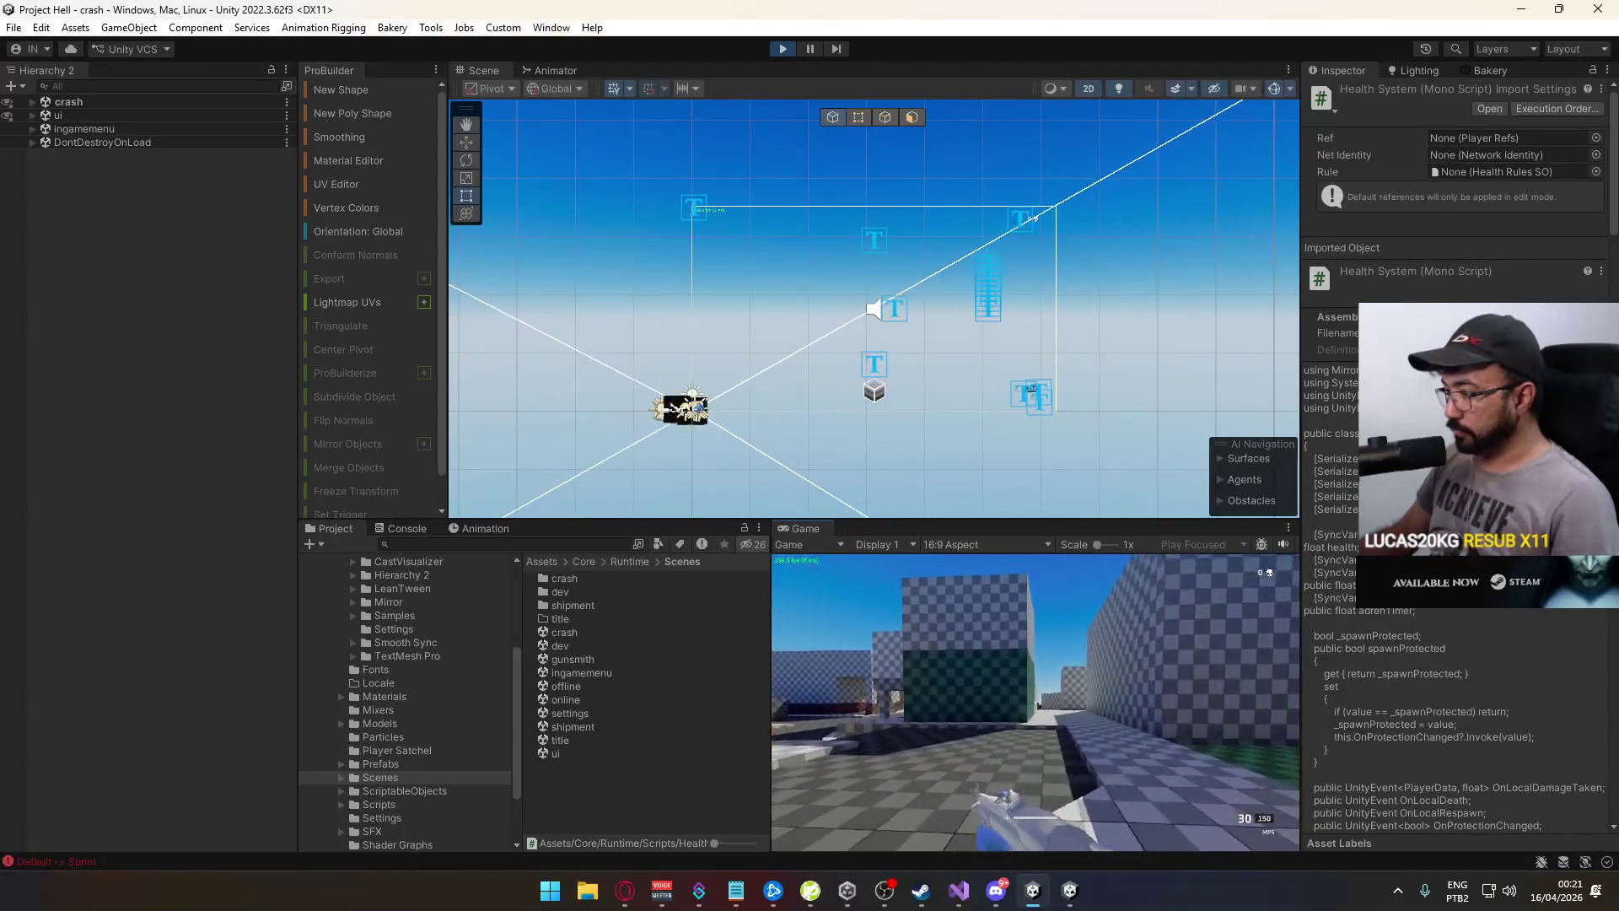
key("alt+Tab")
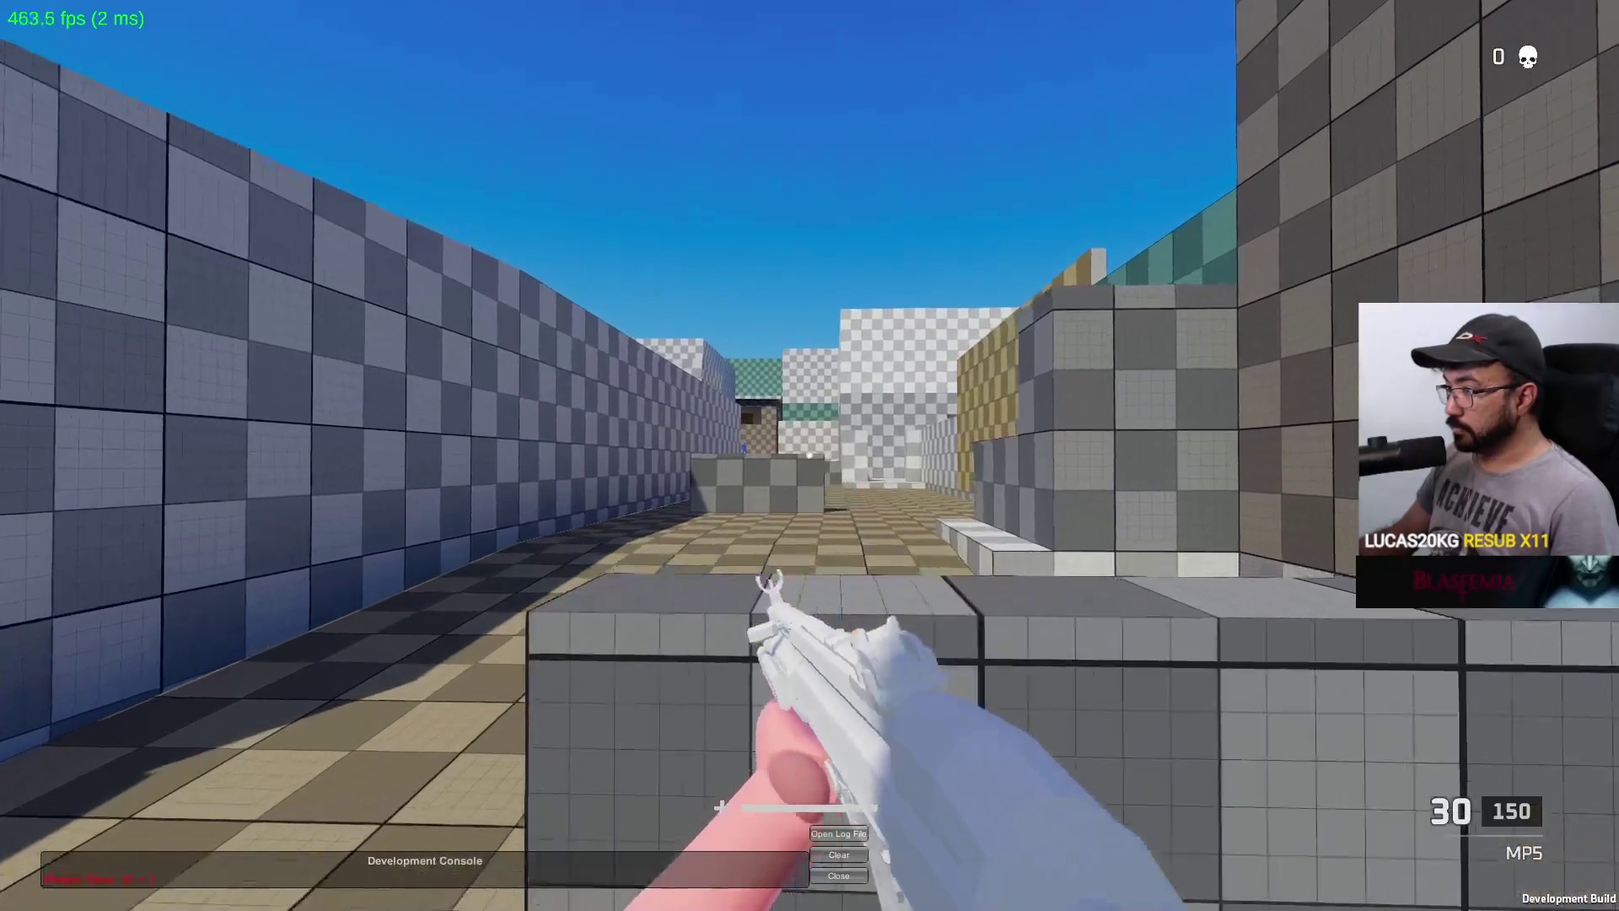
key("alt+Tab")
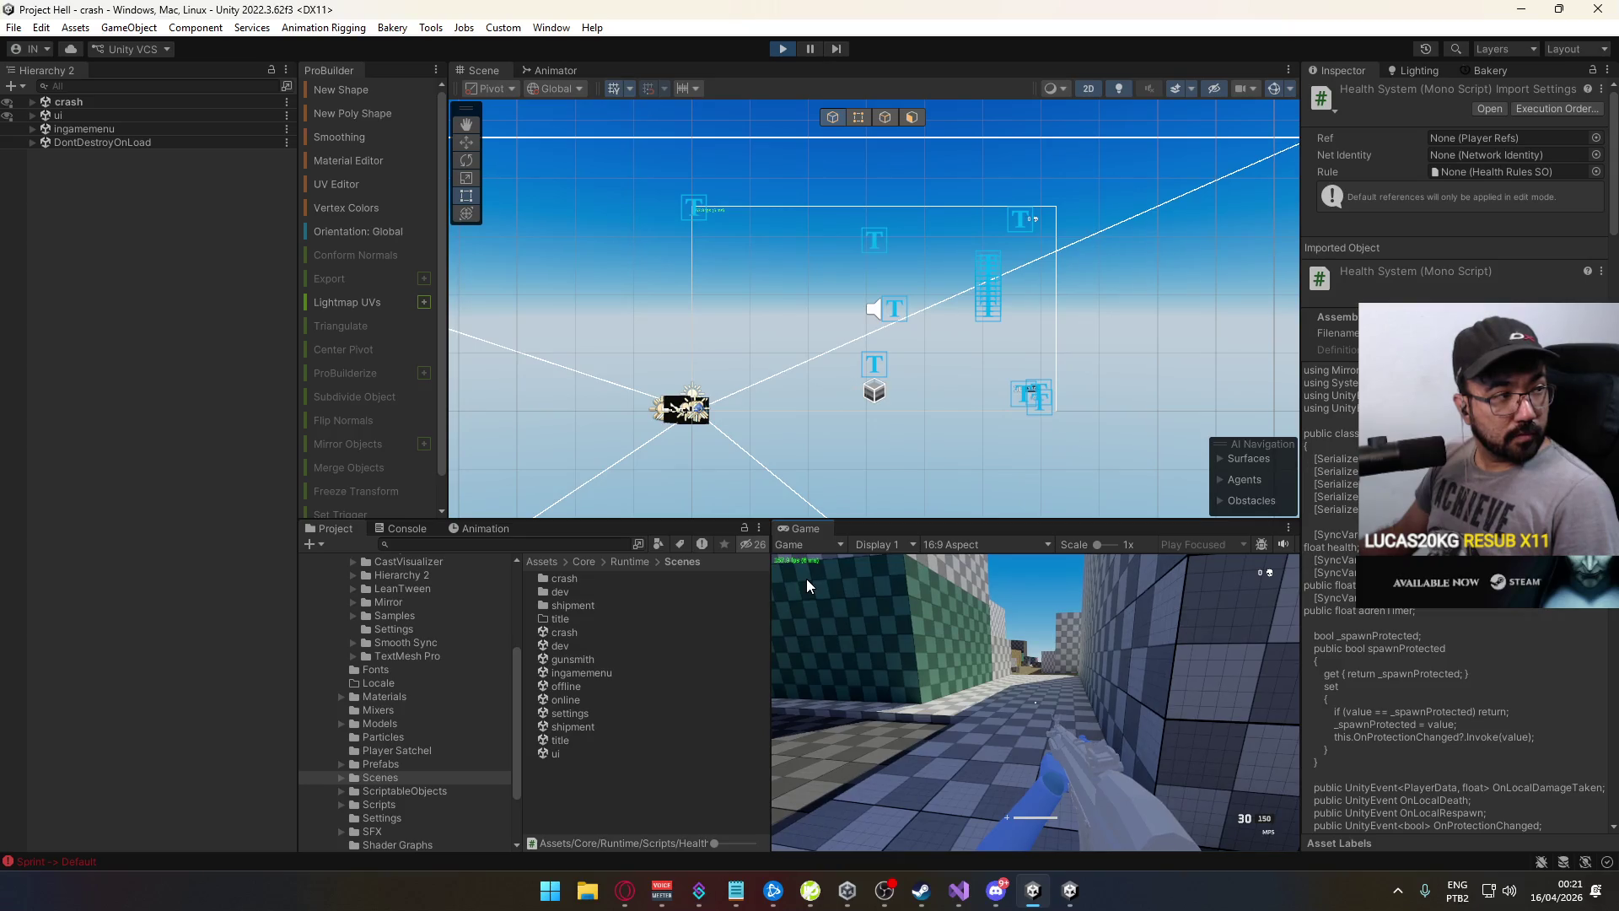
key("super")
Shoot the client player from the host until the kill counter reaches 1
left_click(1110, 653)
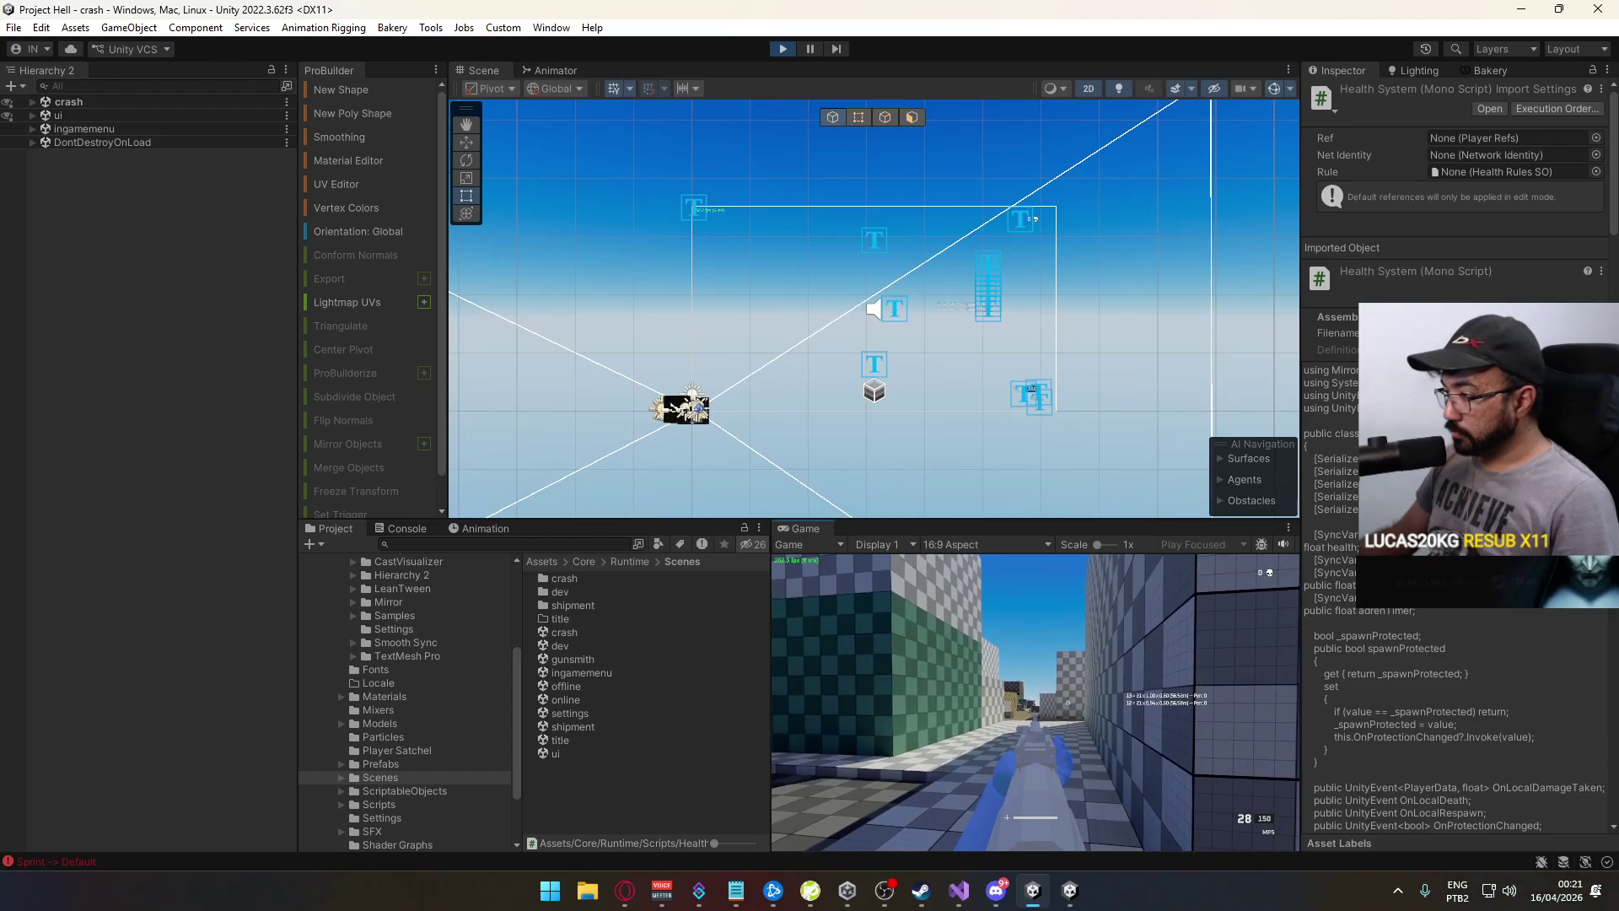
left_click(1035, 702)
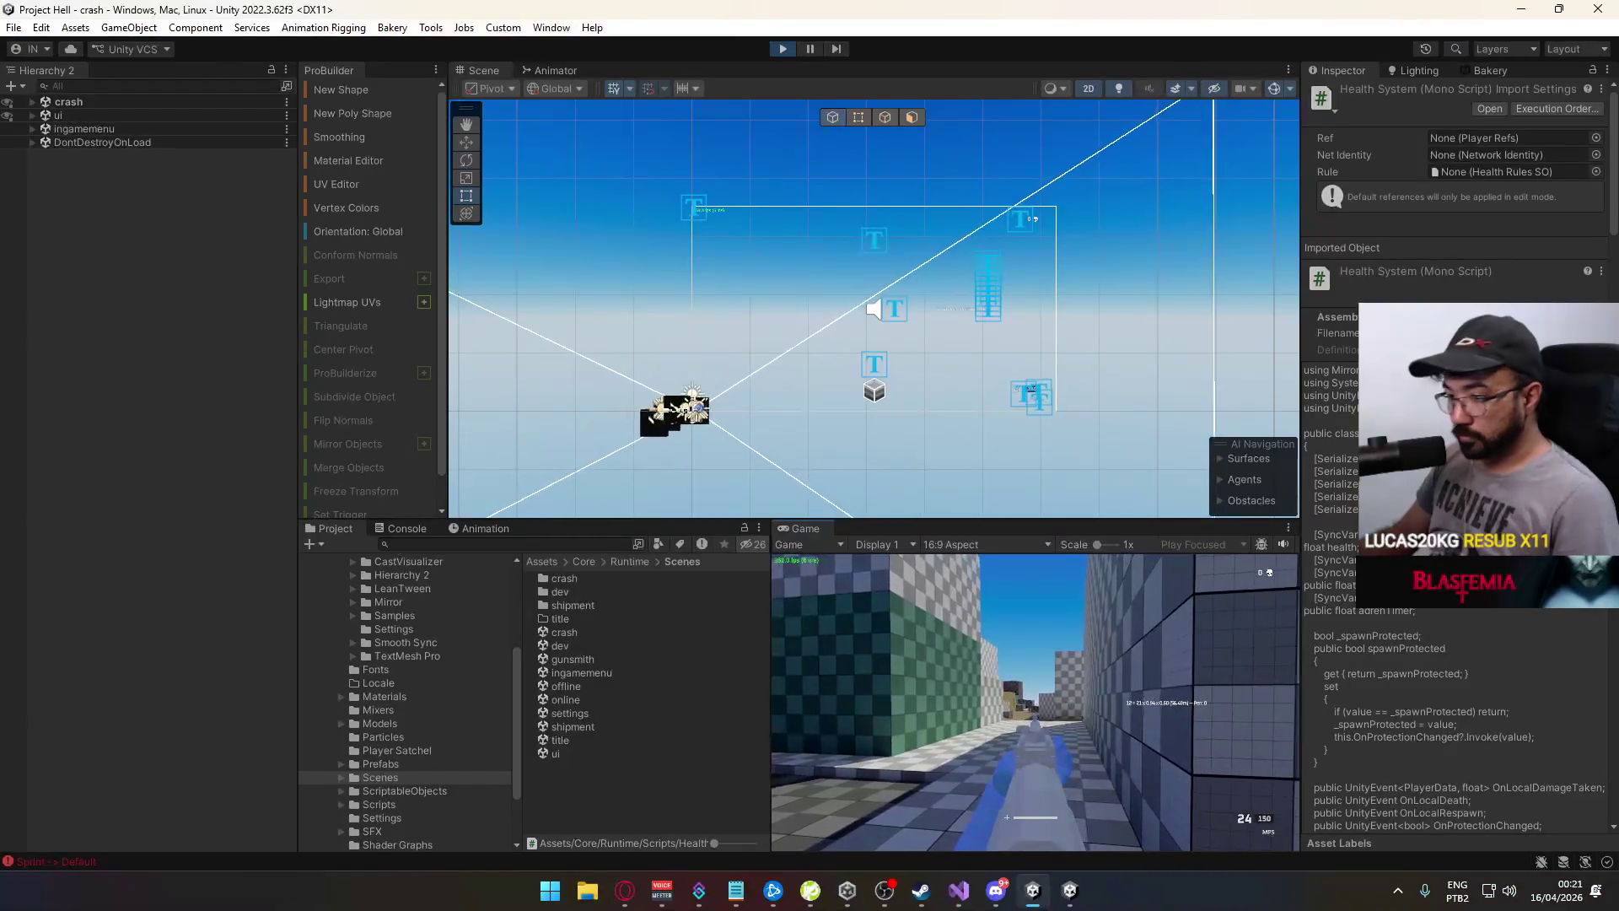
left_click(1035, 702)
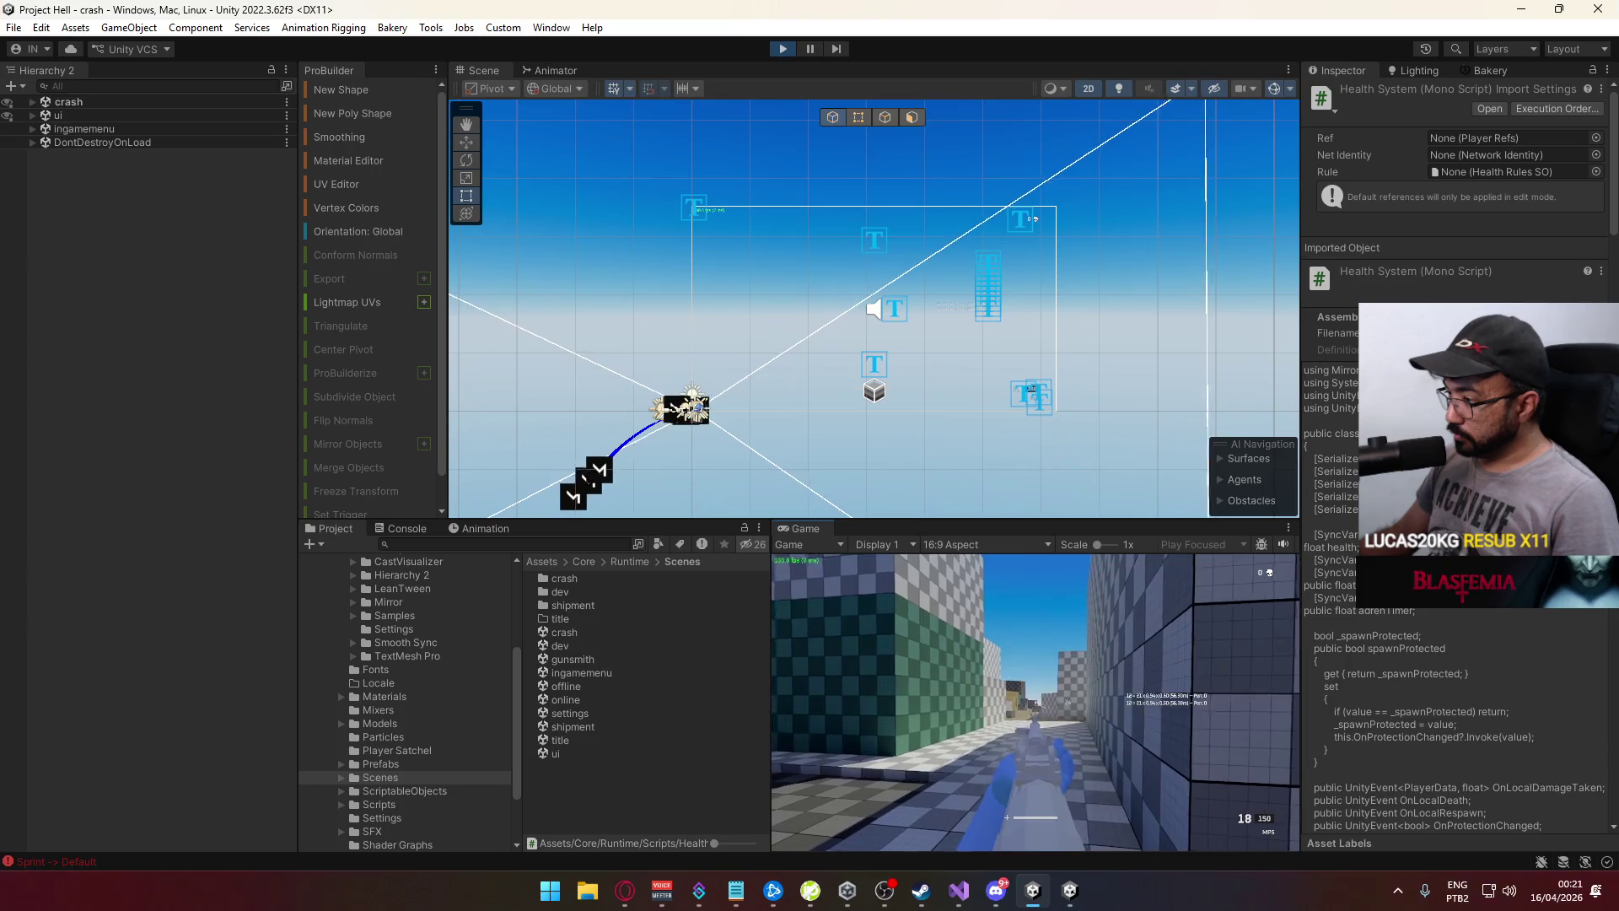
left_click(1035, 702)
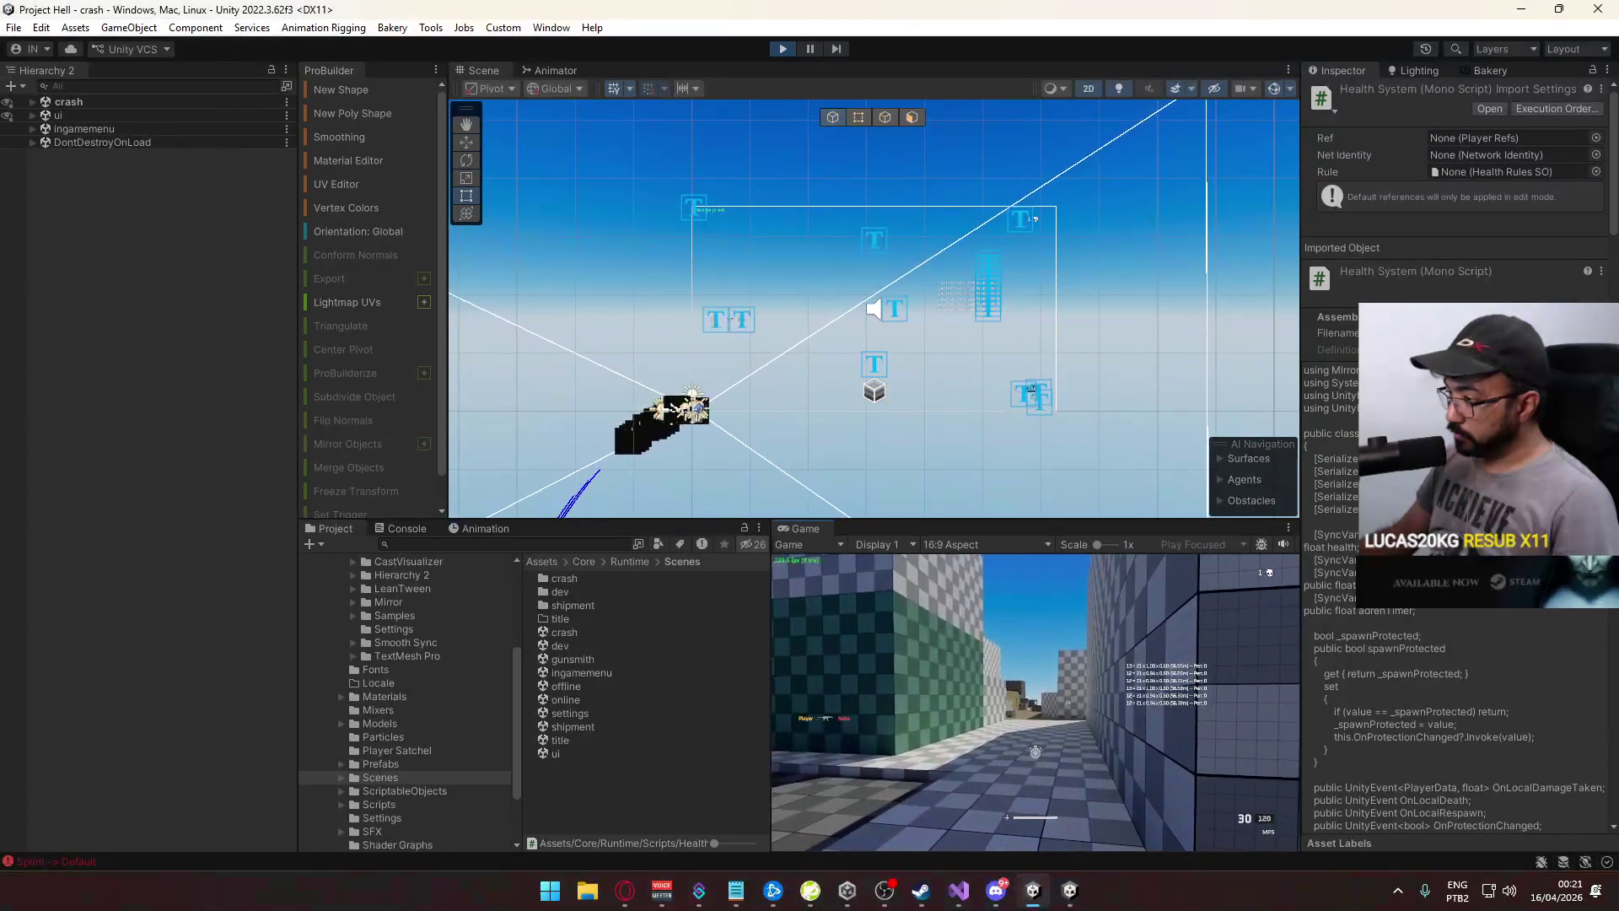
Release the game's input and show the Console log messages
key("super")
key("Escape")
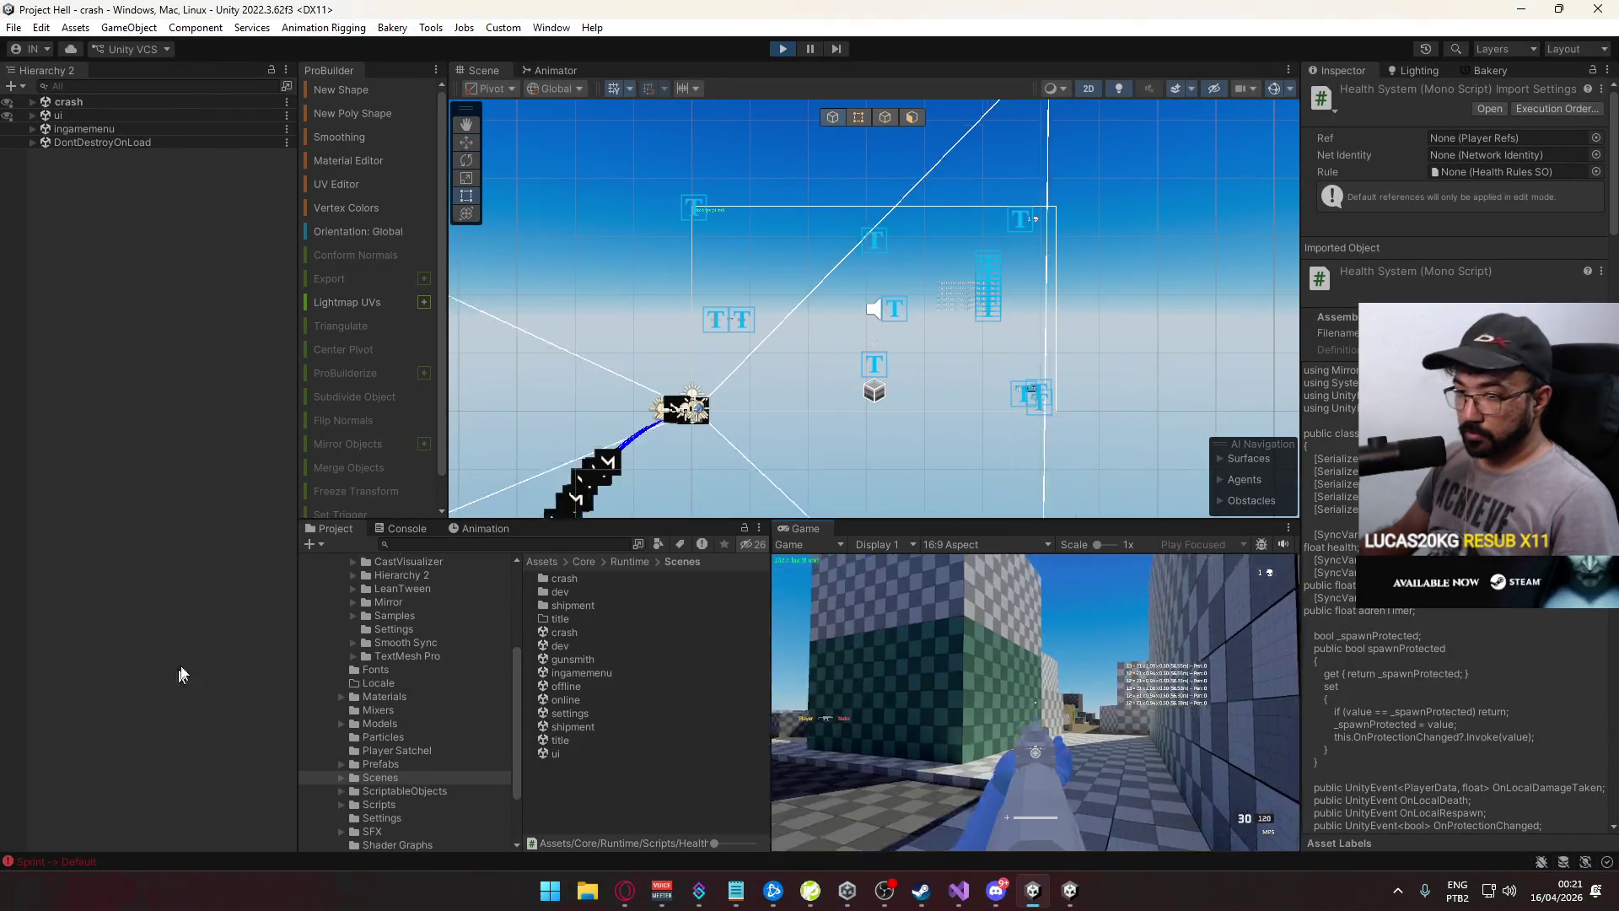
left_click(407, 528)
scroll(520, 676, "up", 3)
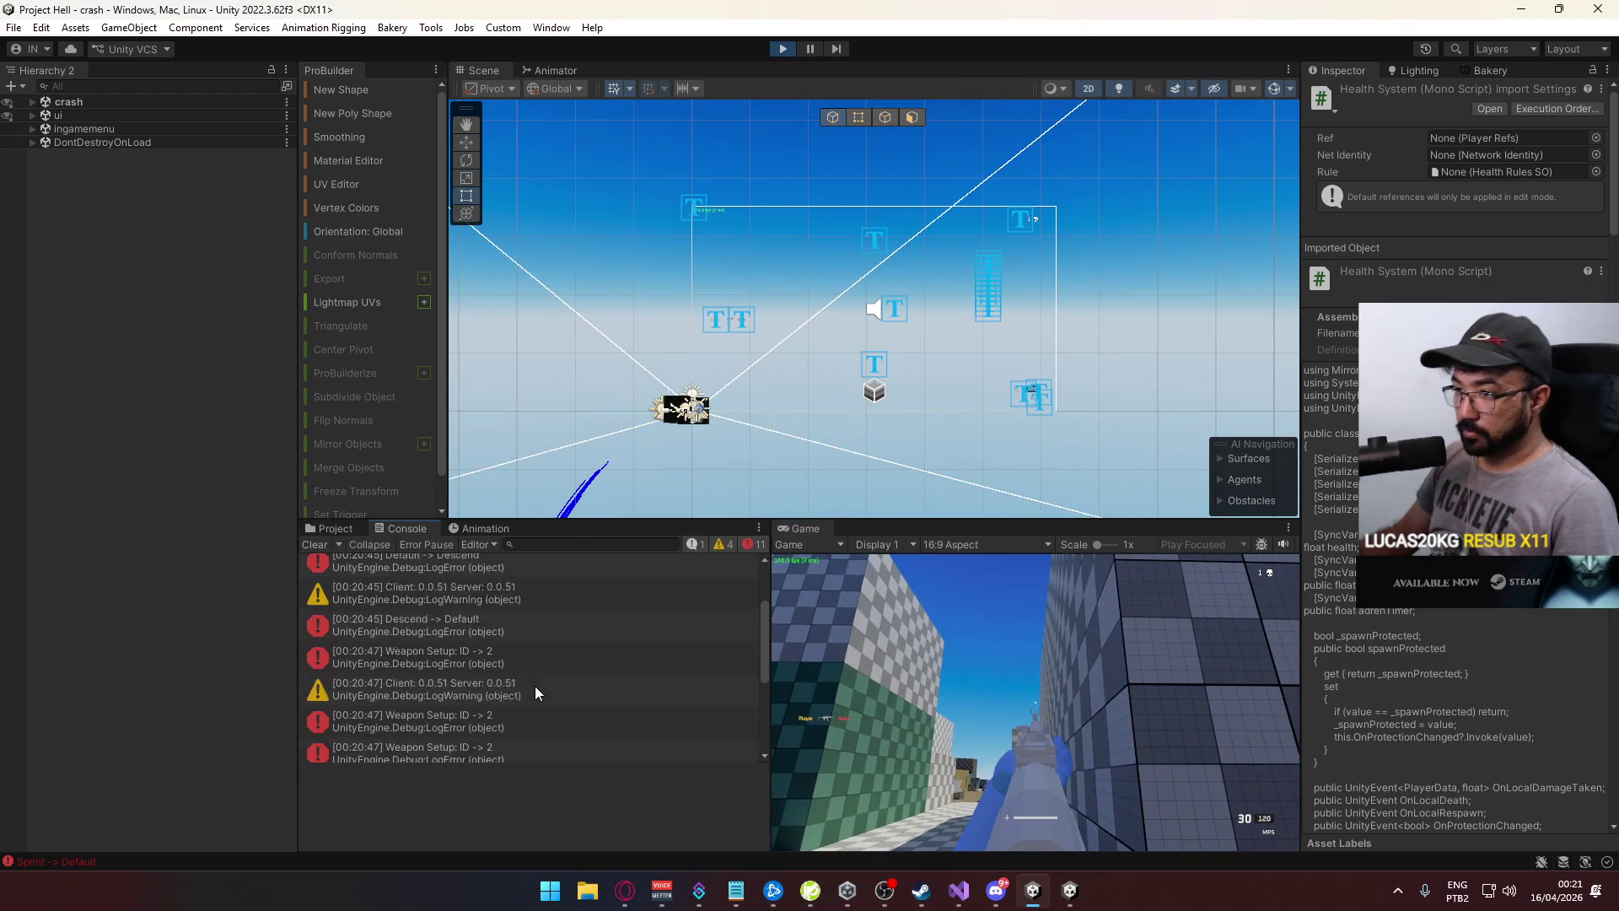
Sprint the host down the corridors and up to a vantage point toward the buildings
left_click(928, 687)
key("shift+w")
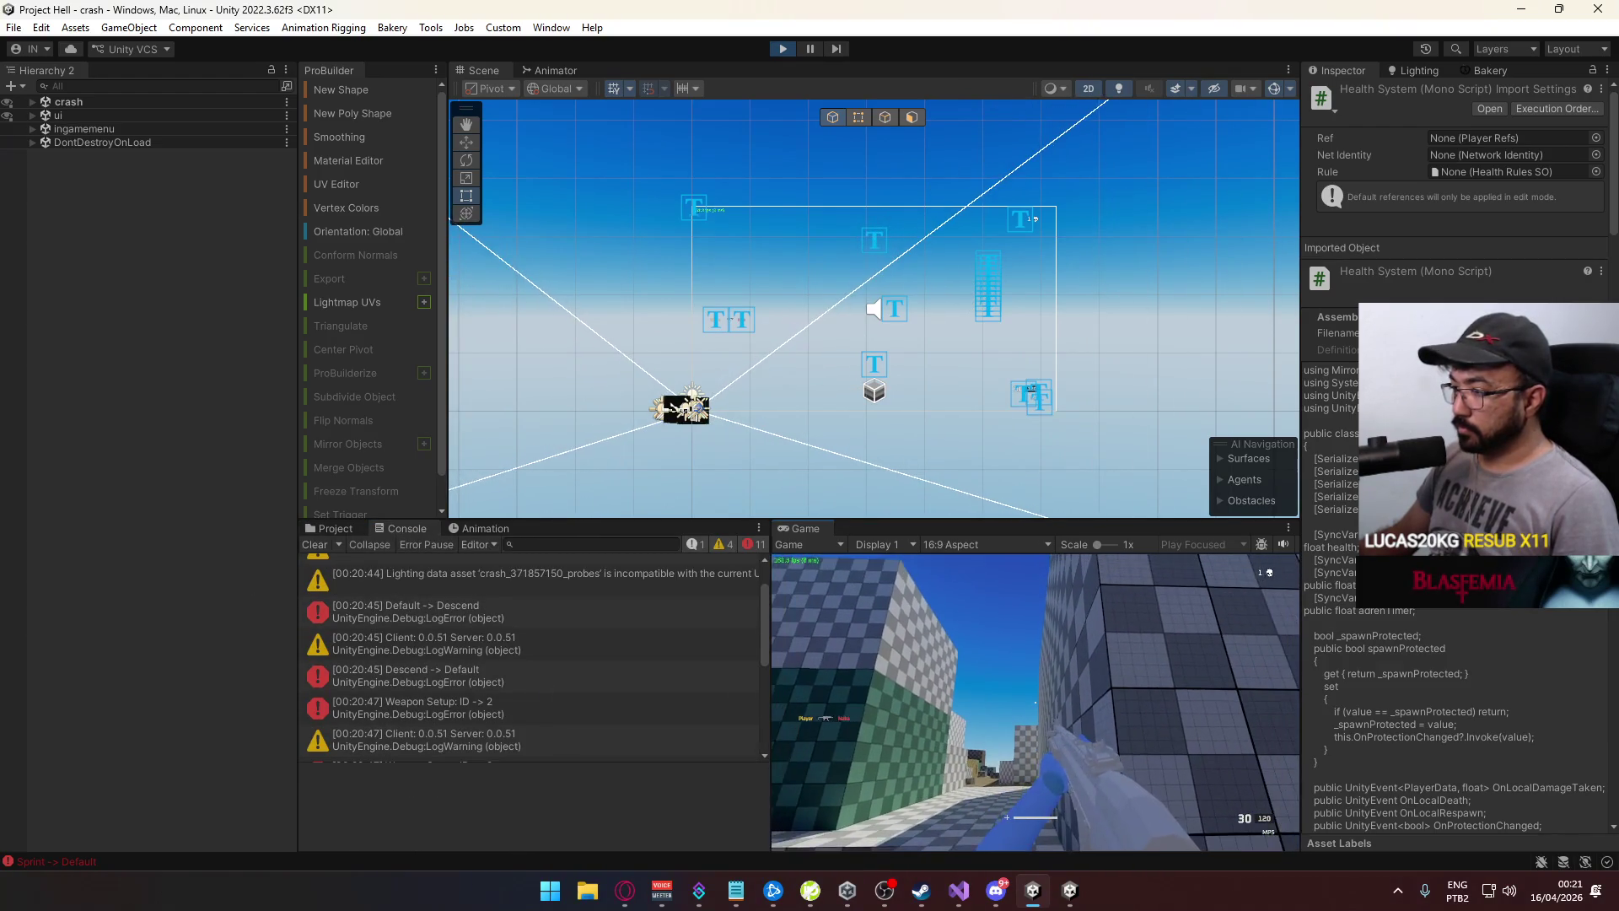
key("w")
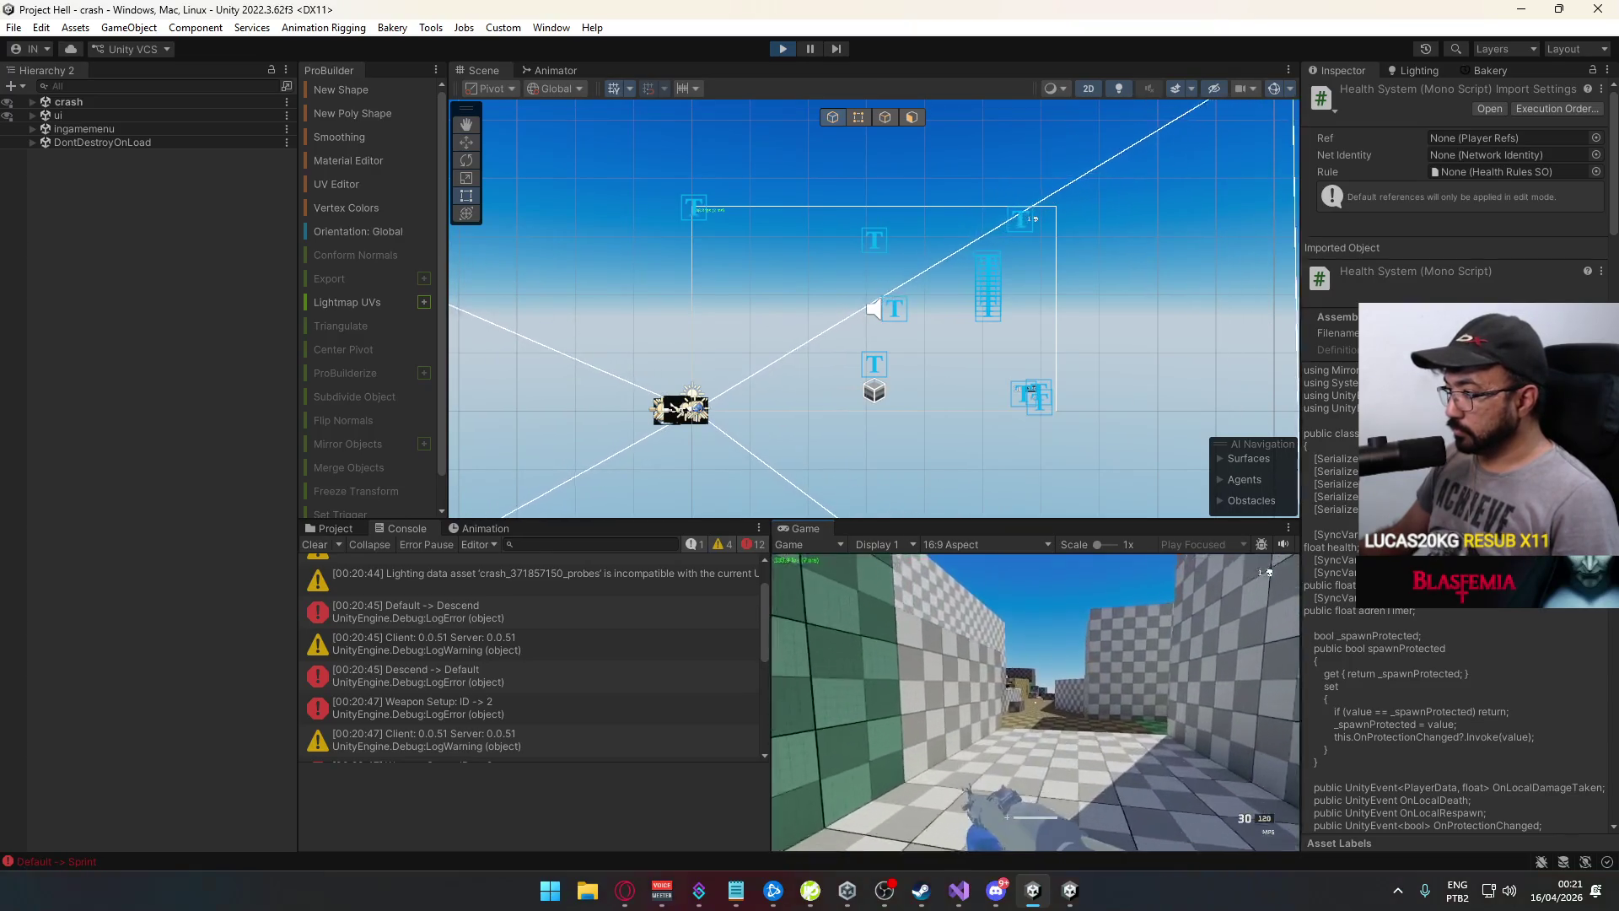
key("w")
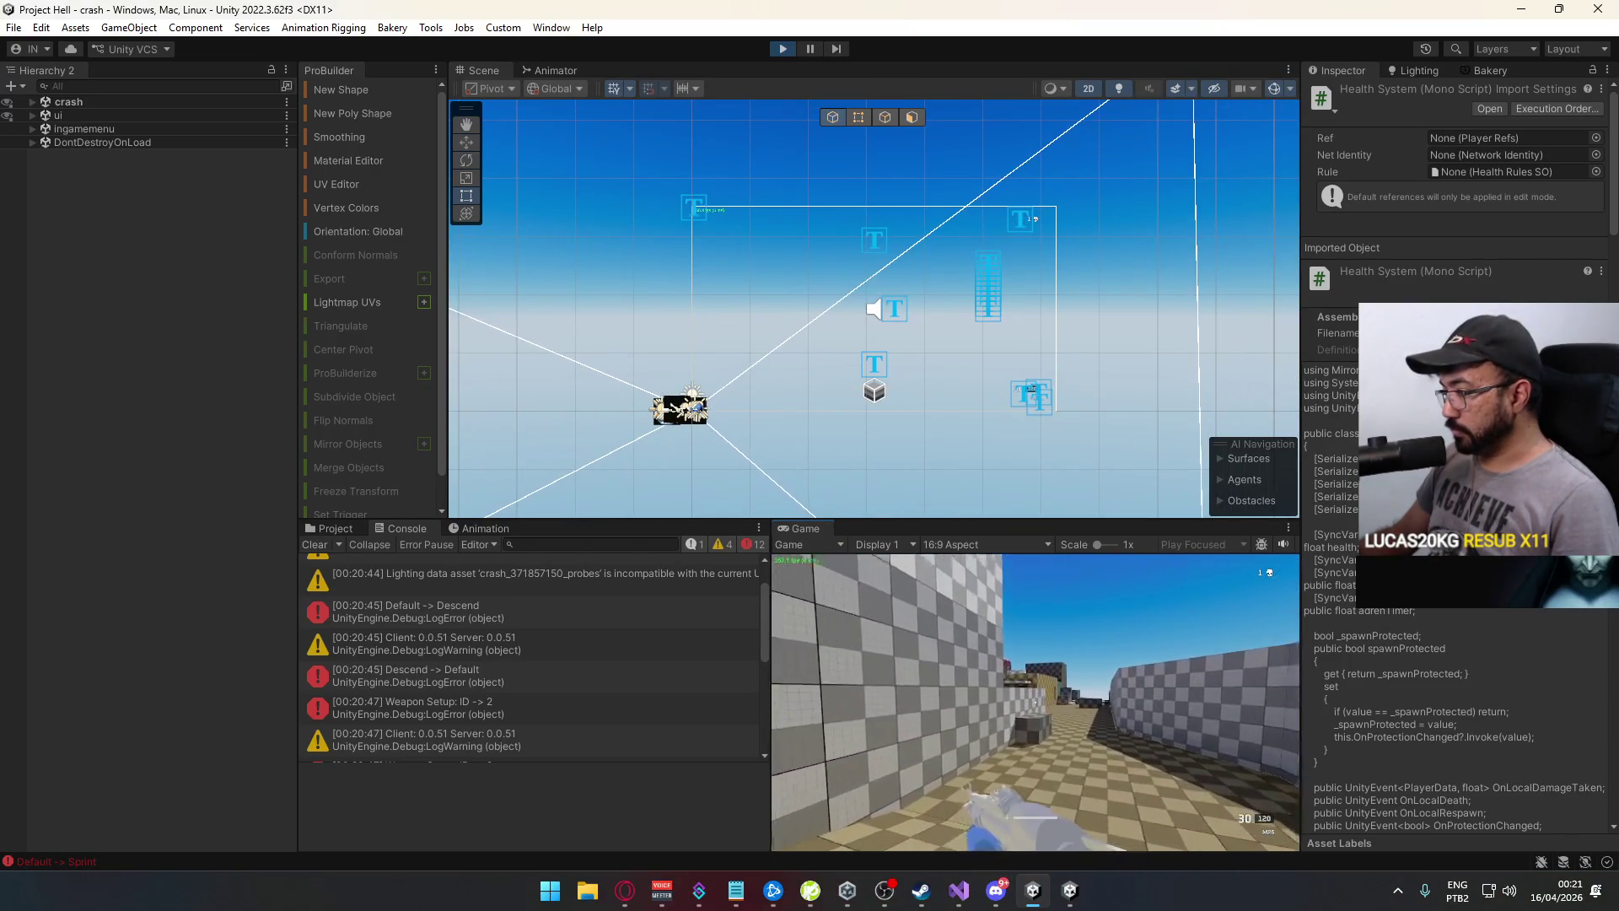
key("w")
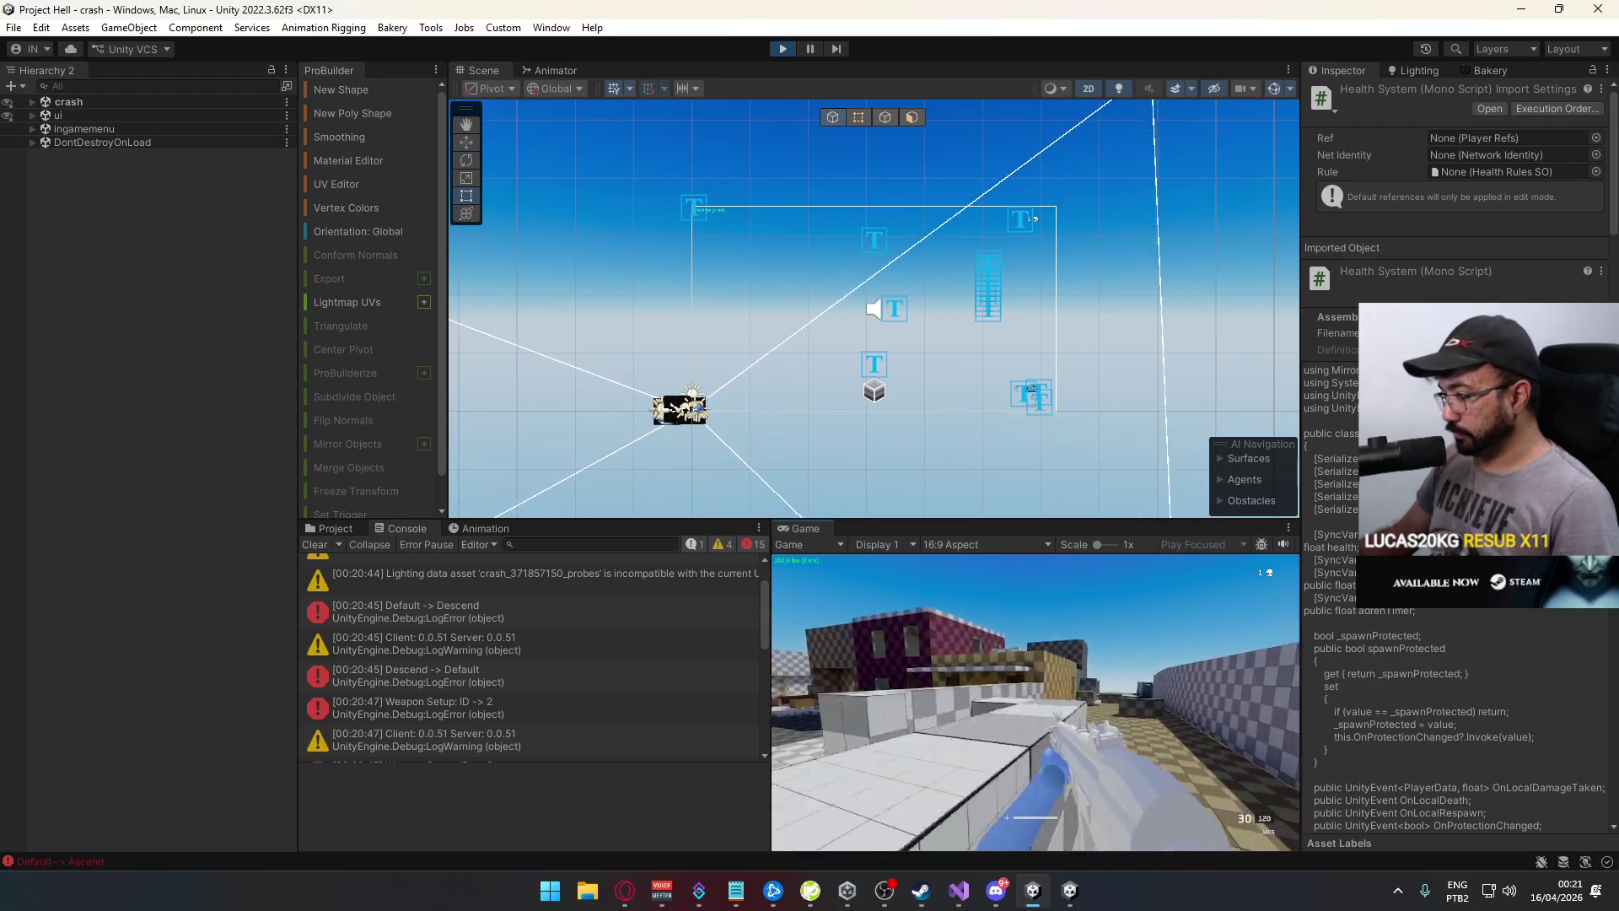
key("w")
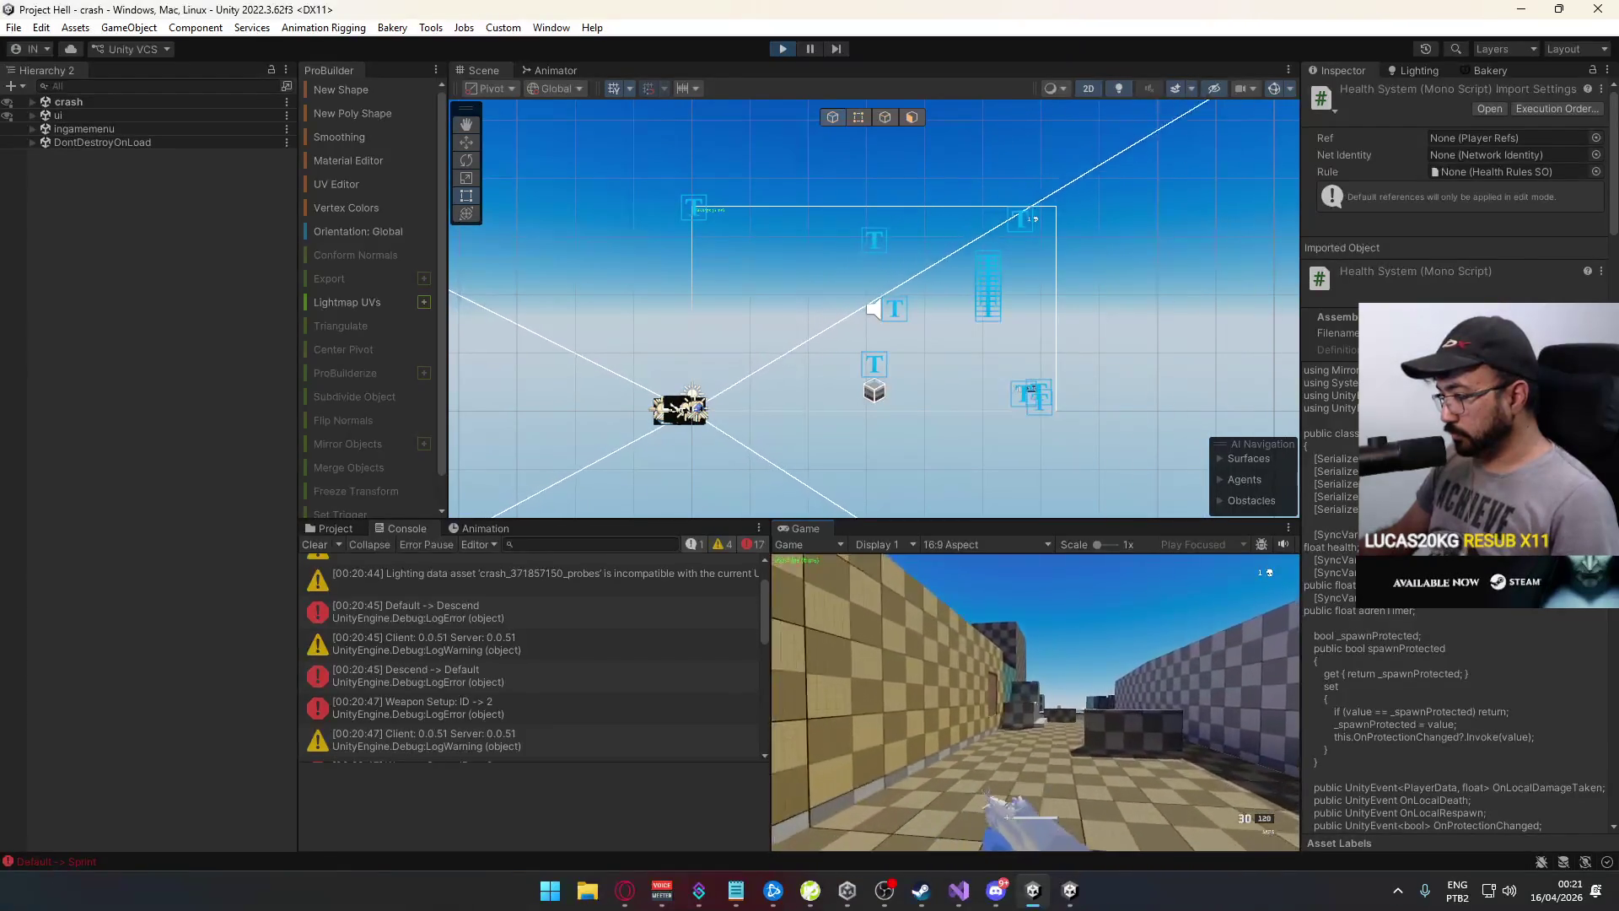
key("w")
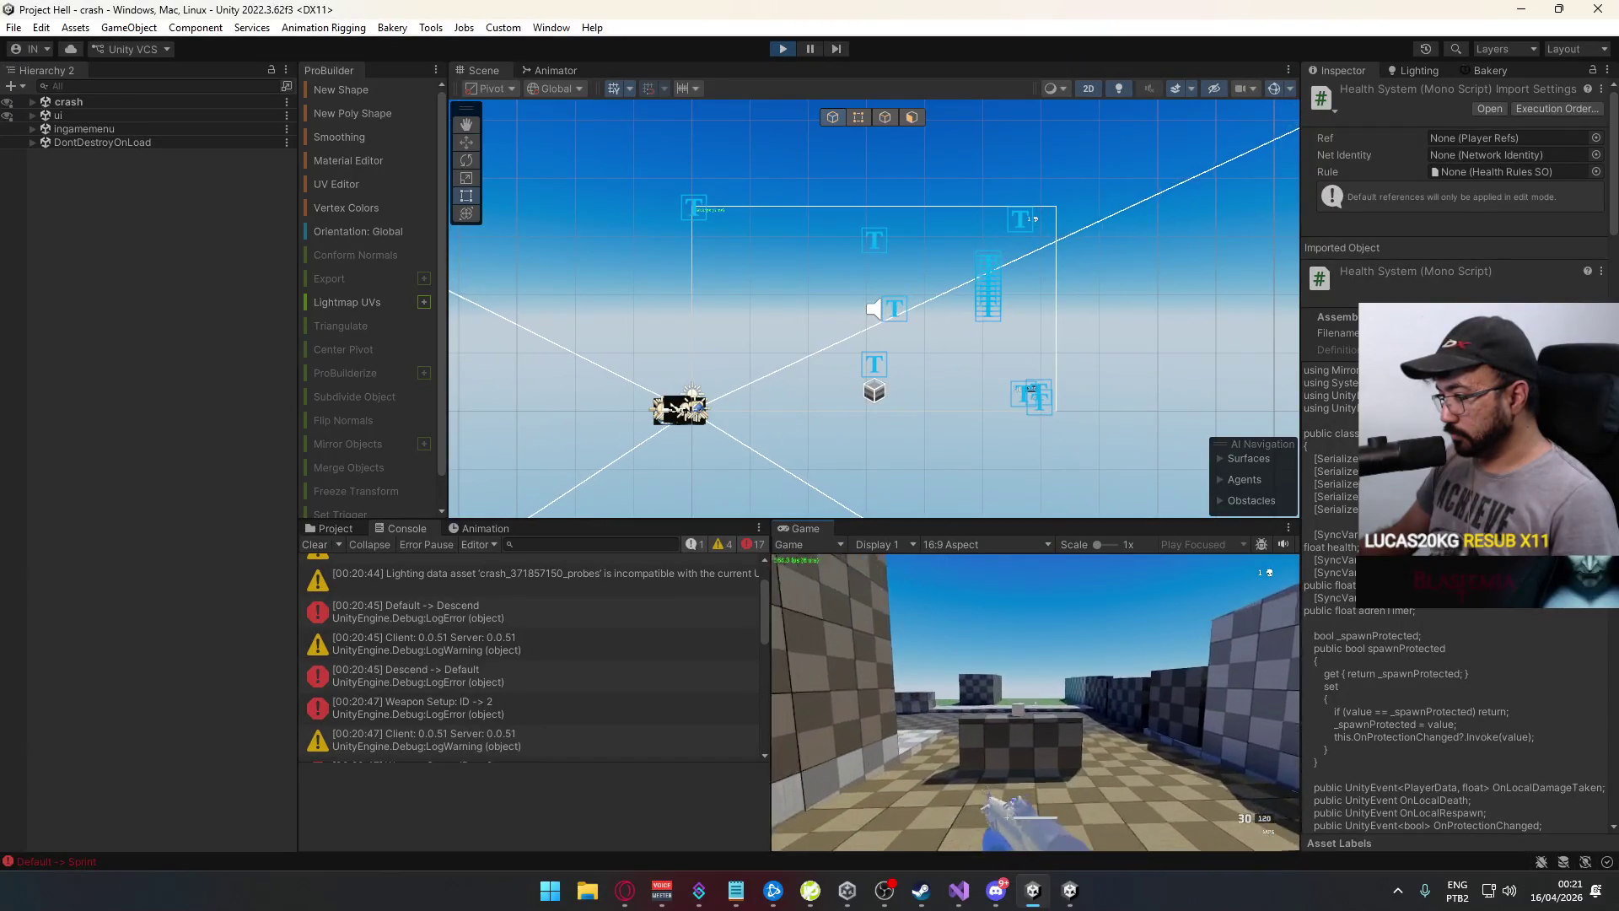
key("shift")
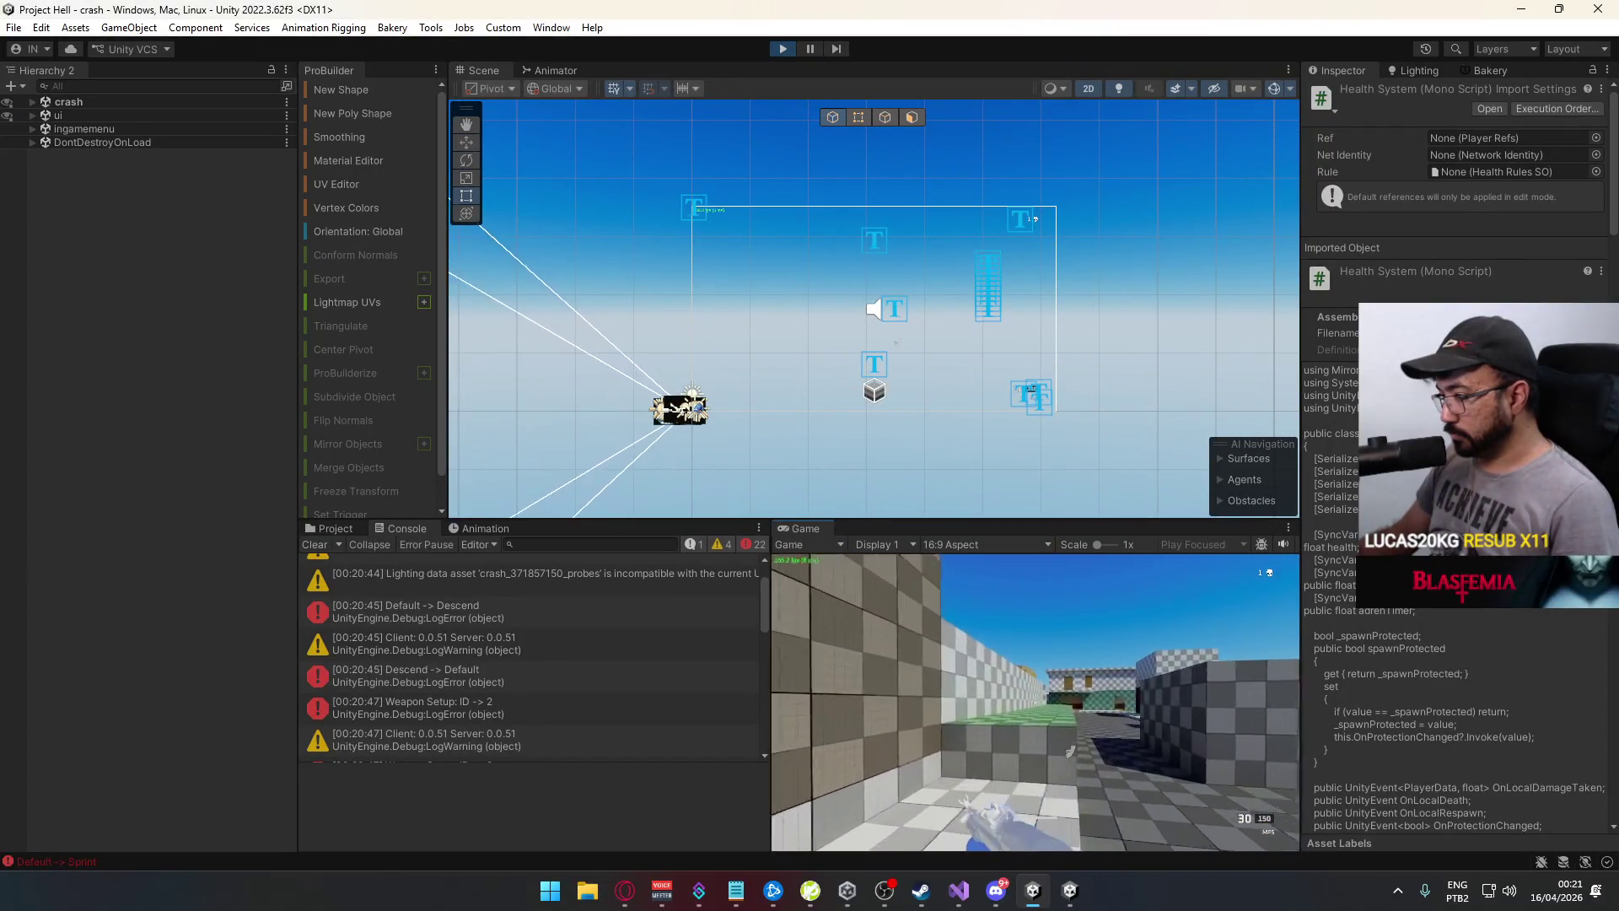
key("w")
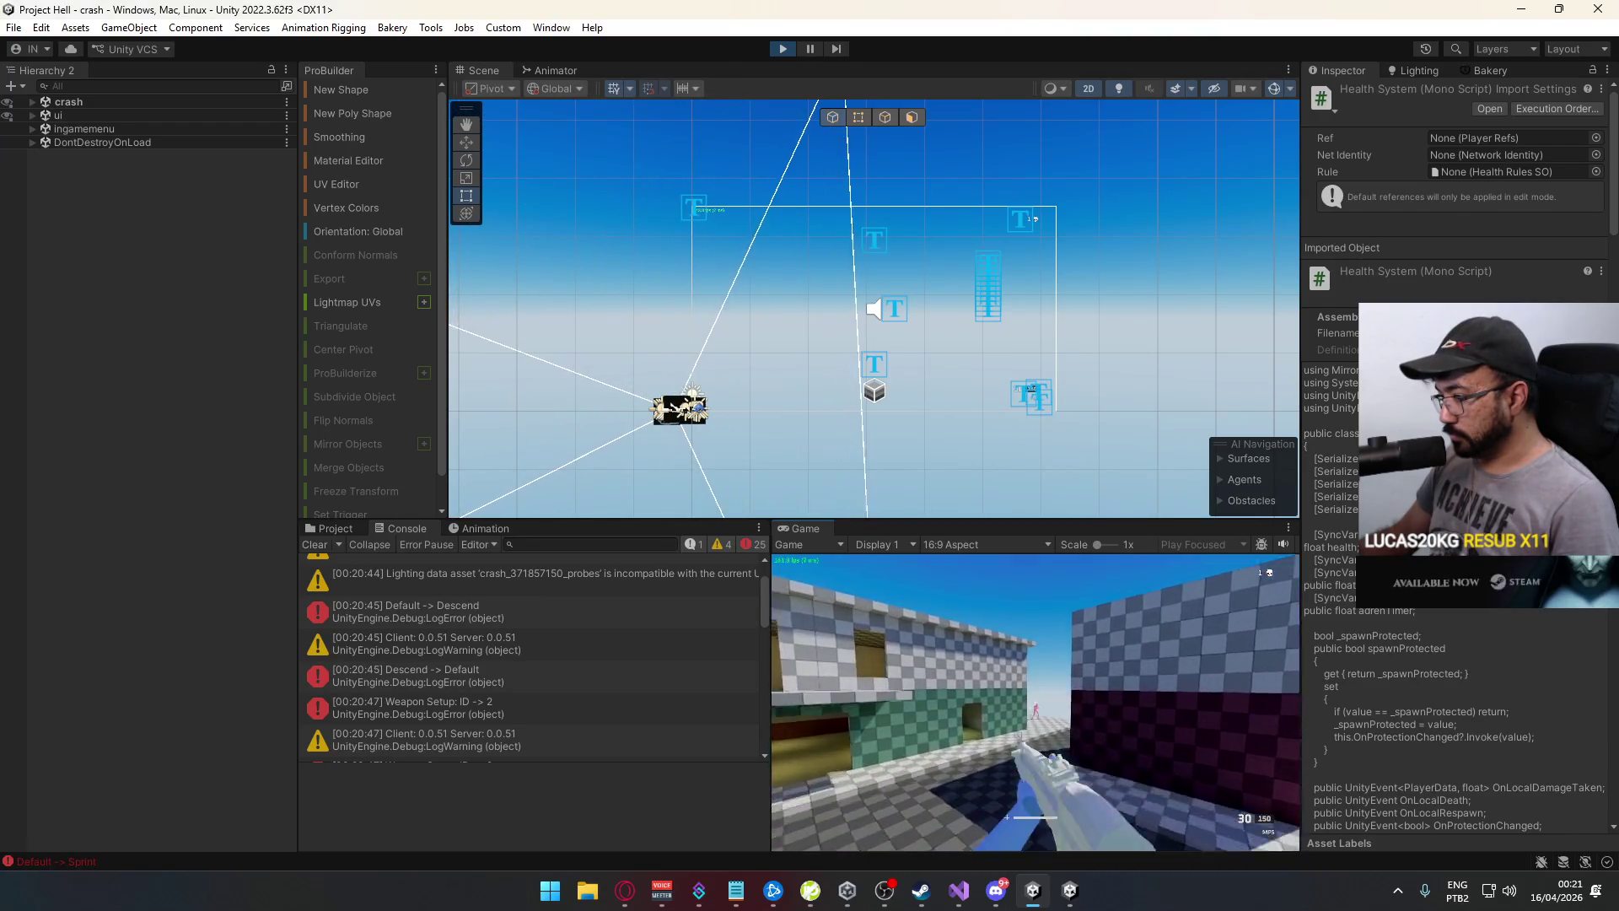
key("super")
key("super")
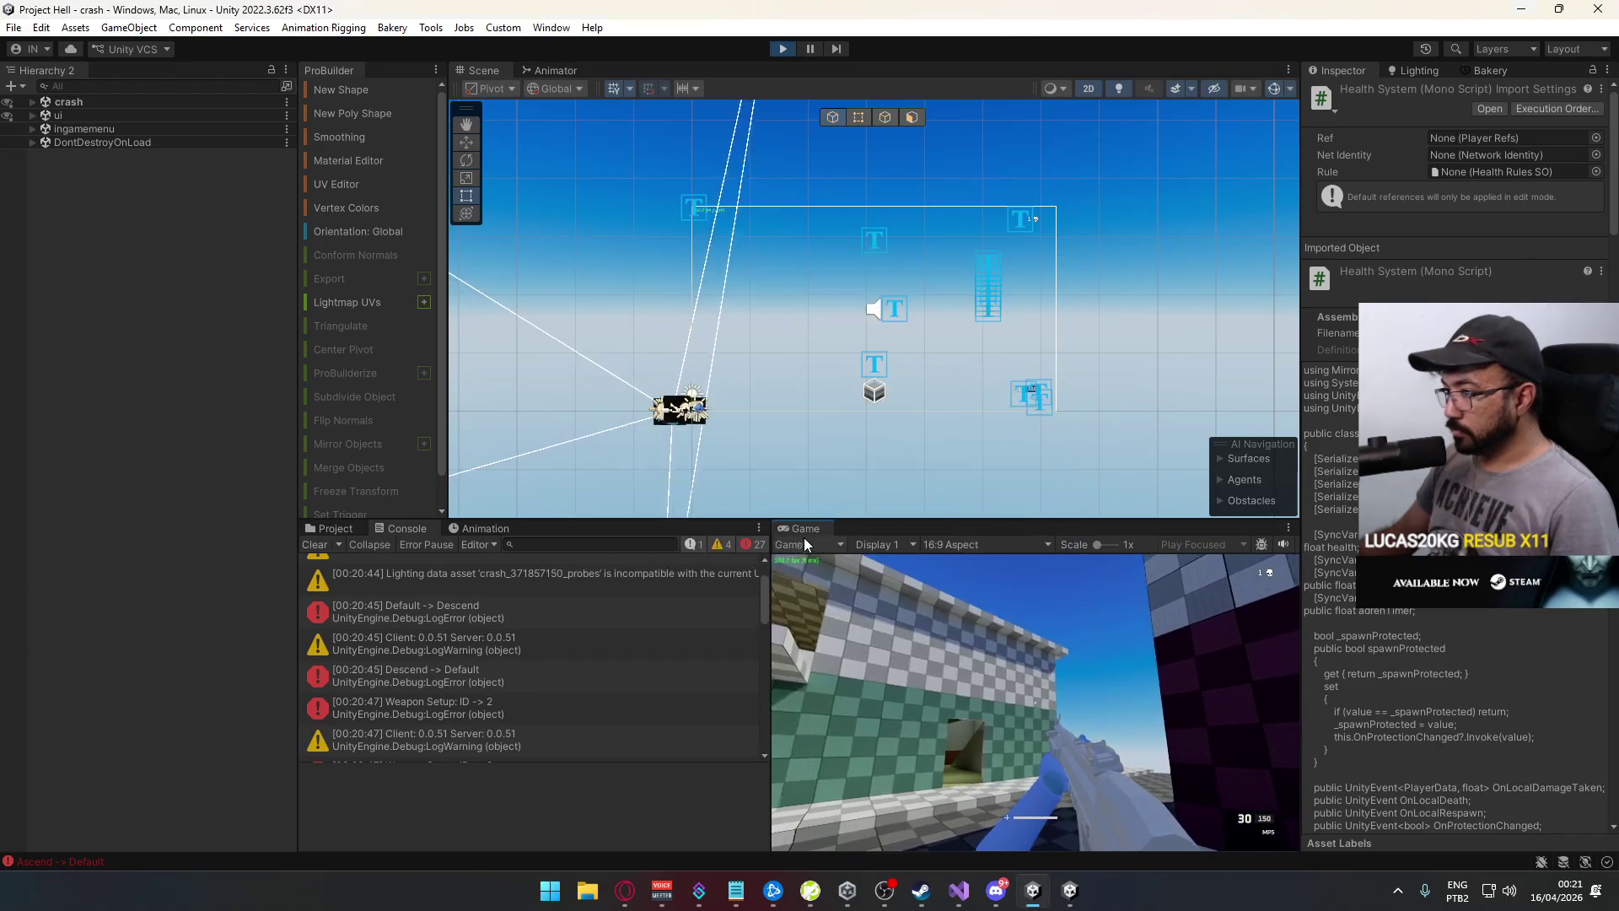
Fire at the red enemy dummy, then bring up the Game view's options
left_click(957, 691)
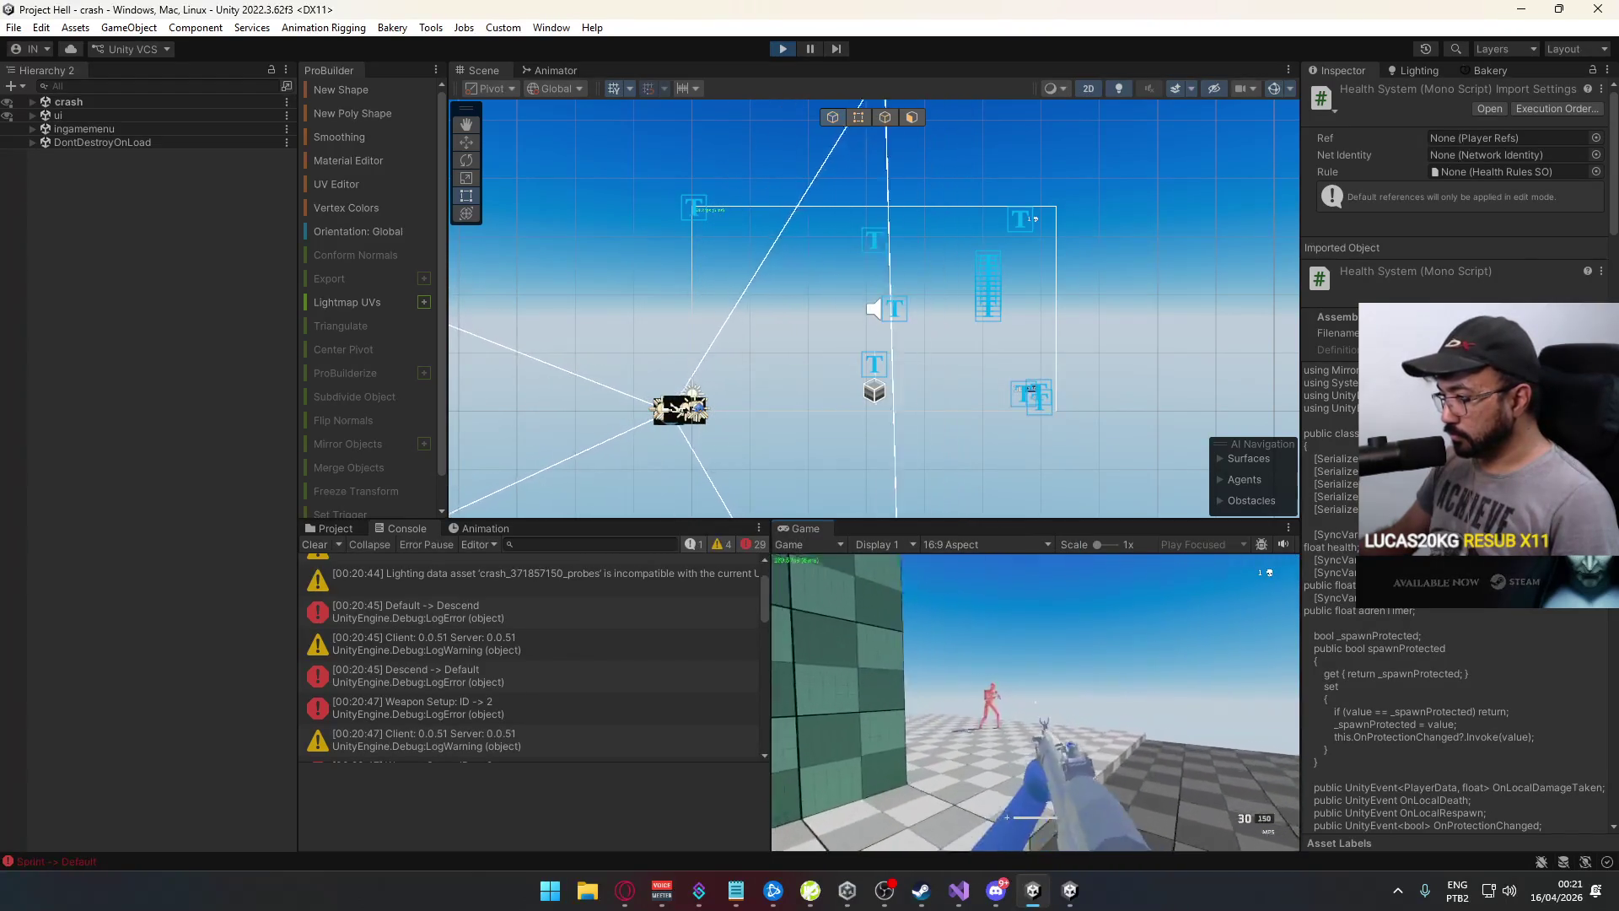
left_click(1036, 701)
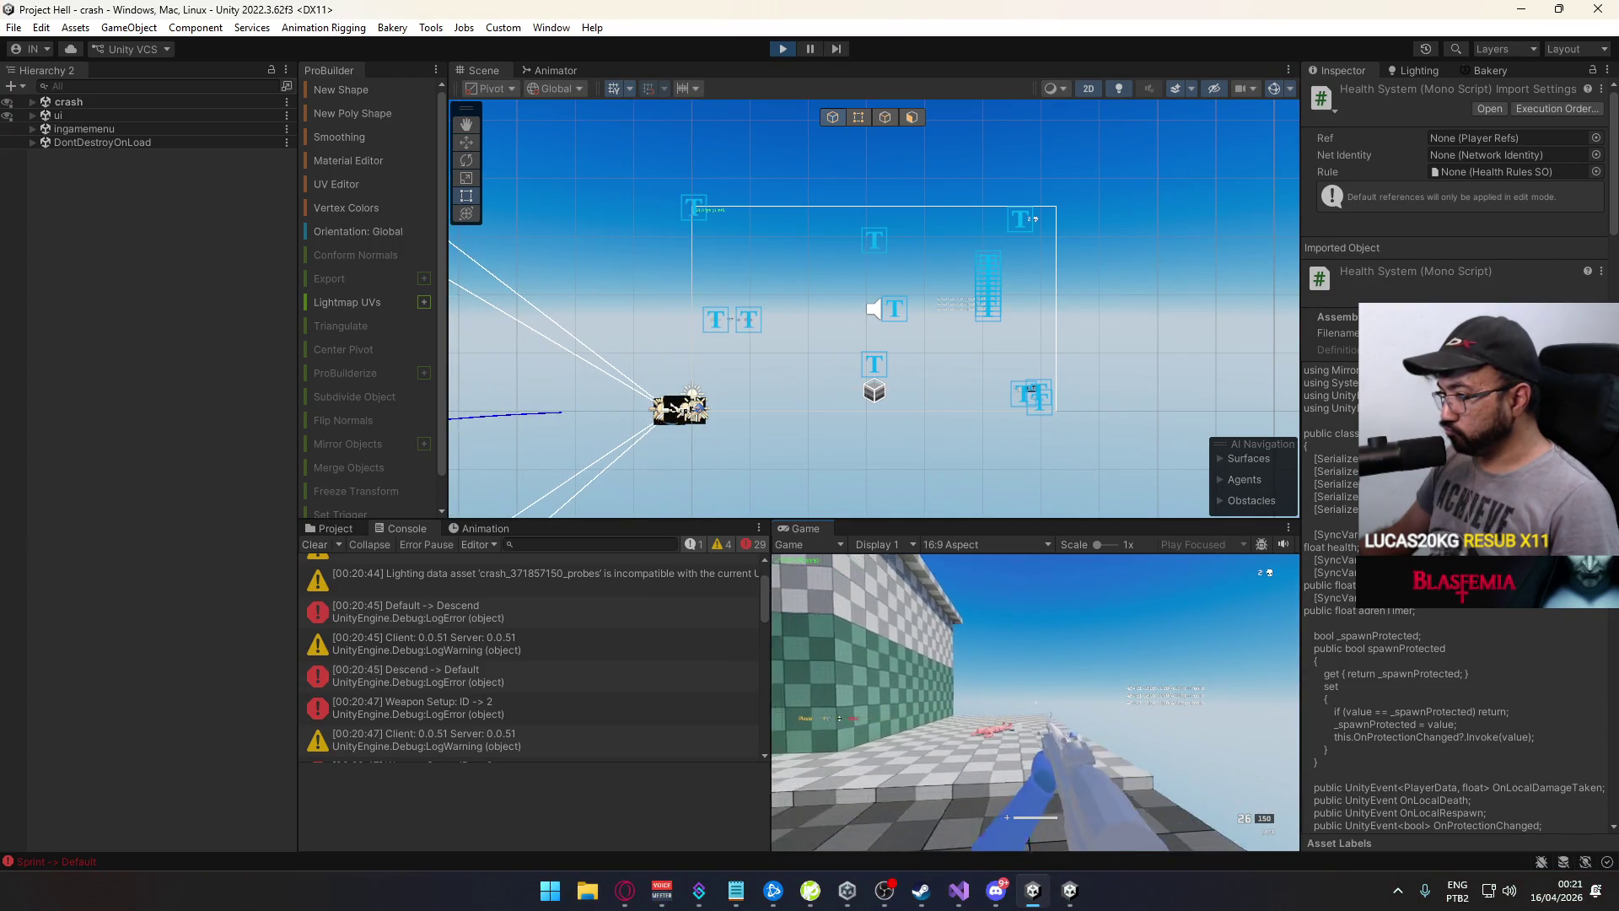
key("super")
key("super")
right_click(818, 534)
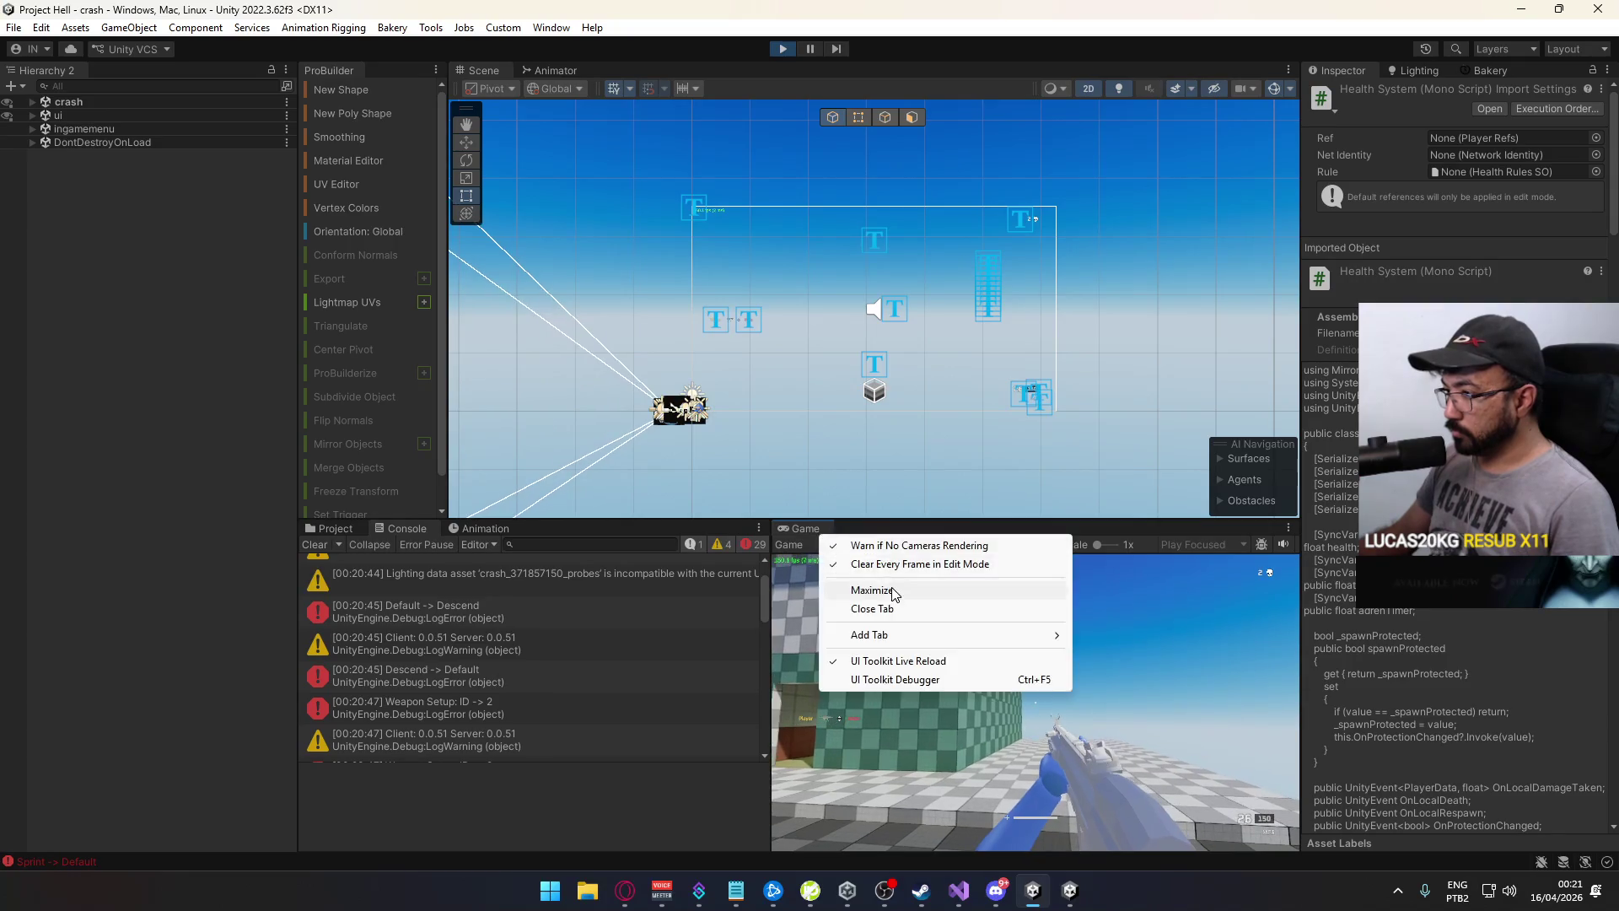
Maximize the Game view, reload, approach the dummy along the wall and kill it
left_click(868, 585)
key("r")
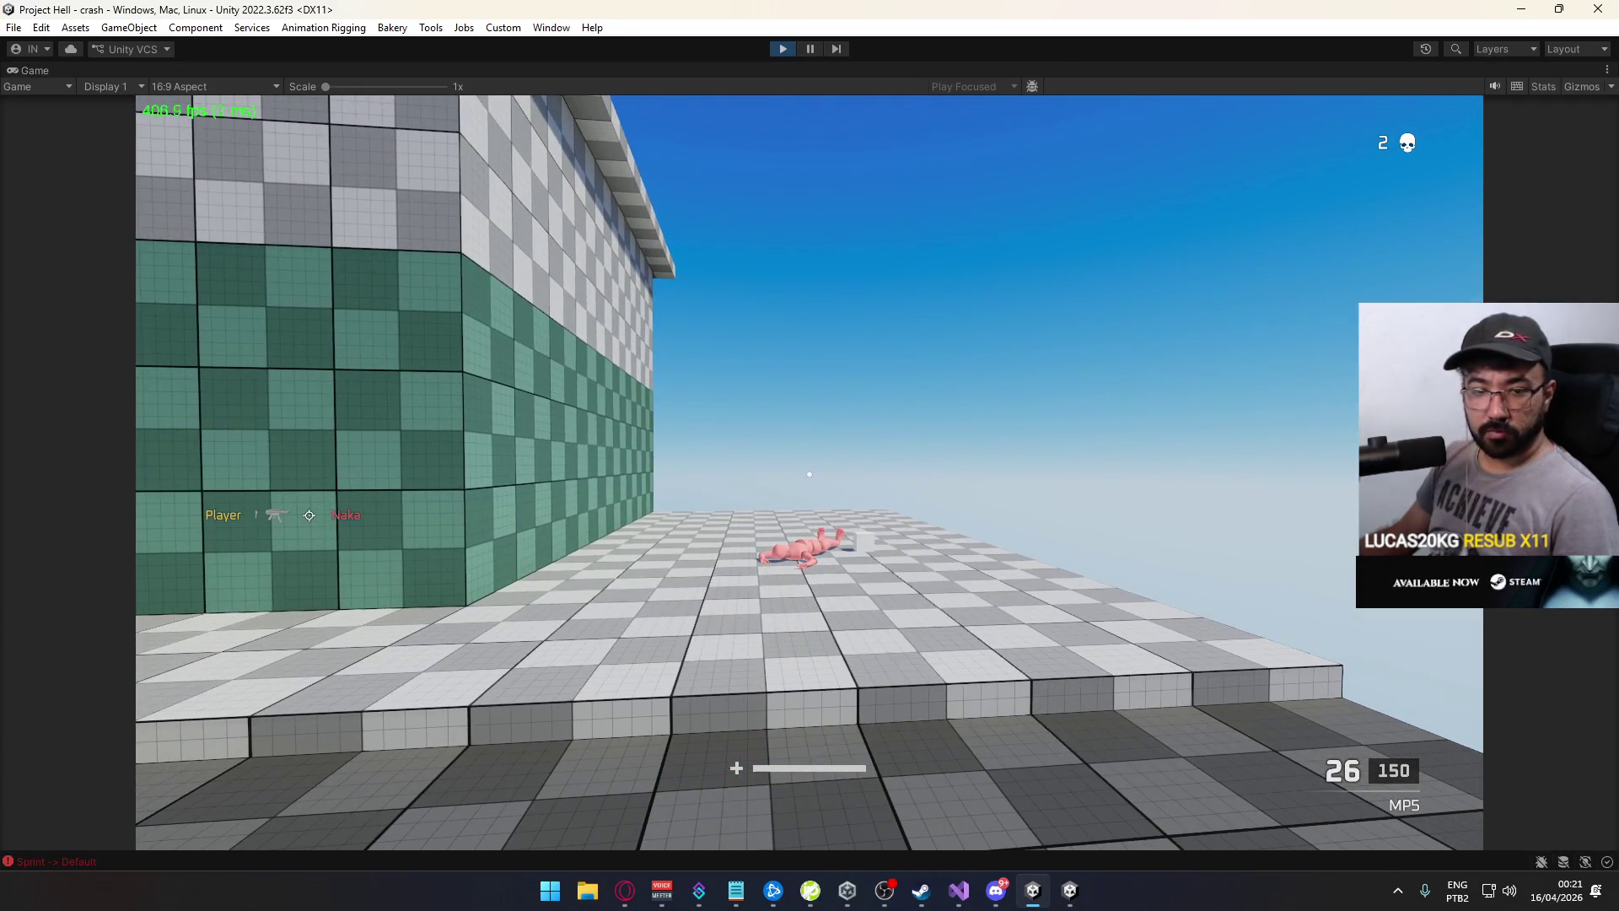
key("w")
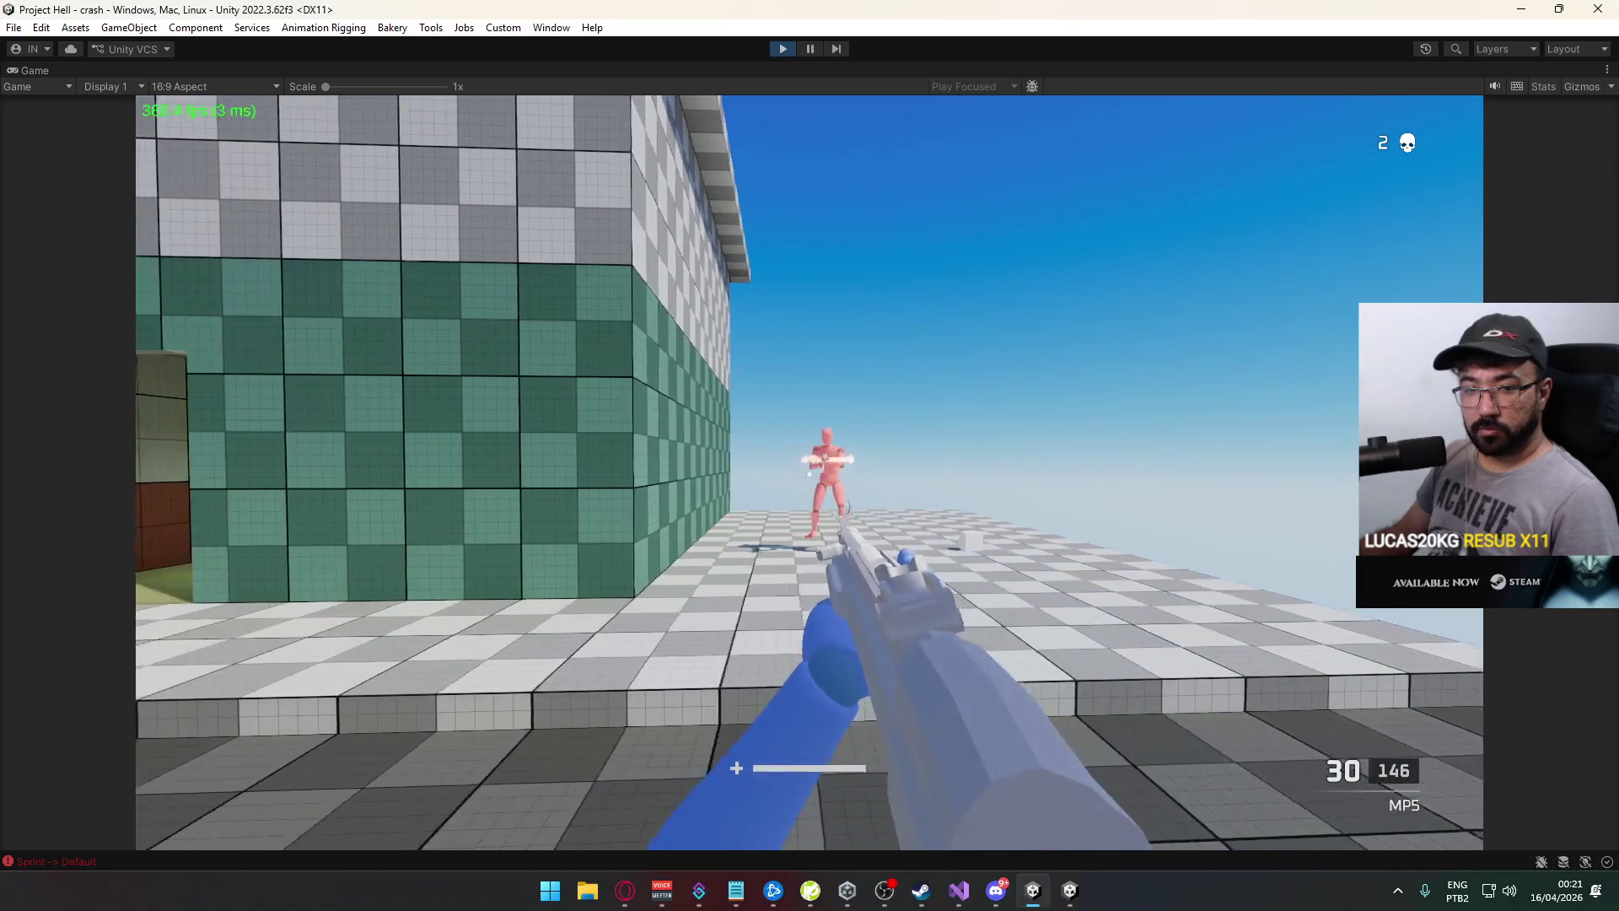
key("w")
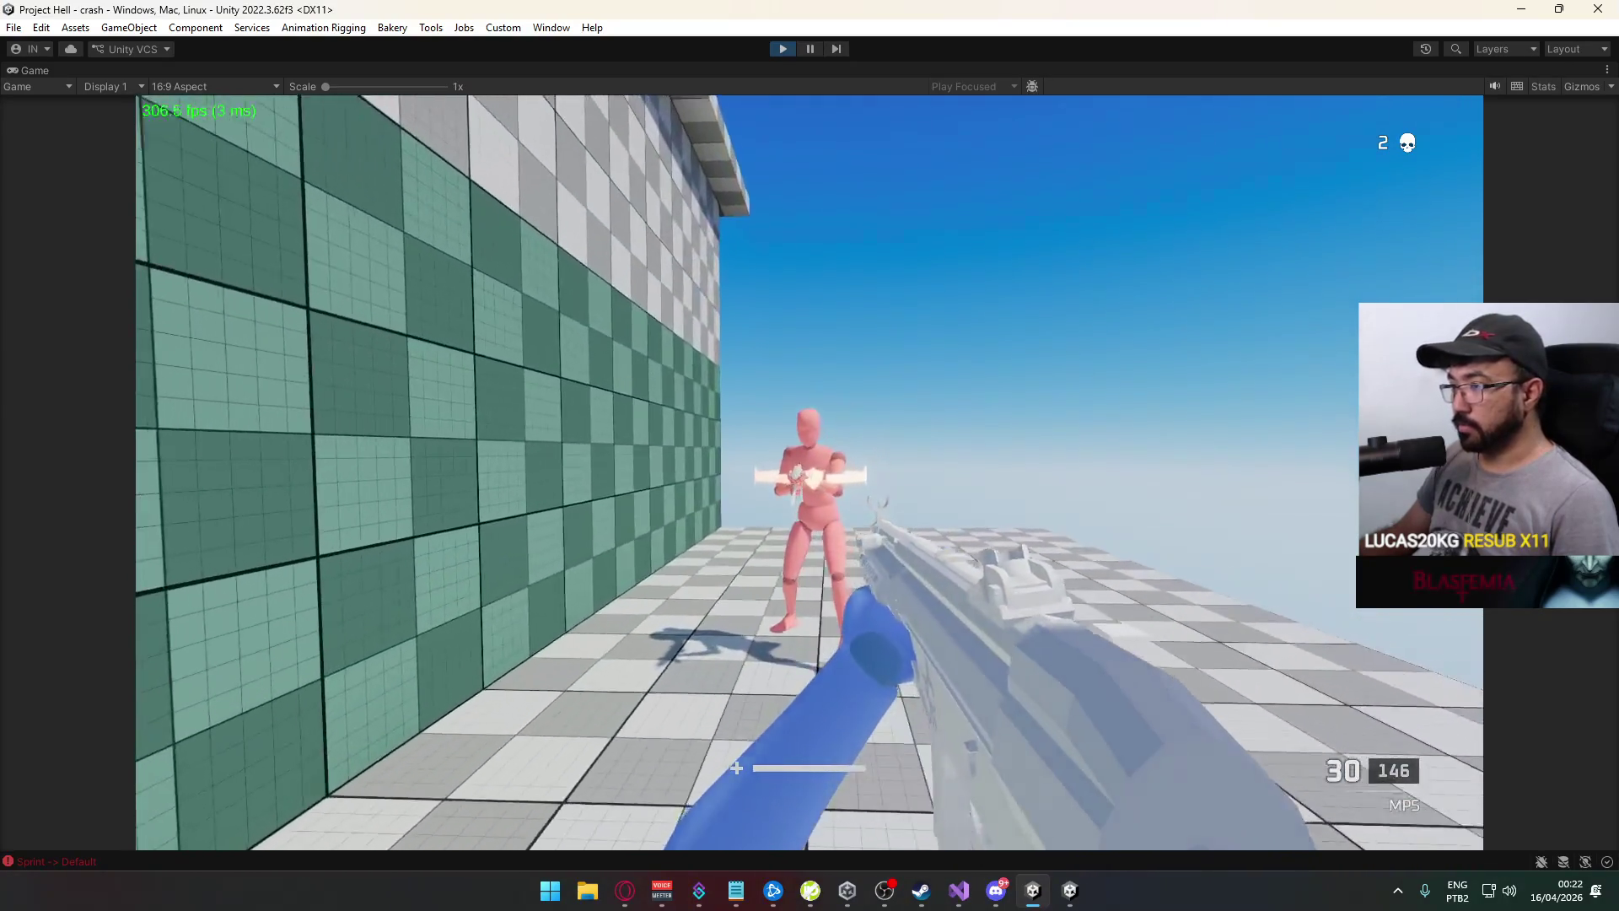
key("a")
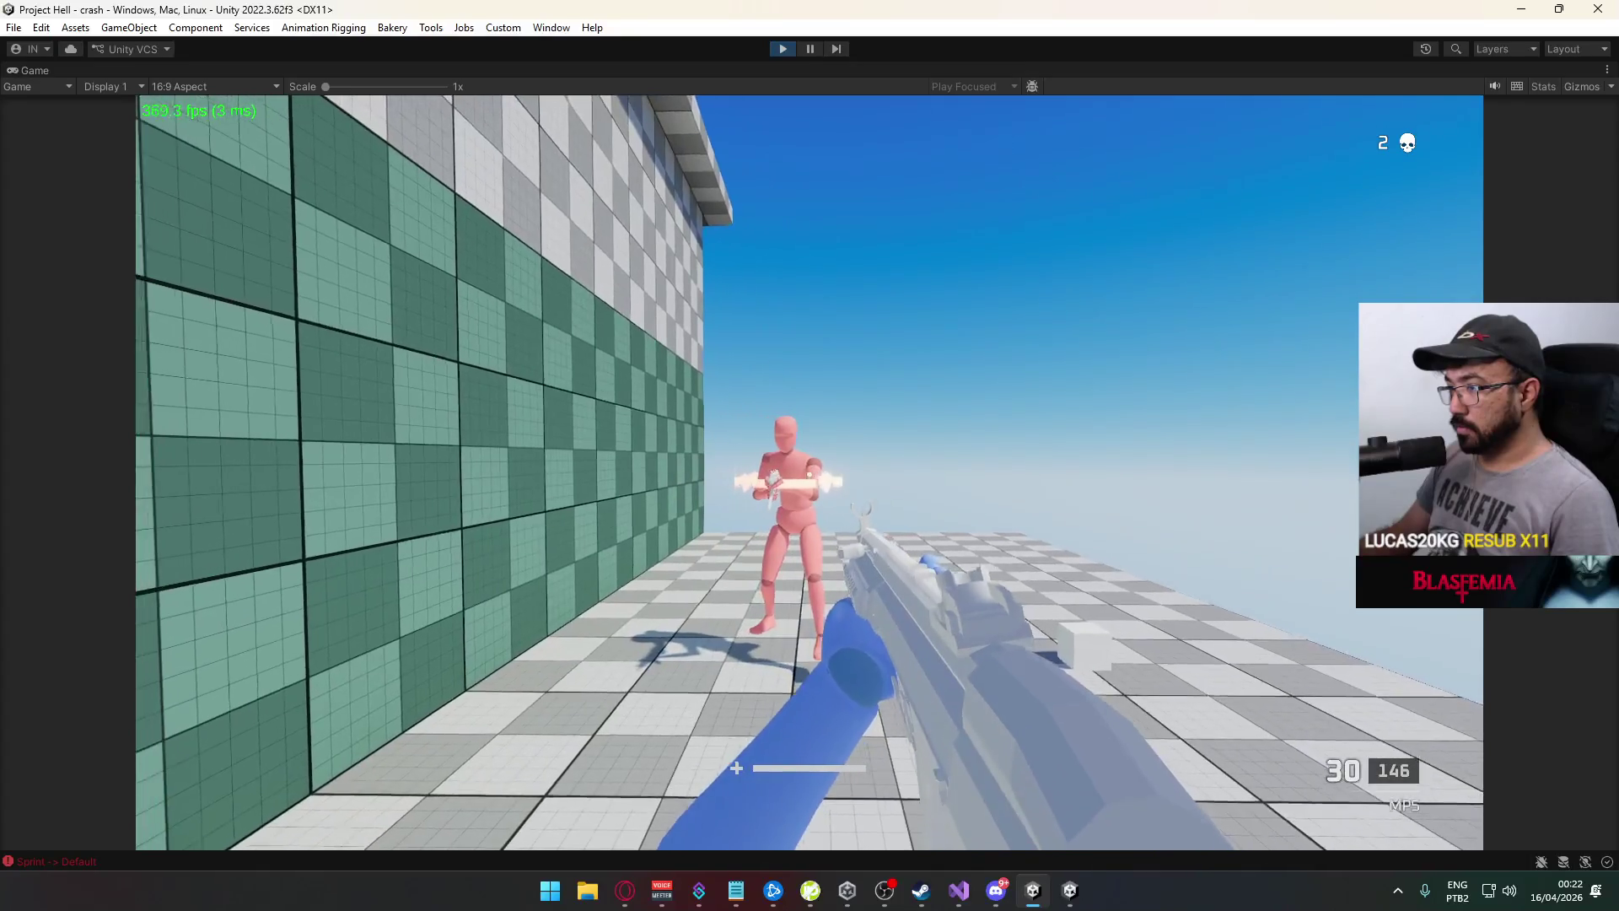
key("a")
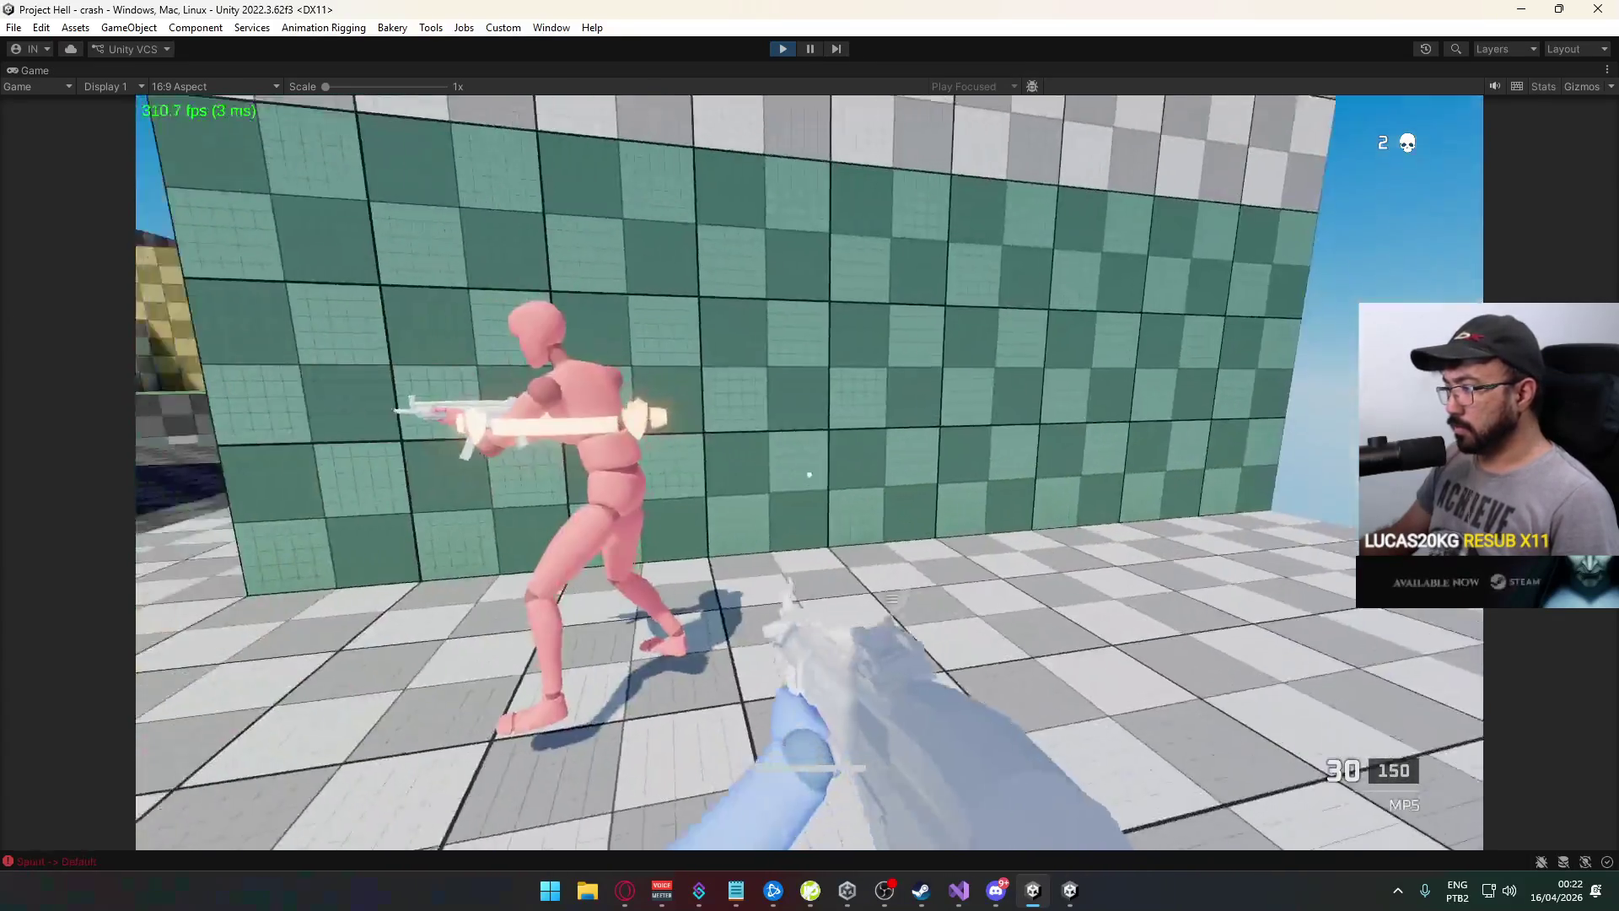
mouse_move(809, 455)
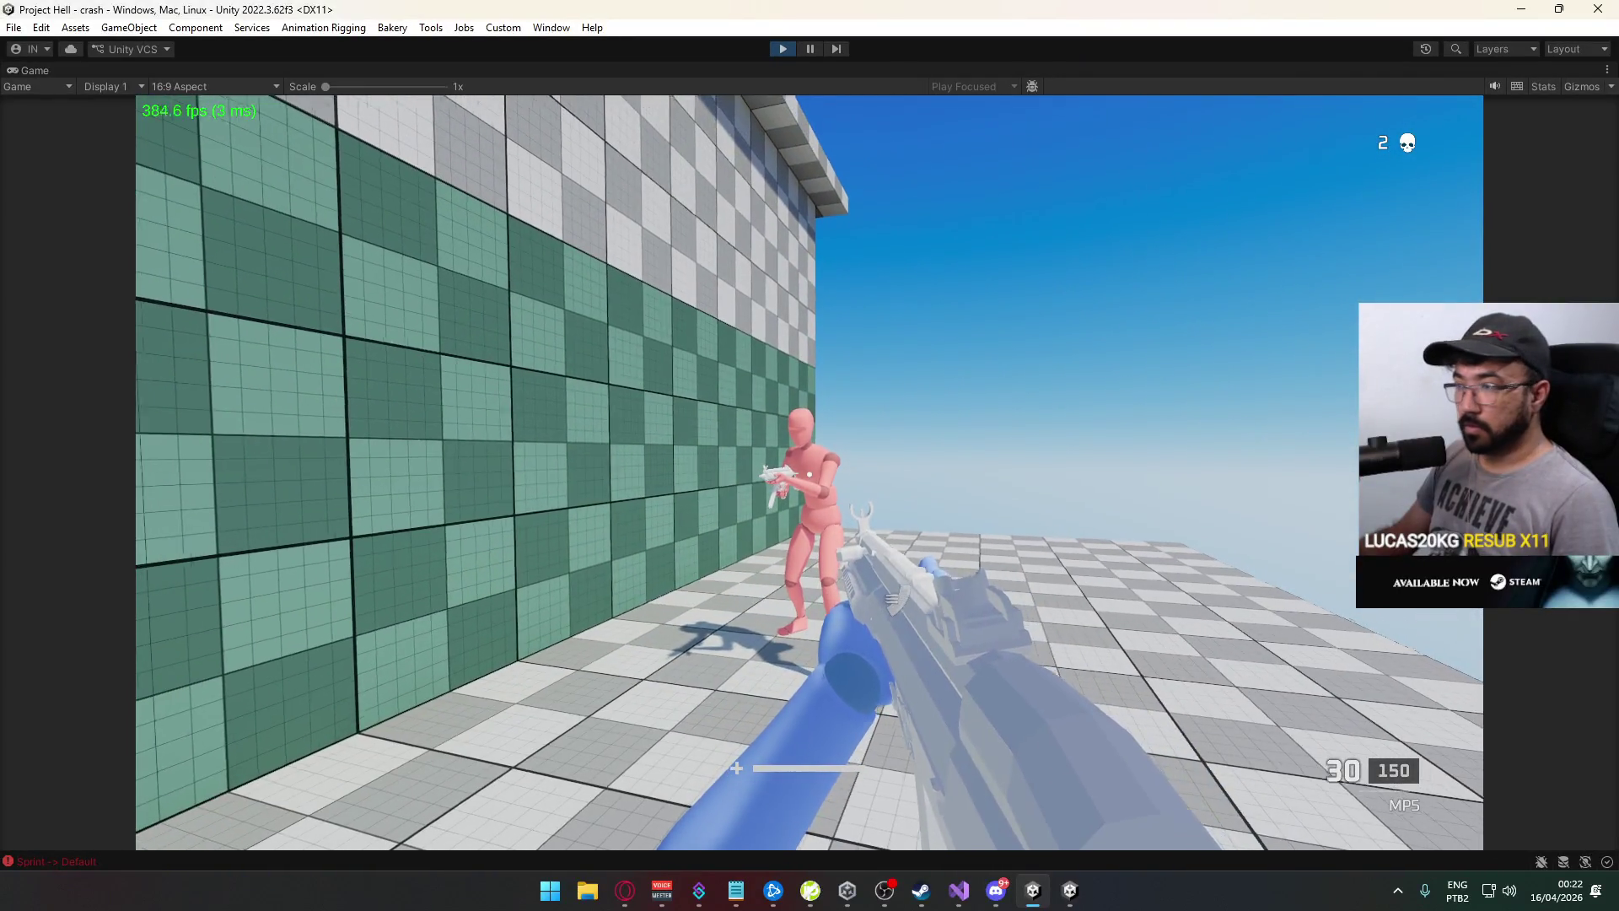
right_click(810, 455)
left_click(810, 455)
Sprint through the checkered doorway, jump out the window and kill the red enemy
key("s")
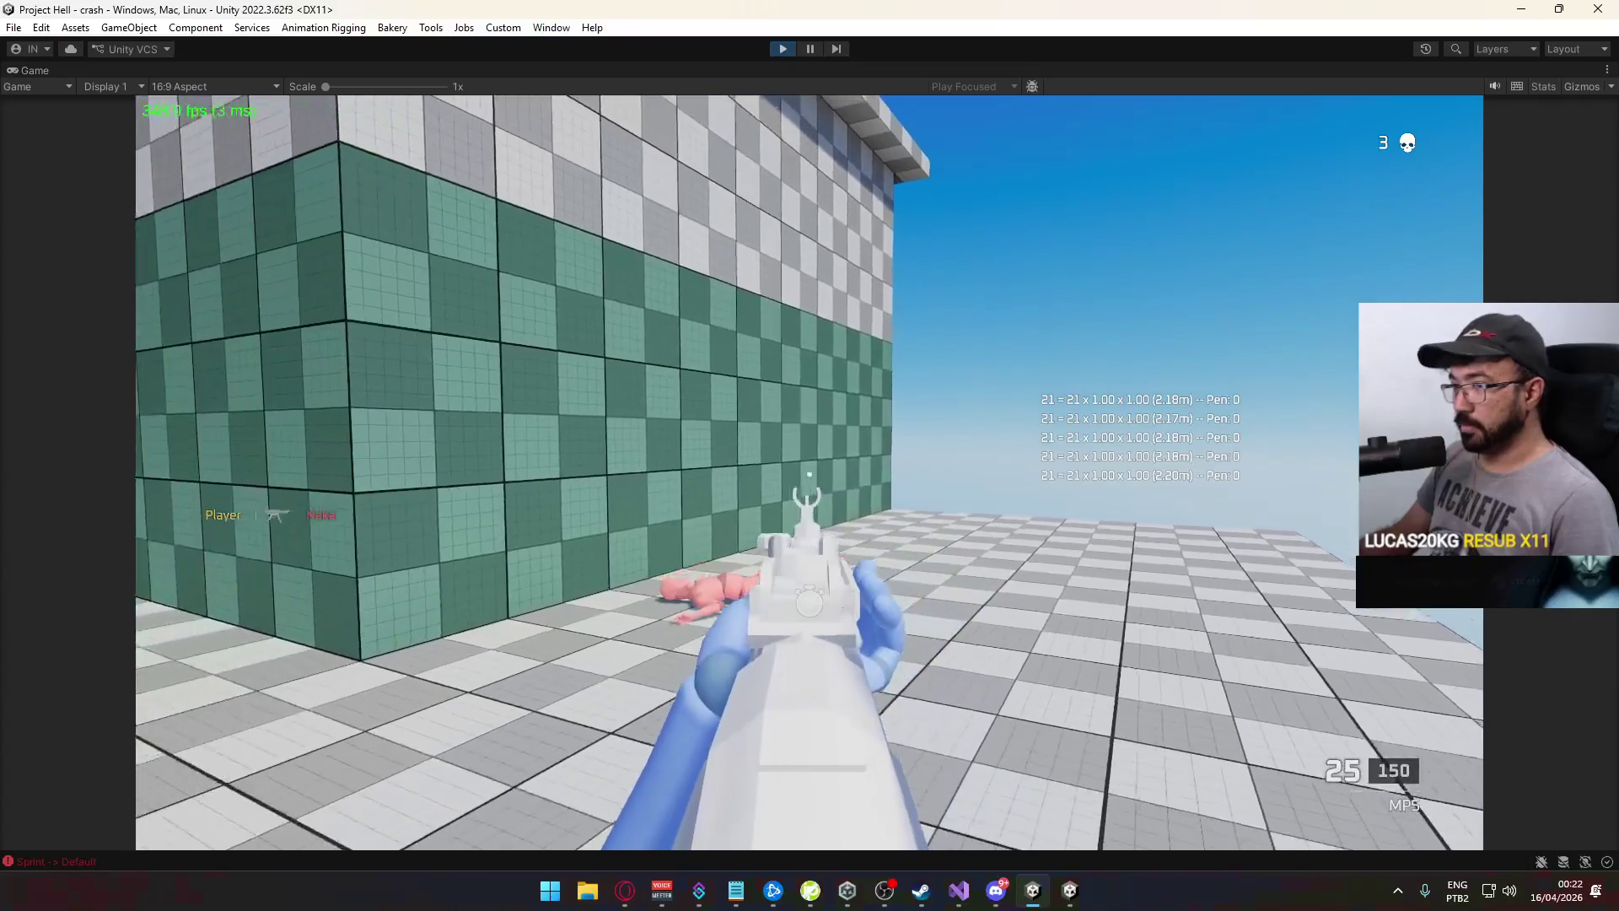
key("shift+w")
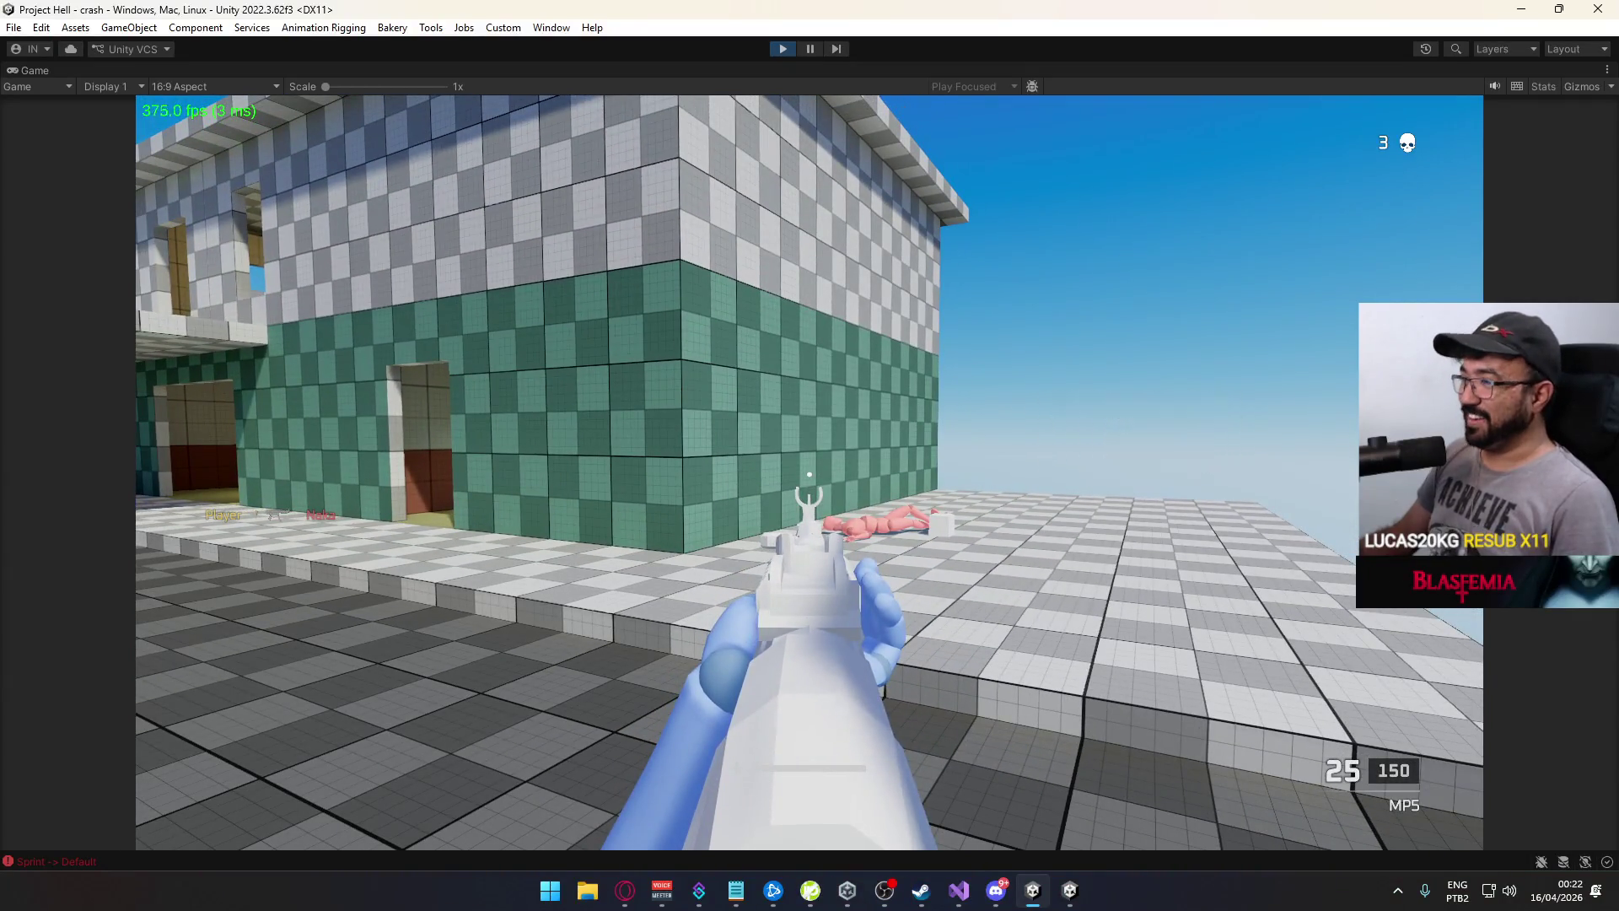
key("r")
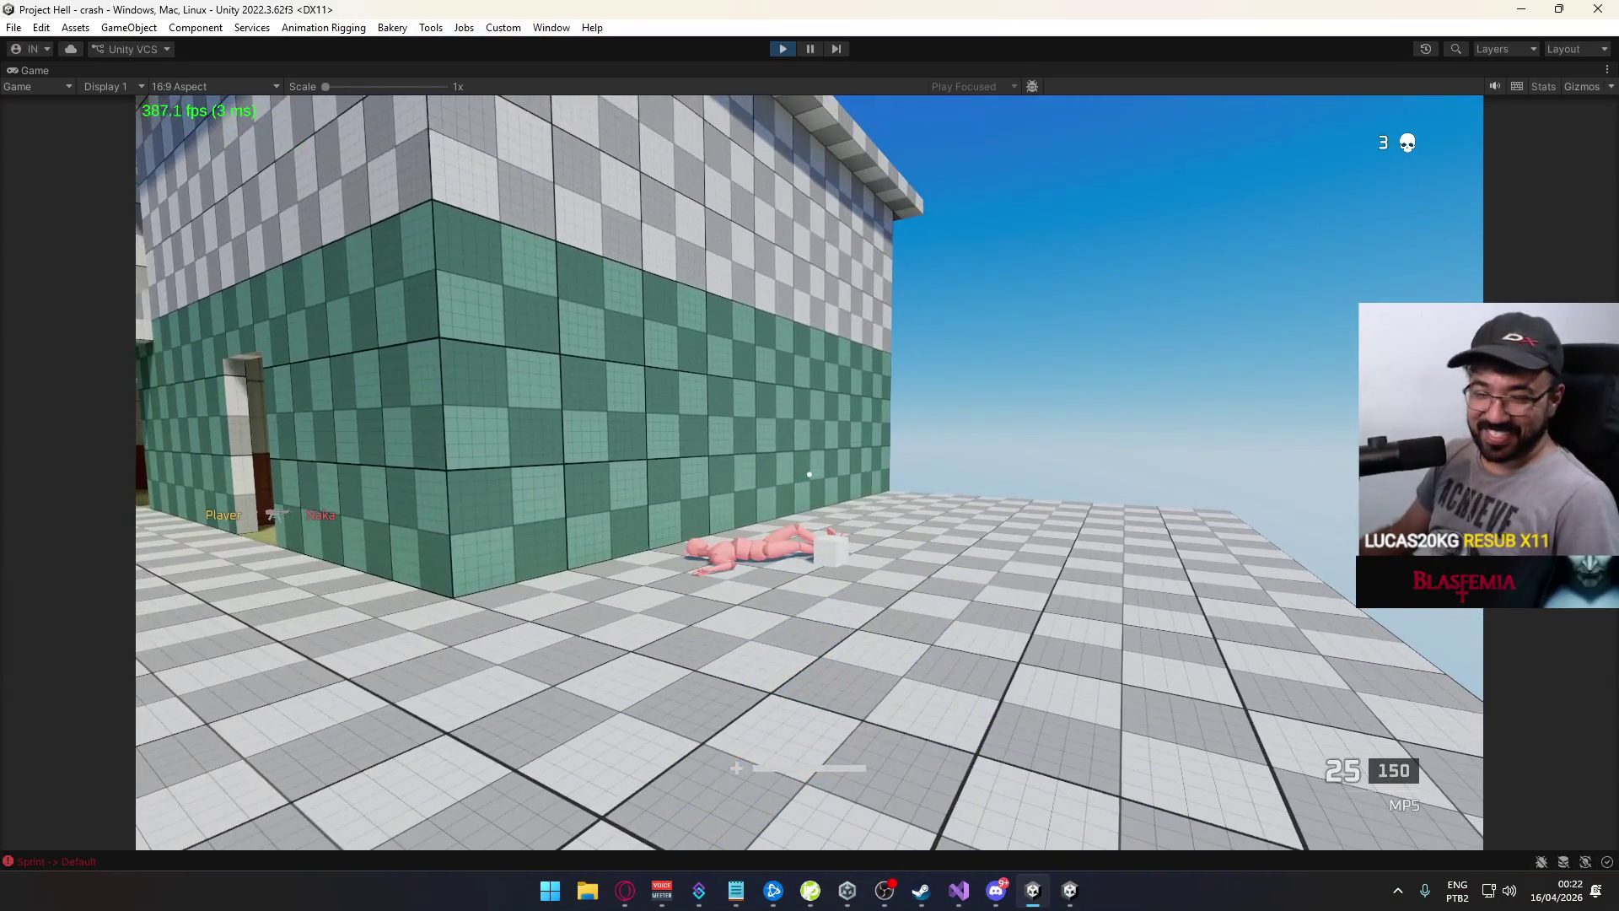
key("w")
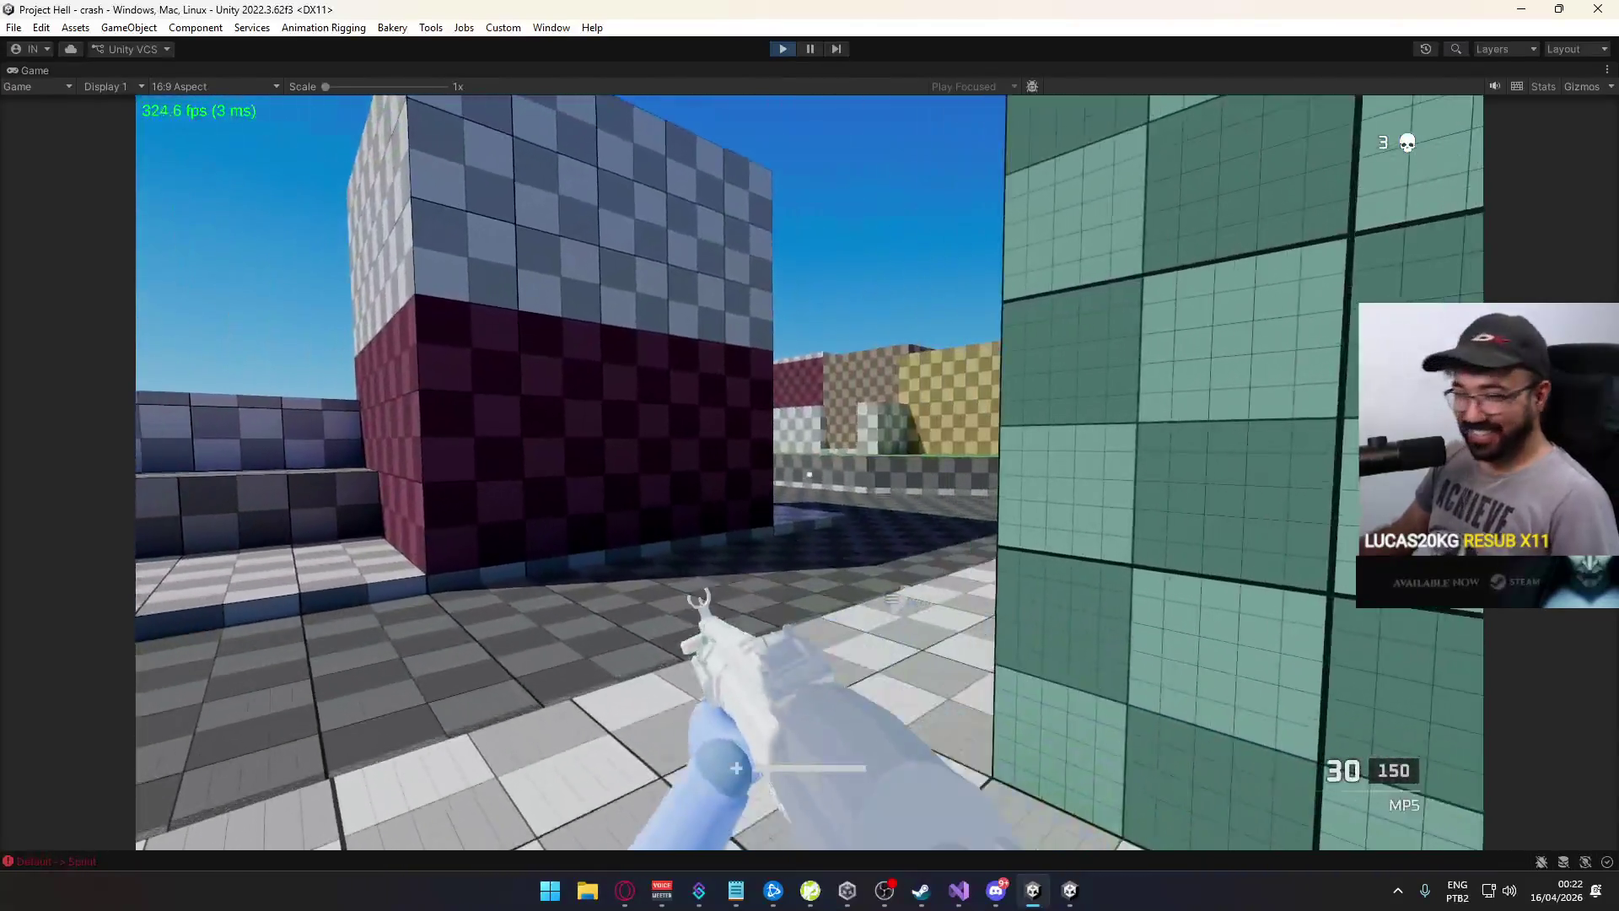
key("shift+w")
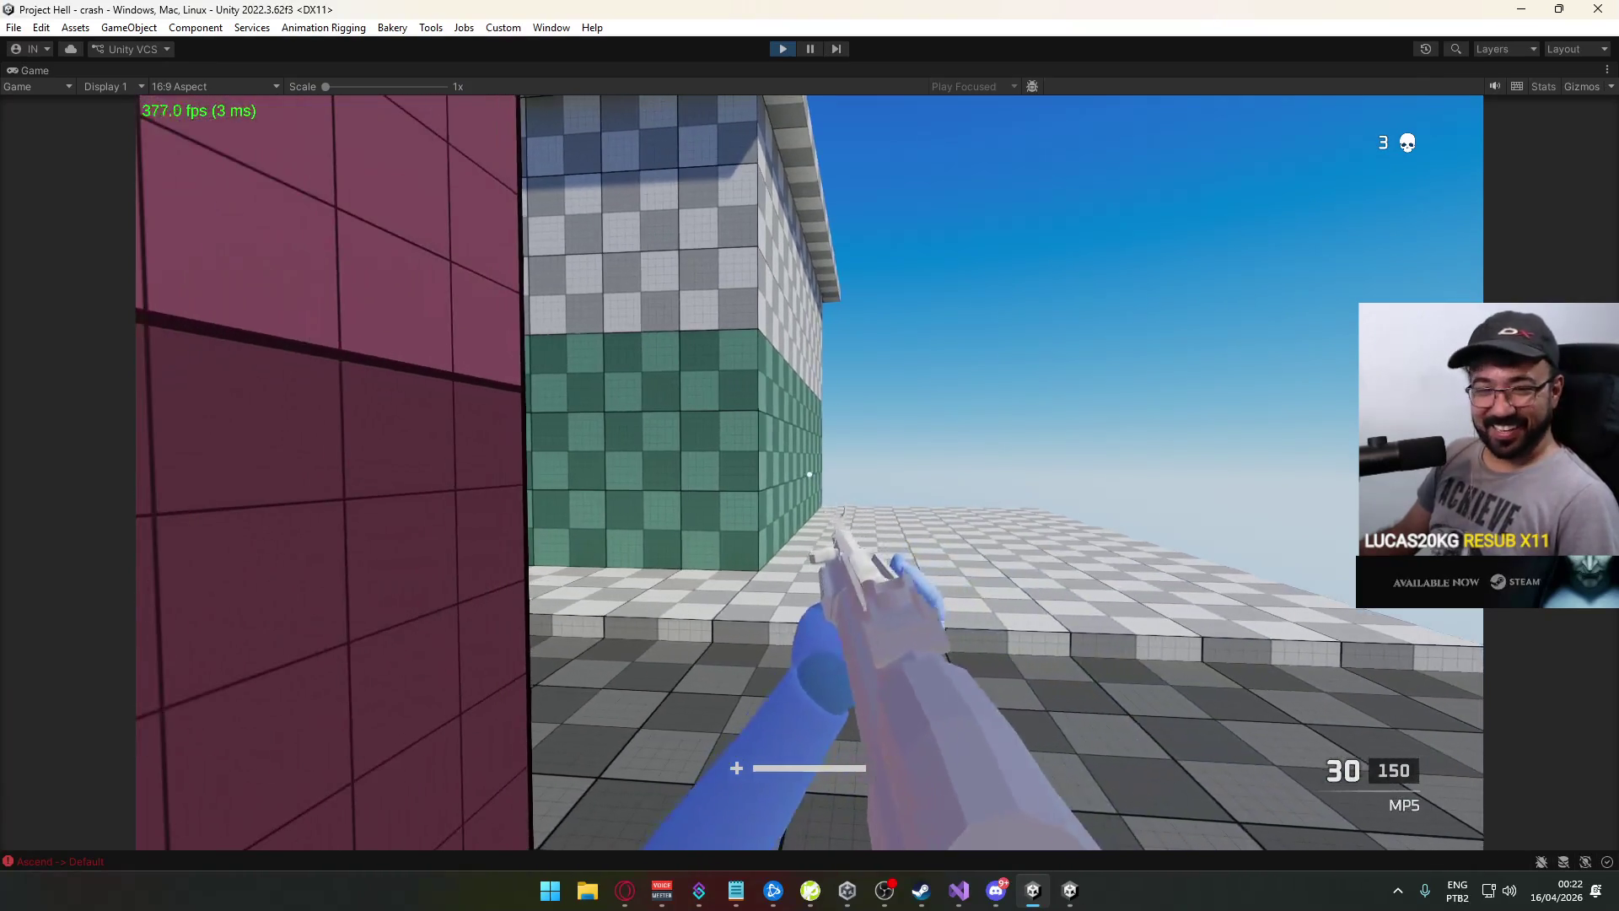
key("shift+w")
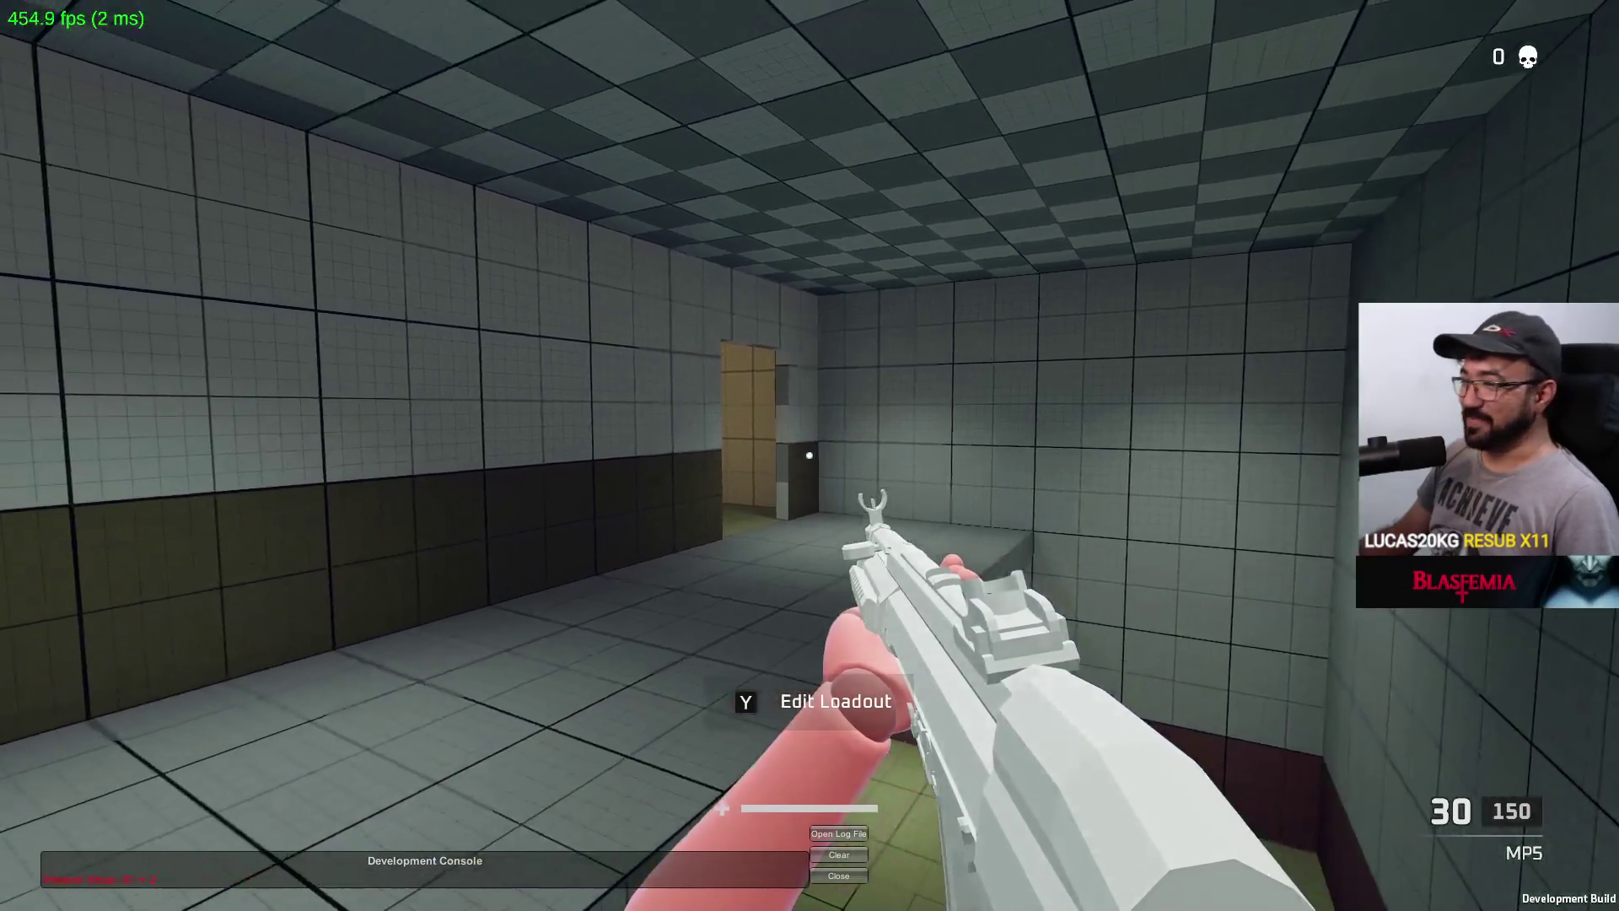
key("shift+w")
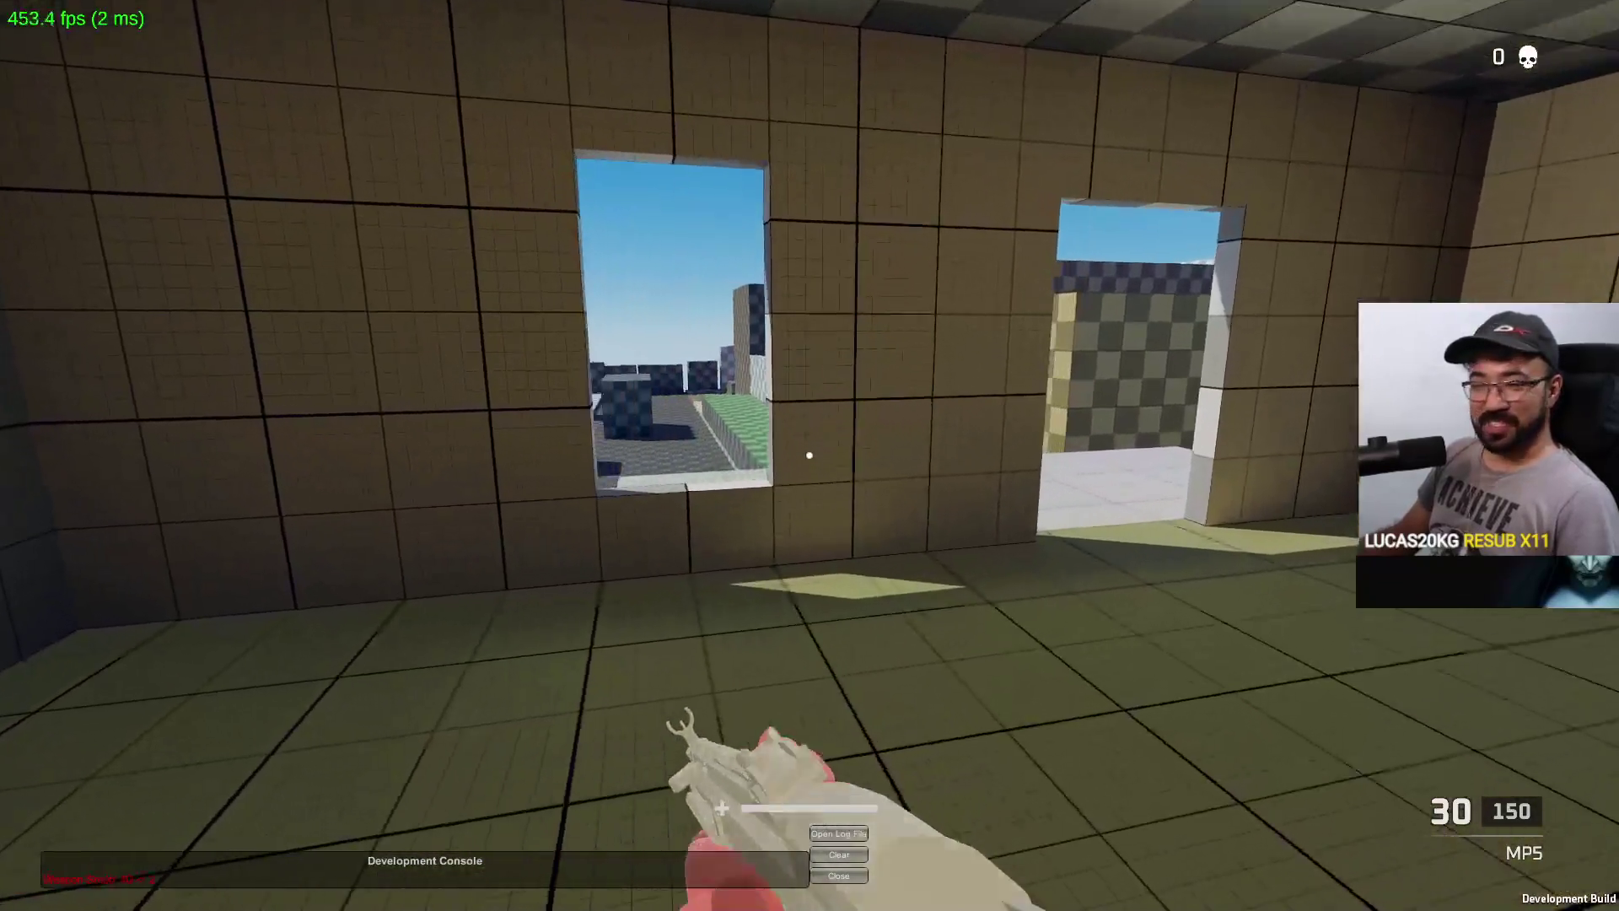
key("space")
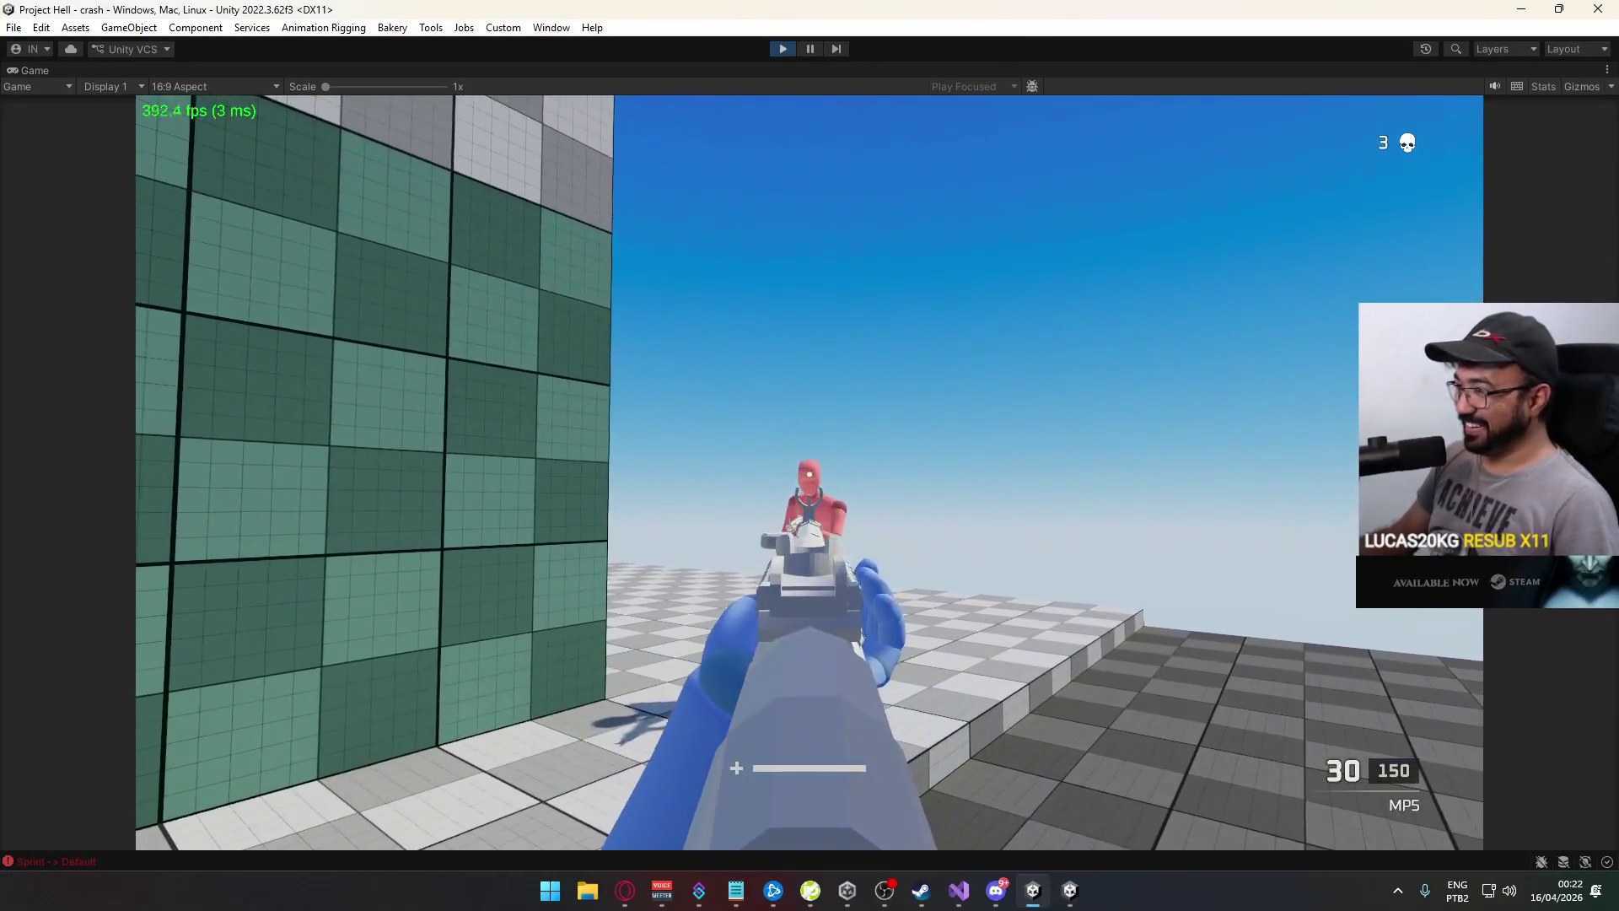
left_click(809, 474)
Reload the MP5 and shoot two pink enemies, bringing the kill counter to 6
key("r")
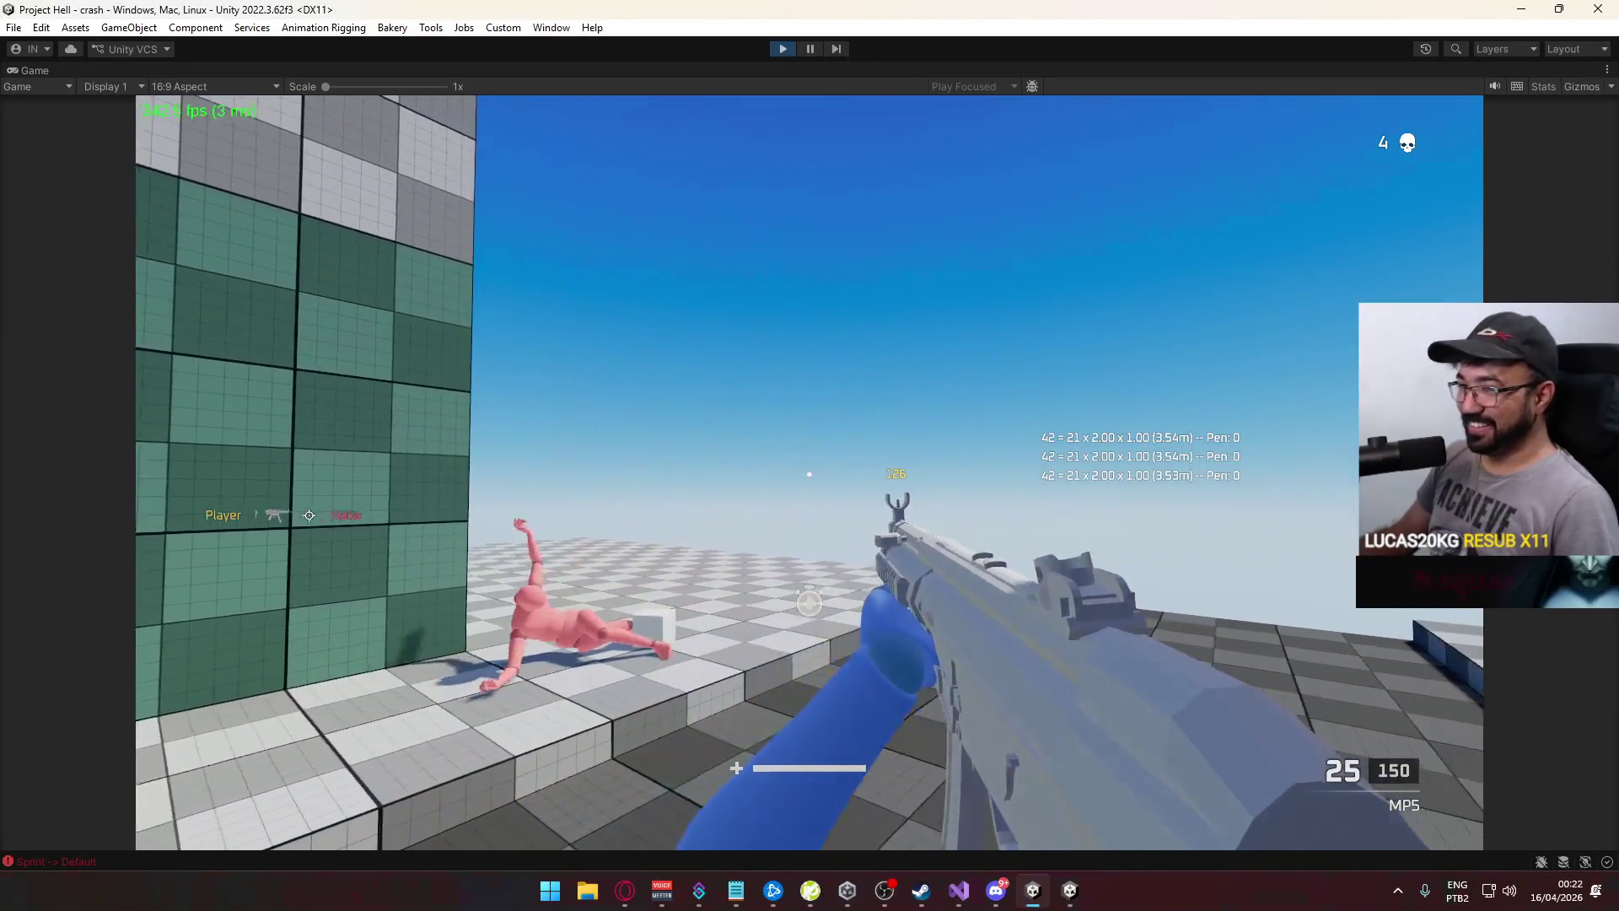
key("w")
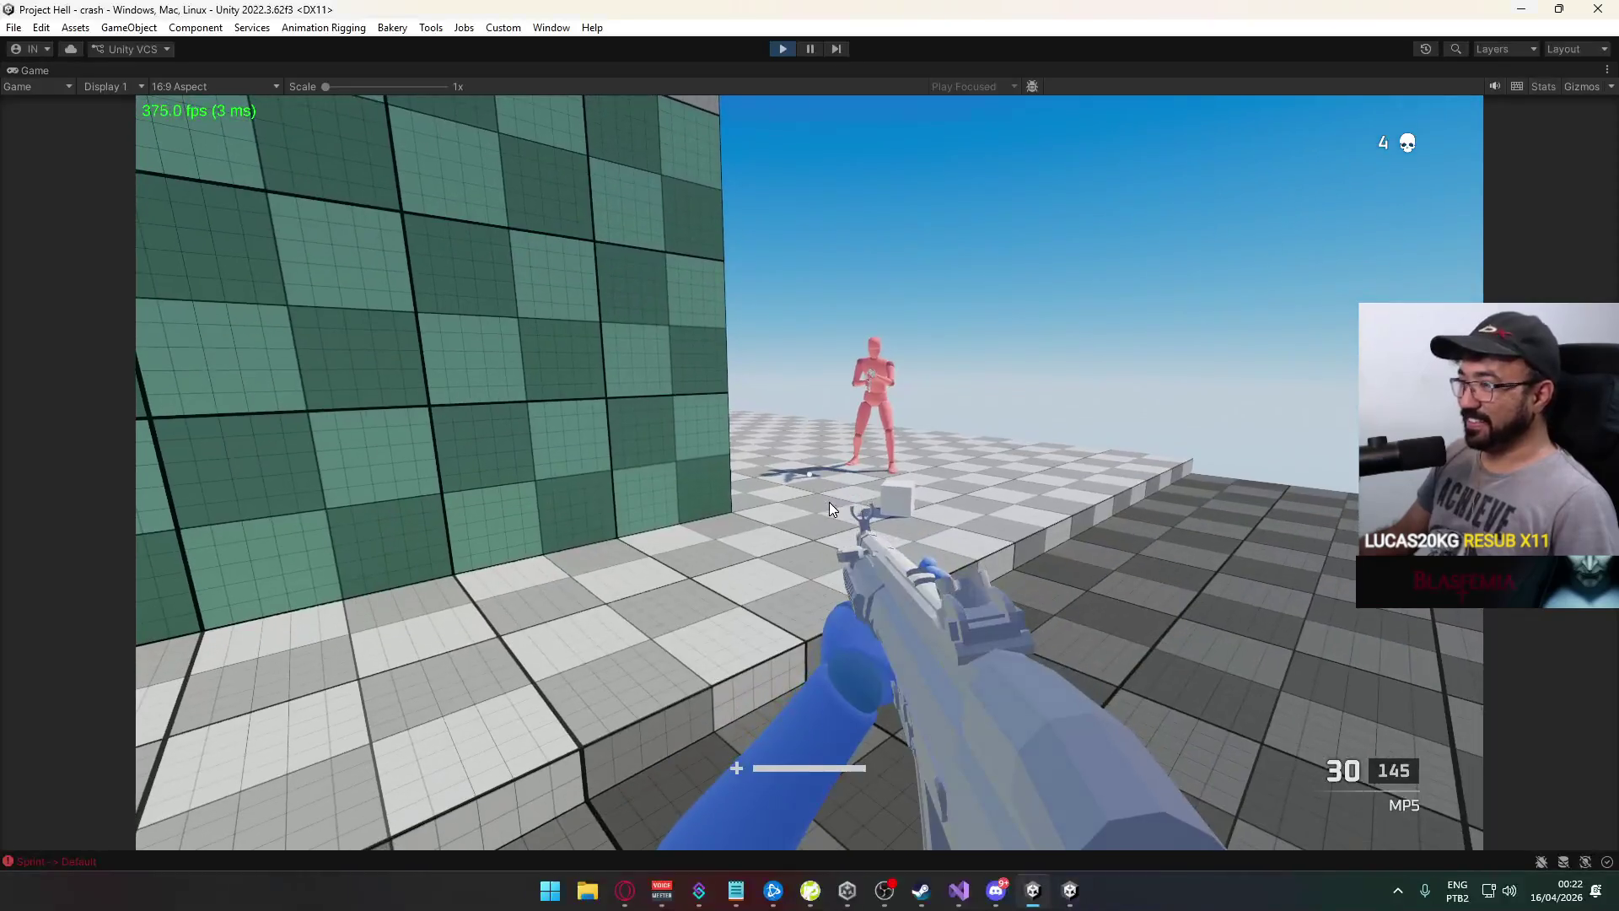
right_click(830, 506)
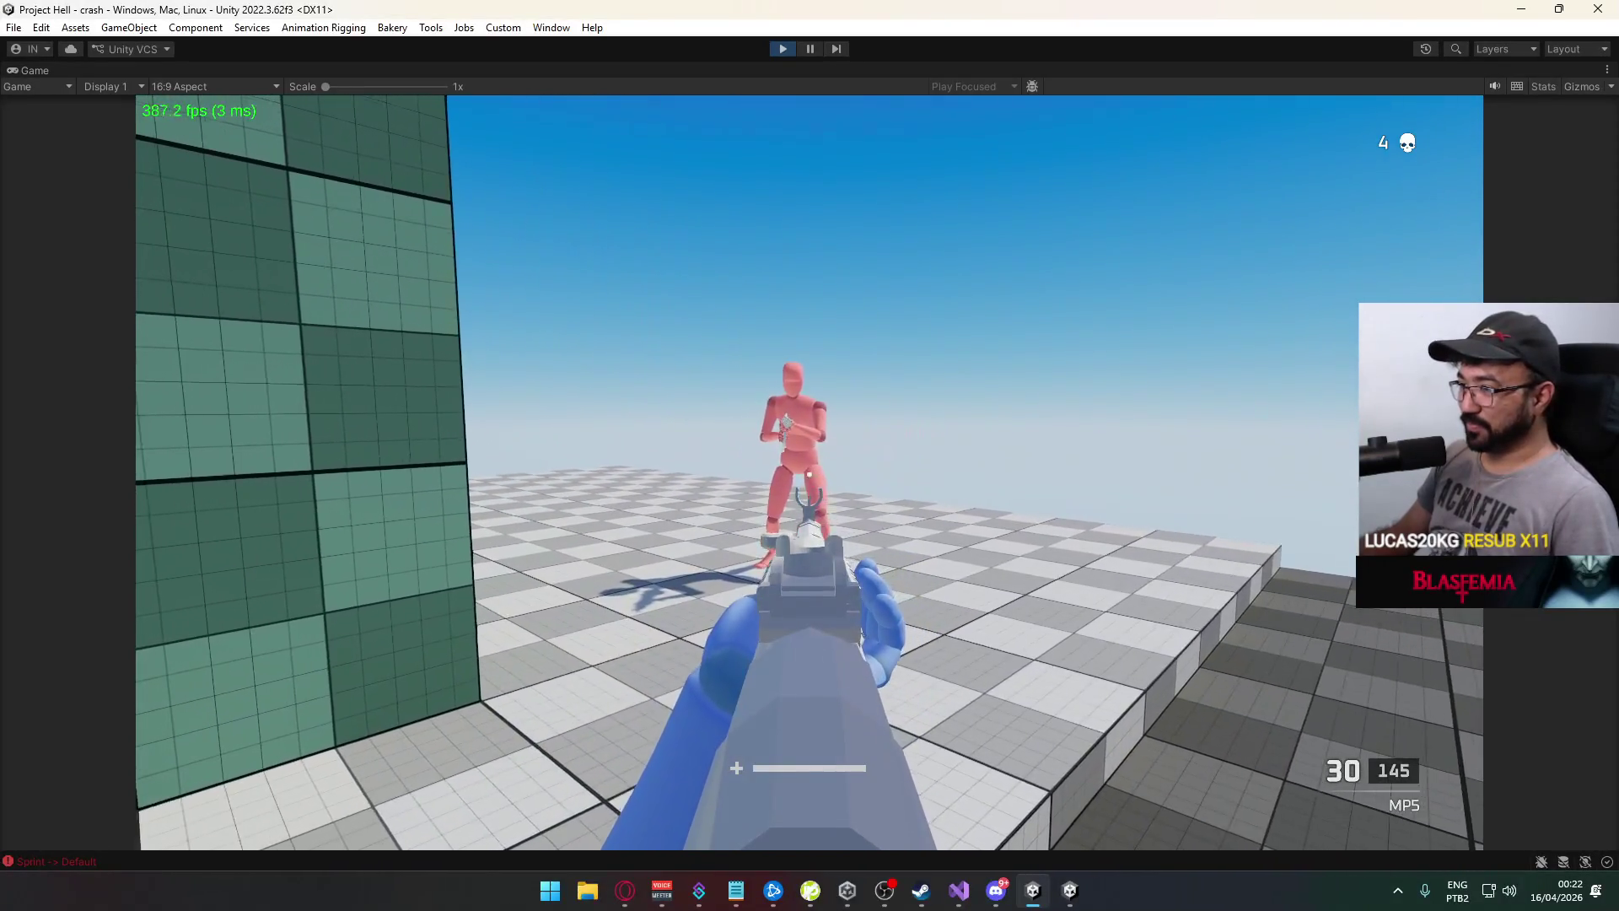
left_click(810, 472)
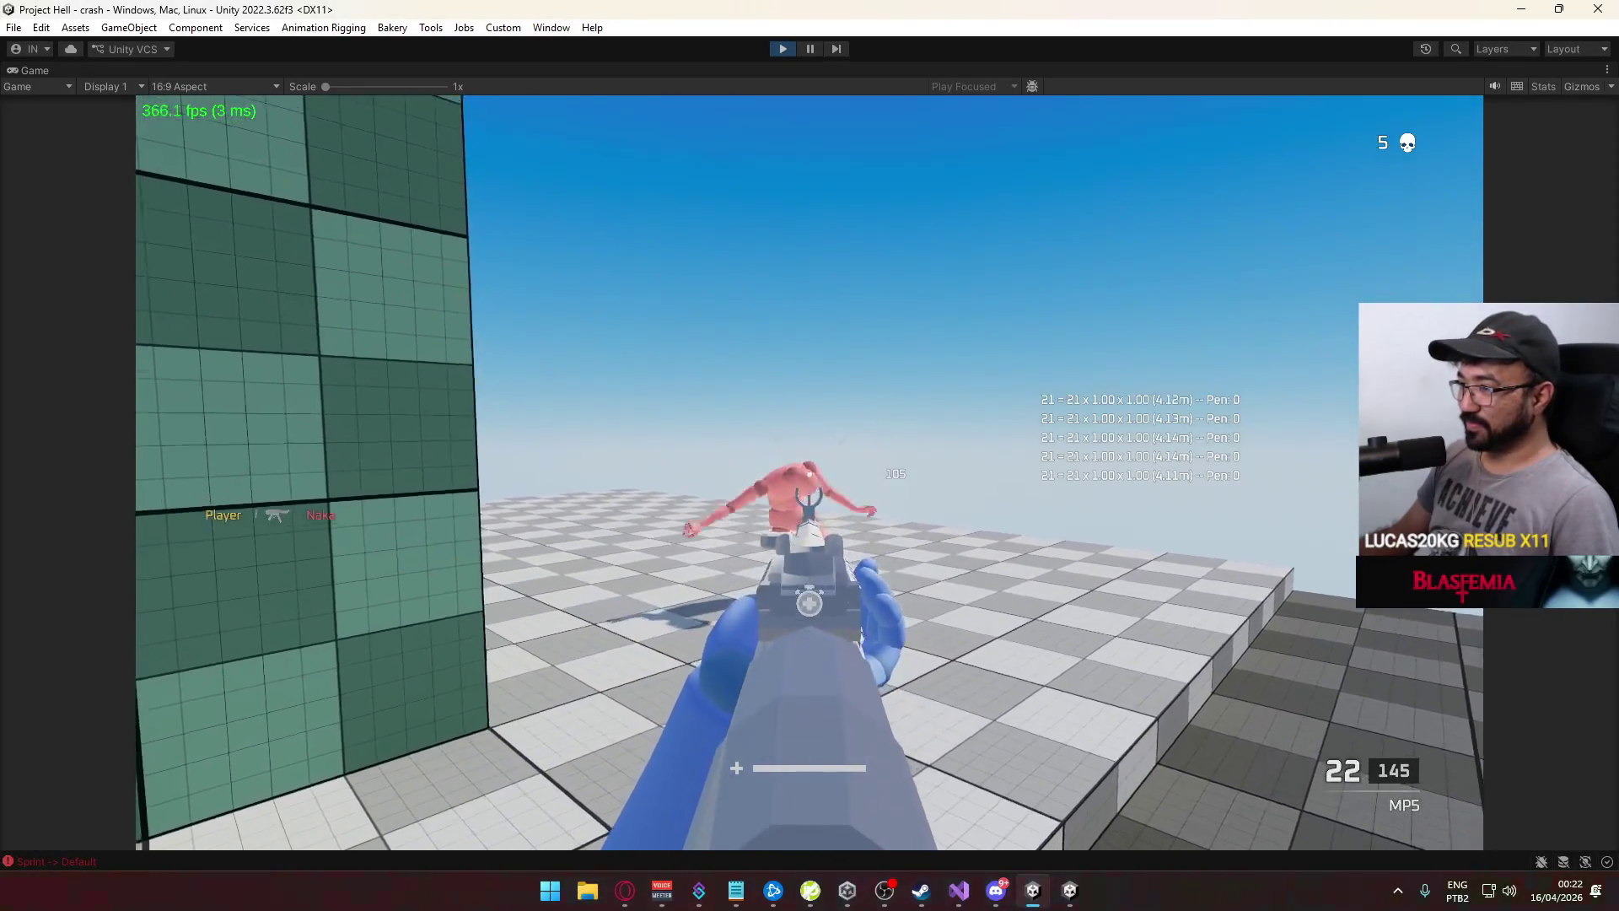
key("r")
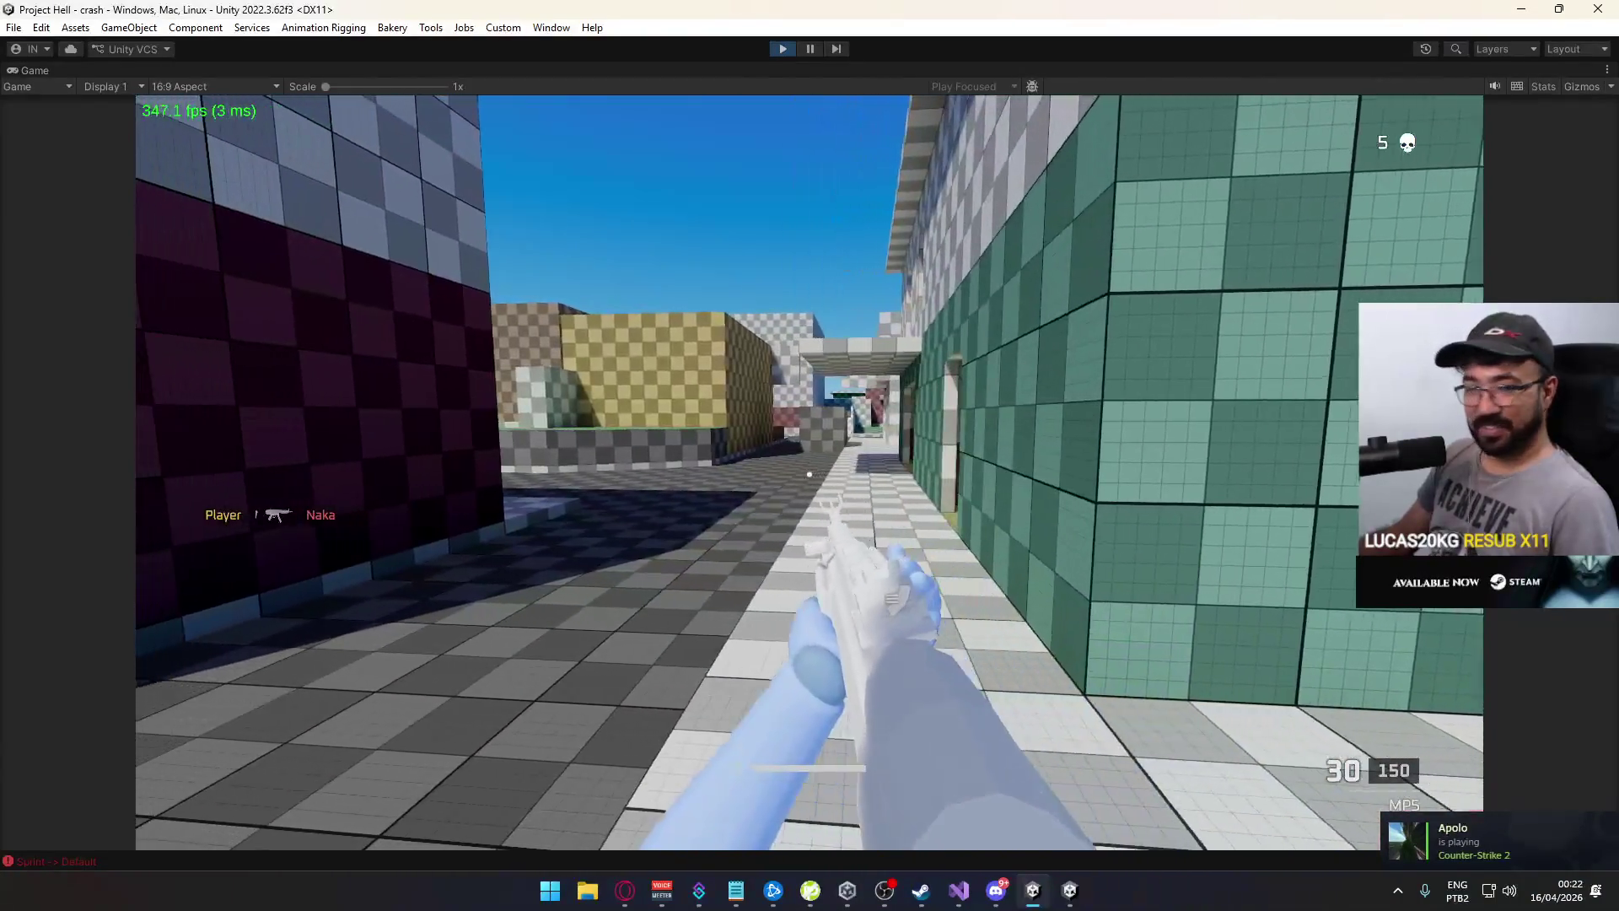
key("w")
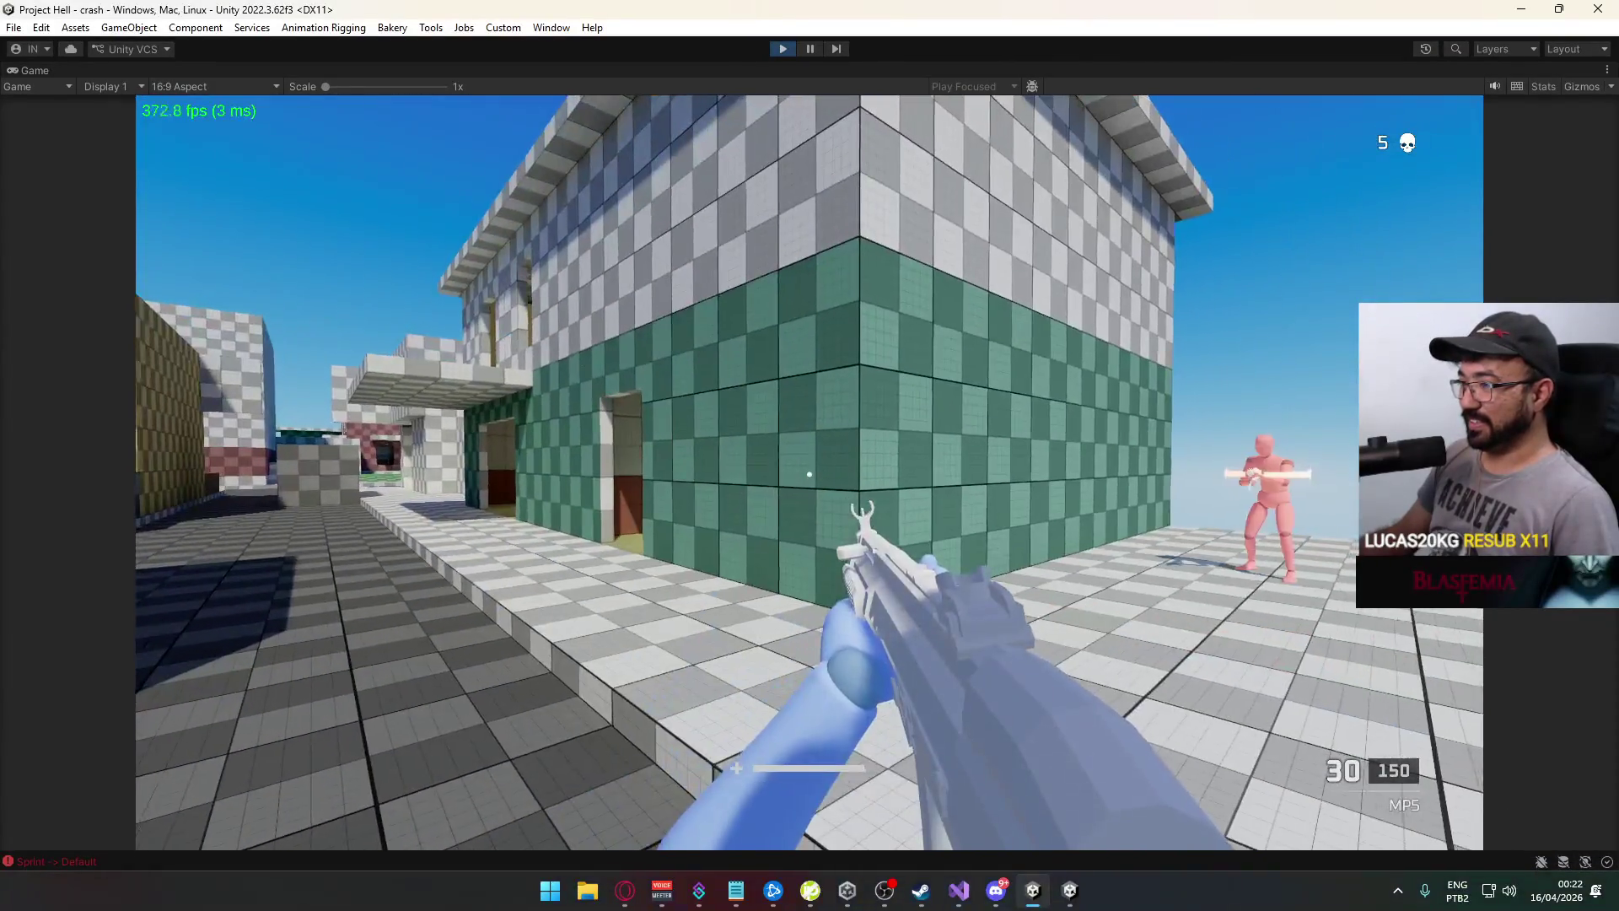
key("shift")
key("w")
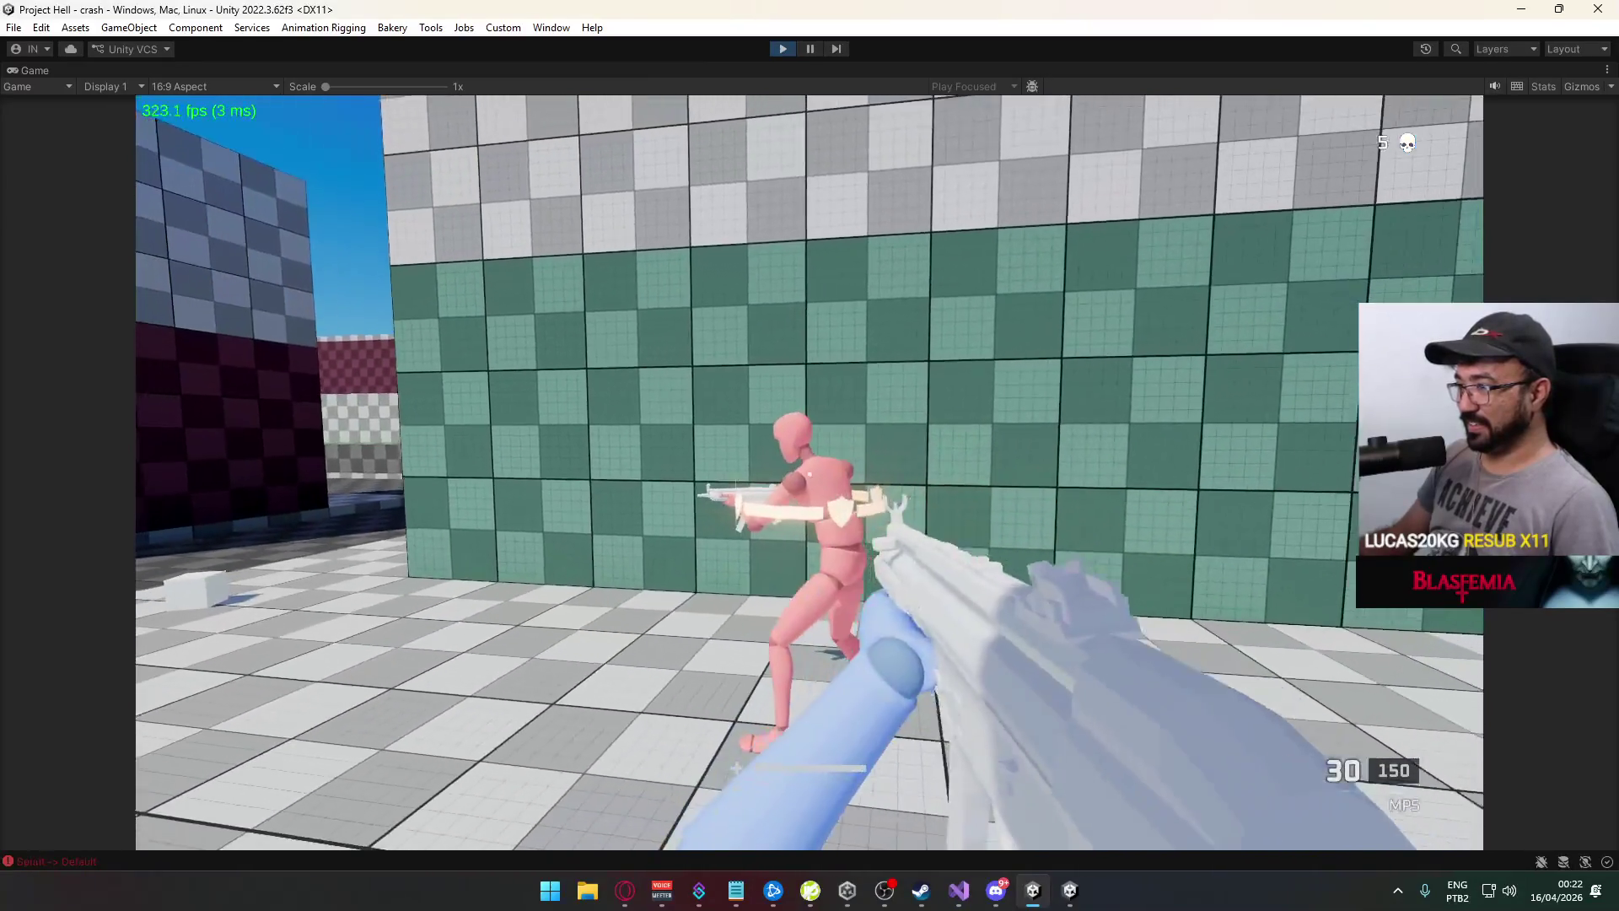
key("w")
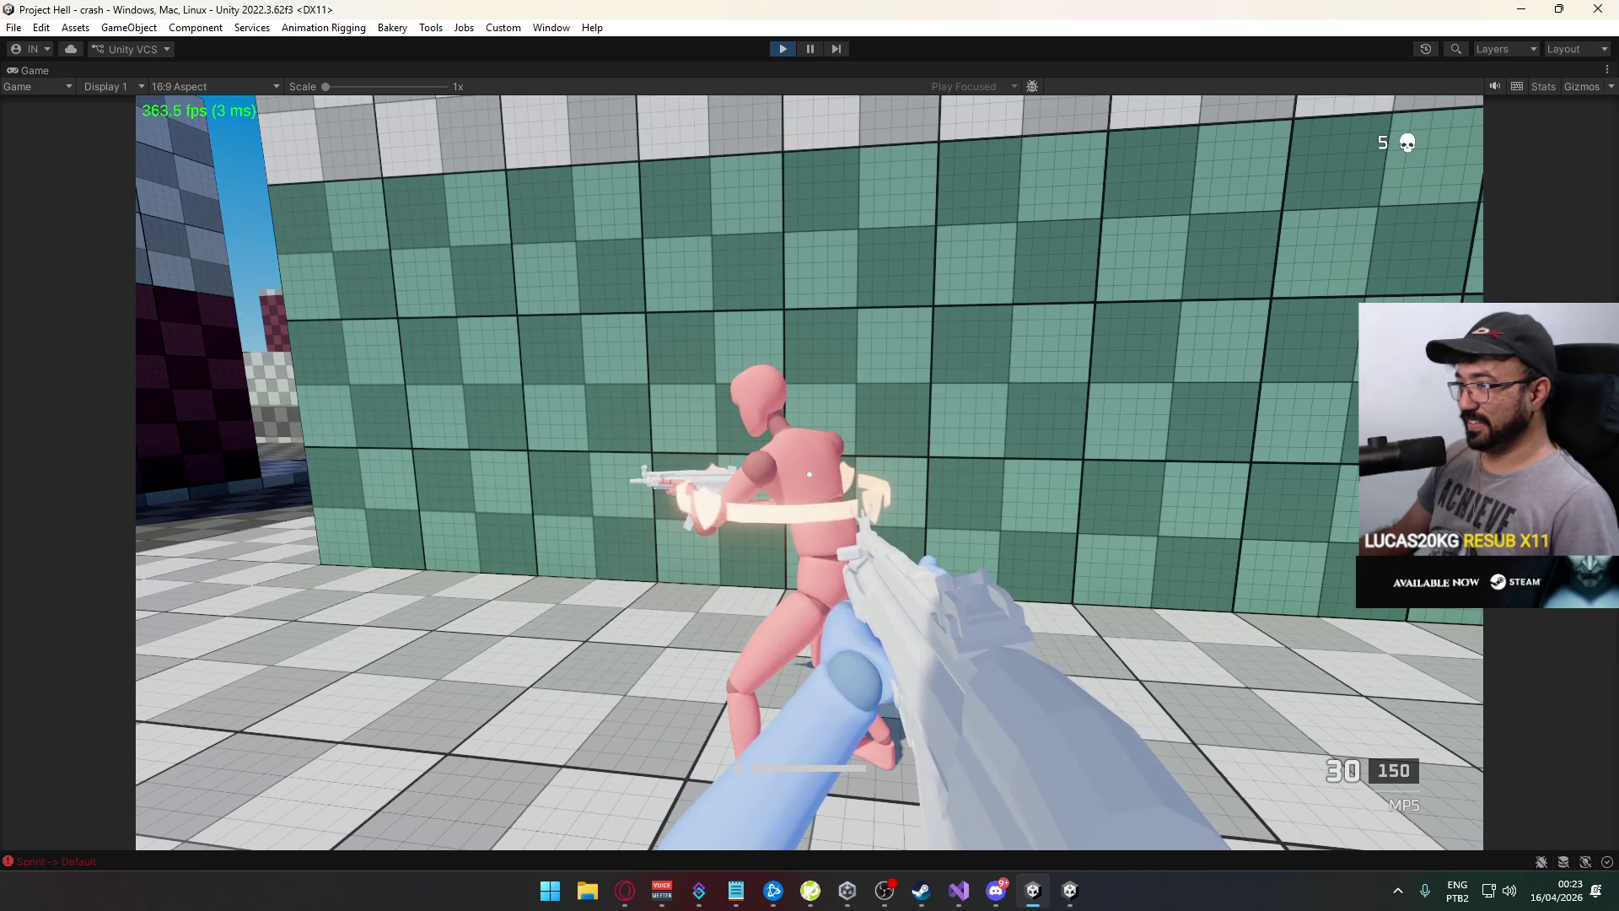
left_click(810, 474)
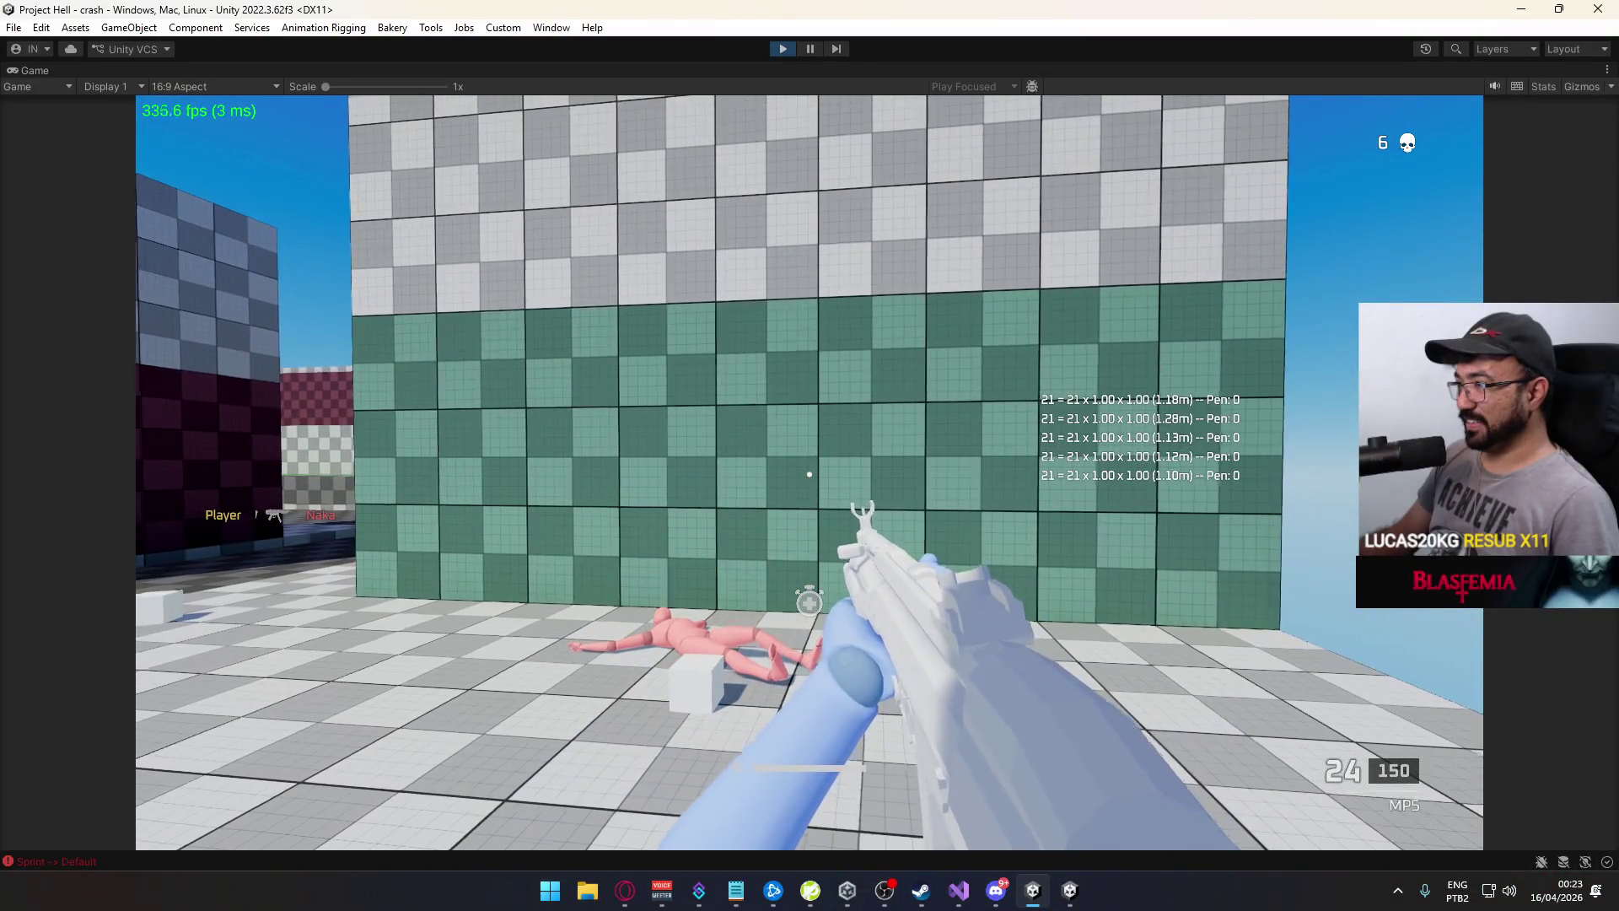
Stop play mode, close the standalone build window and return to Visual Studio
key("super")
key("super")
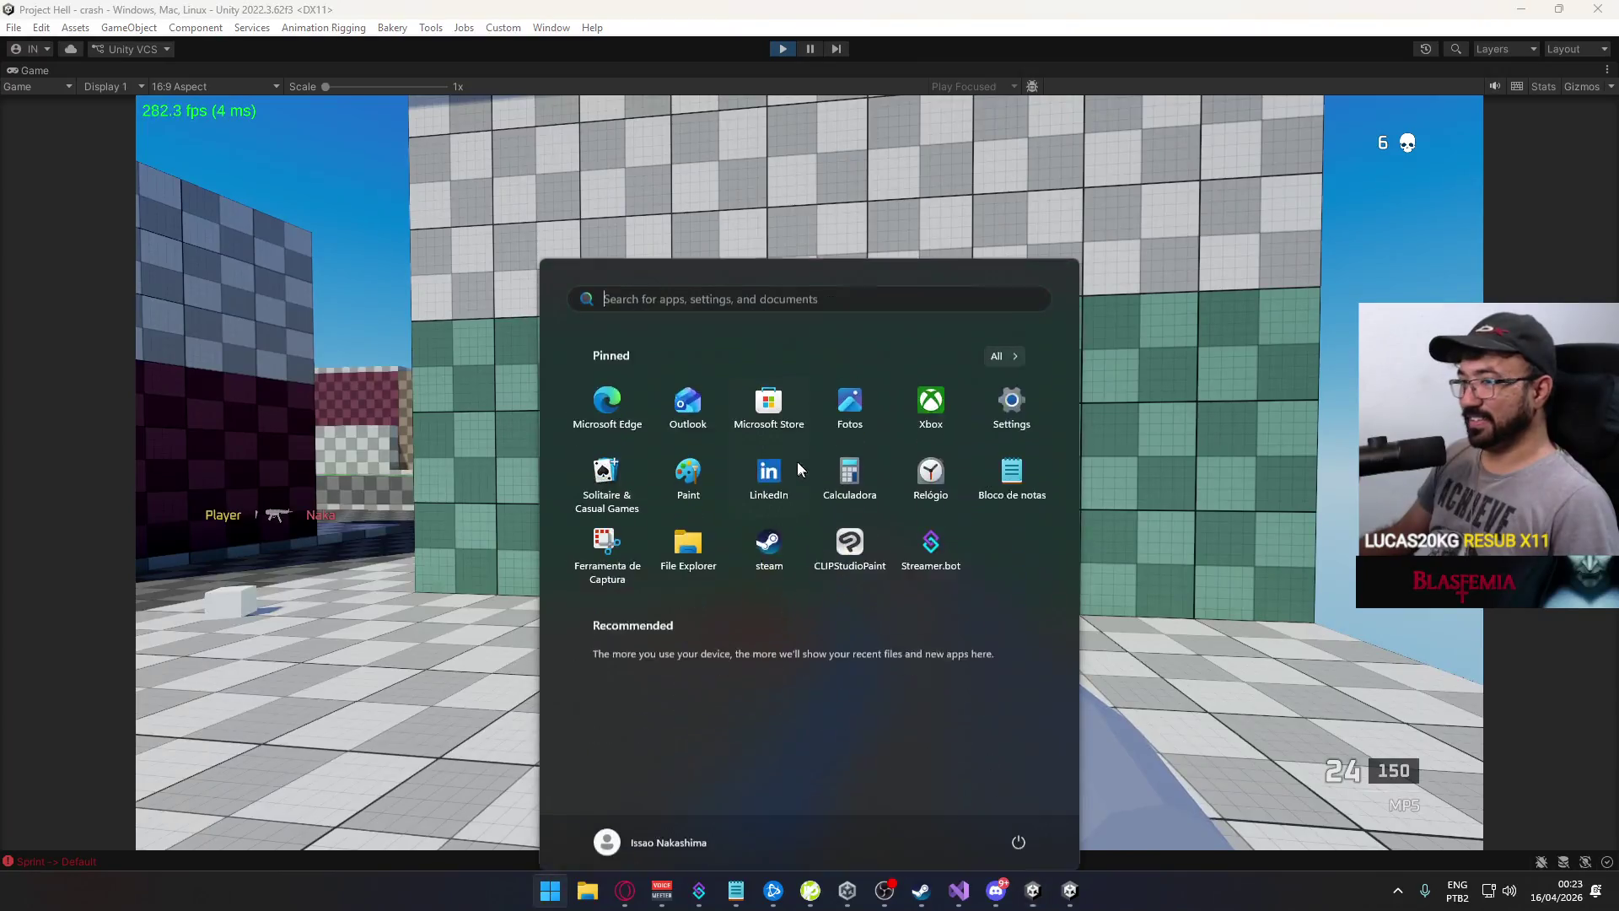
left_click(782, 49)
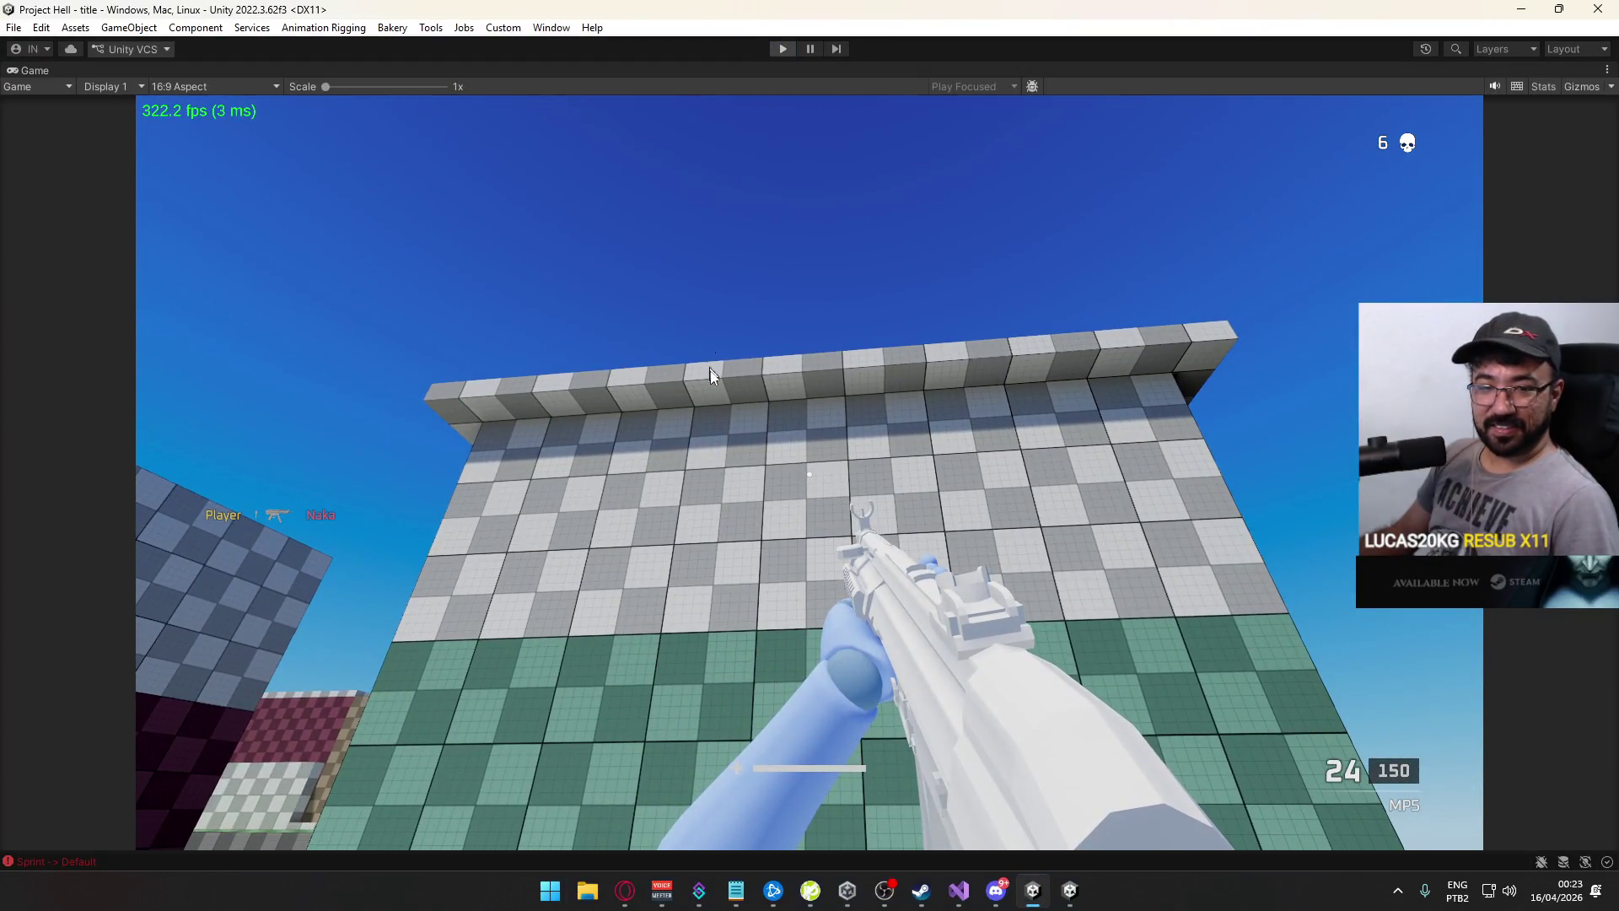
right_click(1069, 896)
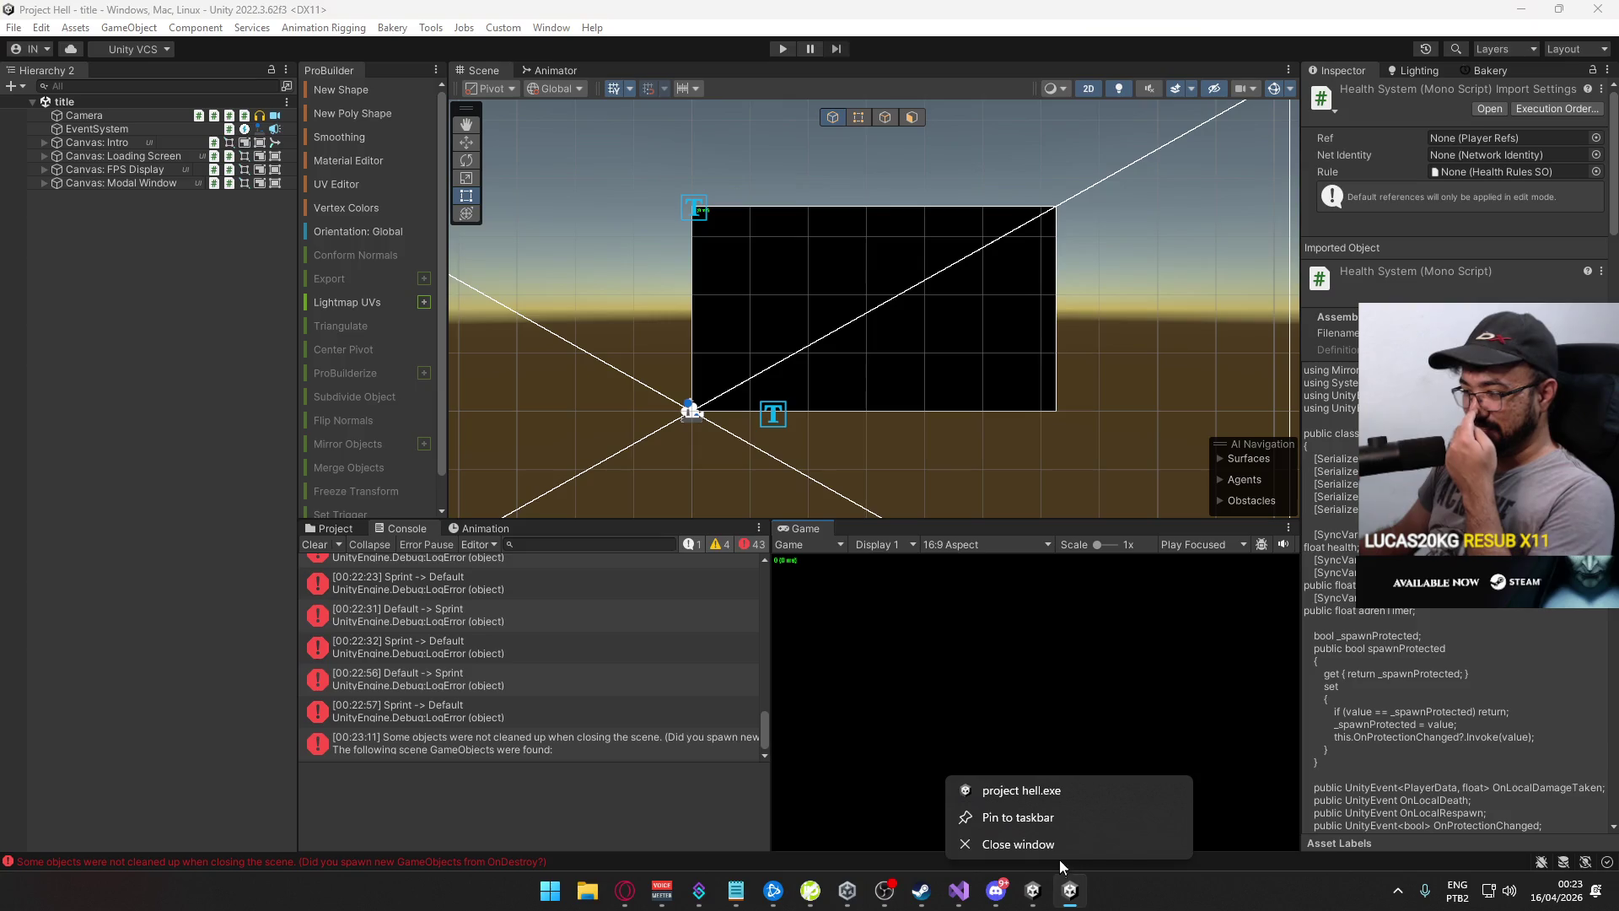
left_click(1059, 847)
left_click(959, 889)
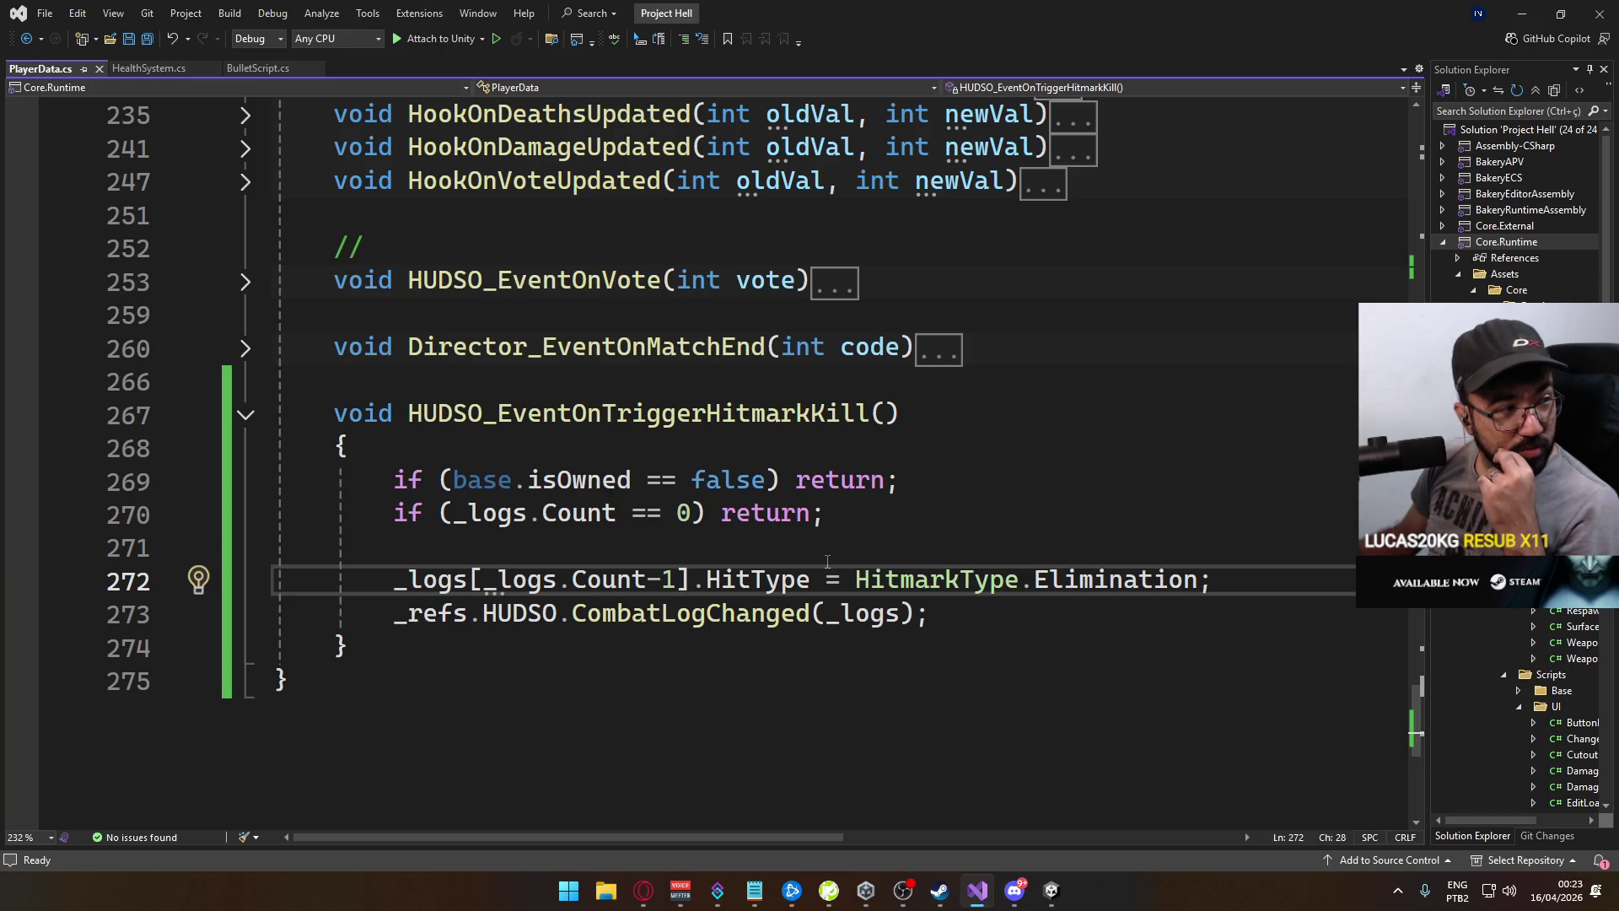
Inspect the early-return guards in PlayerData.cs's HUDSO_EventOnTriggerHitmarkKill and go to its opening brace
mouse_move(823, 573)
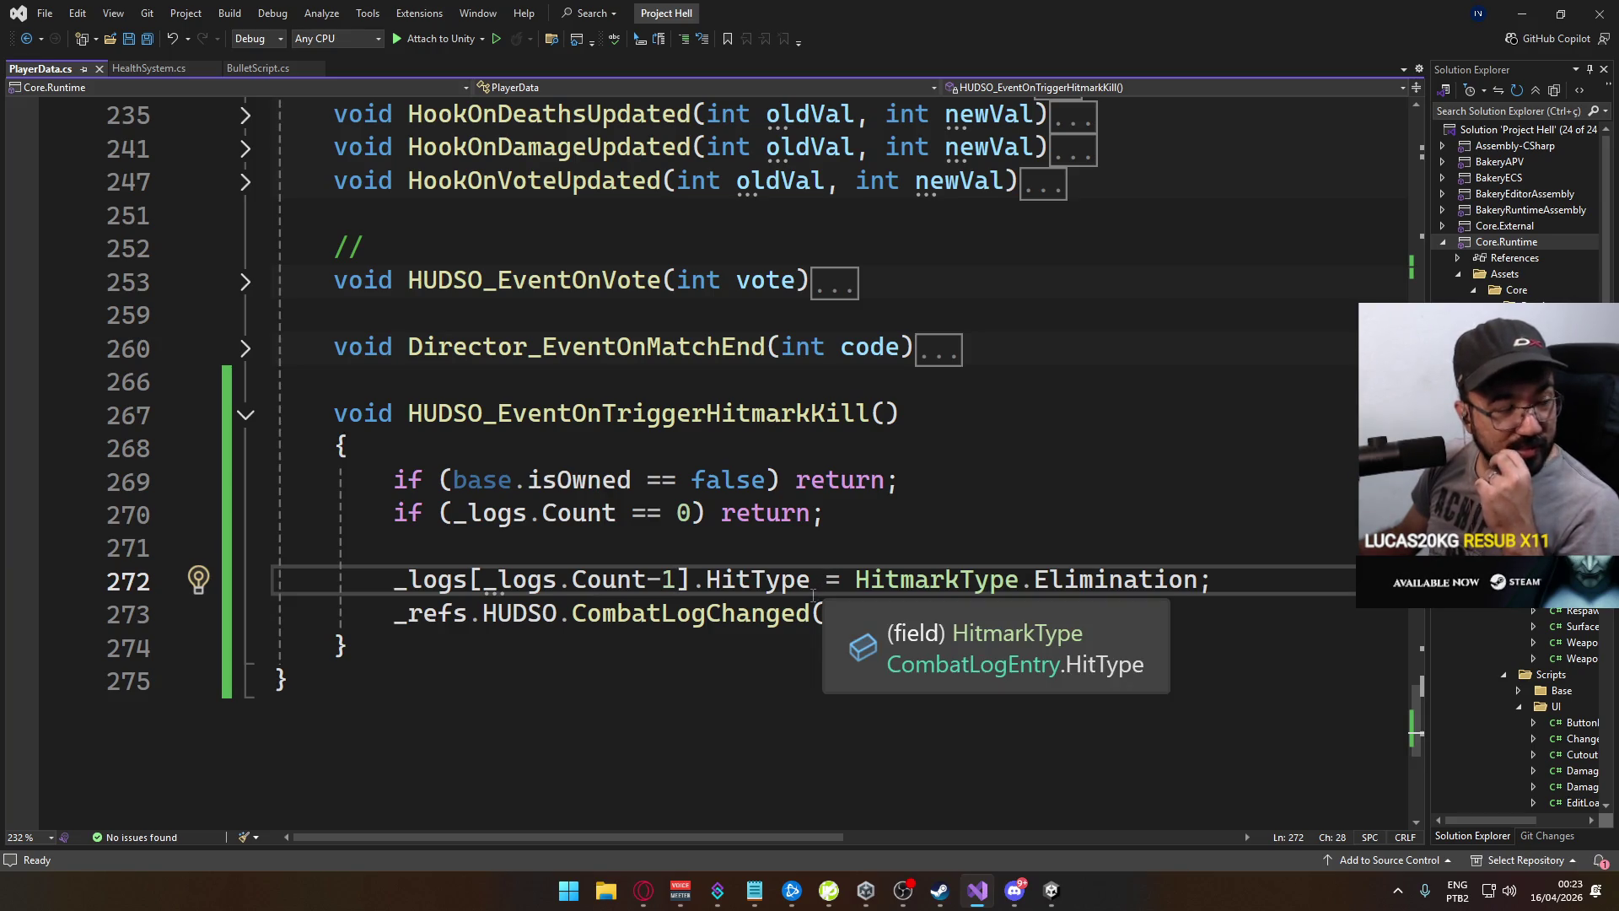
mouse_move(810, 613)
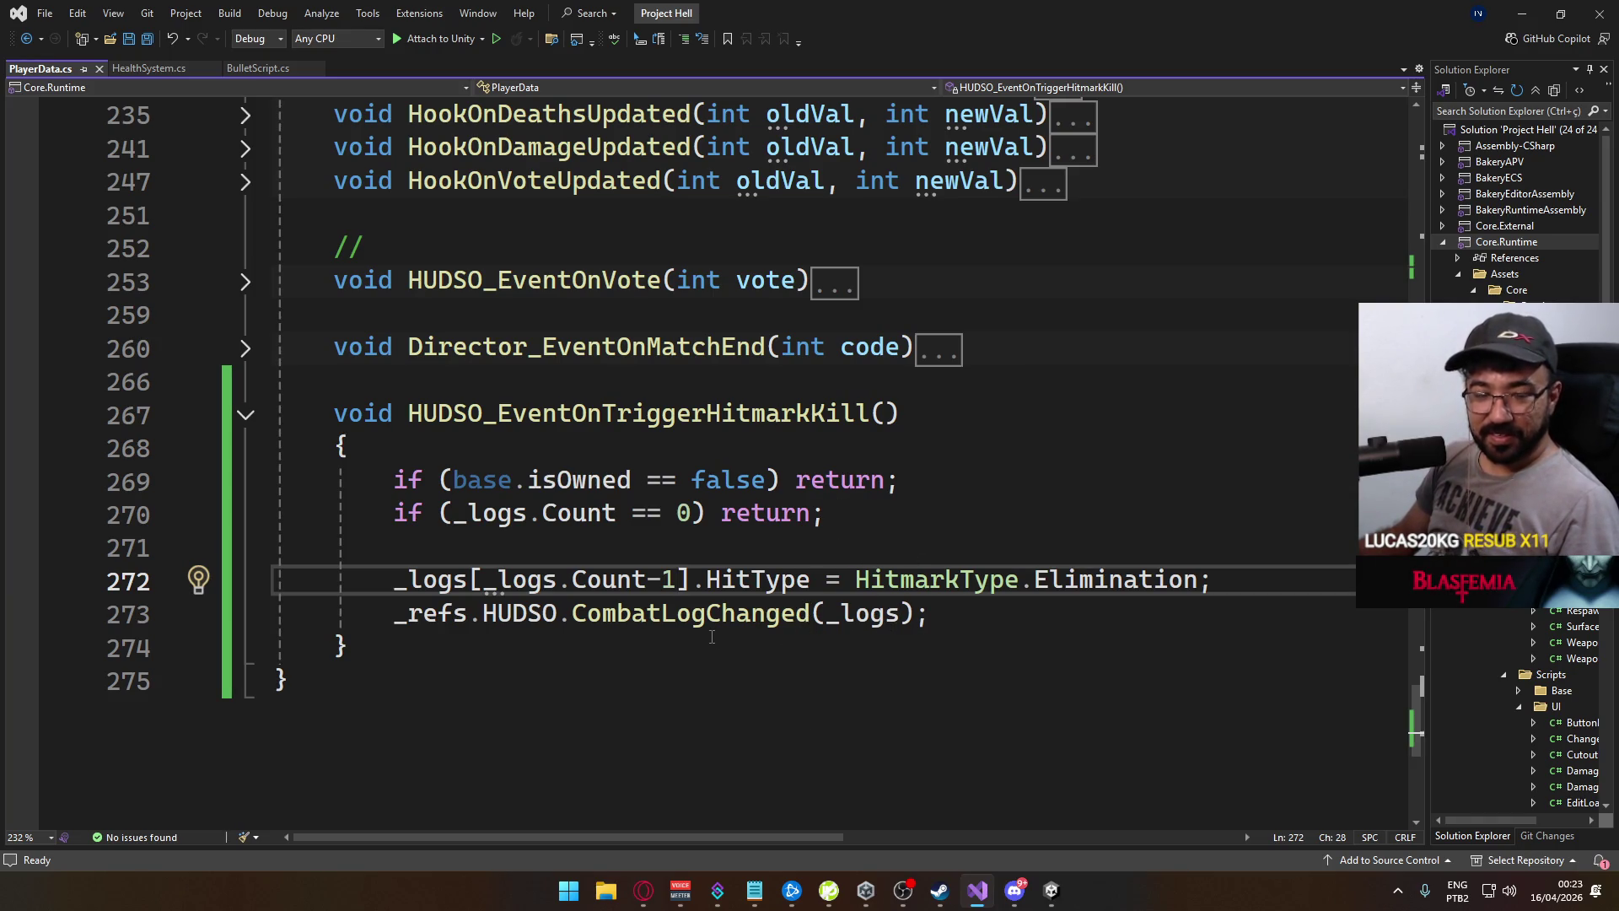
mouse_move(711, 625)
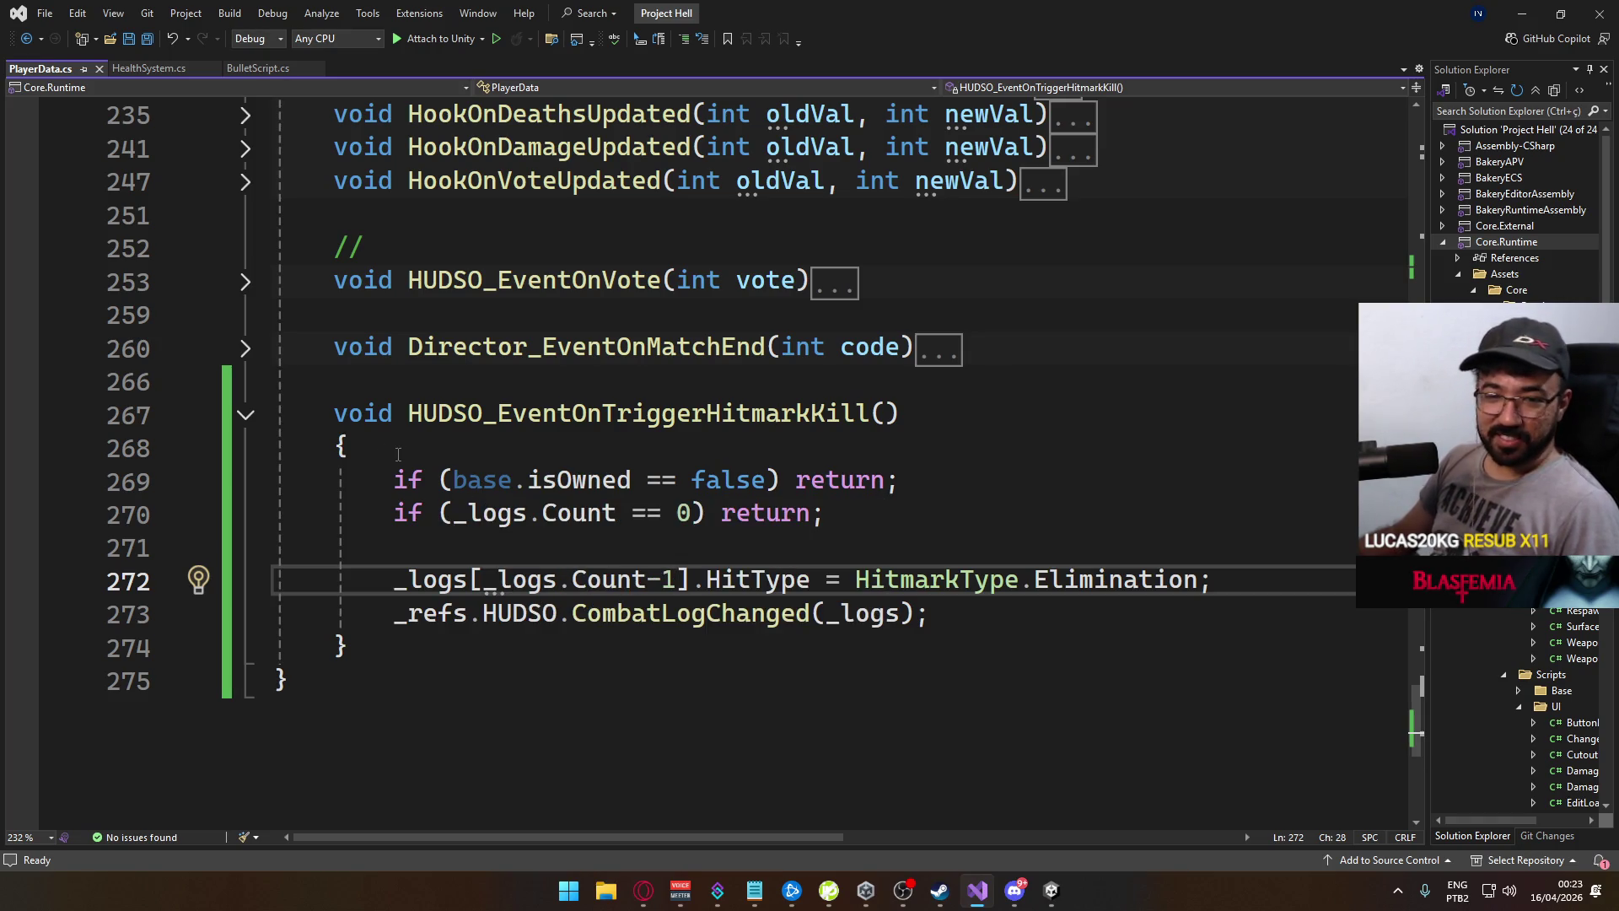
left_click(859, 508)
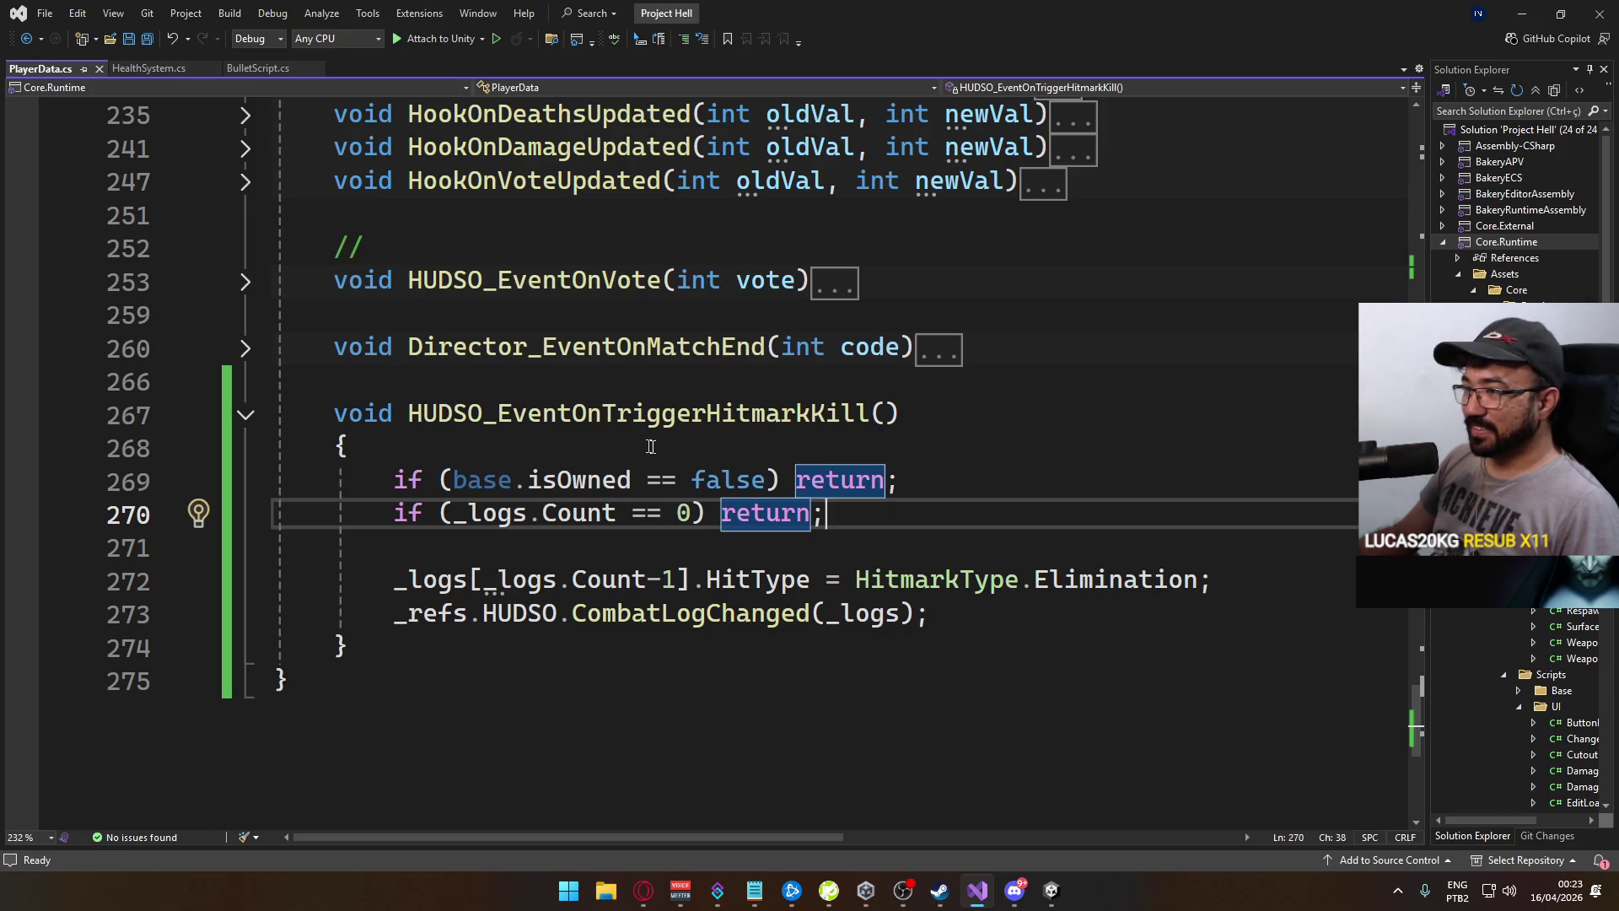
left_click(871, 580)
Insert Debug.LogError("foo") as the first line of the hitmark-kill method
left_click(822, 479)
left_click(850, 447)
key("Return")
type("Debug.logE")
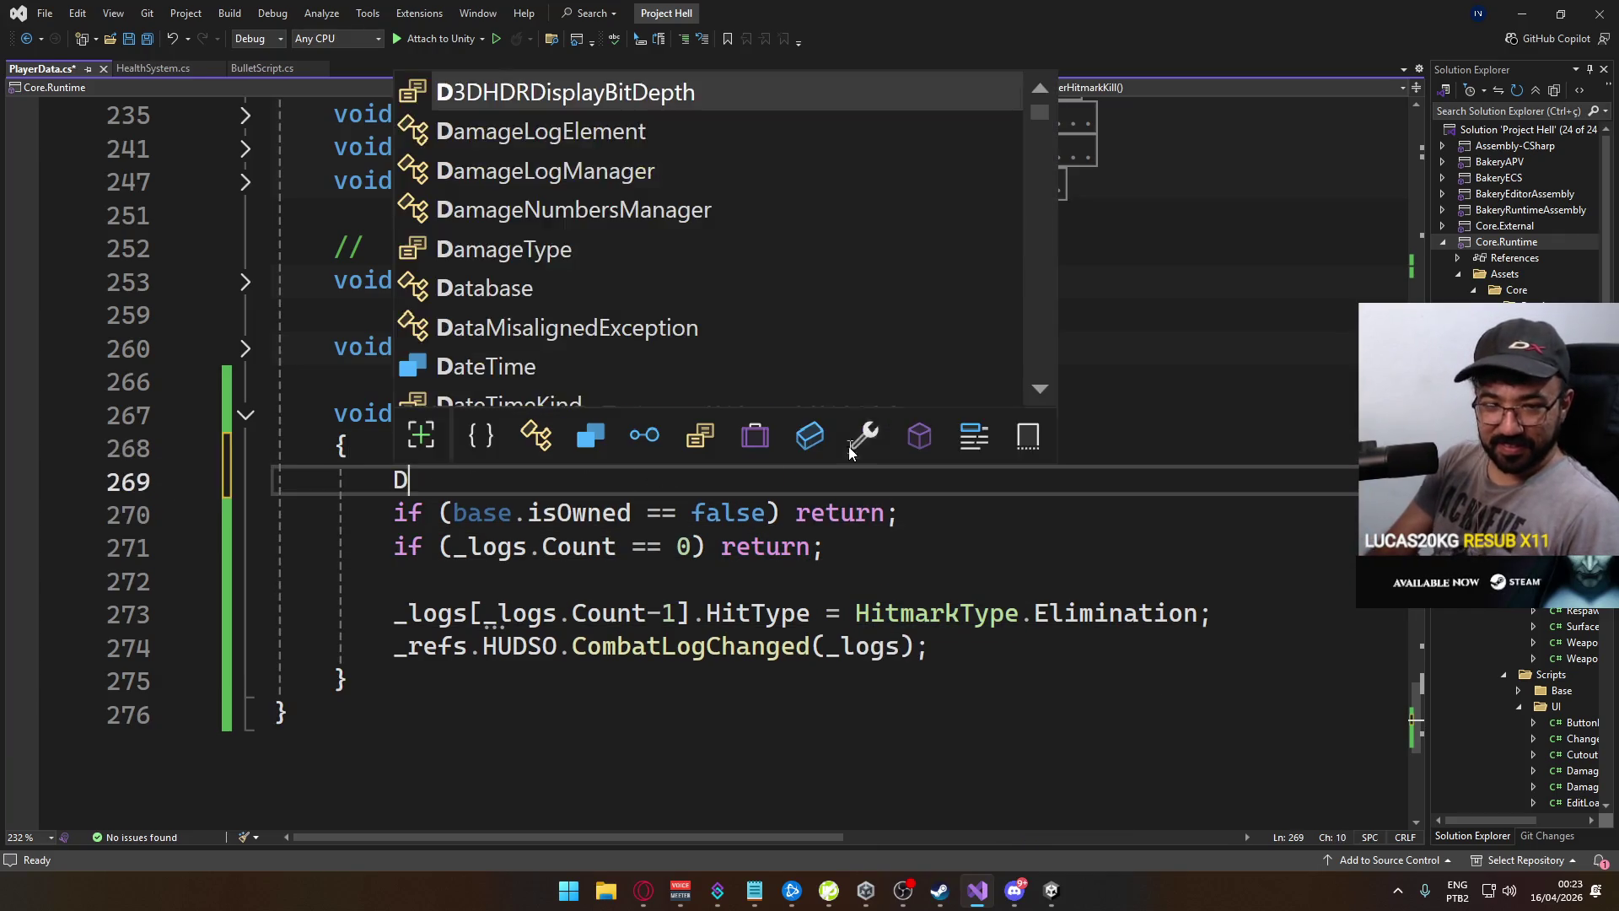
key("Tab")
type("(\"foo\")")
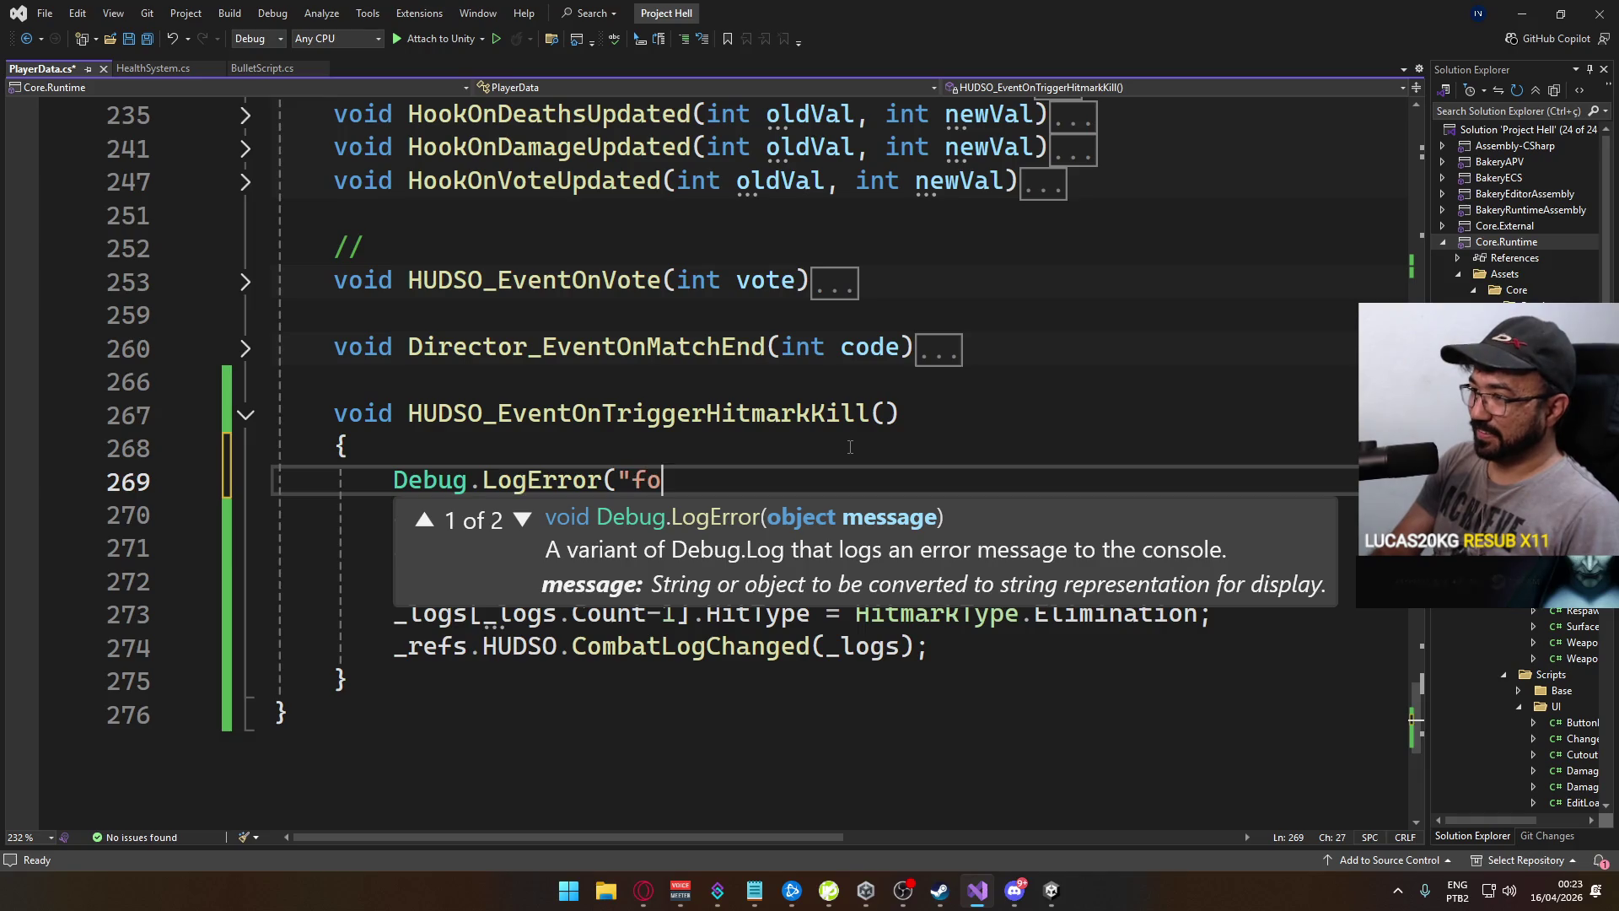
Add Debug.LogError("bar") after the CombatLogChanged call and save PlayerData.cs
key("Home")
key("End")
key("Return")
key("Down")
key("Down")
key("Down")
key("End")
key("Return")
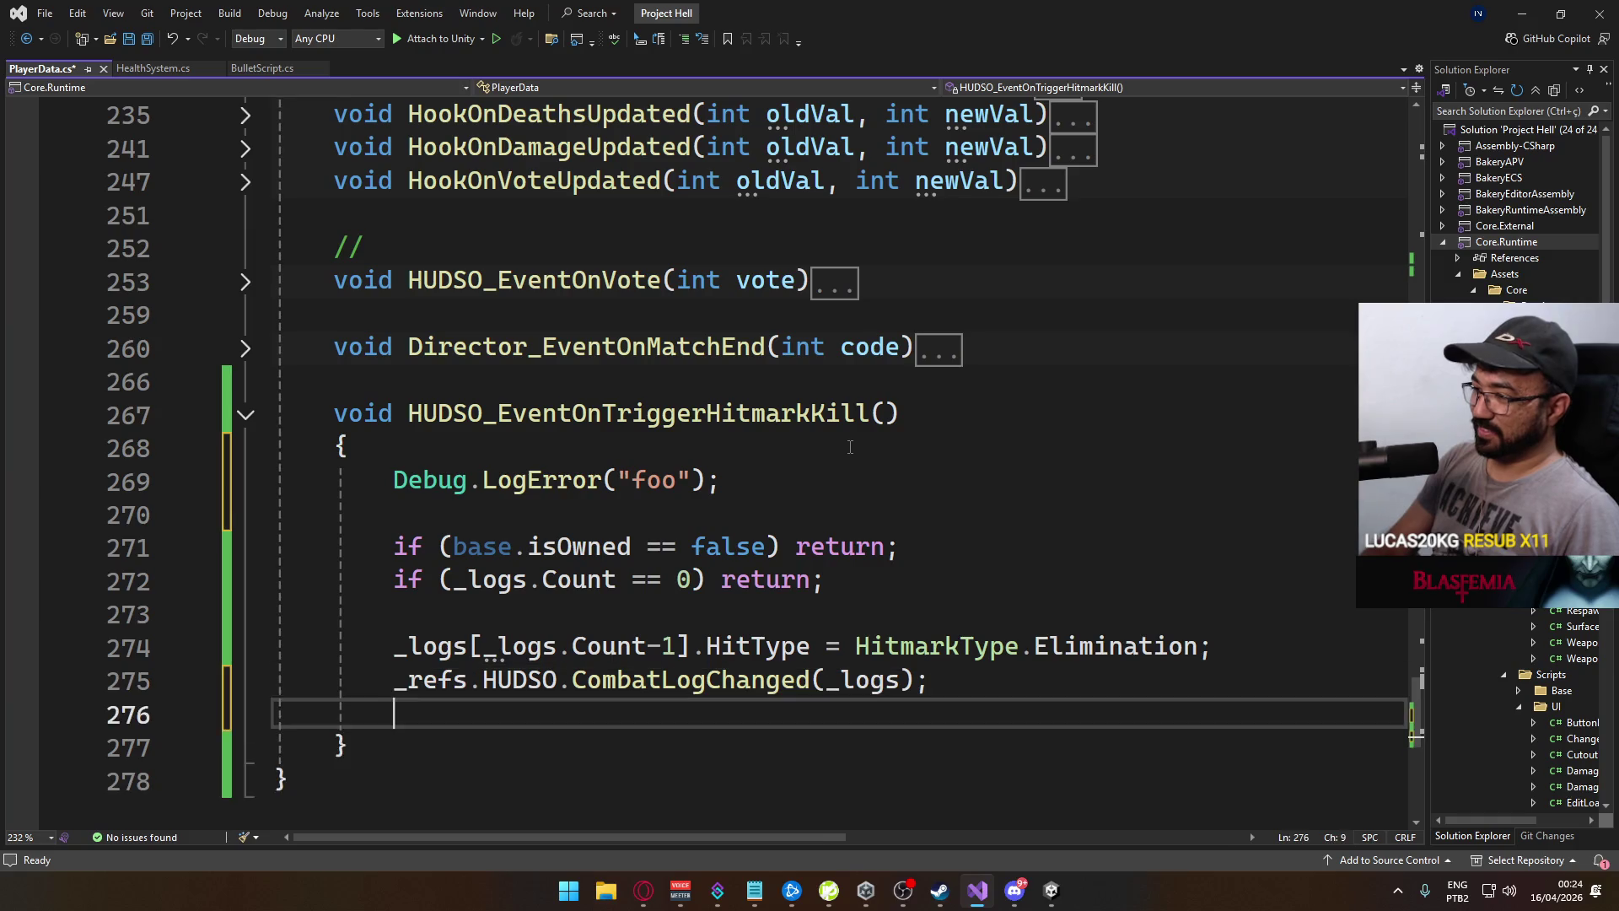
key("Return")
type("Debug.LogError(\"foo\");")
double_click(658, 747)
type("bar")
double_click(765, 663)
key("ctrl+s")
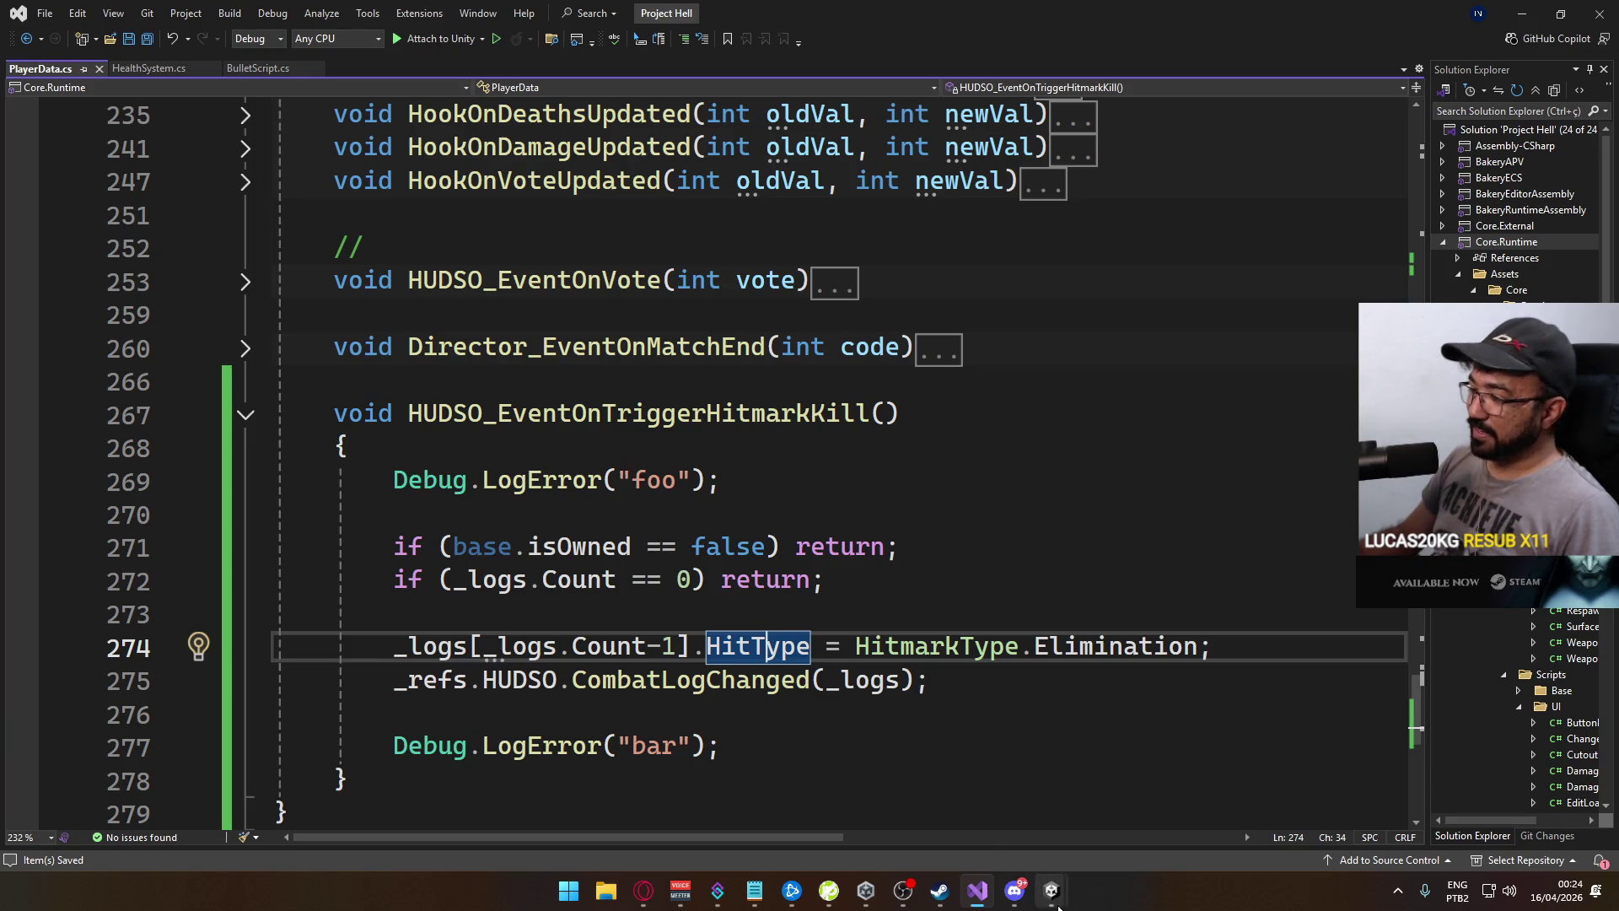
Delete the hitmark-kill method's body, then undo to restore it
mouse_move(1058, 906)
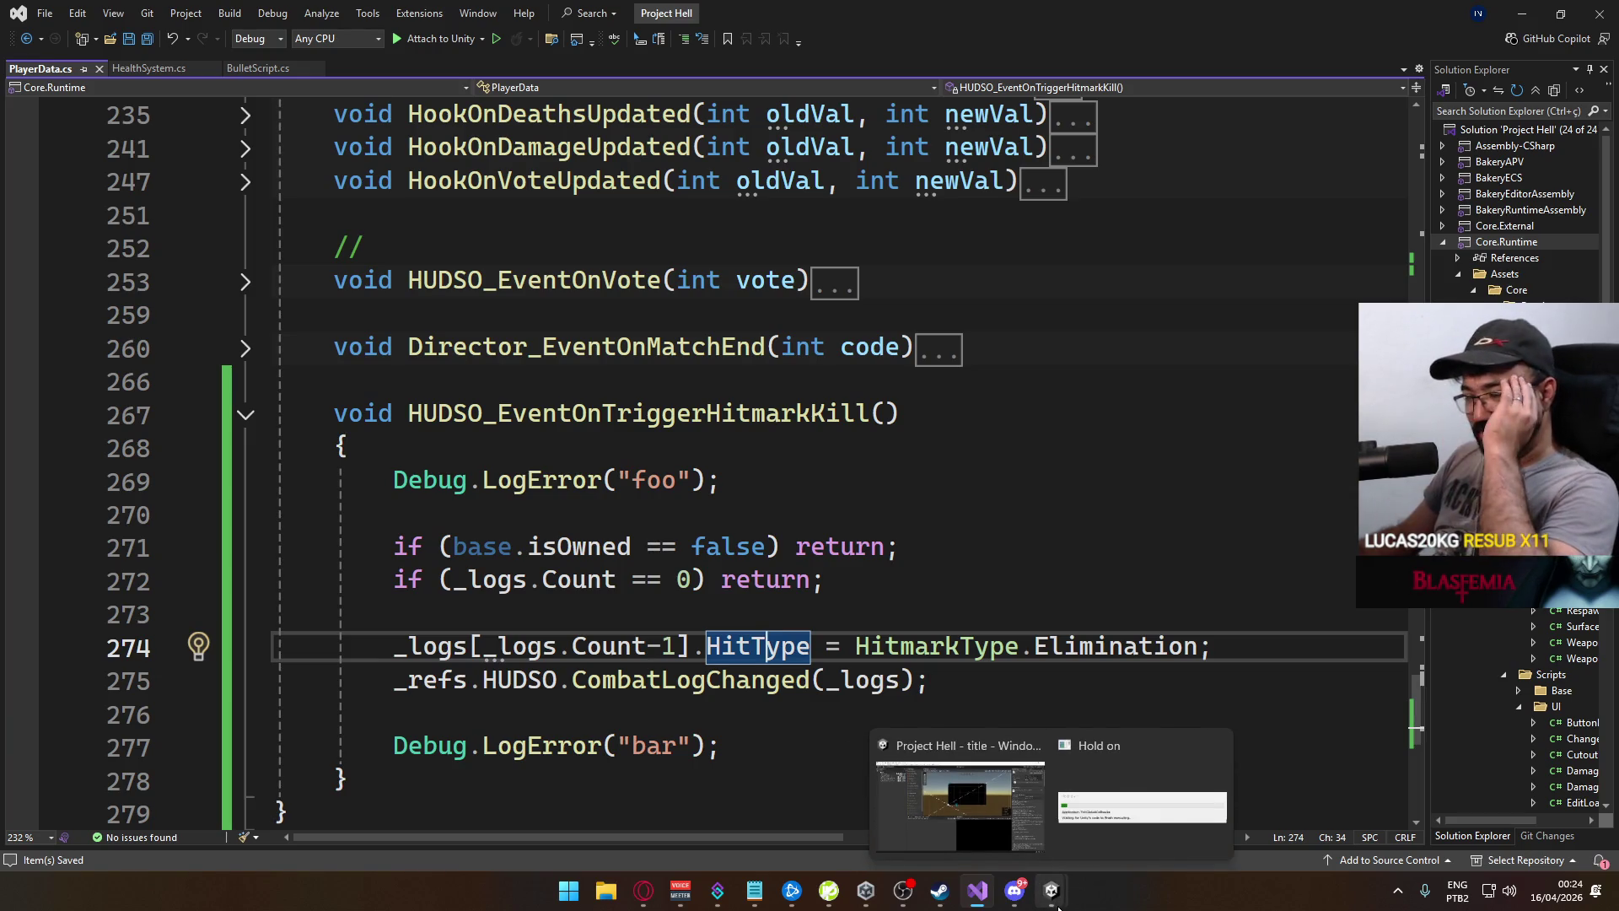
left_click(1049, 823)
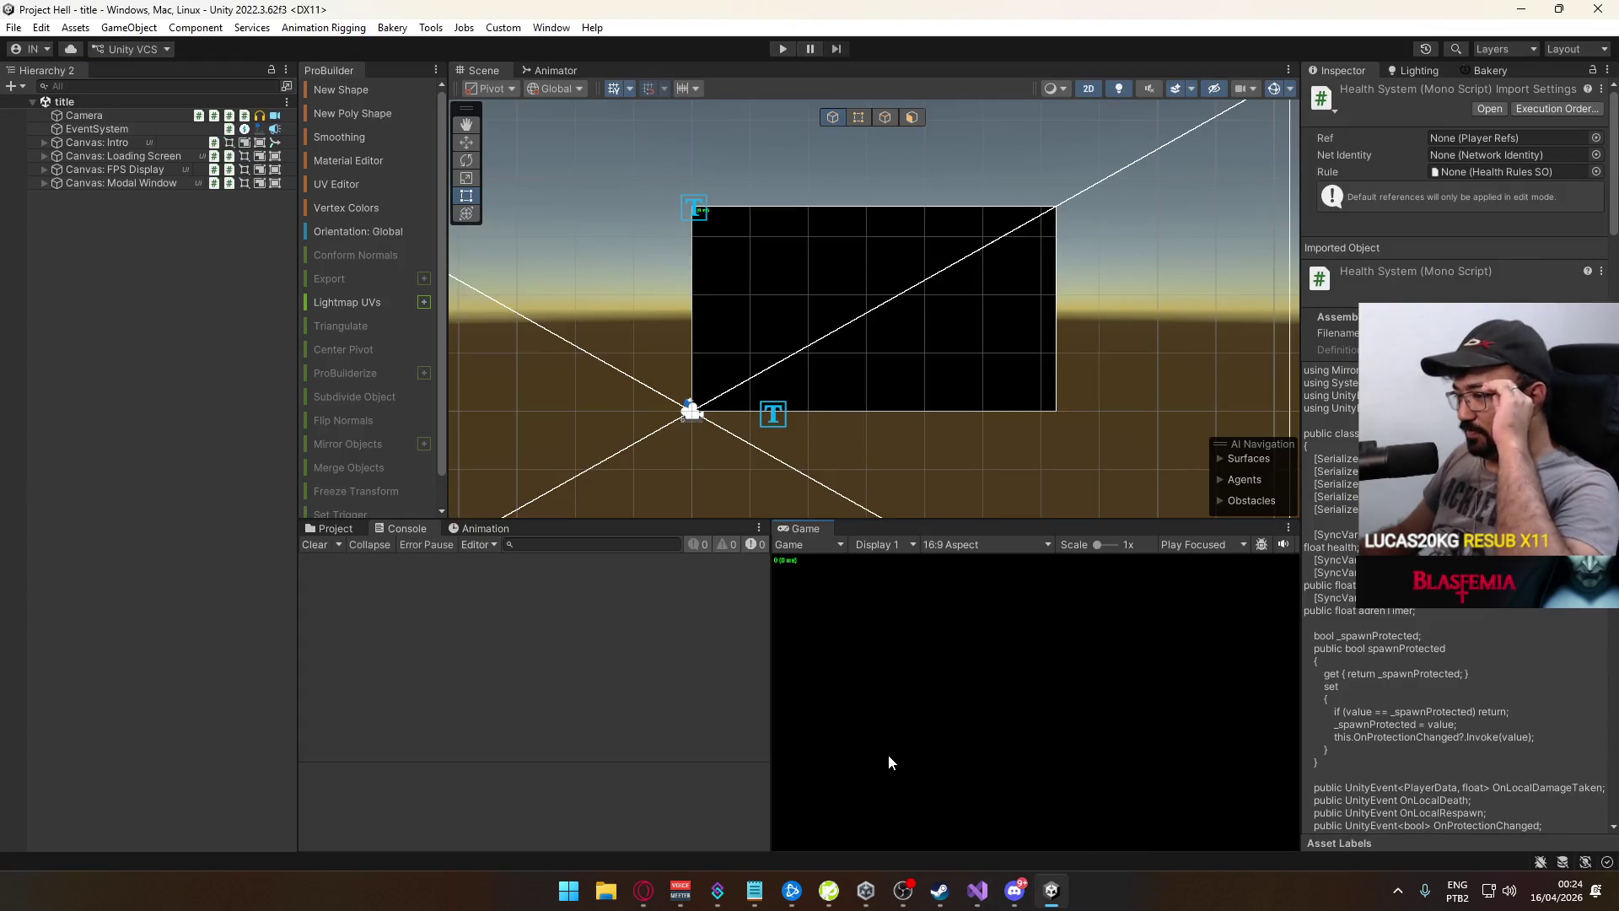
left_click(992, 897)
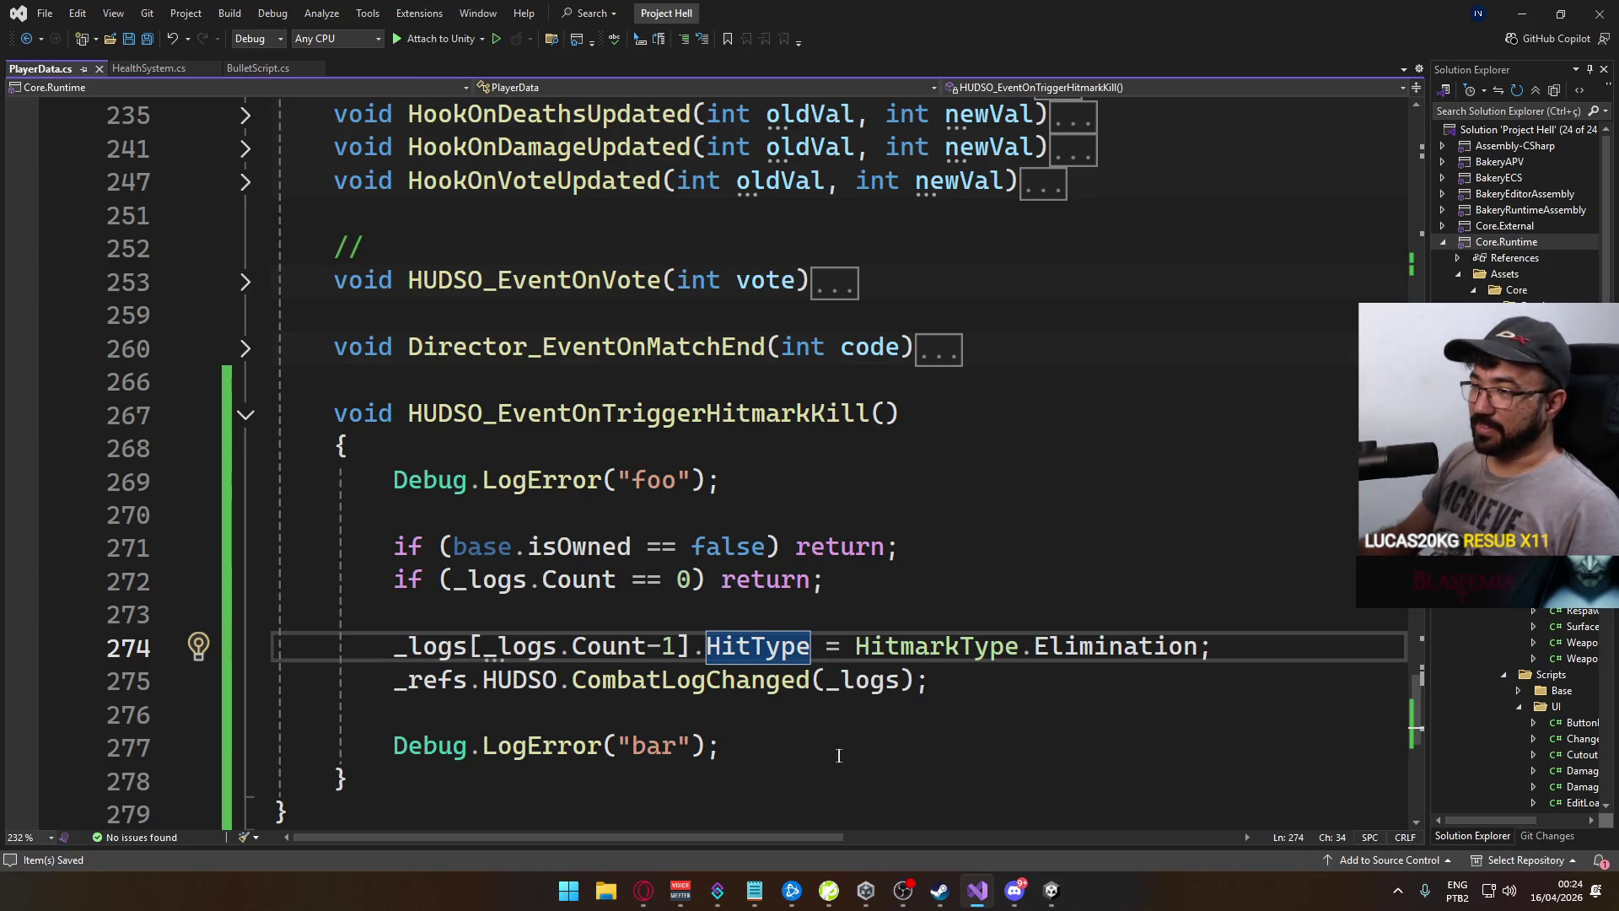
mouse_move(348, 781)
left_mouse_down()
mouse_move(445, 742)
mouse_move(265, 494)
mouse_move(272, 403)
left_mouse_up()
key("Delete")
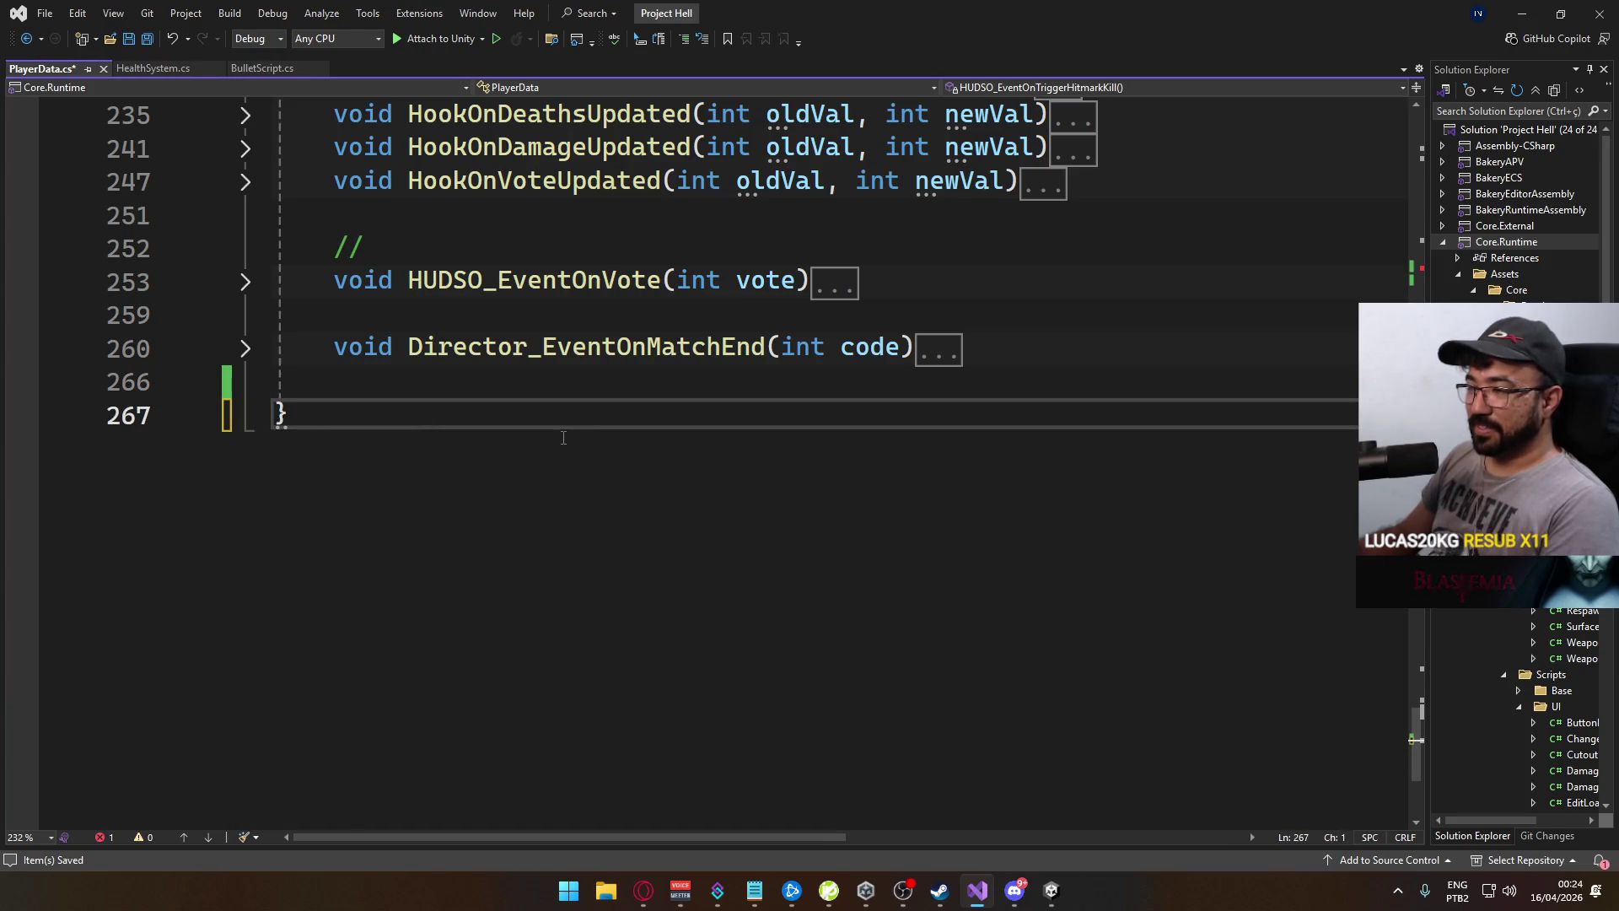
scroll(1002, 358, "up", 20)
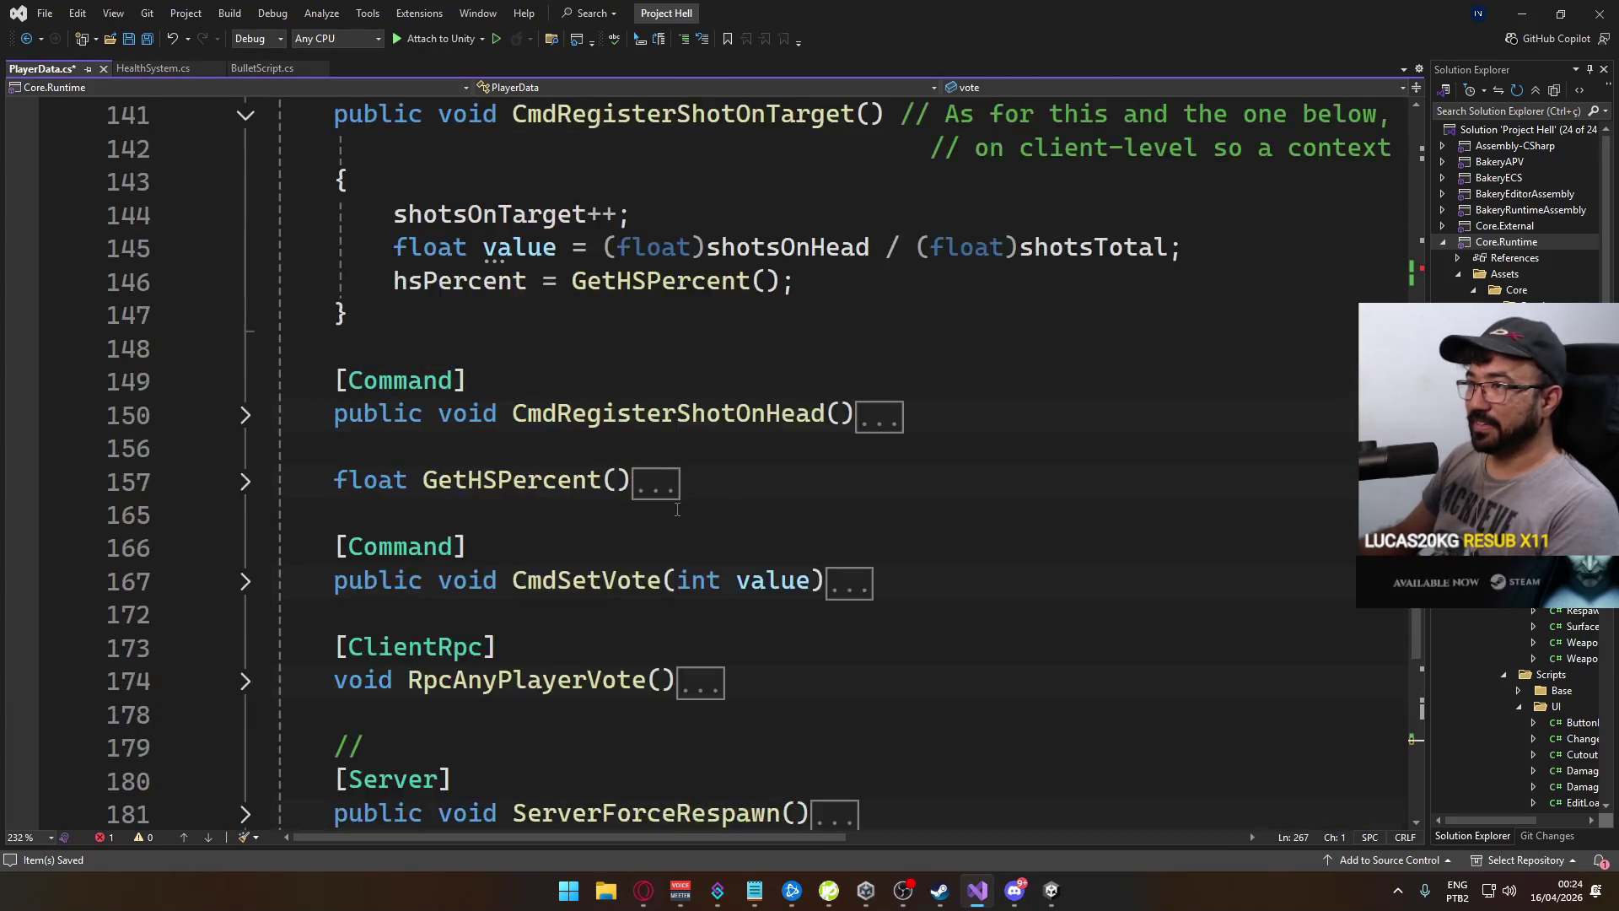
scroll(678, 510, "down", 12)
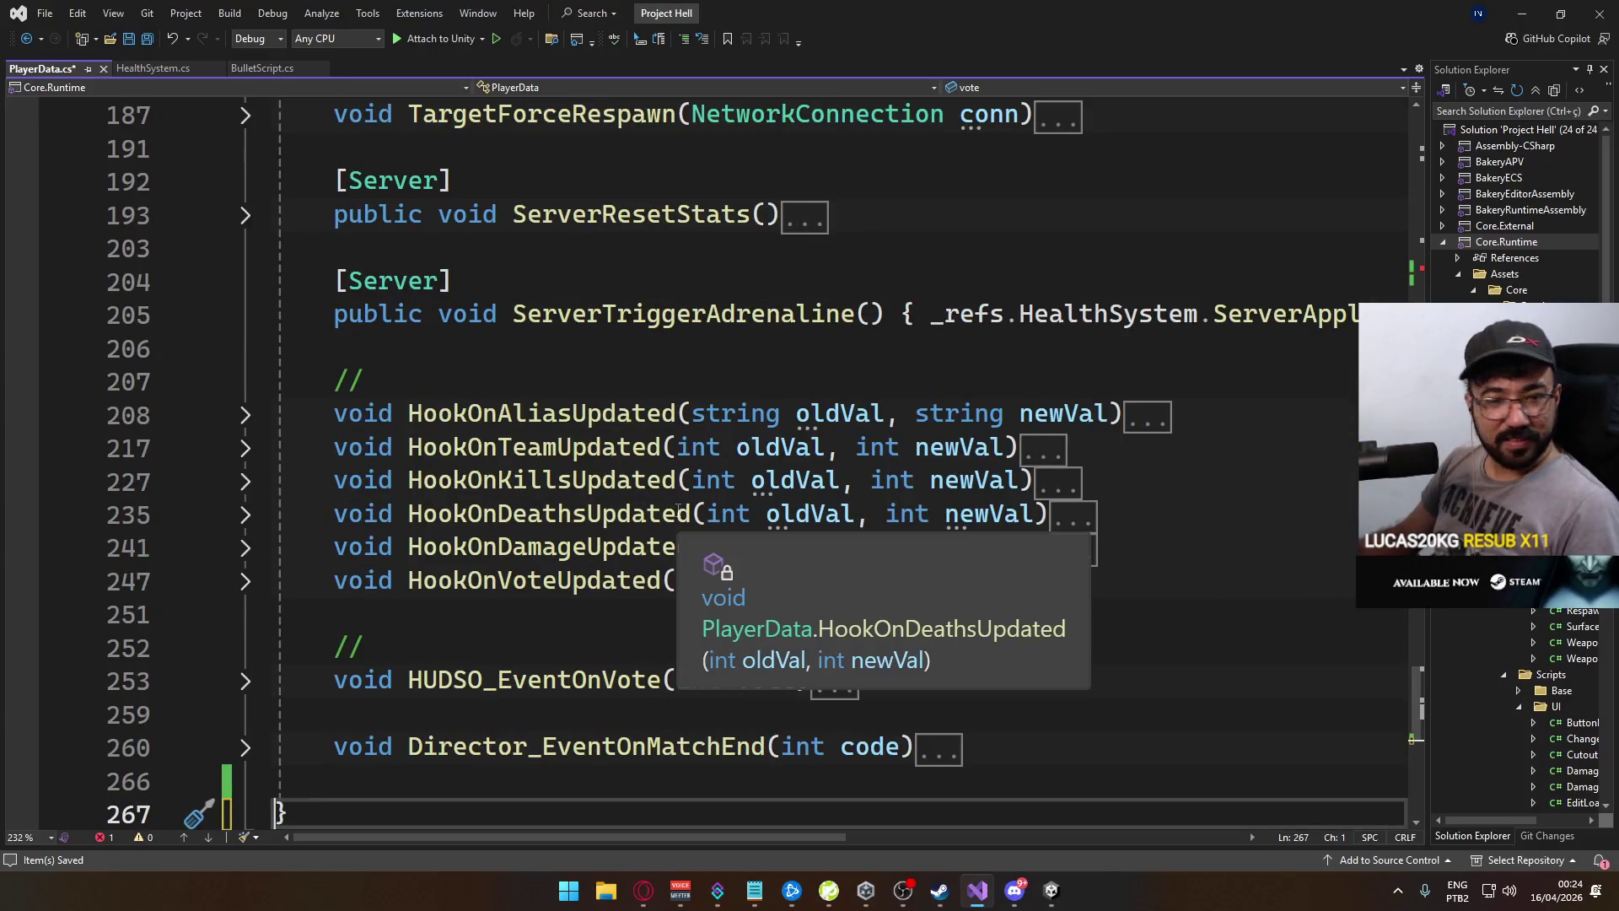
scroll(663, 552, "down", 3)
key("ctrl+z")
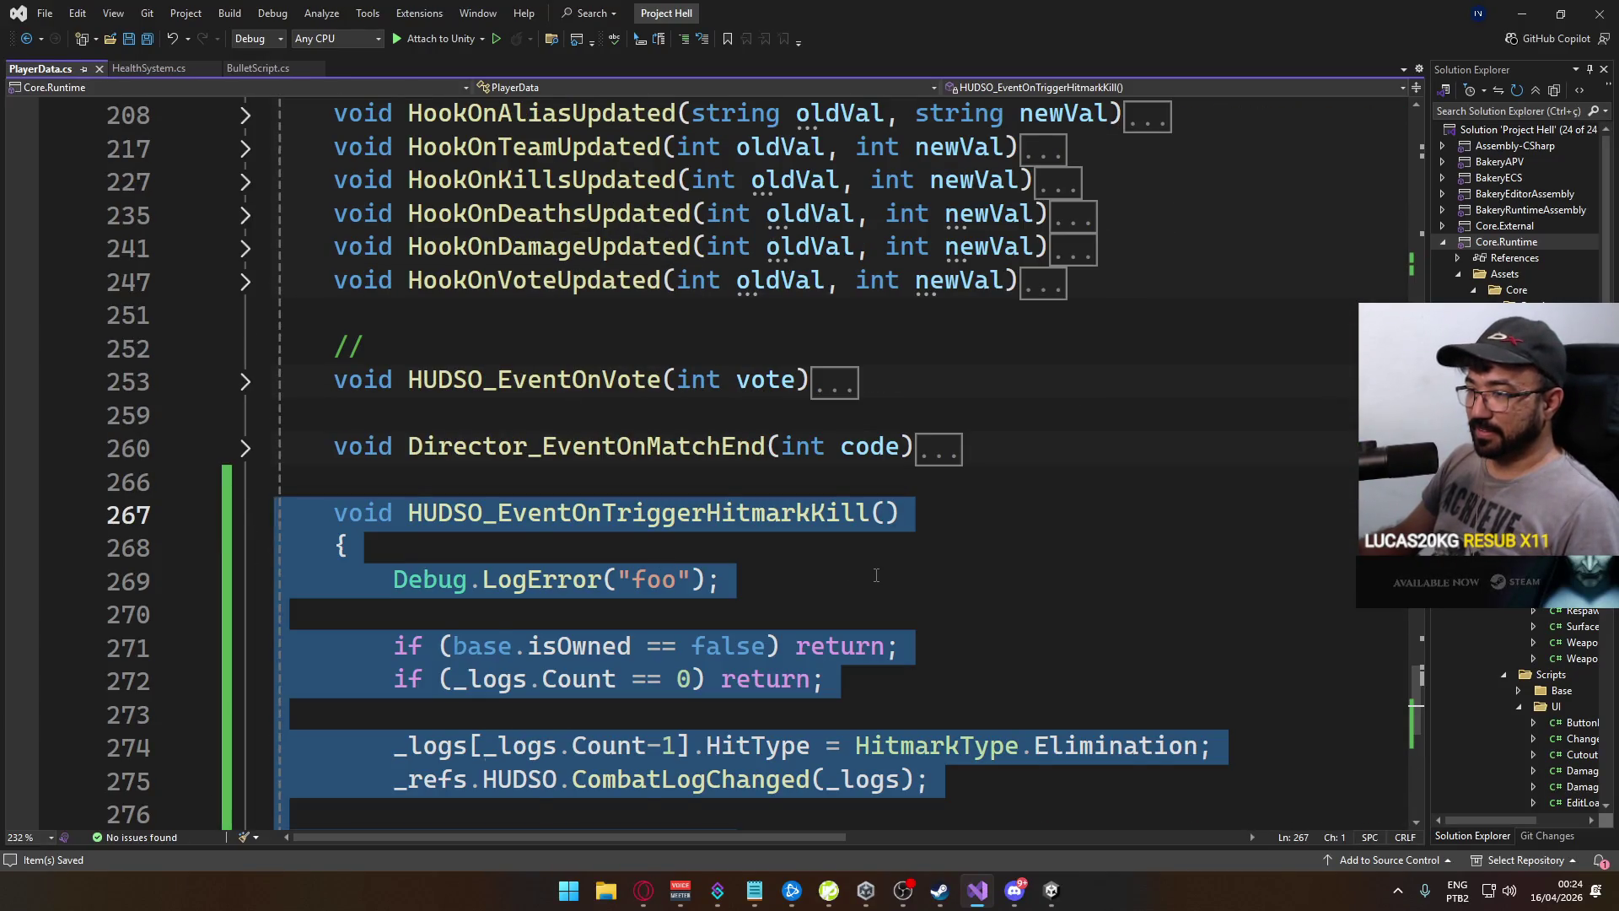
left_click(877, 575)
scroll(811, 632, "down", 3)
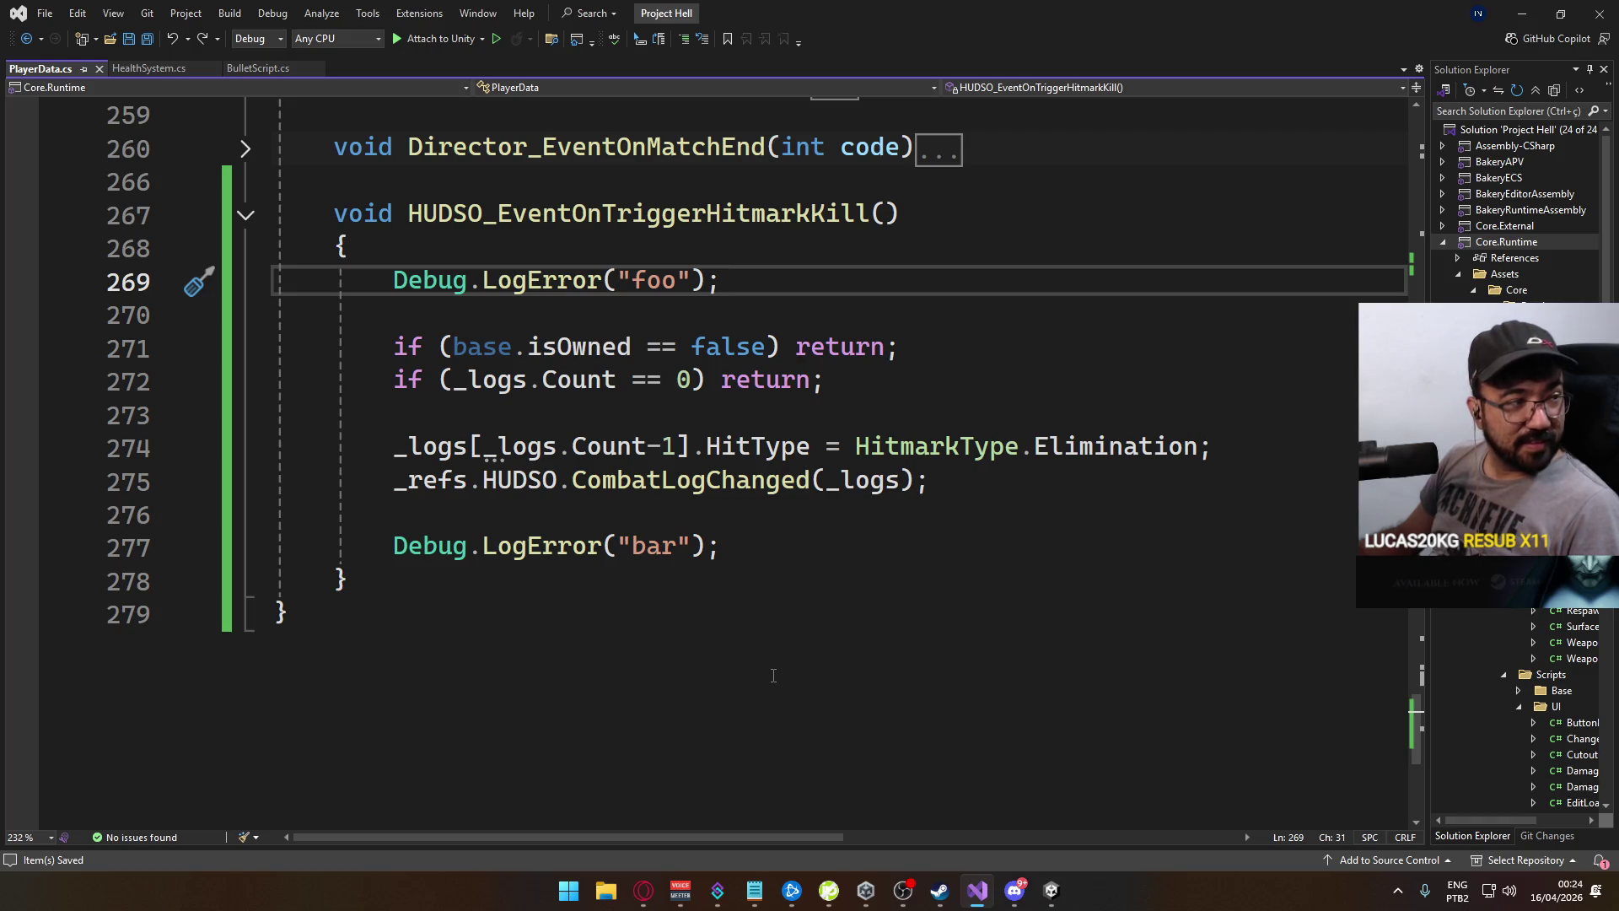
In Unity, rebuild the game with File > Build And Run
left_click(1046, 903)
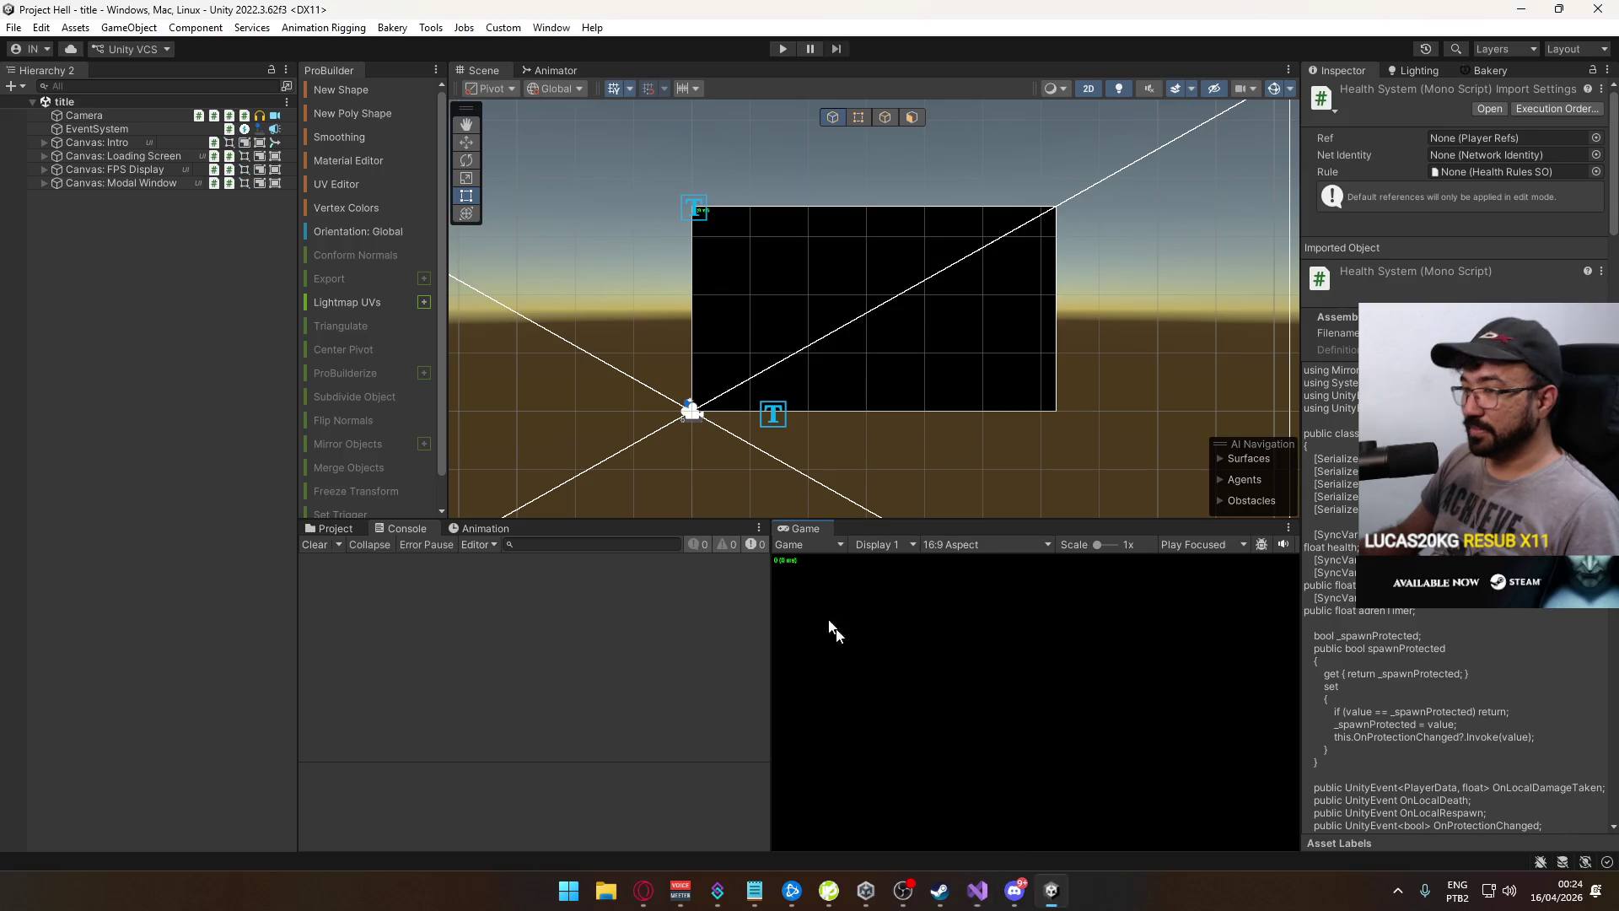
left_click(12, 33)
left_click(42, 256)
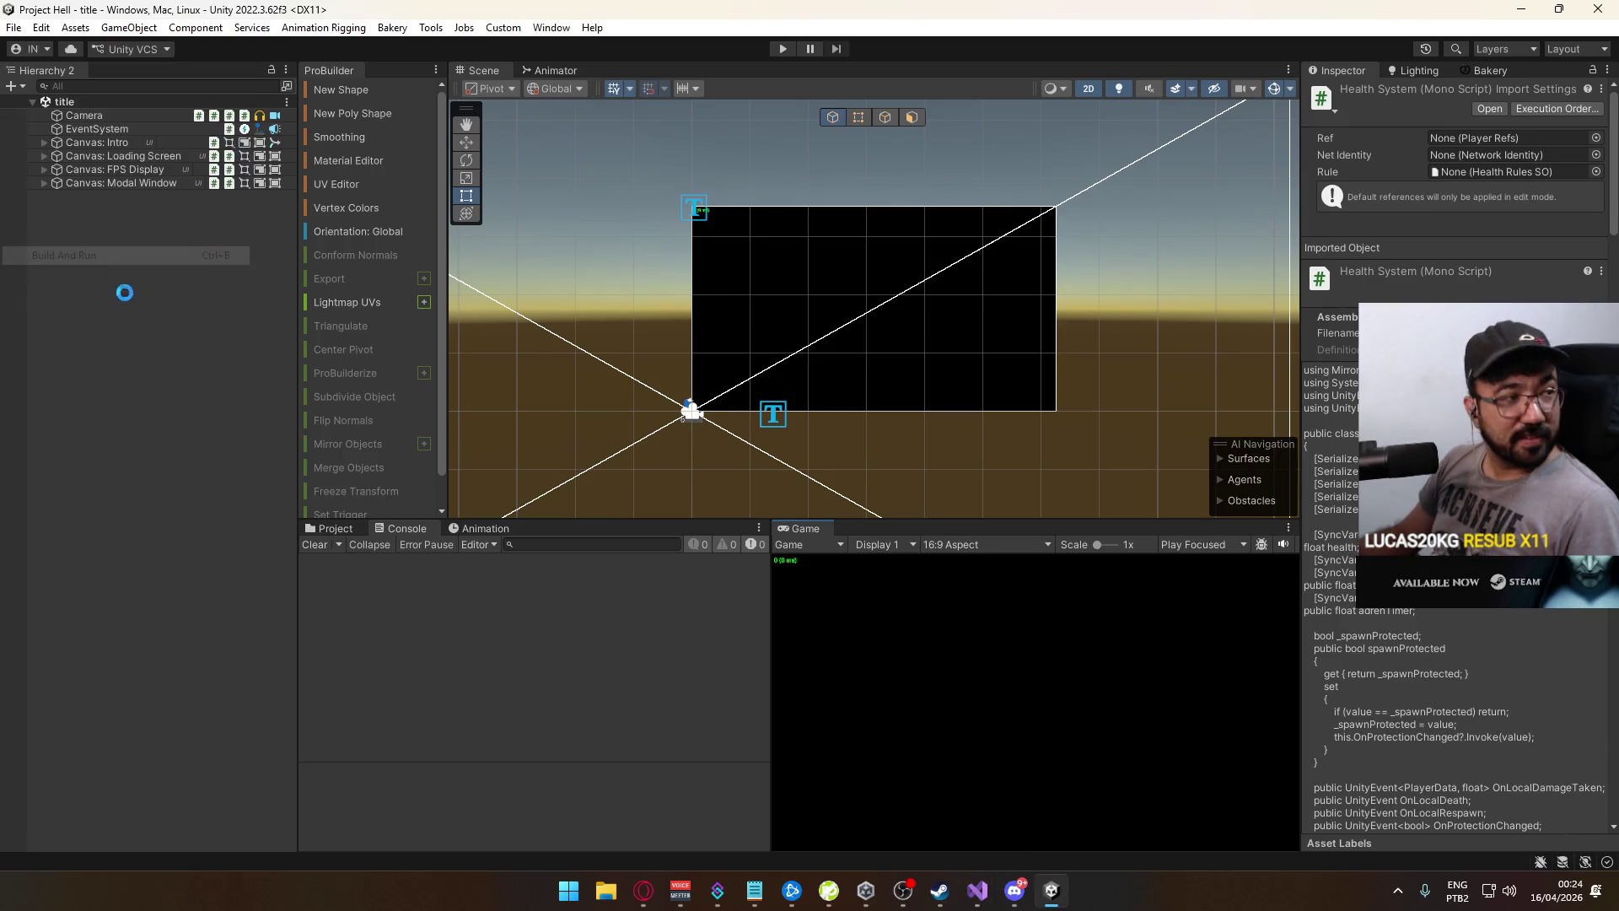
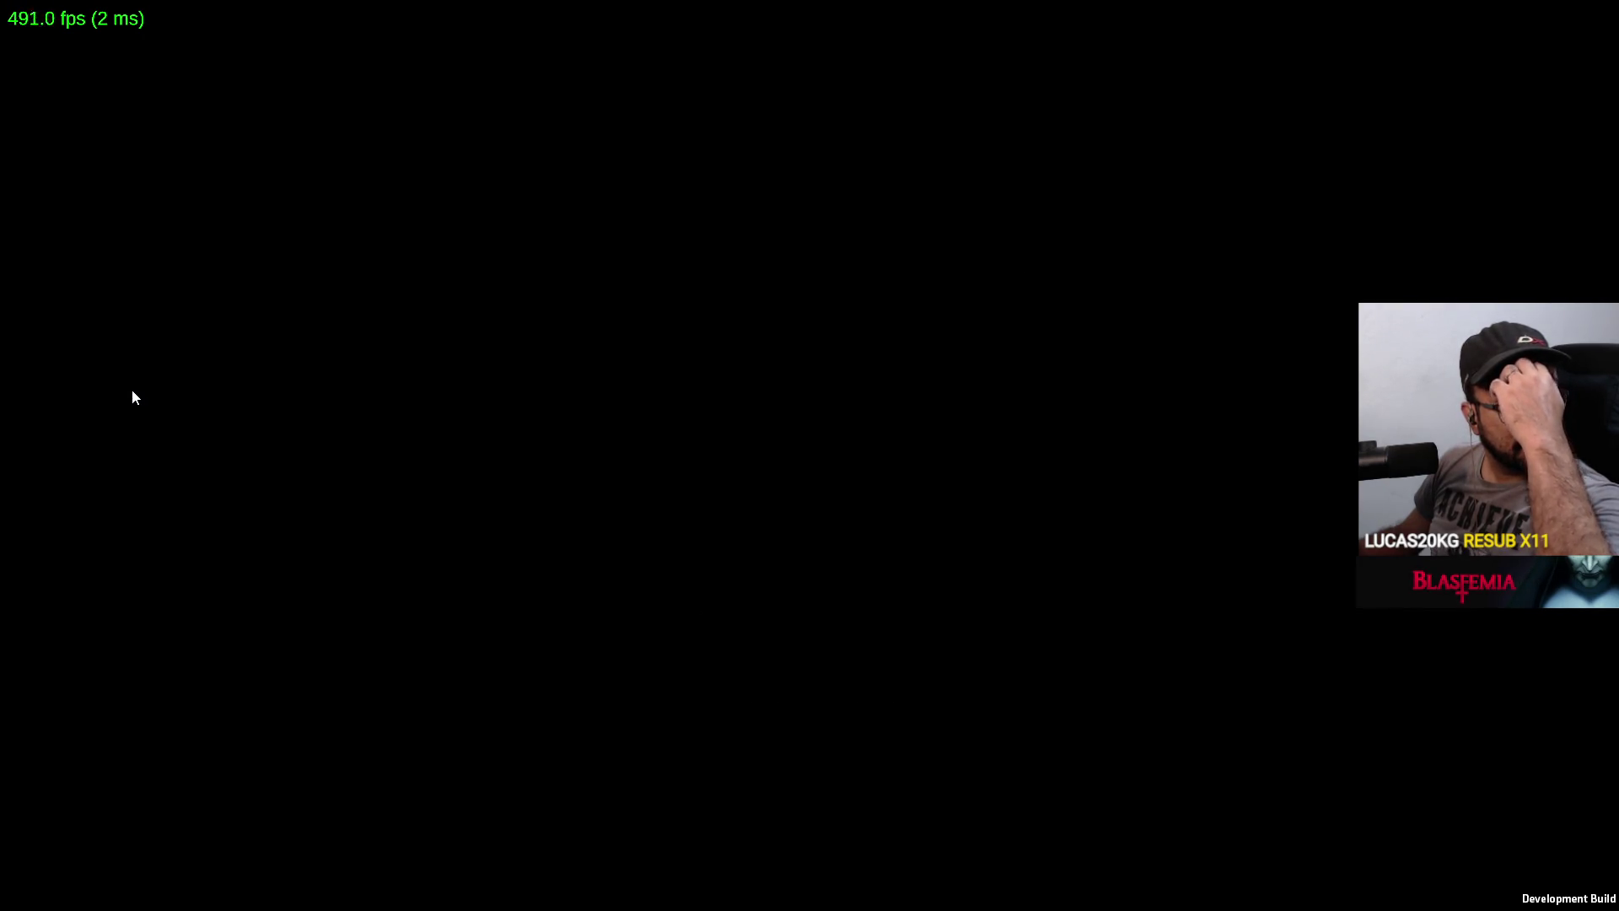
Enter play mode in the editor, create a match, and bring the built game forward
key("alt+Tab")
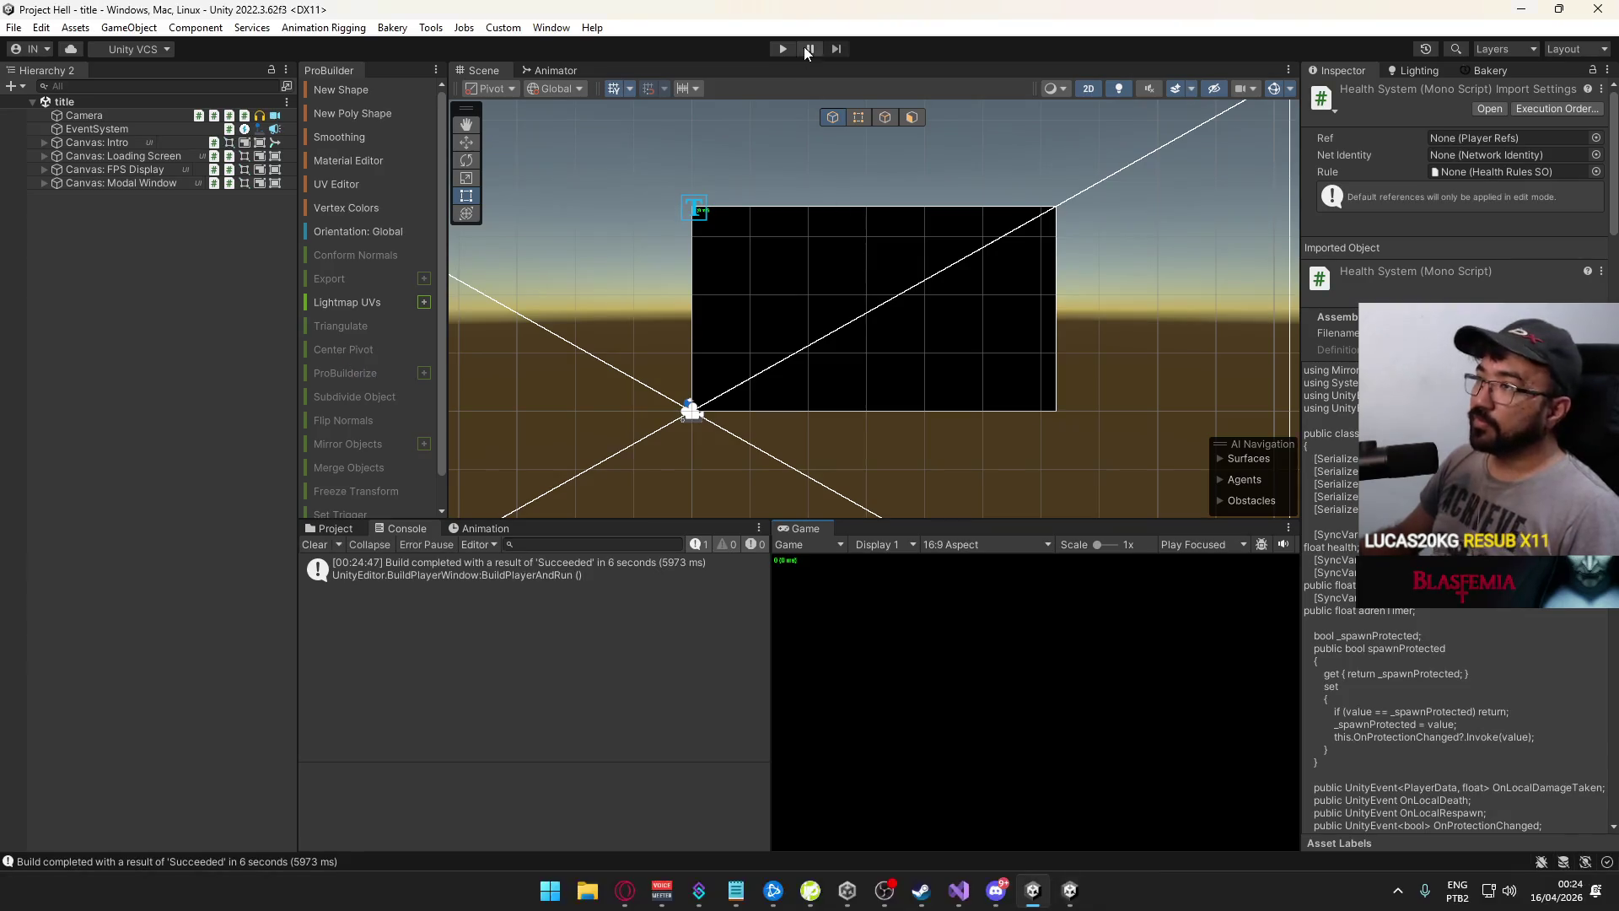
left_click(778, 47)
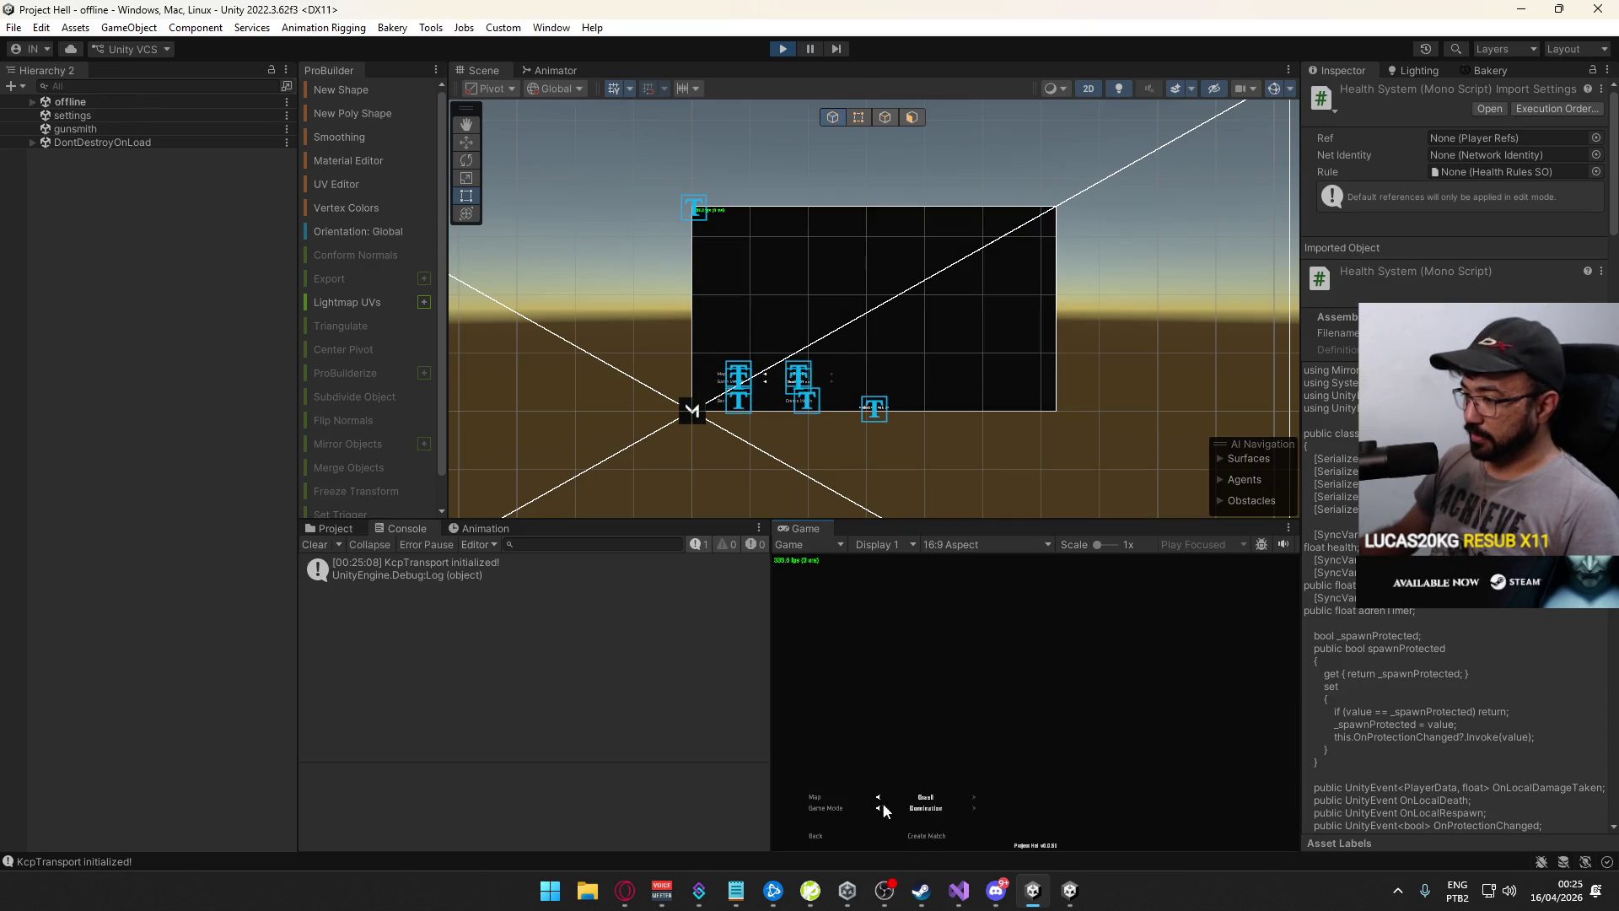
left_click(928, 840)
key("super")
left_click(1069, 891)
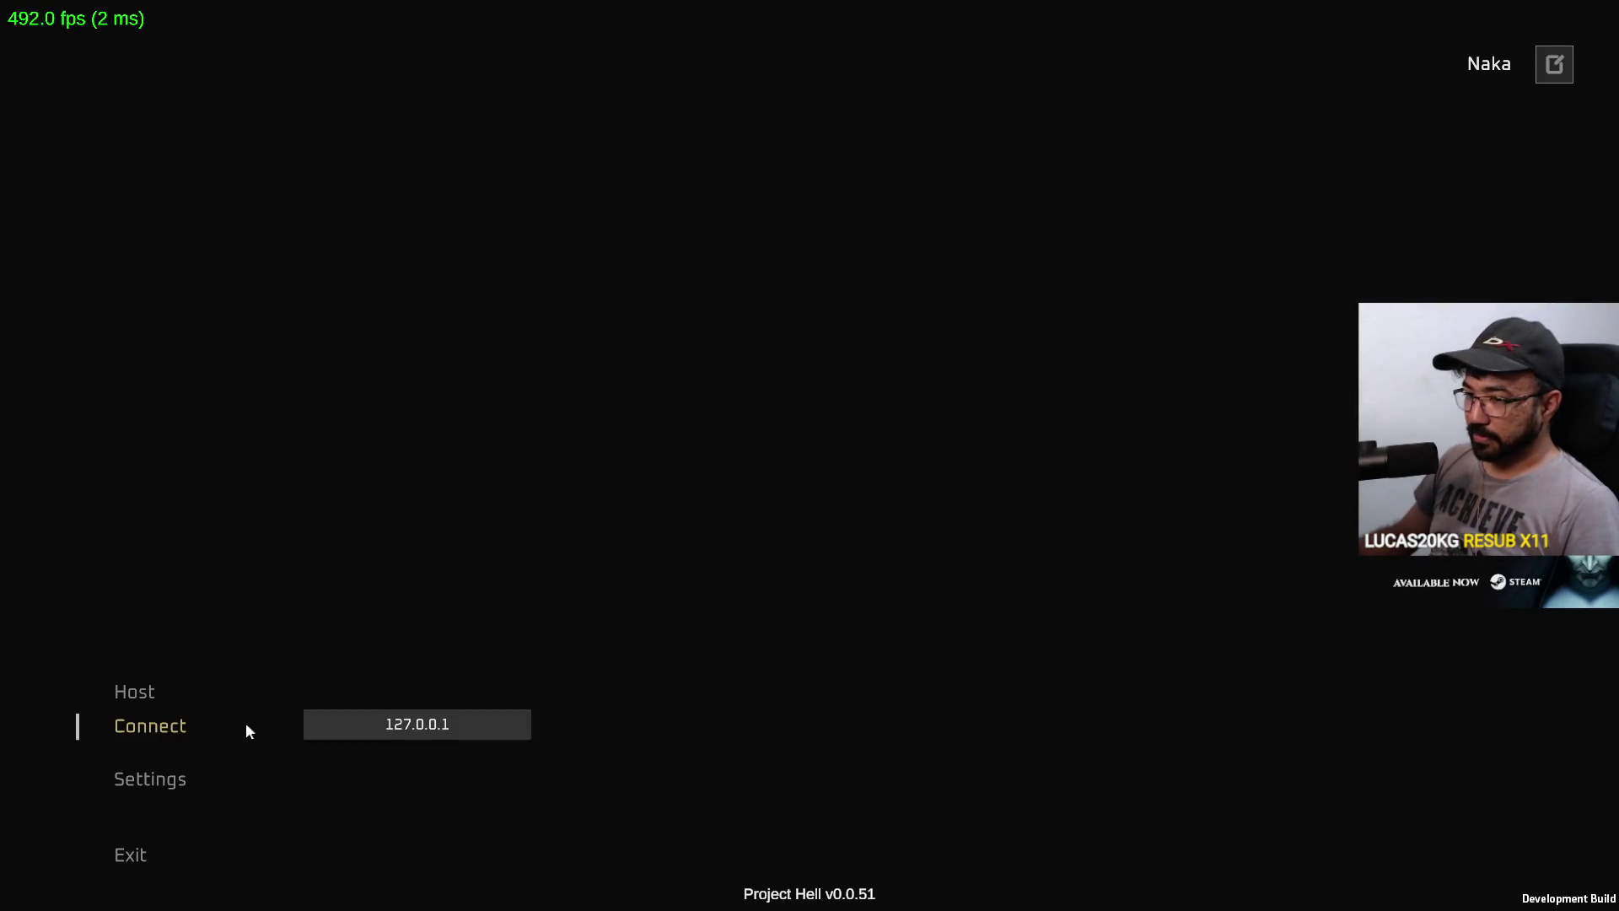
Connect the build to 127.0.0.1 and walk it through the checkered level
left_click(245, 722)
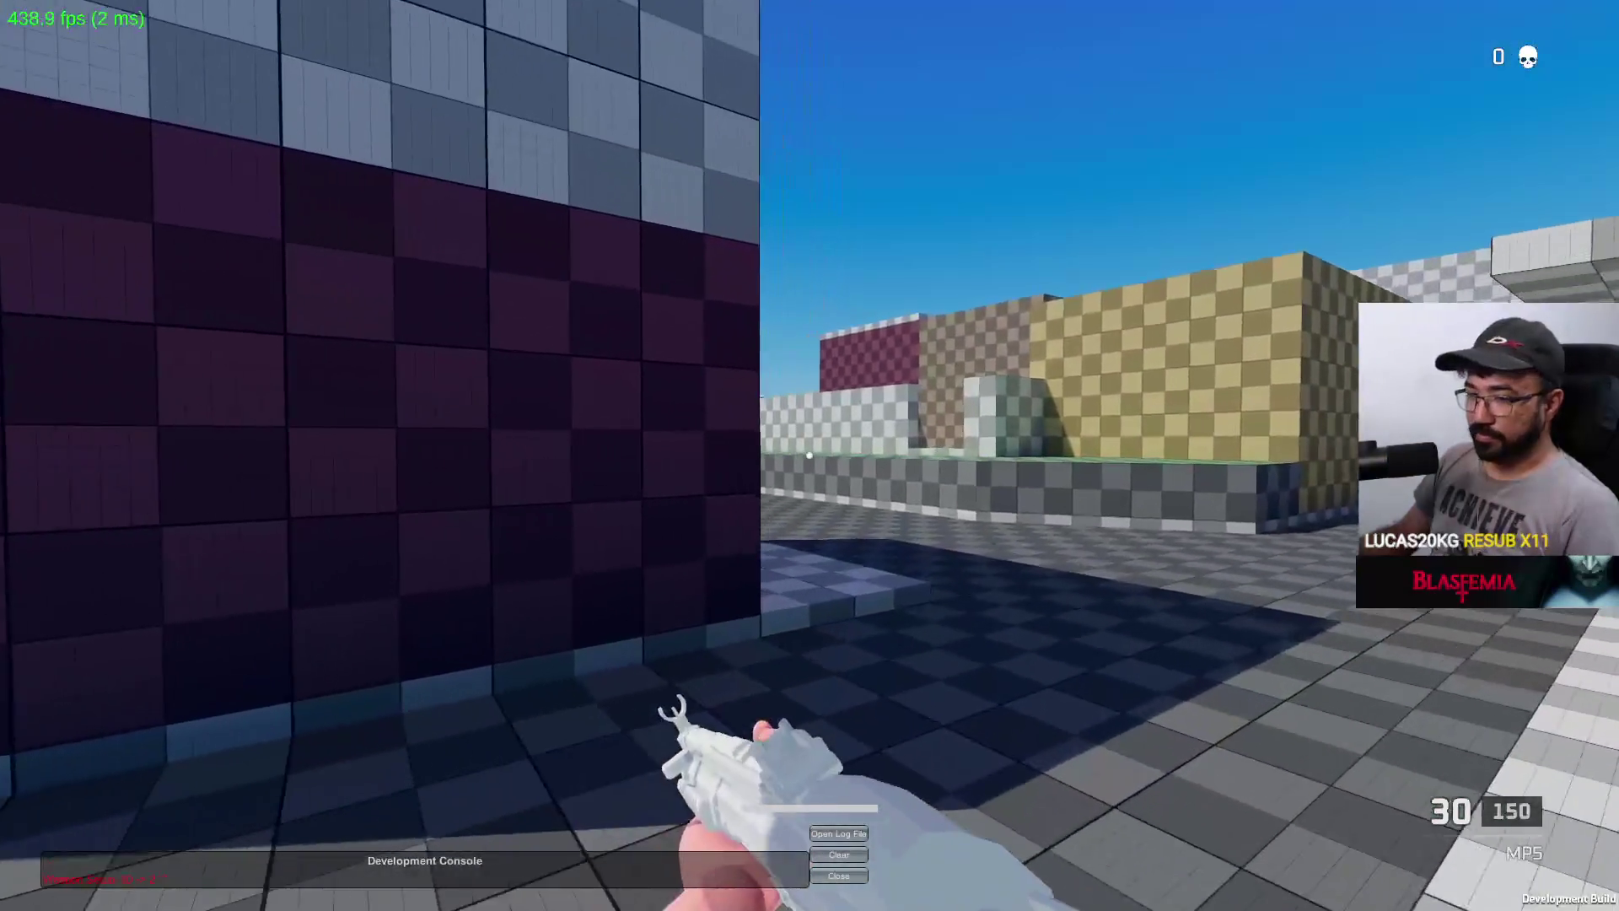
key("w")
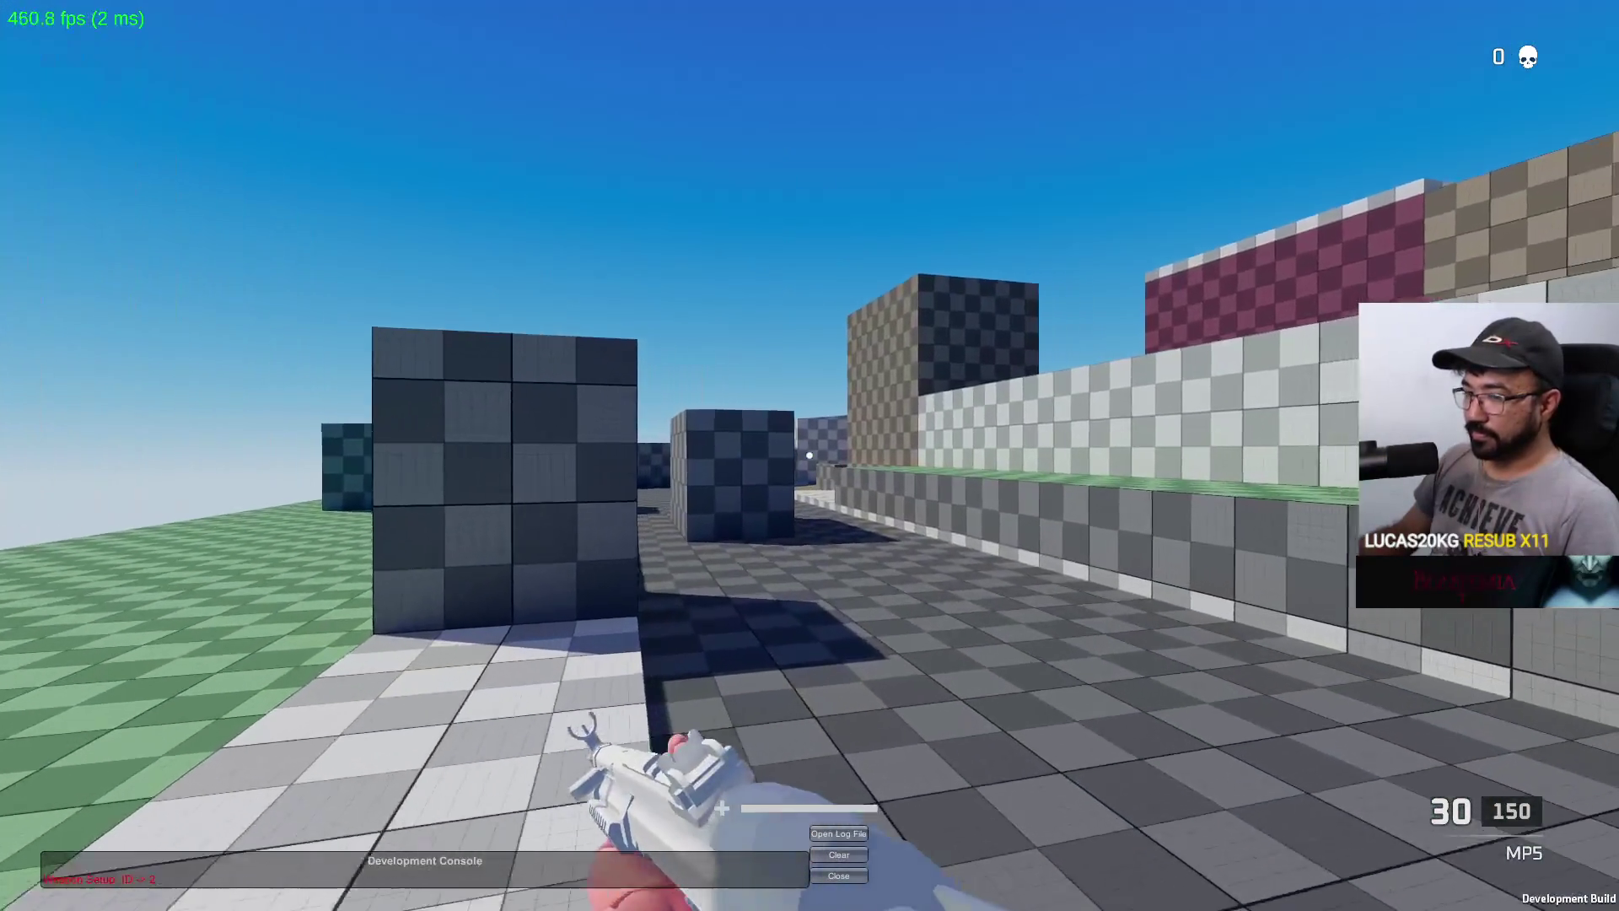
key("w")
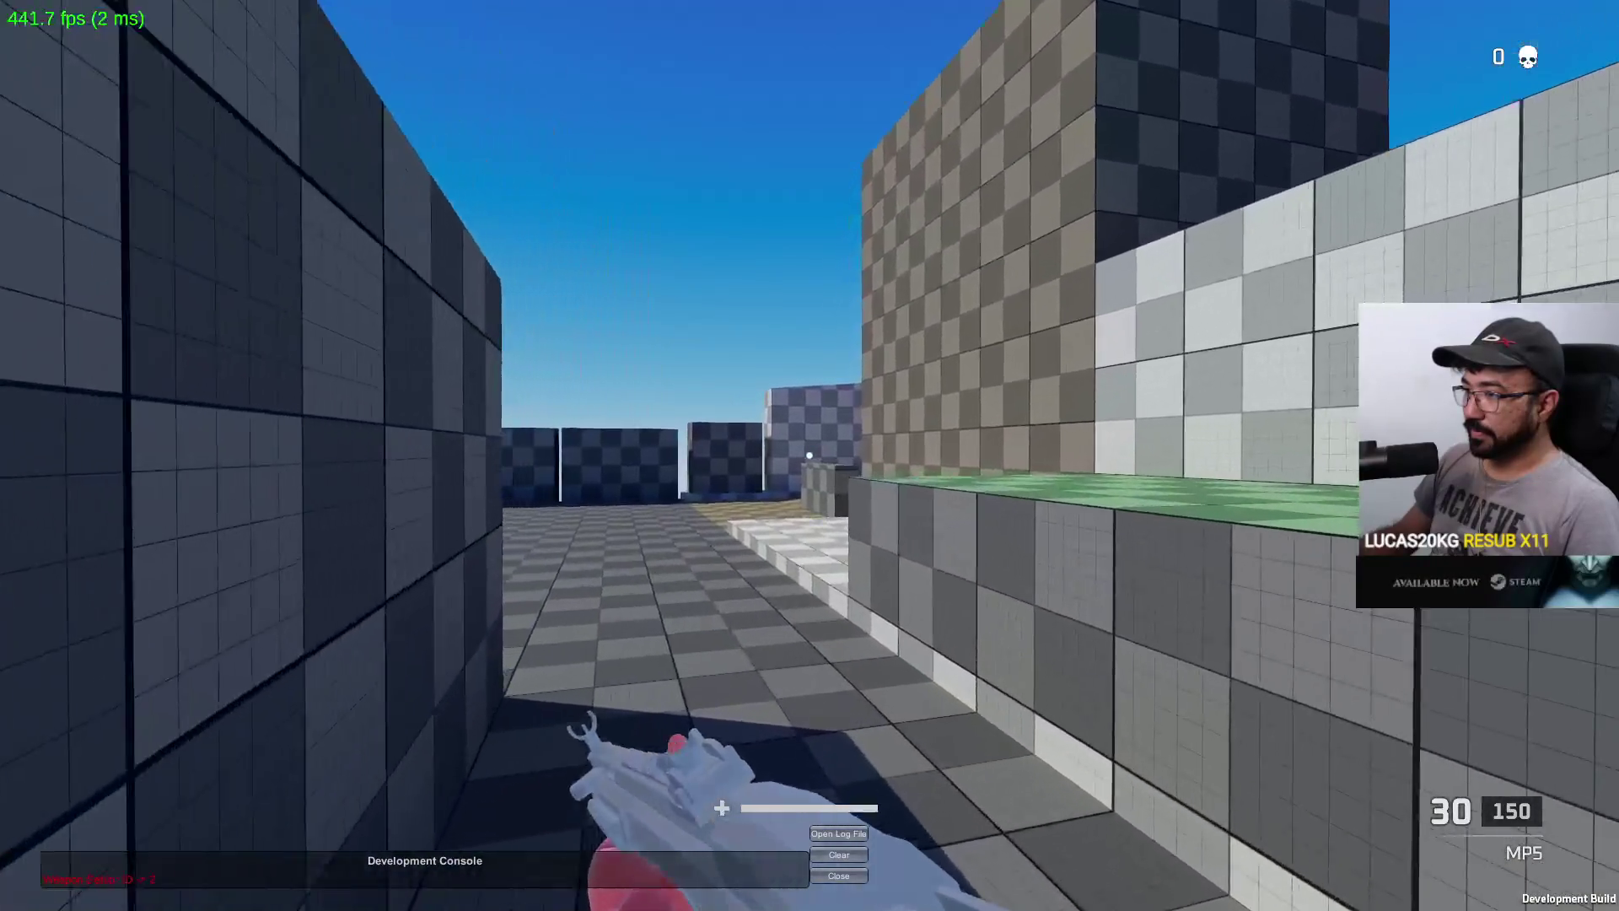
key("w")
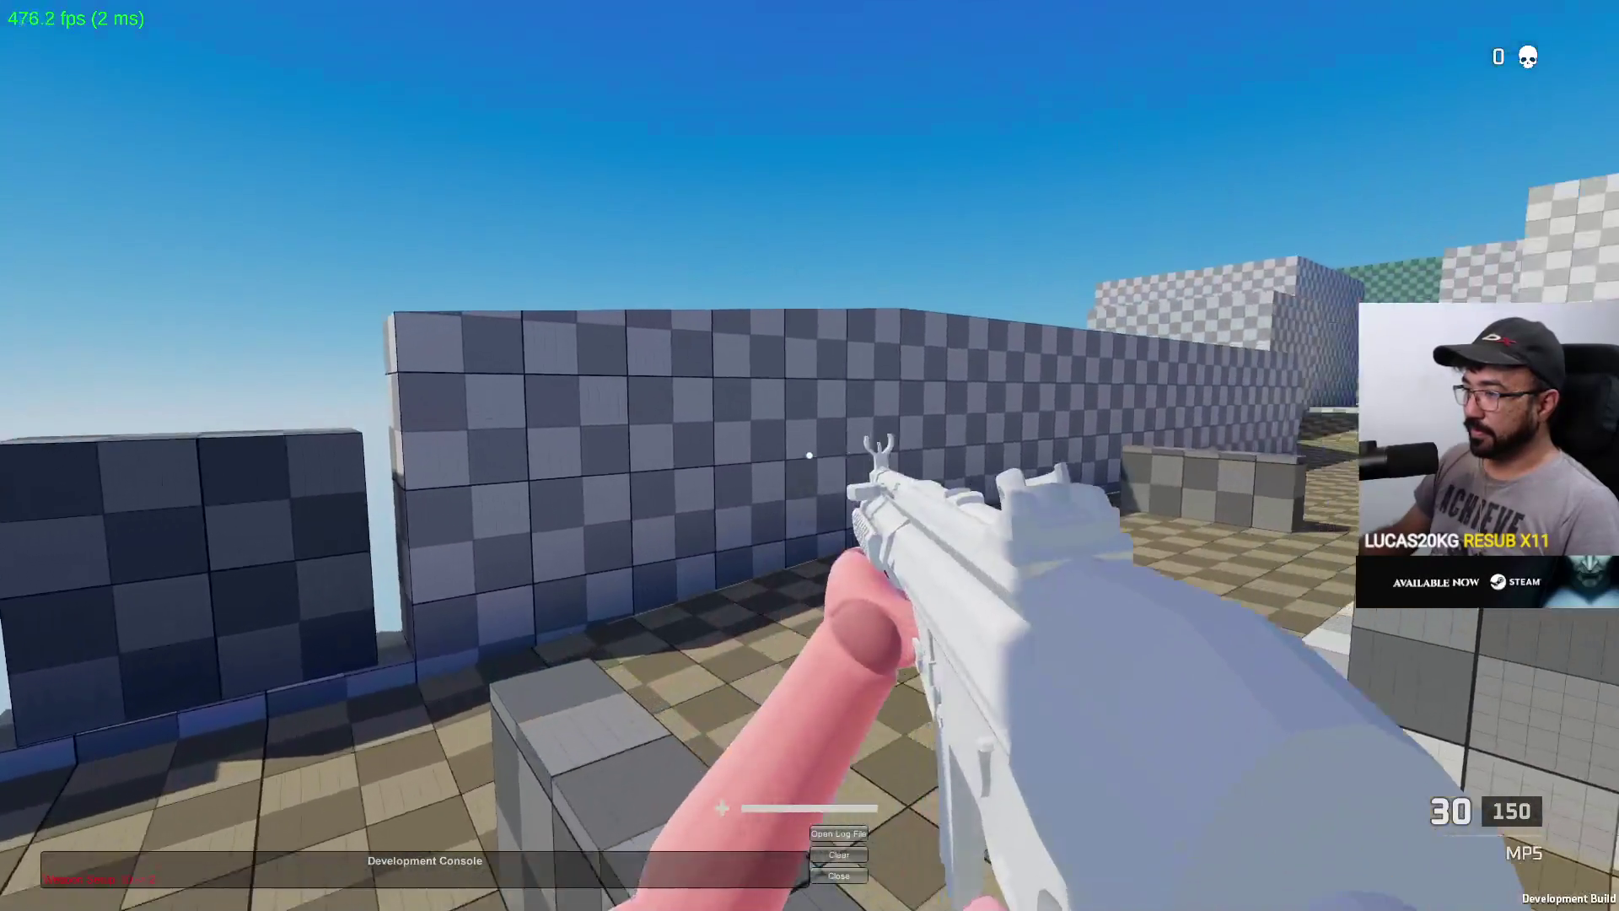
key("alt+Tab")
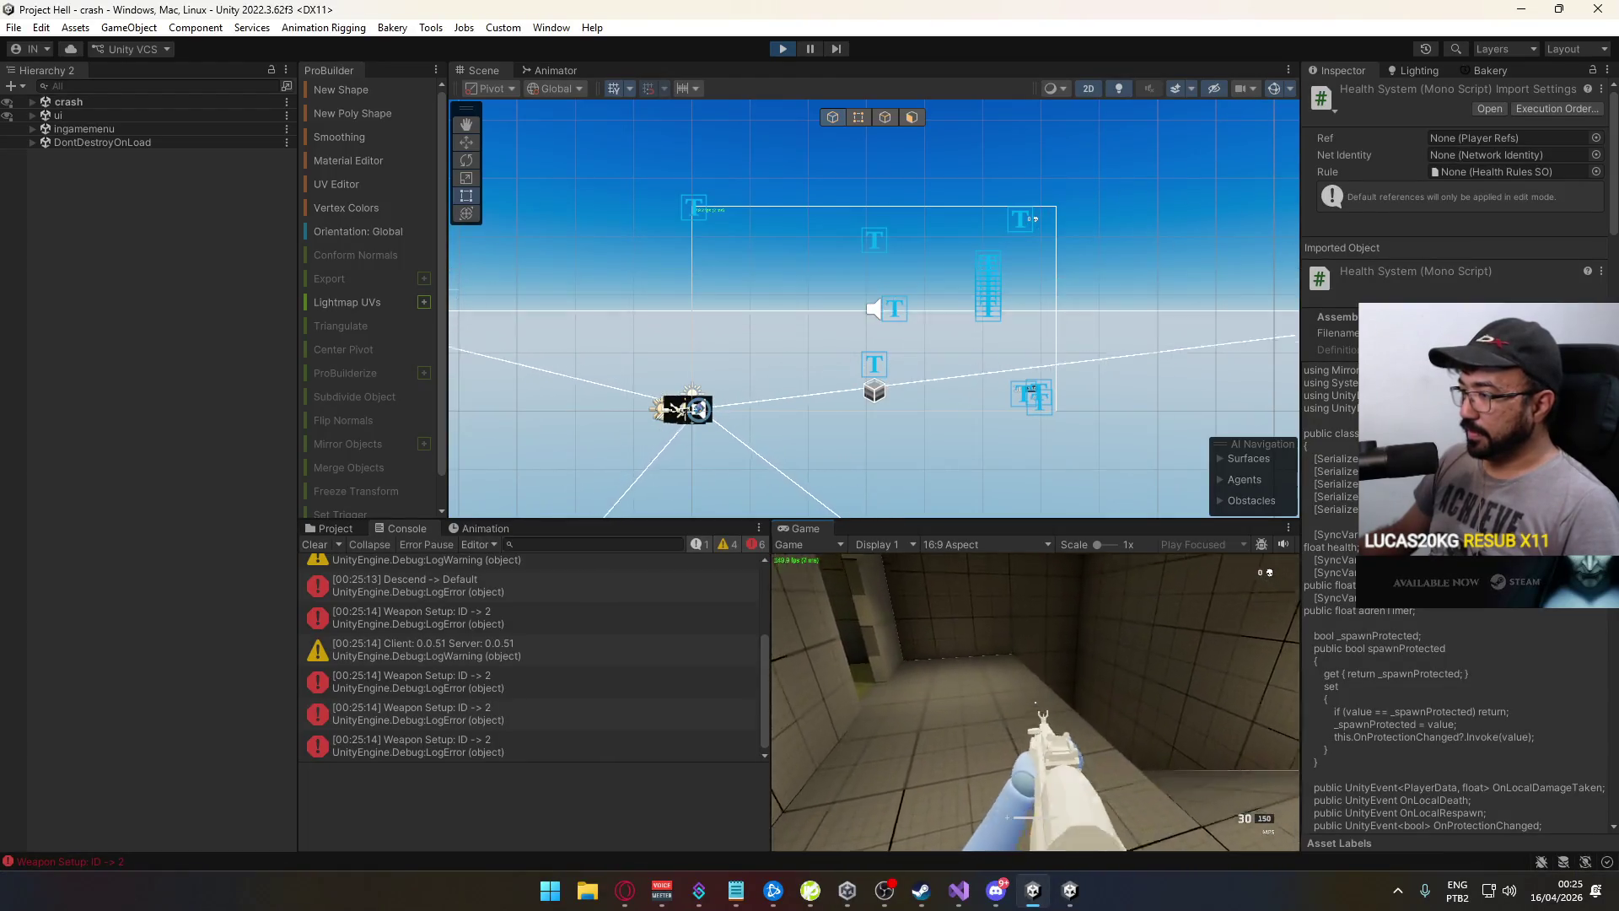
Move the player into the outdoor corridor, sprinting and crouching, then clear the Console
key("w")
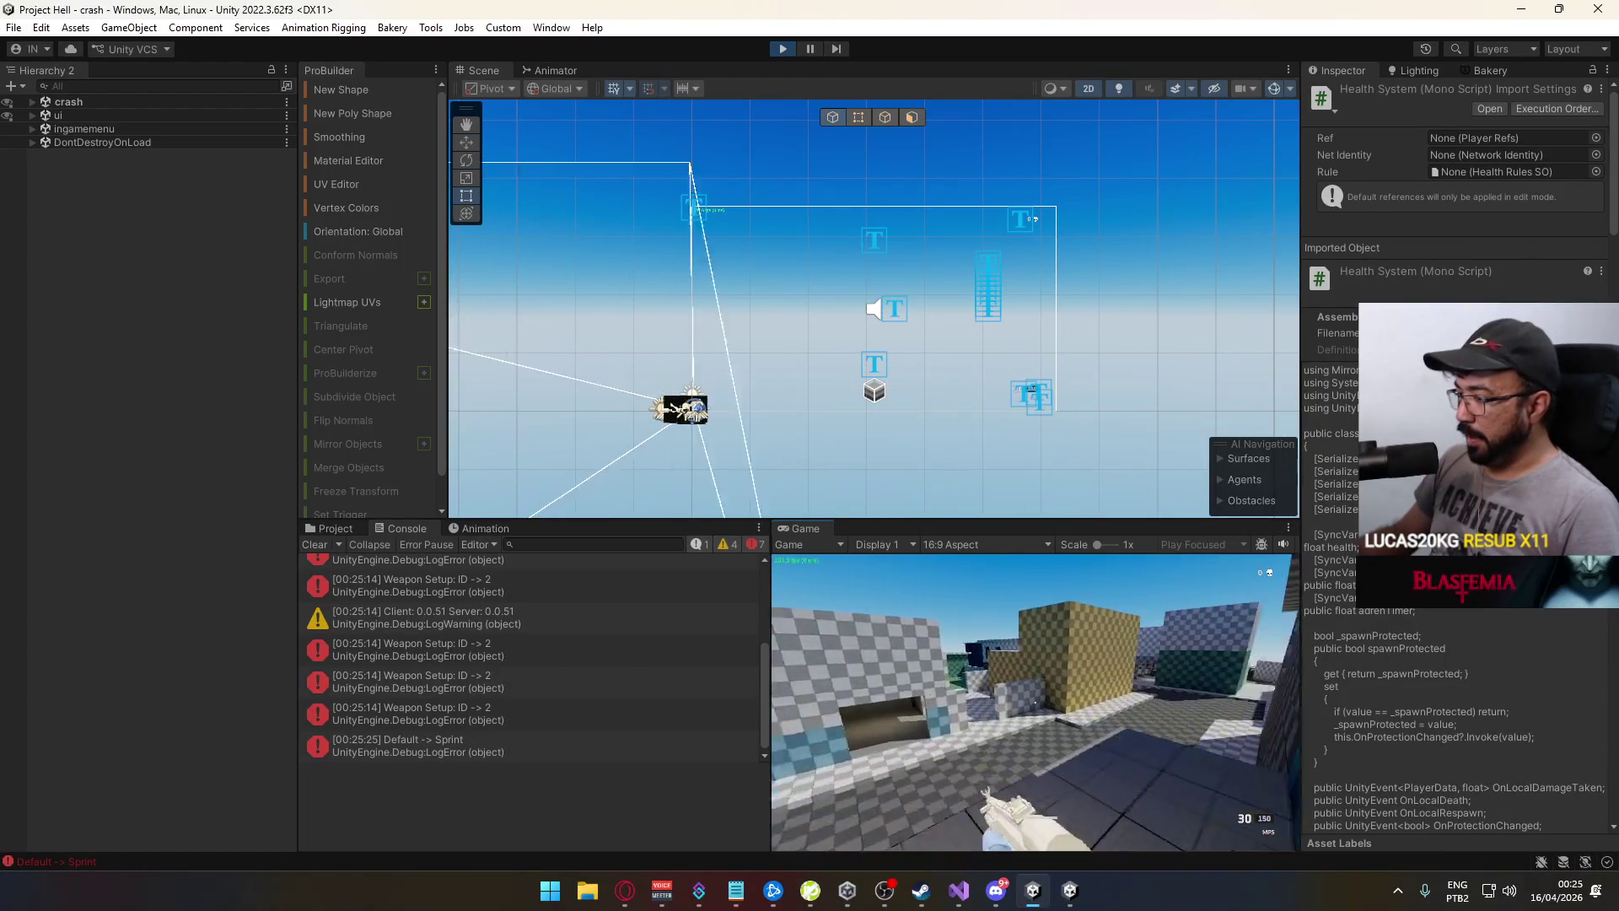
key("space")
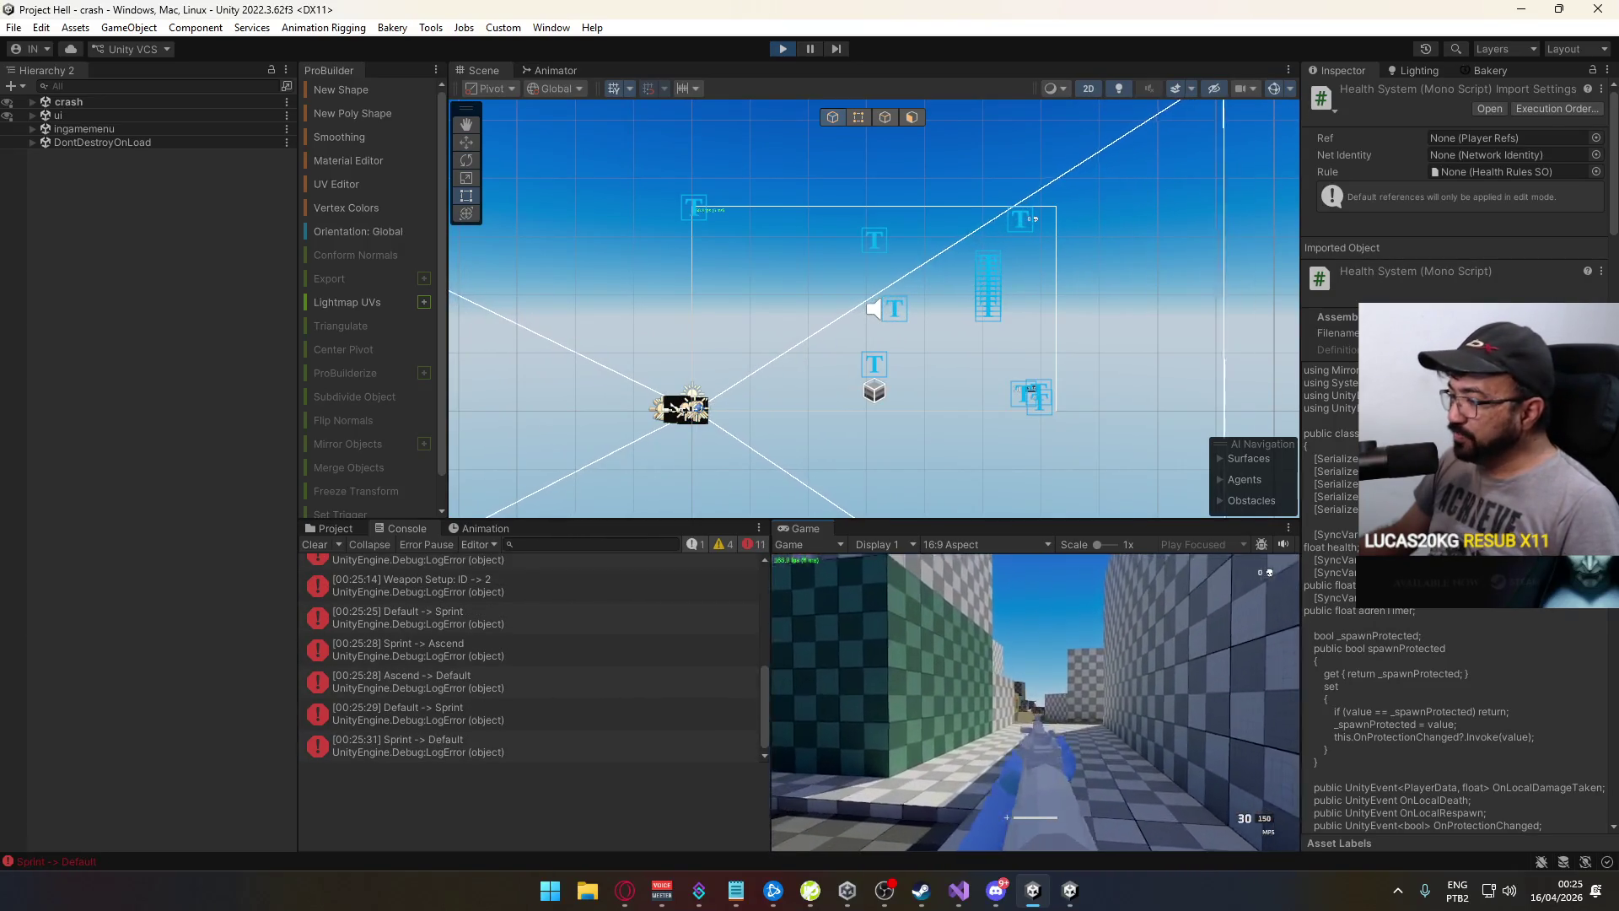
key("ctrl")
key("super")
left_click(518, 593)
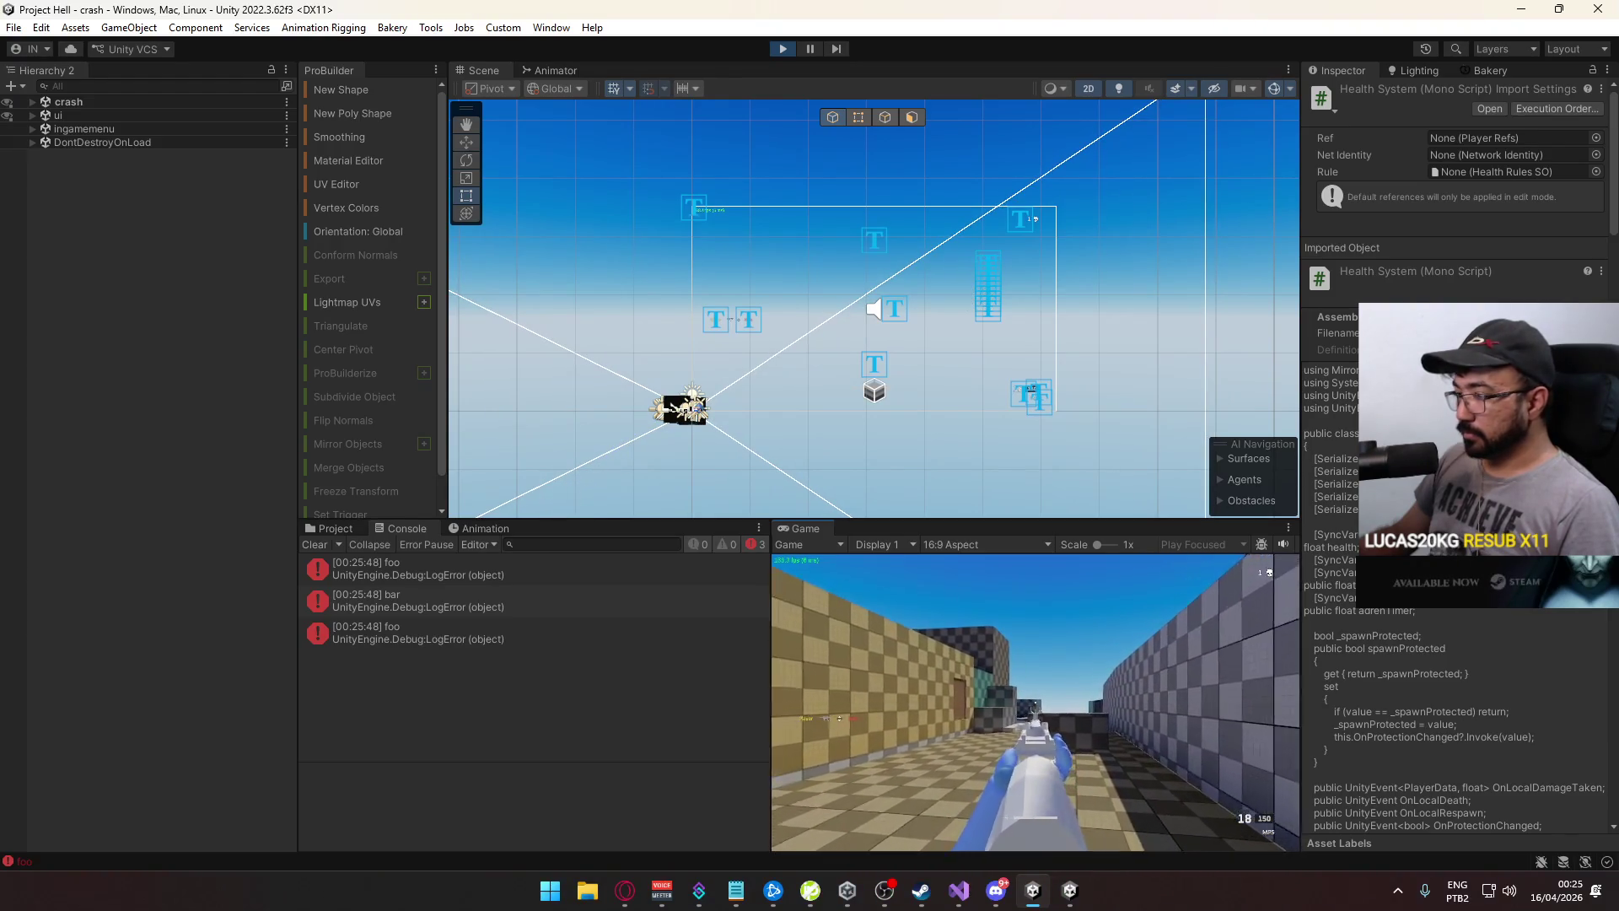
View the 'bar' error's stack trace, close the built game, and stop play mode
key("super")
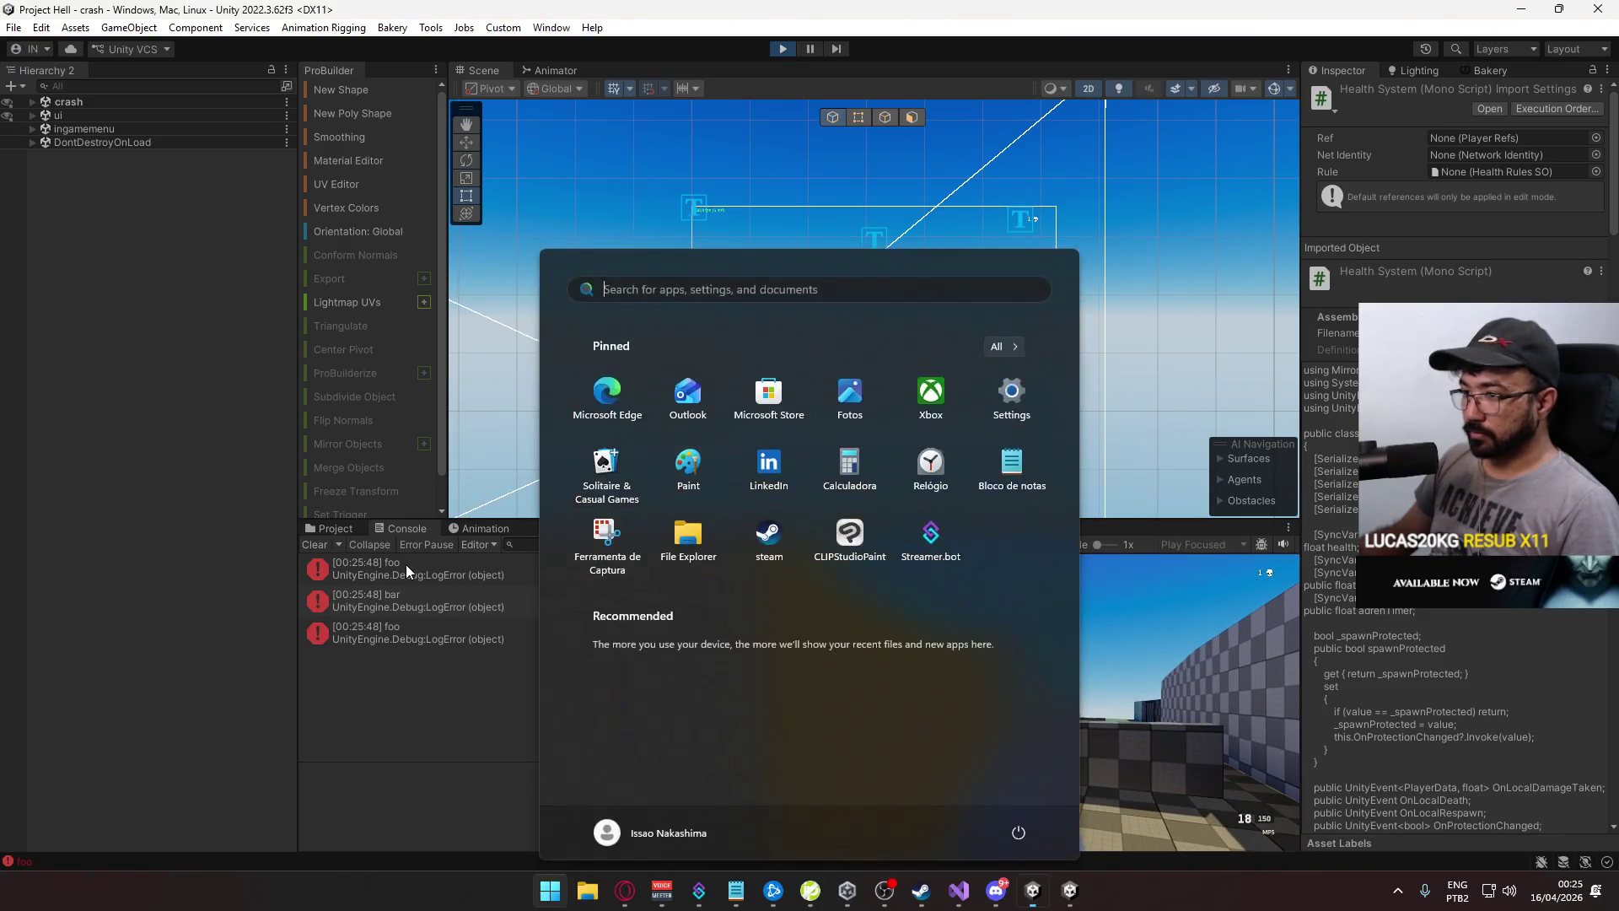
left_click(421, 604)
right_click(1068, 889)
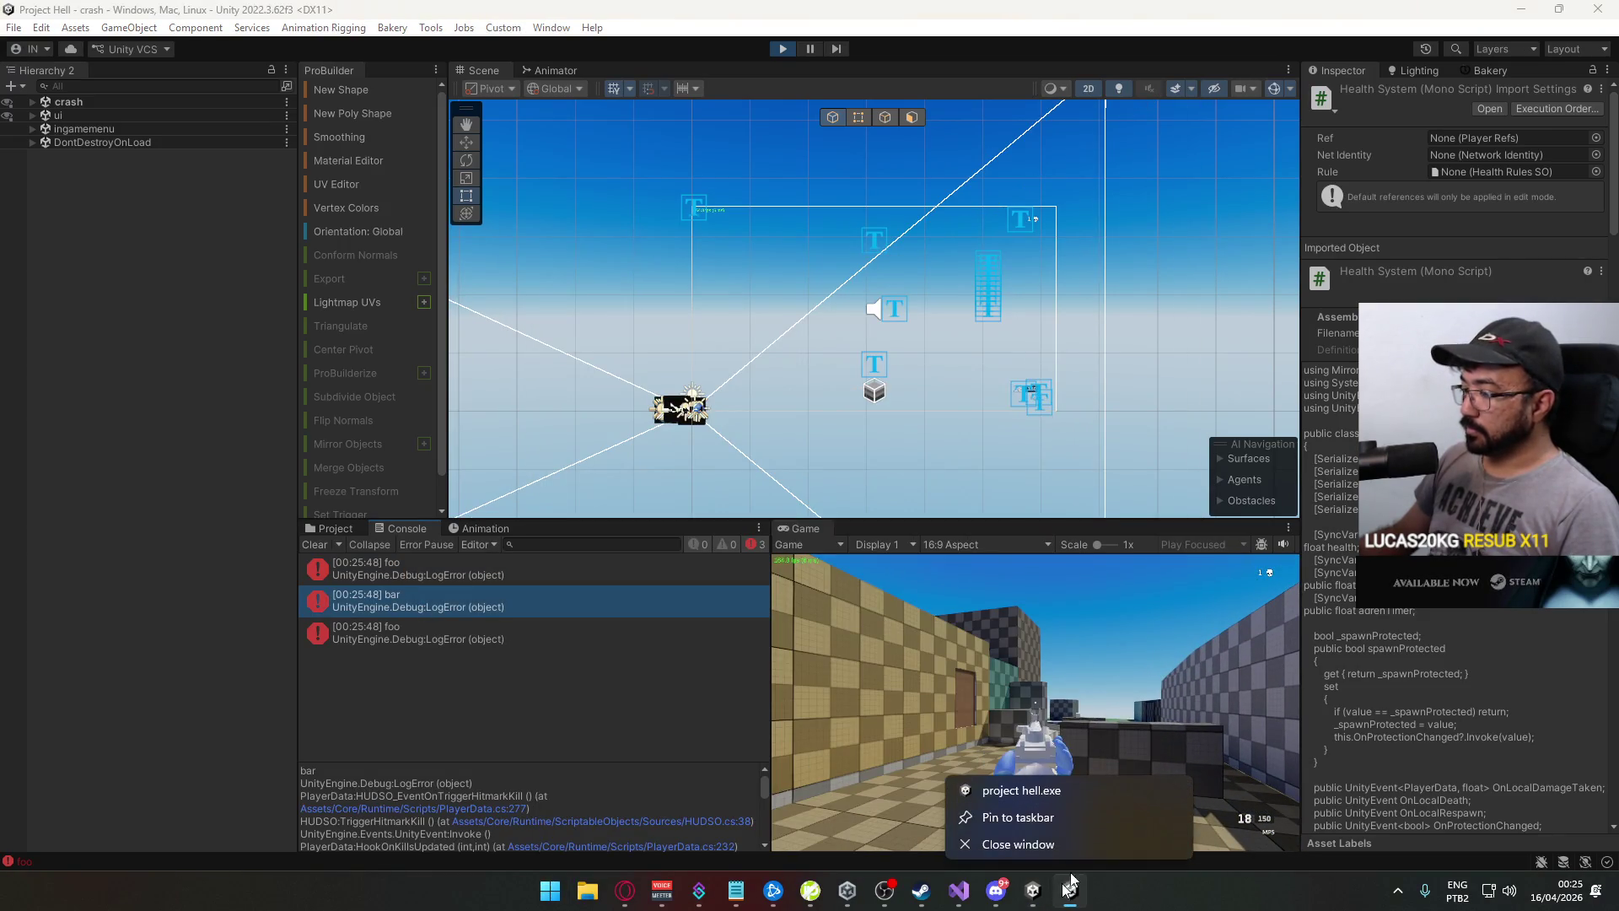
left_click(1082, 843)
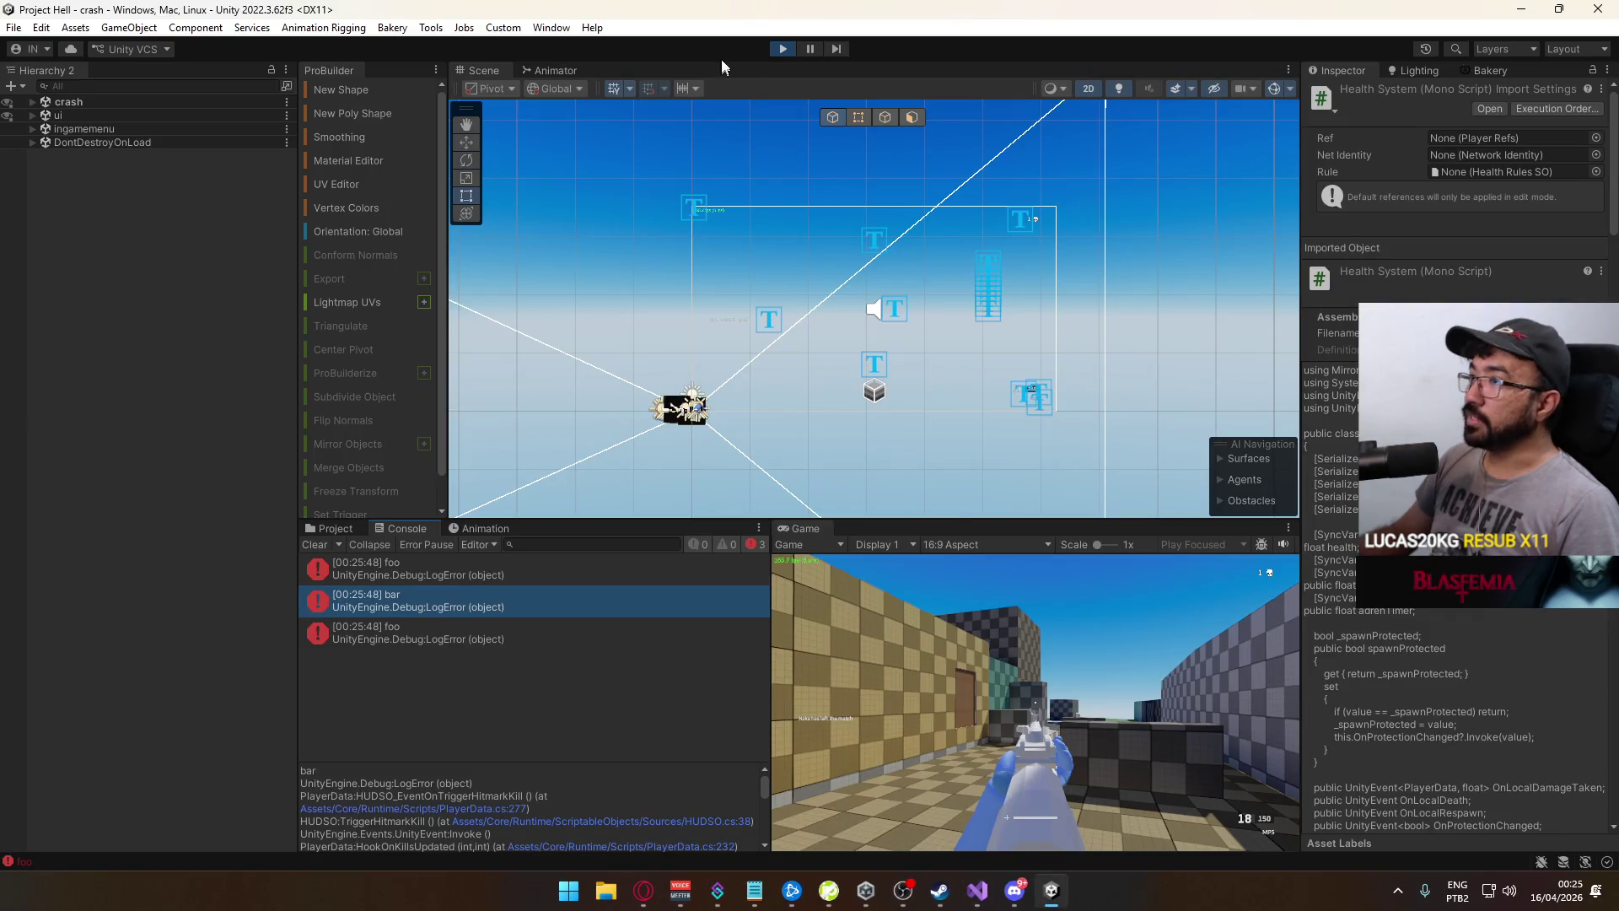
left_click(783, 48)
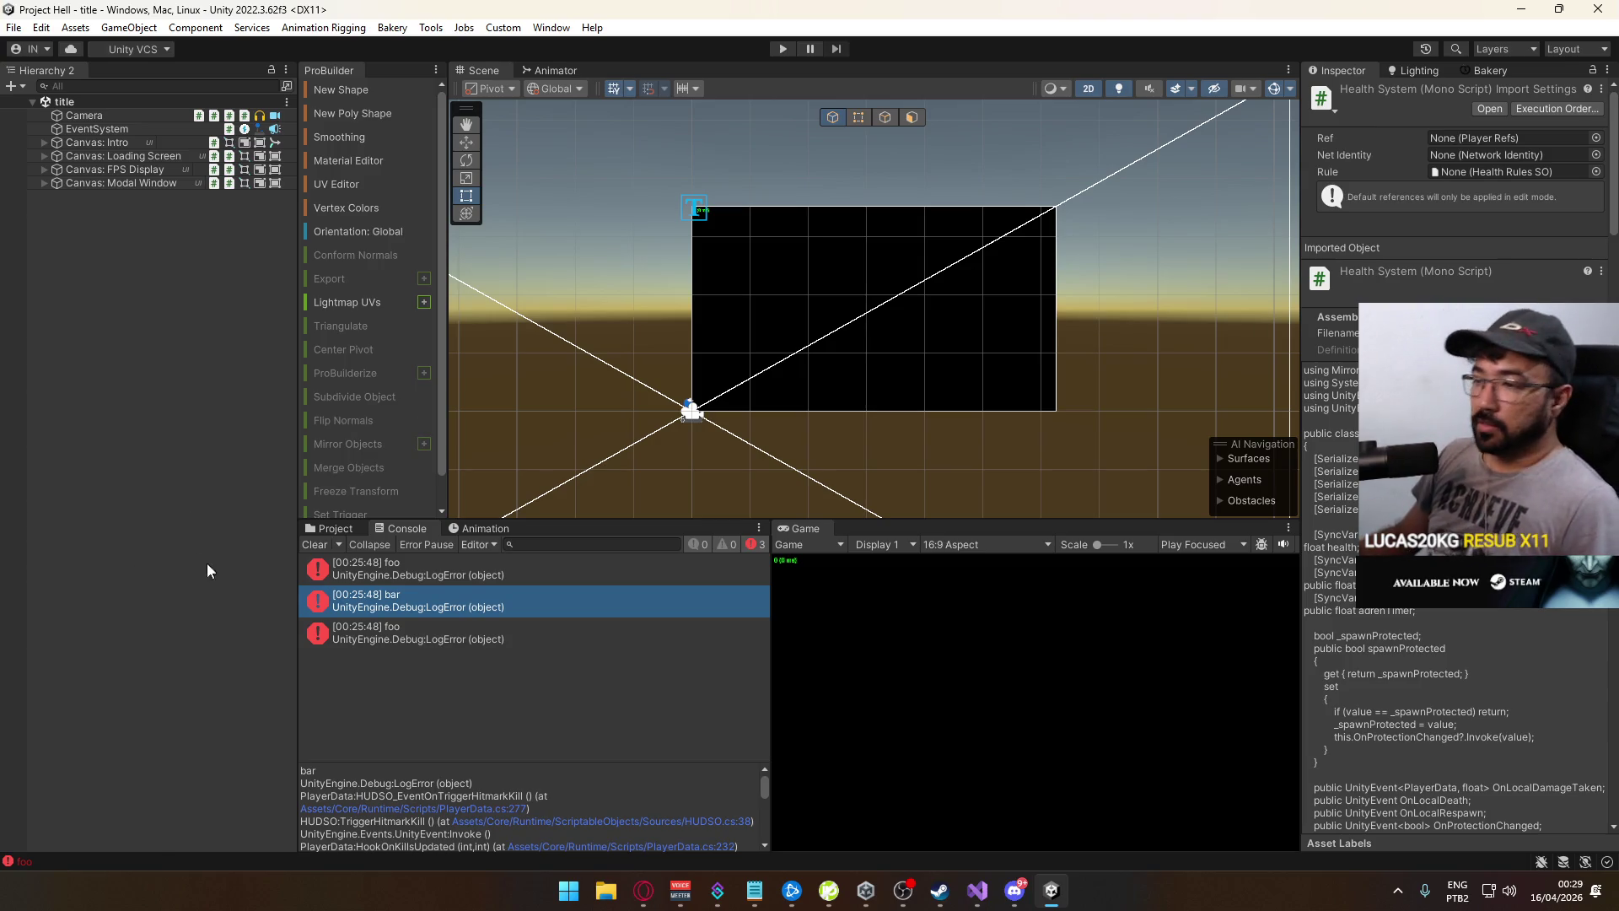
Clear the Console and glance at PlayerData.cs in the code editor
left_click(313, 545)
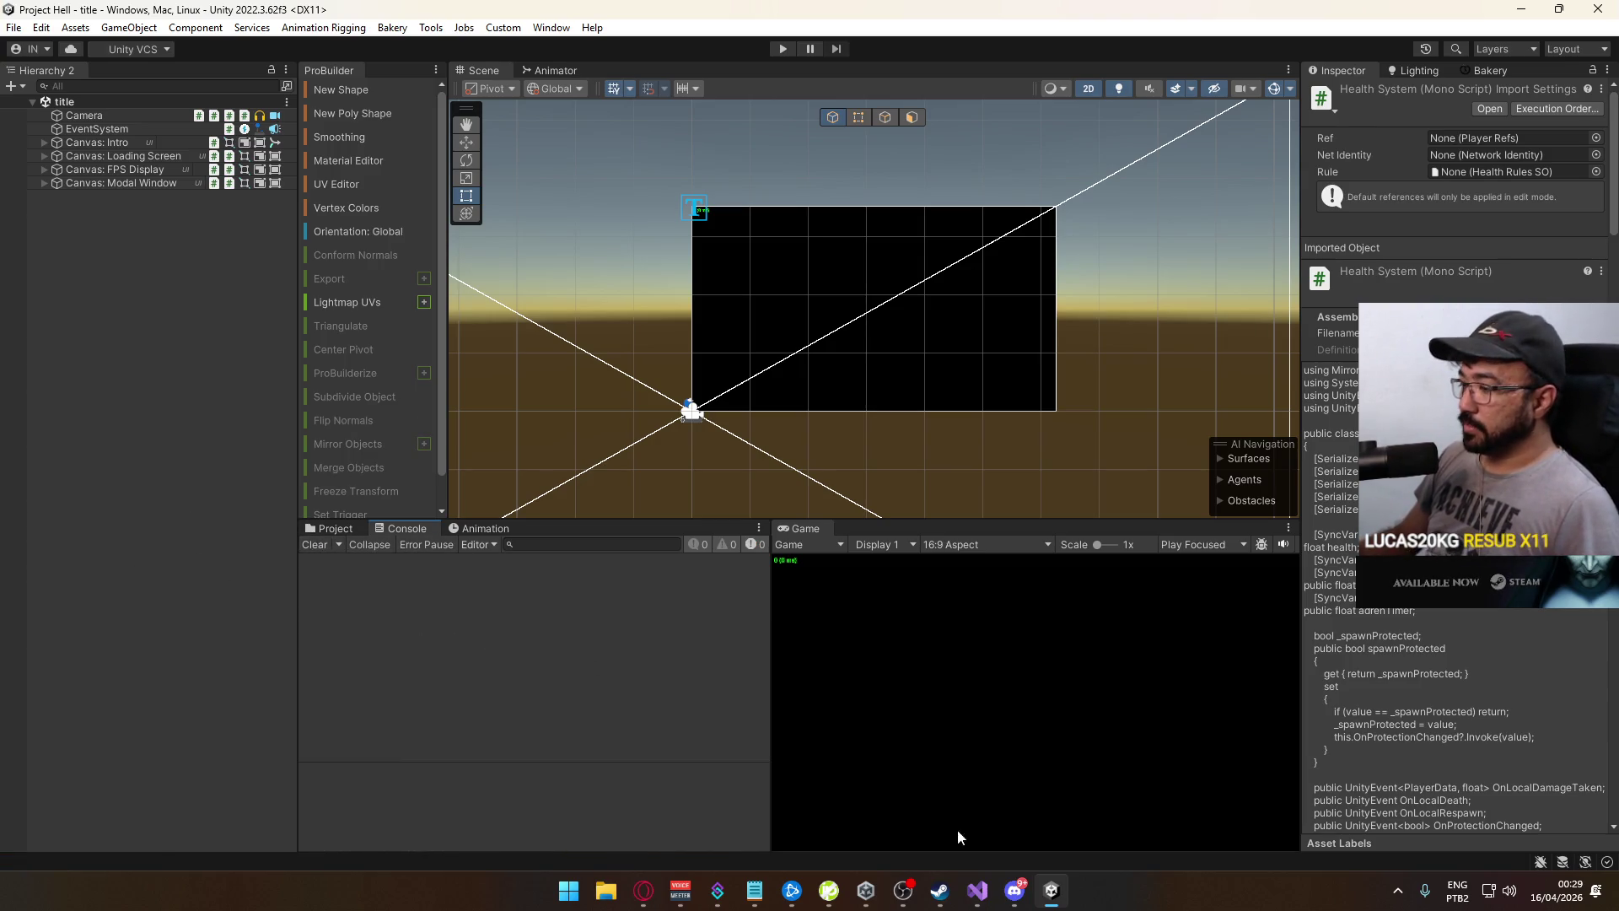
left_click(976, 890)
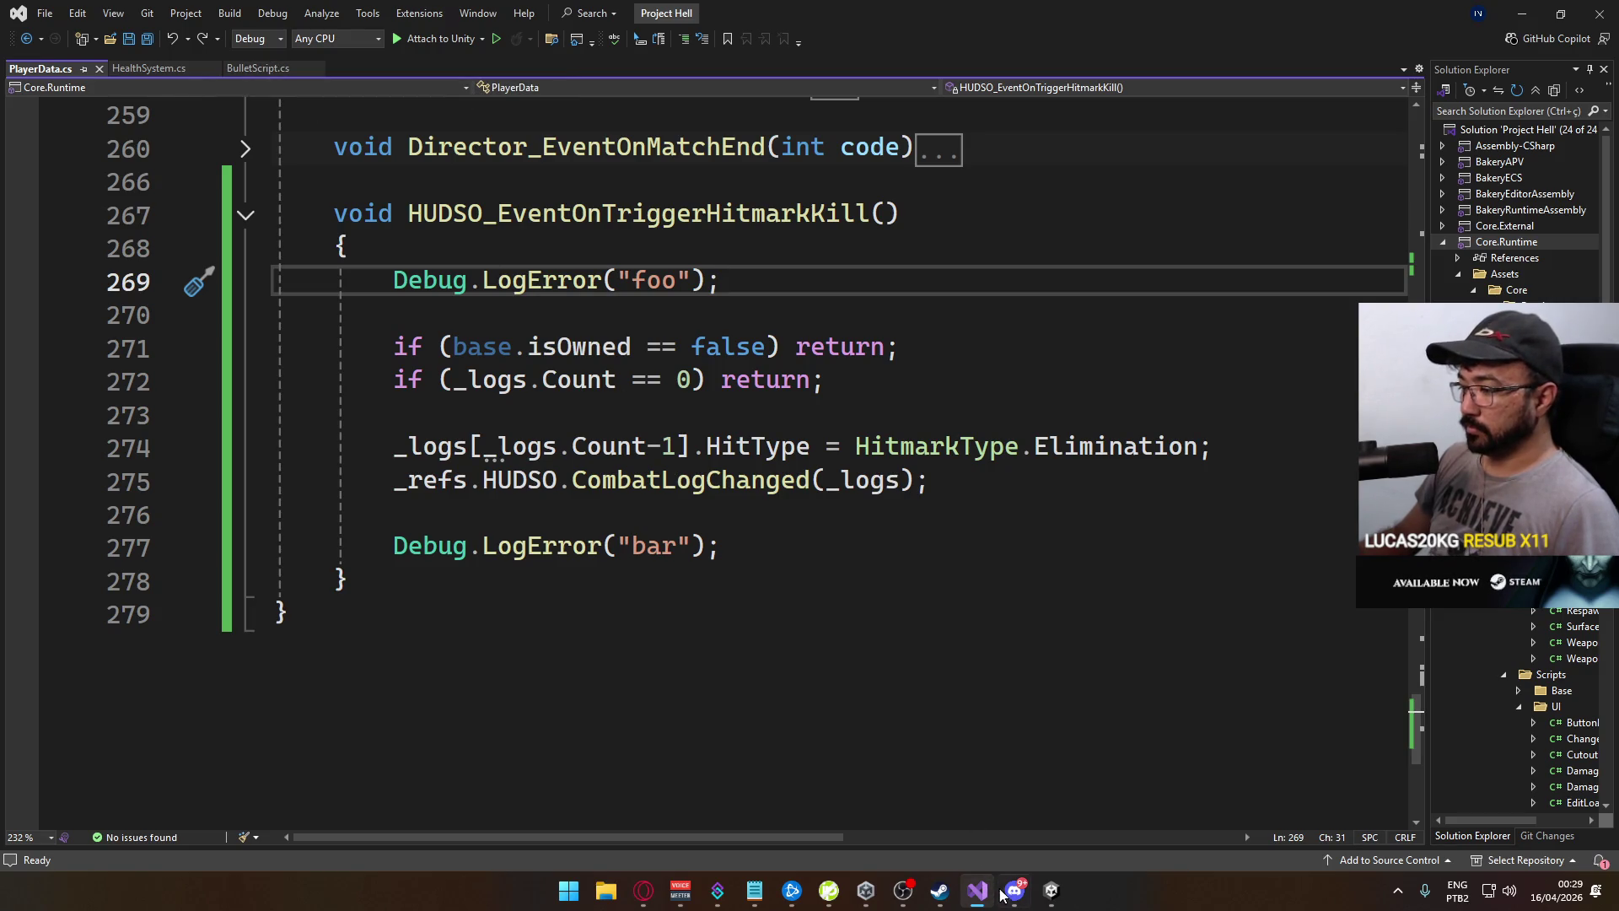
left_click(1051, 891)
Open DamageNumbersManager.cs from the Project window's Scripts folder
left_click(335, 528)
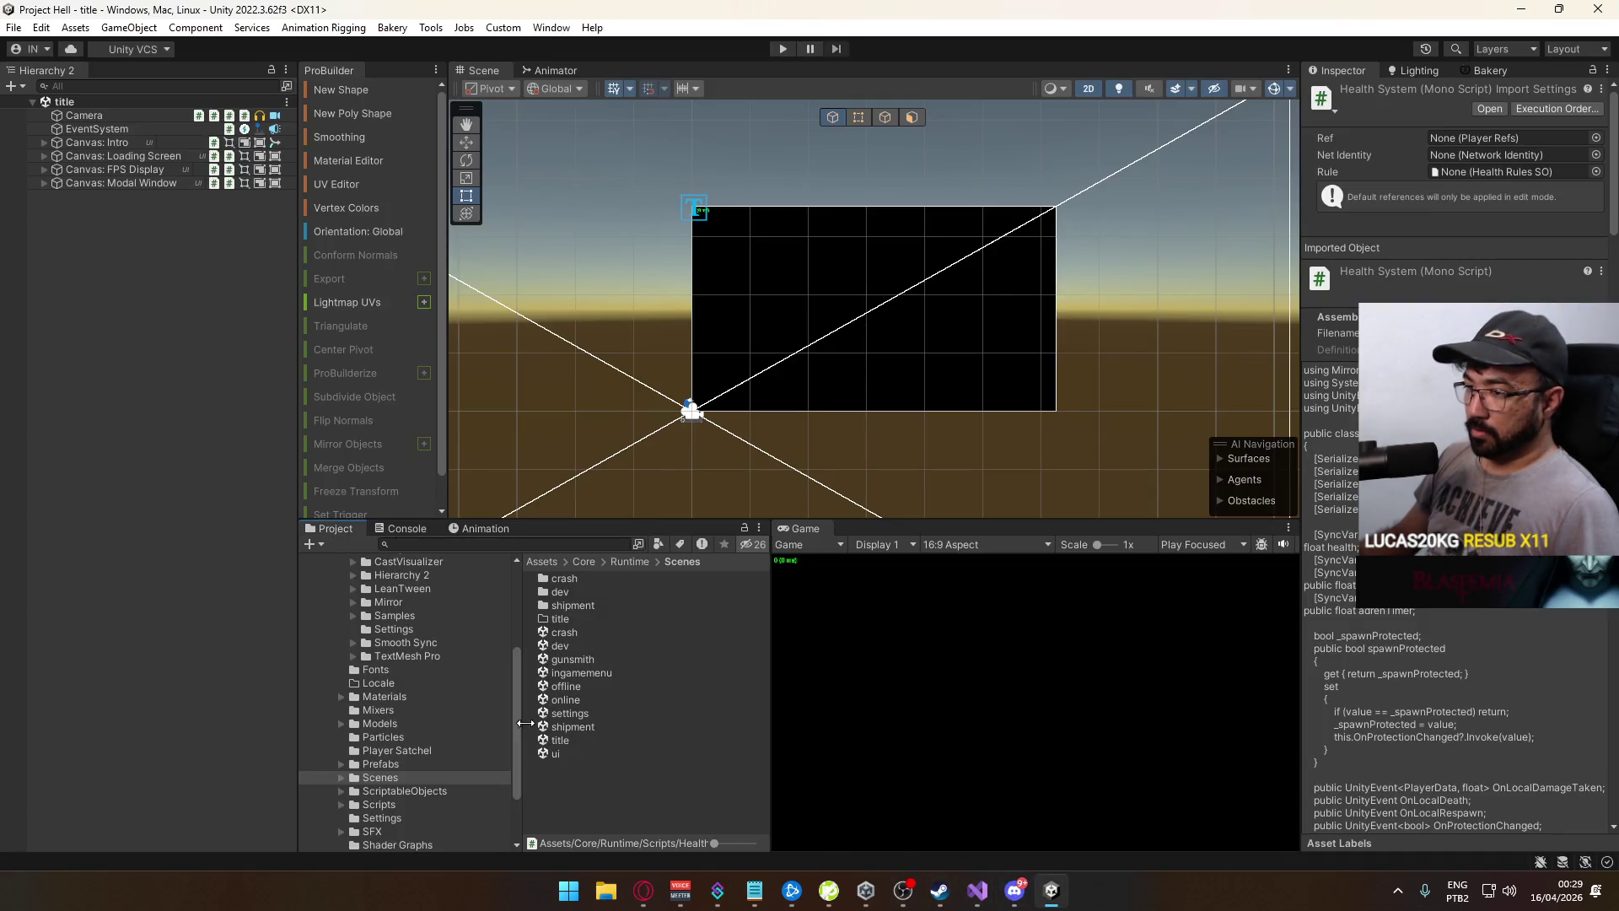
left_click(389, 806)
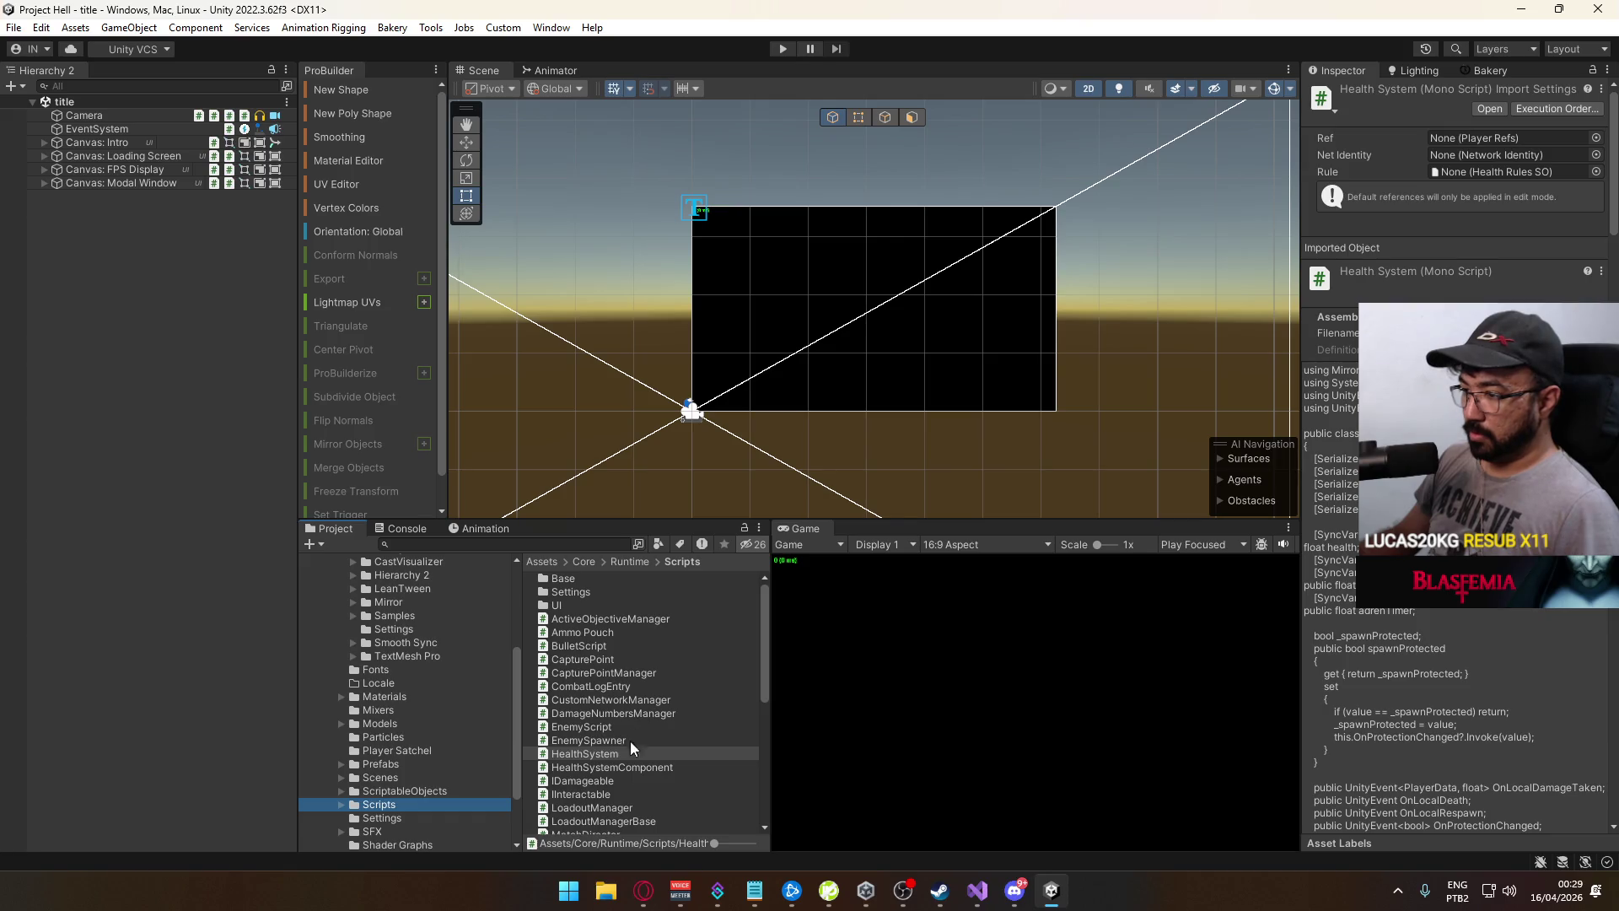
double_click(619, 714)
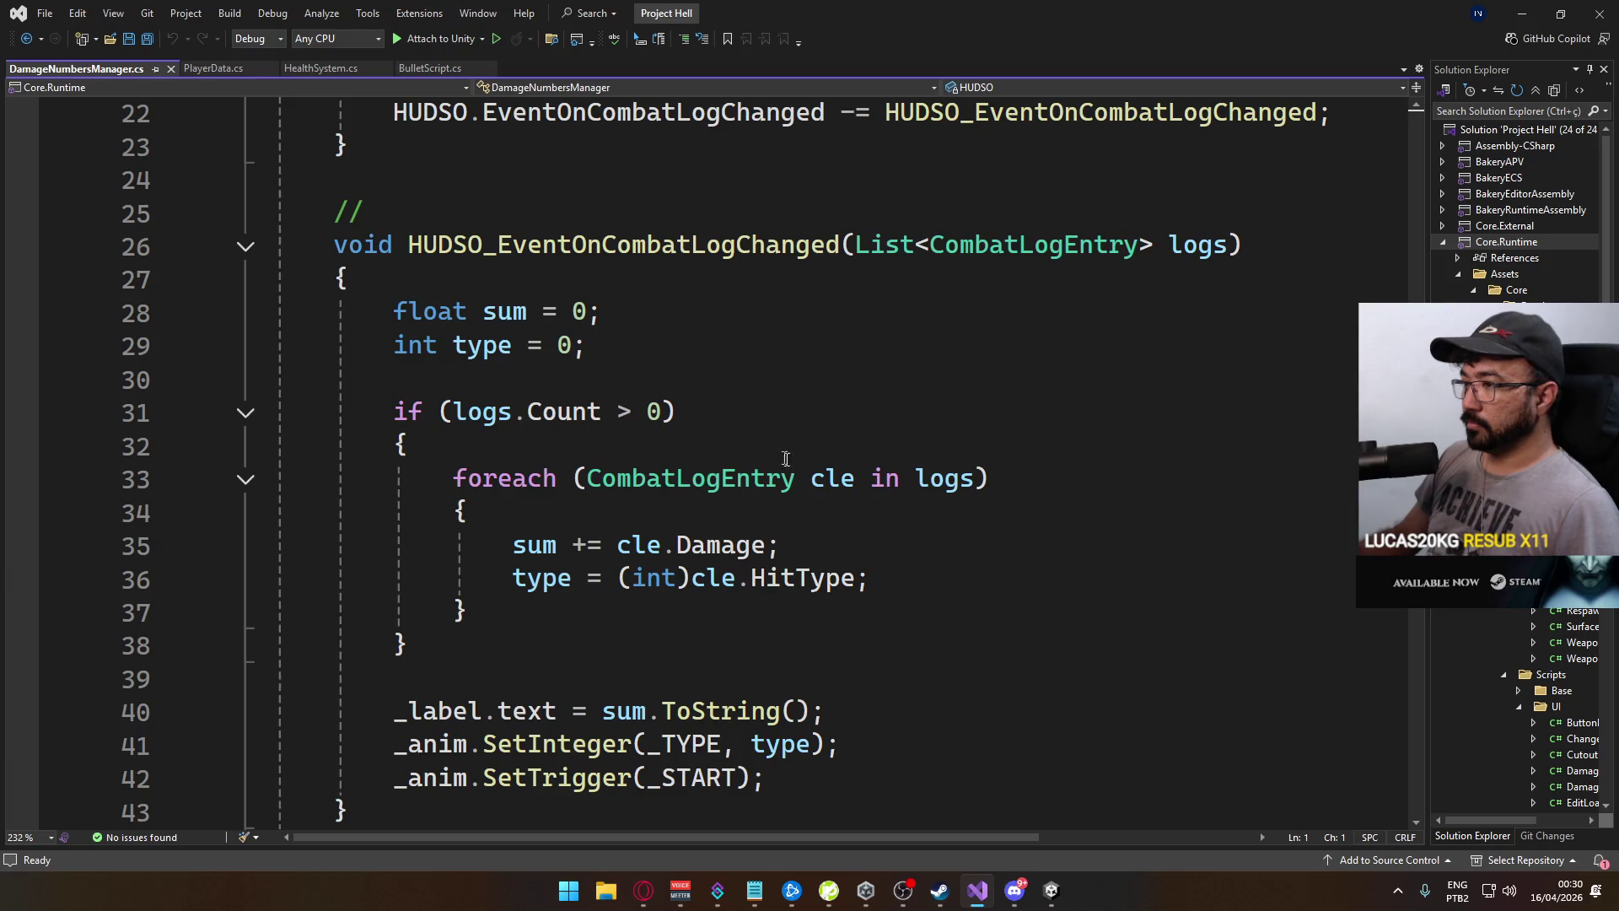
Wrap the HitType assignment after the damage sum in an if (type != 2) check and save
left_click(835, 545)
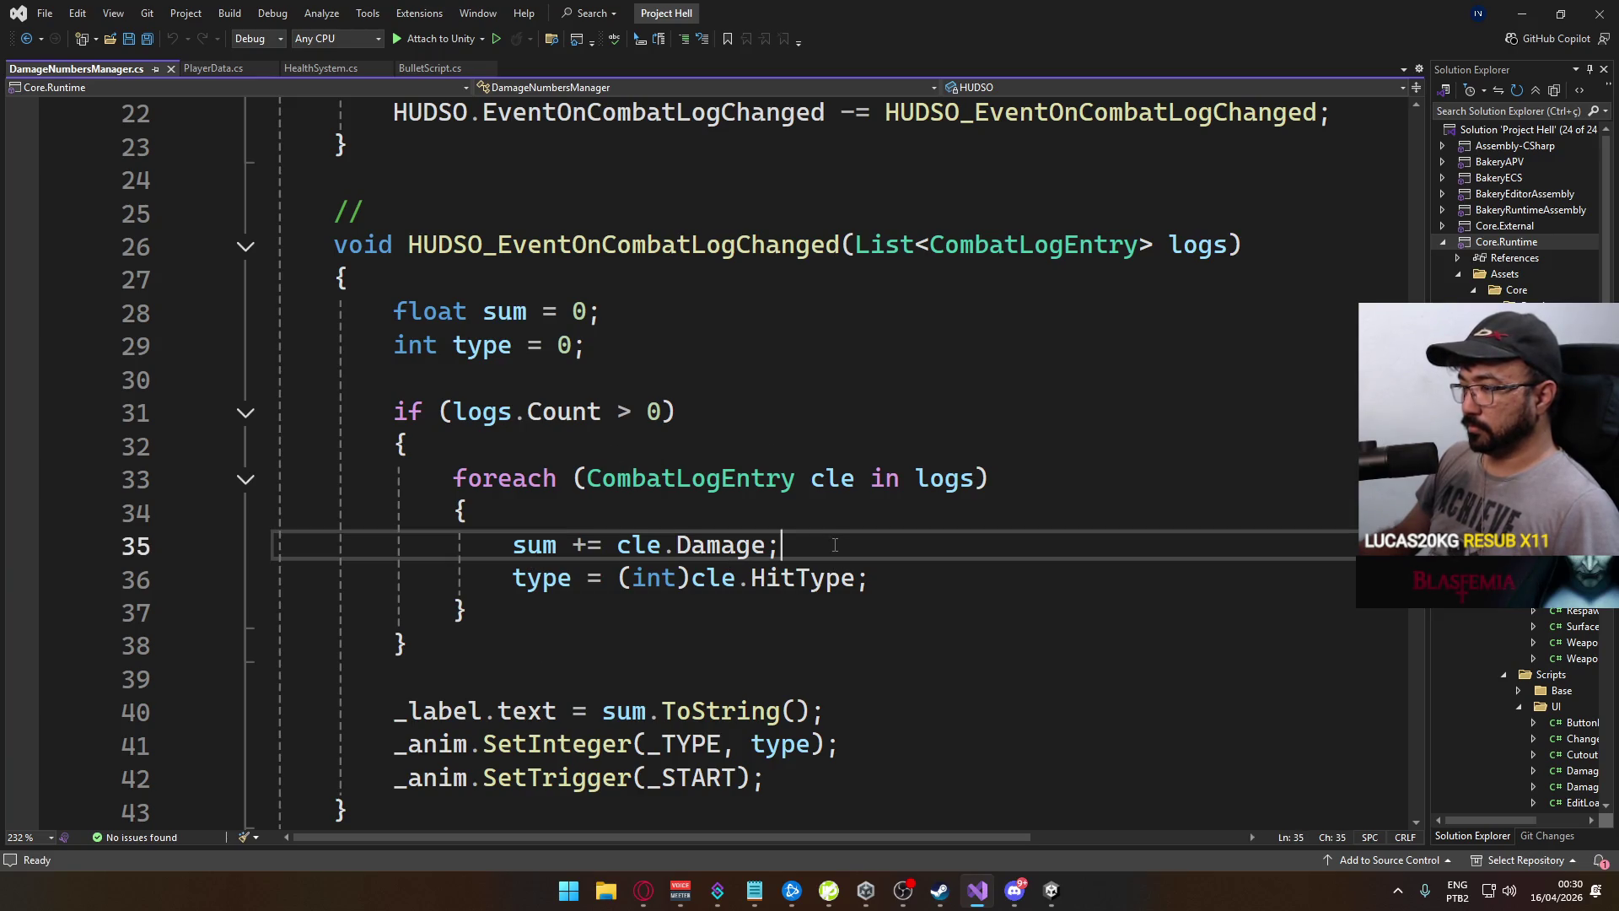
key("Return")
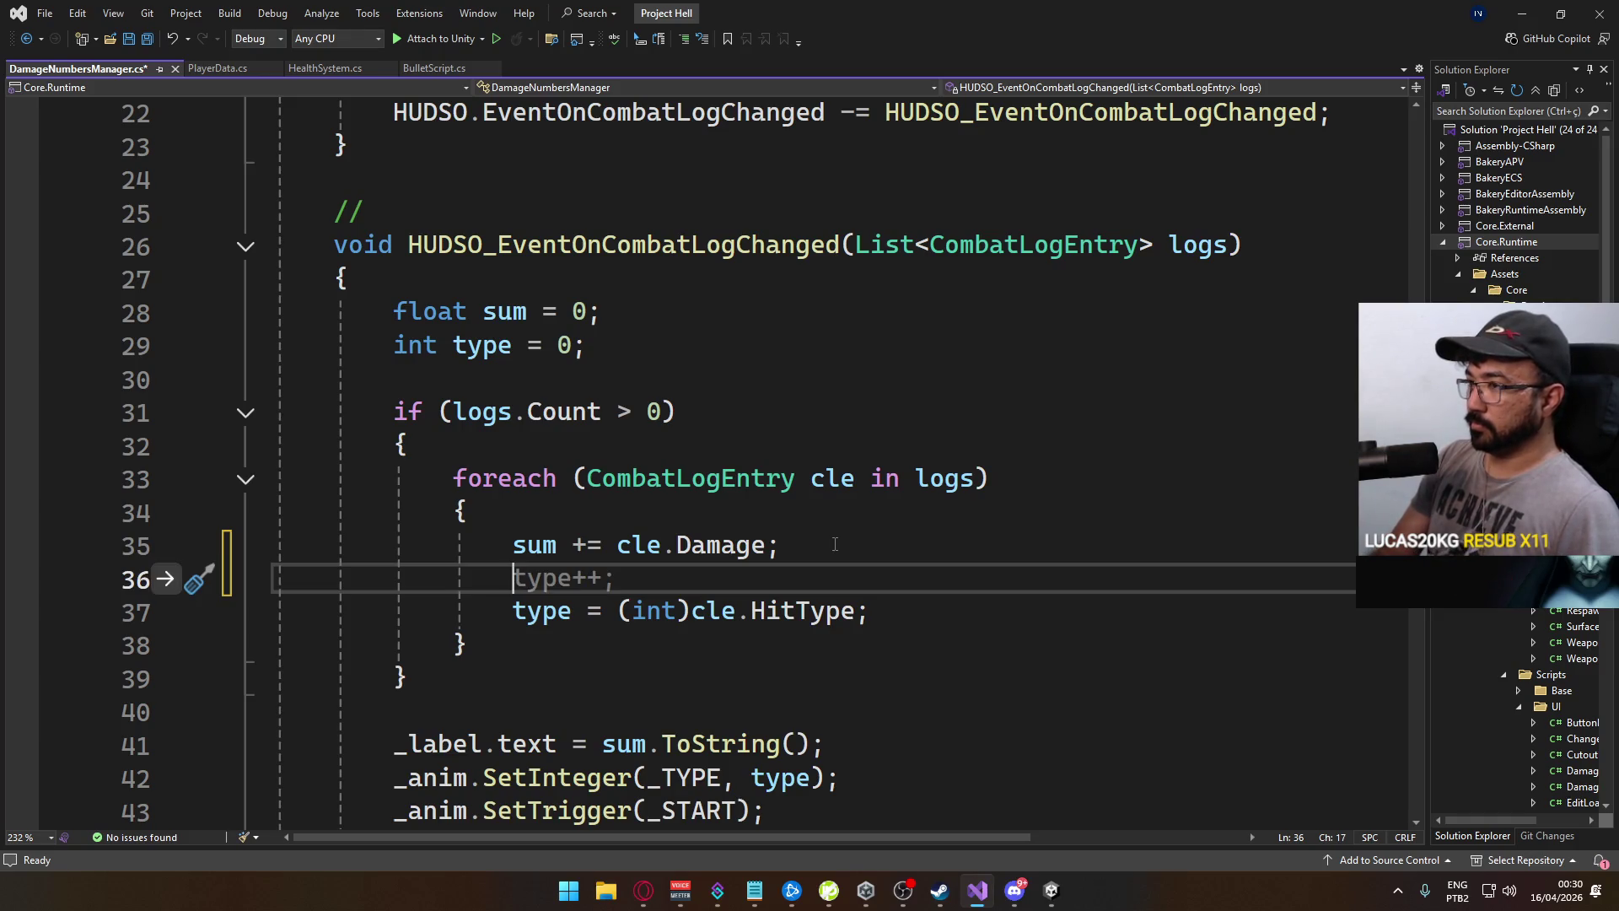
key("ctrl+z")
left_click(668, 295)
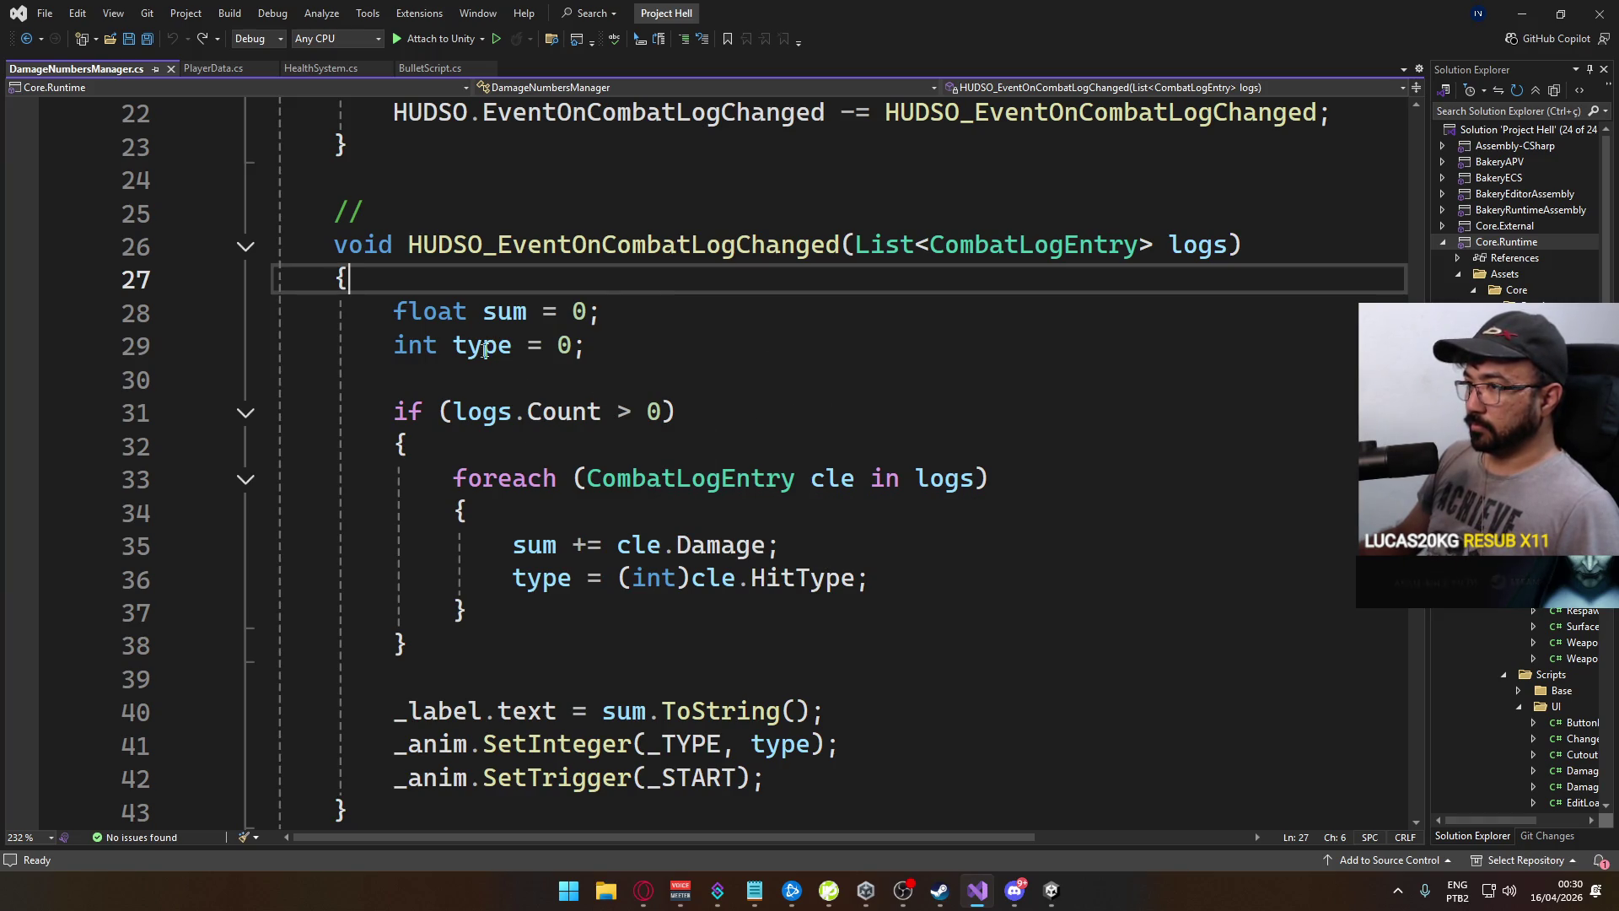
scroll(656, 615, "down", 1)
scroll(688, 618, "up", 1)
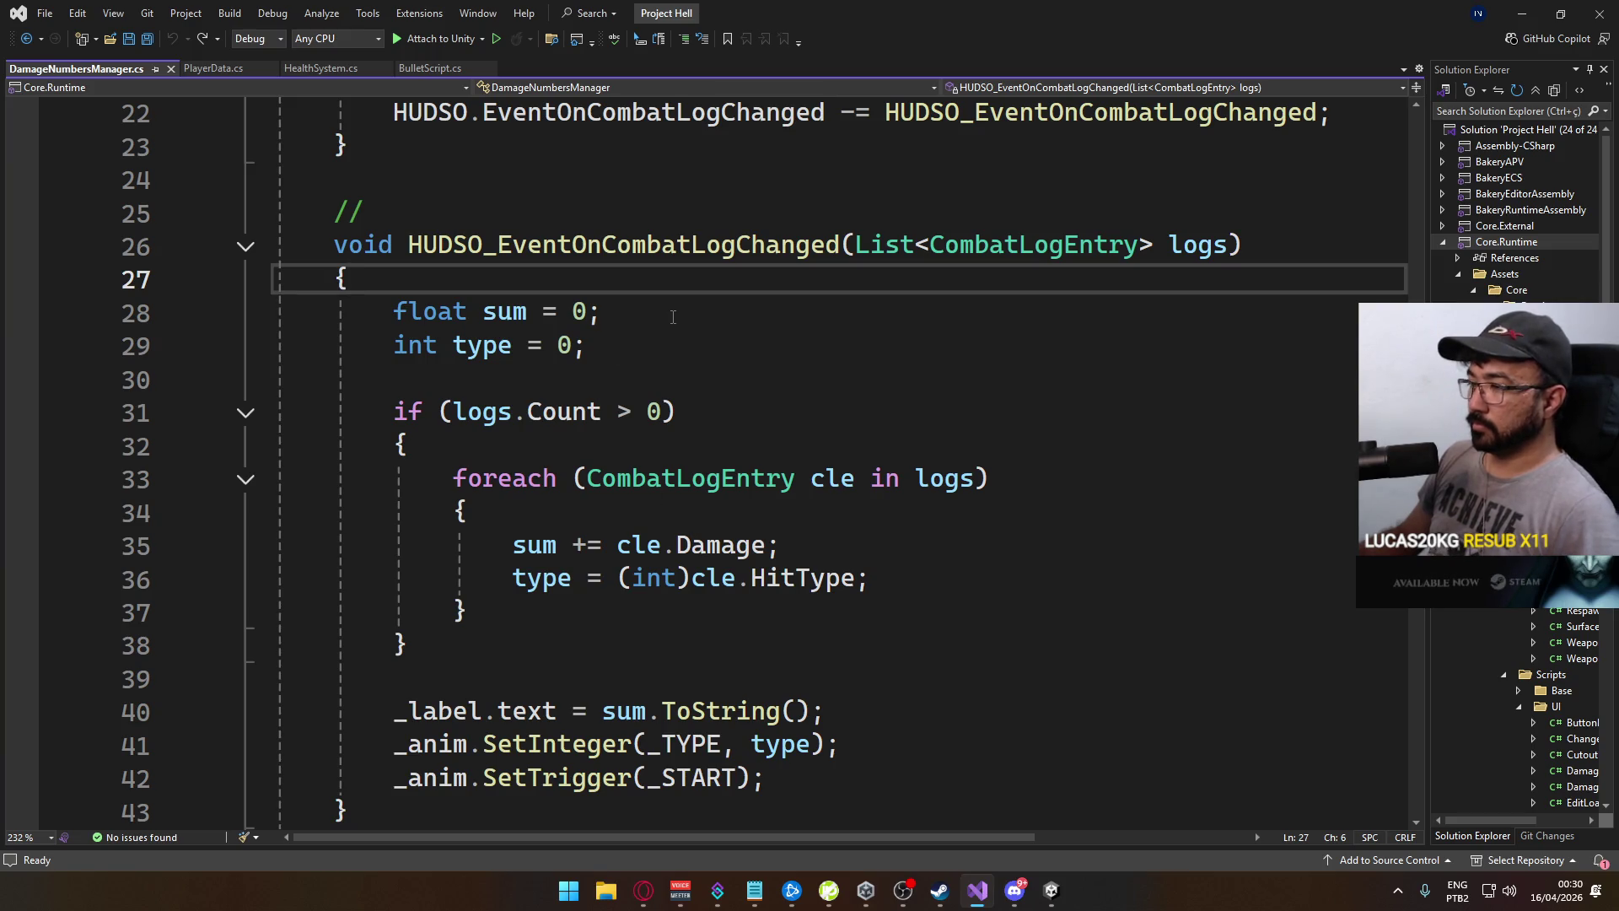
left_click(833, 548)
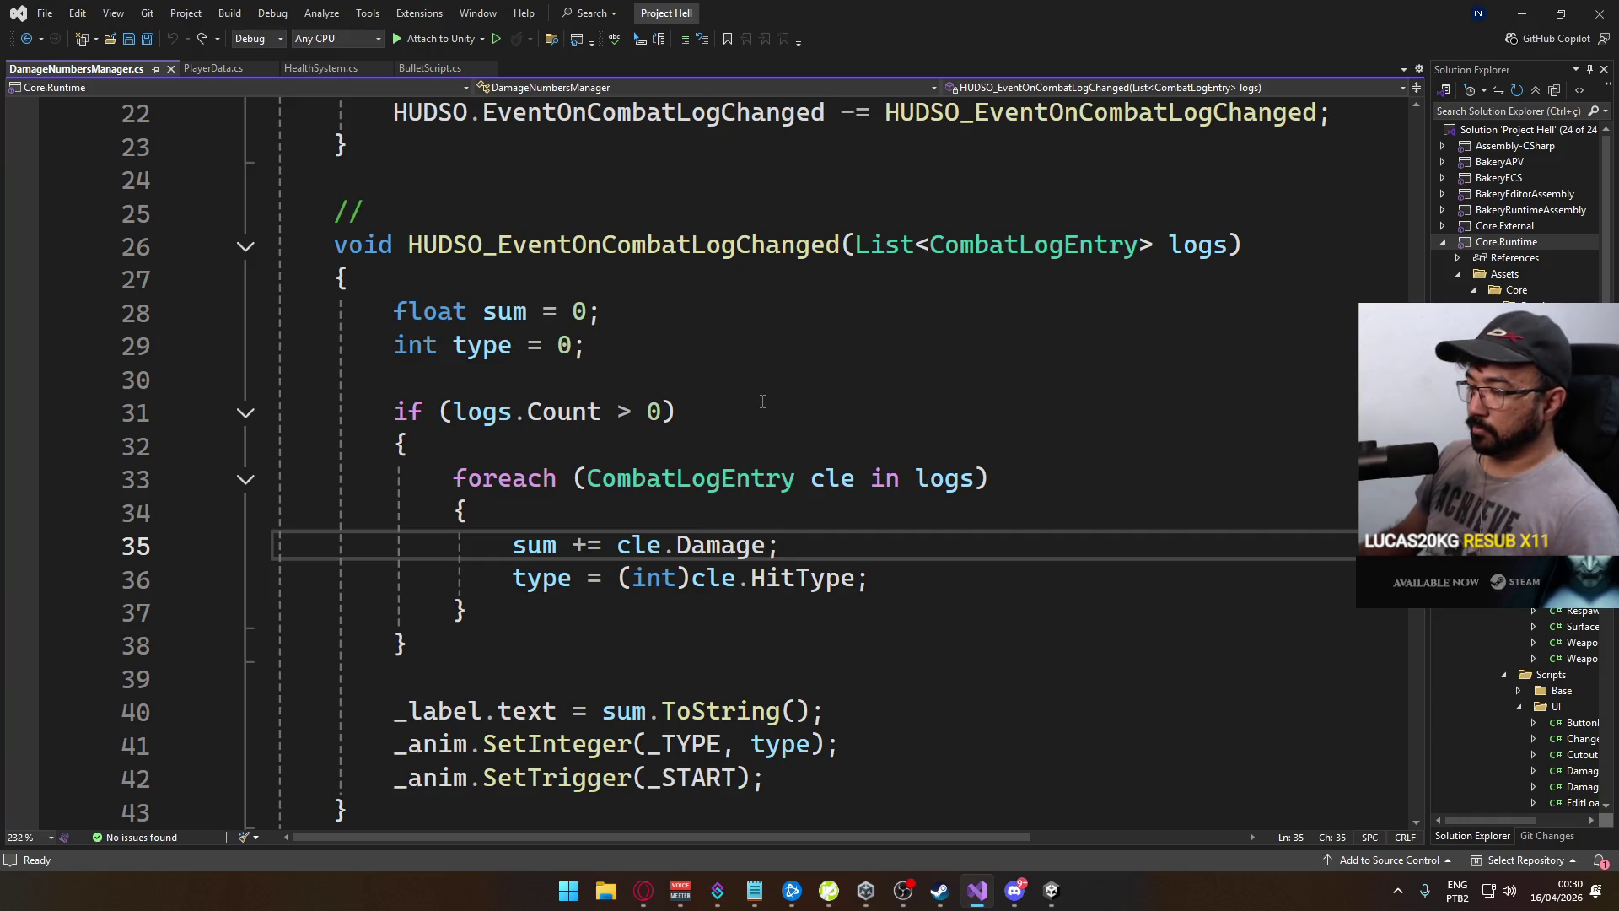
key("Return")
key("Return")
type("if (")
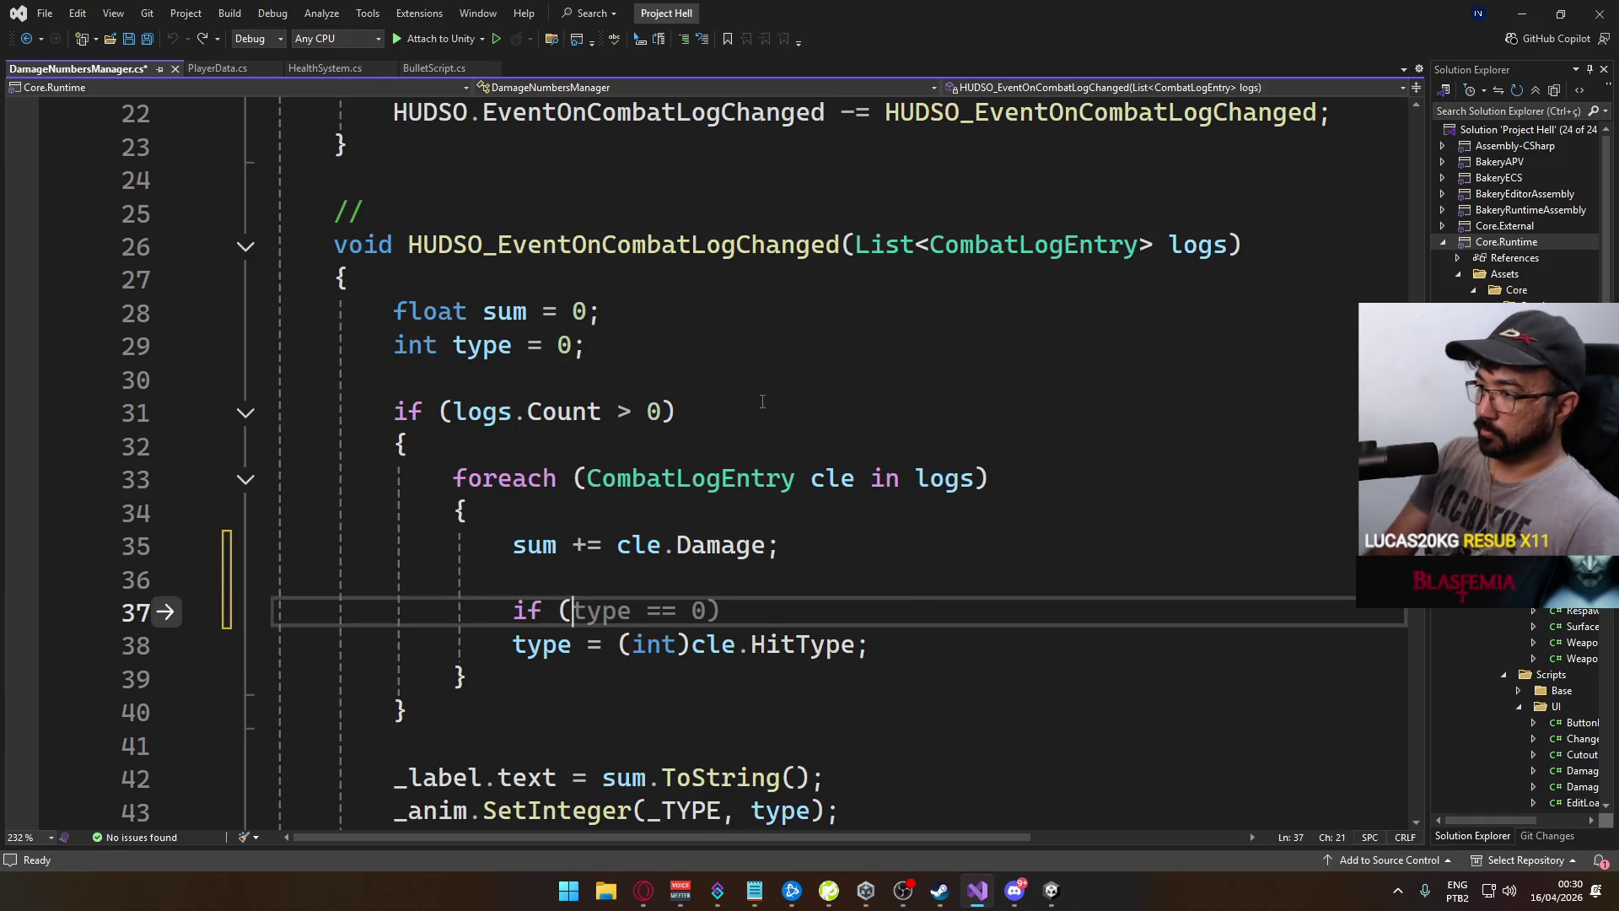
type("type !=")
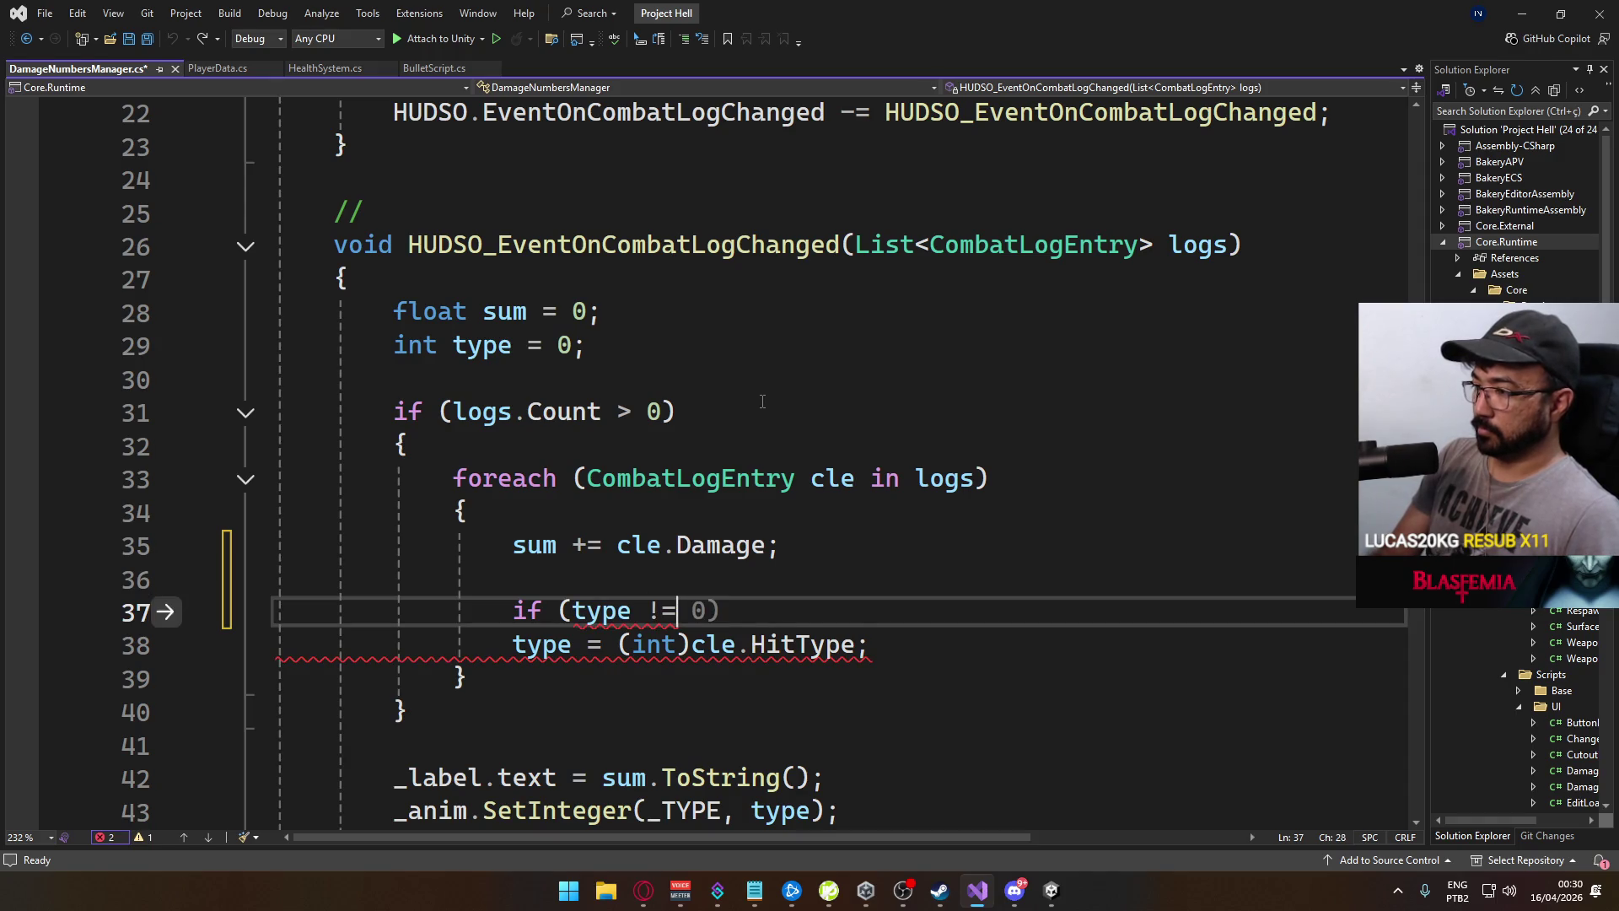
type(" 2)")
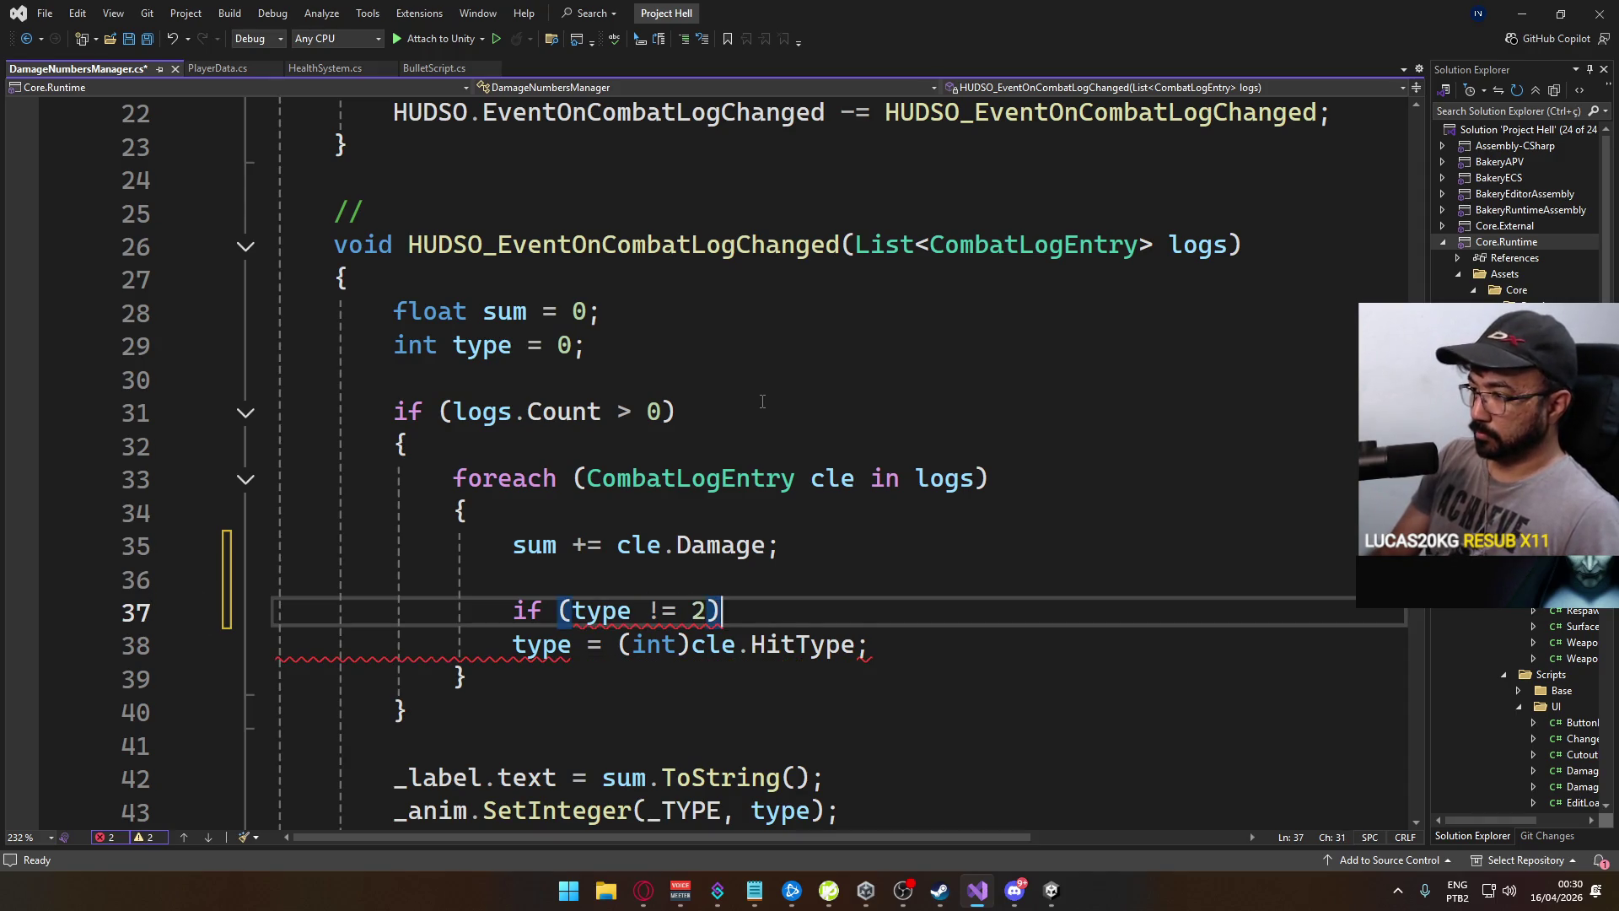
key("Down")
key("Home")
key("Tab")
key("ctrl+s")
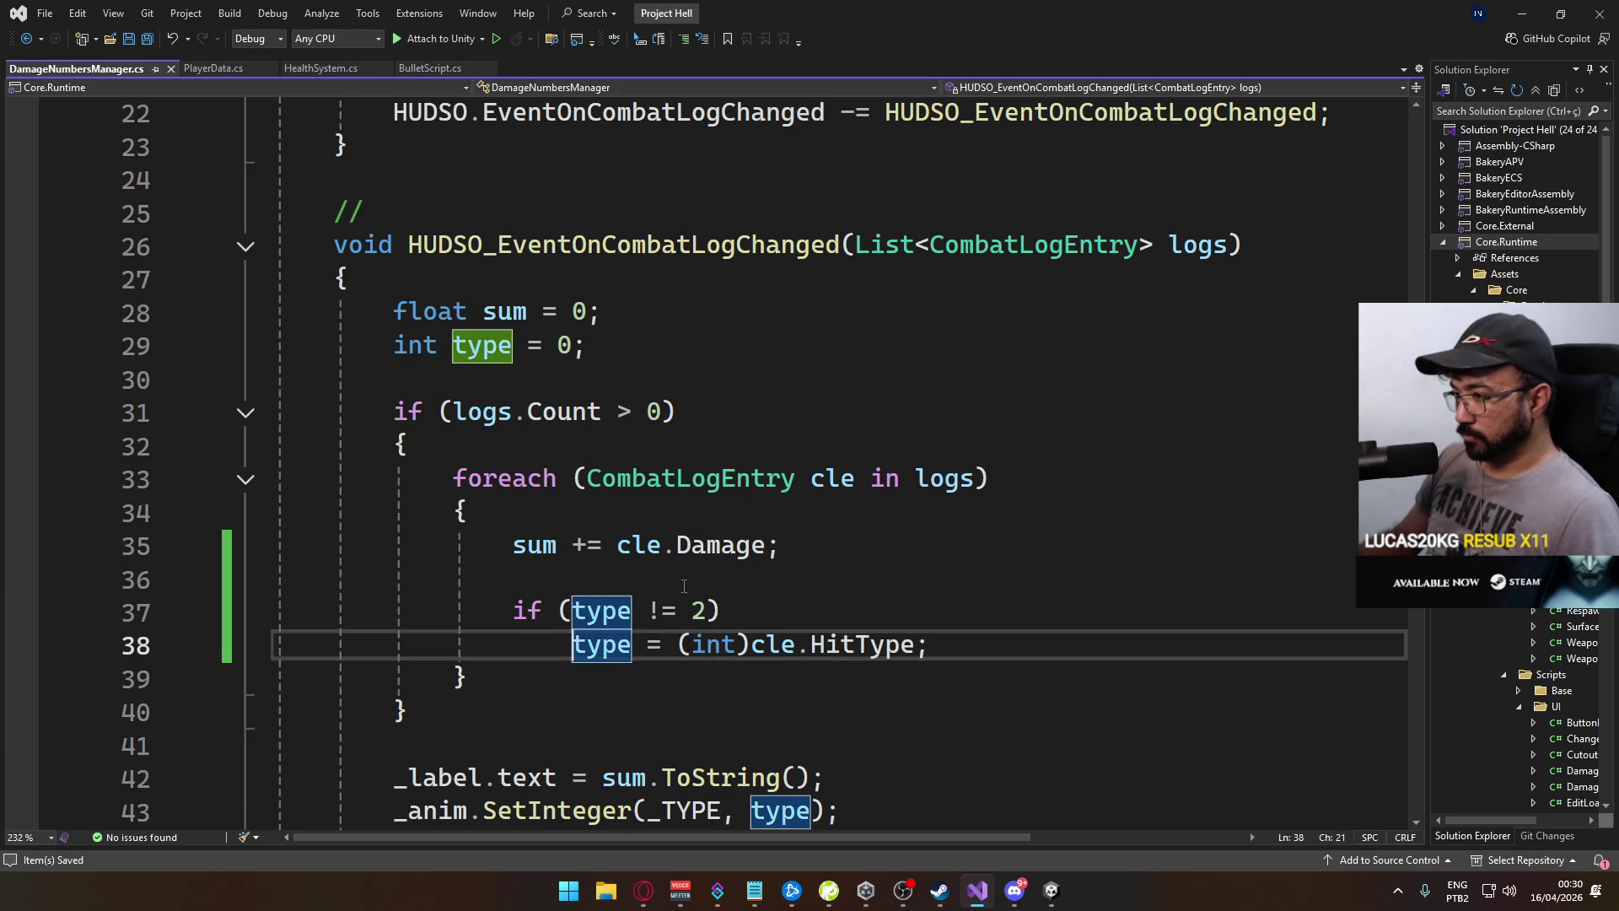
Add Debug.LogError("Denglen"); as the handler's first line and save DamageNumbersManager.cs
scroll(840, 554, "down", 1)
scroll(640, 503, "up", 1)
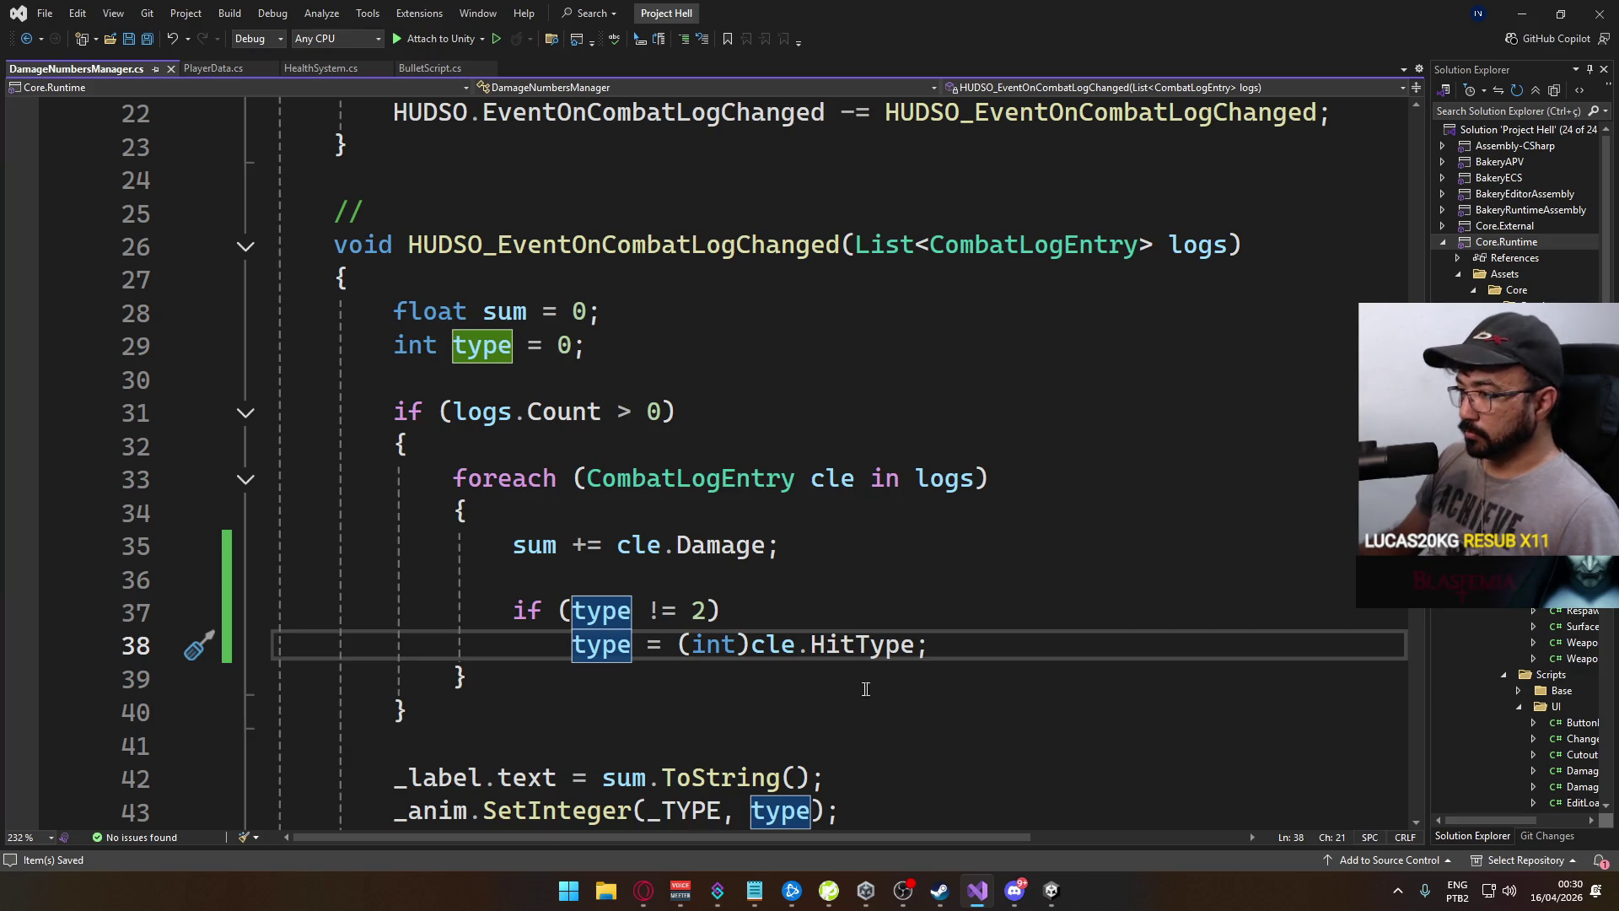
scroll(865, 689, "down", 1)
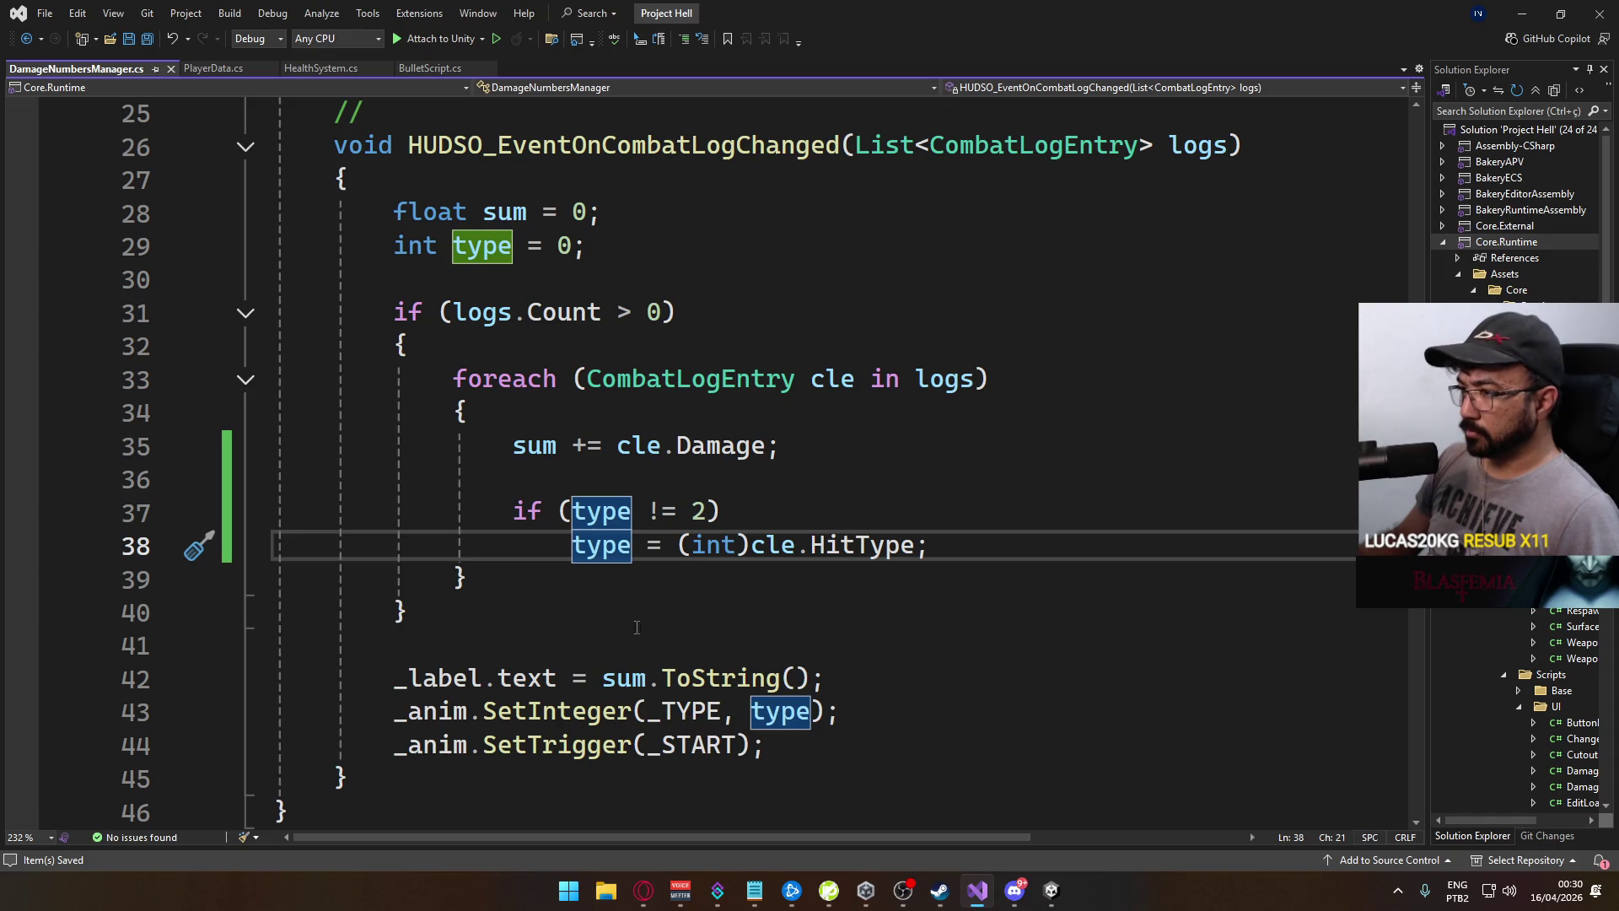
scroll(798, 438, "up", 2)
left_click(657, 378)
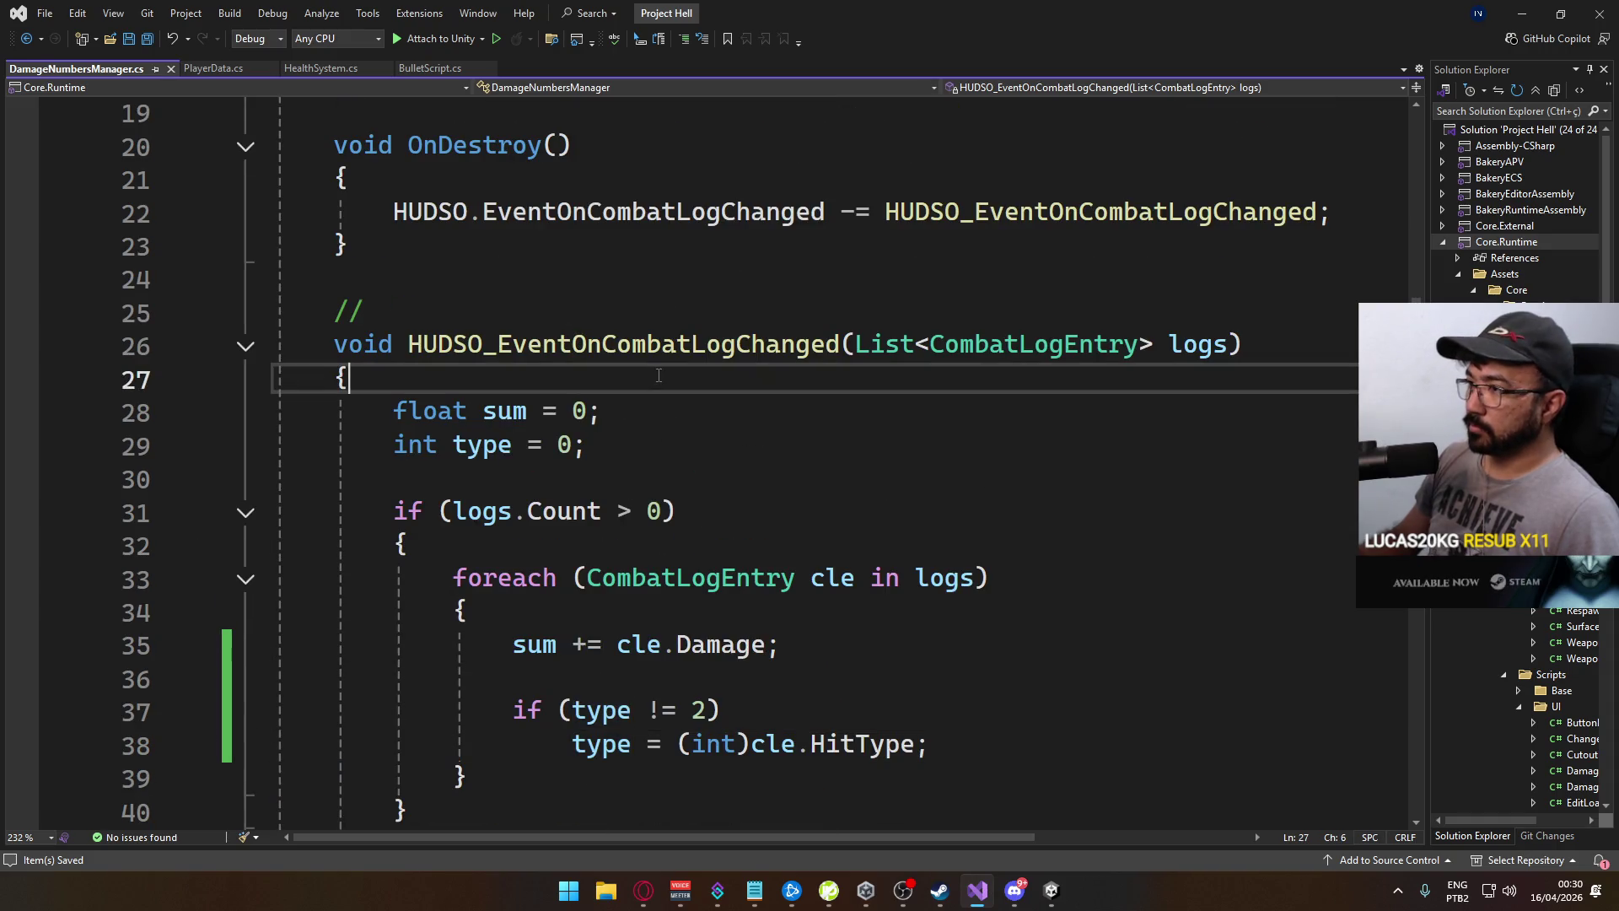
key("Return")
type("Debug.LogError(")
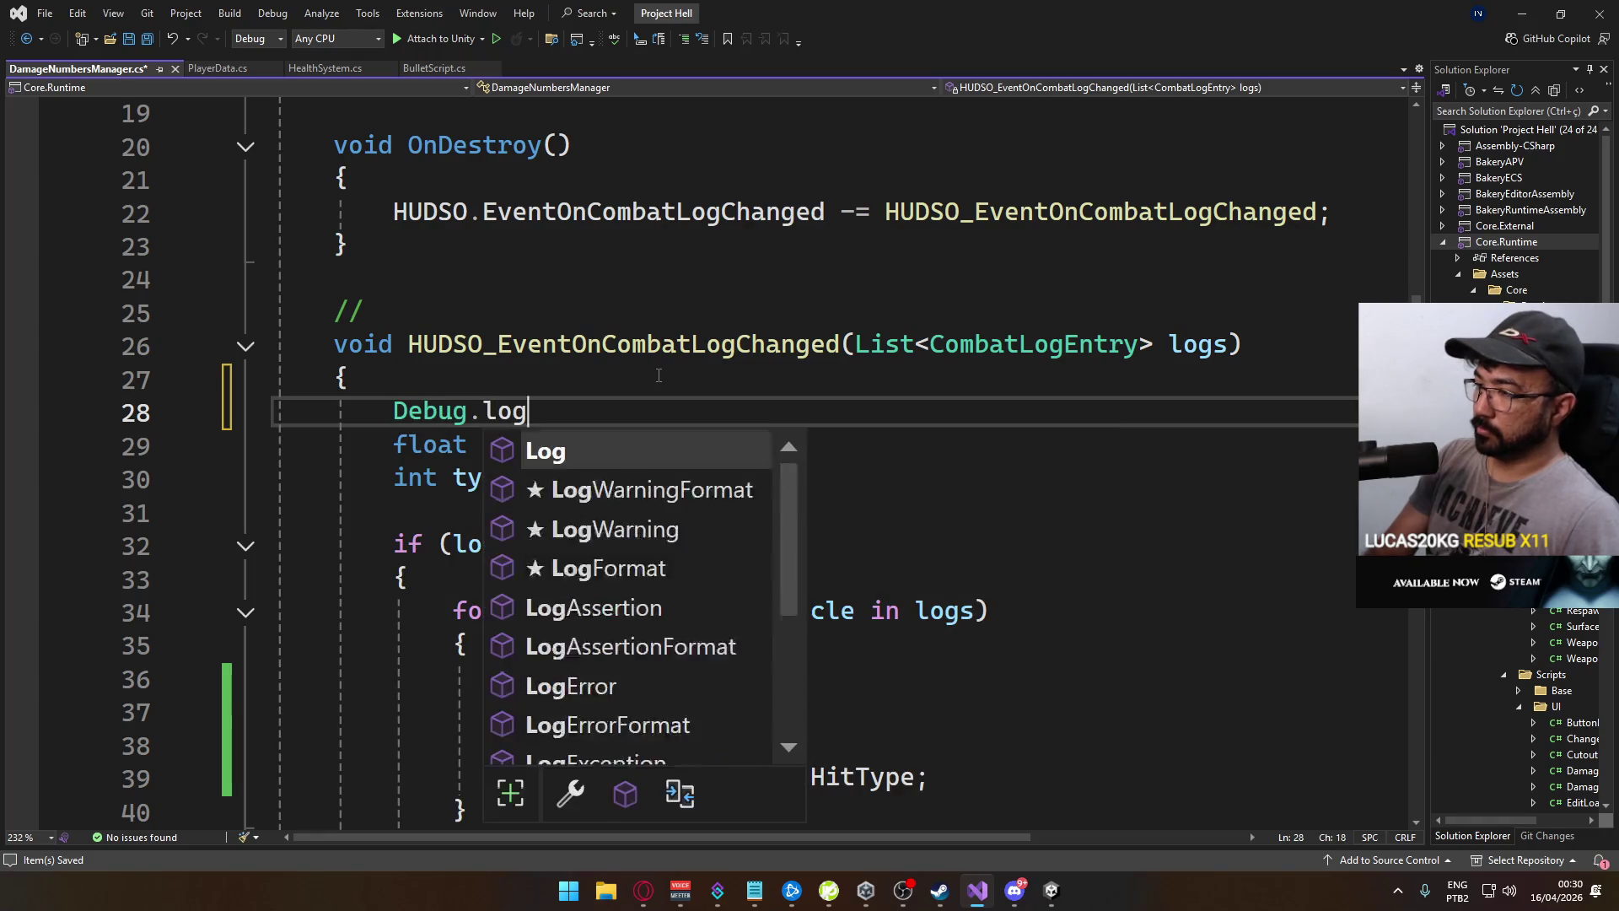
type("\"Denglen\");")
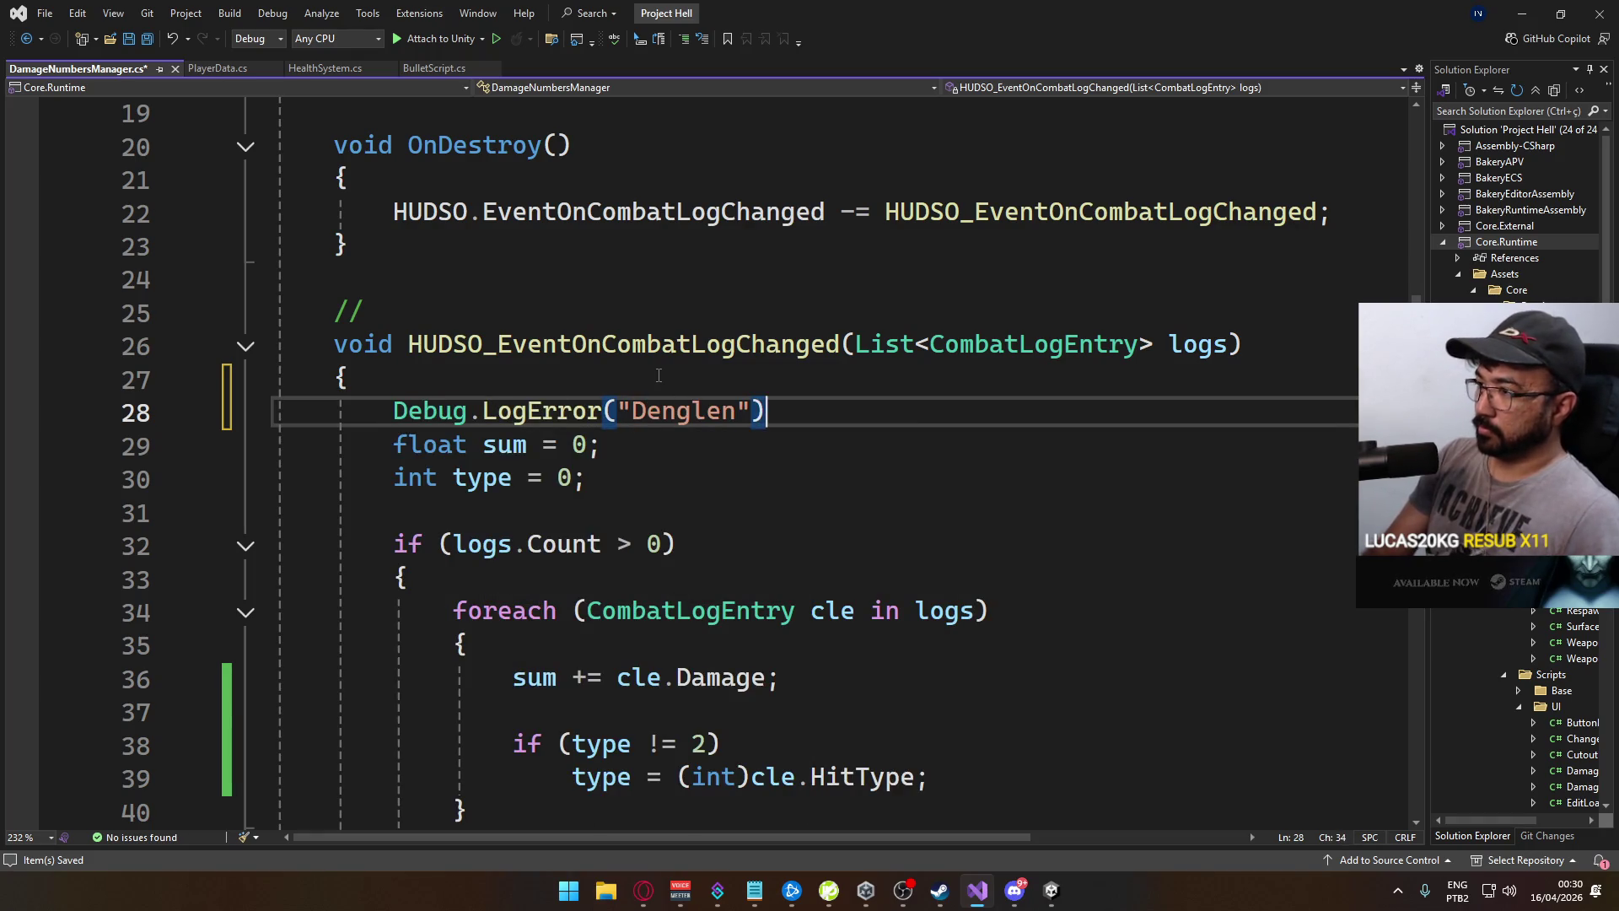
scroll(659, 374, "down", 4)
key("ctrl+s")
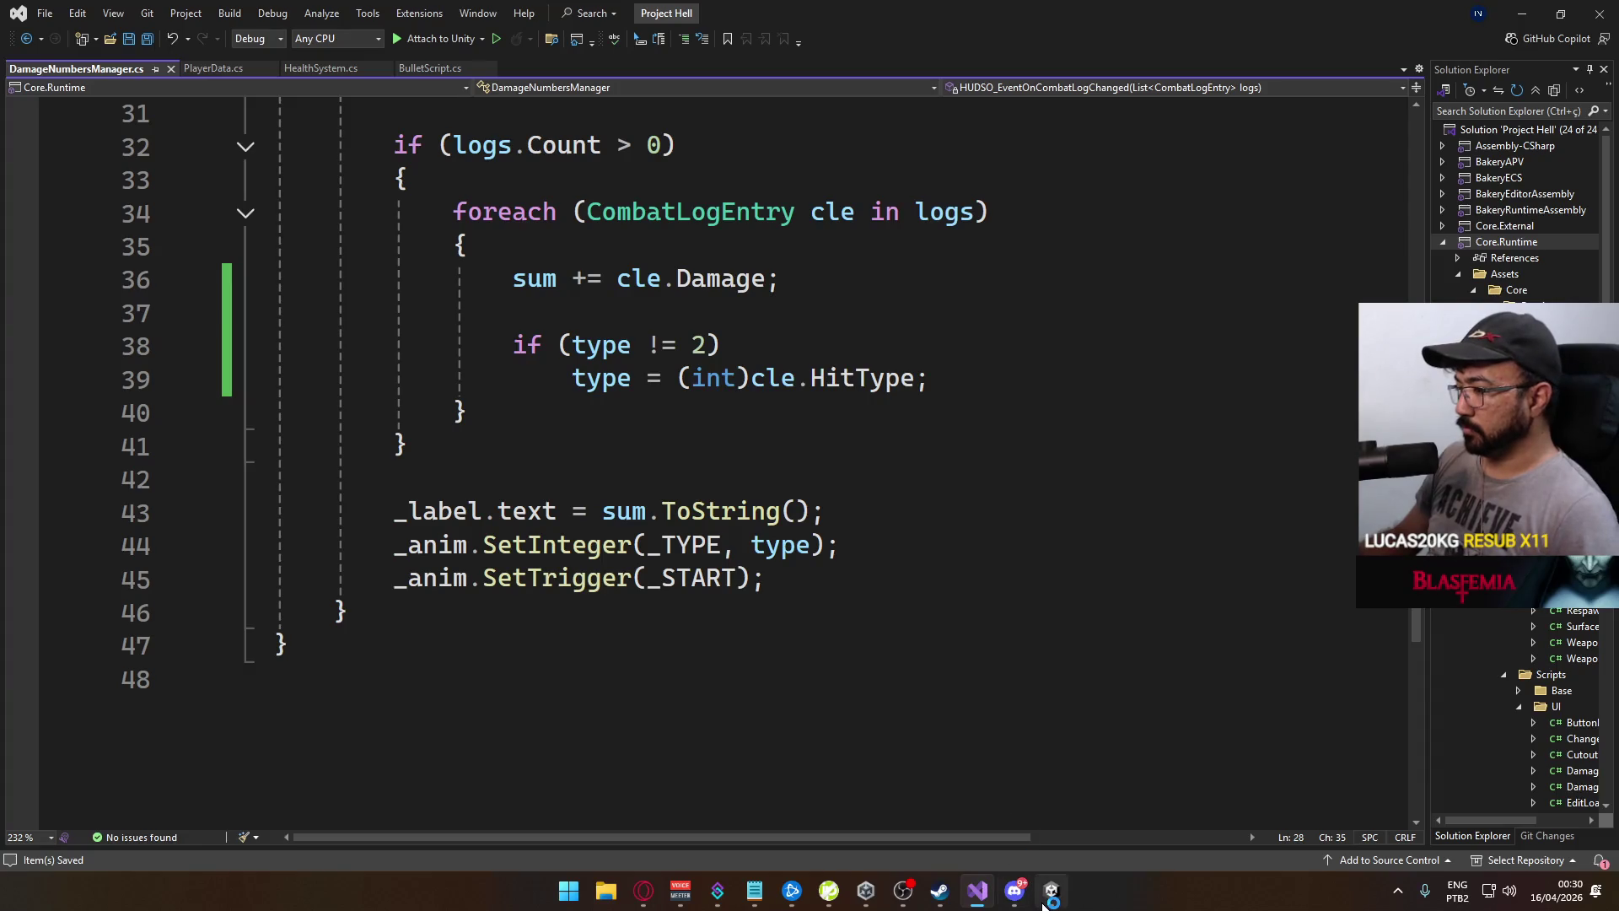
Bring Unity forward and run File > Build And Run for a new development build
mouse_move(1046, 905)
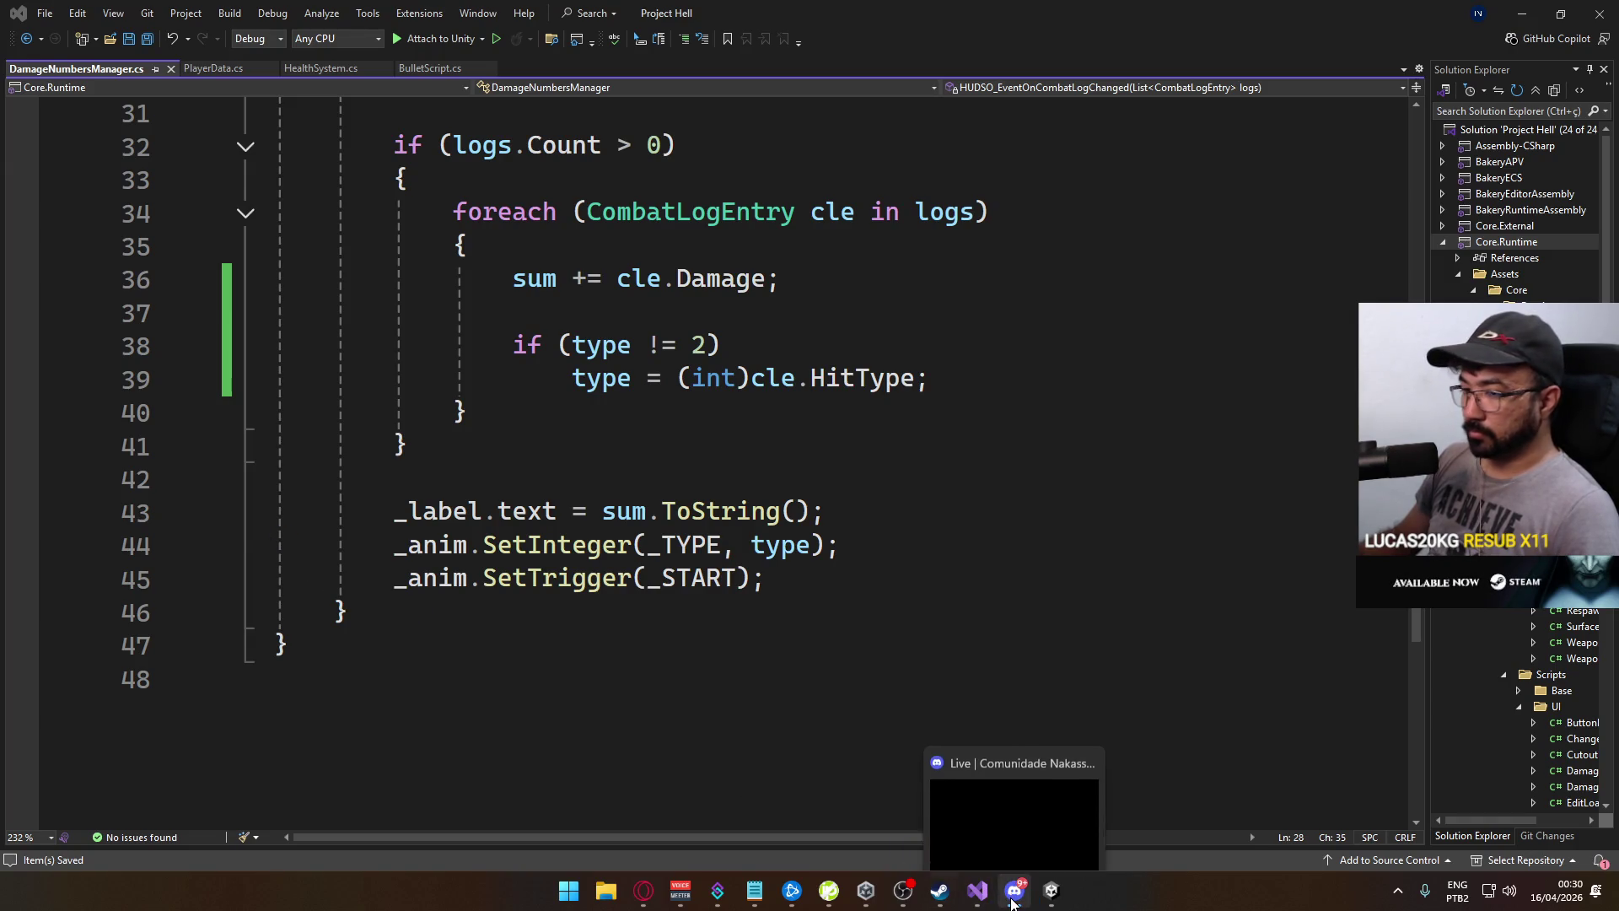
left_click(1051, 891)
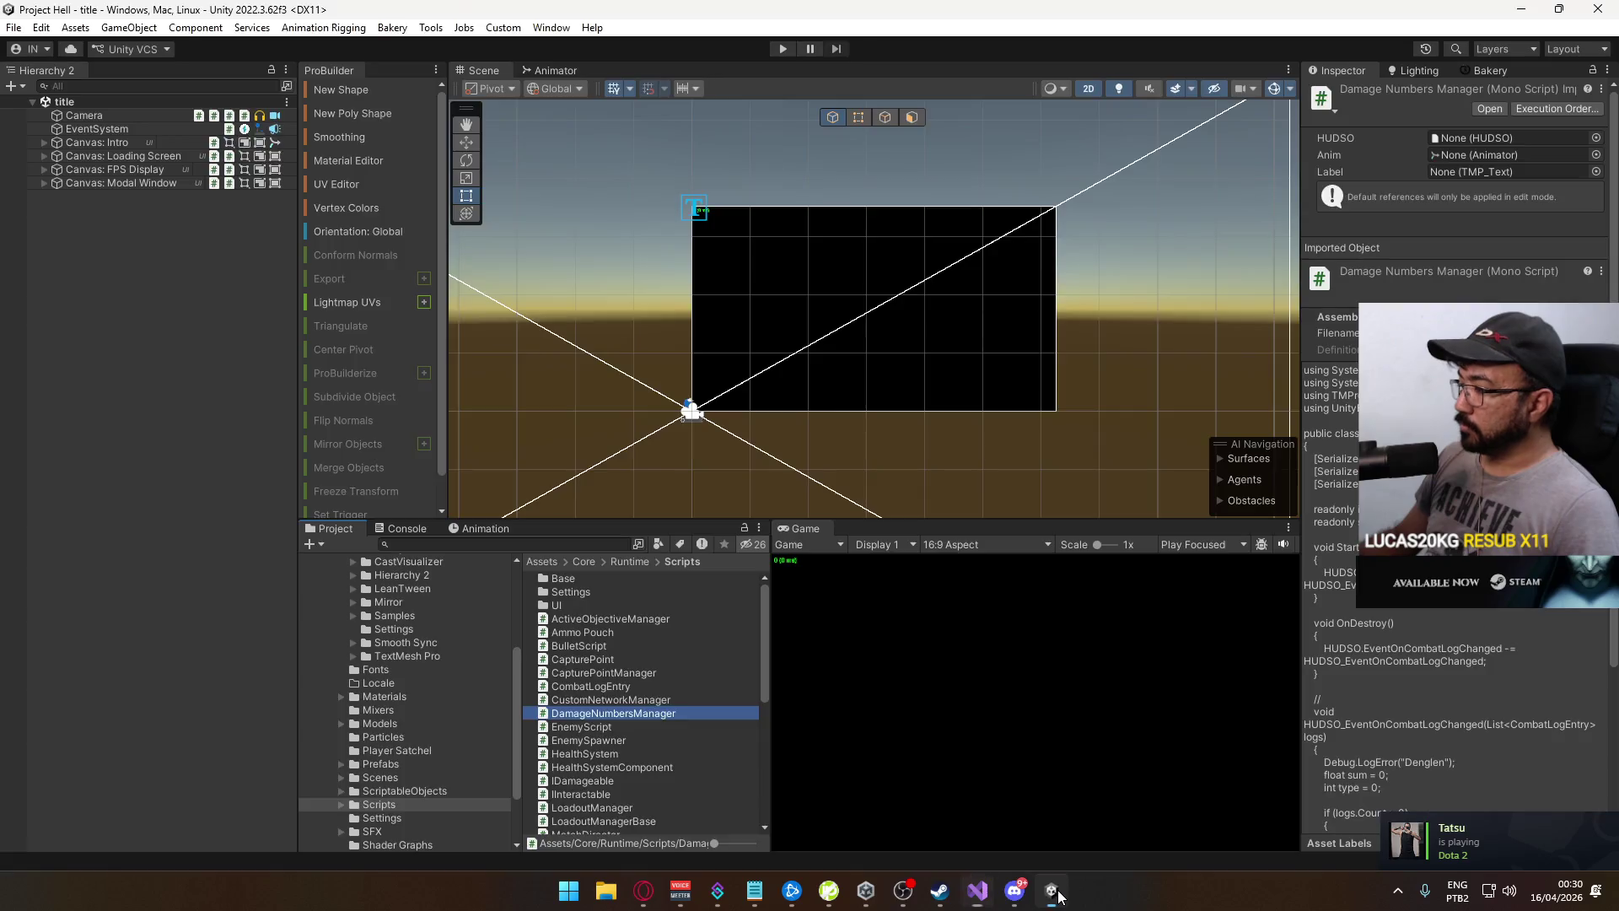
left_click(14, 28)
left_click(51, 253)
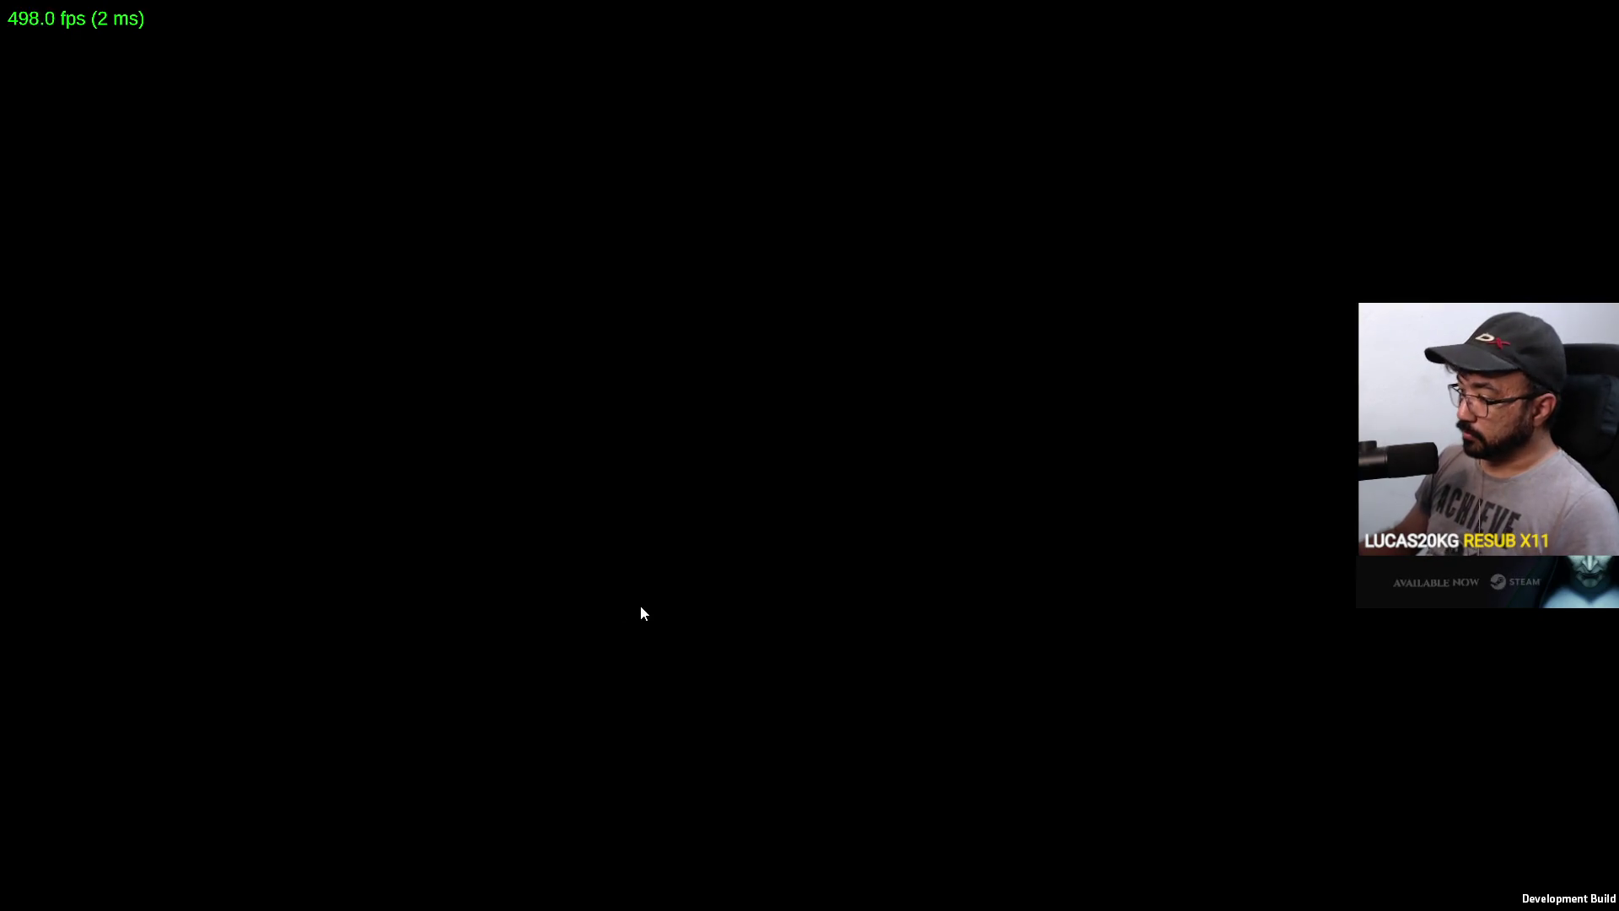
Leave the full-screen build and bring the Unity editor back to the front
key("super")
left_click(1033, 890)
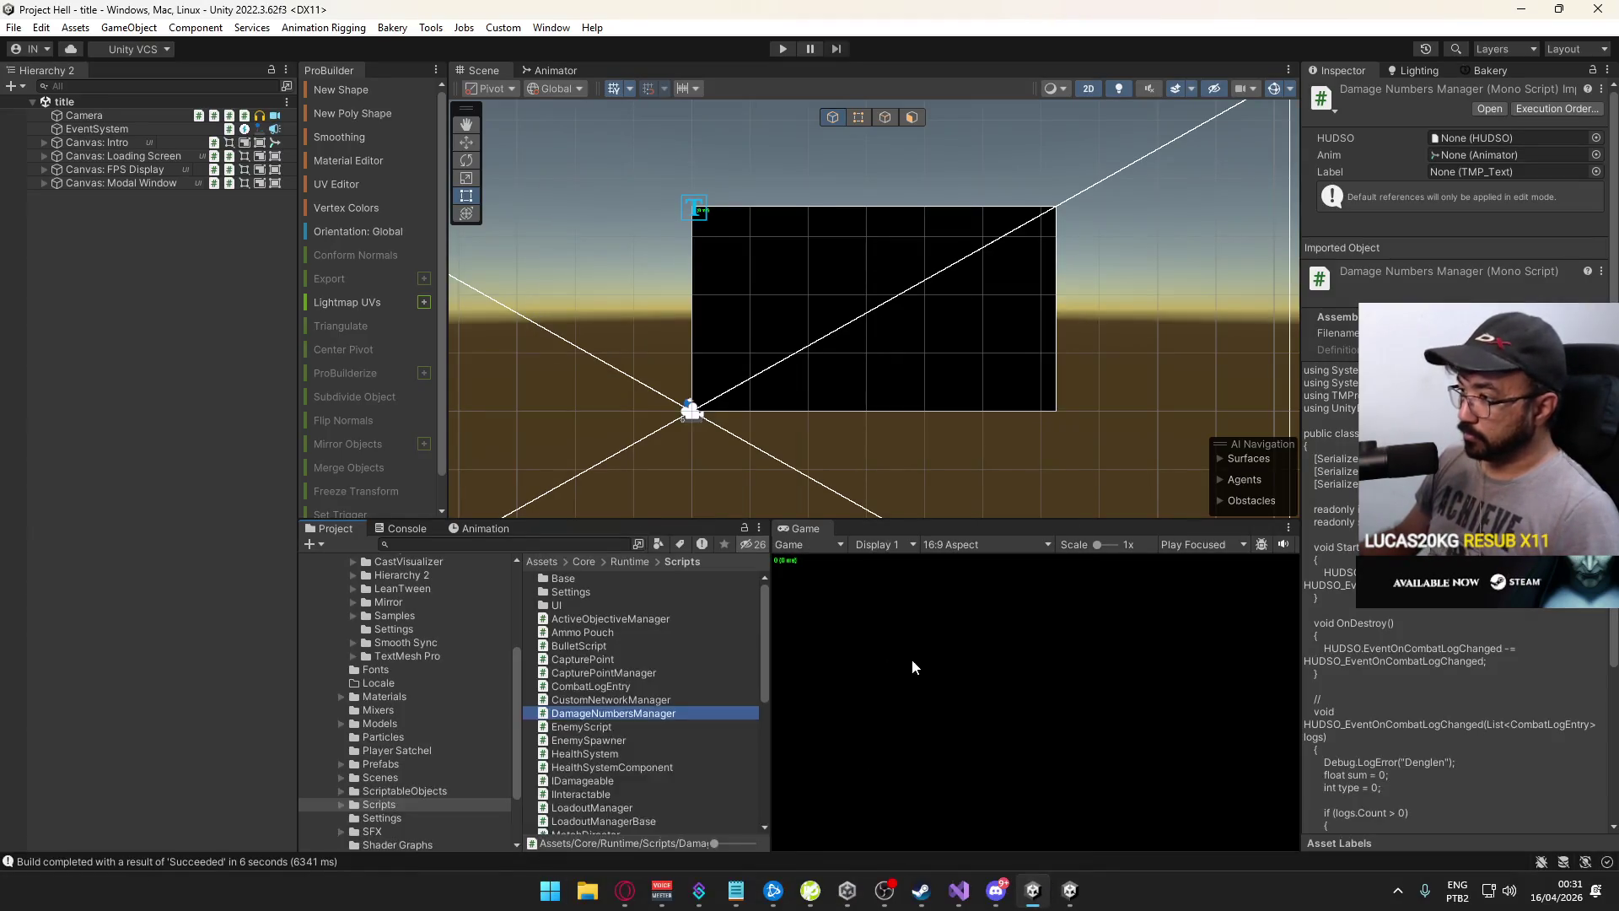
Press Play in the Unity toolbar to run the game in the editor
left_click(781, 49)
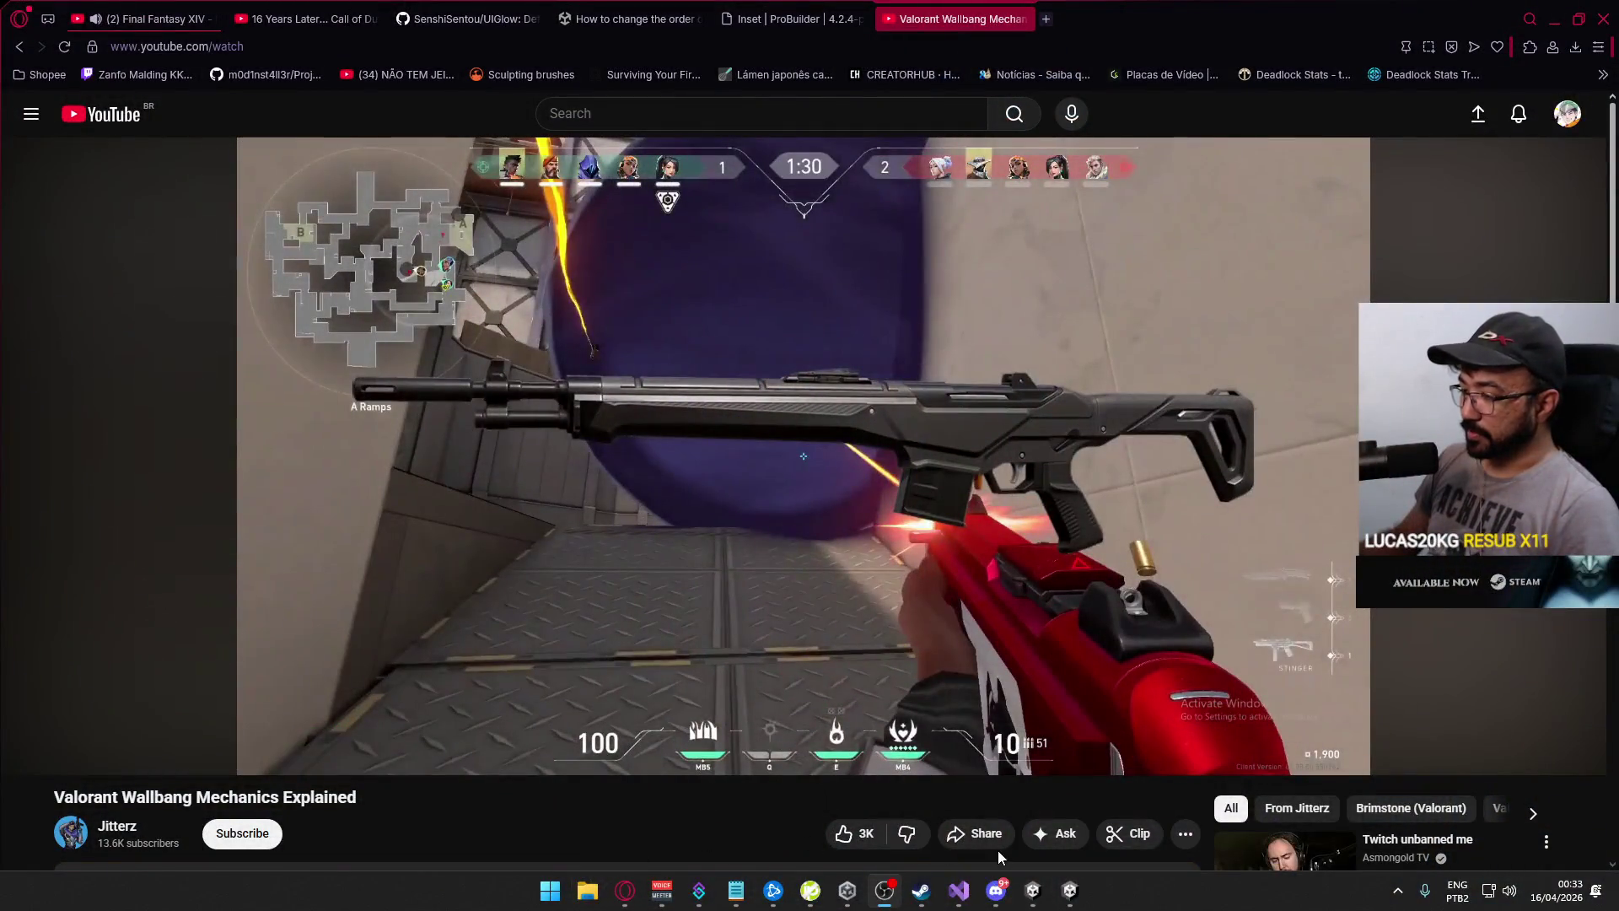
Switch to the built Project Hell game from the taskbar
left_click(1071, 892)
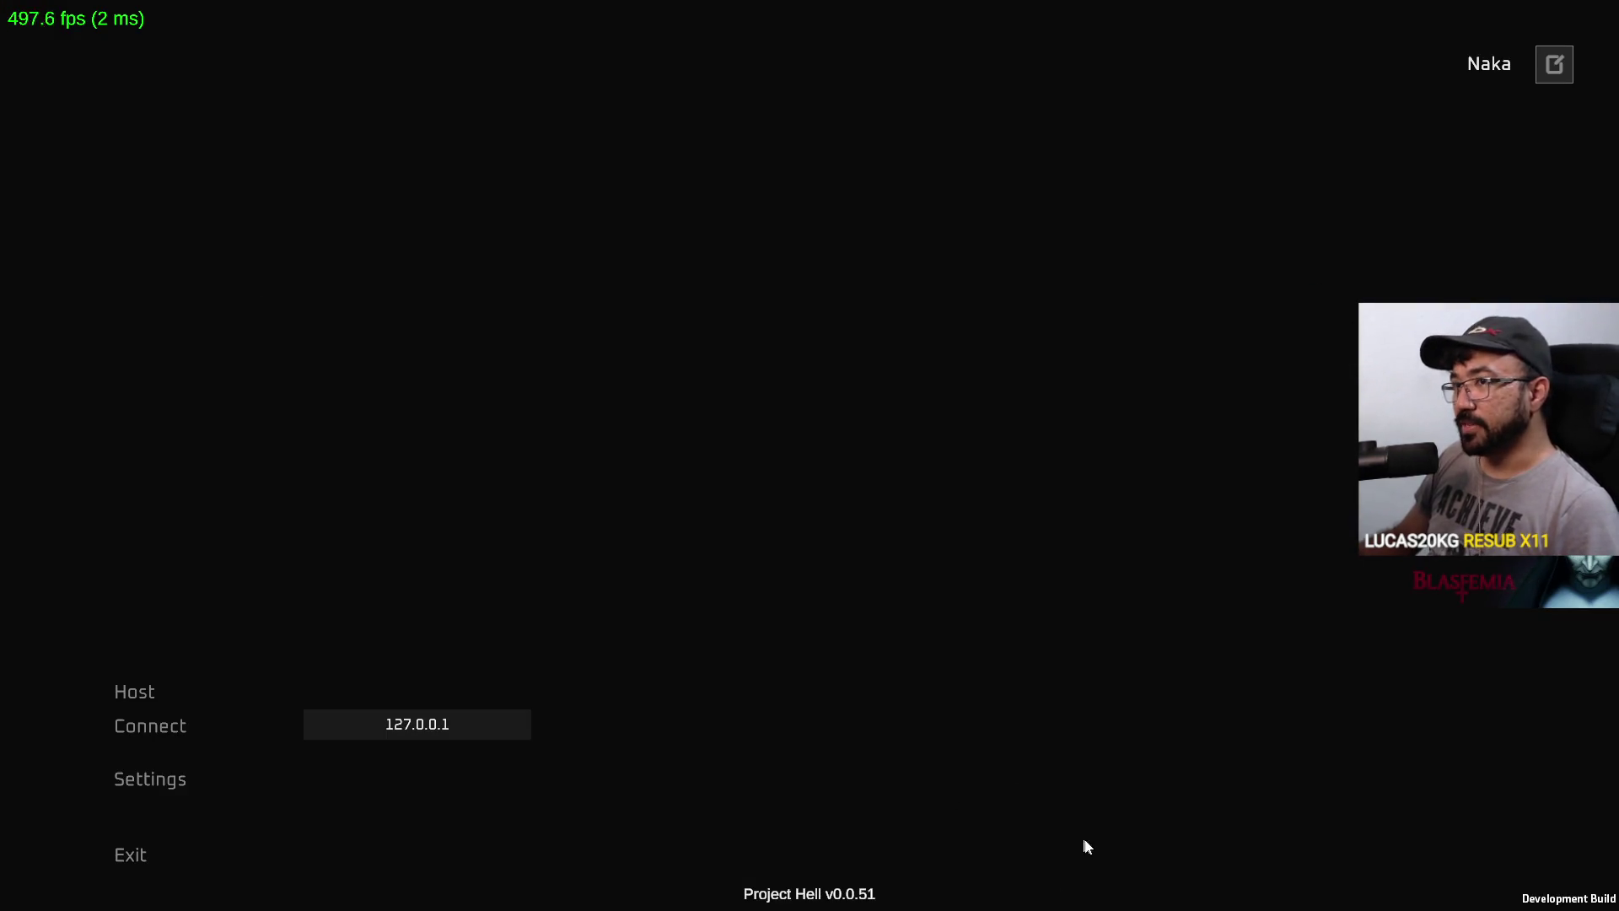
Host a match on the crash map from the editor Game view and sprint forward
key("super")
key("super")
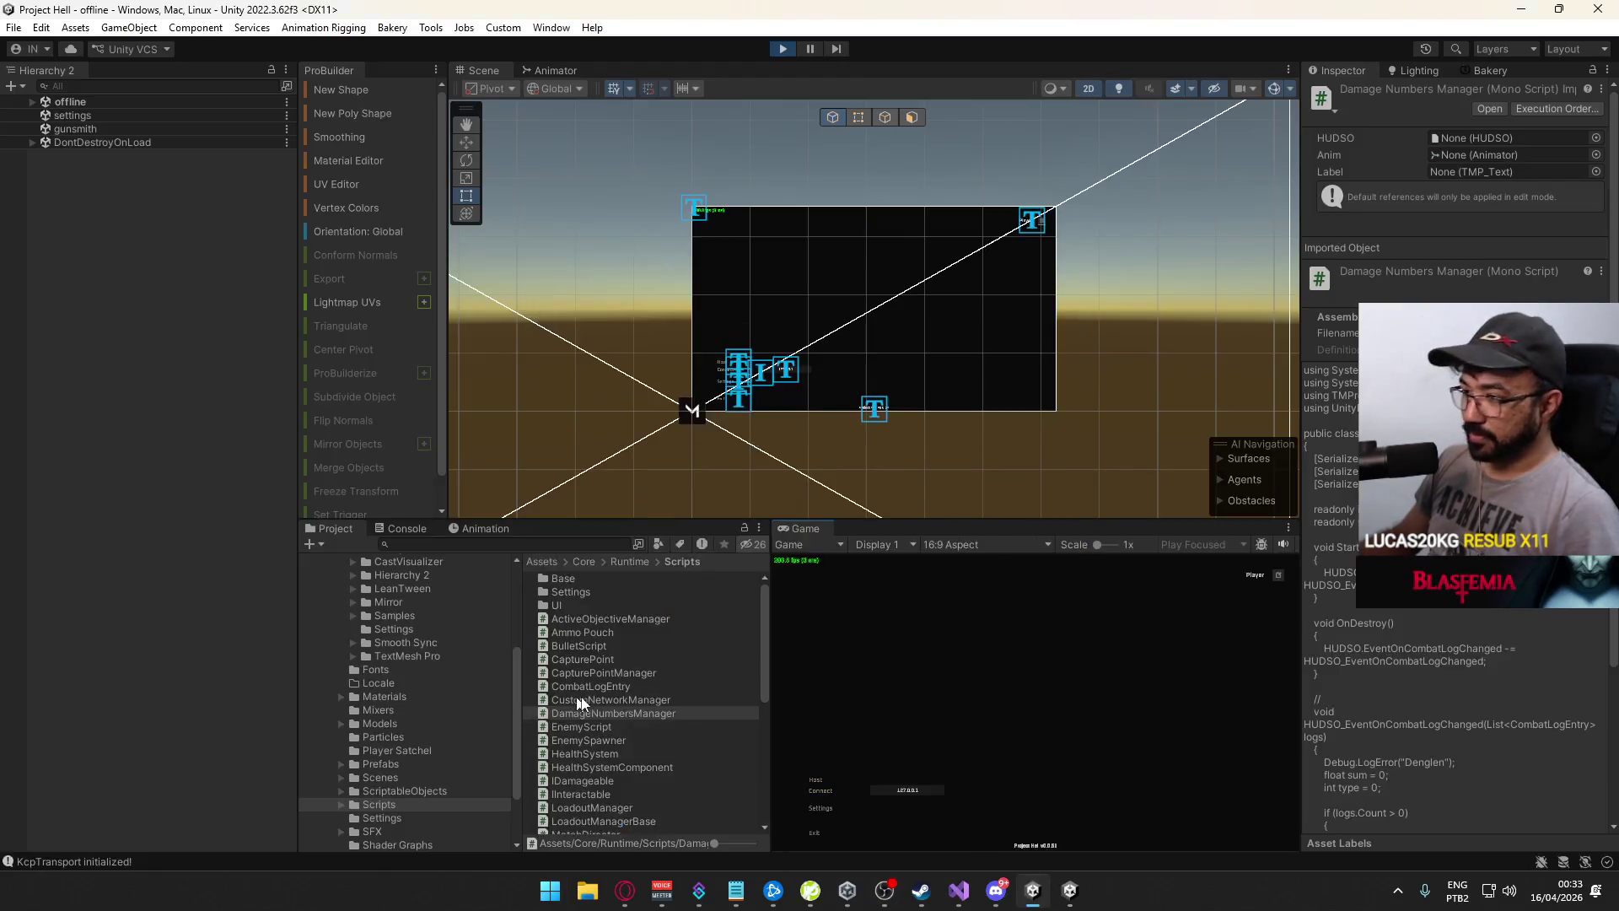
left_click(824, 777)
left_click(924, 837)
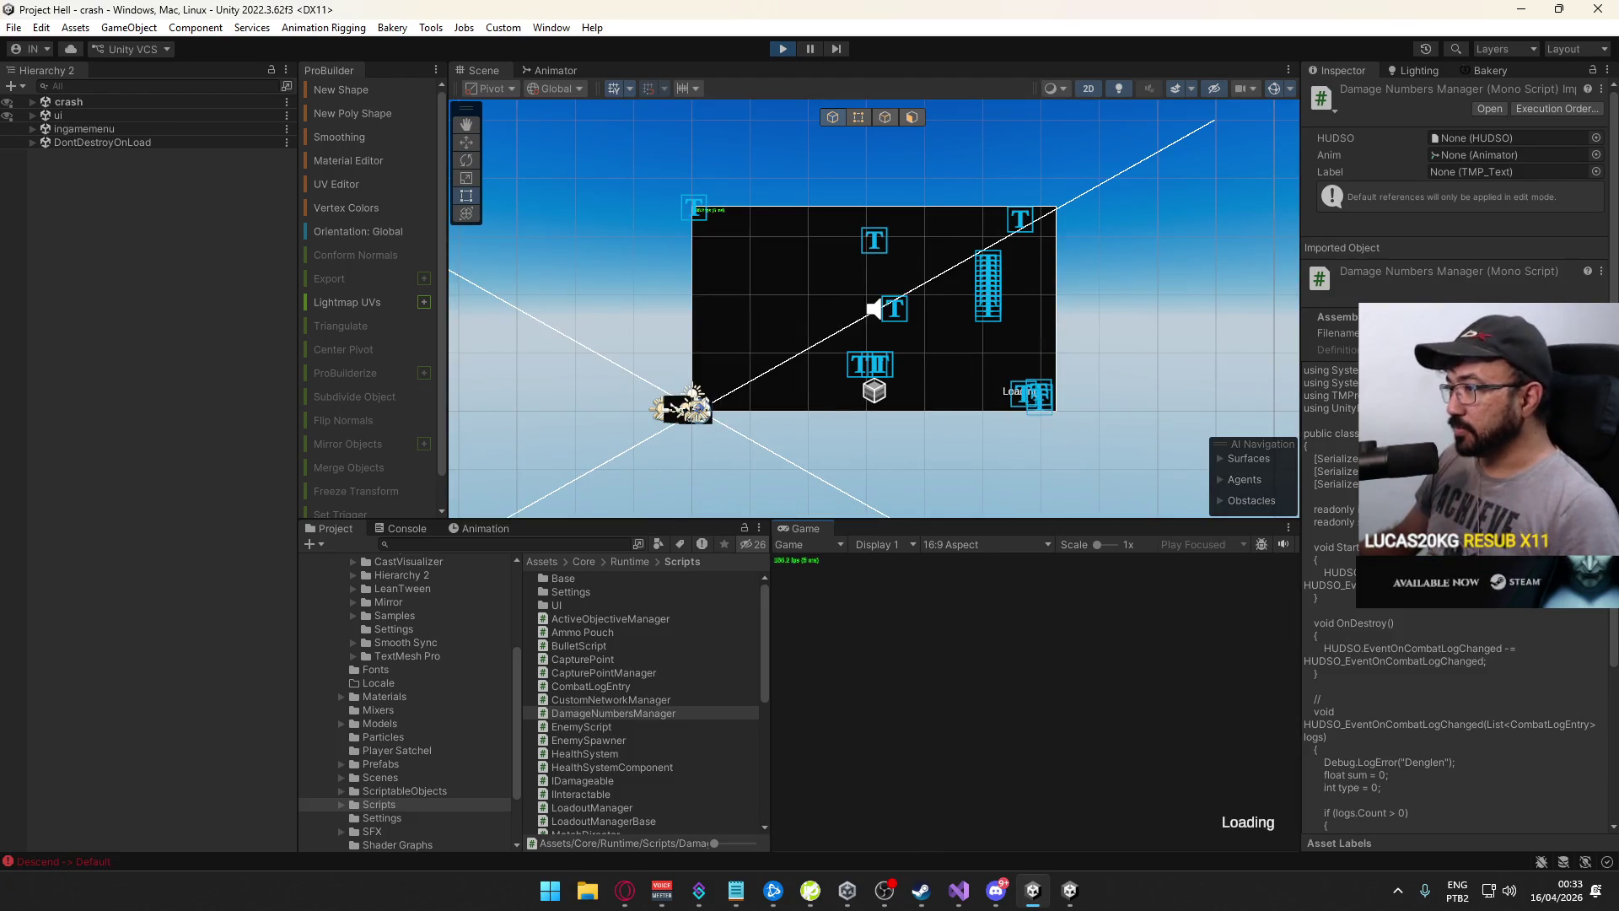
key("shift+w")
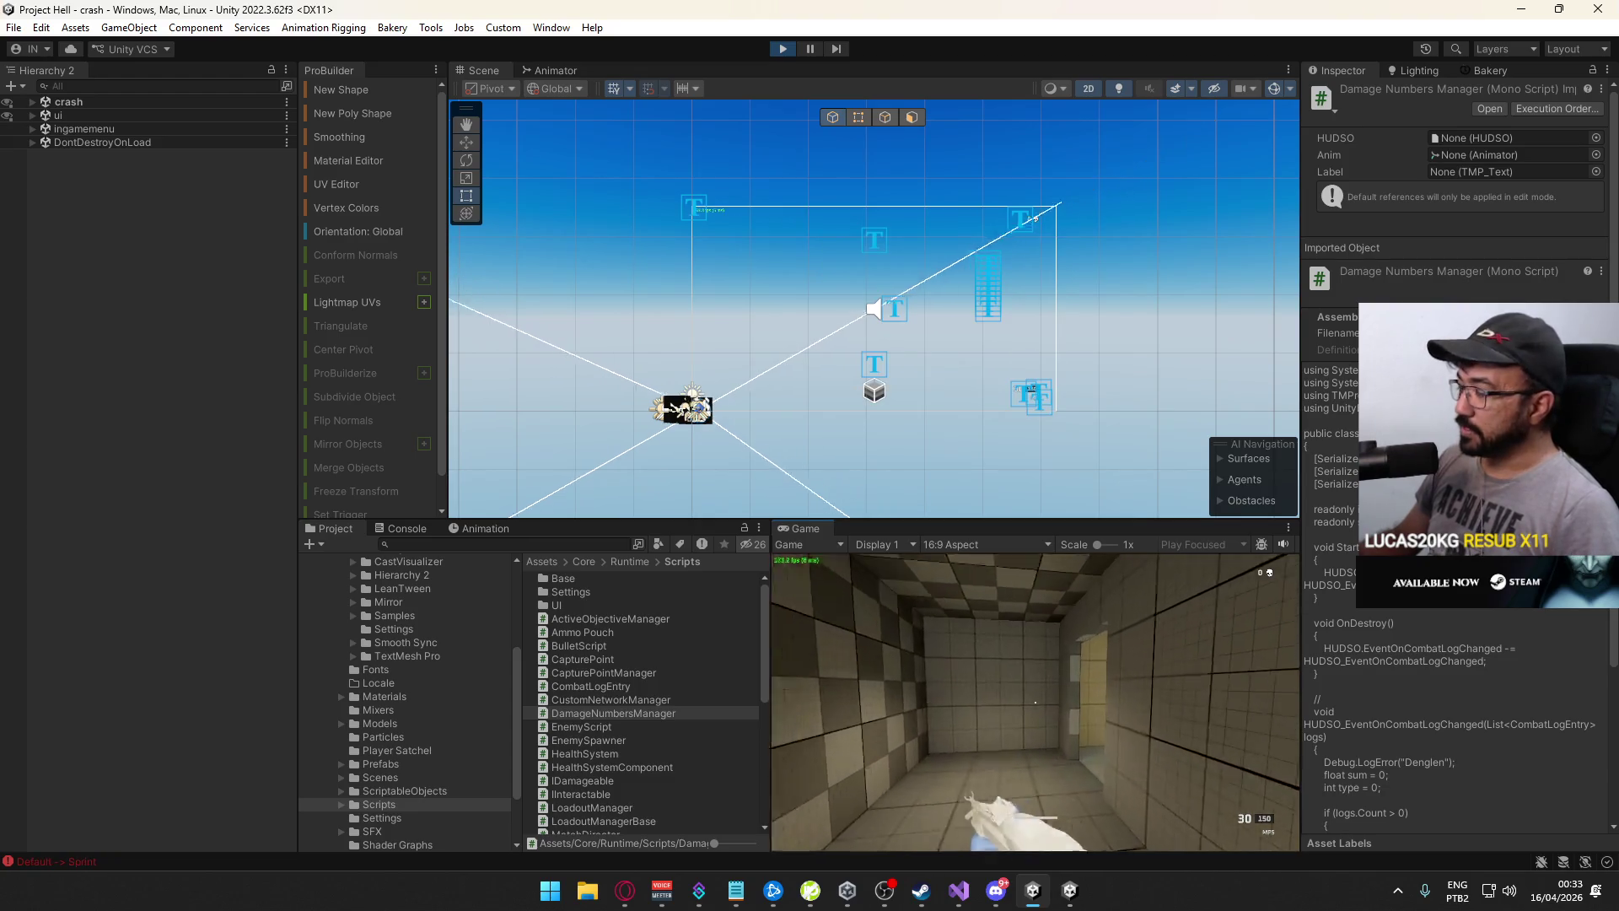
mouse_move(1035, 701)
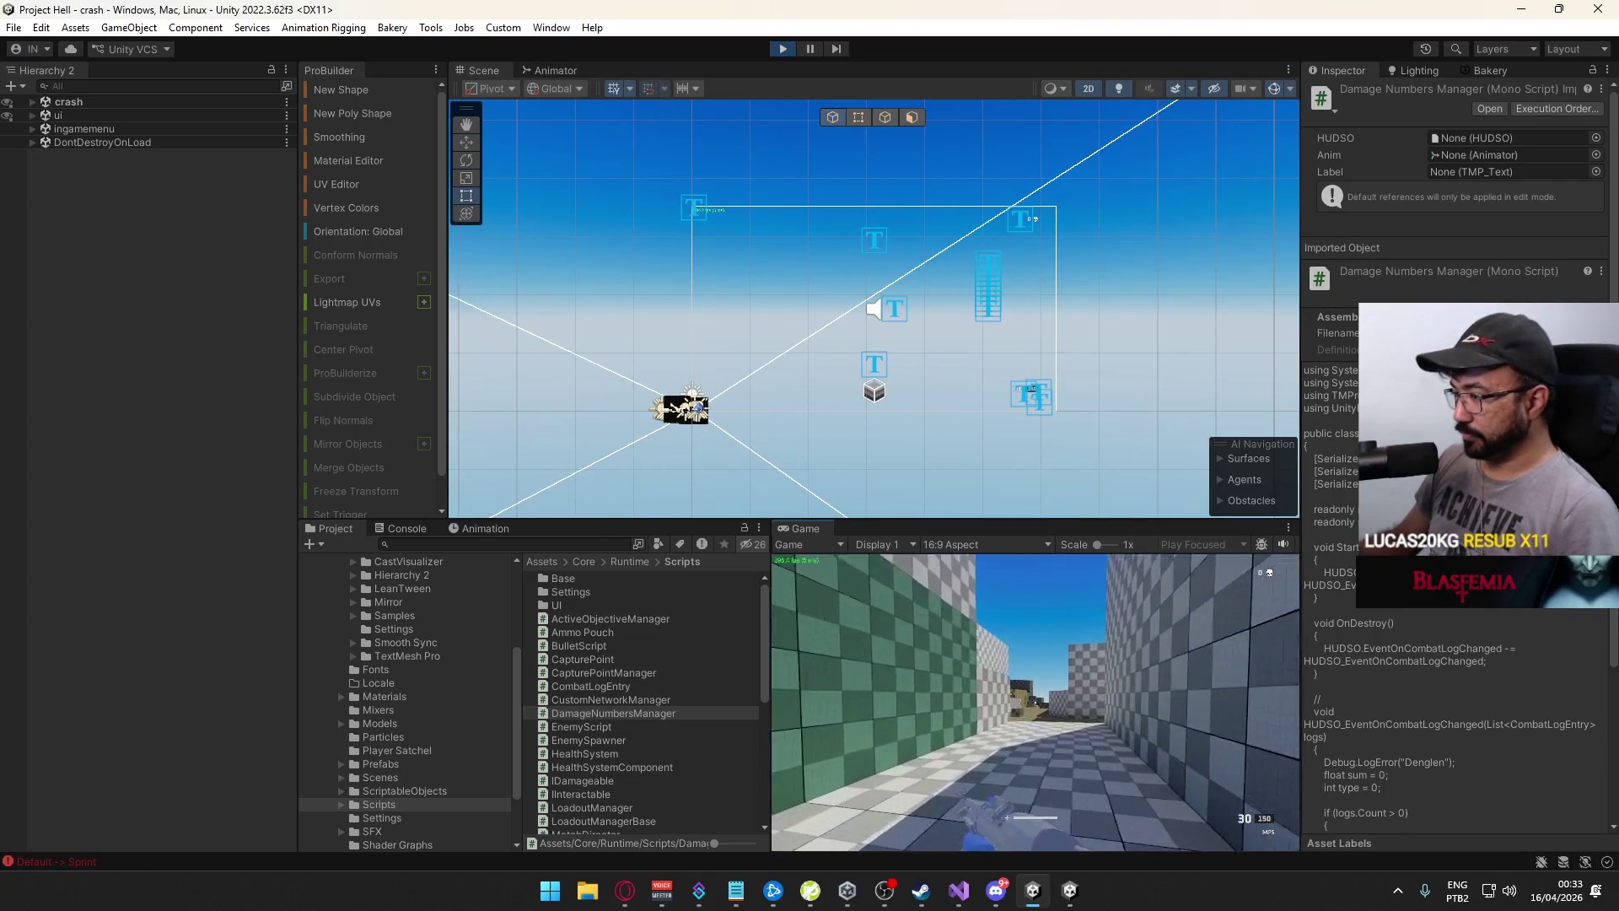
Connect the built game to the hosted match, walk through the level, then return to Unity's Game view
key("alt+Tab")
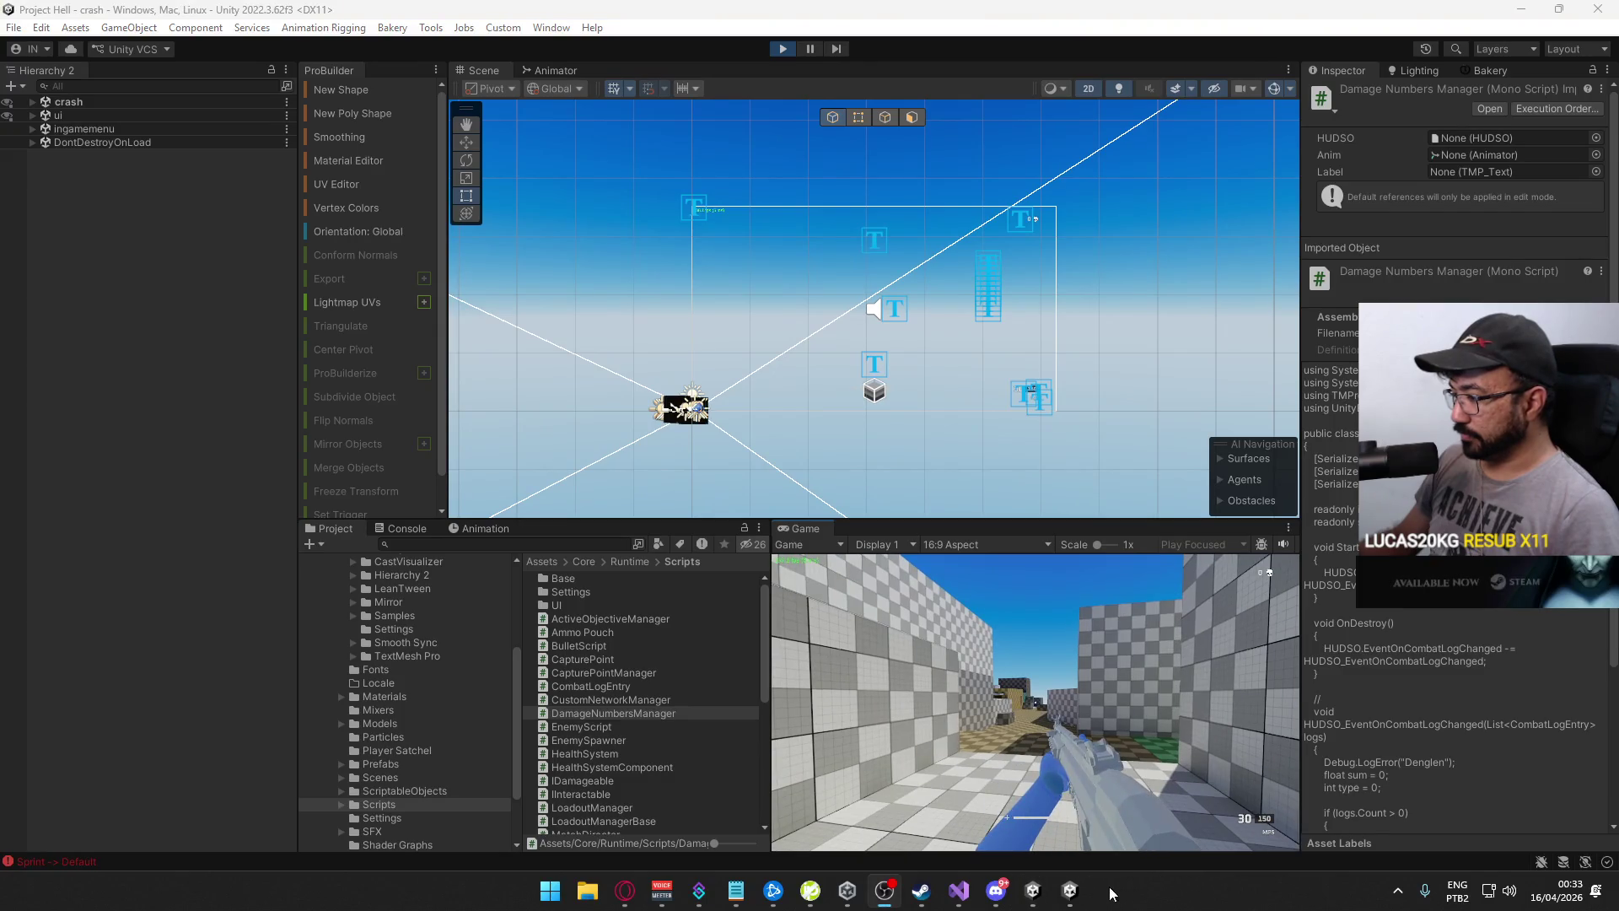
left_click(1061, 894)
left_click(154, 737)
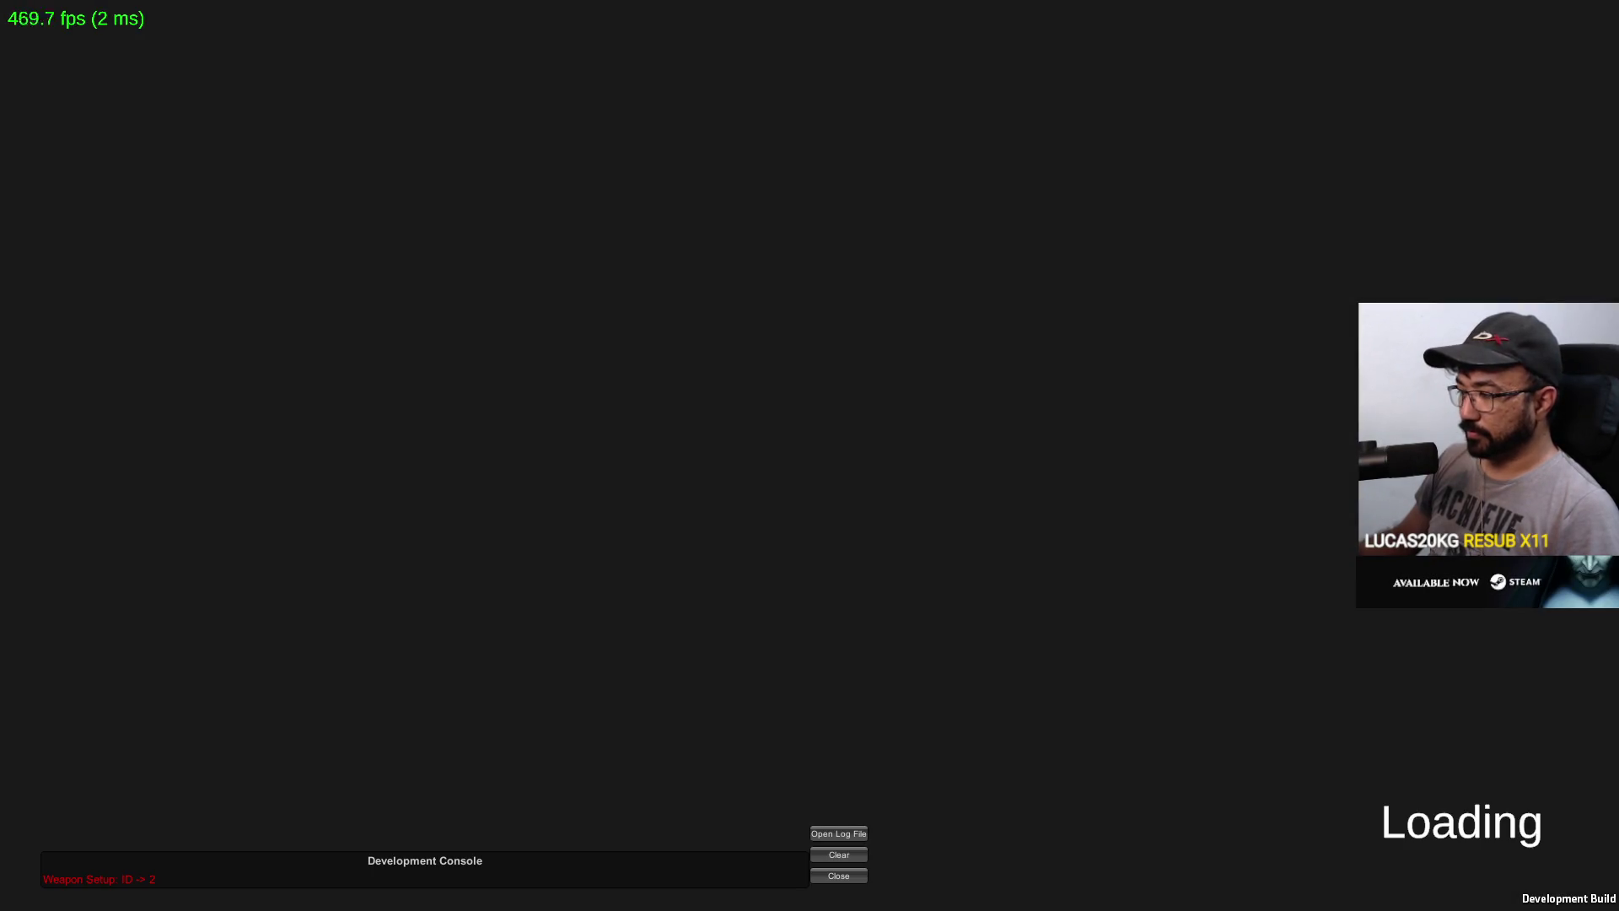
key("w")
key("w")
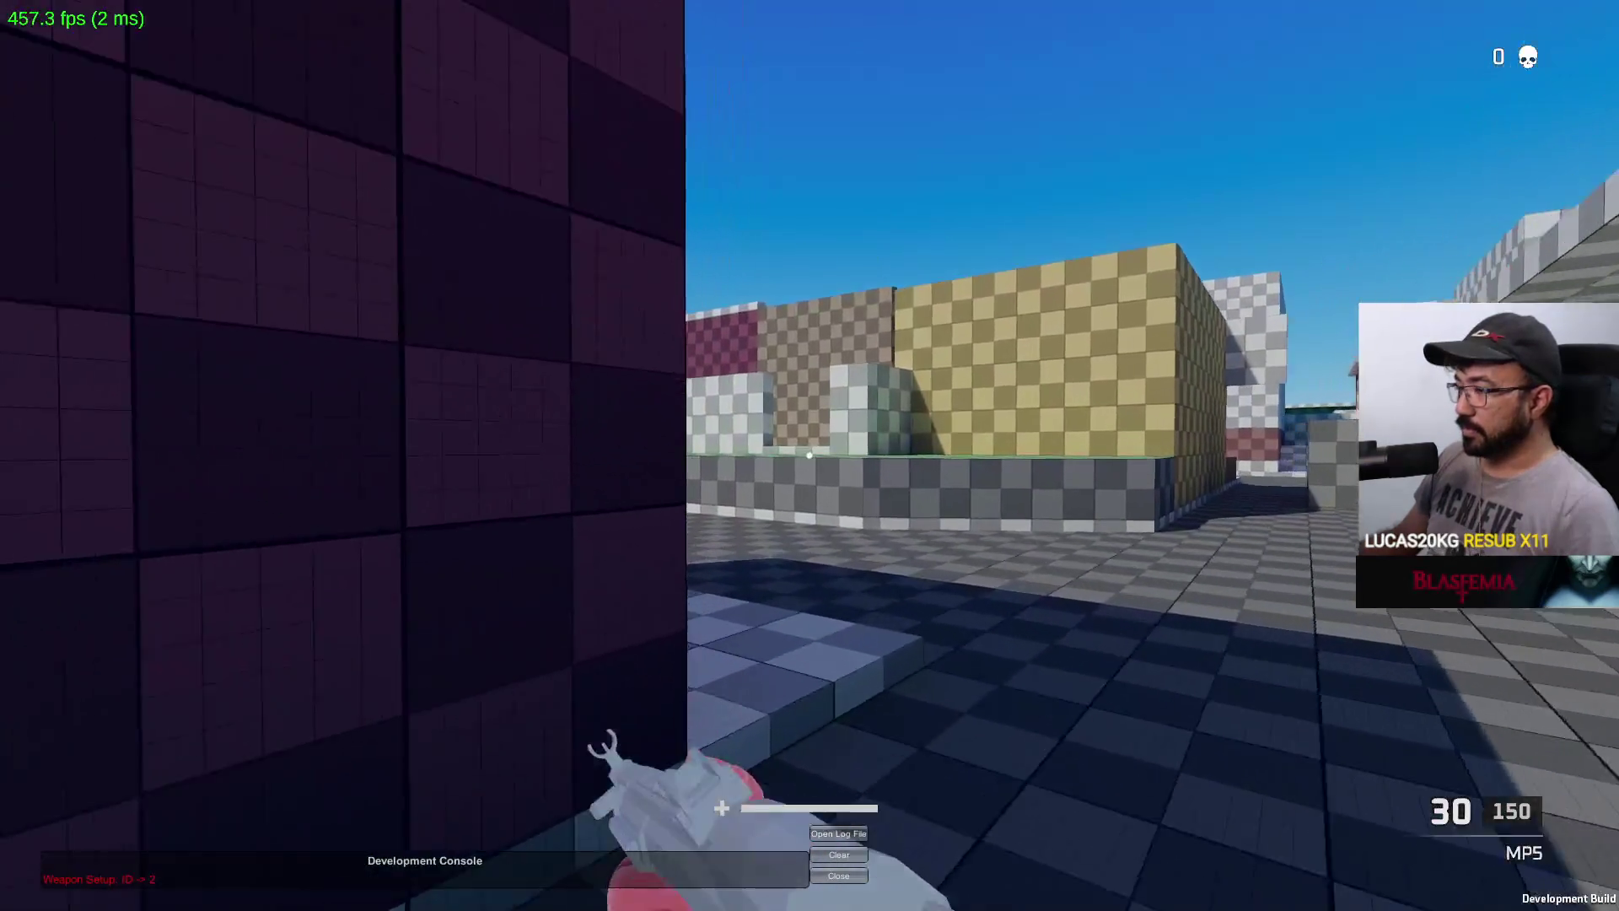
key("w")
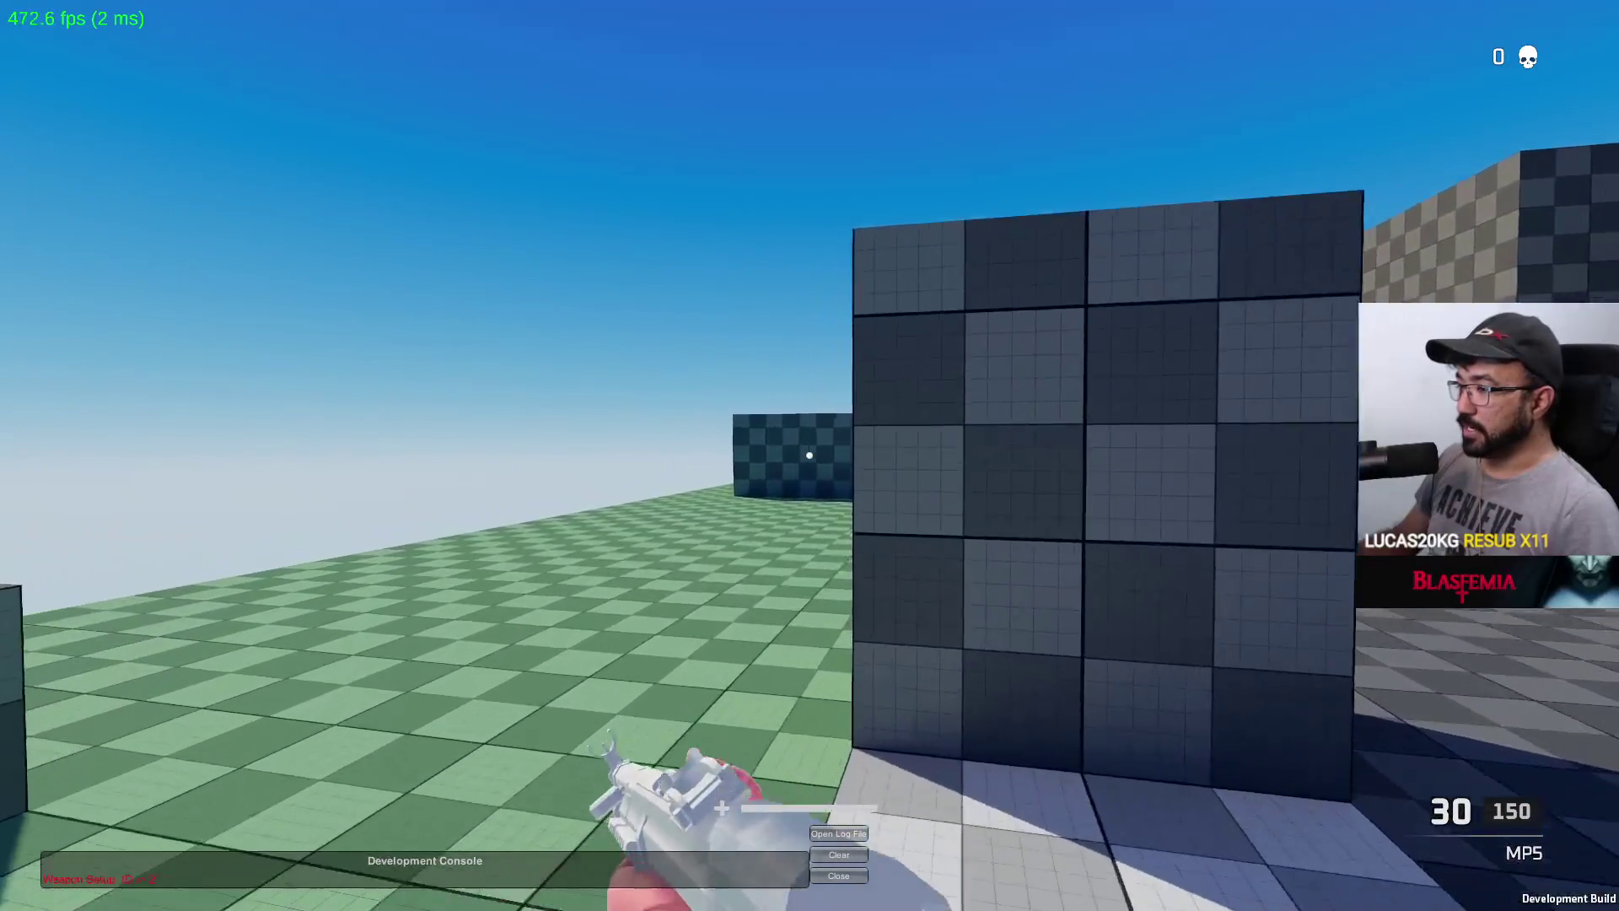
key("w")
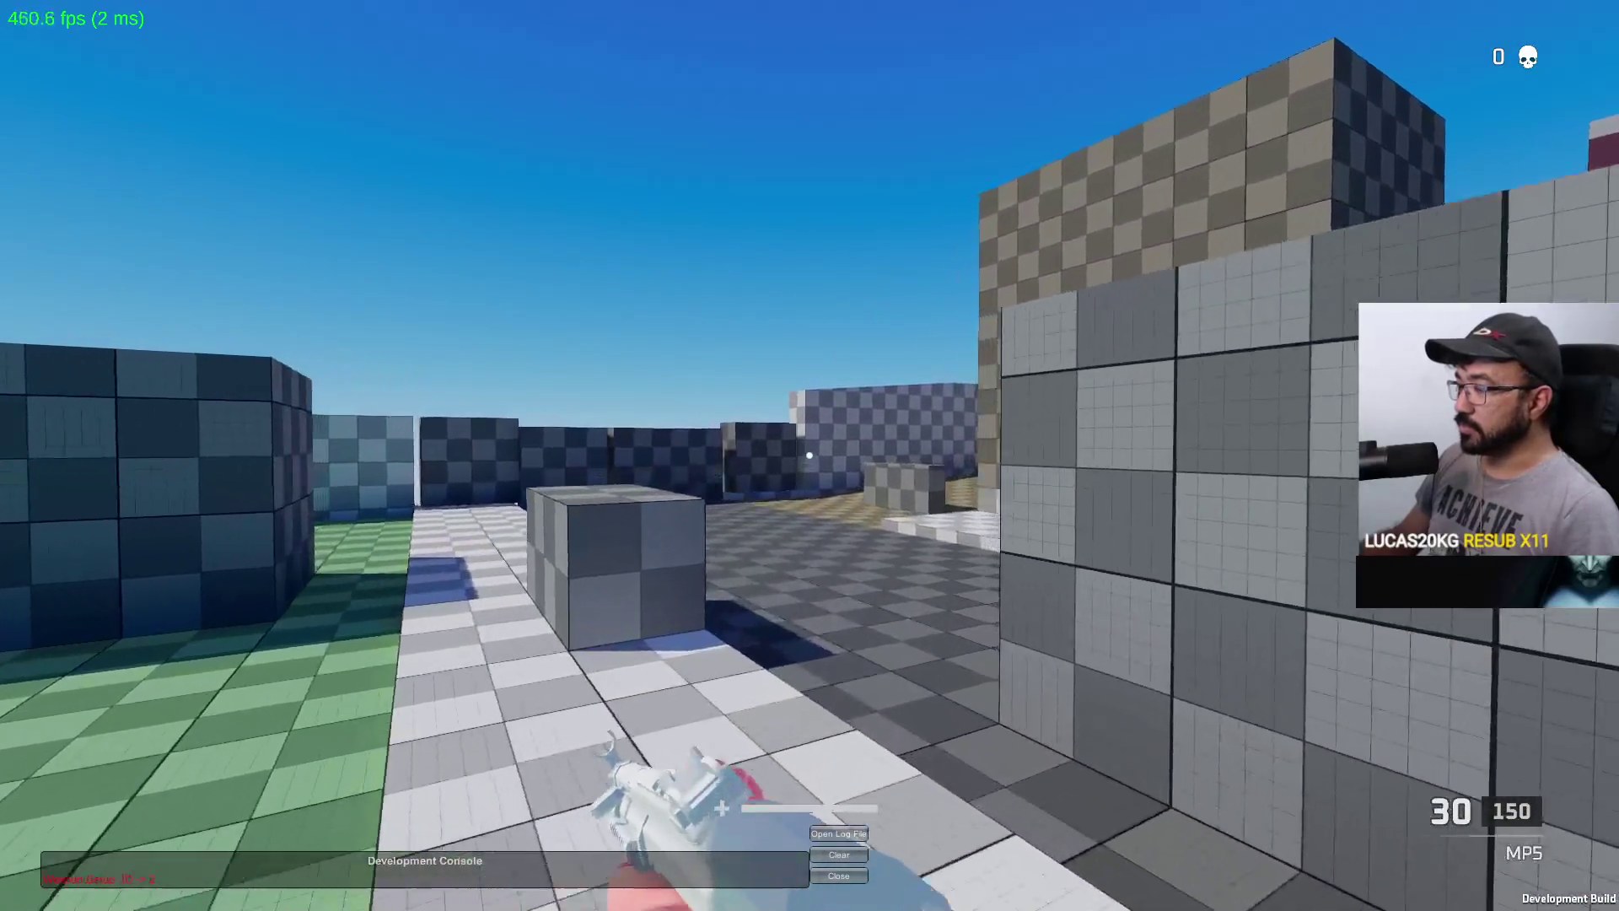
key("w")
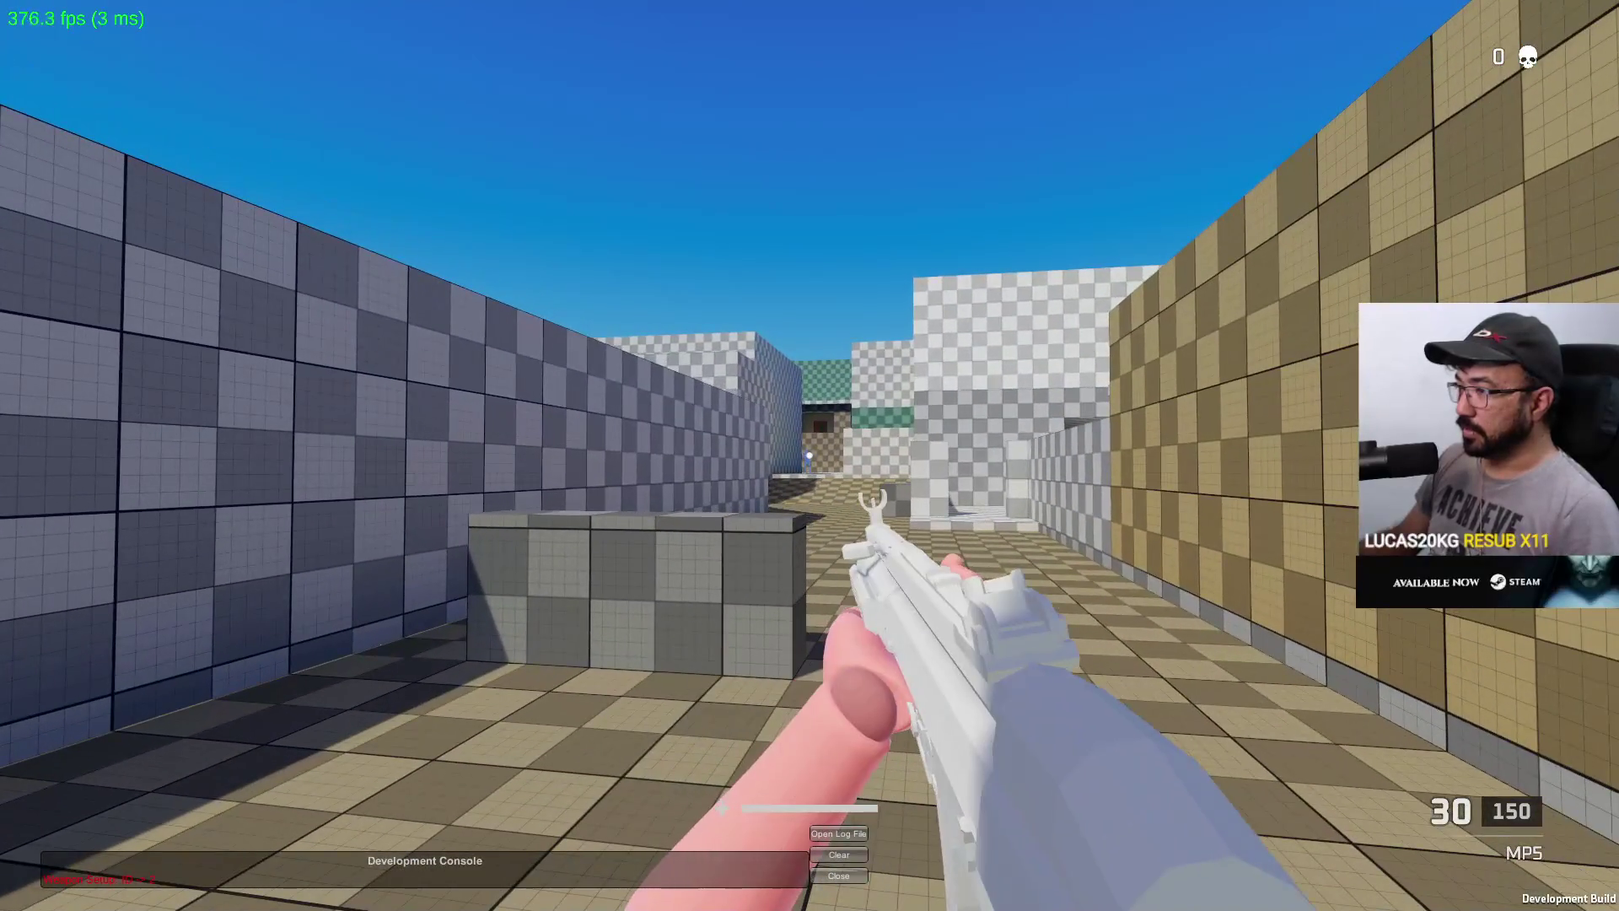
key("alt+Tab")
key("Tab")
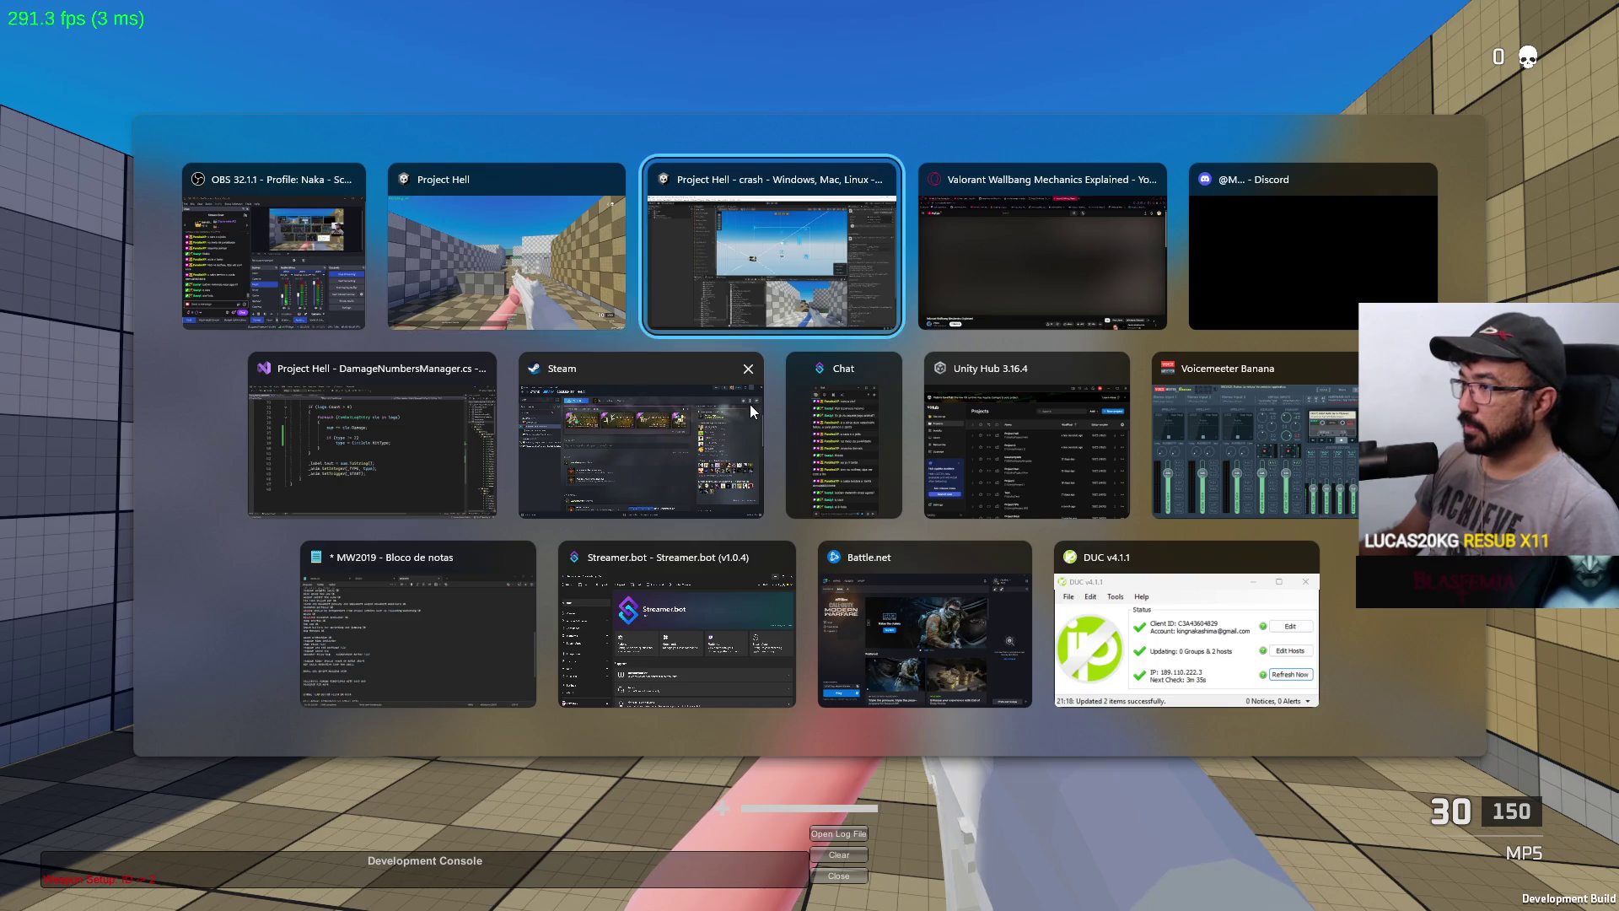
right_click(825, 529)
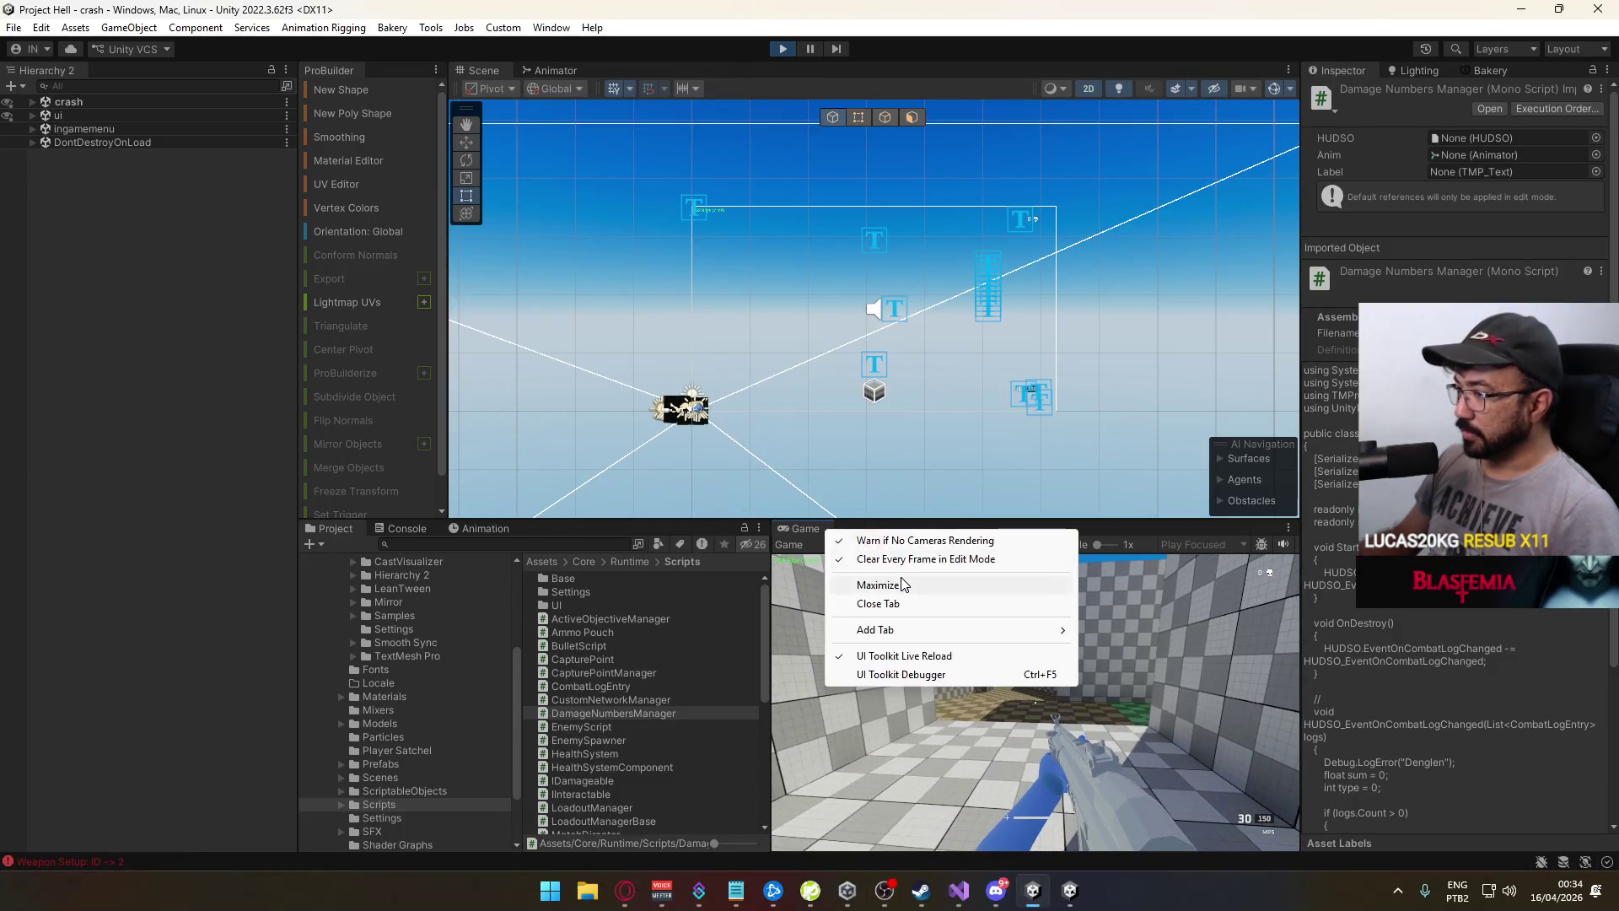
Maximize the Game view and shoot the other player until the kill count reaches 1
left_click(868, 577)
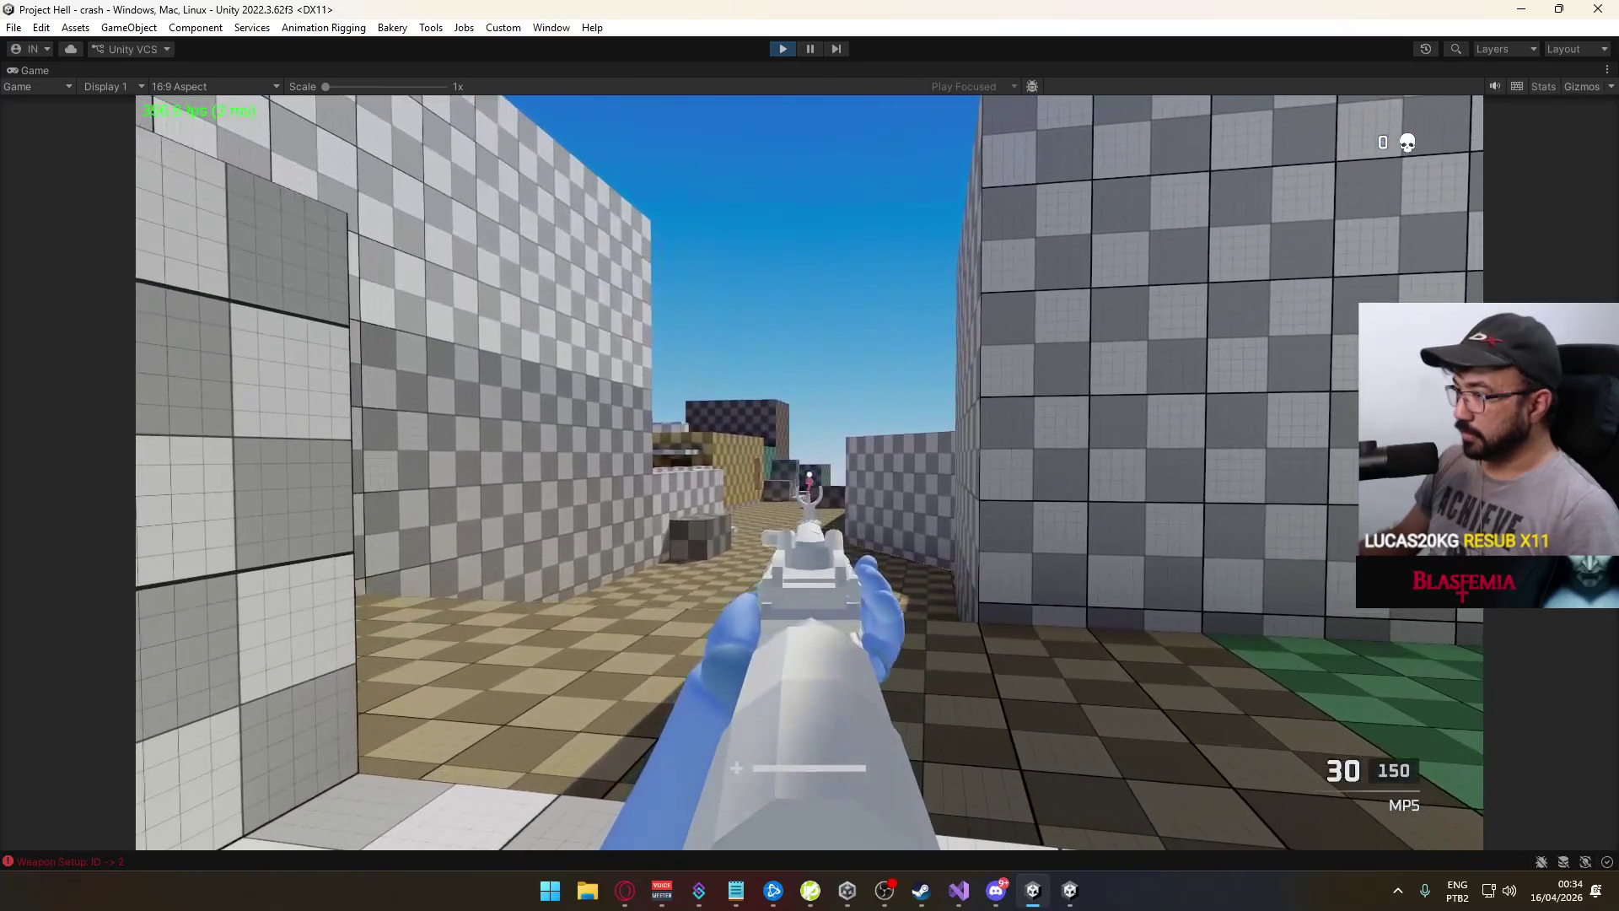
left_click(809, 476)
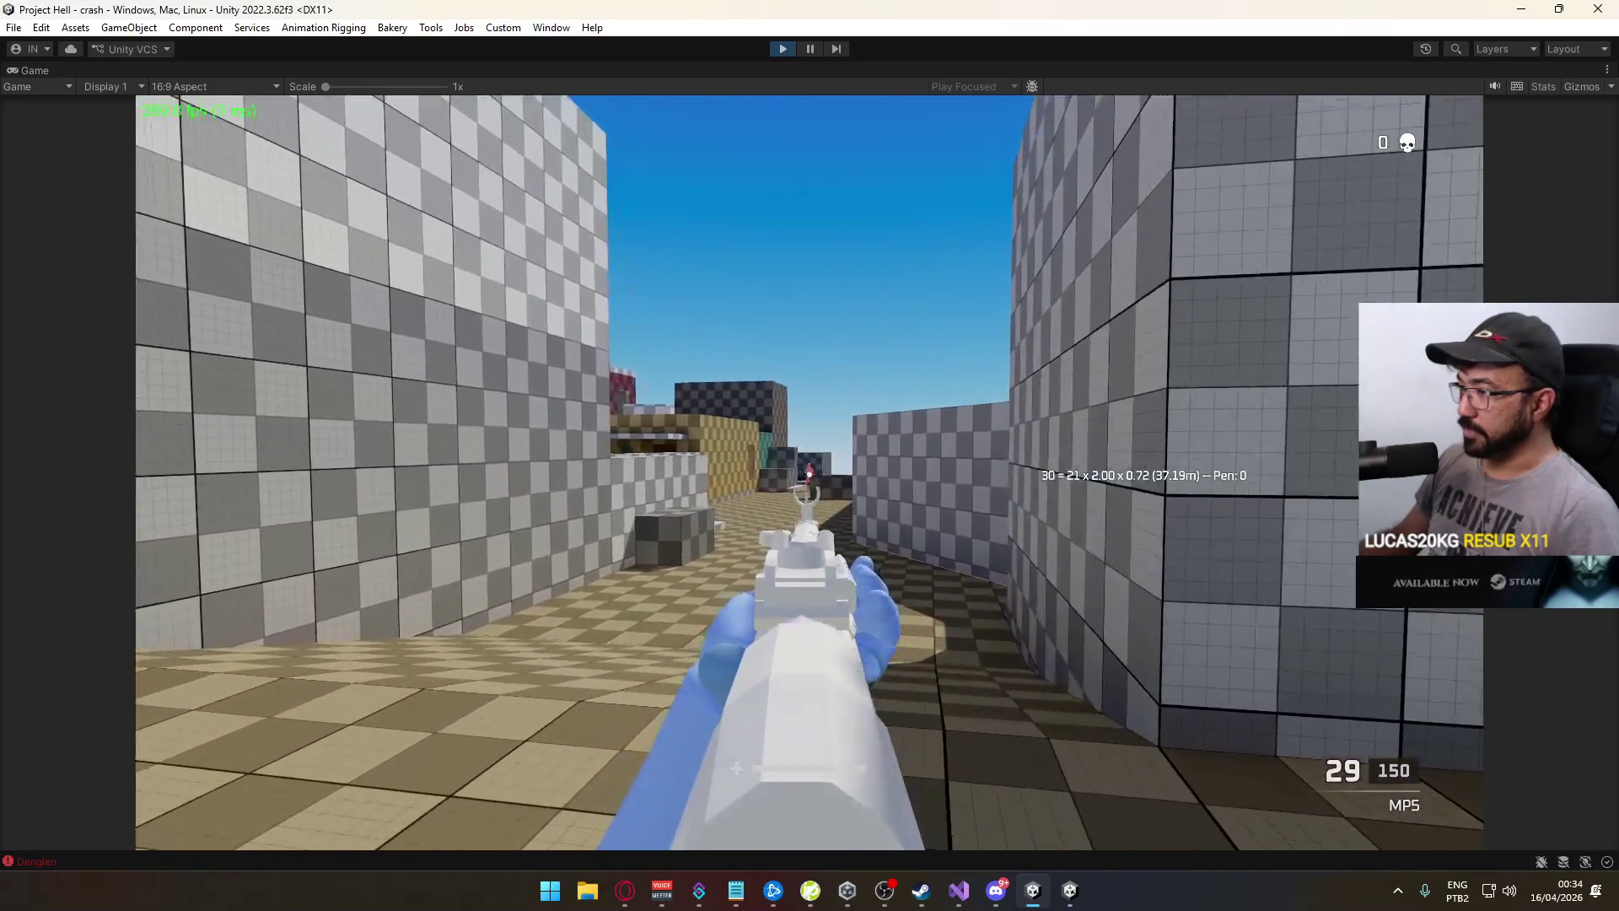
left_click(809, 477)
left_click(810, 477)
left_click(809, 477)
left_click(809, 476)
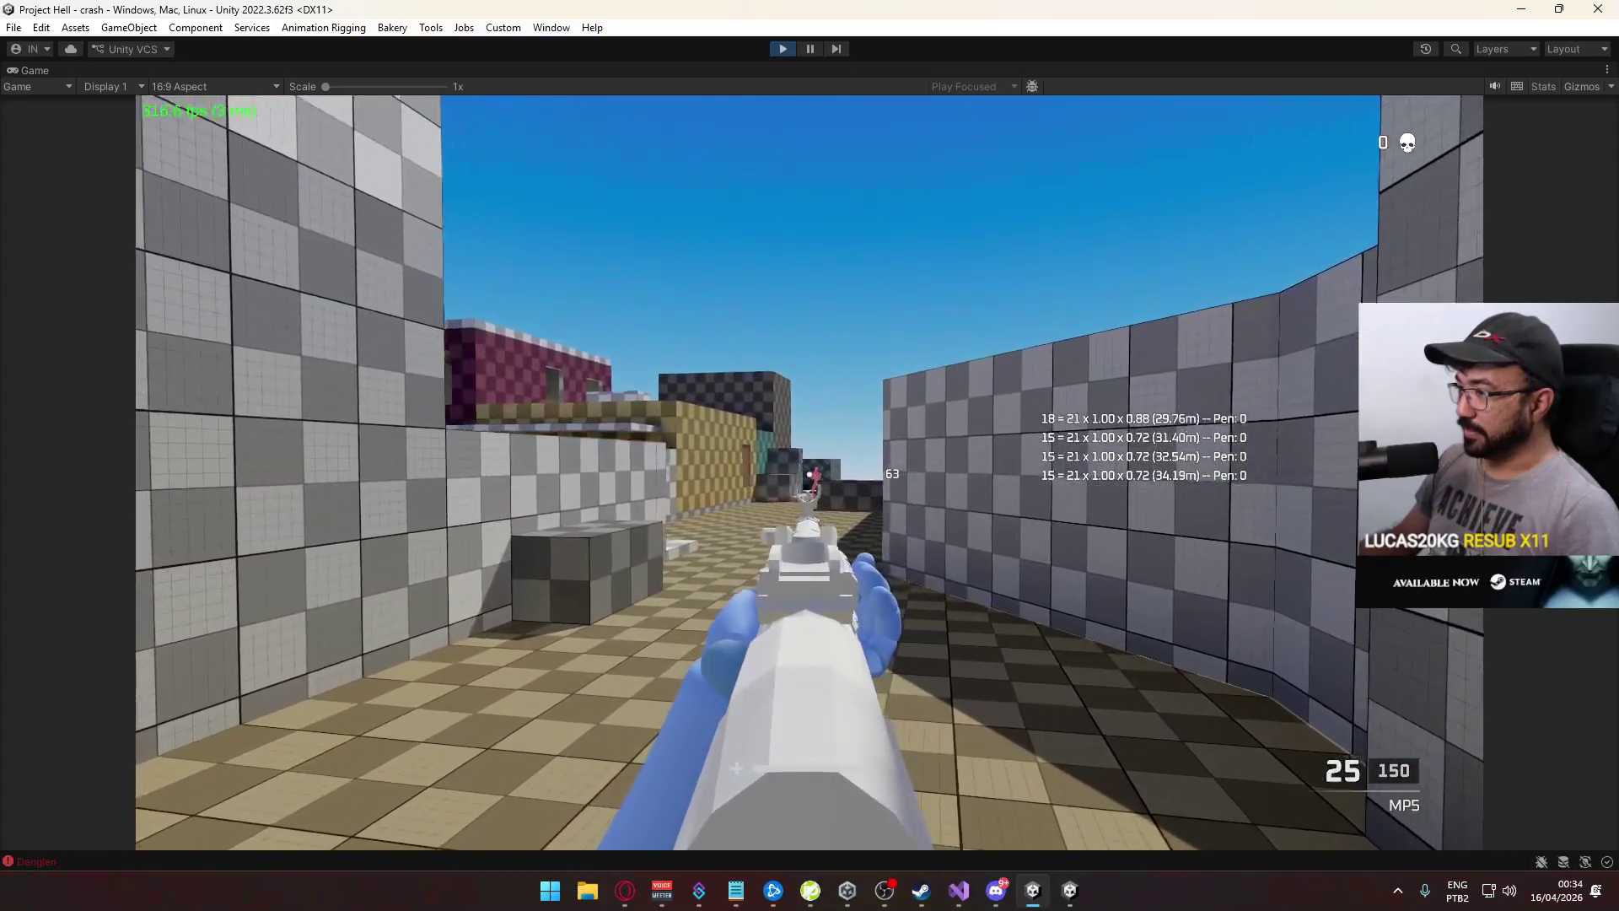
left_click(810, 477)
left_click(810, 477)
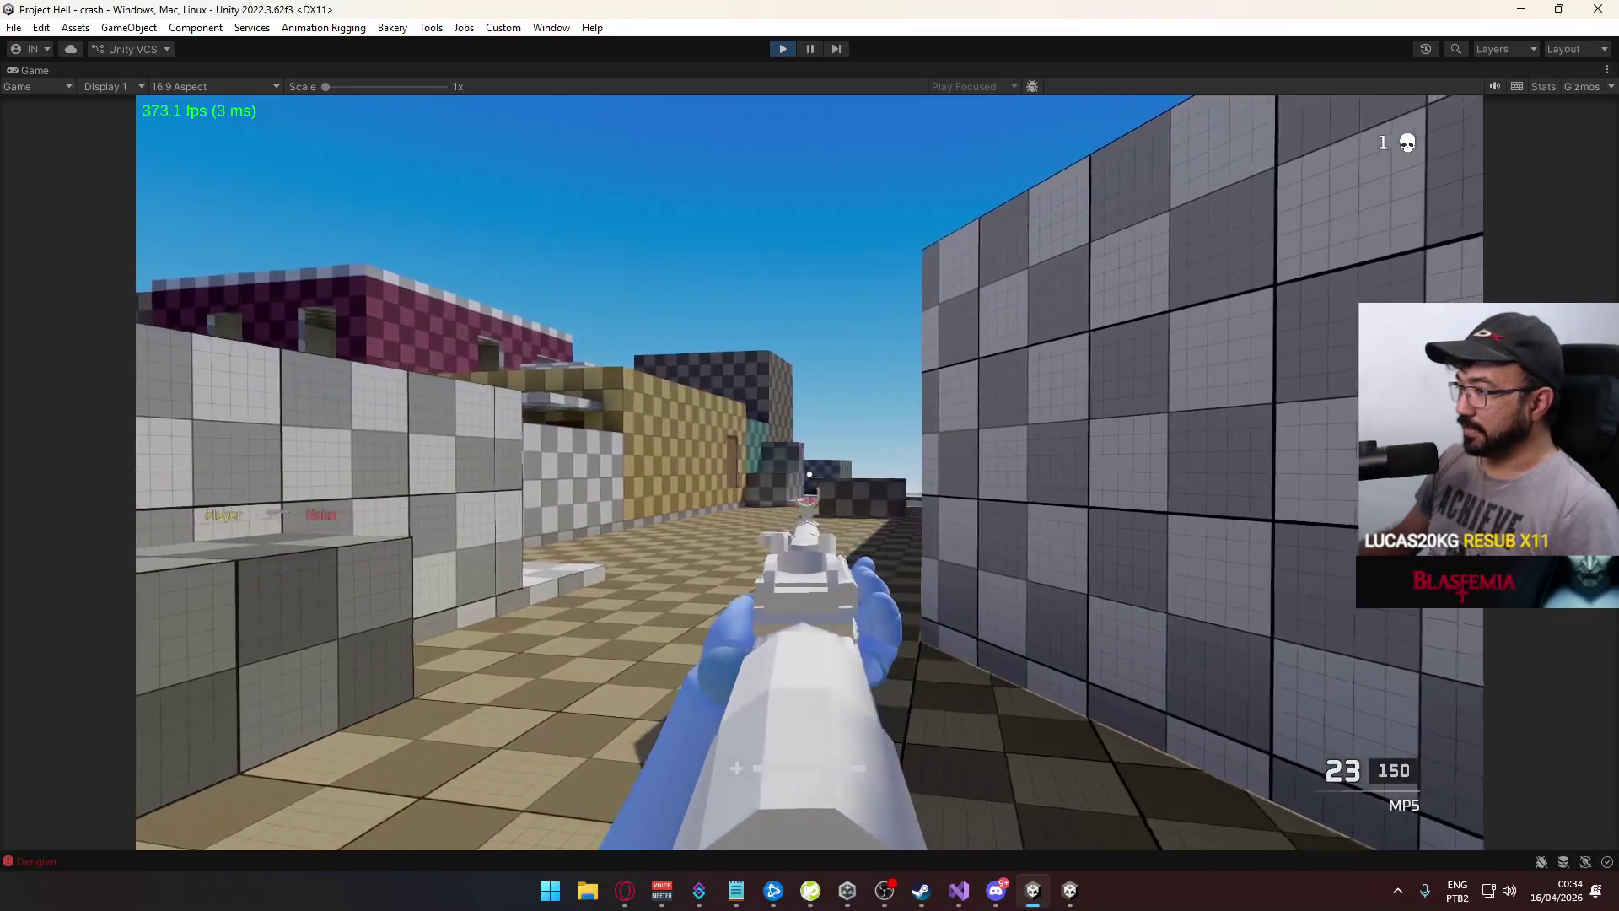
key("r")
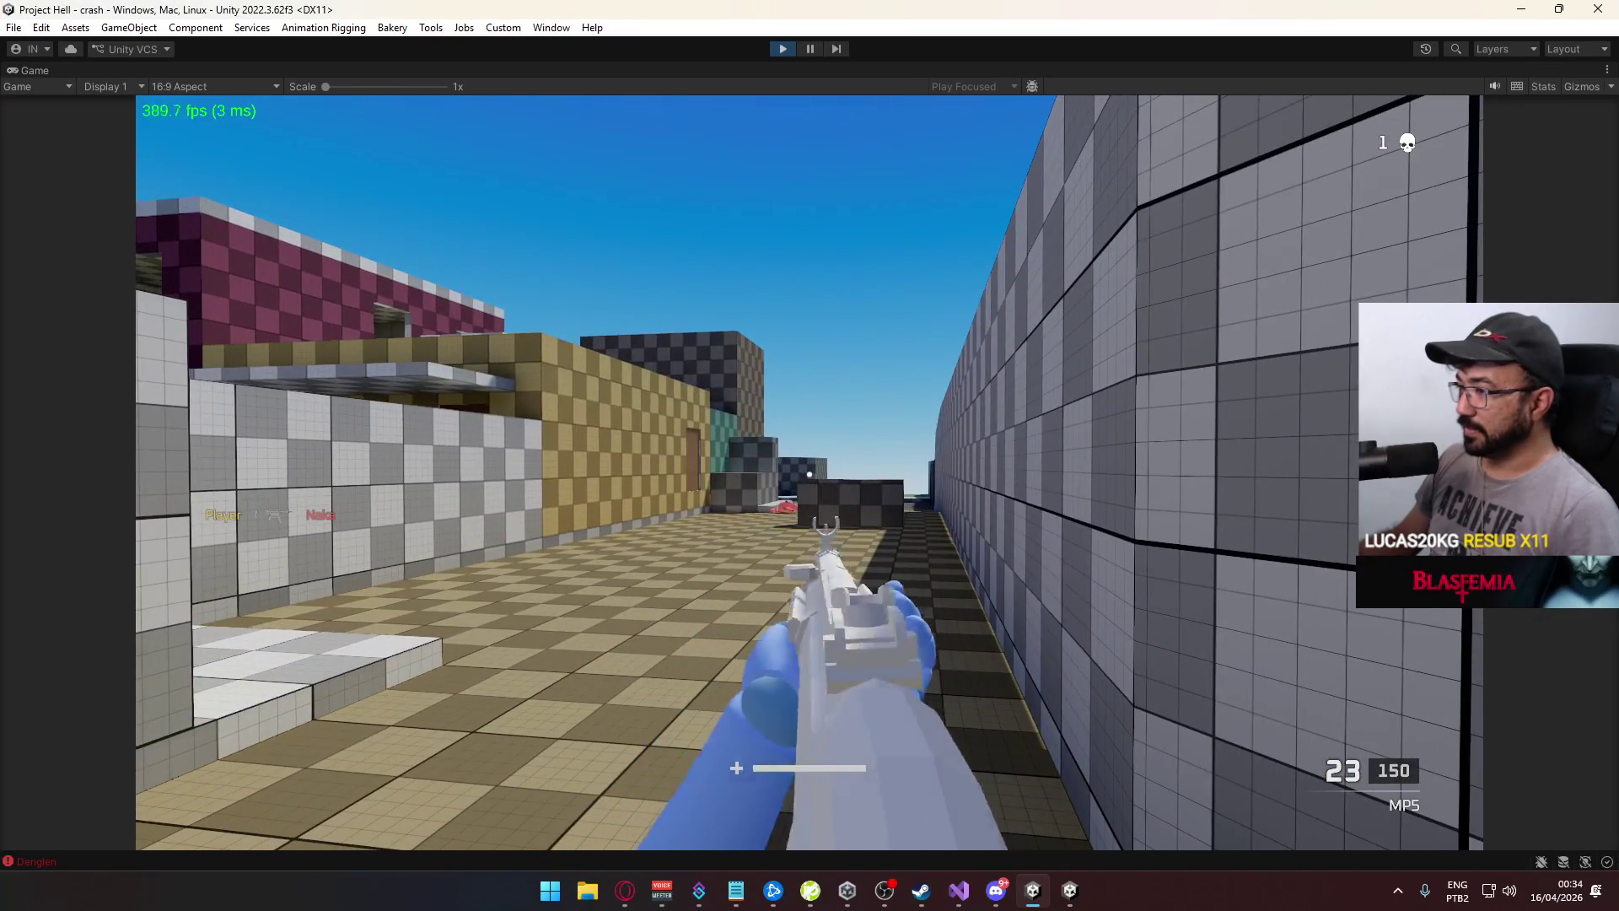
In the Console, open the latest Denglen error's source line in Visual Studio
key("super")
left_click(130, 857)
left_click(130, 856)
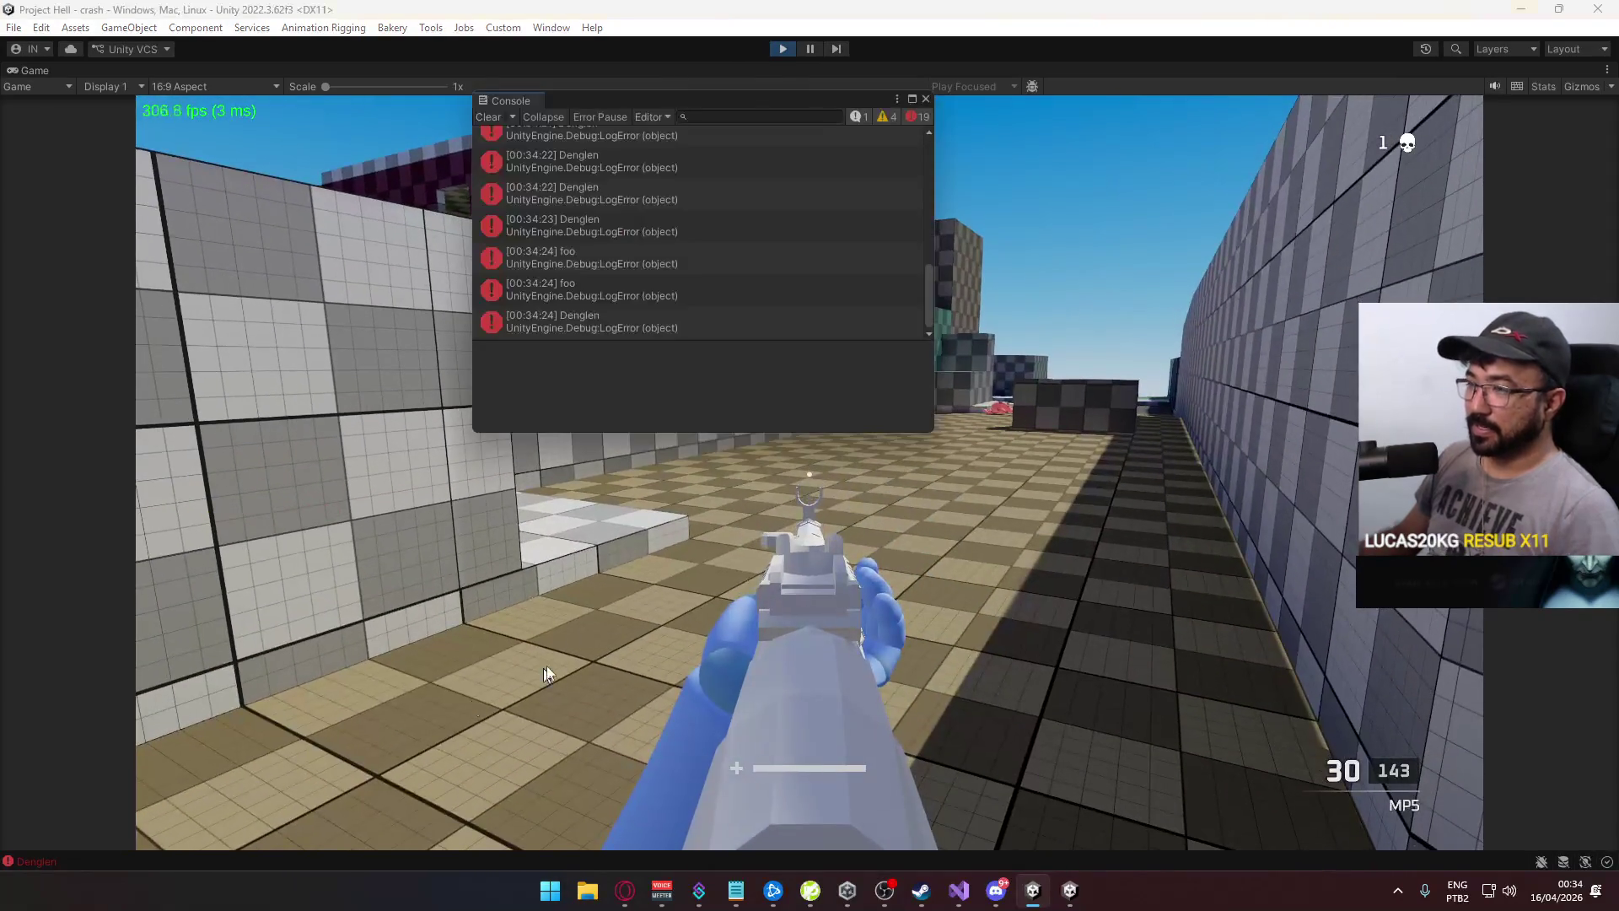
left_click(603, 324)
double_click(602, 324)
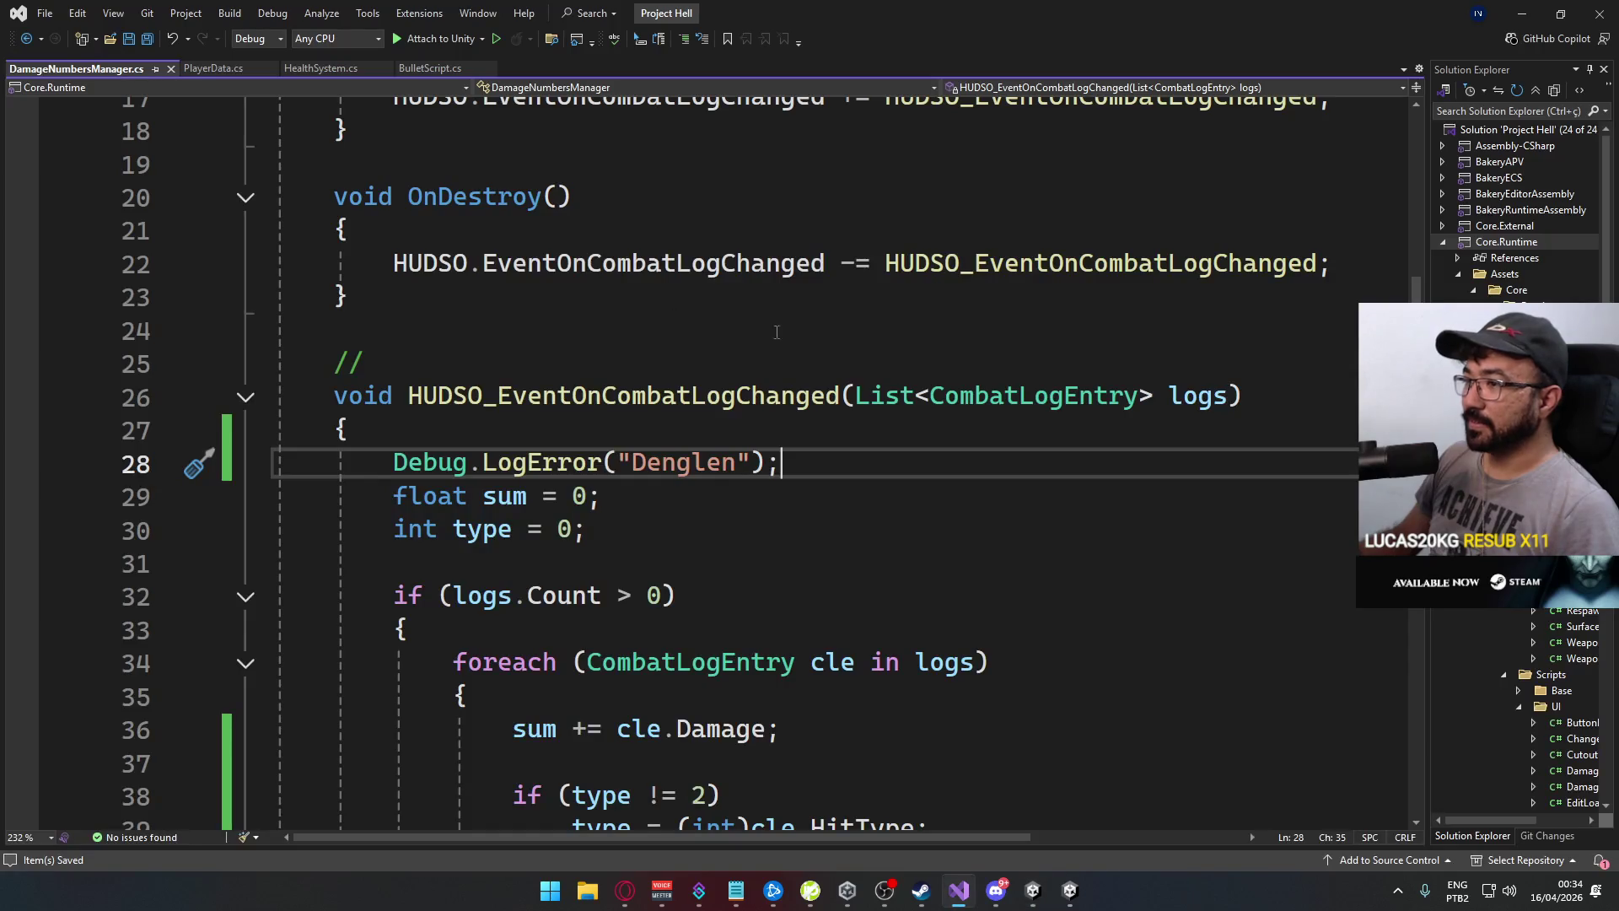
Add a new line in the foreach loop logging Debug.LogError(cle.HitType) via IntelliSense
scroll(674, 490, "down", 2)
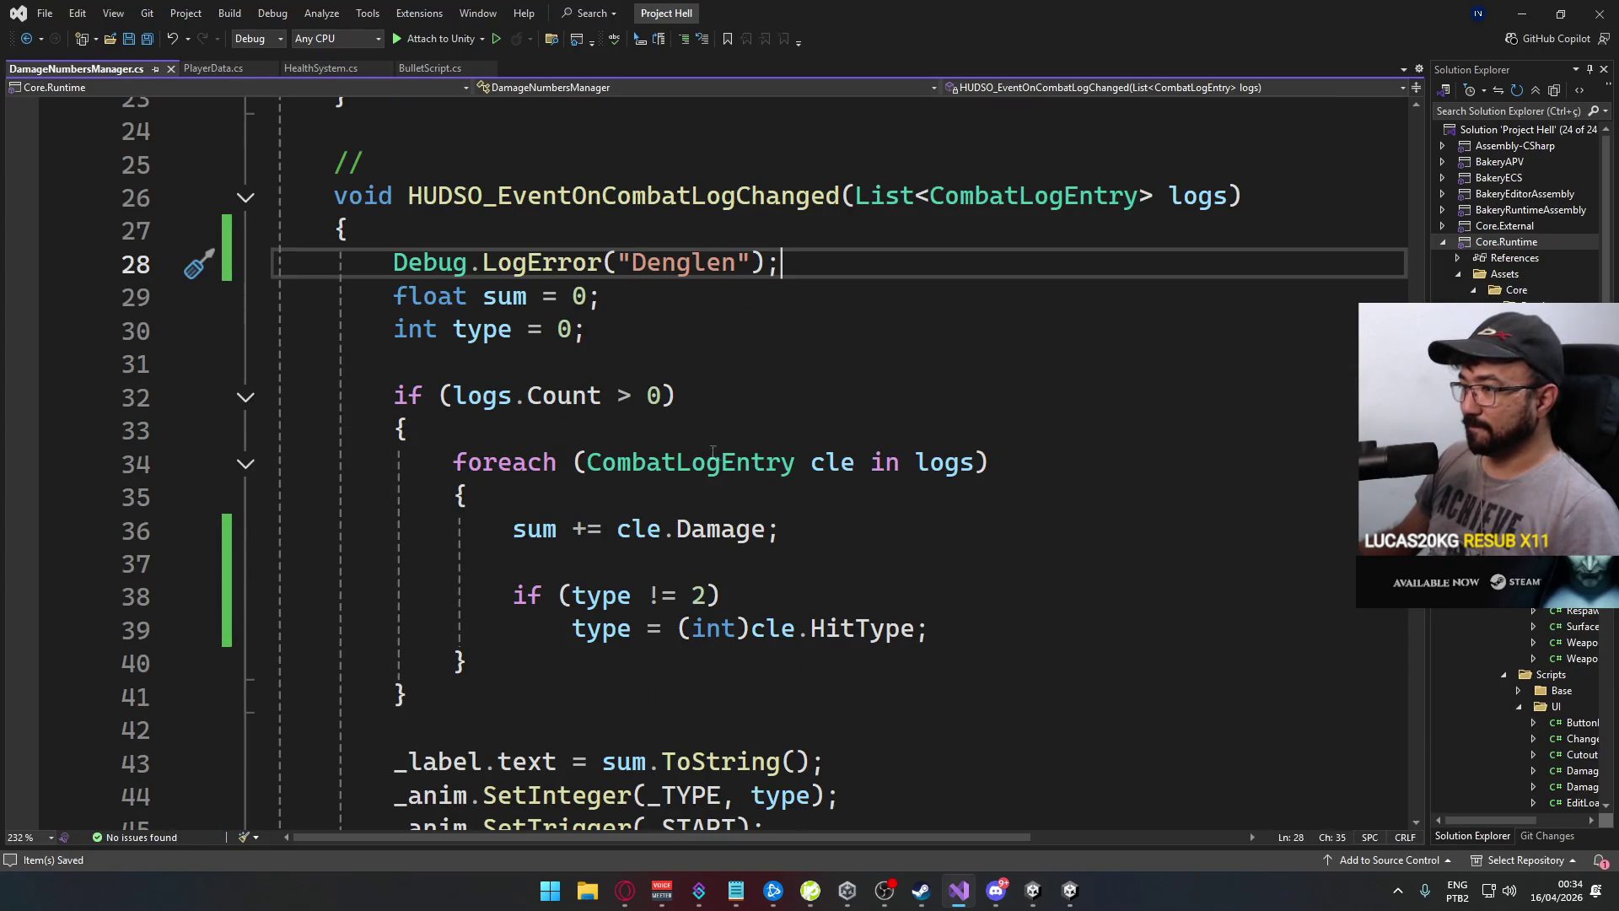
scroll(624, 409, "down", 3)
scroll(715, 441, "up", 2)
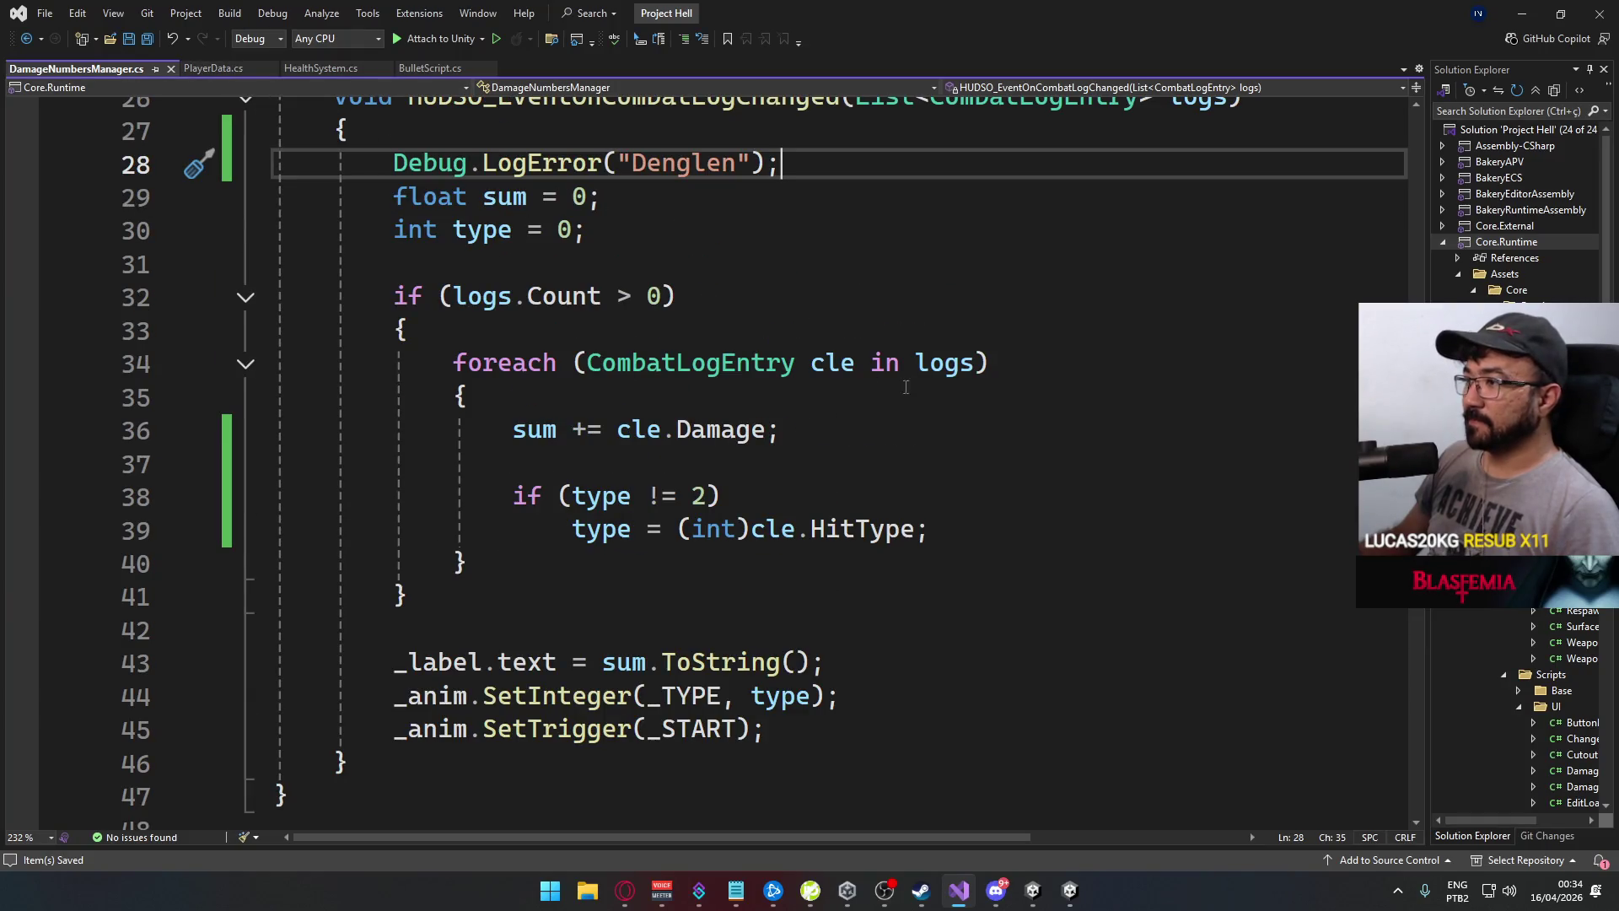
left_click(834, 402)
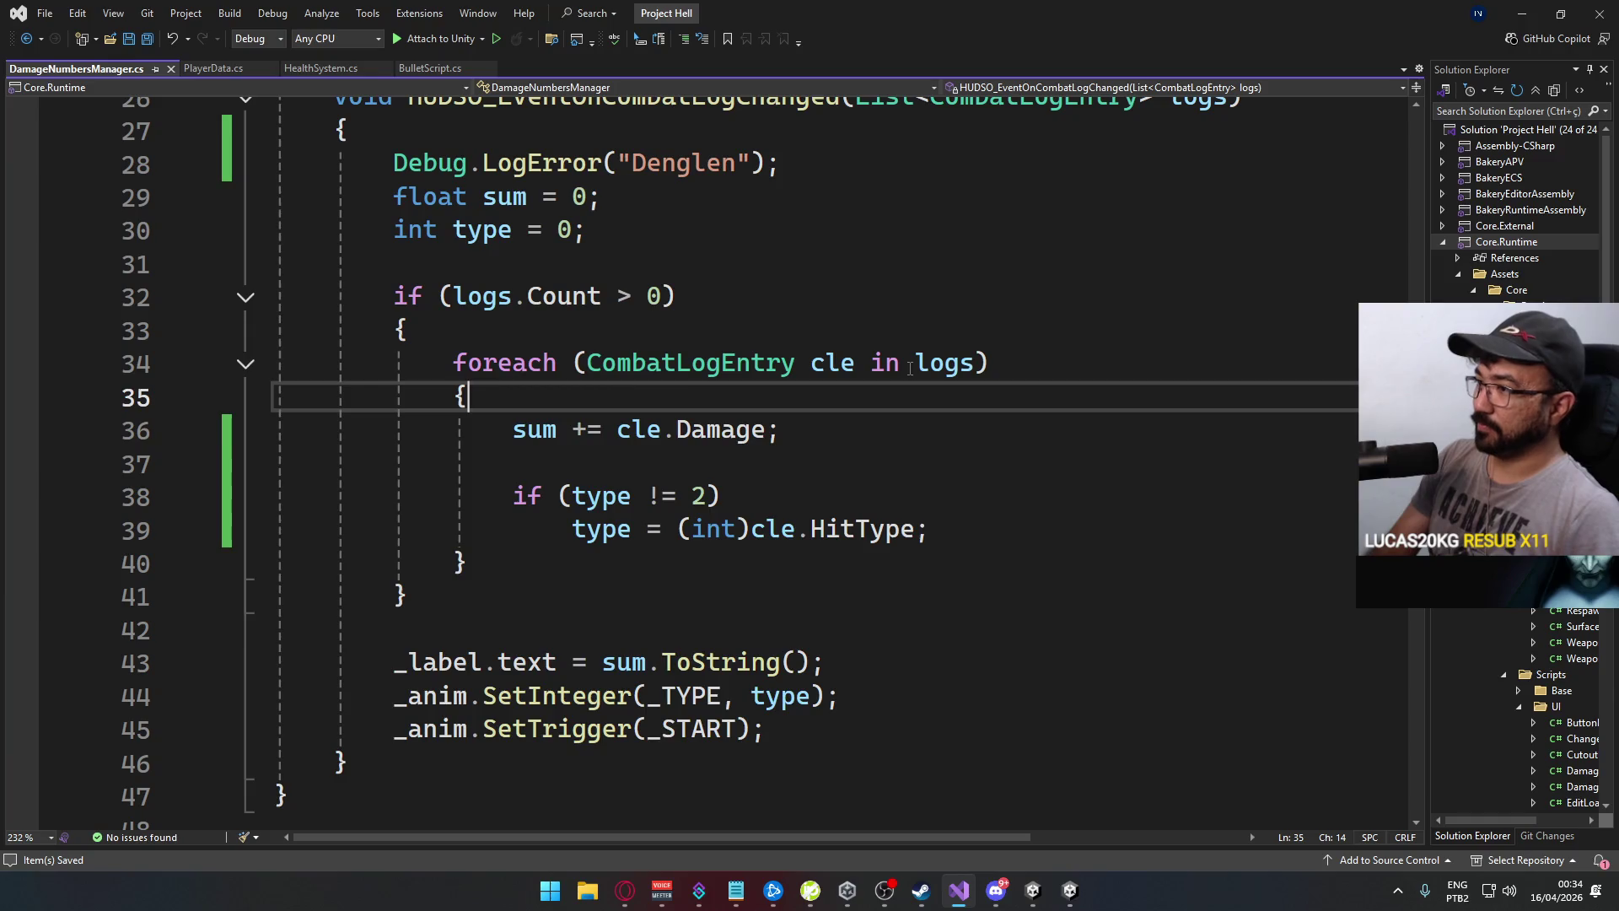
key("Return")
type("Debug.")
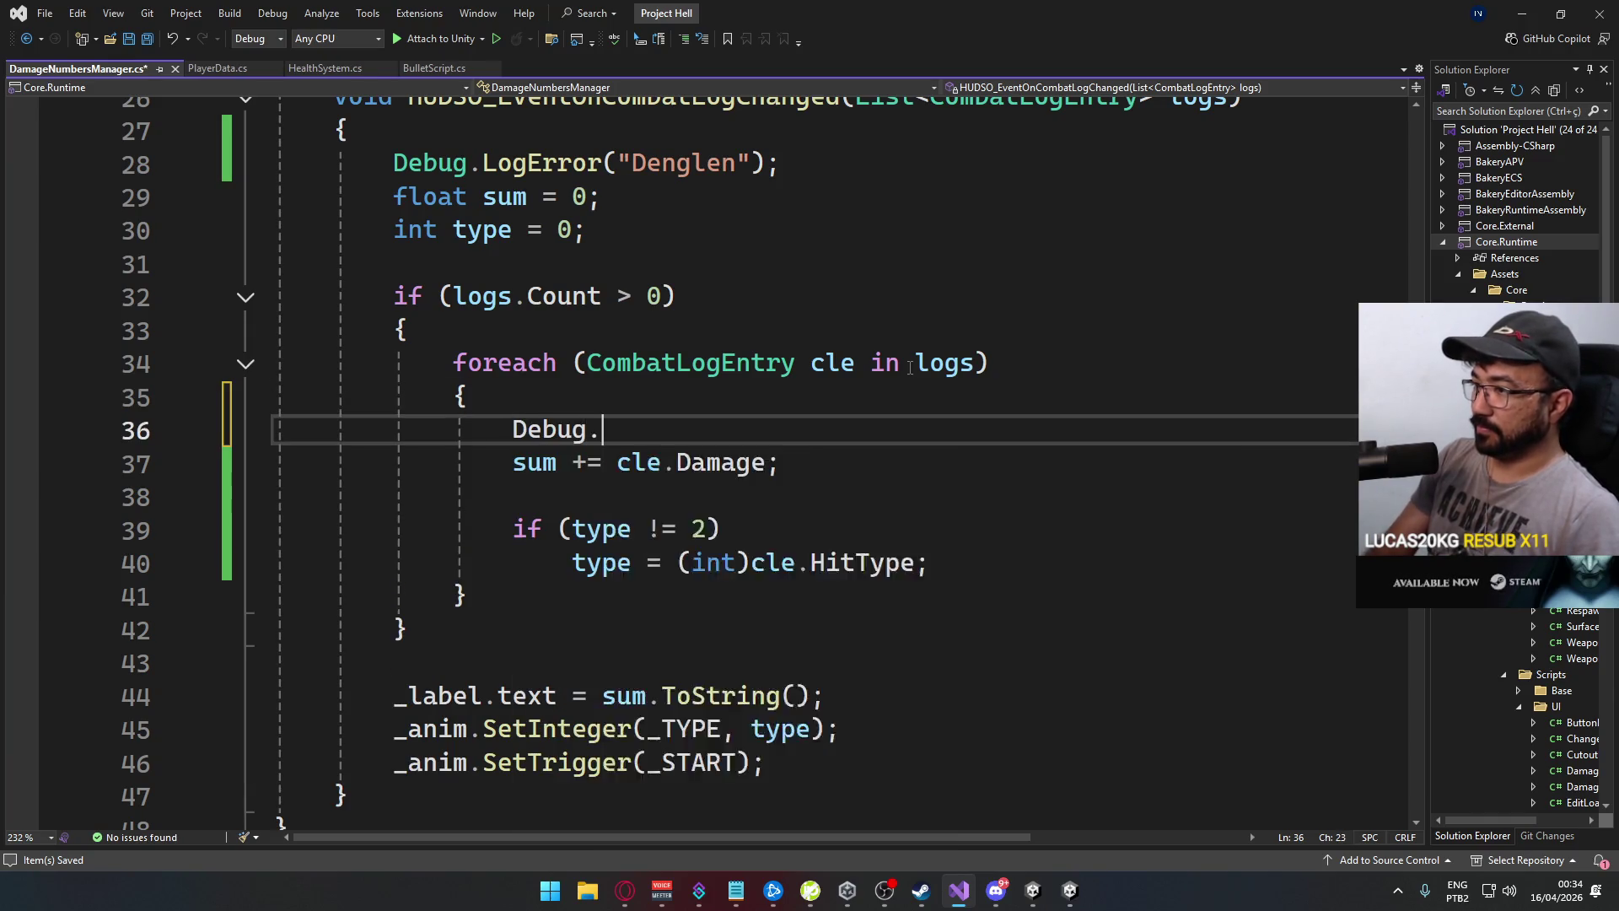
type("LogError(cle.to")
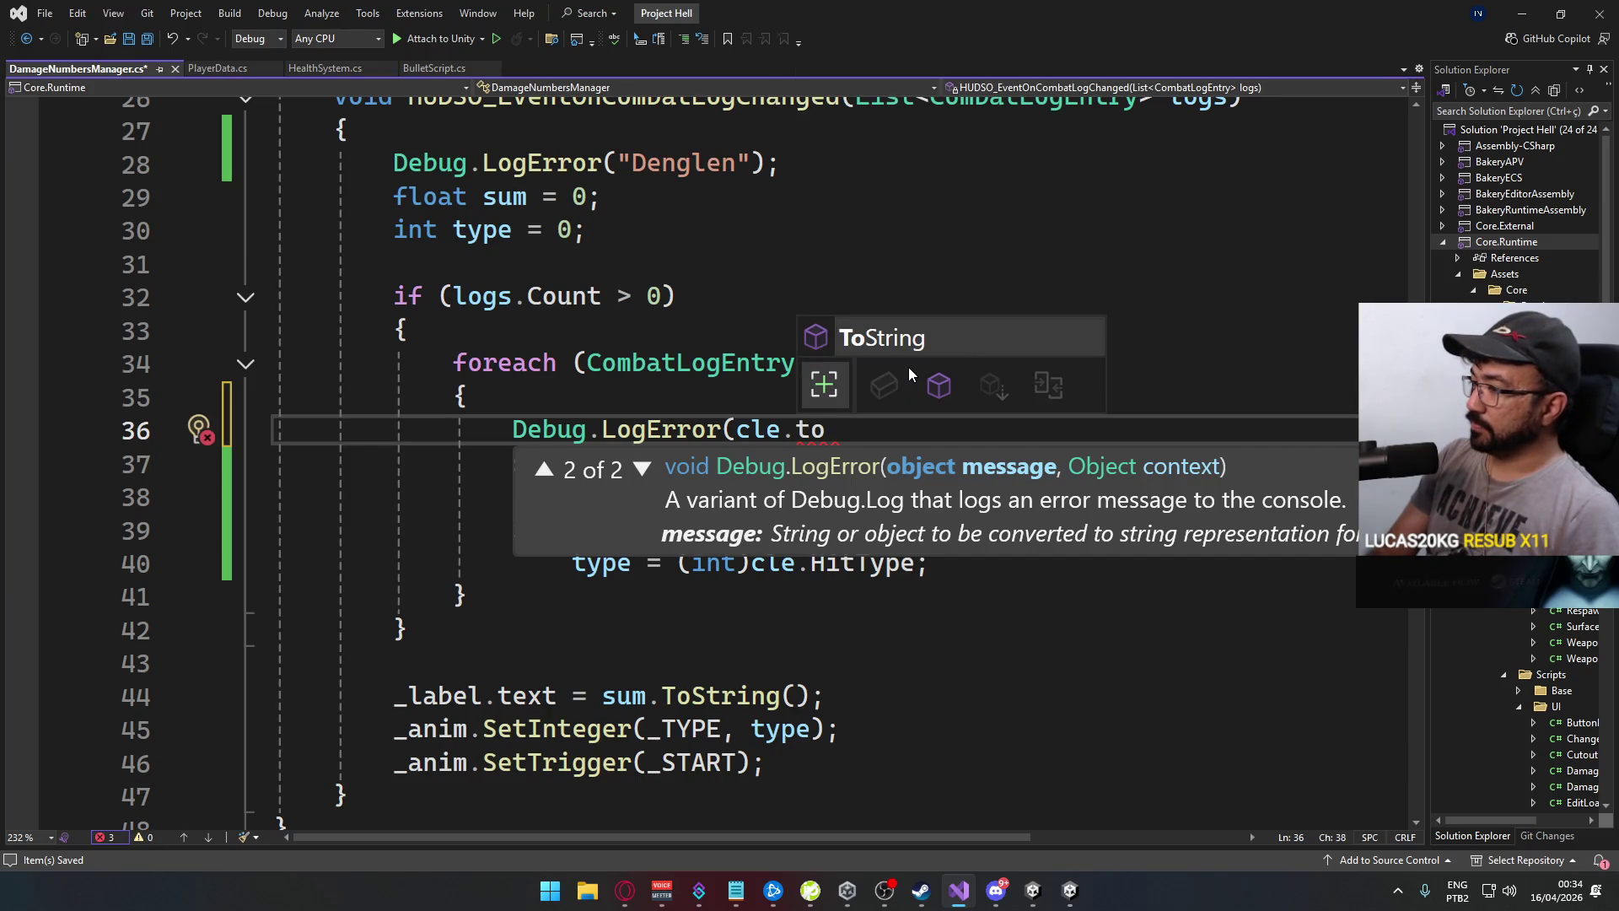
key("BackSpace")
key("BackSpace")
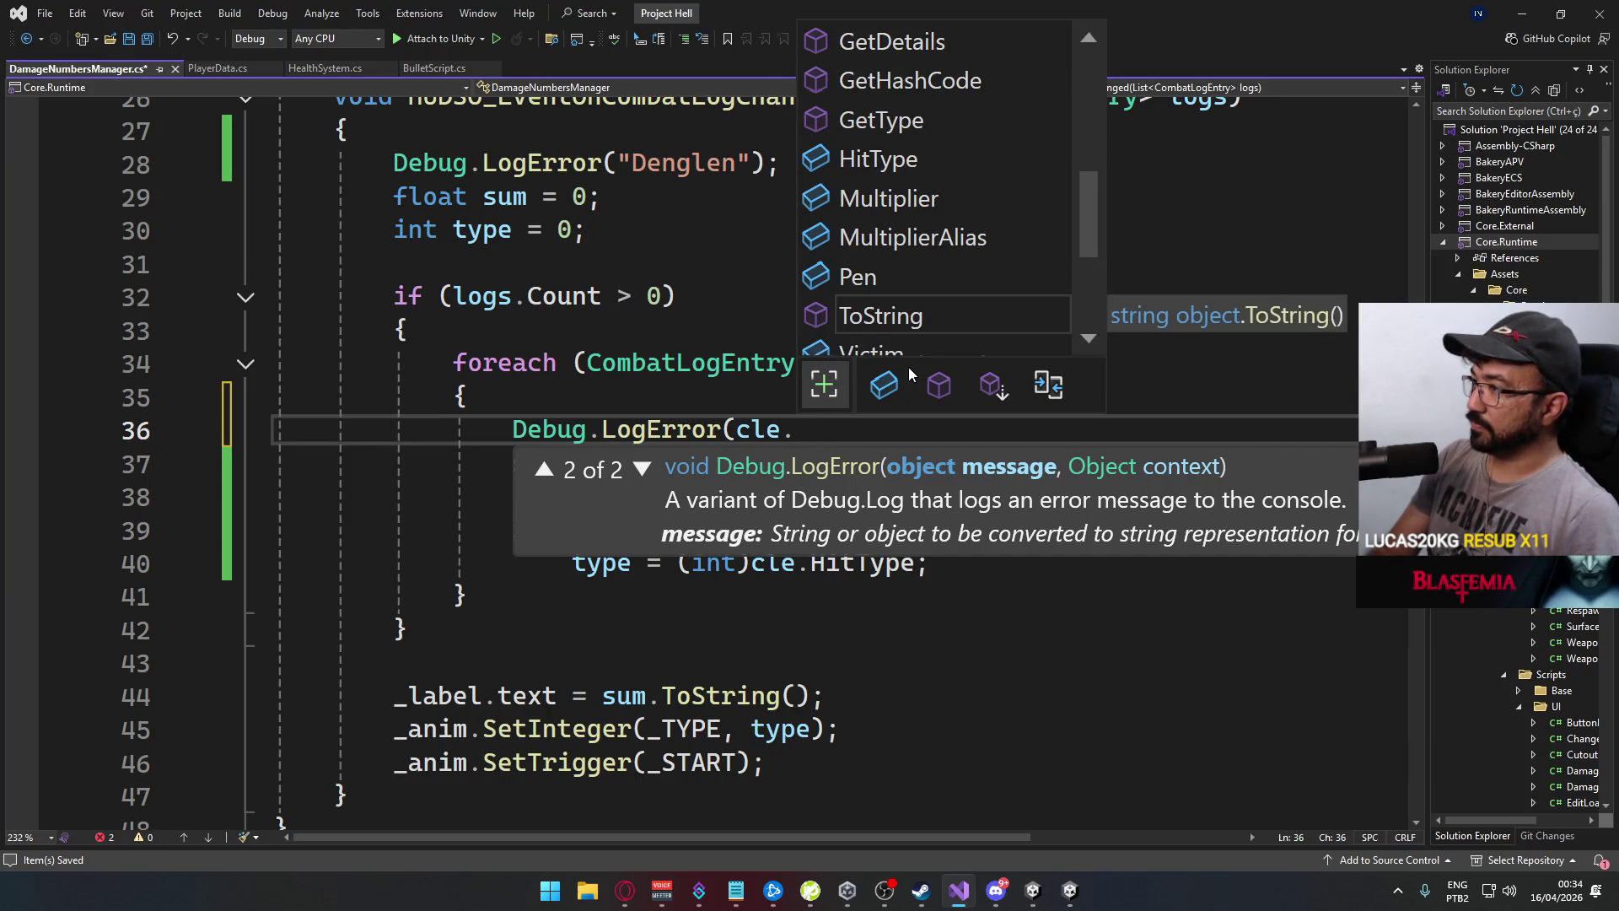
type("G")
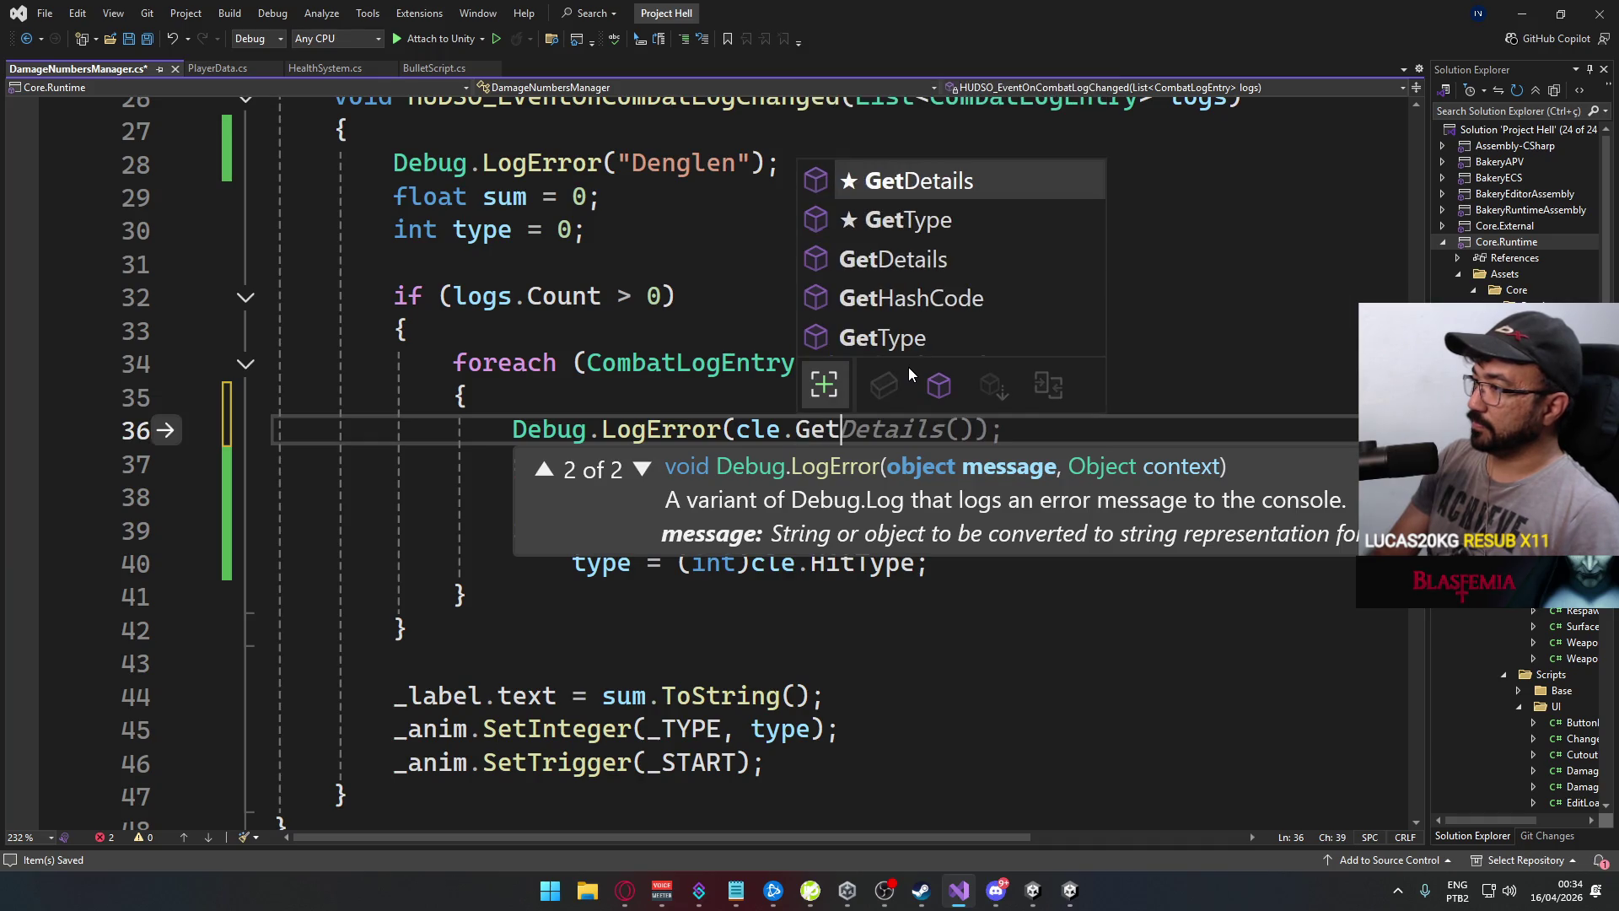
key("BackSpace")
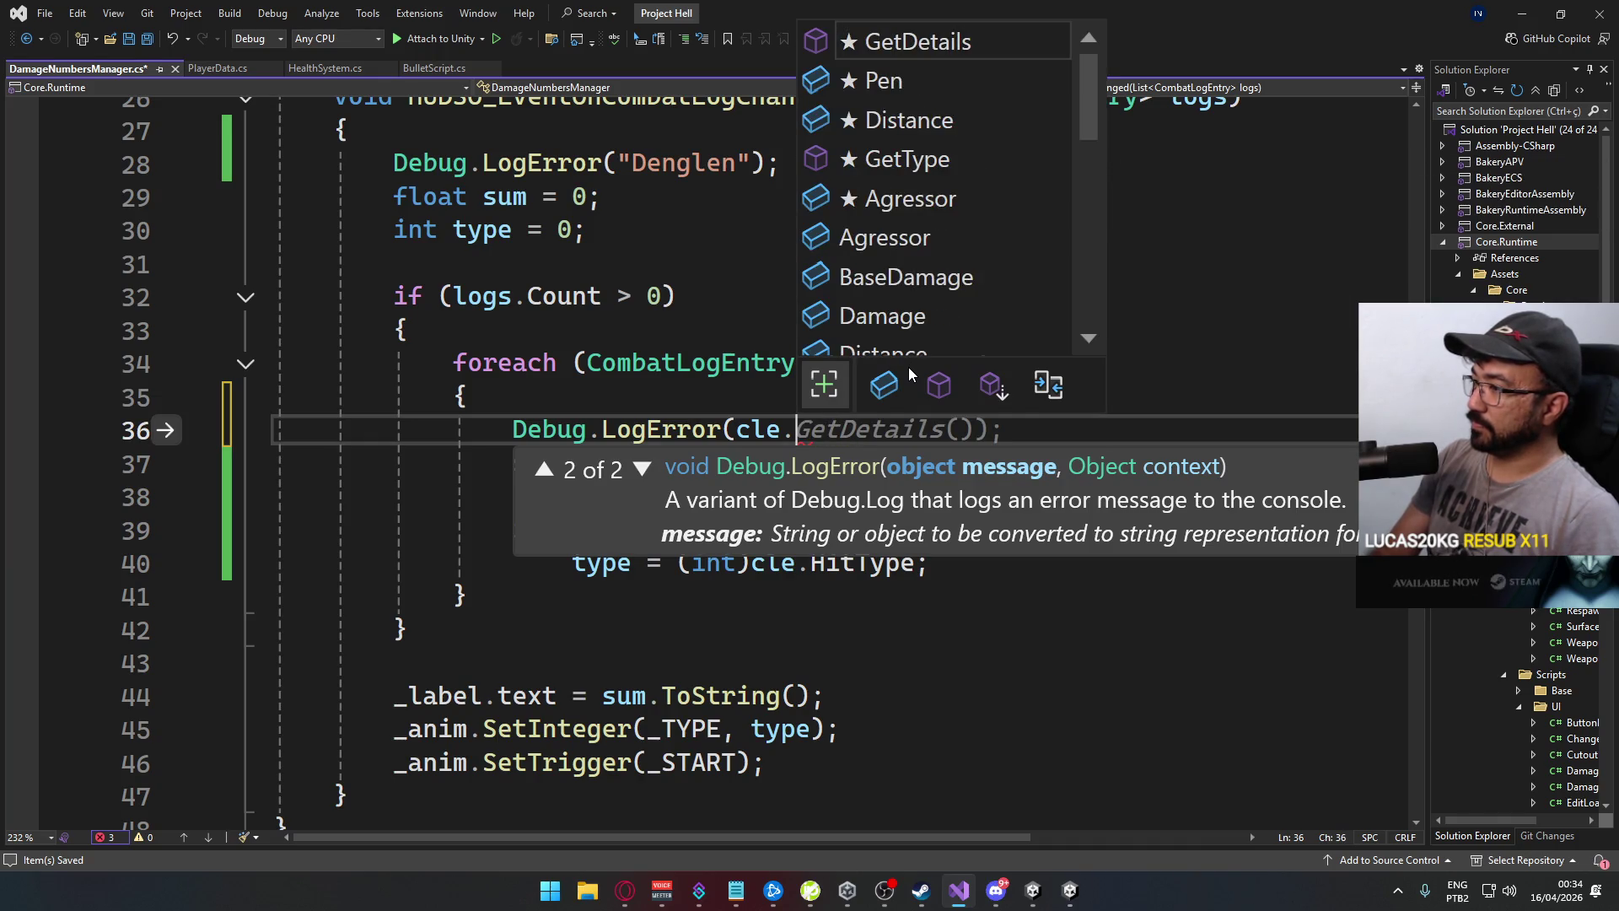
type("H")
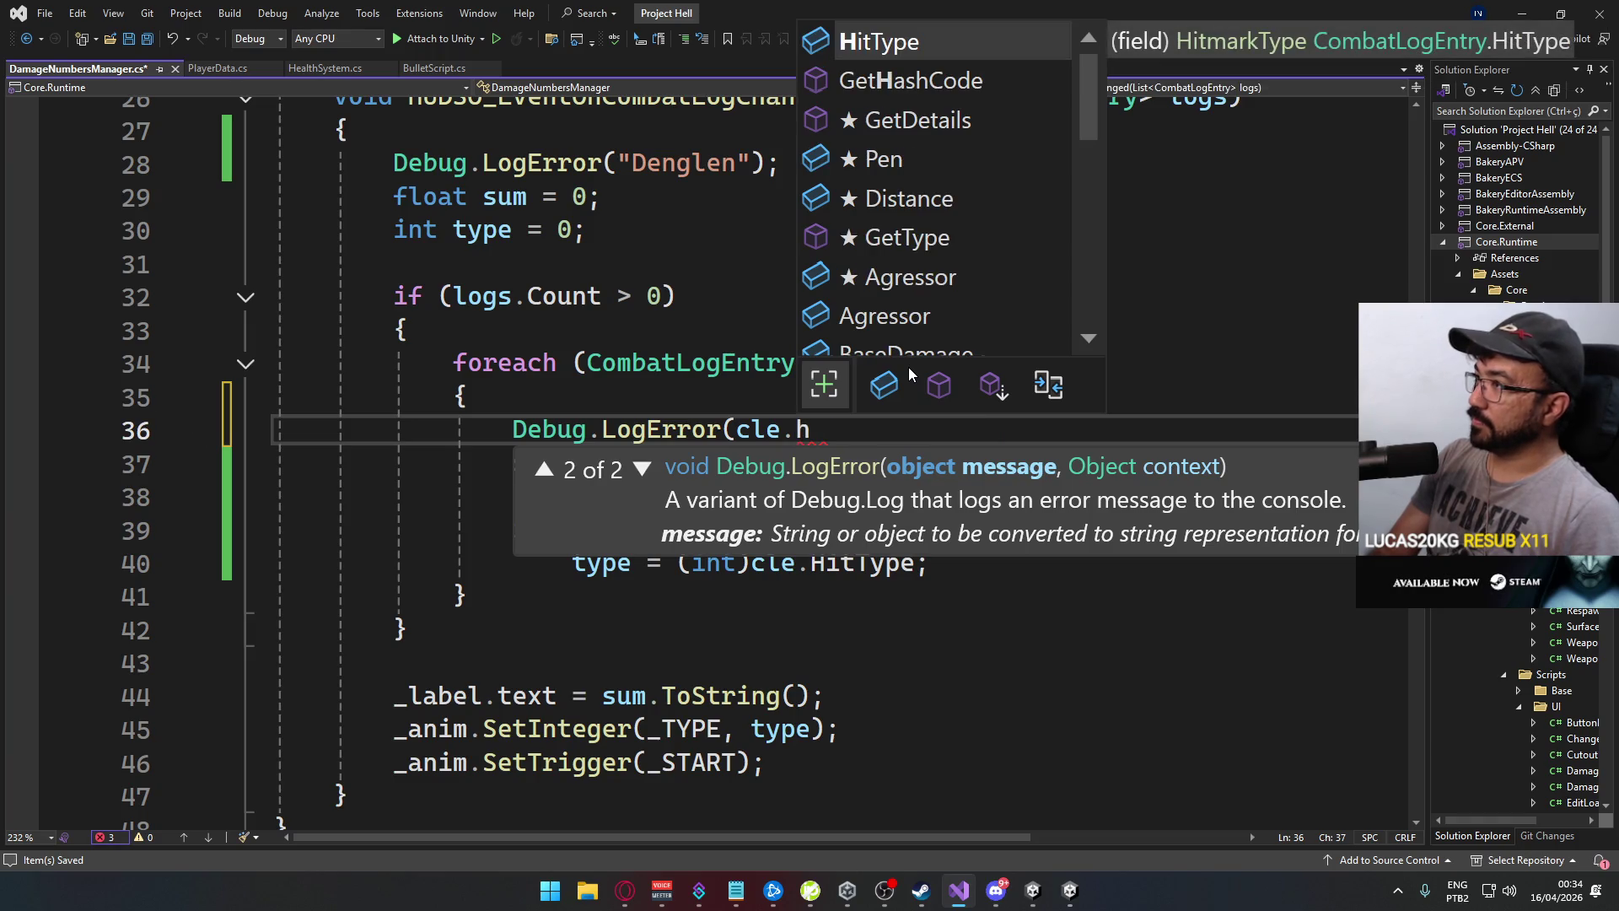
key("Tab")
type(")")
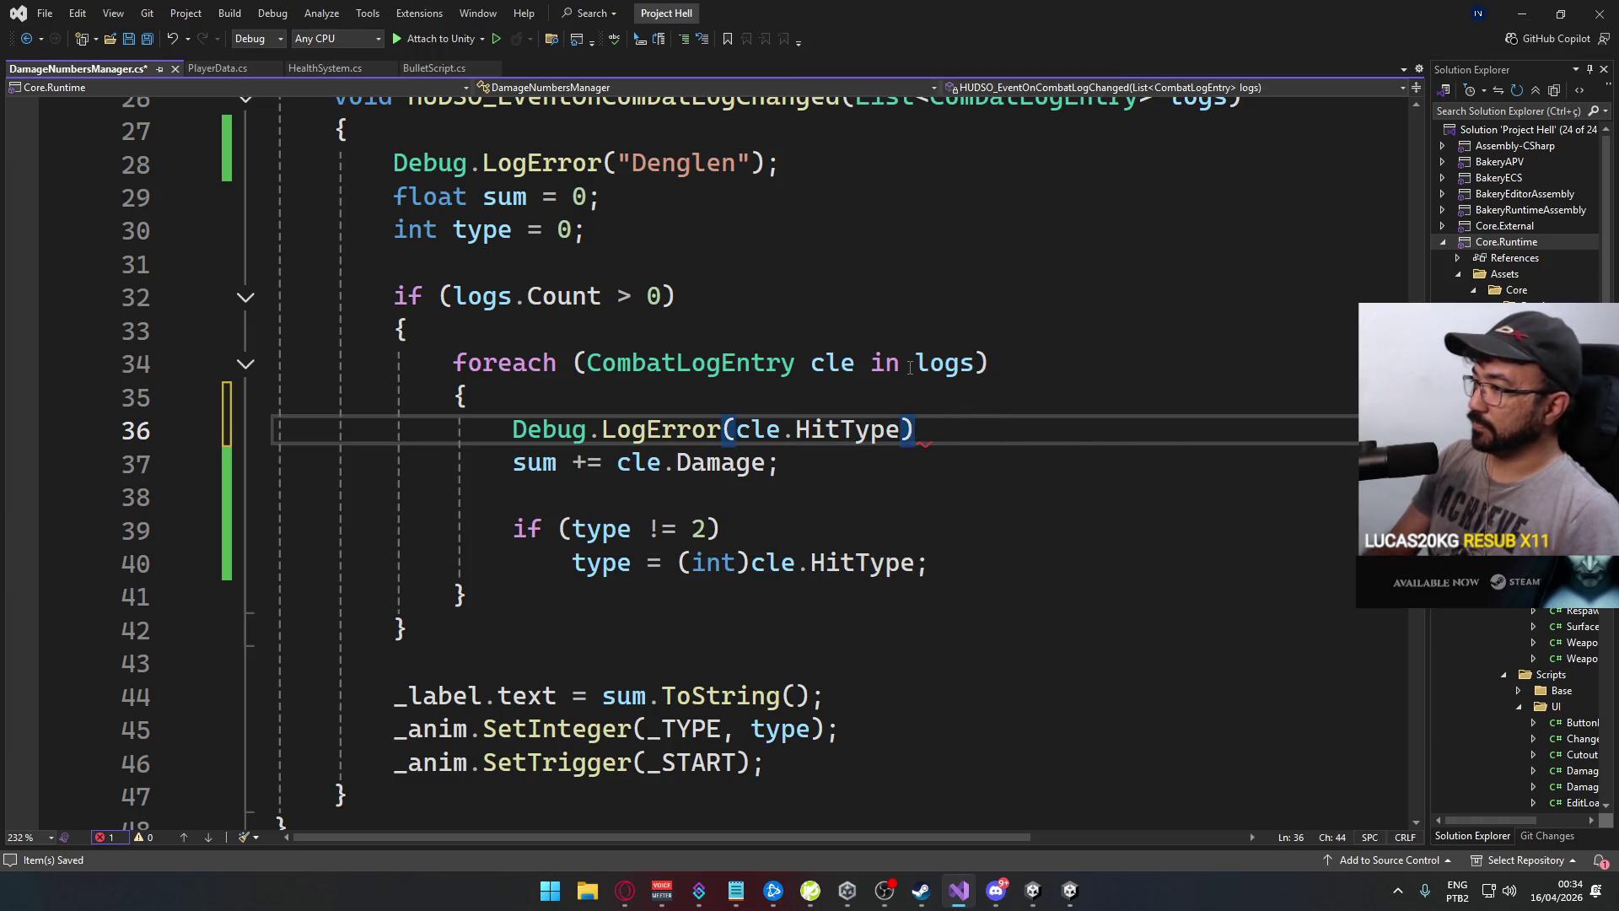
Insert cle.GetDetails() and a " -- type:" separator before HitType in the log call
key("Left")
type("cle.del")
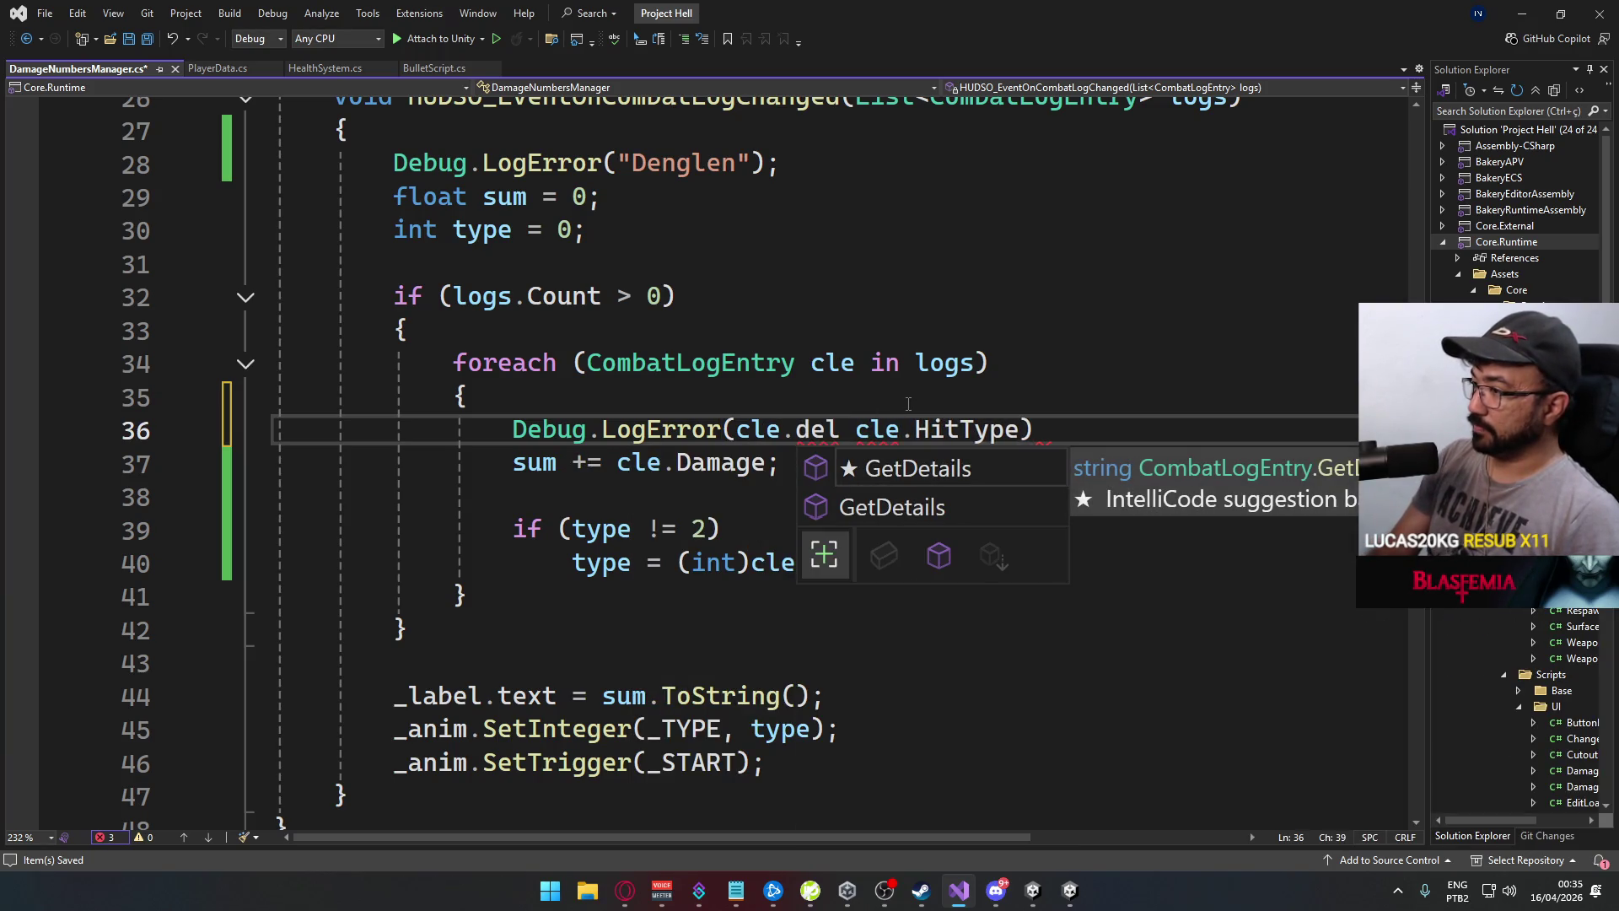
key("Tab")
type("() + \" \" +")
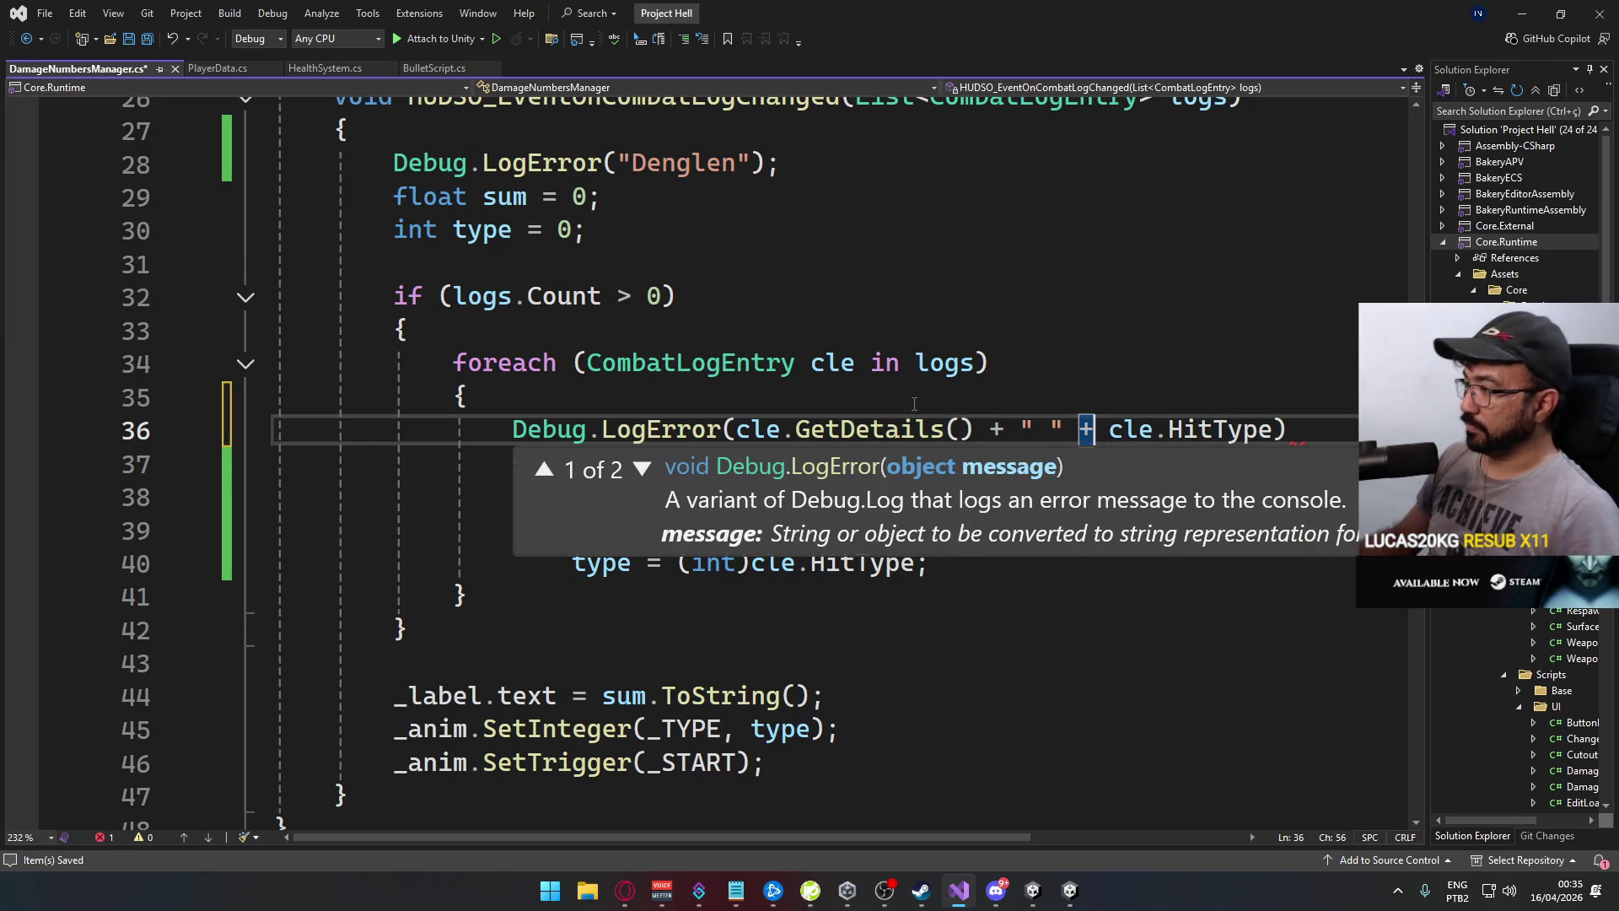
left_click(1046, 430)
type("type")
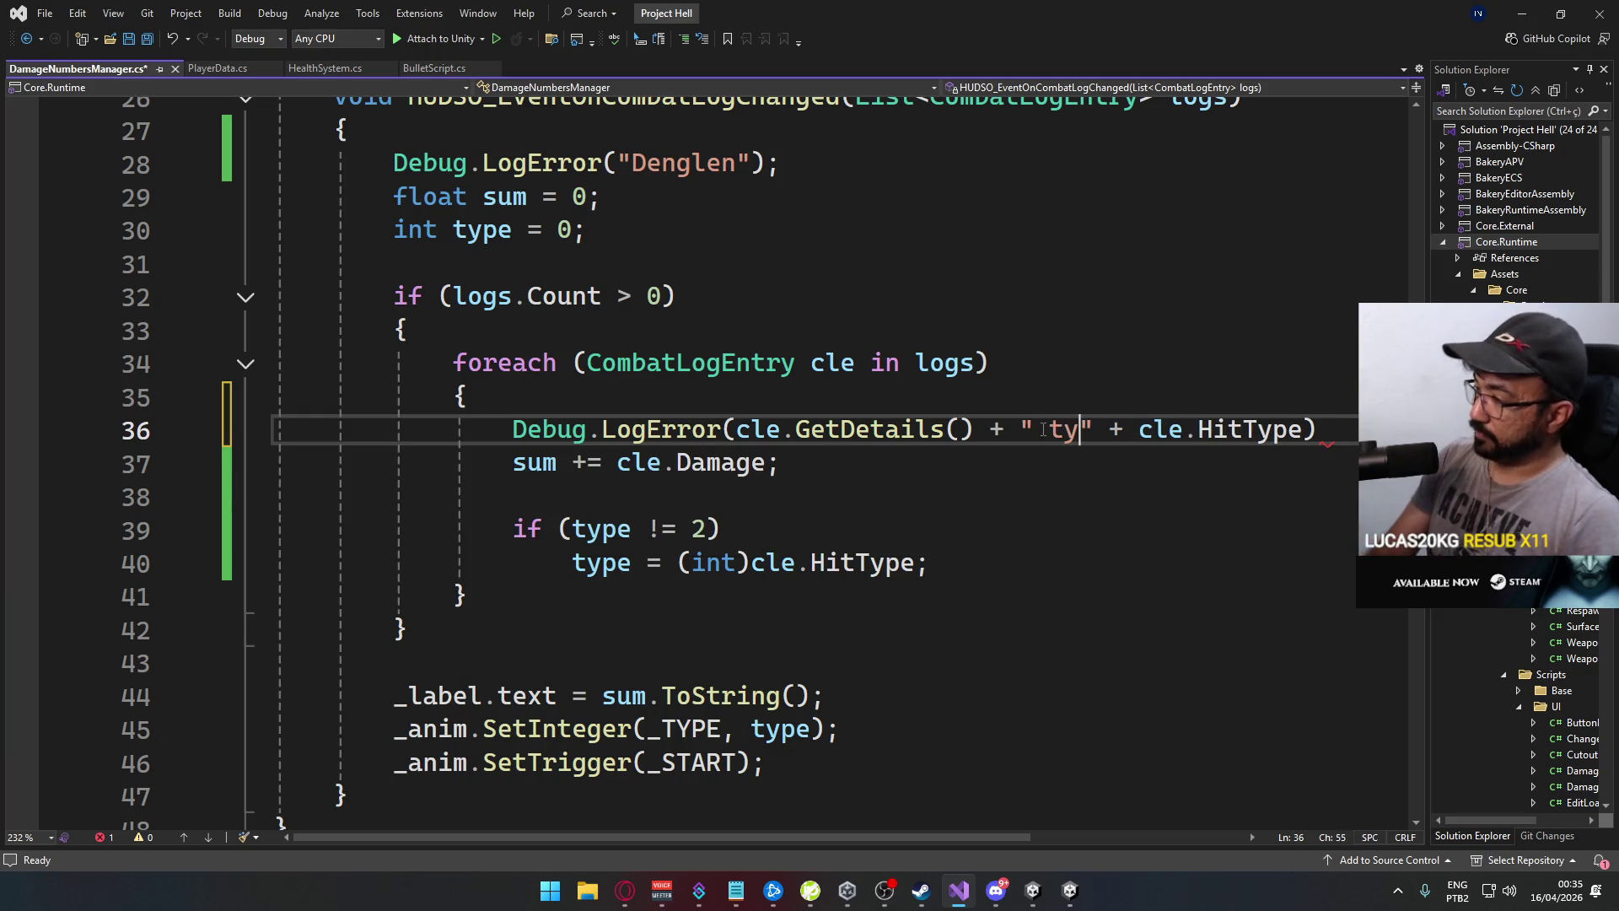
type(":")
key("Left")
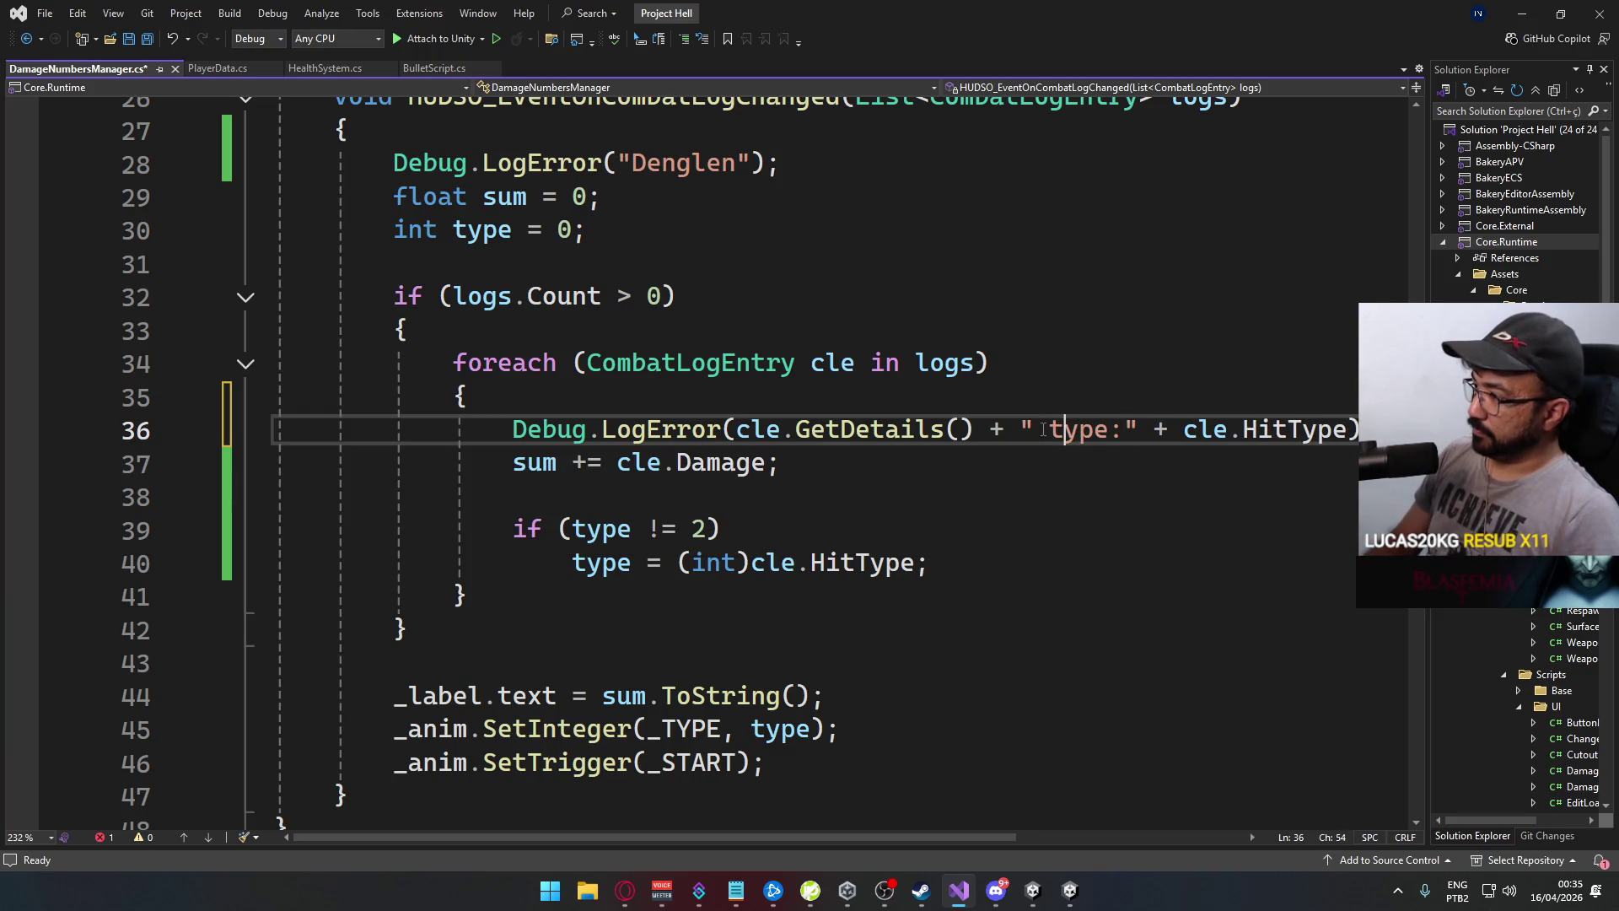
type("--")
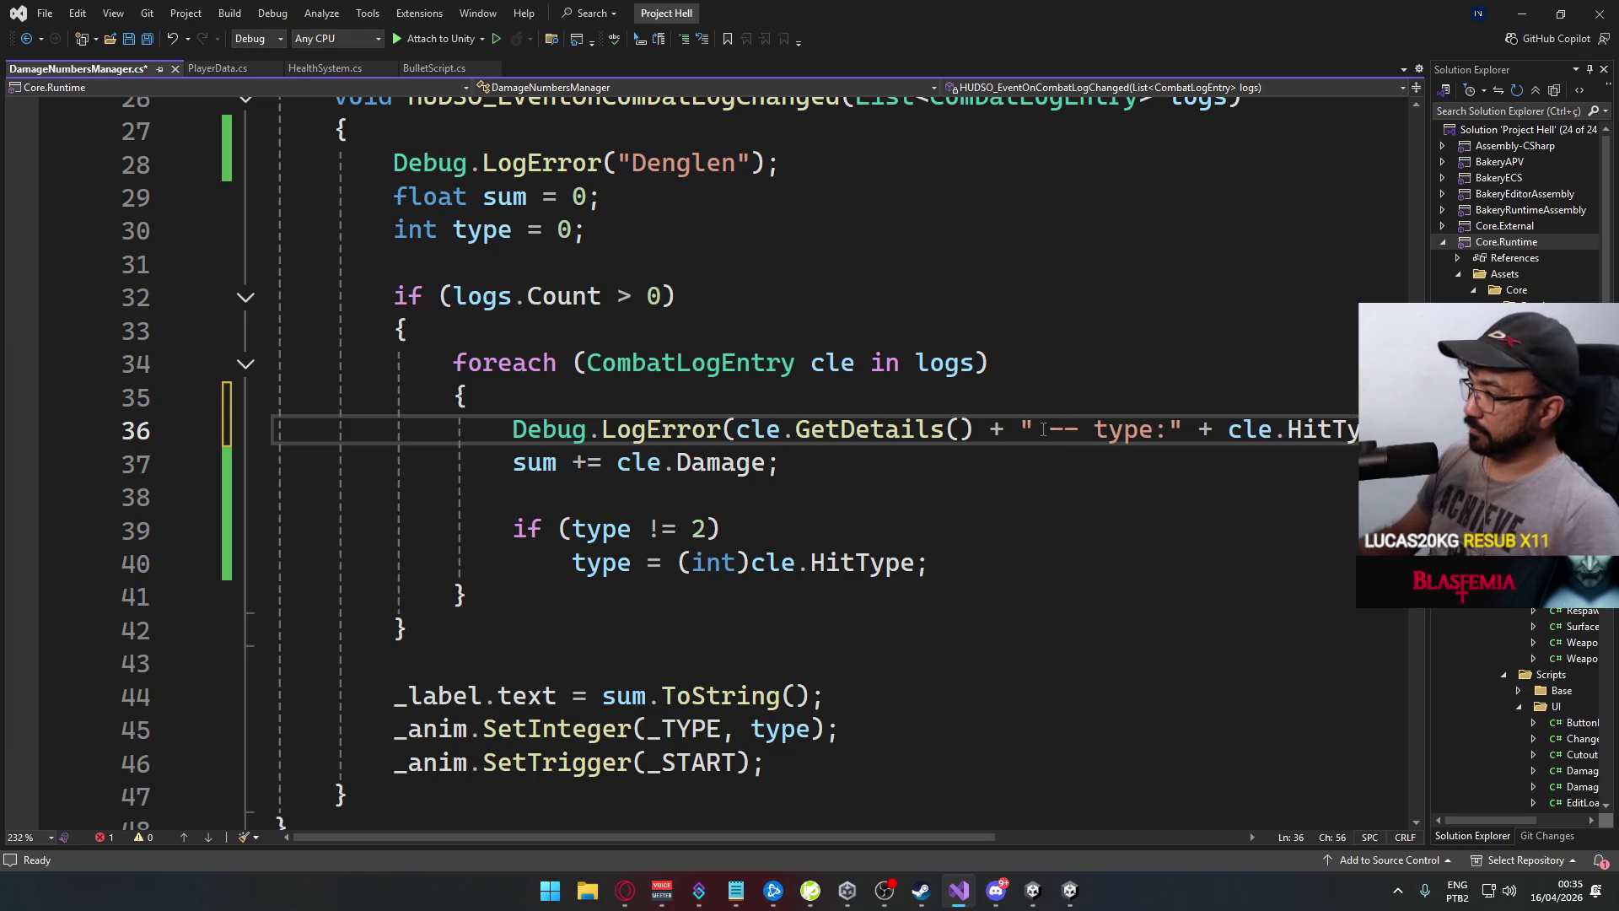
left_click_drag(653, 842, 796, 842)
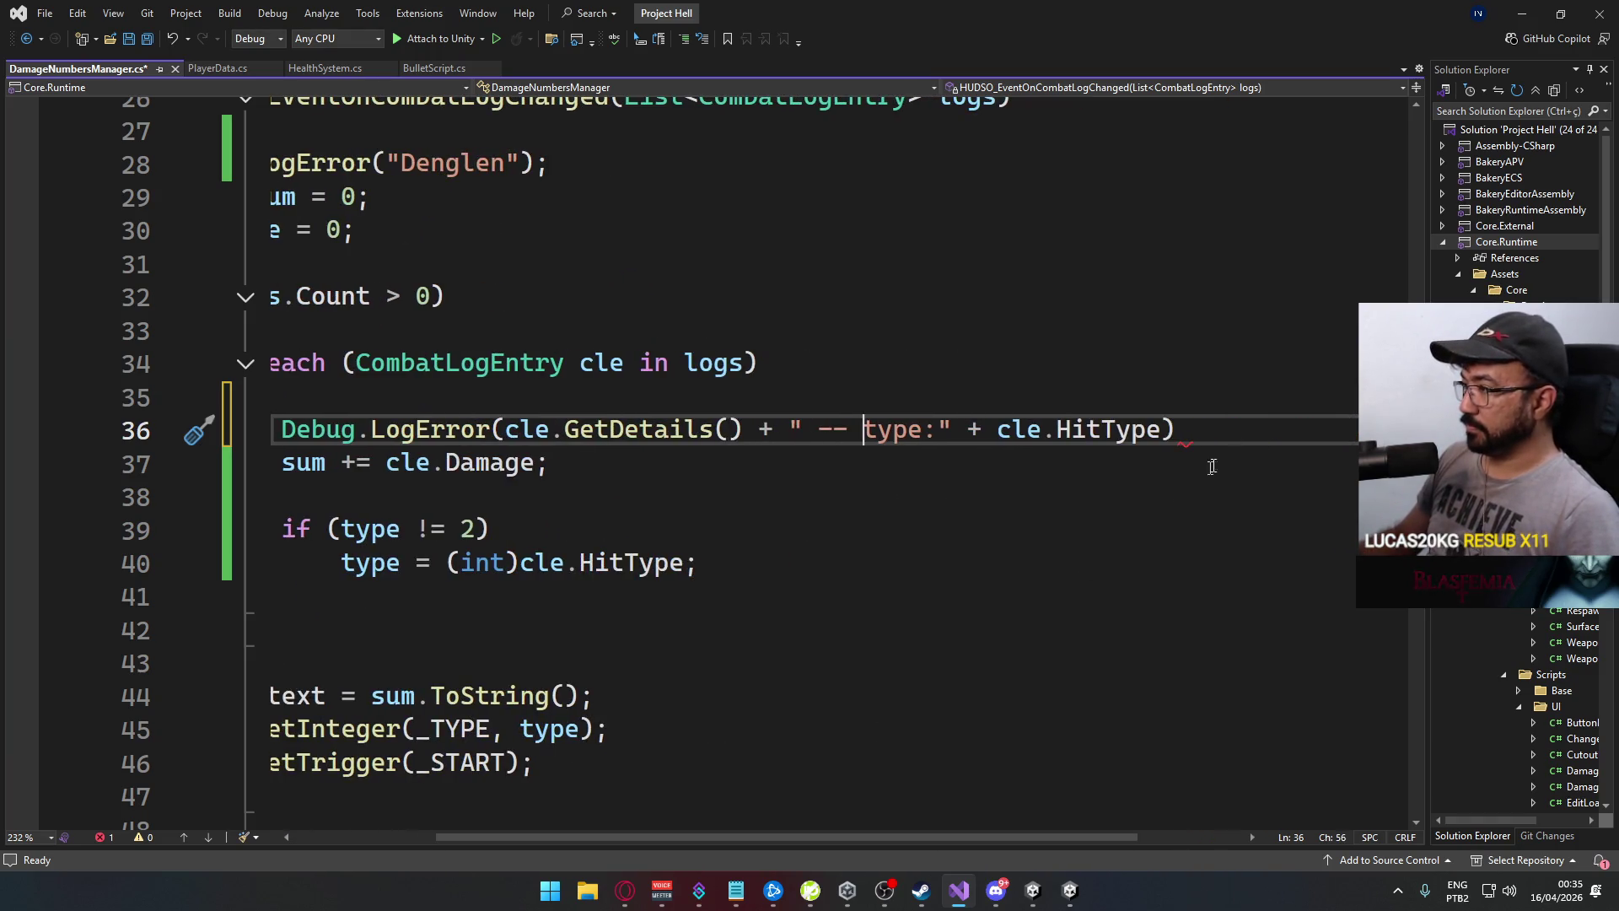
key("alt+Tab")
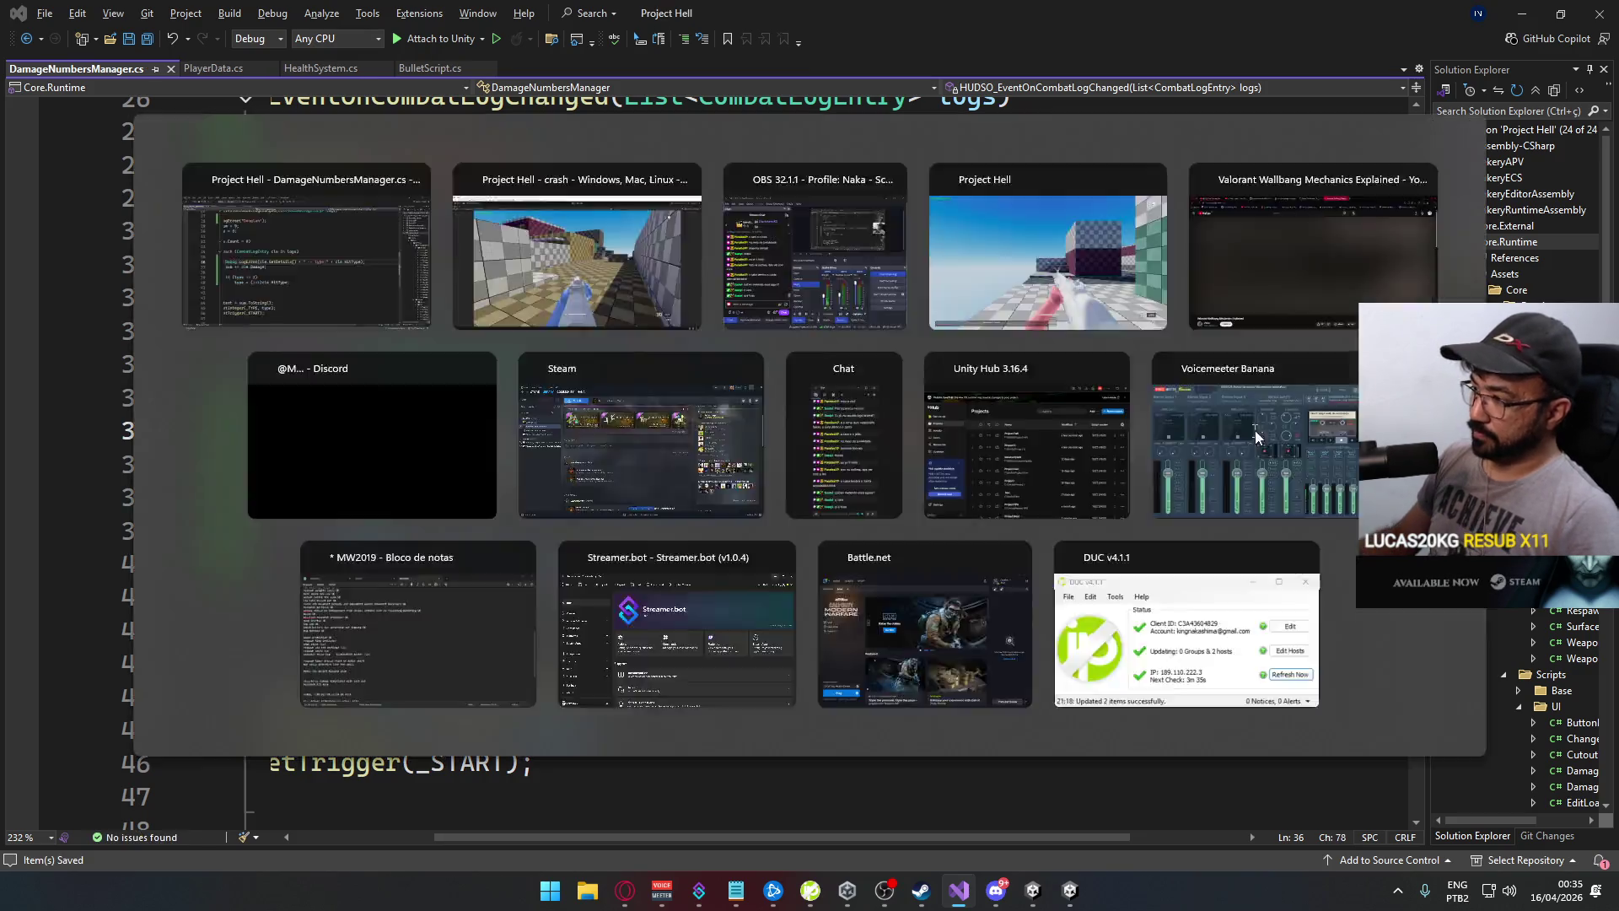
Close the running game build, then stop Play mode and close Unity's floating Console
right_click(1070, 887)
left_click(1082, 856)
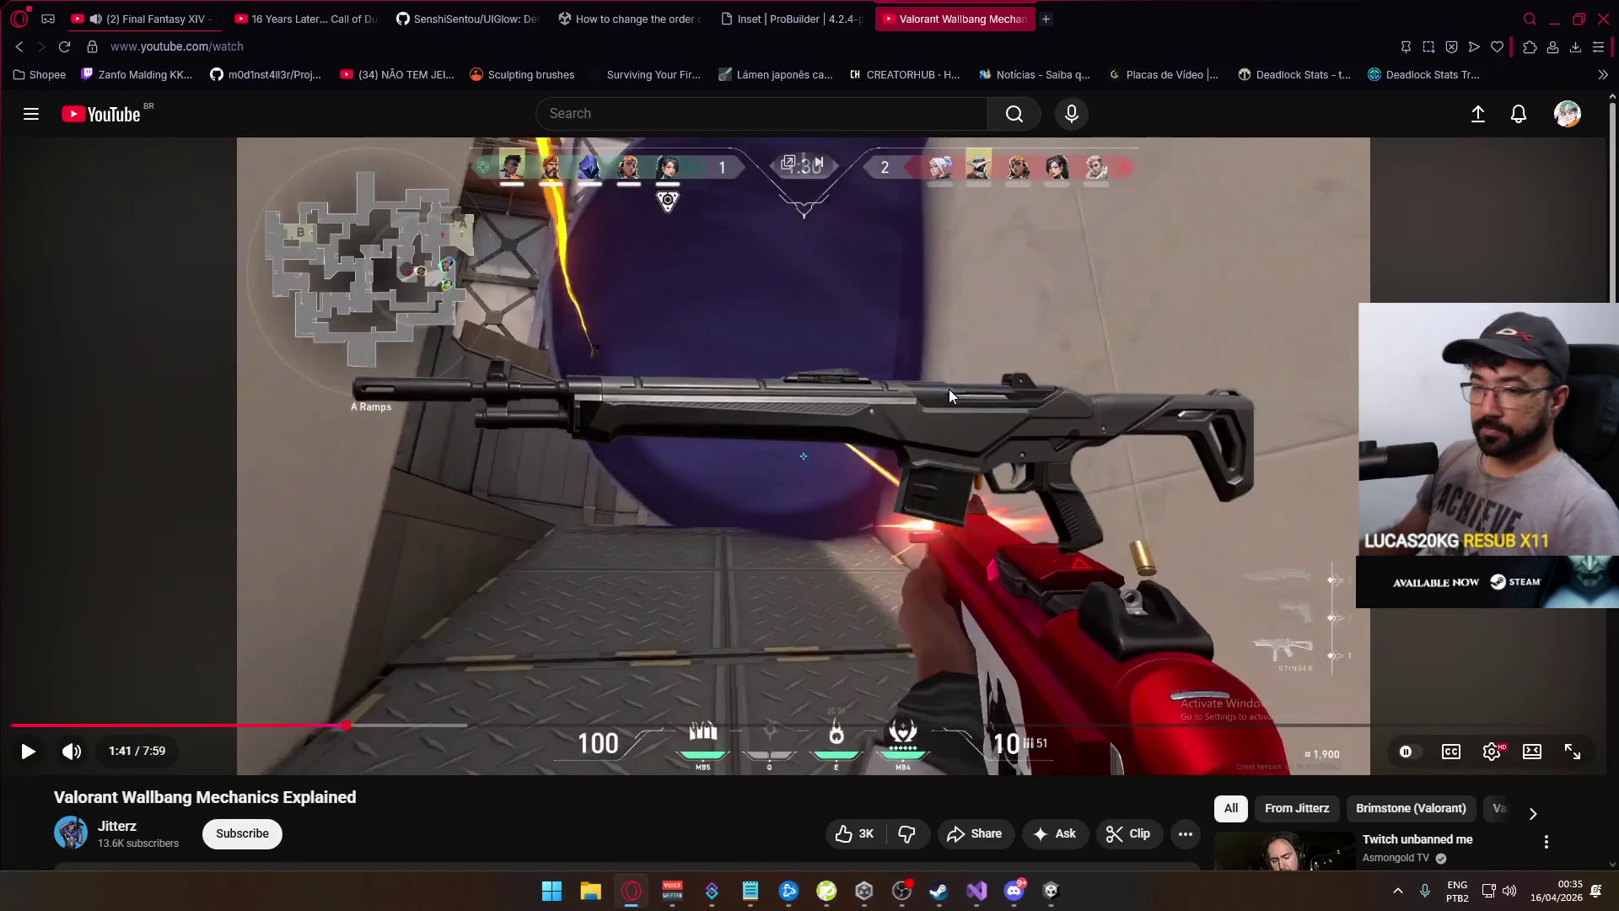
mouse_move(1051, 889)
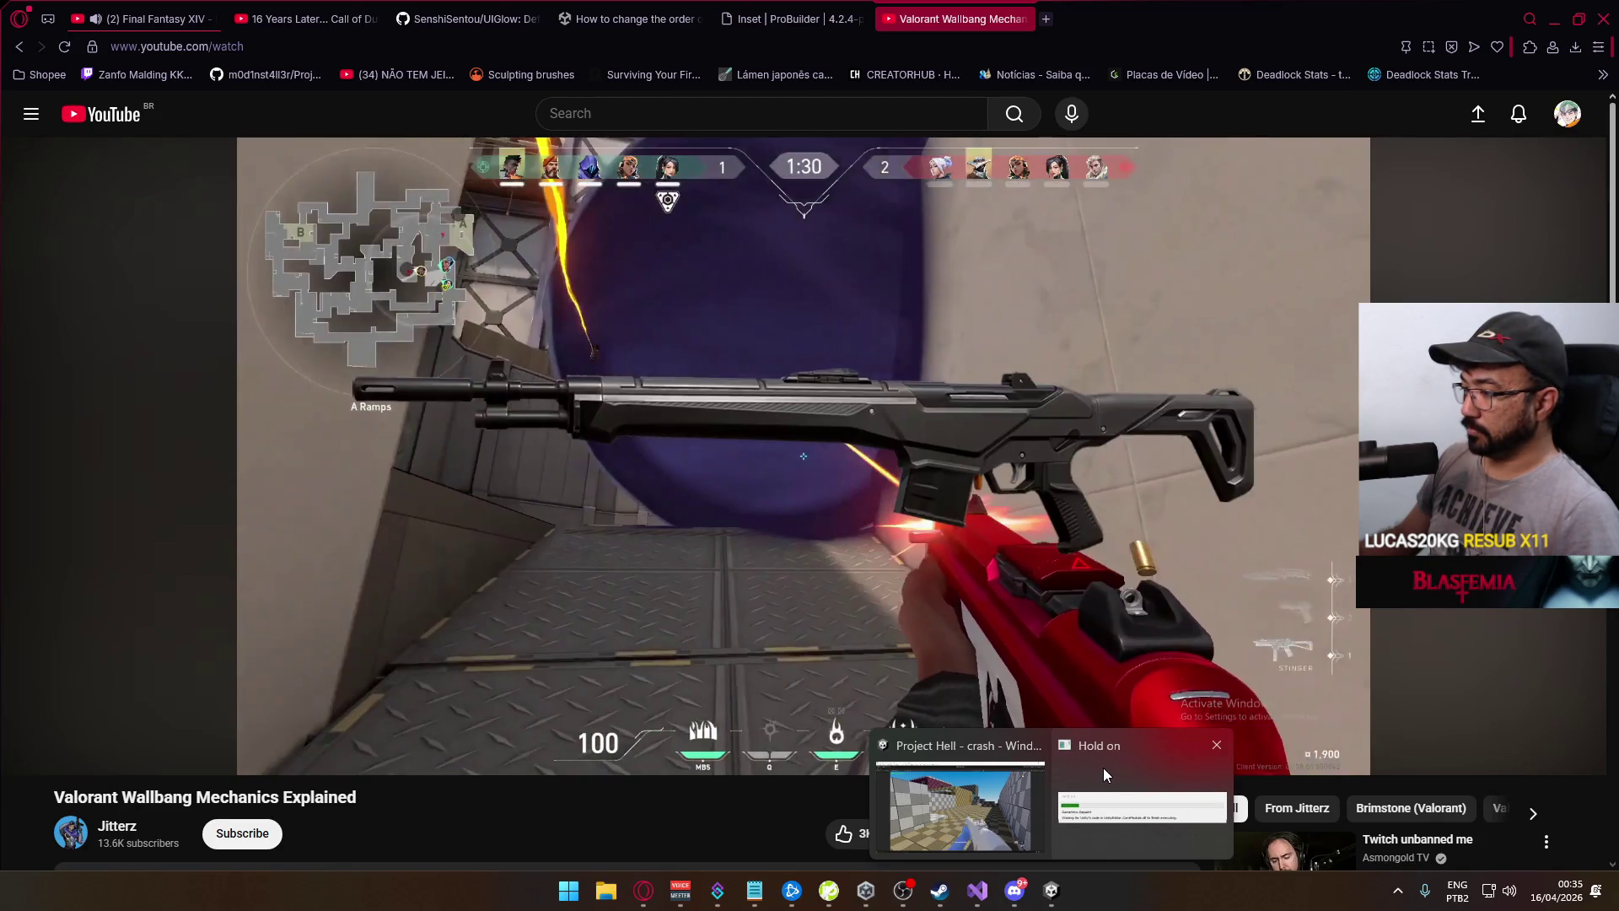
left_click(1069, 800)
left_click(783, 48)
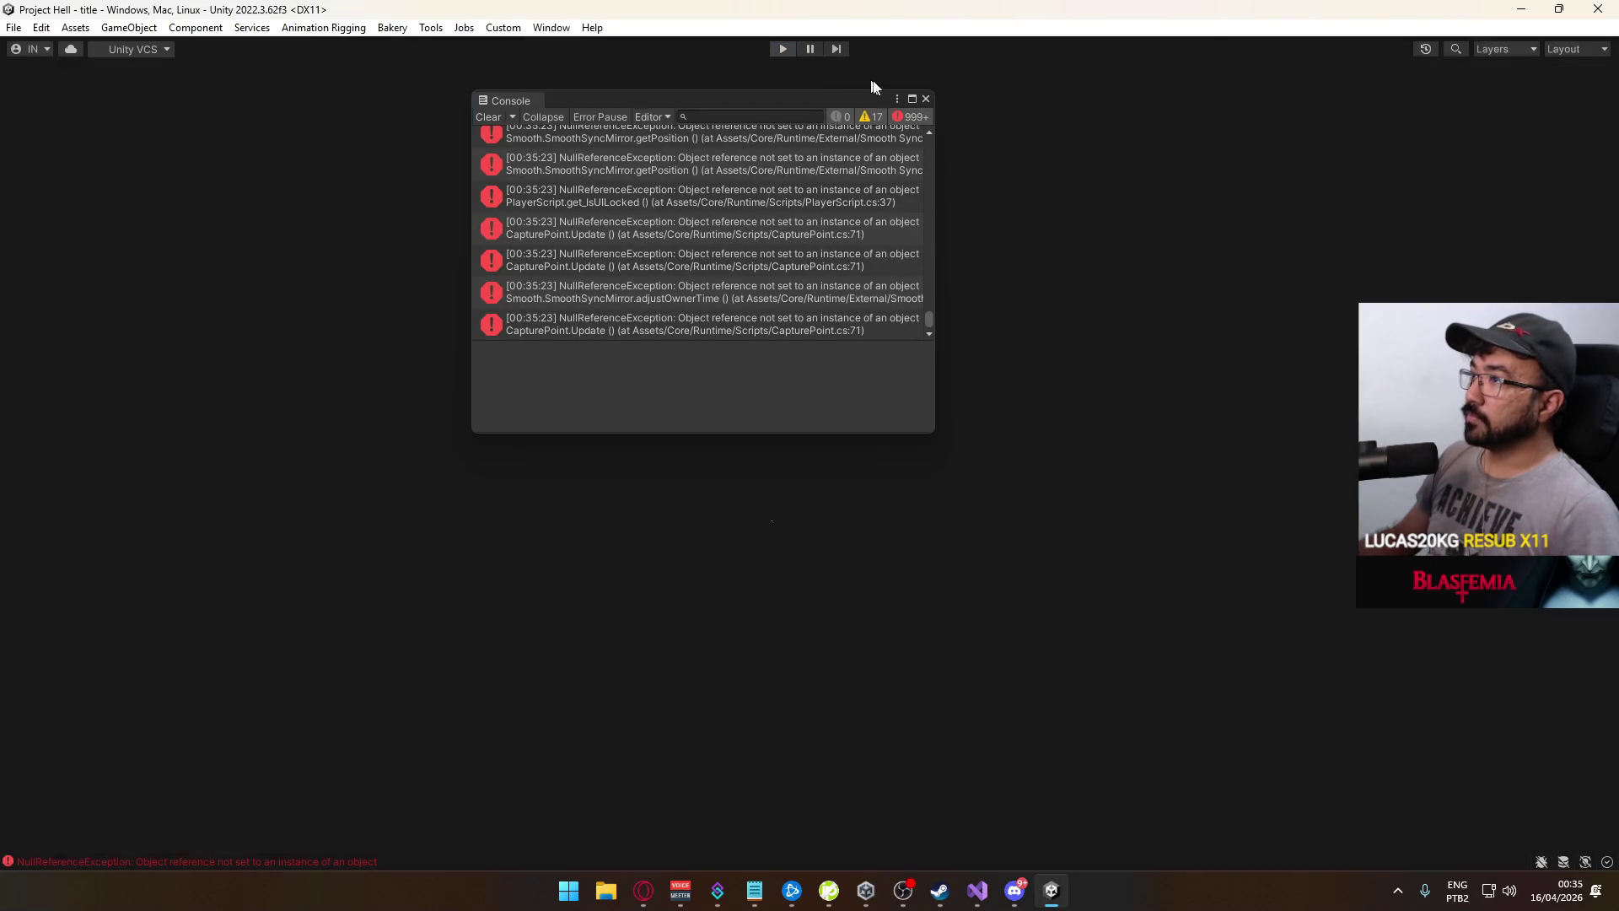
left_click(926, 100)
Rebuild the game with File > Build And Run and return to the editor once it launches
left_click(13, 27)
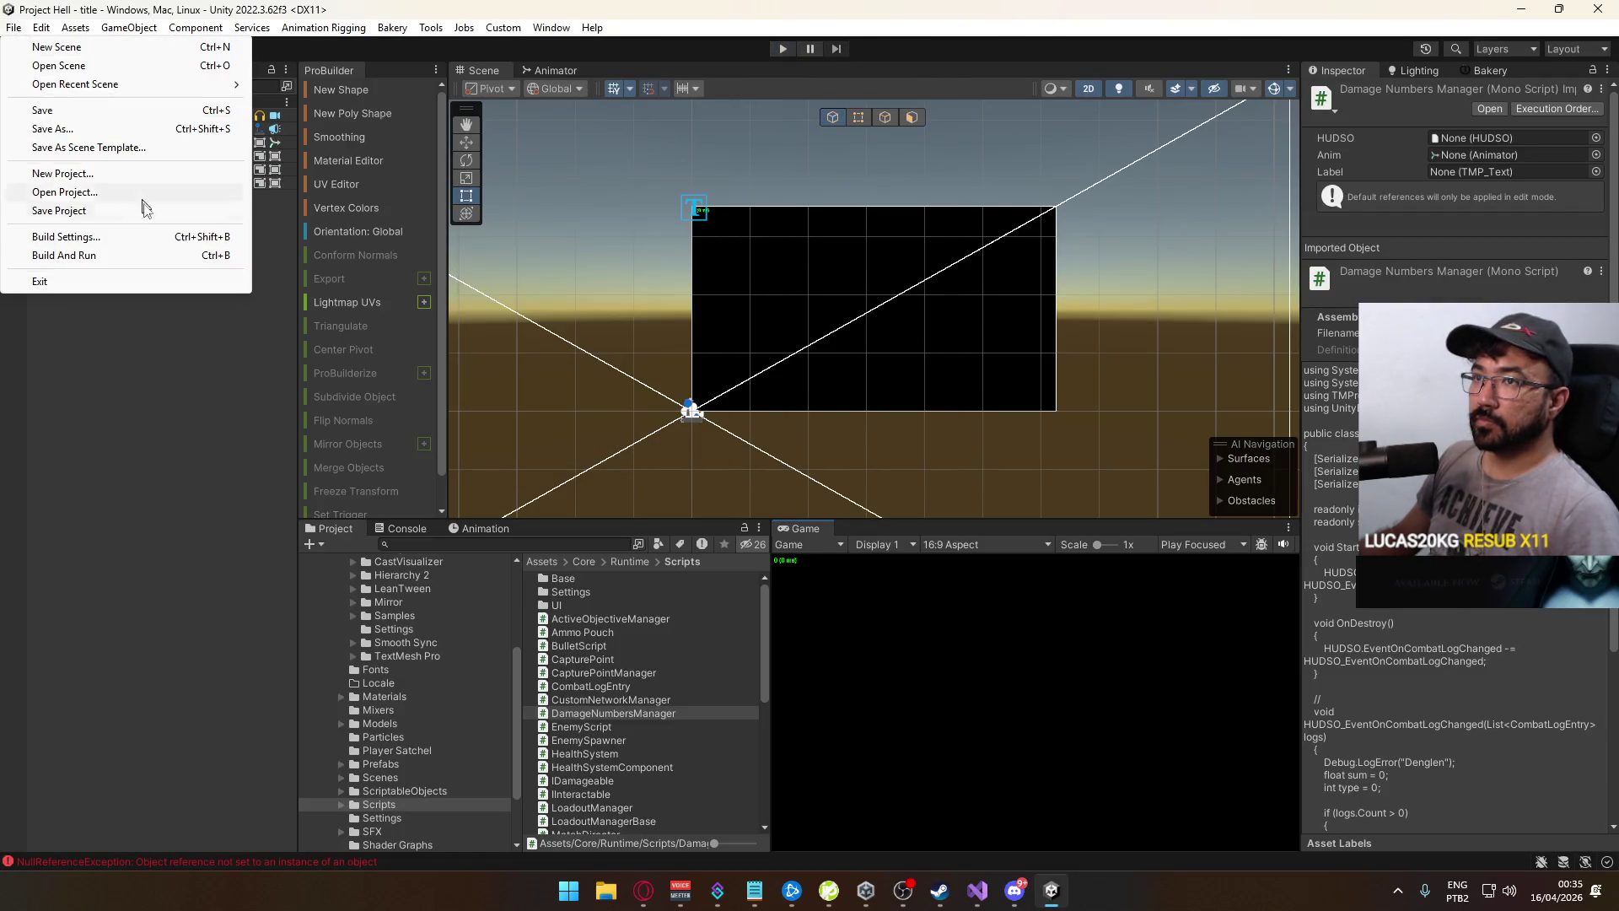
left_click(116, 255)
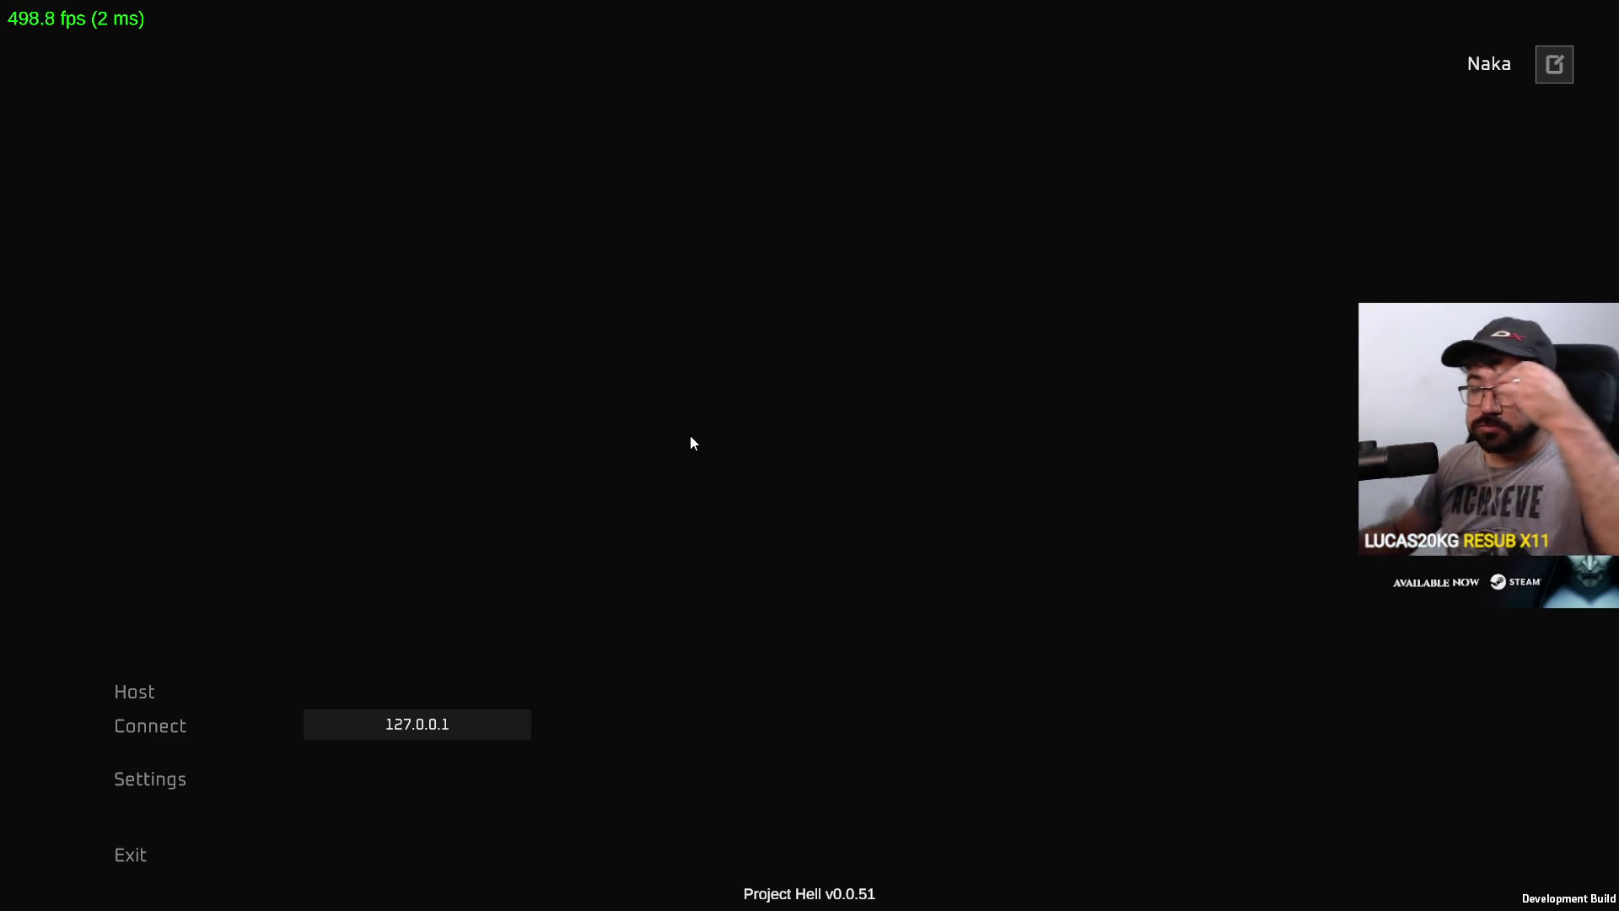
key("alt+Tab")
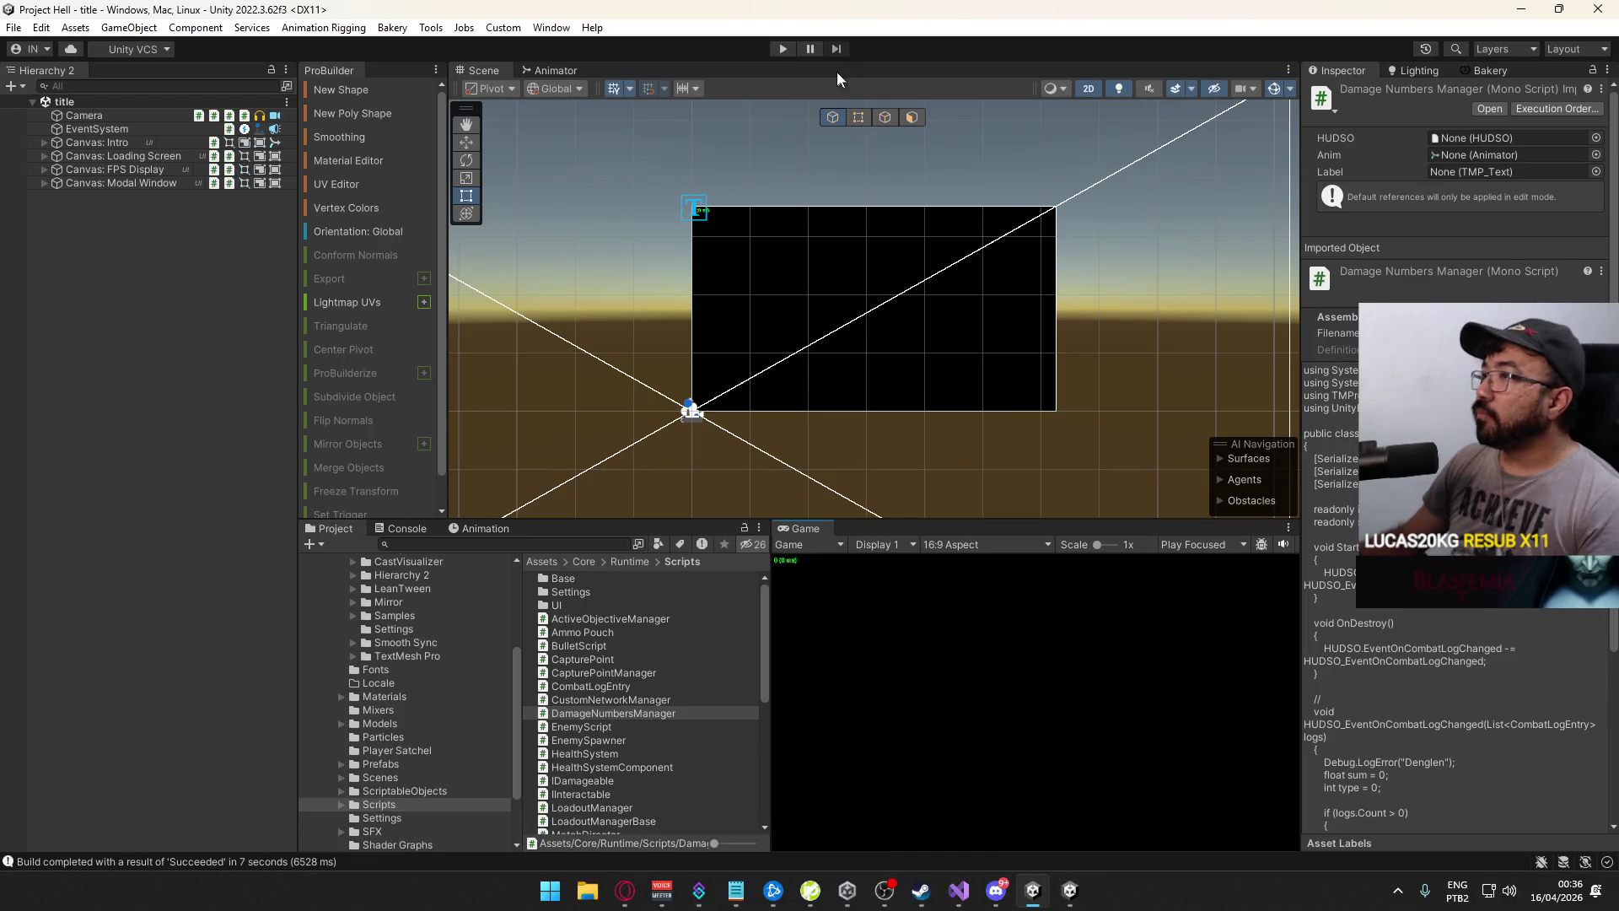
Host a match from the playing editor and connect the development build to 127.0.0.1
left_click(781, 48)
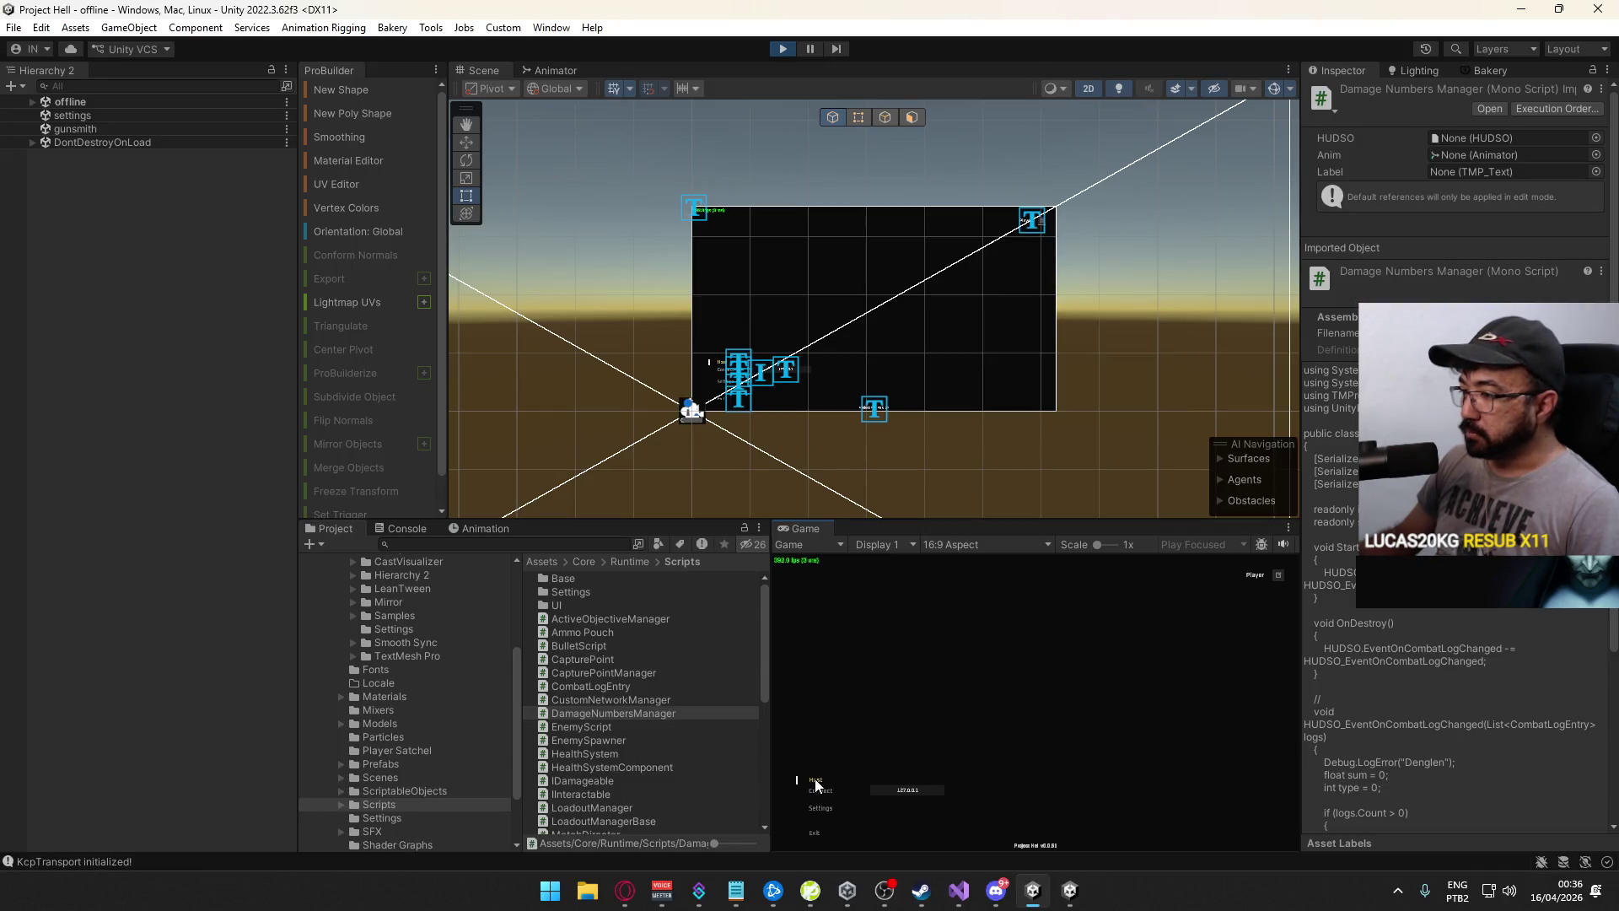
left_click(814, 779)
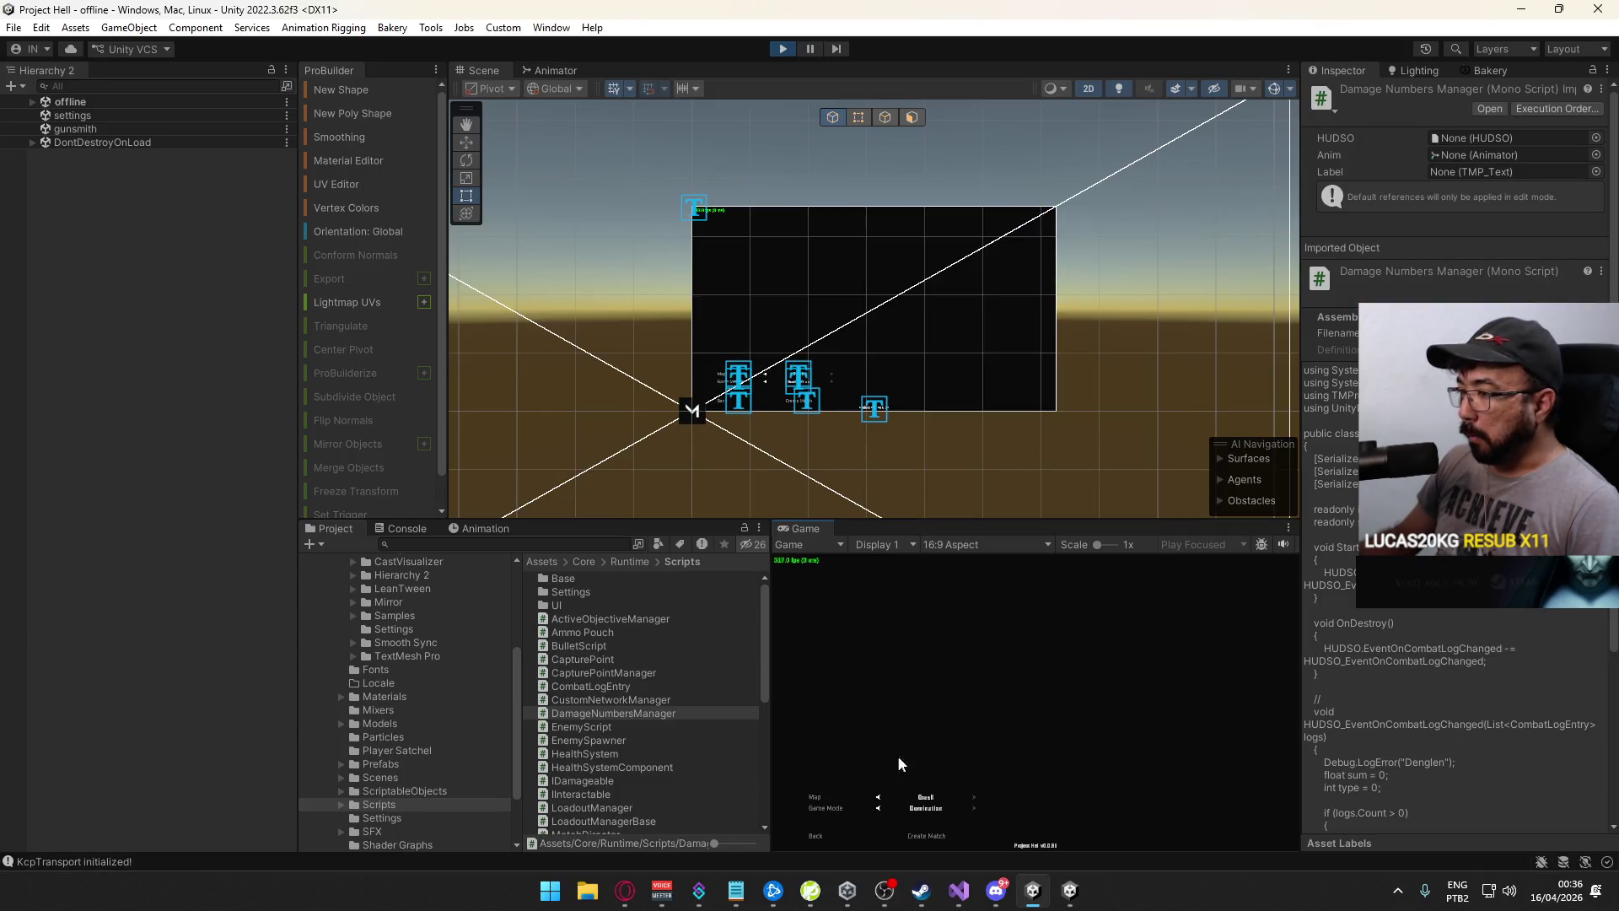
left_click(938, 836)
key("super")
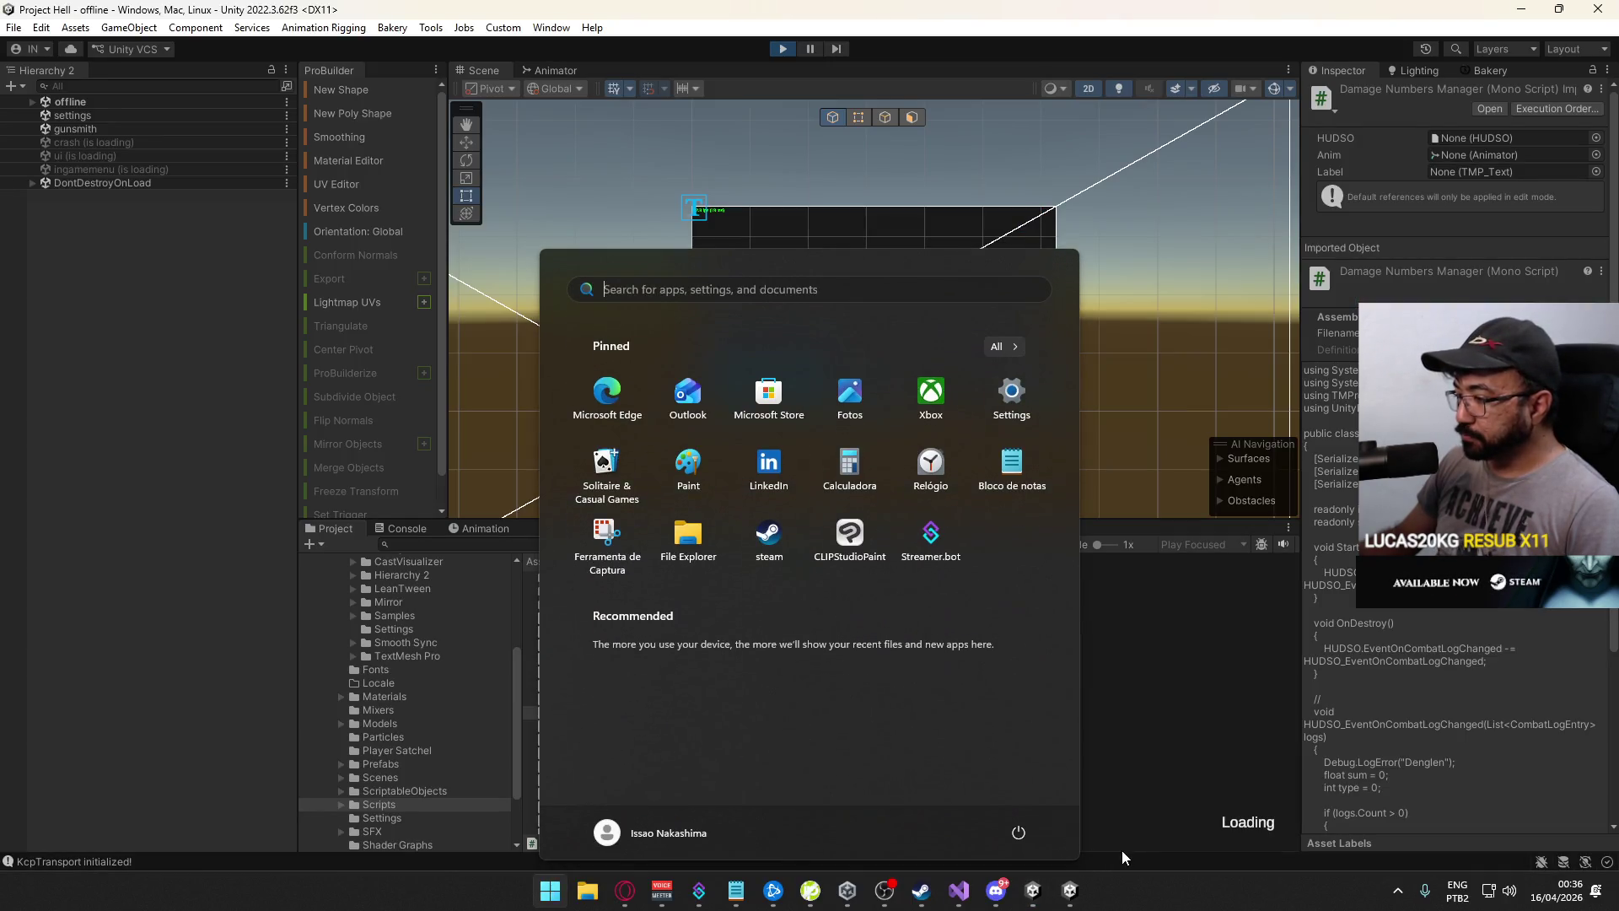
left_click(1072, 890)
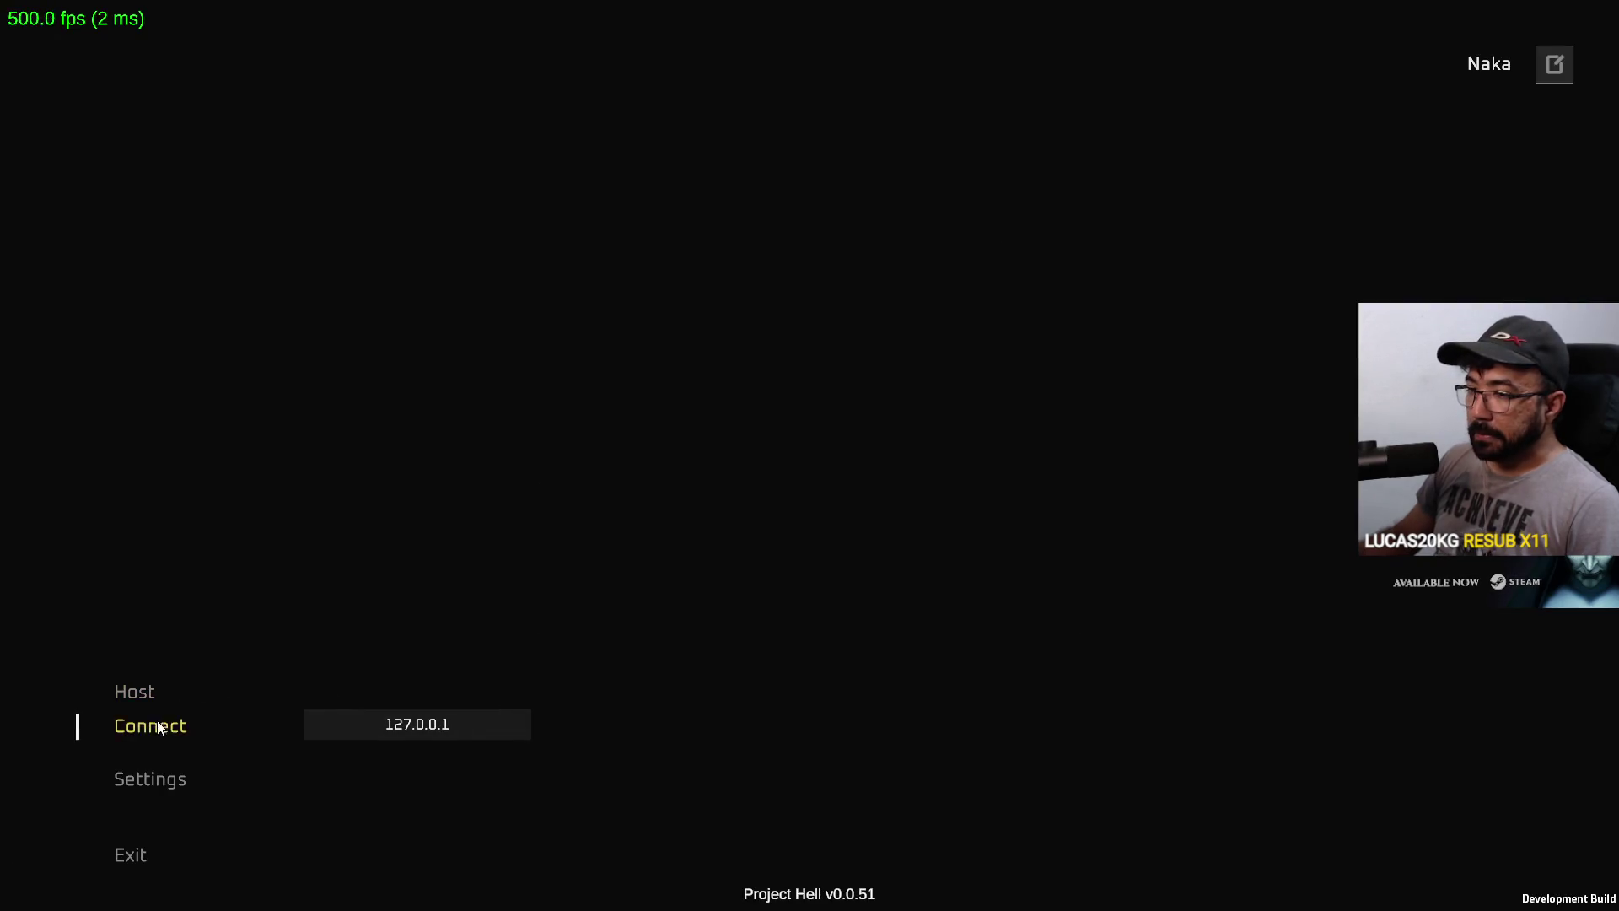
left_click(158, 727)
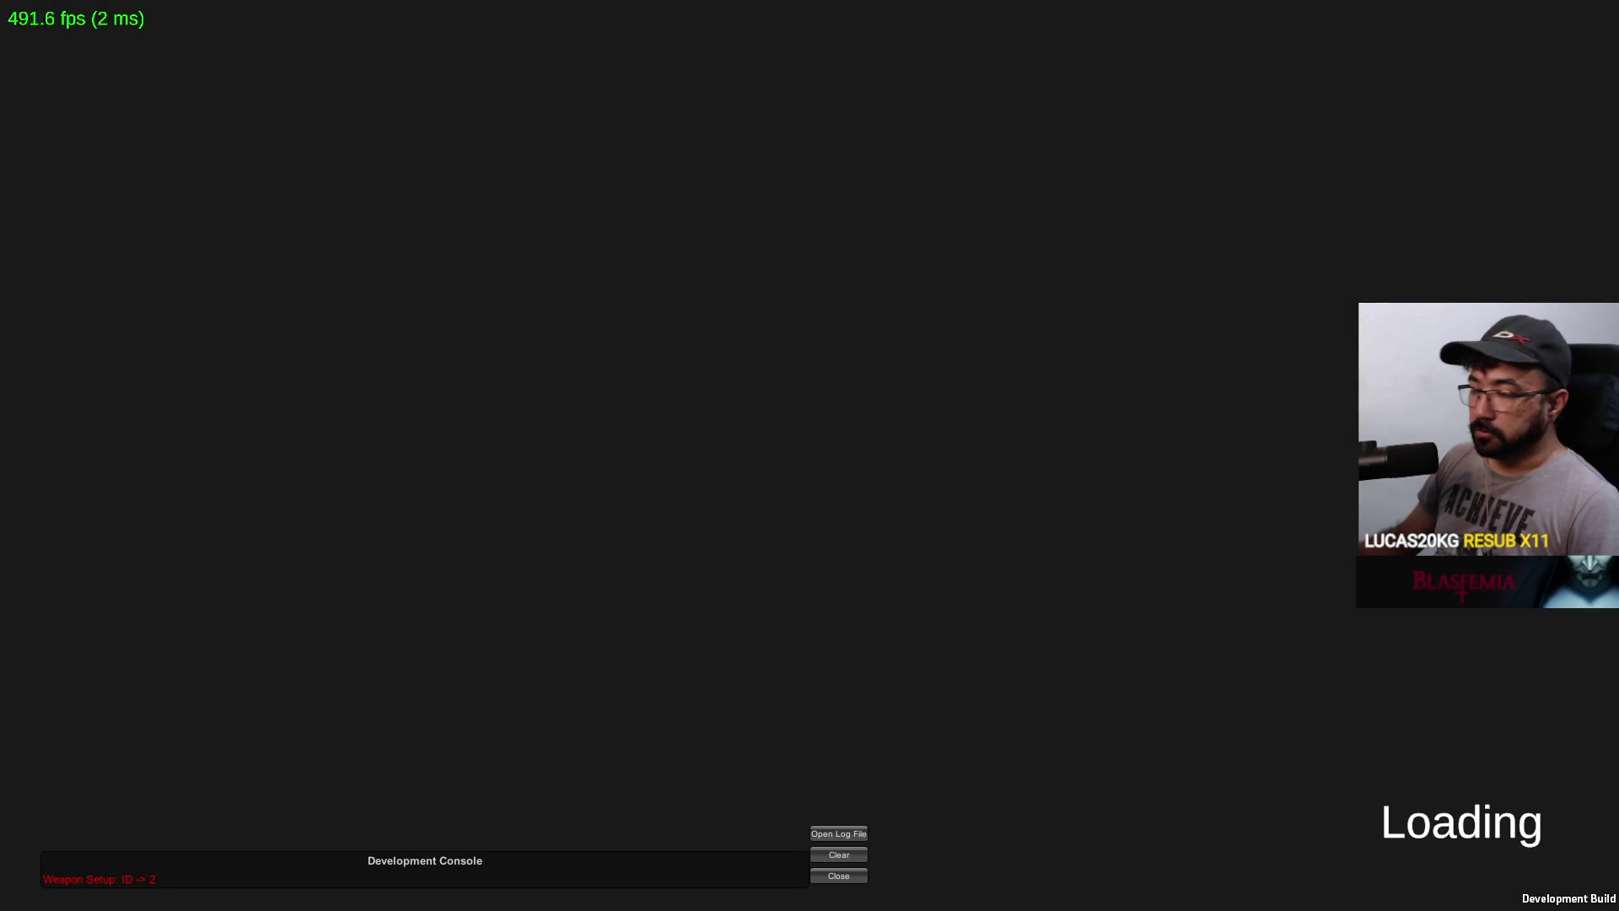
Walk the build's player across the level to the checkered wall, then maximize the editor's Game view
key("w")
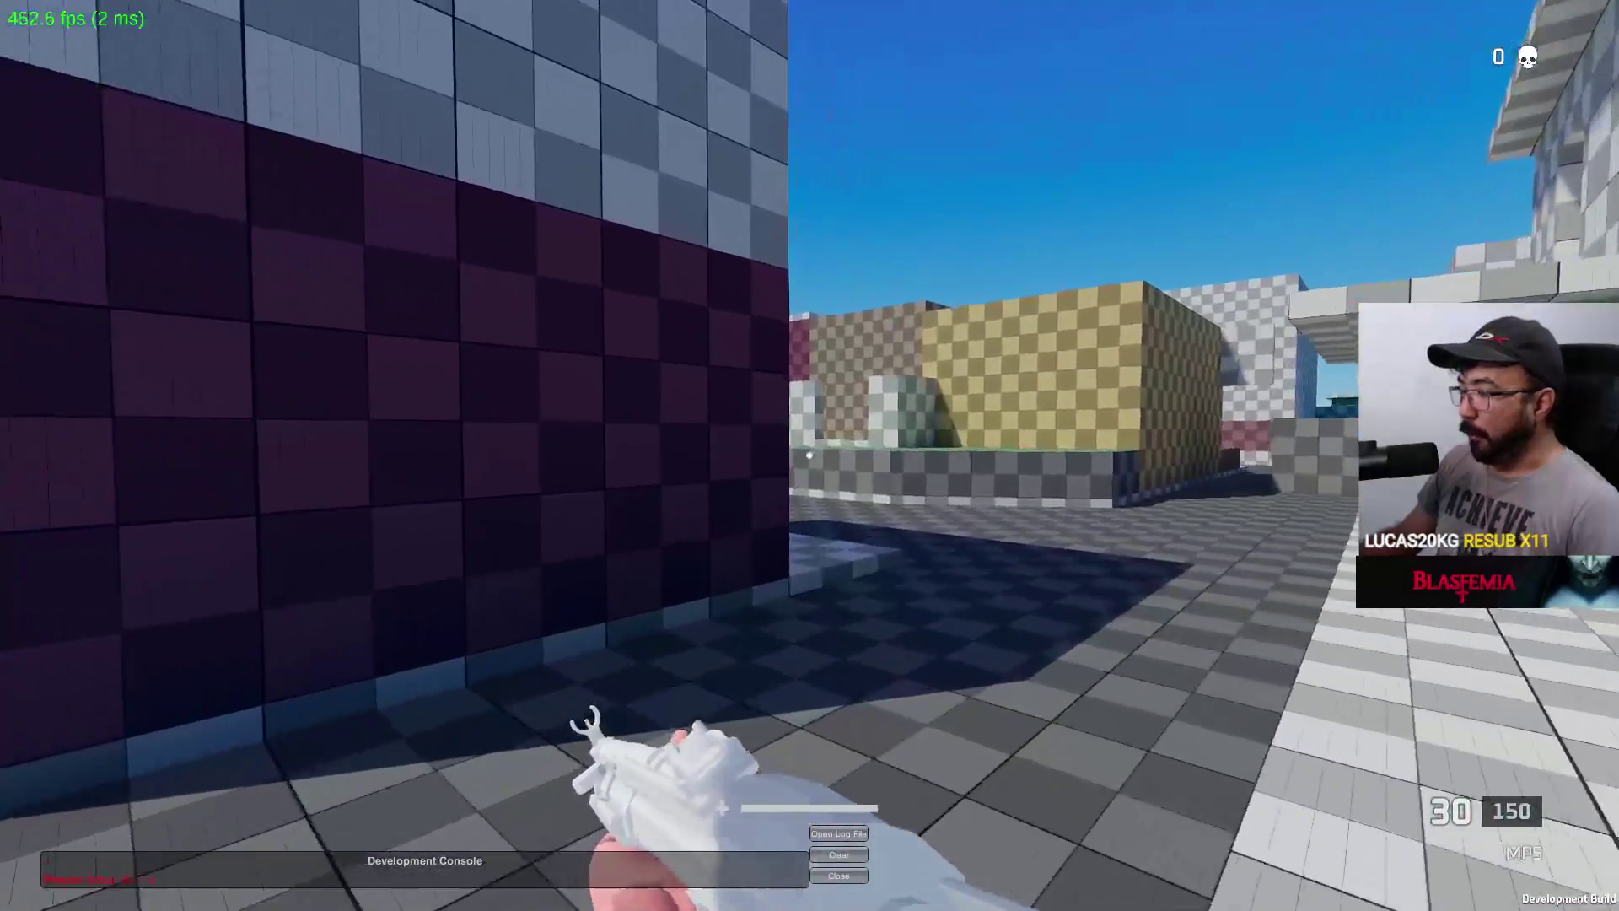
key("w")
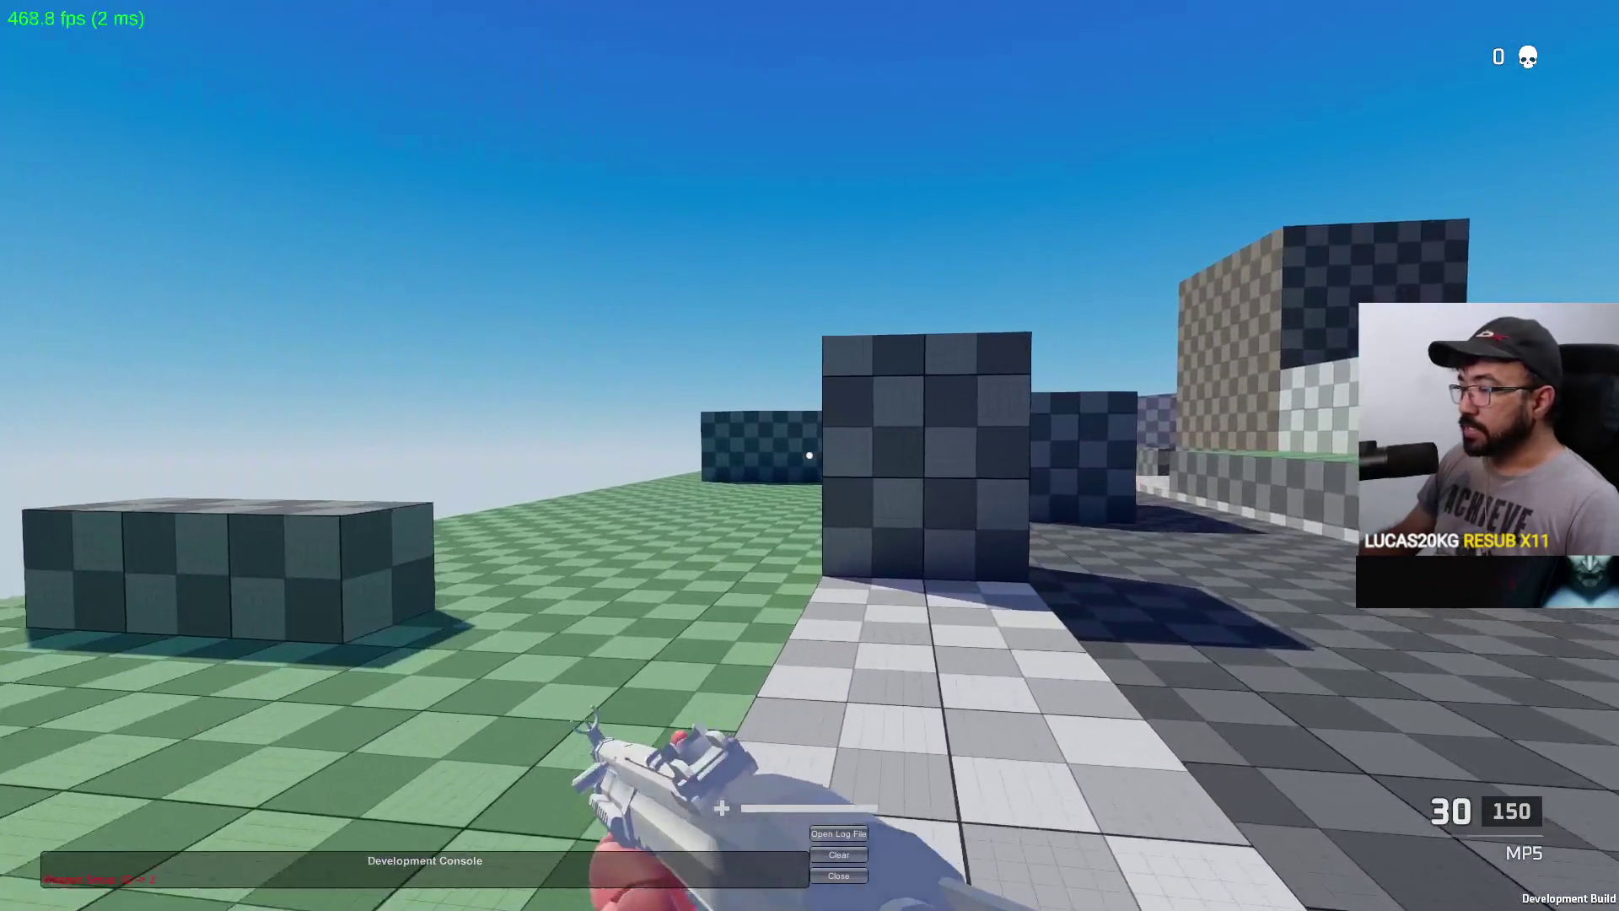
key("w")
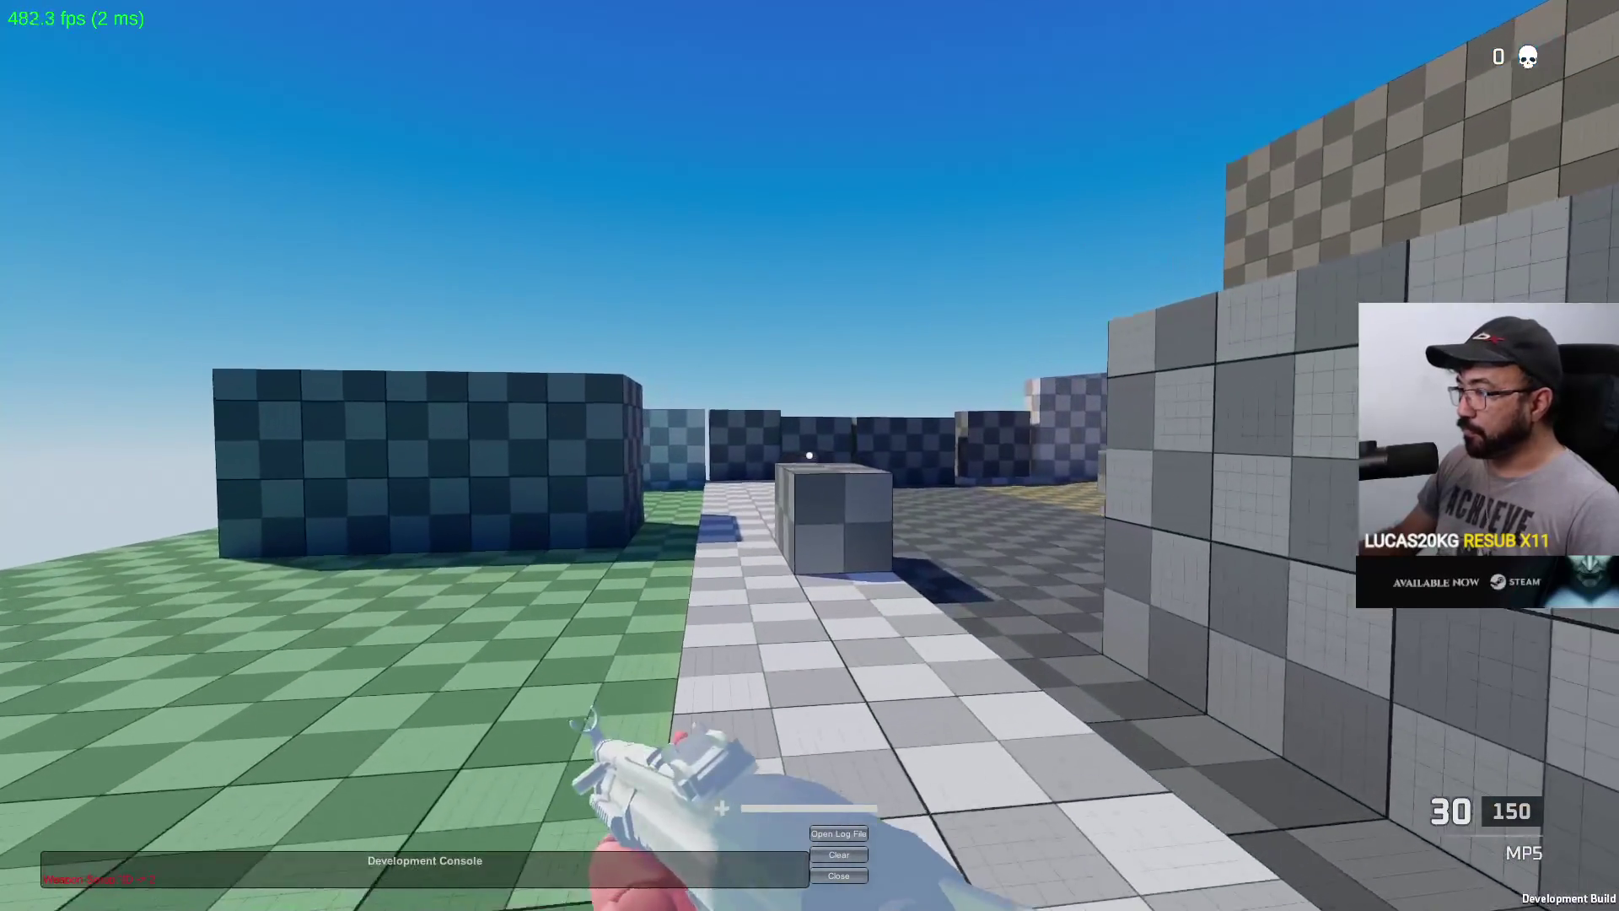
key("w")
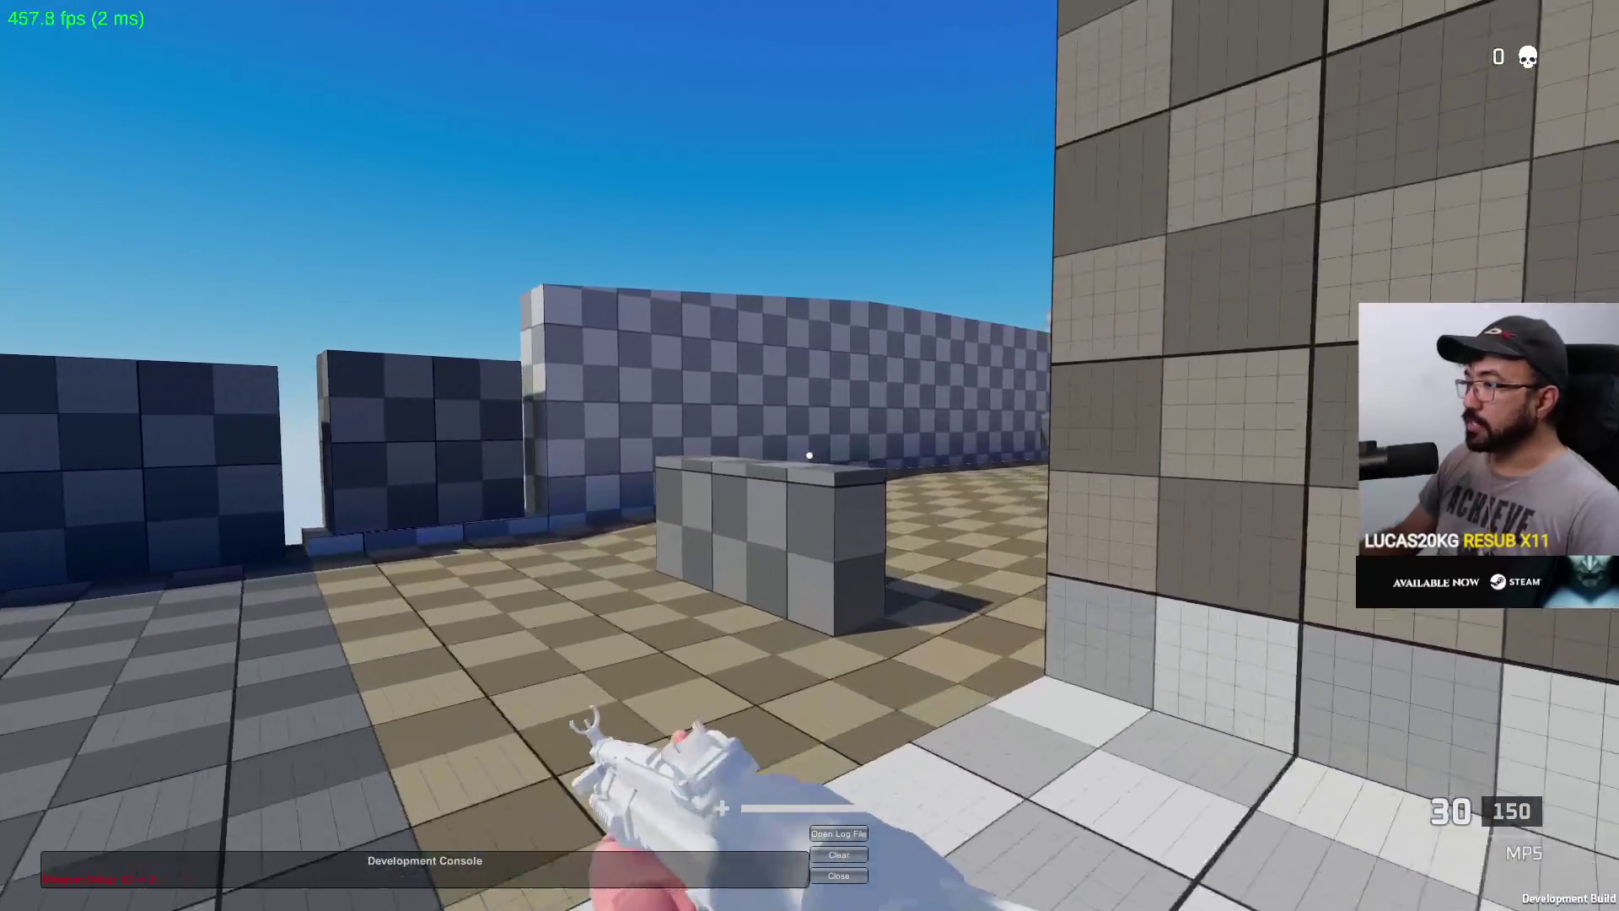
key("alt+Tab")
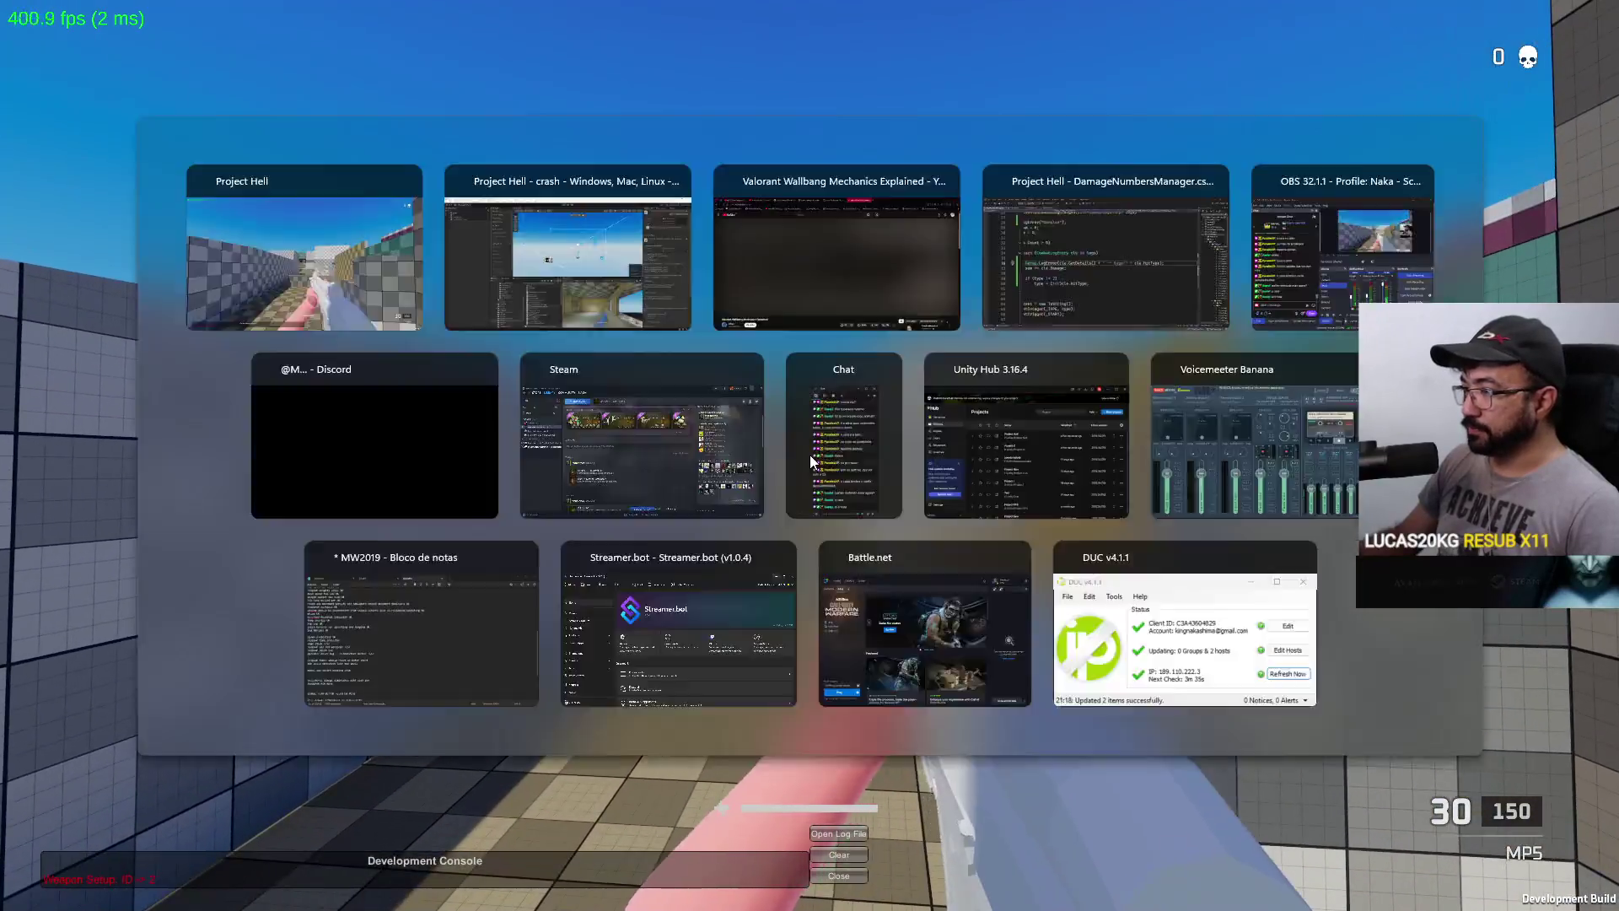
right_click(822, 528)
left_click(877, 567)
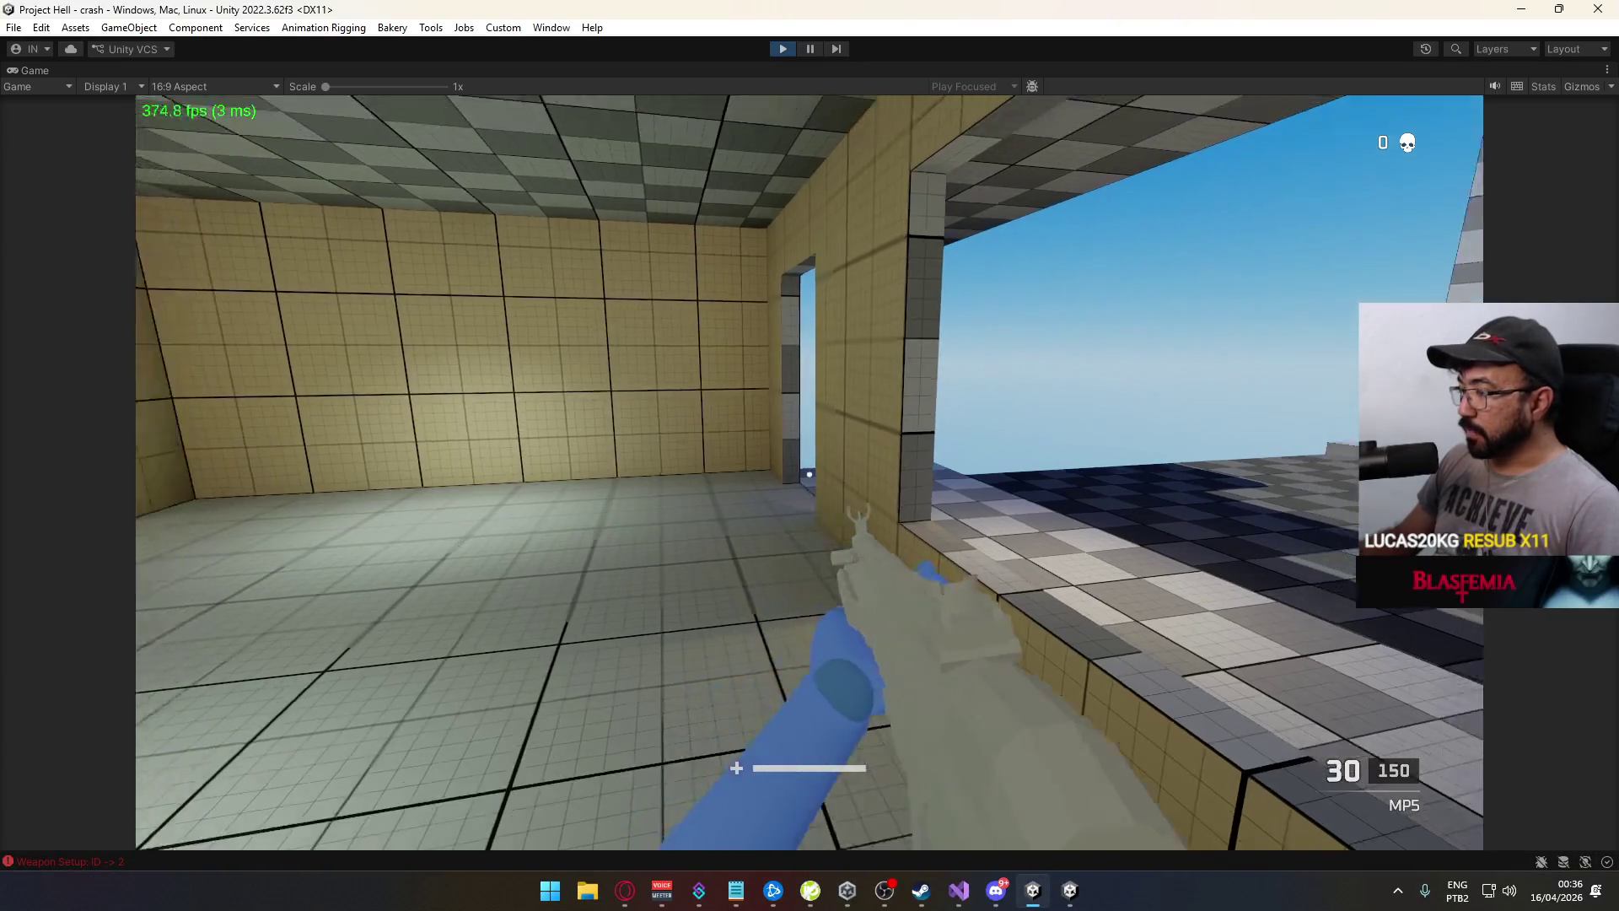
Walk the player down the street into the narrow alley, then clear the Console
key("w")
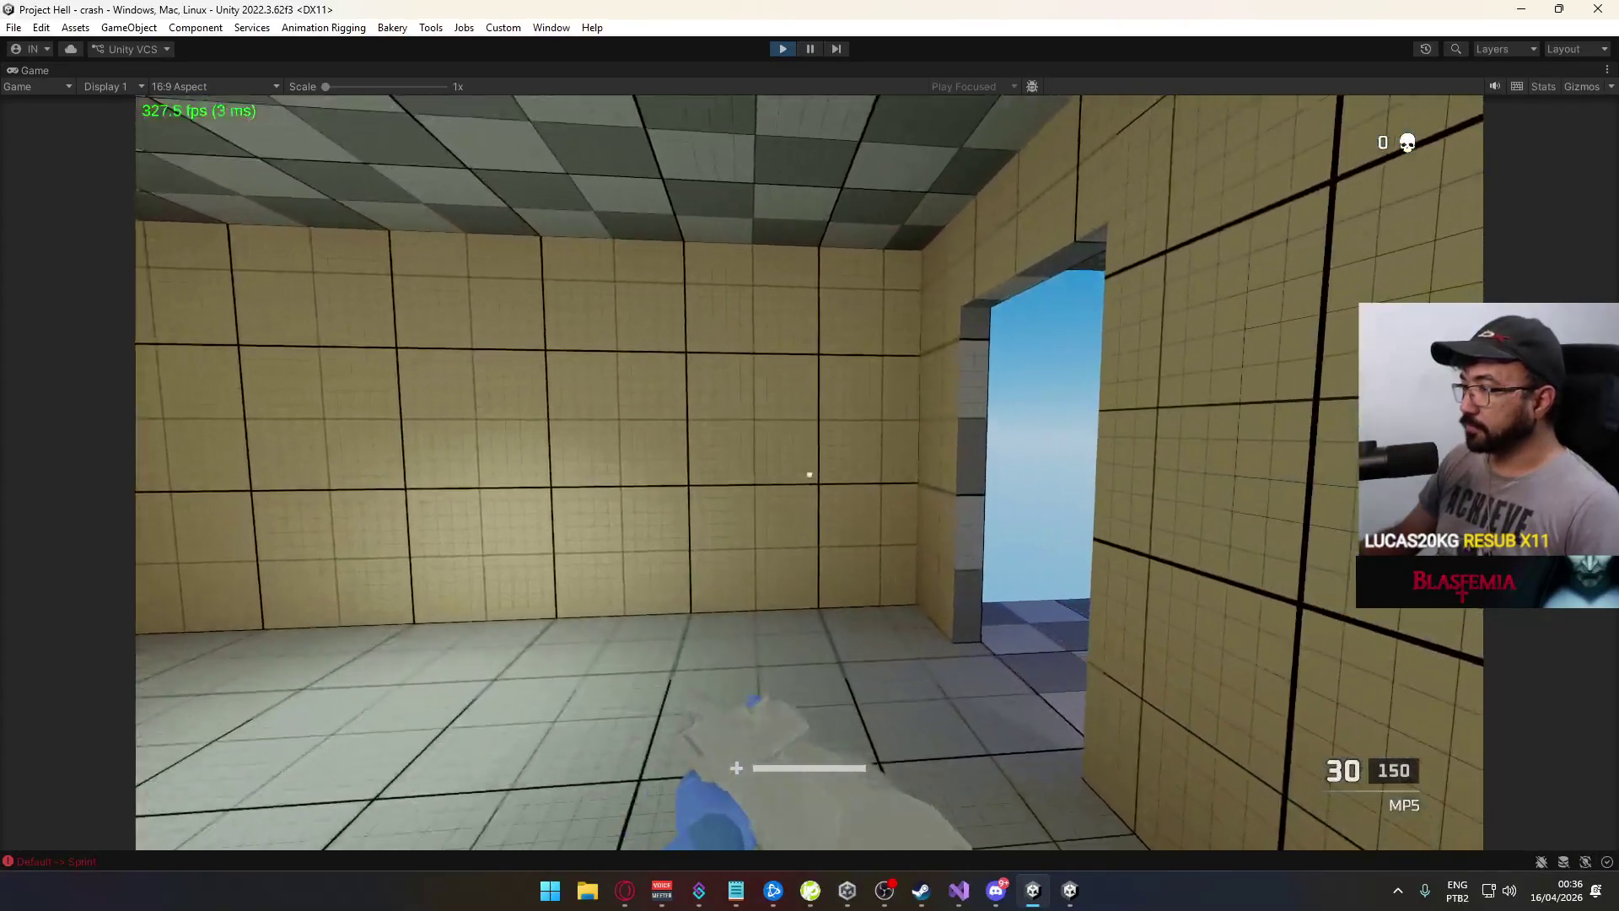
key("w")
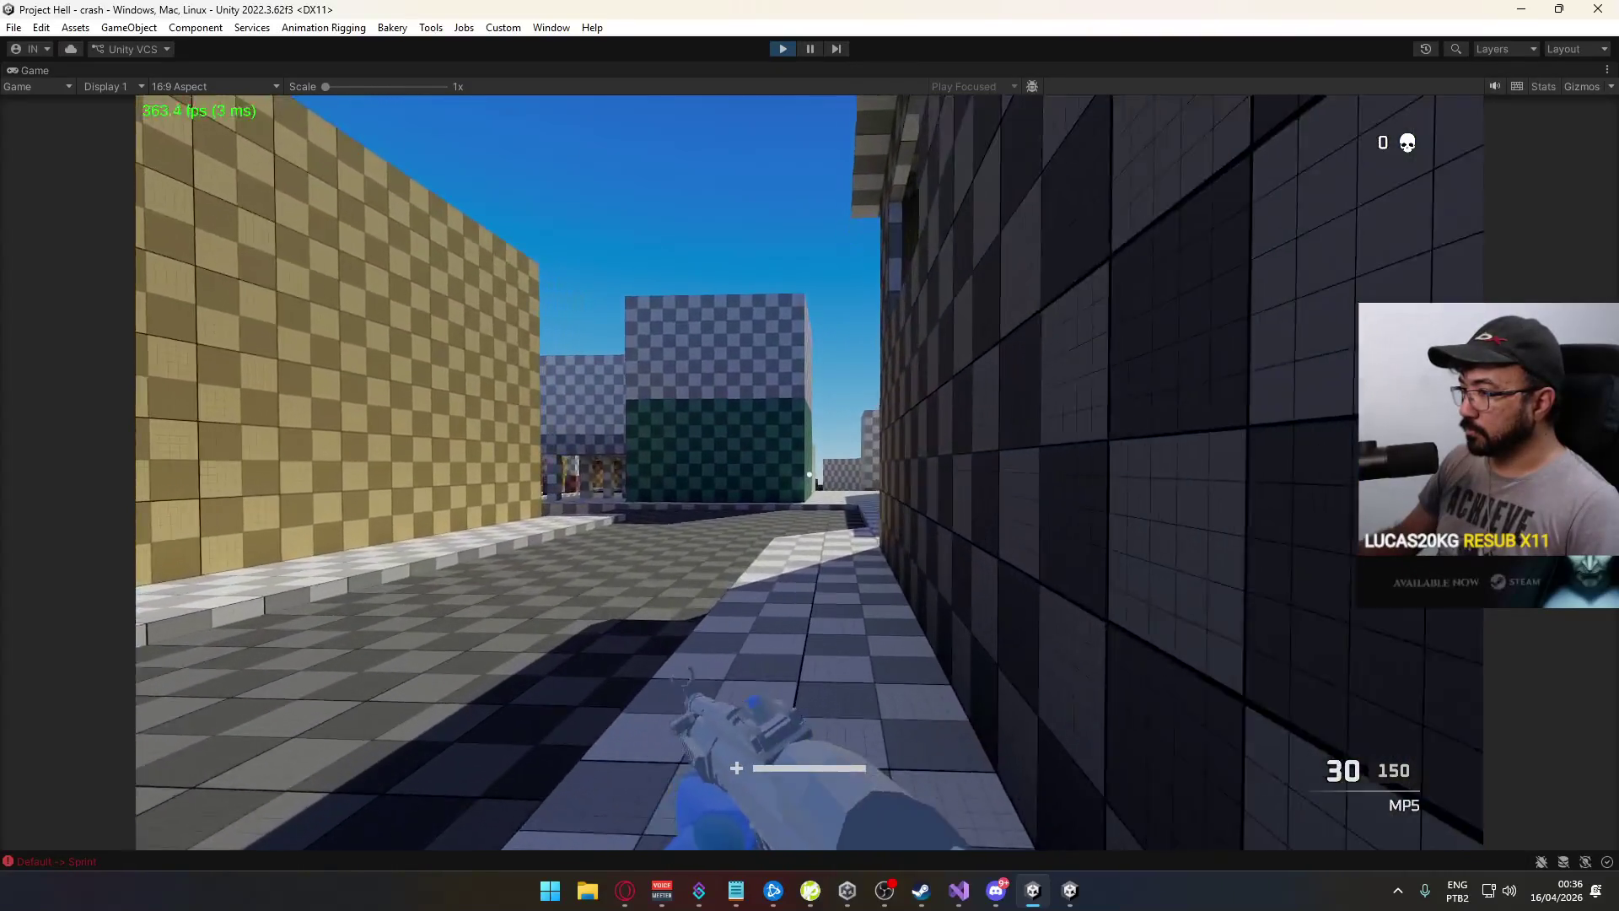
key("w")
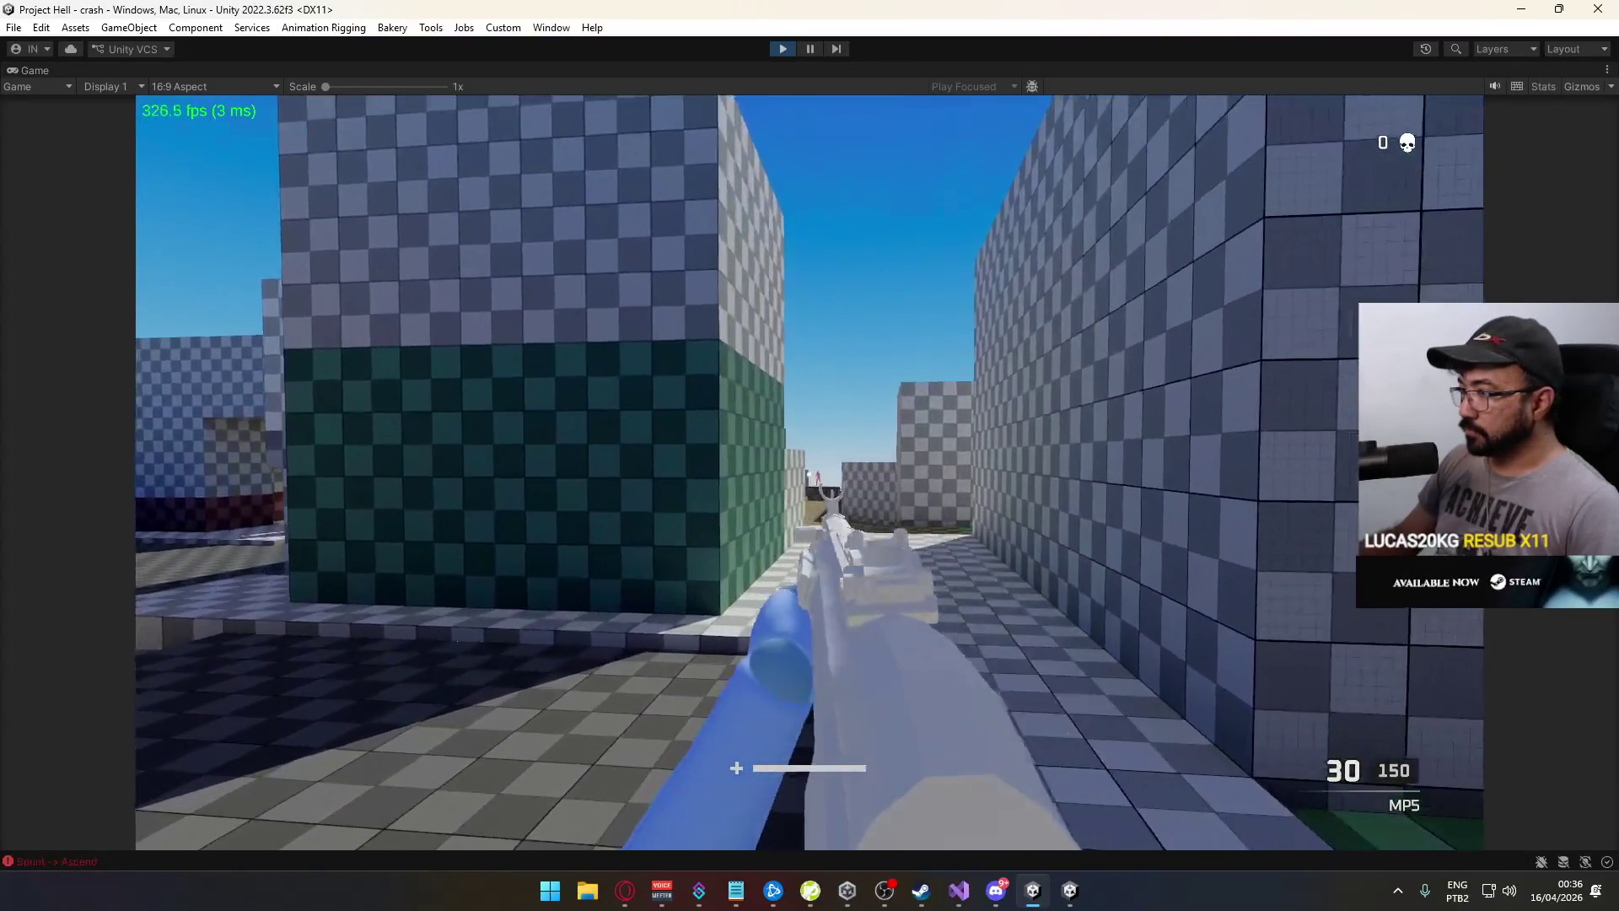
key("space")
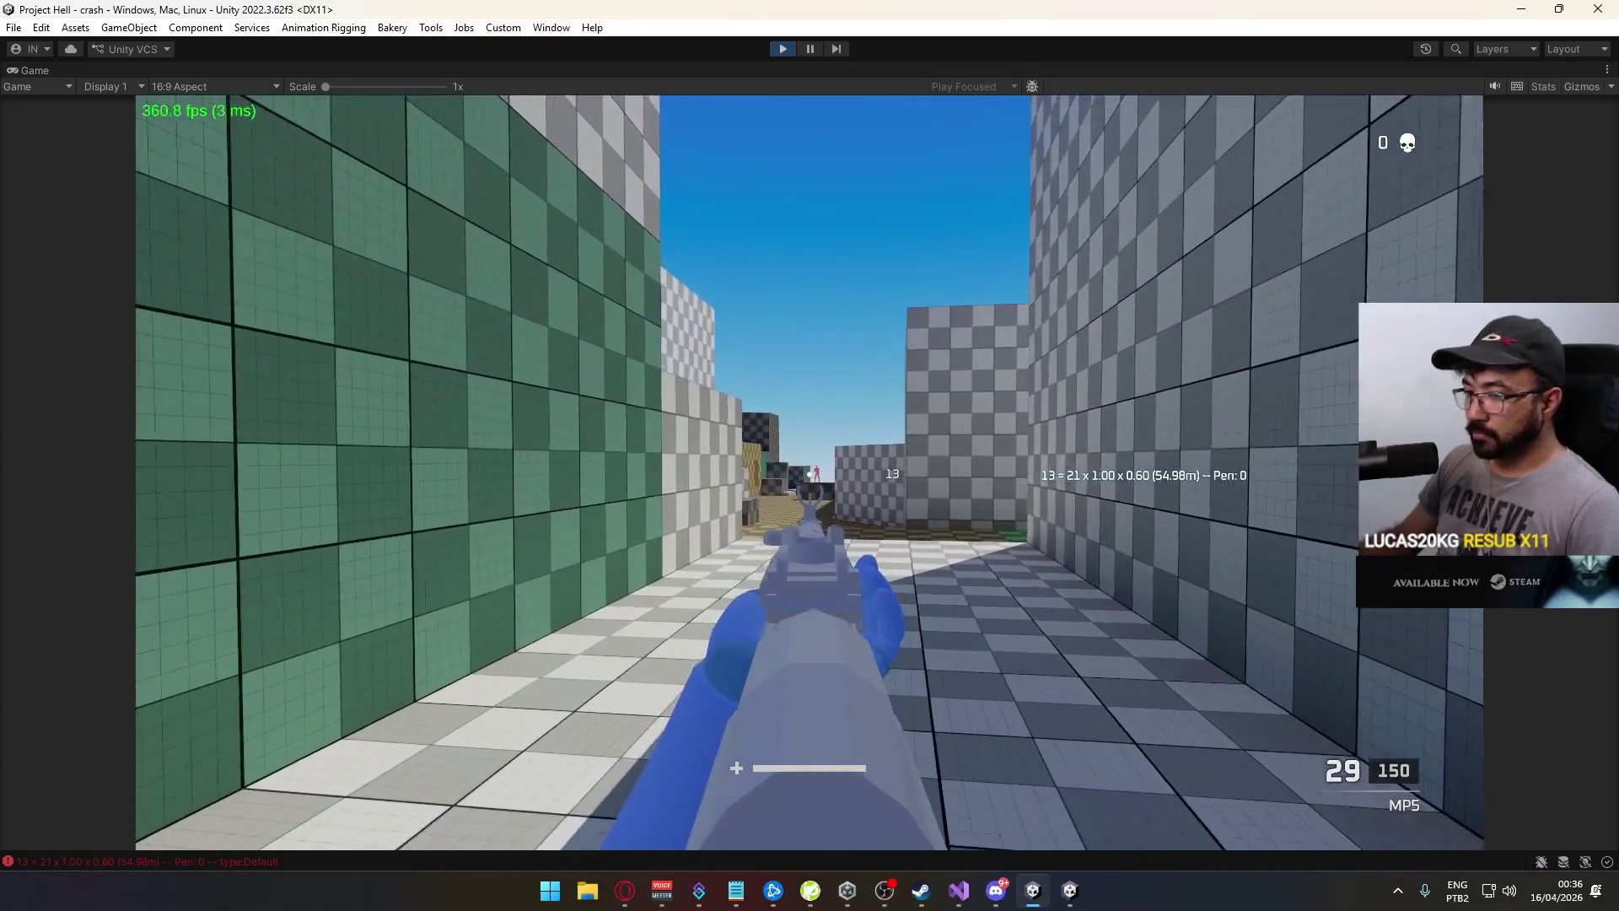
key("super")
left_click(528, 678)
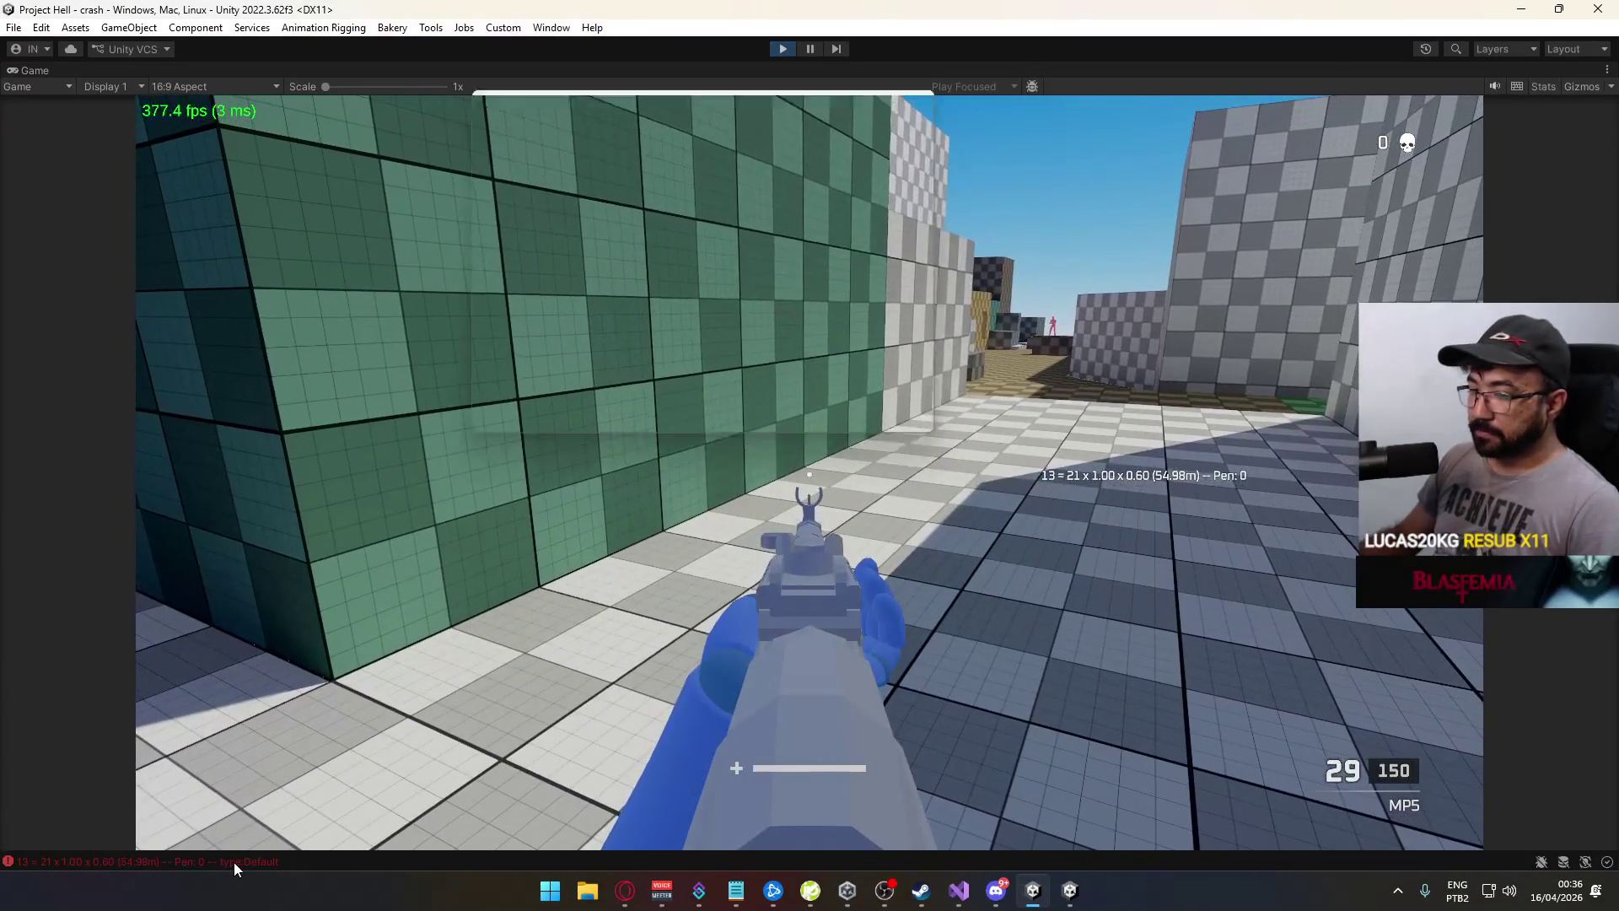
left_click(497, 118)
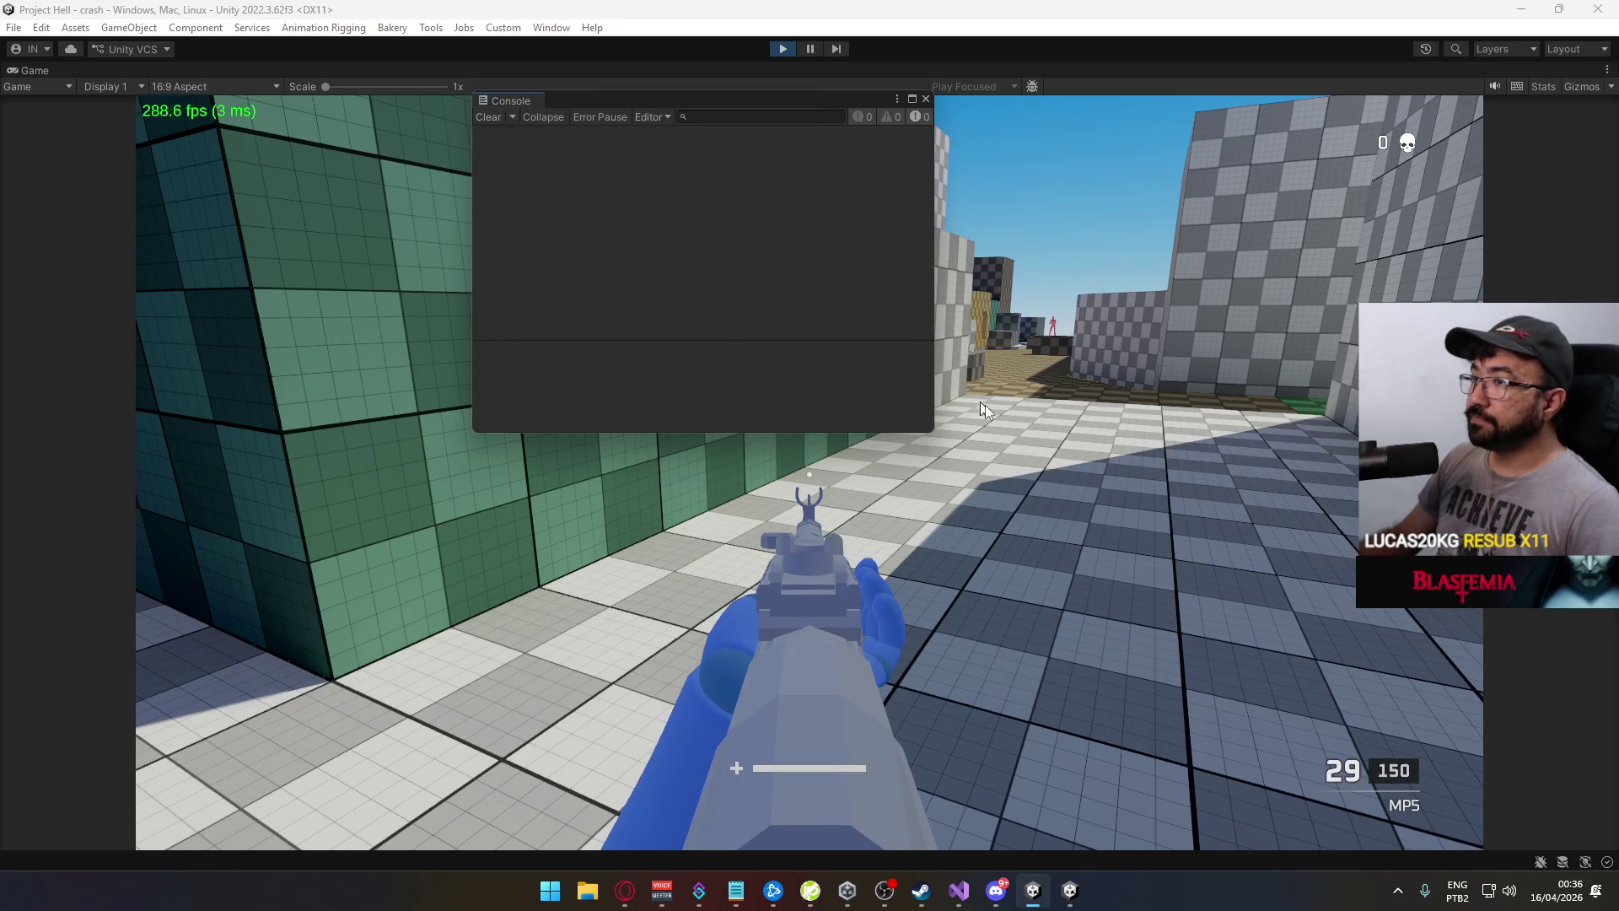
Shoot the target until it is eliminated, reload, and clear the Console again
key("super")
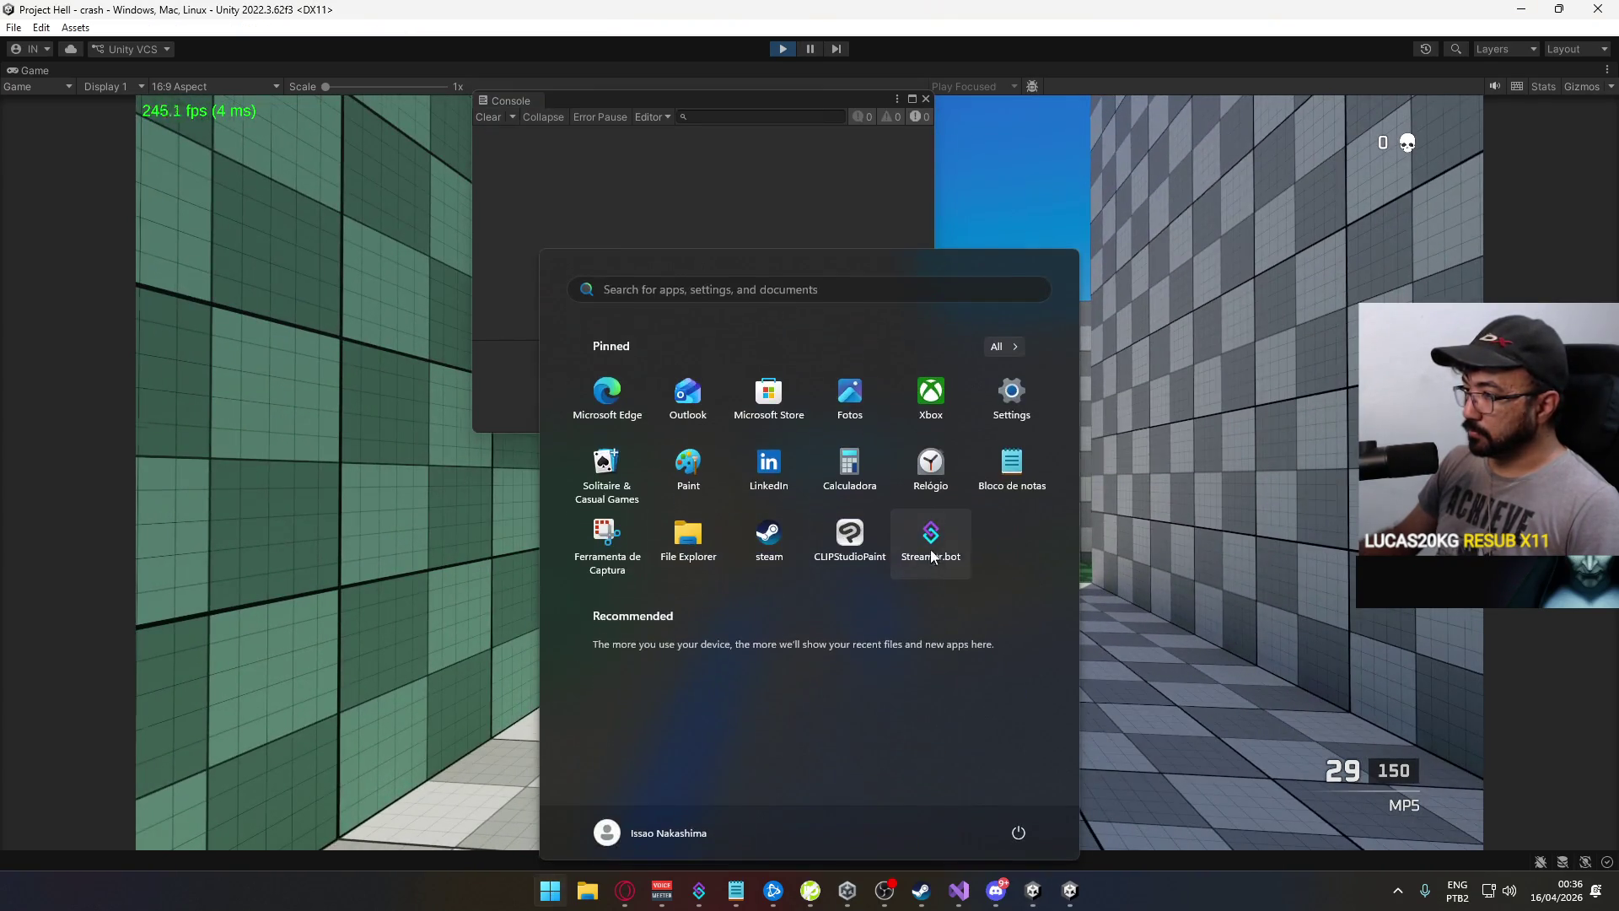
key("super")
left_click(922, 547)
left_click_drag(810, 472, 810, 464)
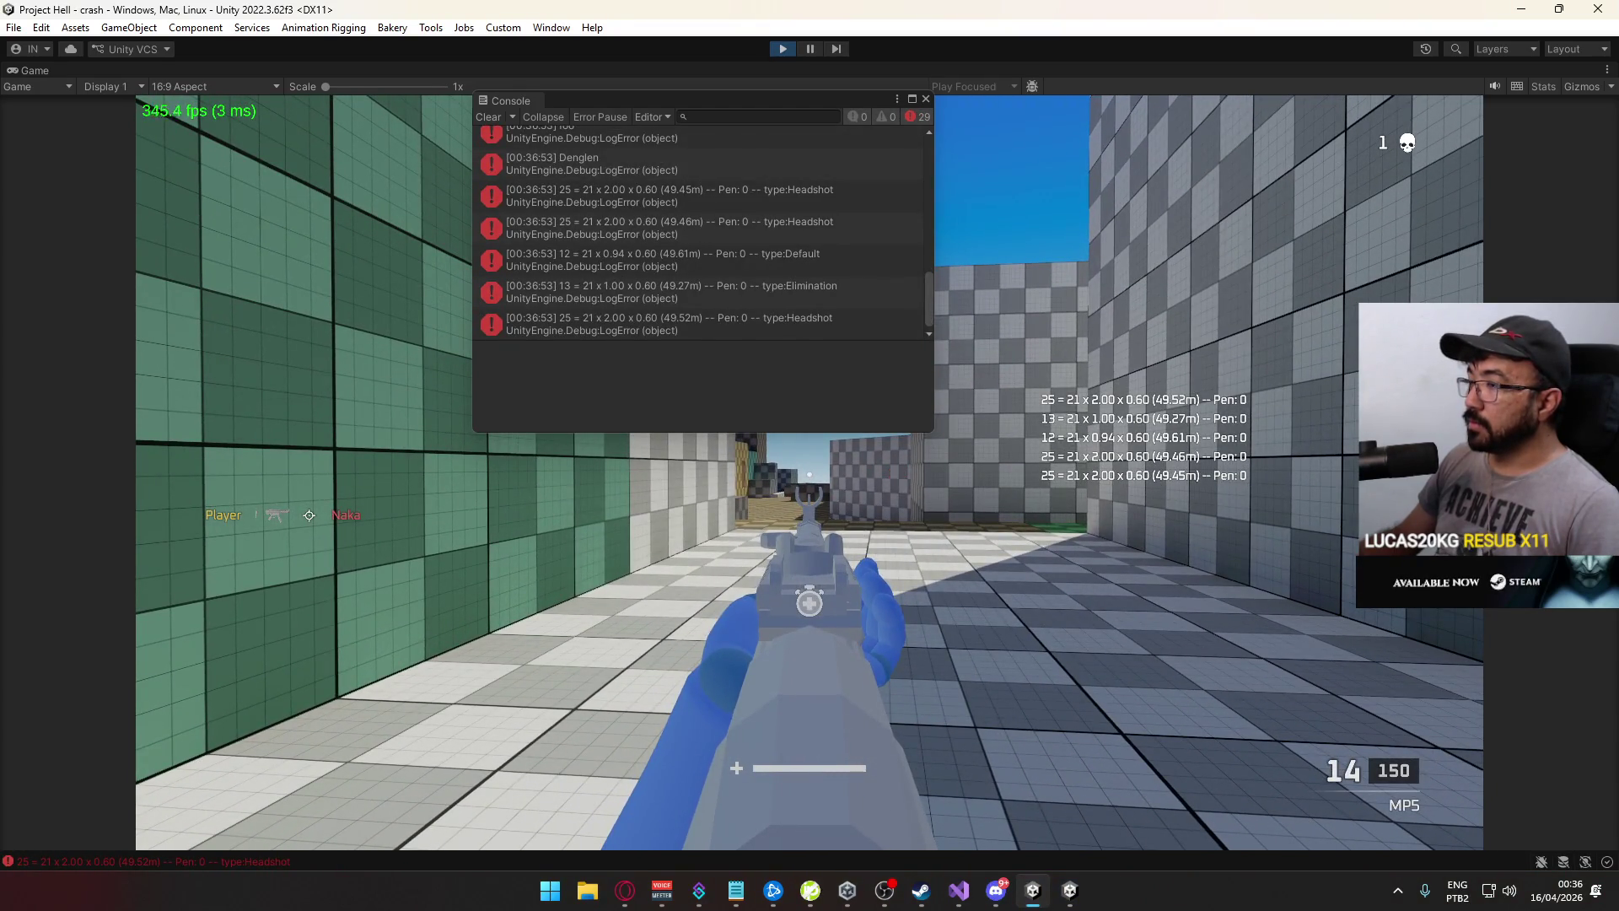
key("r")
key("super")
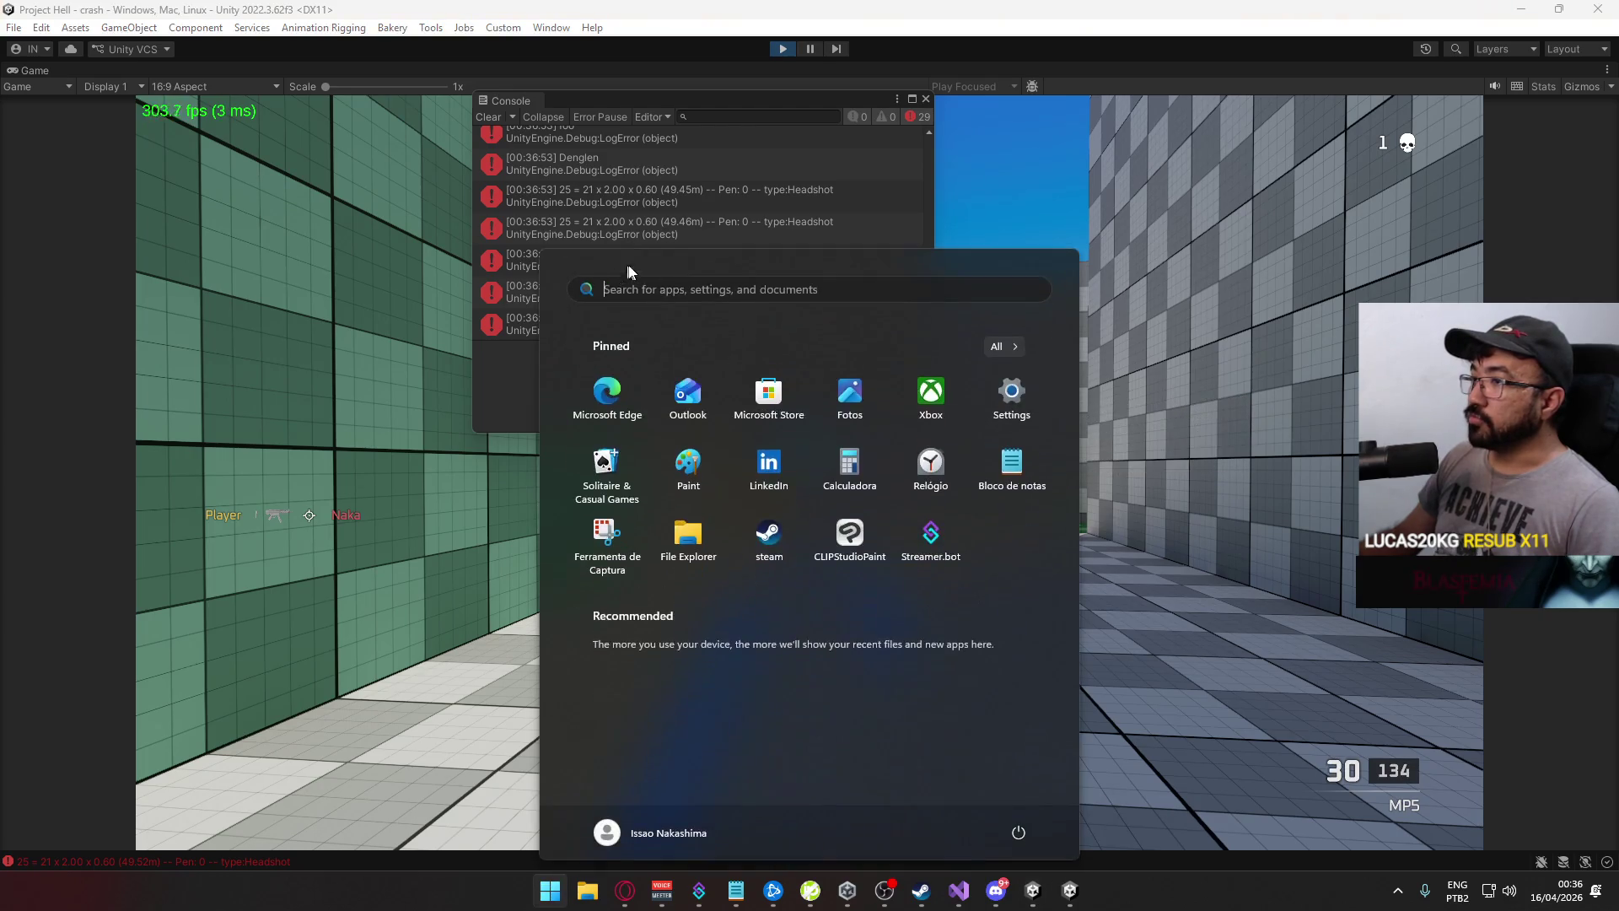
key("super")
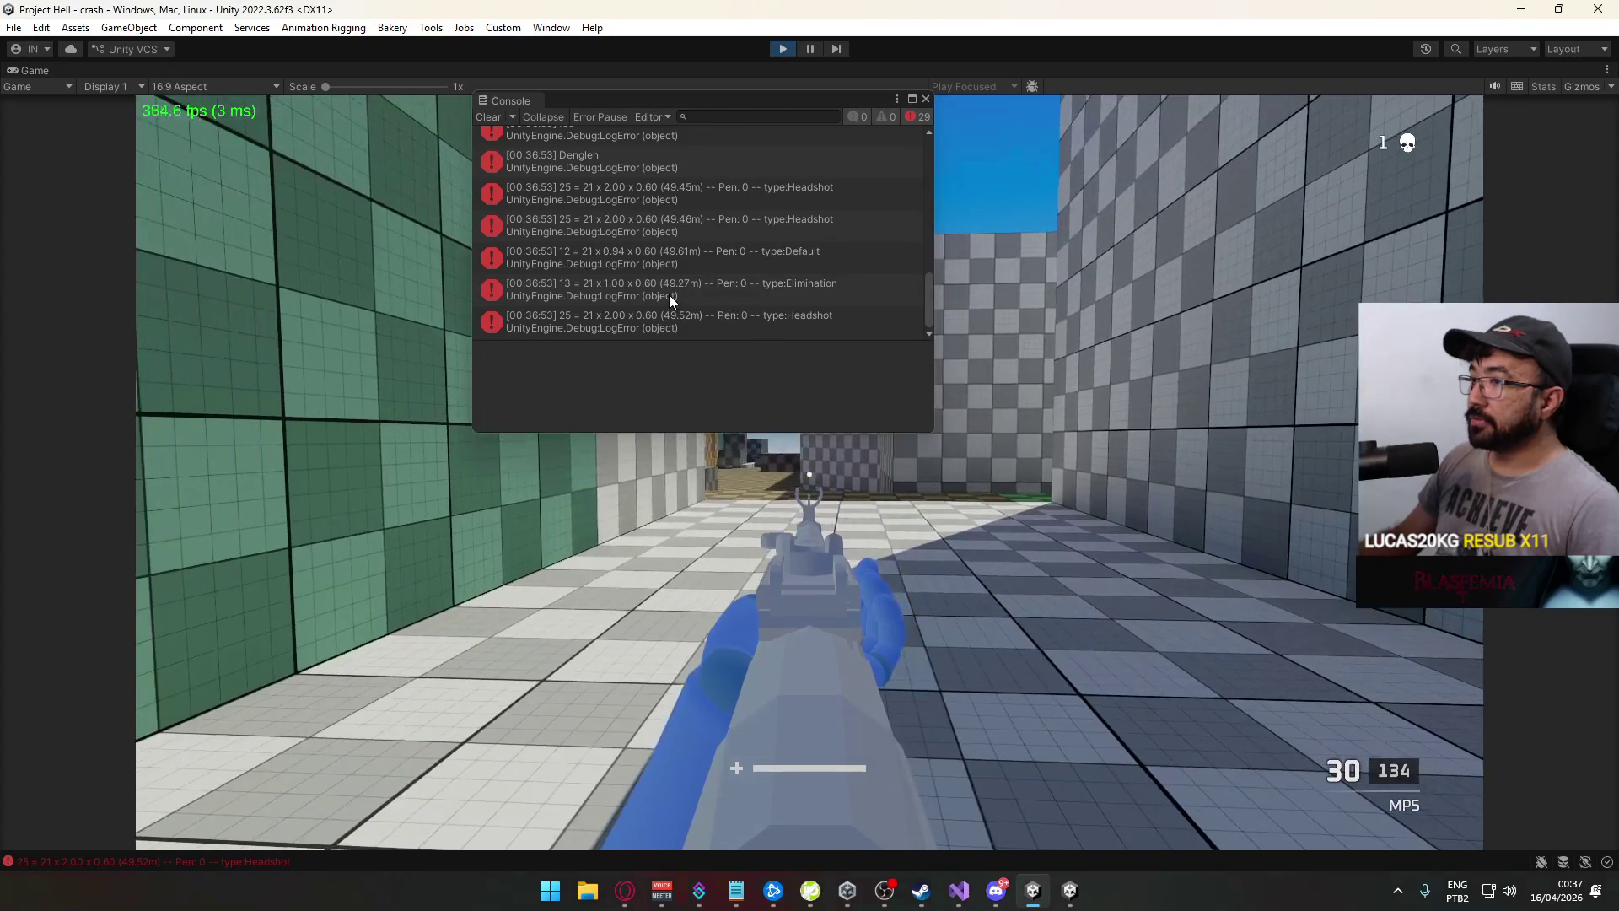
key("super")
key("super")
left_click(489, 117)
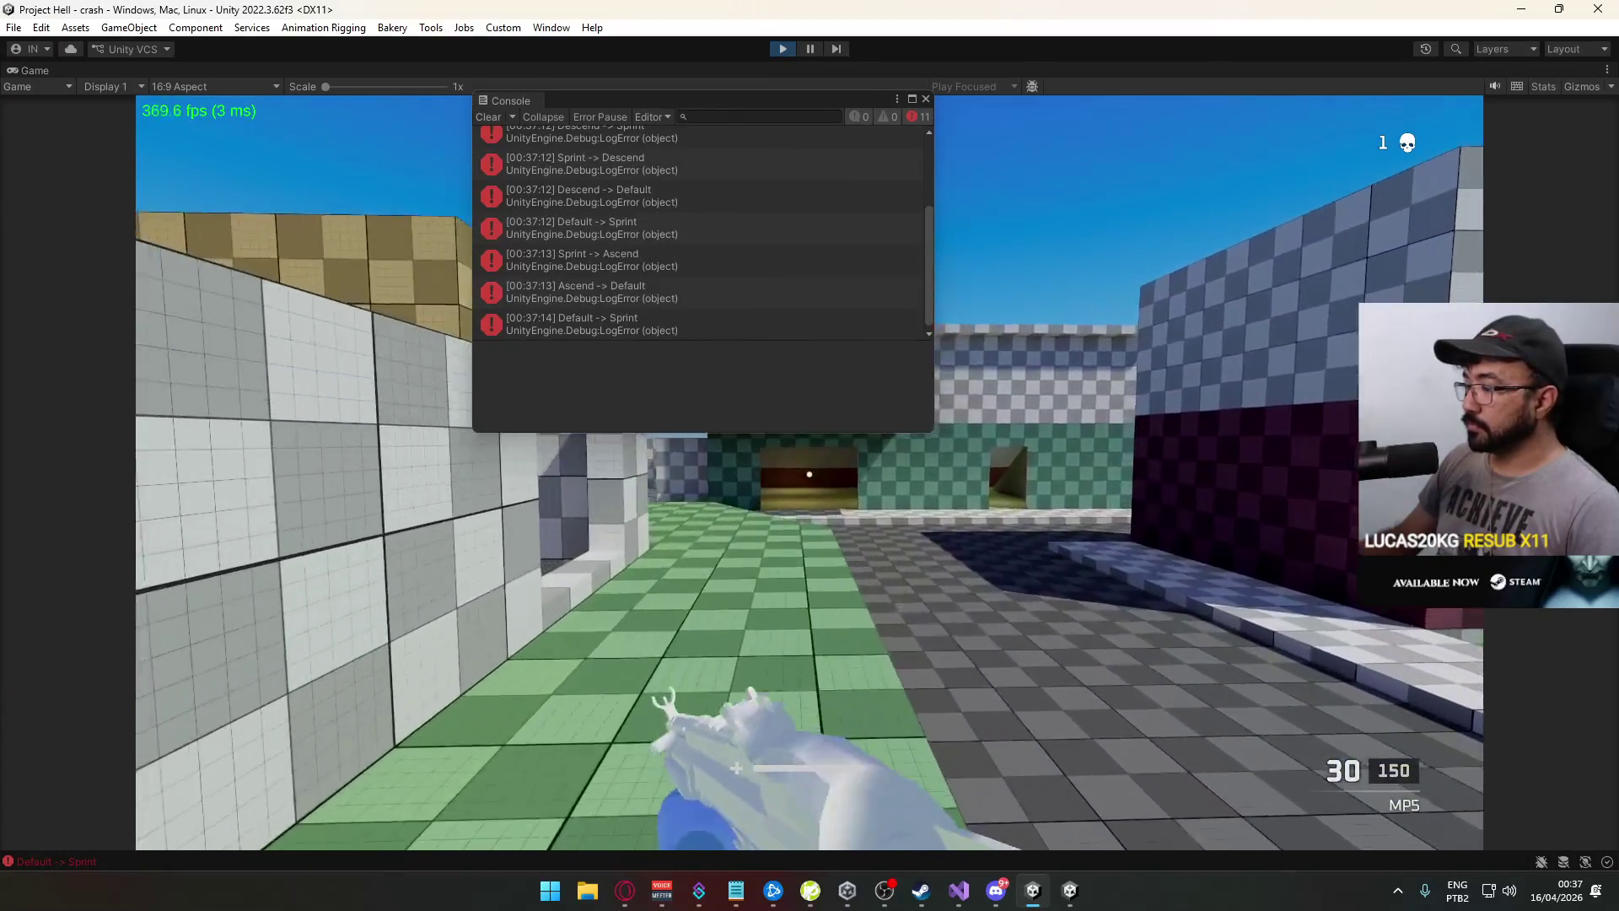
Clear the Console and sprint through the corridor into the tan room
key("super")
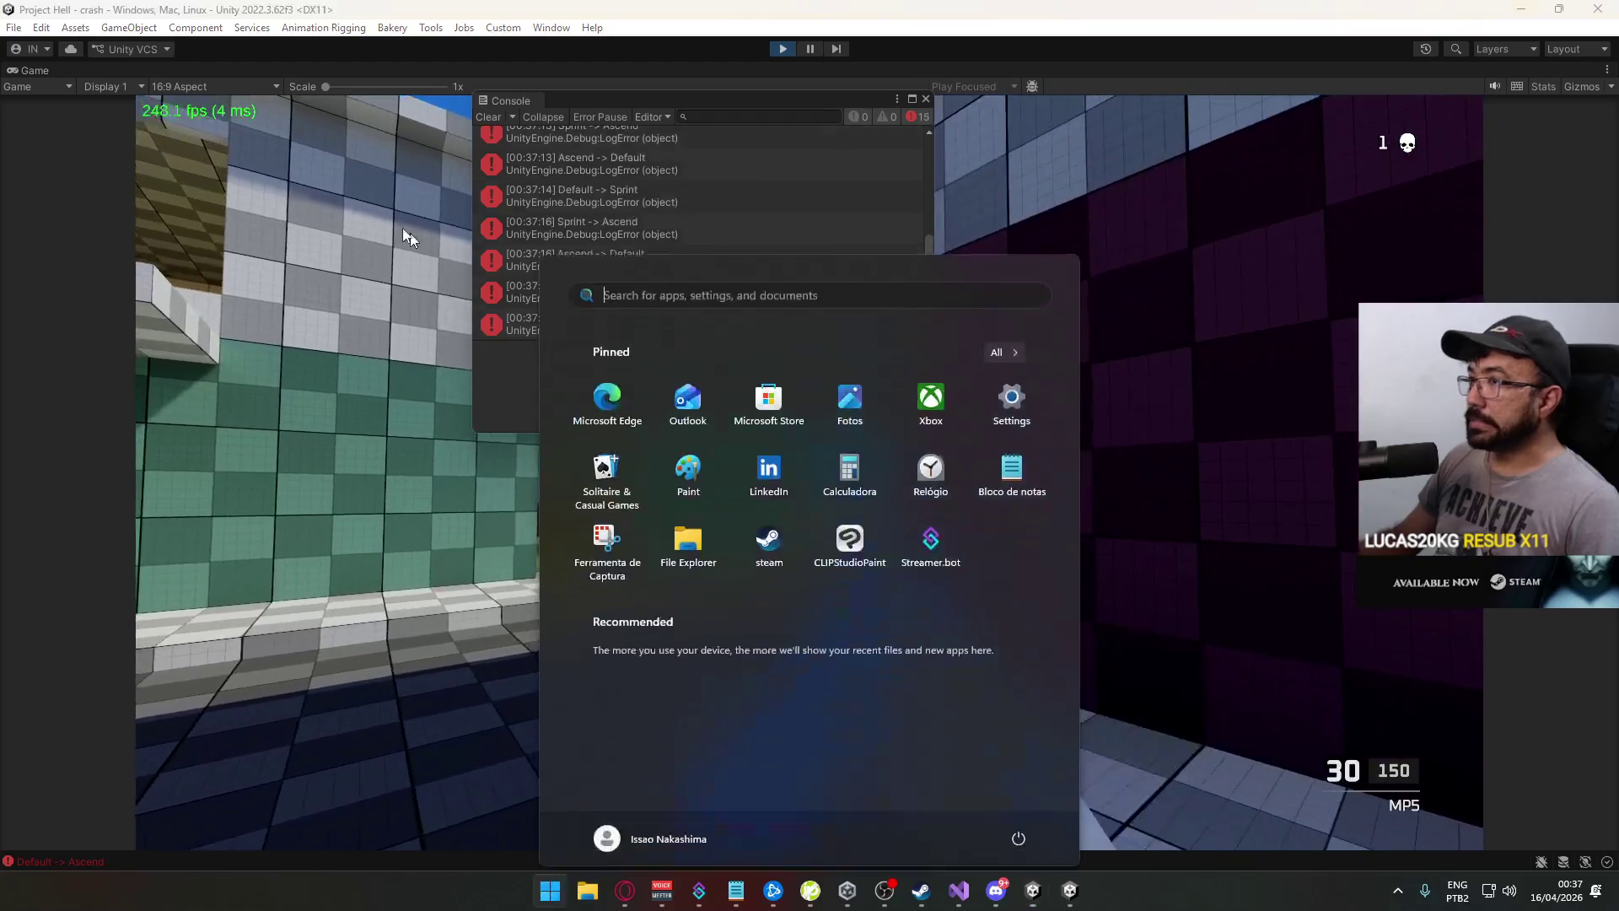
left_click(466, 117)
left_click(486, 116)
left_click(817, 411)
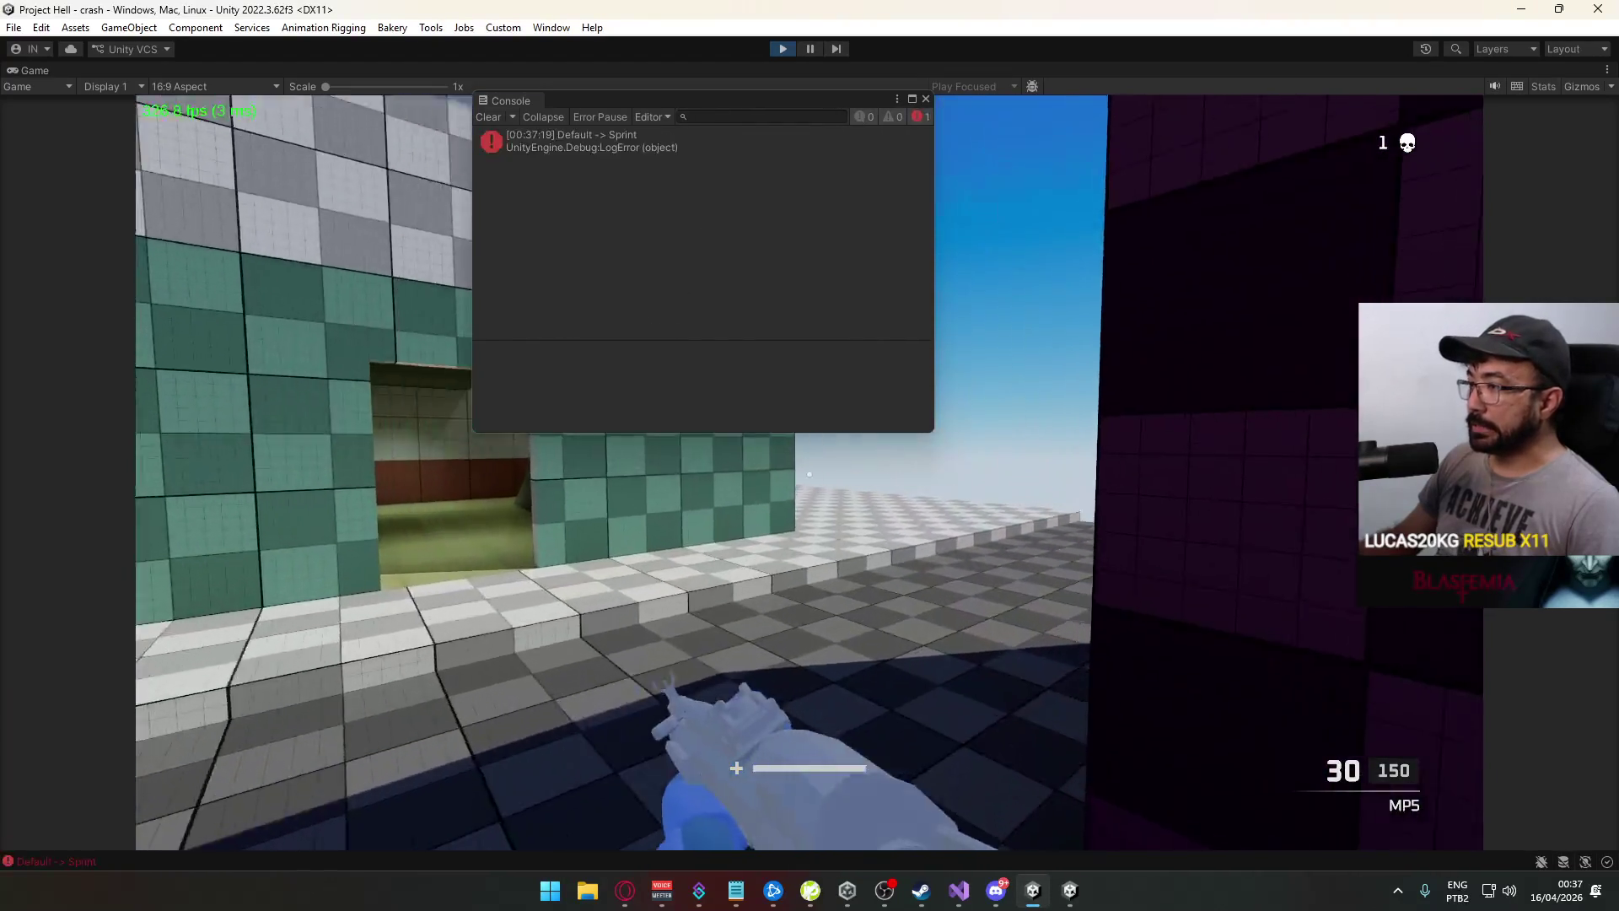
key("alt+Tab")
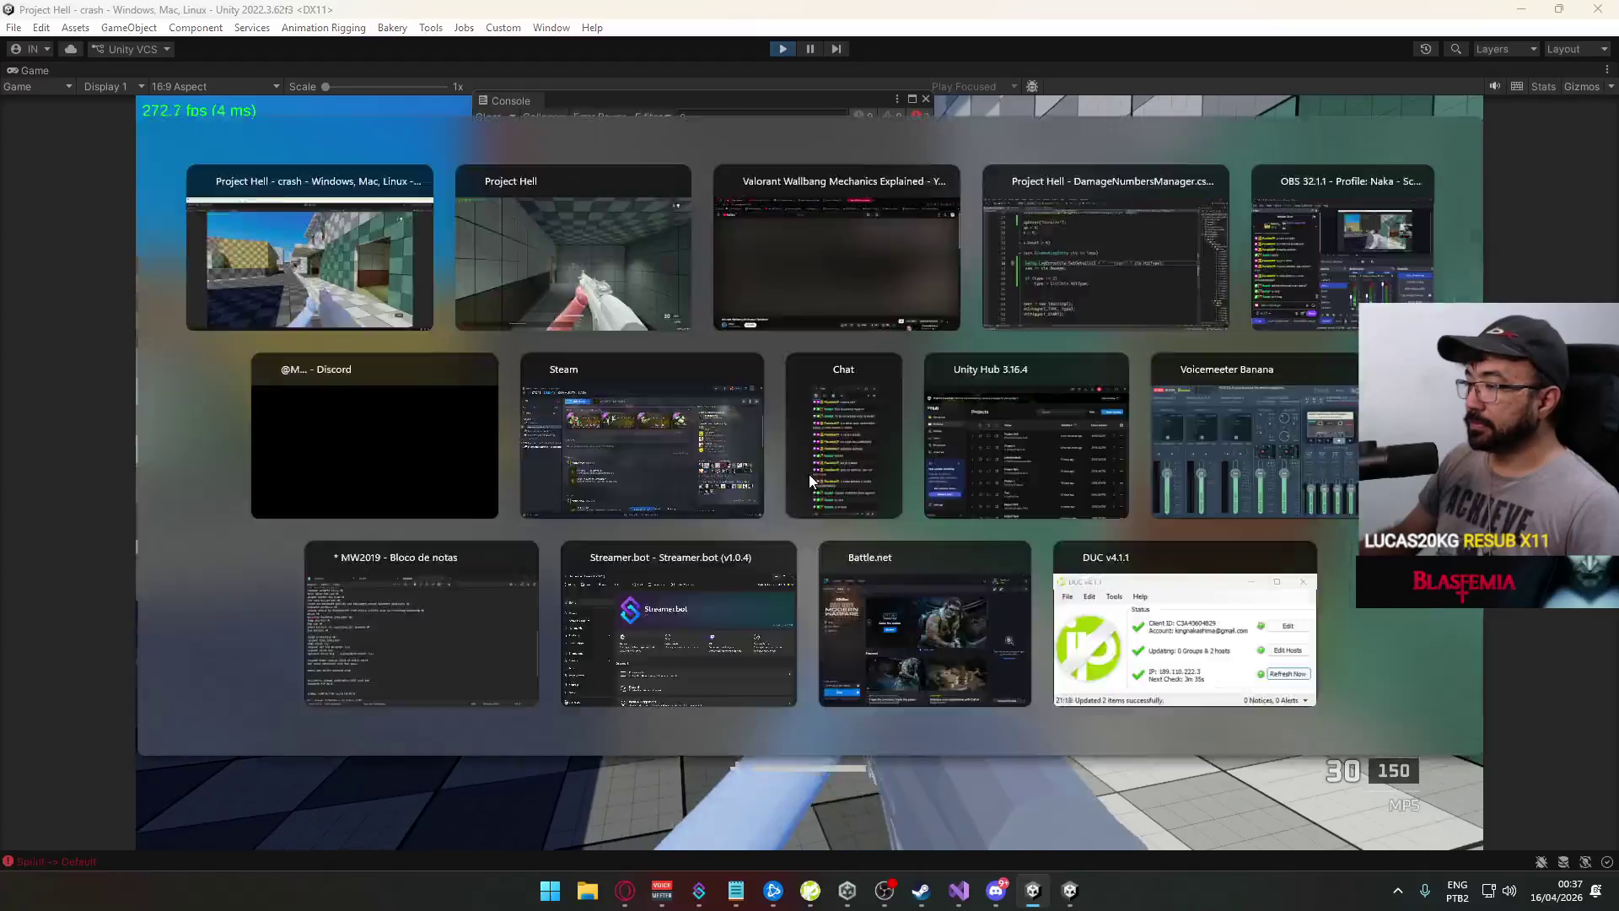
key("w")
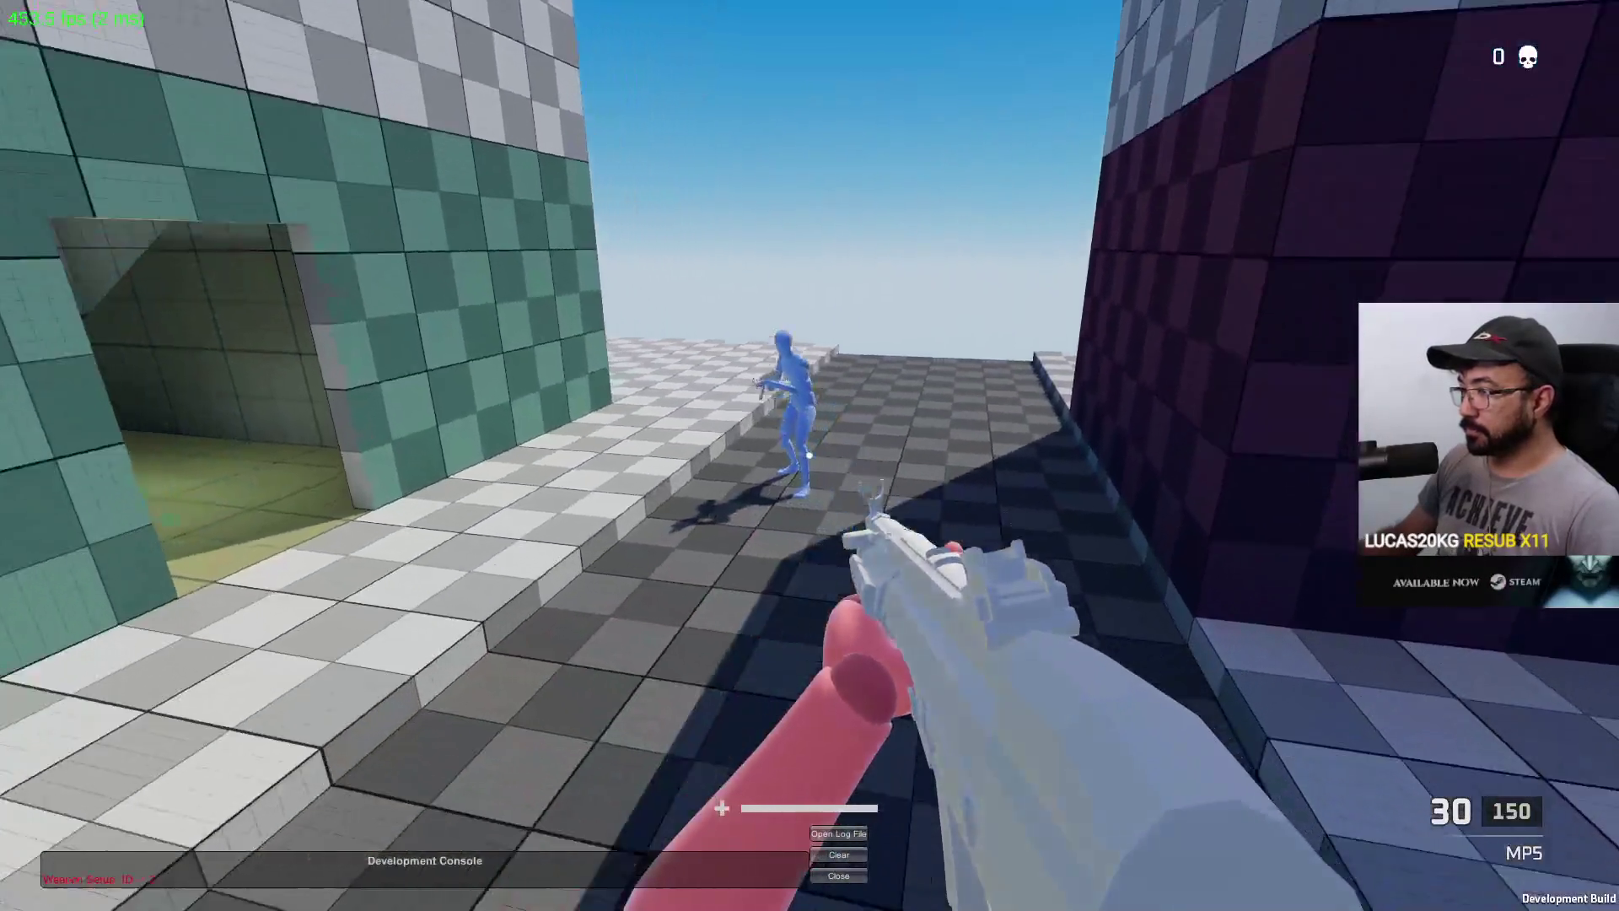
Shoot down the red enemy, reload, and view a logged hit's stack trace in the Console
key("alt+Tab")
key("super")
key("super")
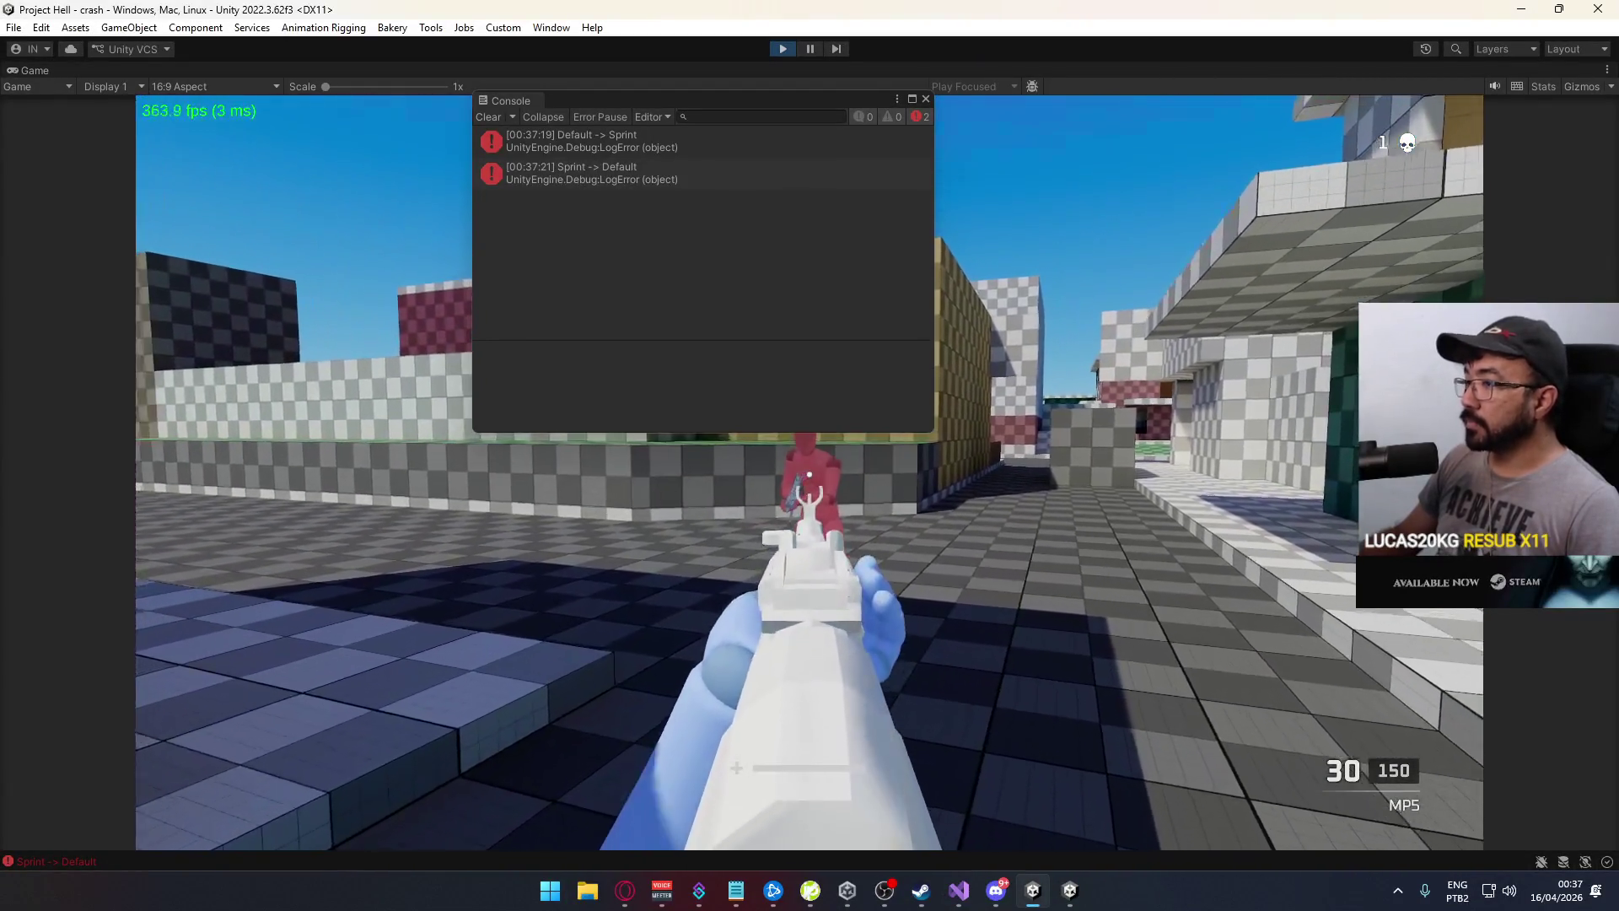
left_click(809, 474)
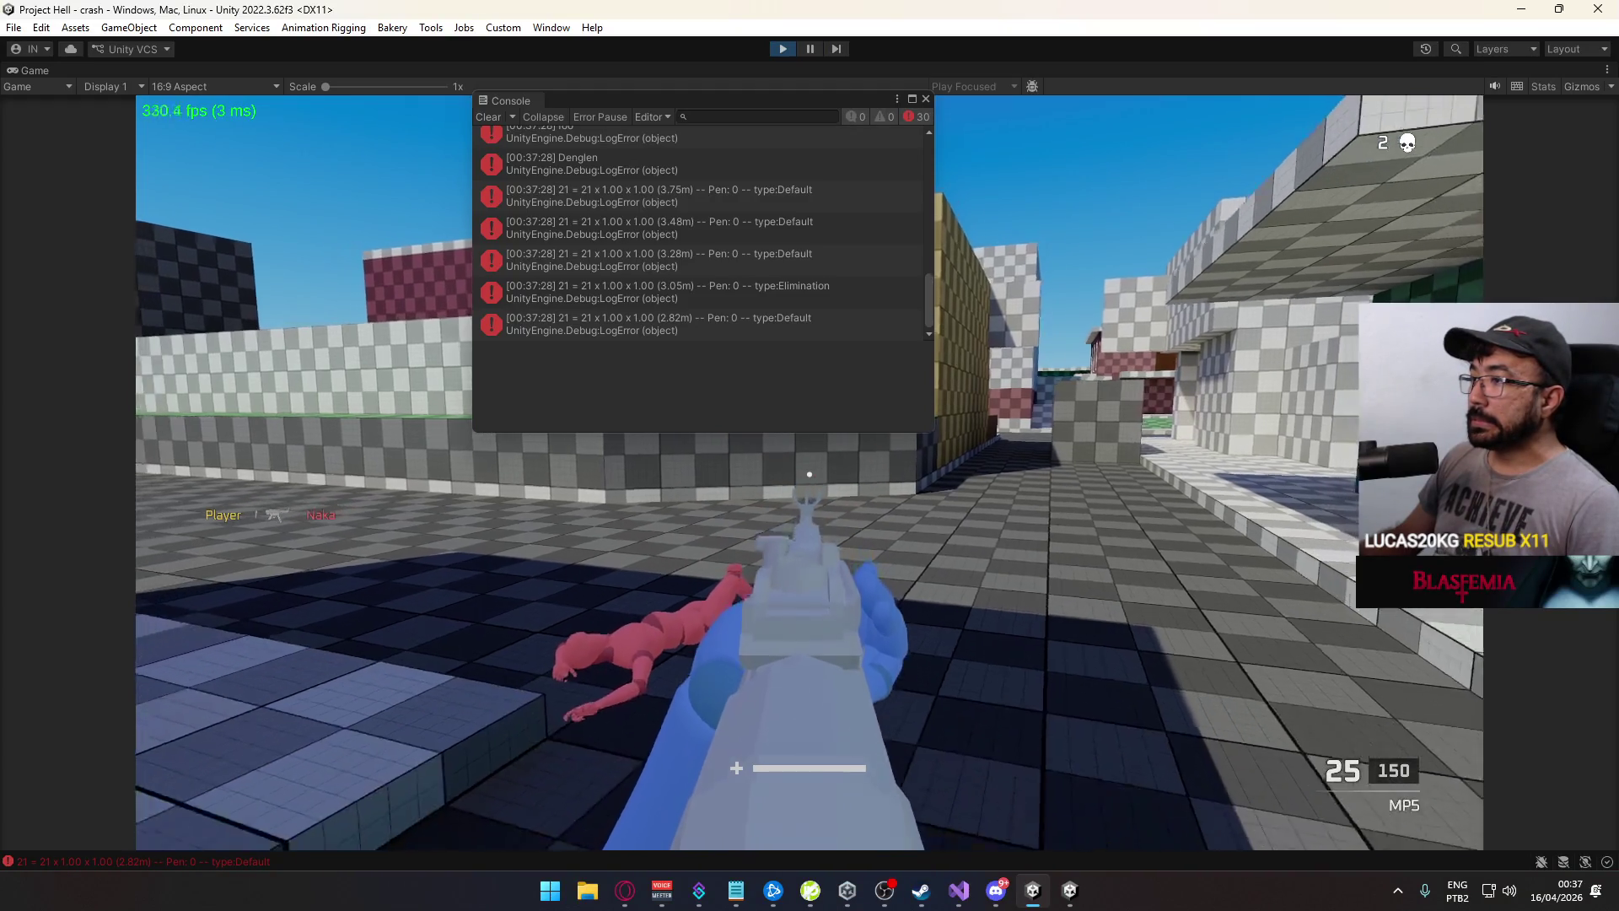
key("r")
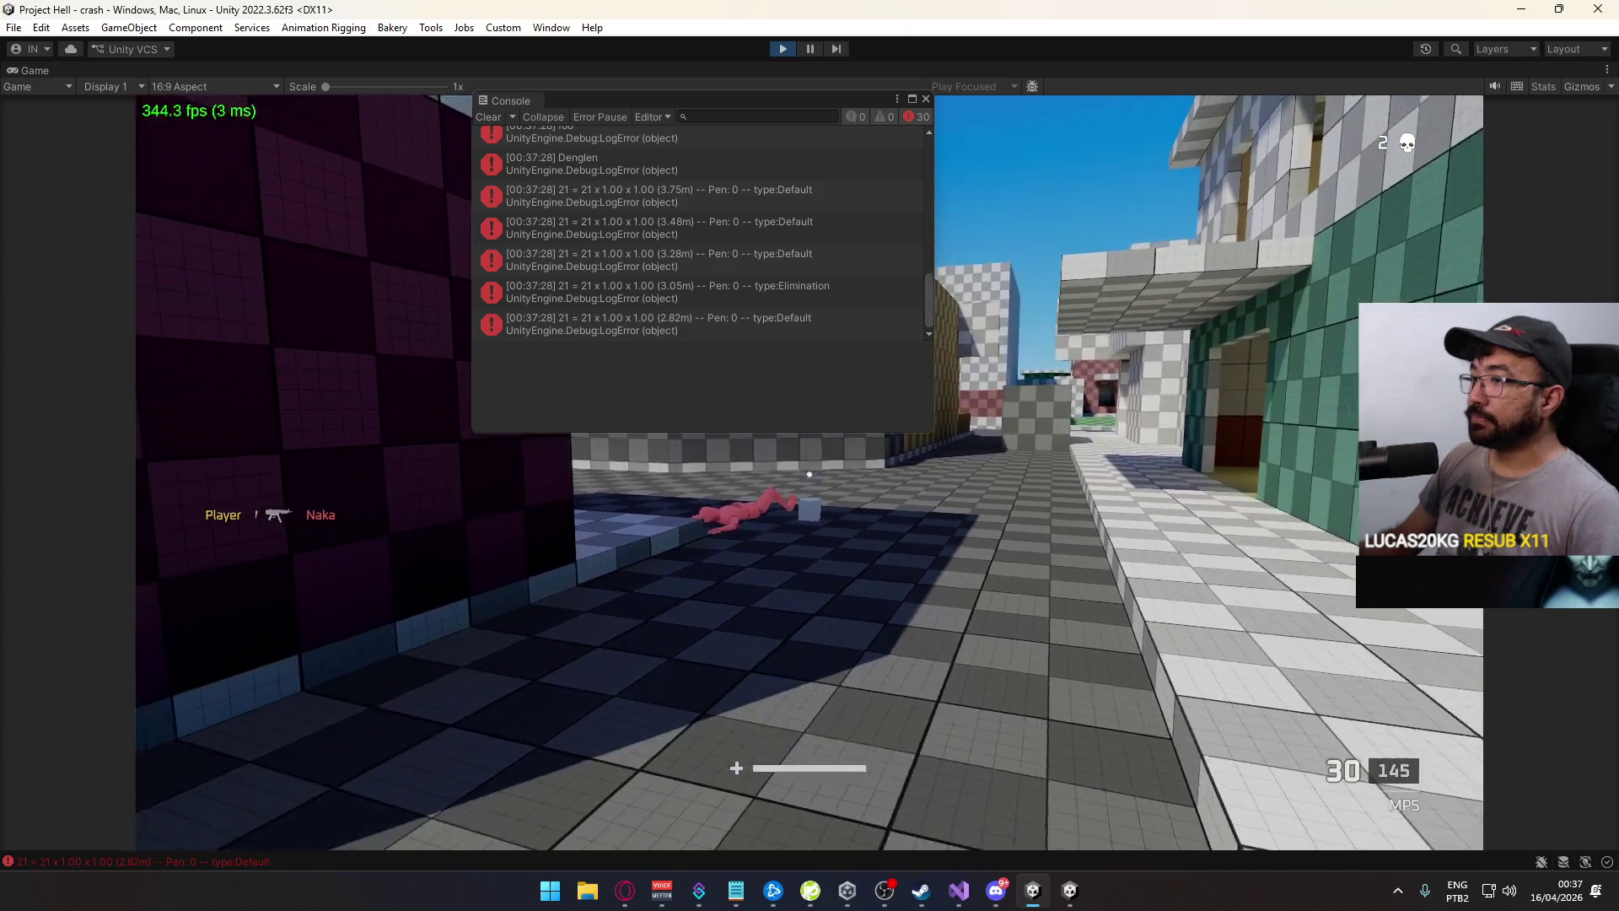
right_click(810, 474)
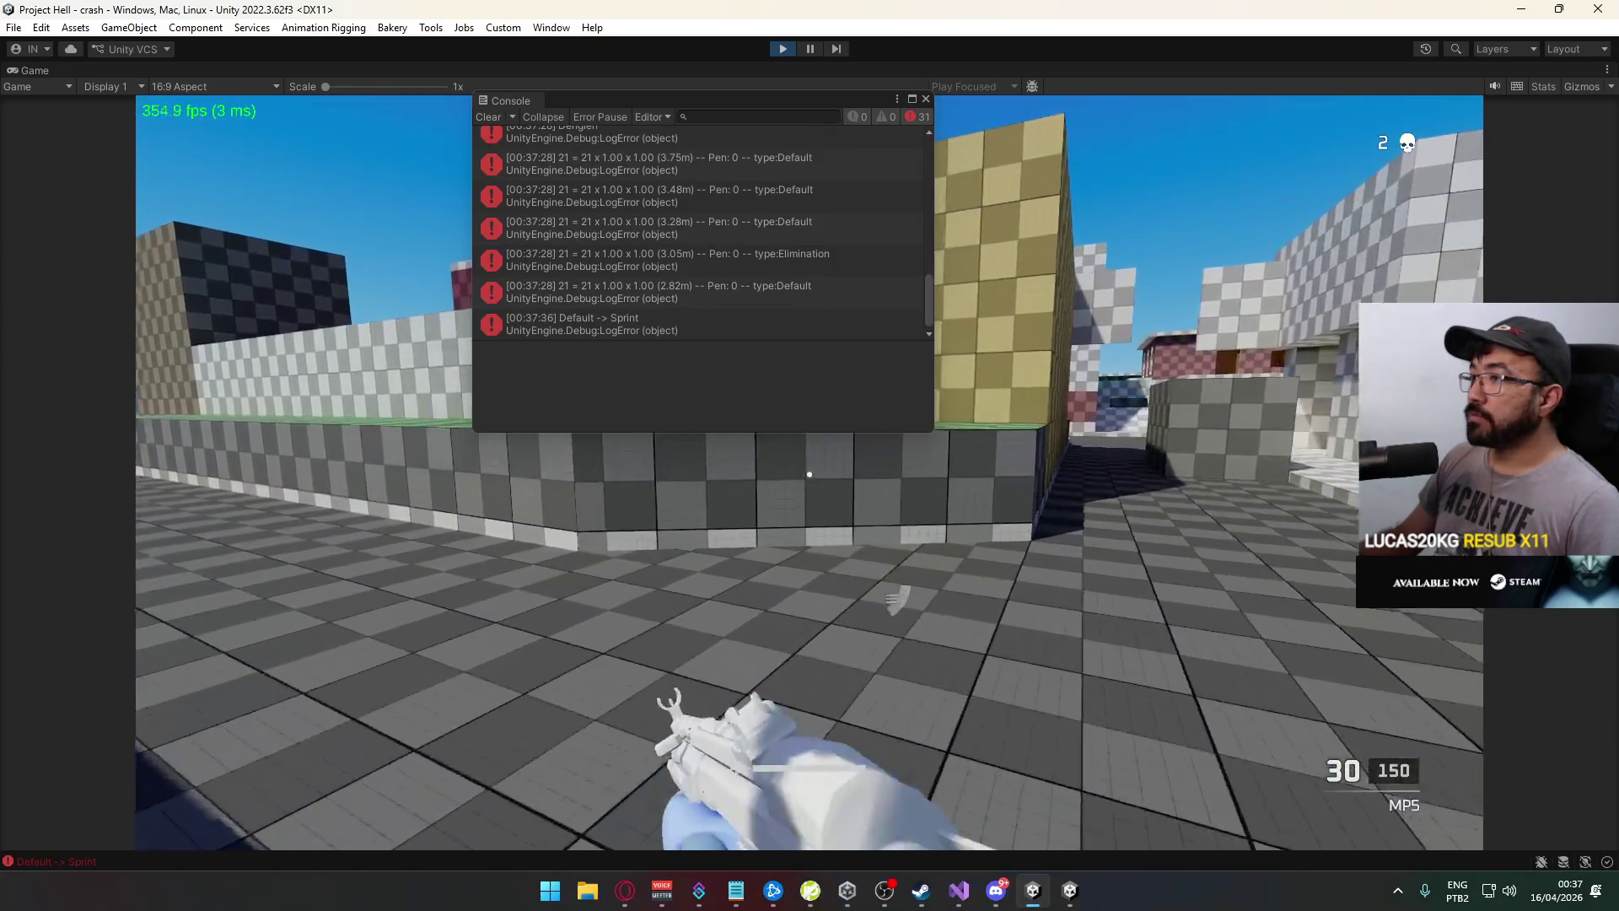
key("super")
key("super")
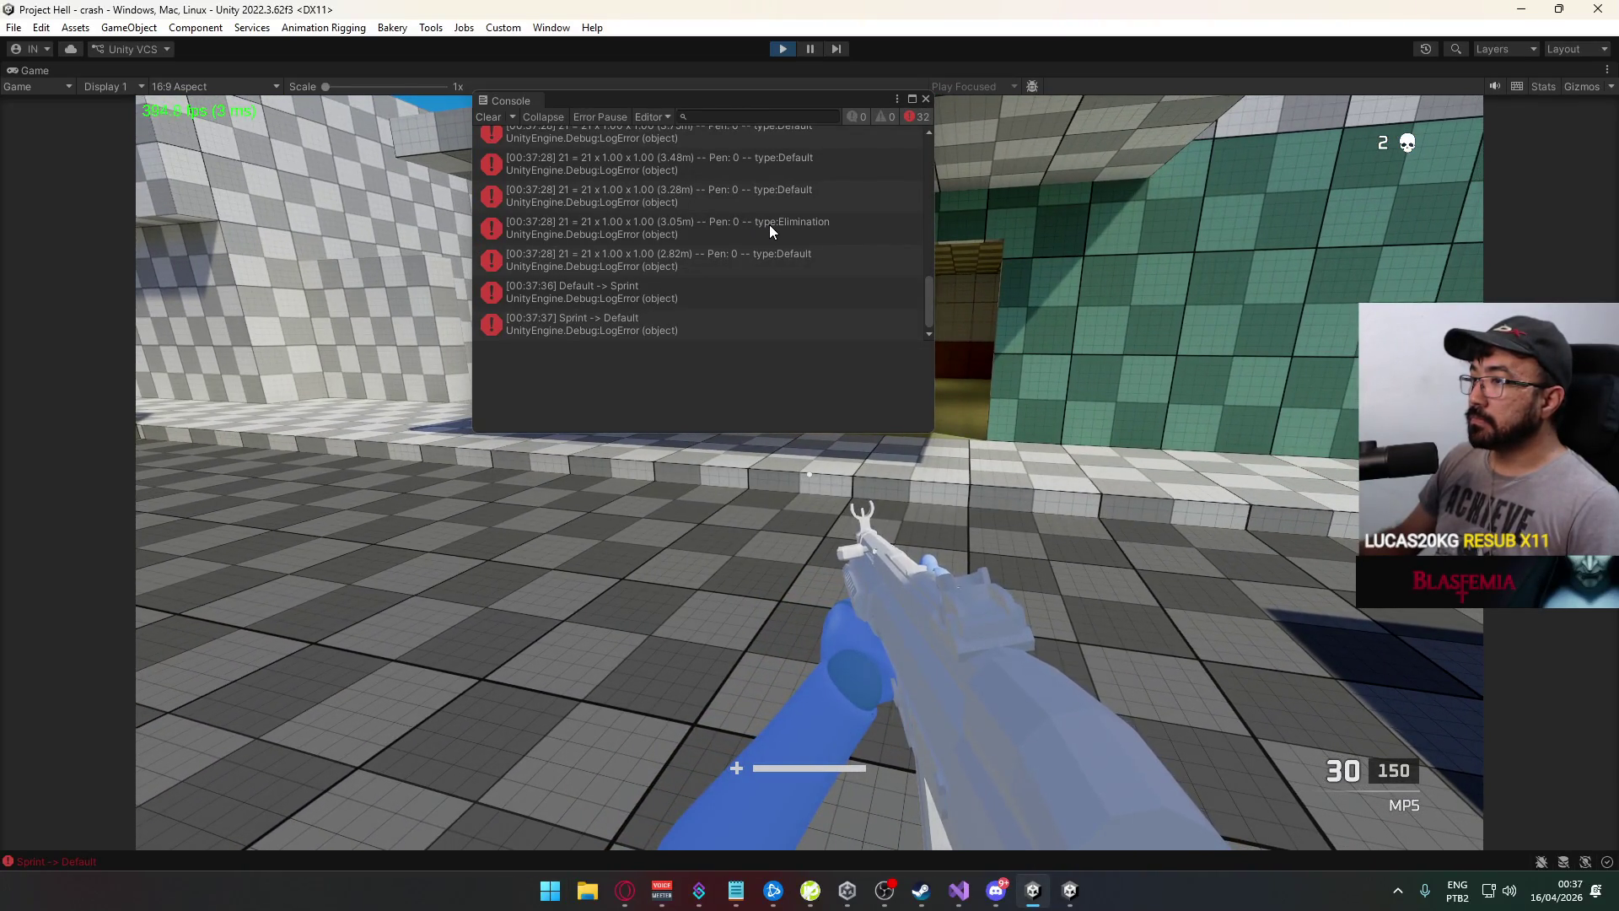
left_click(769, 230)
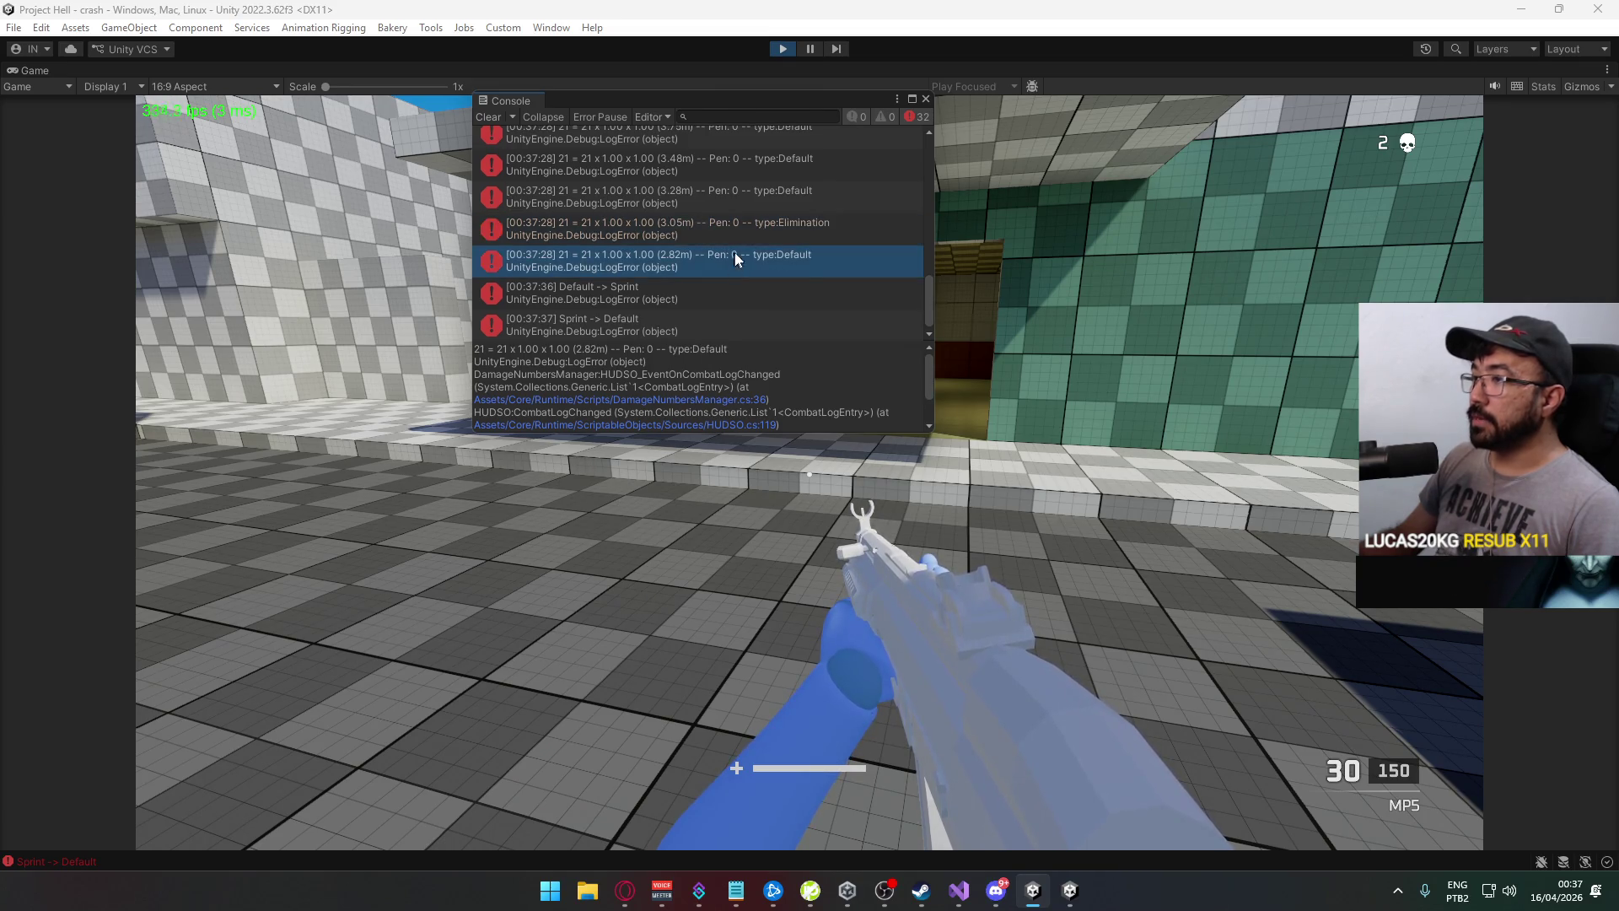
Shoot the red dummy and inspect the latest Elimination entry in the Console
left_click(747, 506)
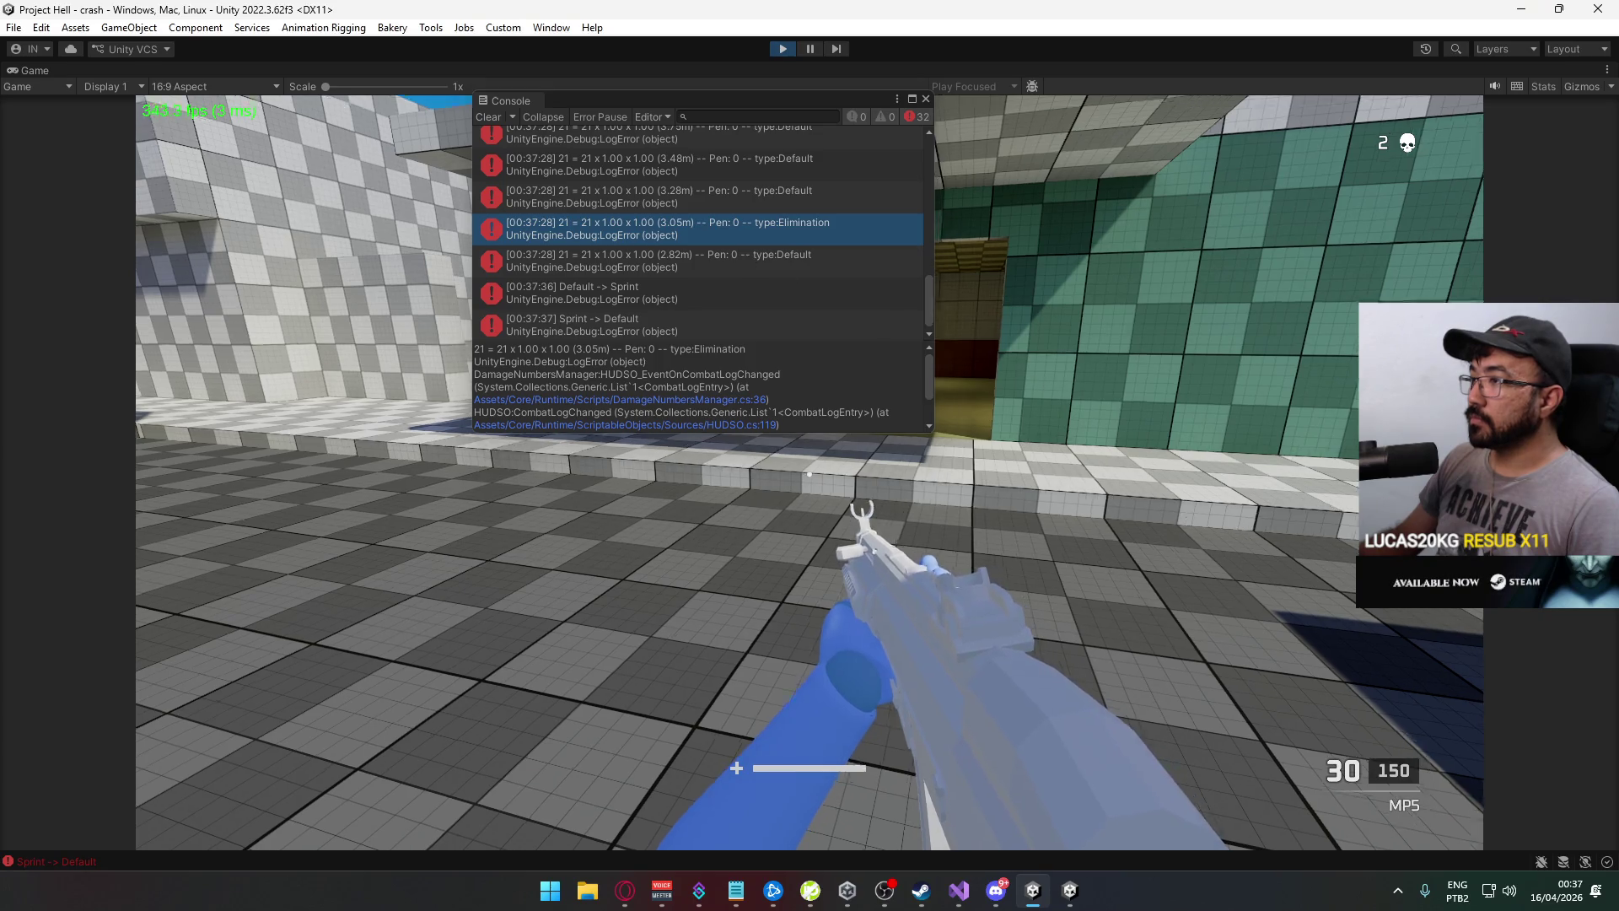
key("shift+w")
key("w")
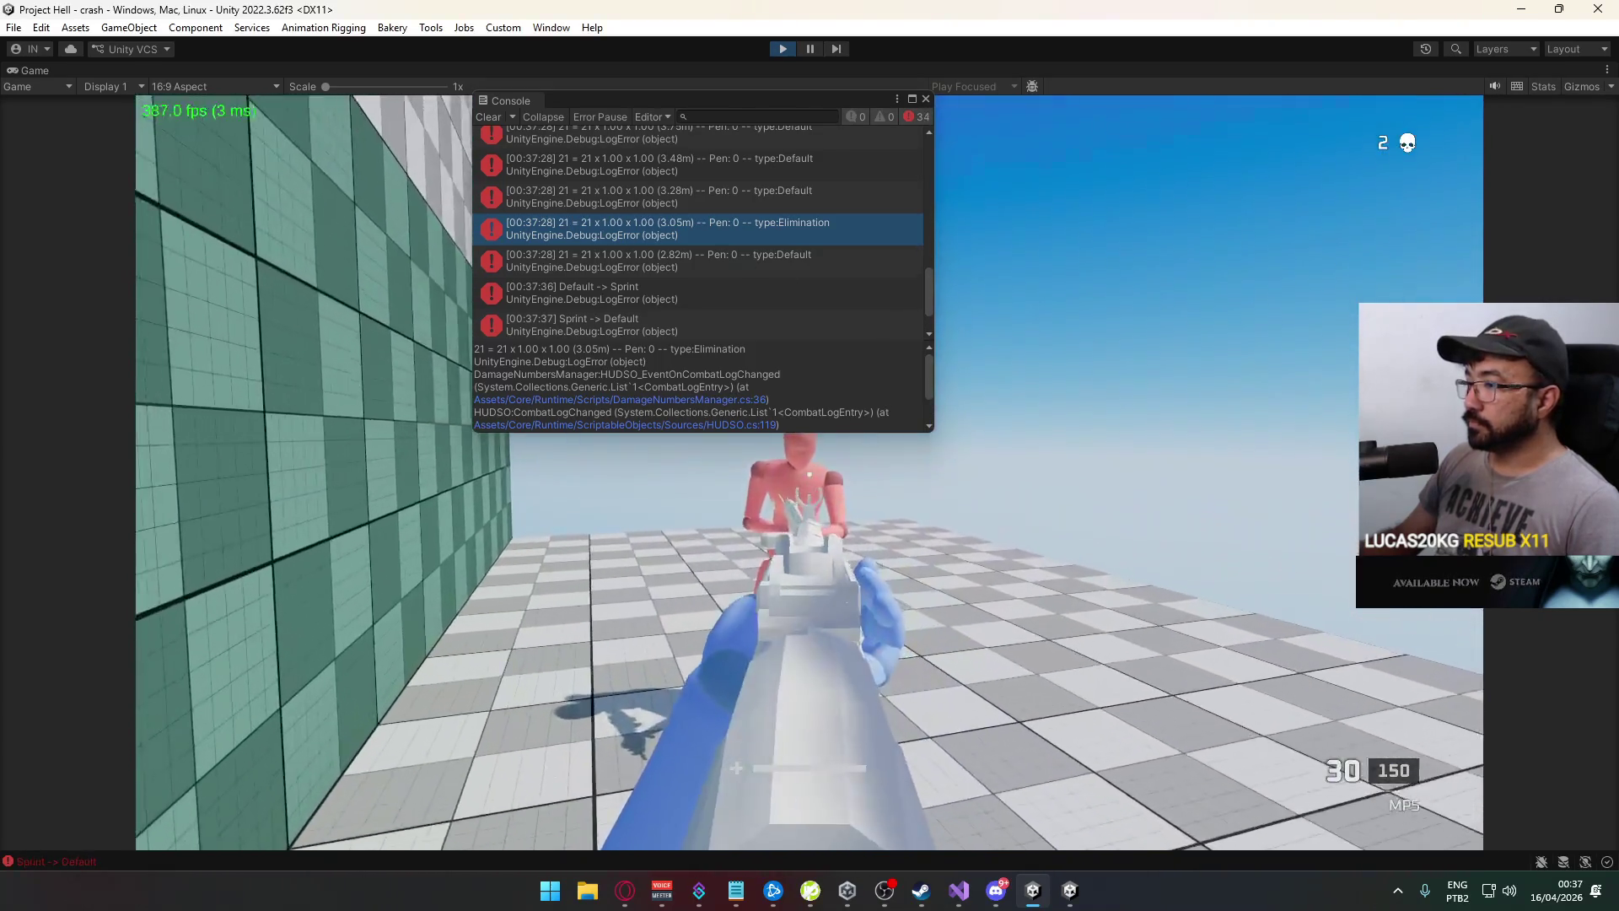
left_click(809, 474)
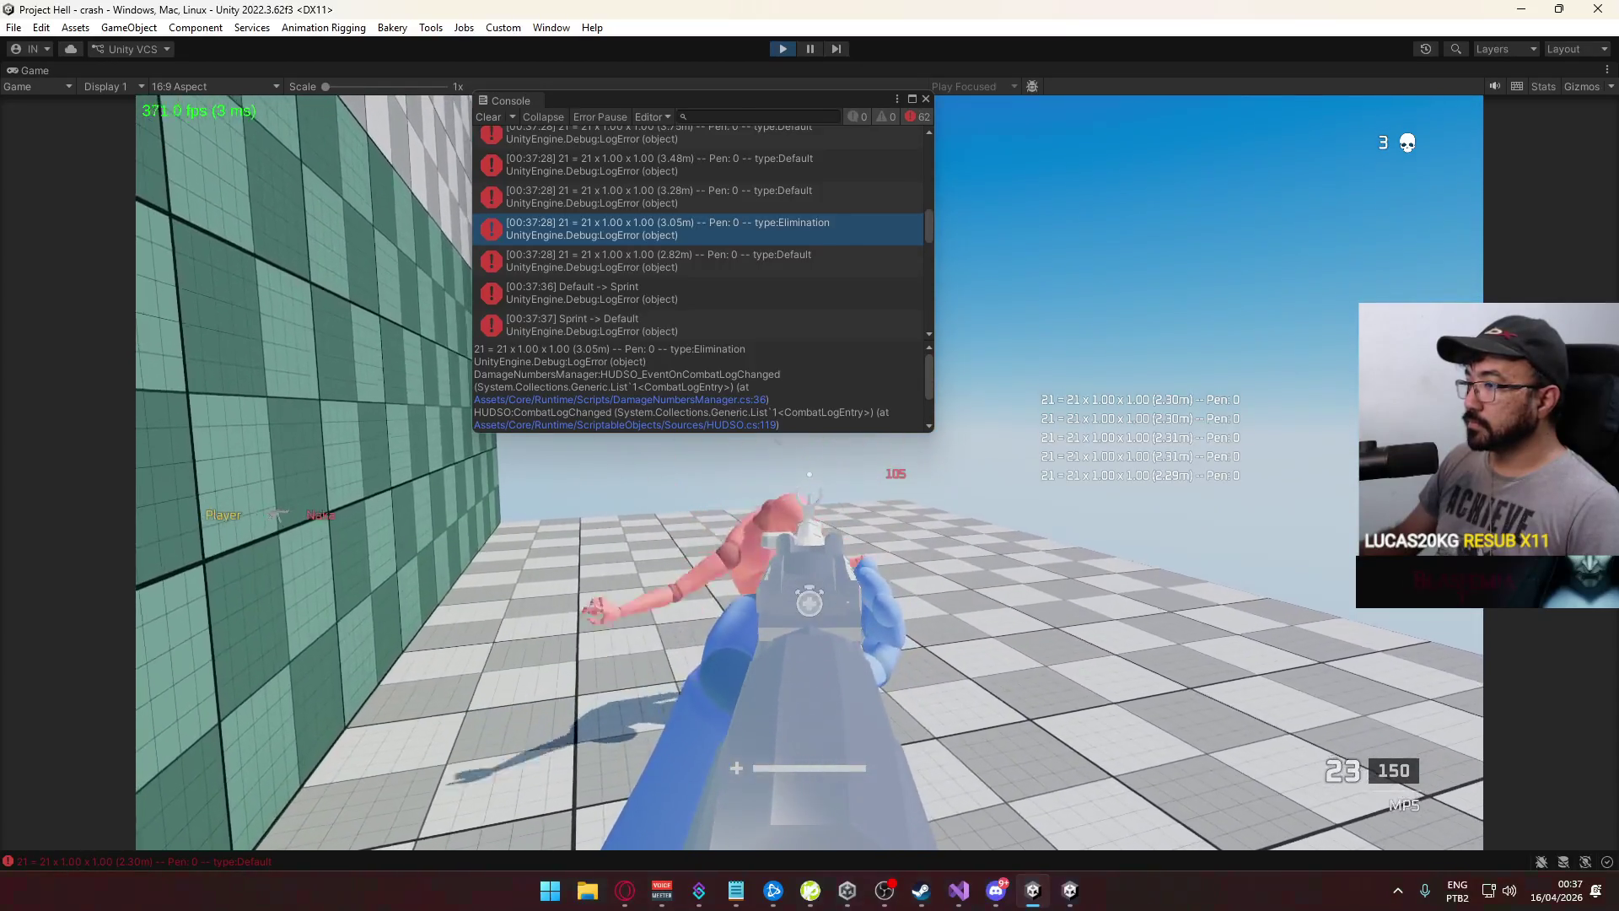
key("super")
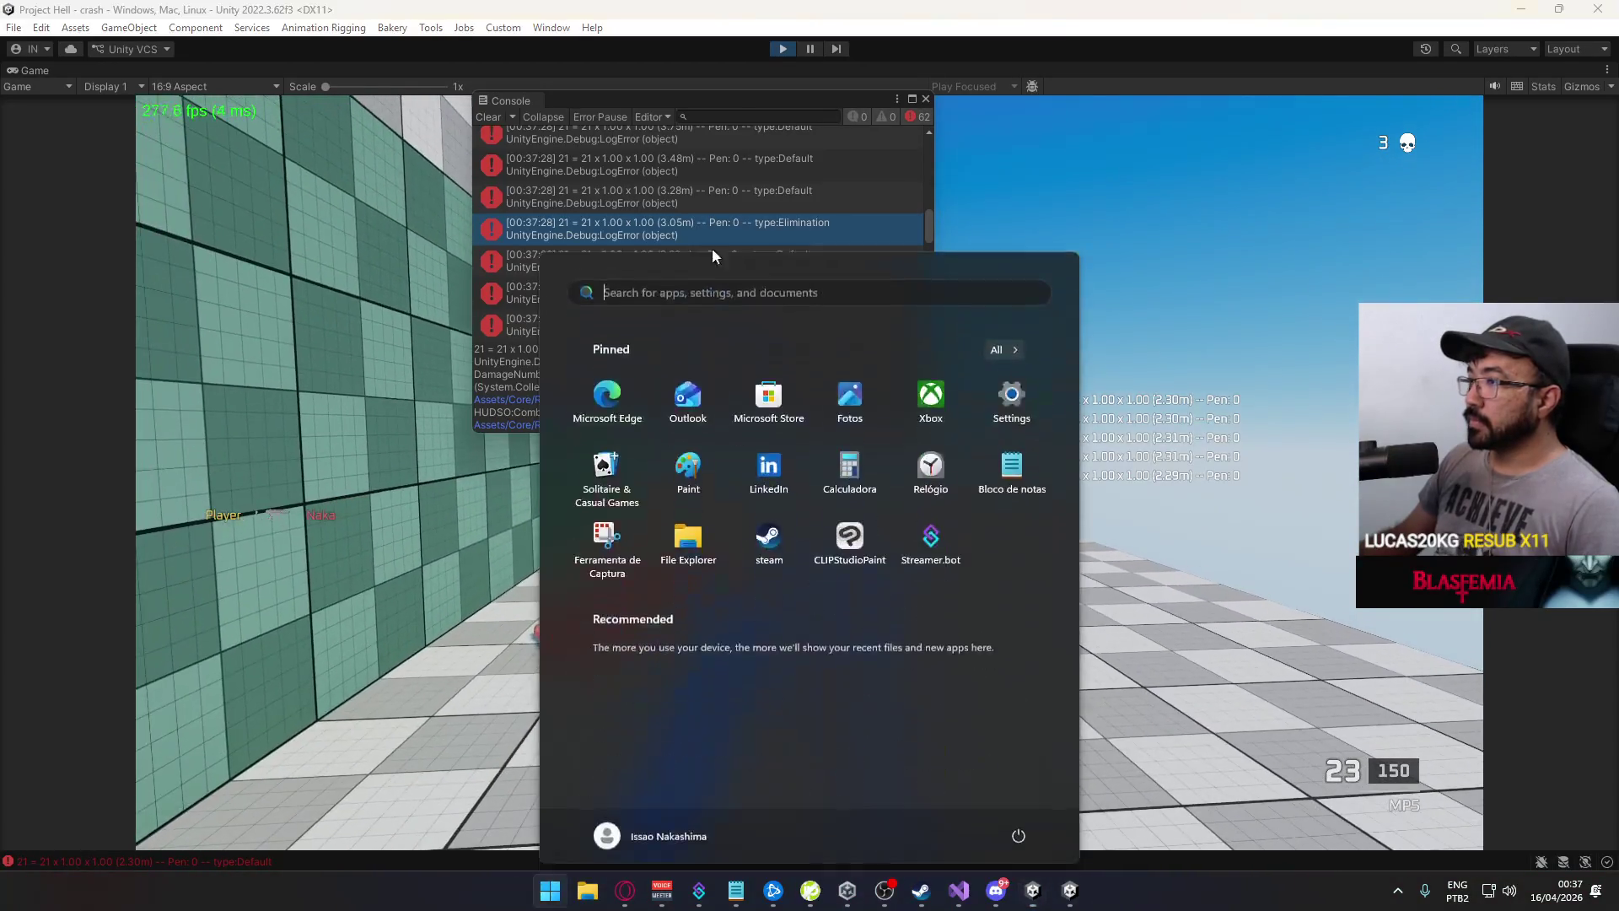
left_click(903, 226)
left_click_drag(926, 225, 940, 326)
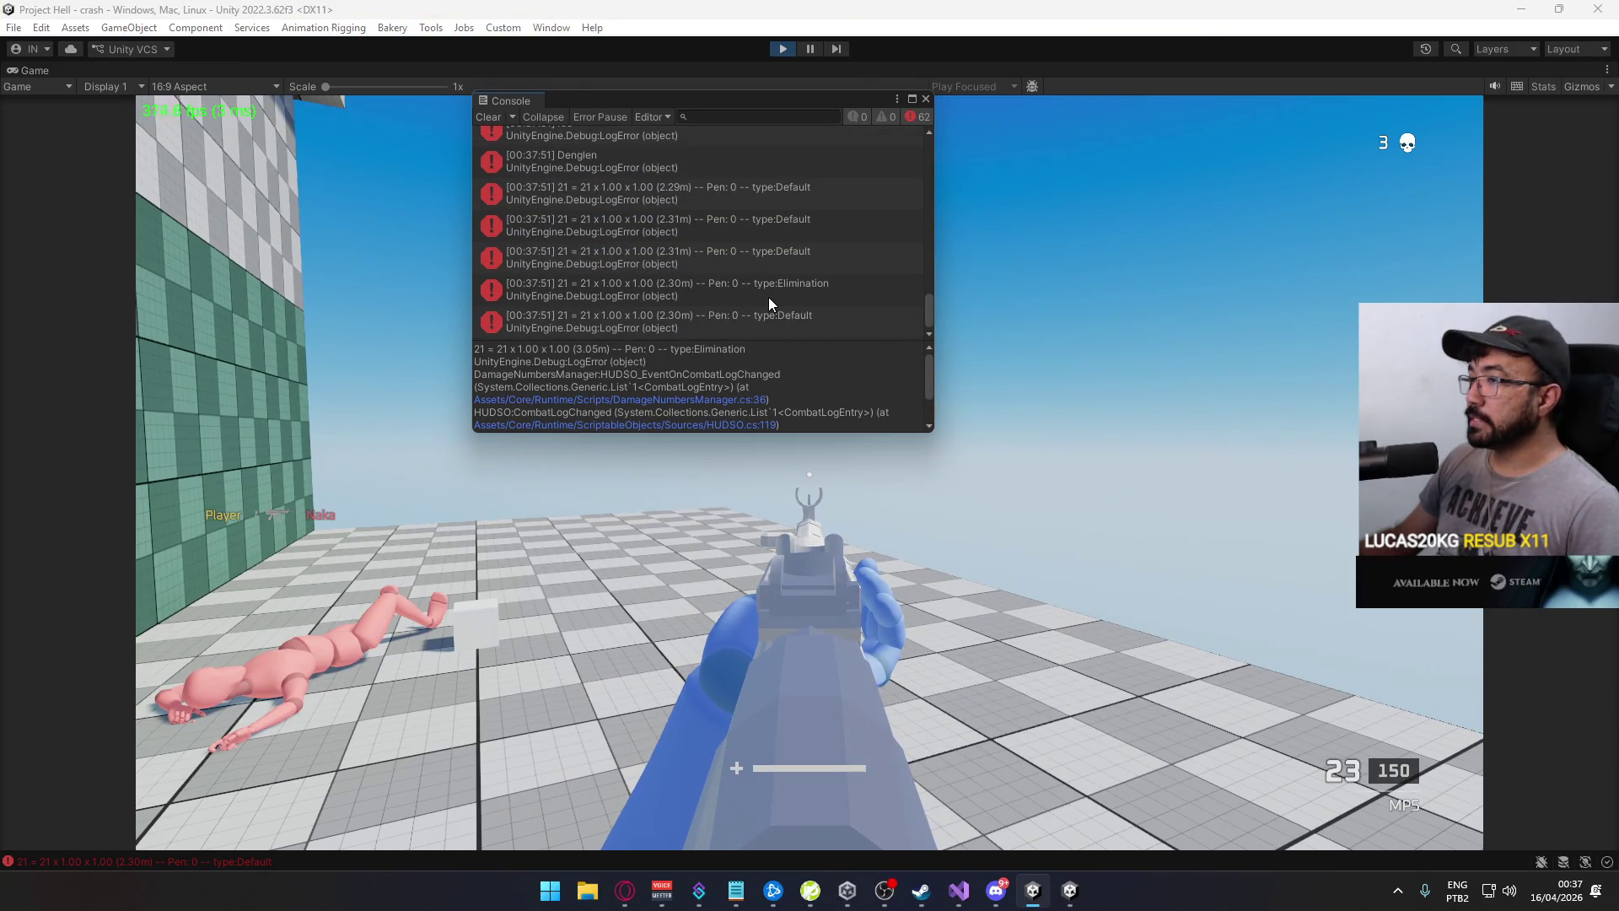
left_click(743, 290)
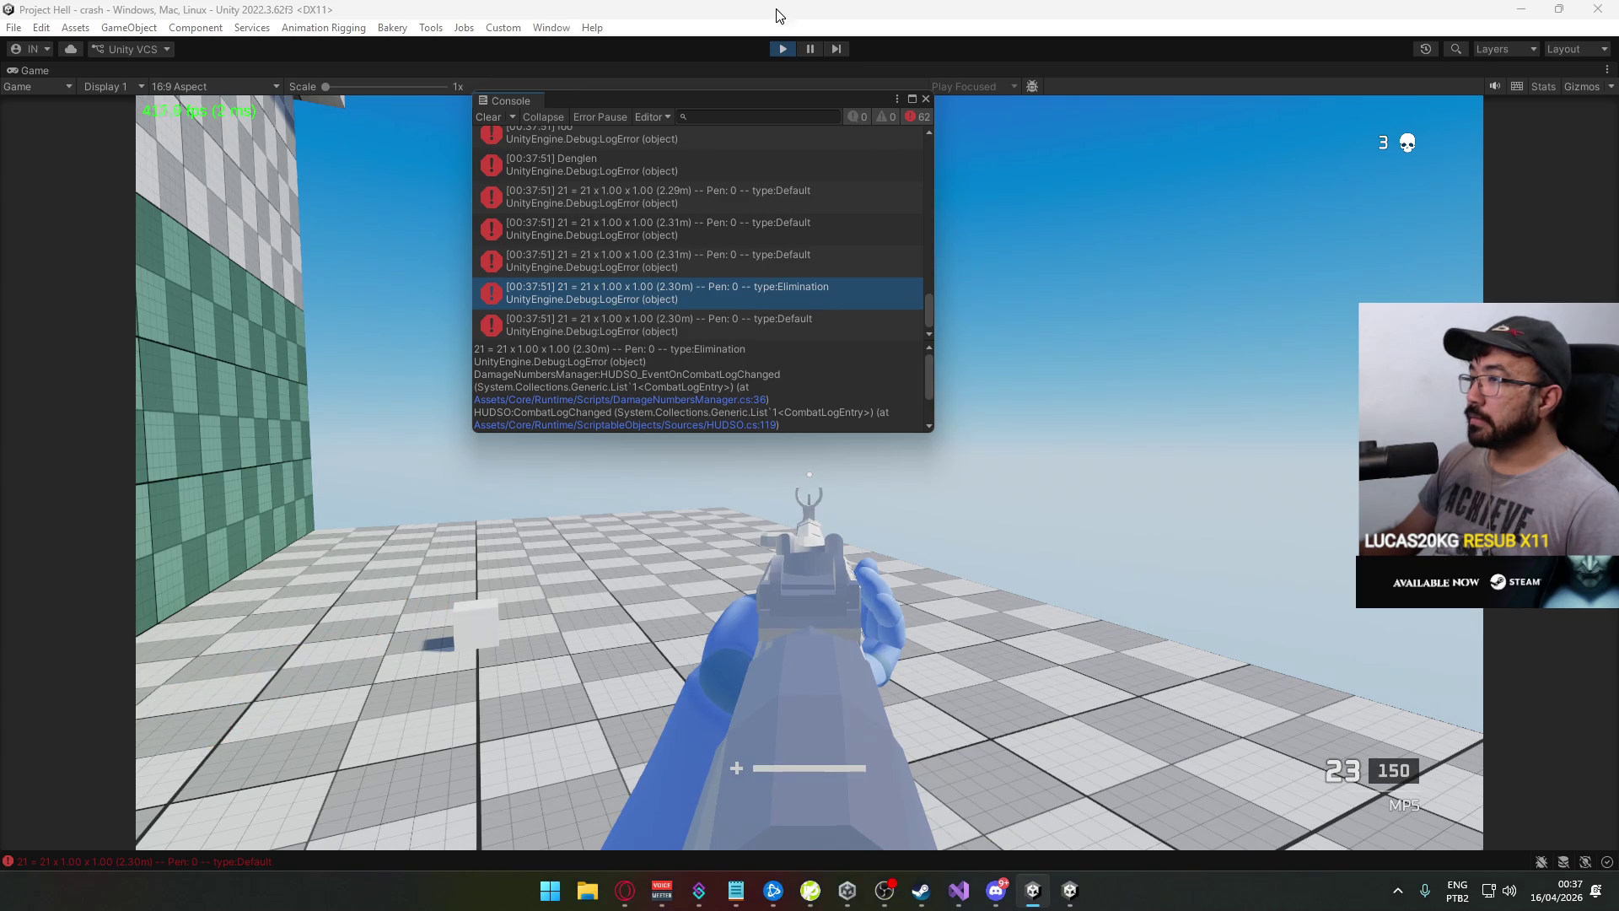
Walk through the brown room outdoors, kill the enemy, and inspect its hit entries, e.g. 2.11m and 1.63m
left_click(1048, 418)
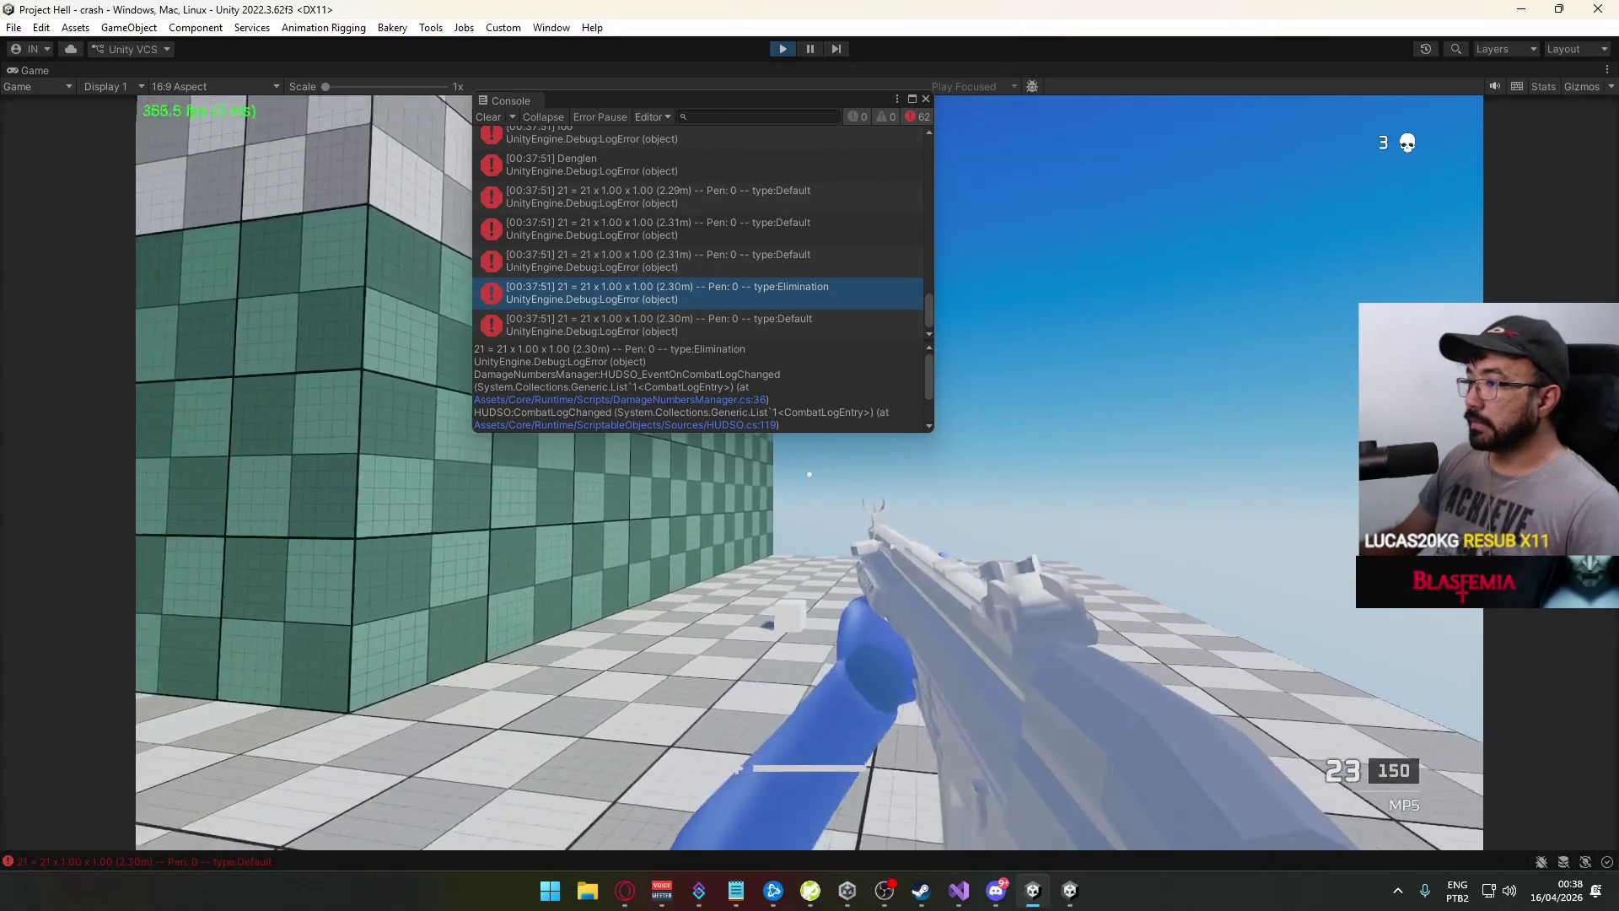
key("w")
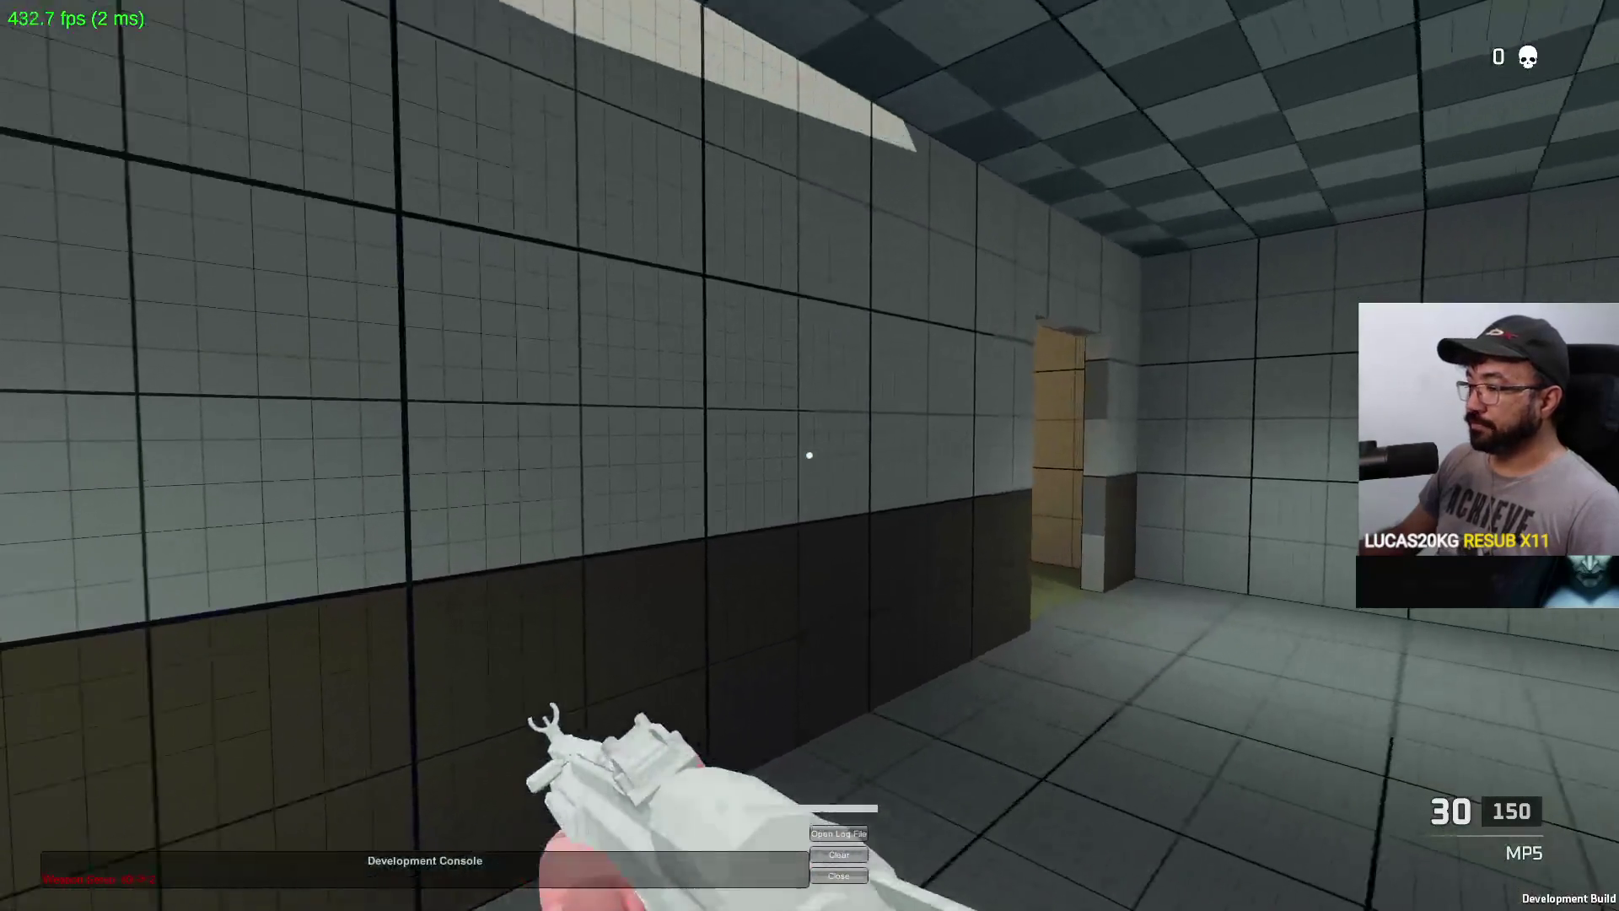
key("w")
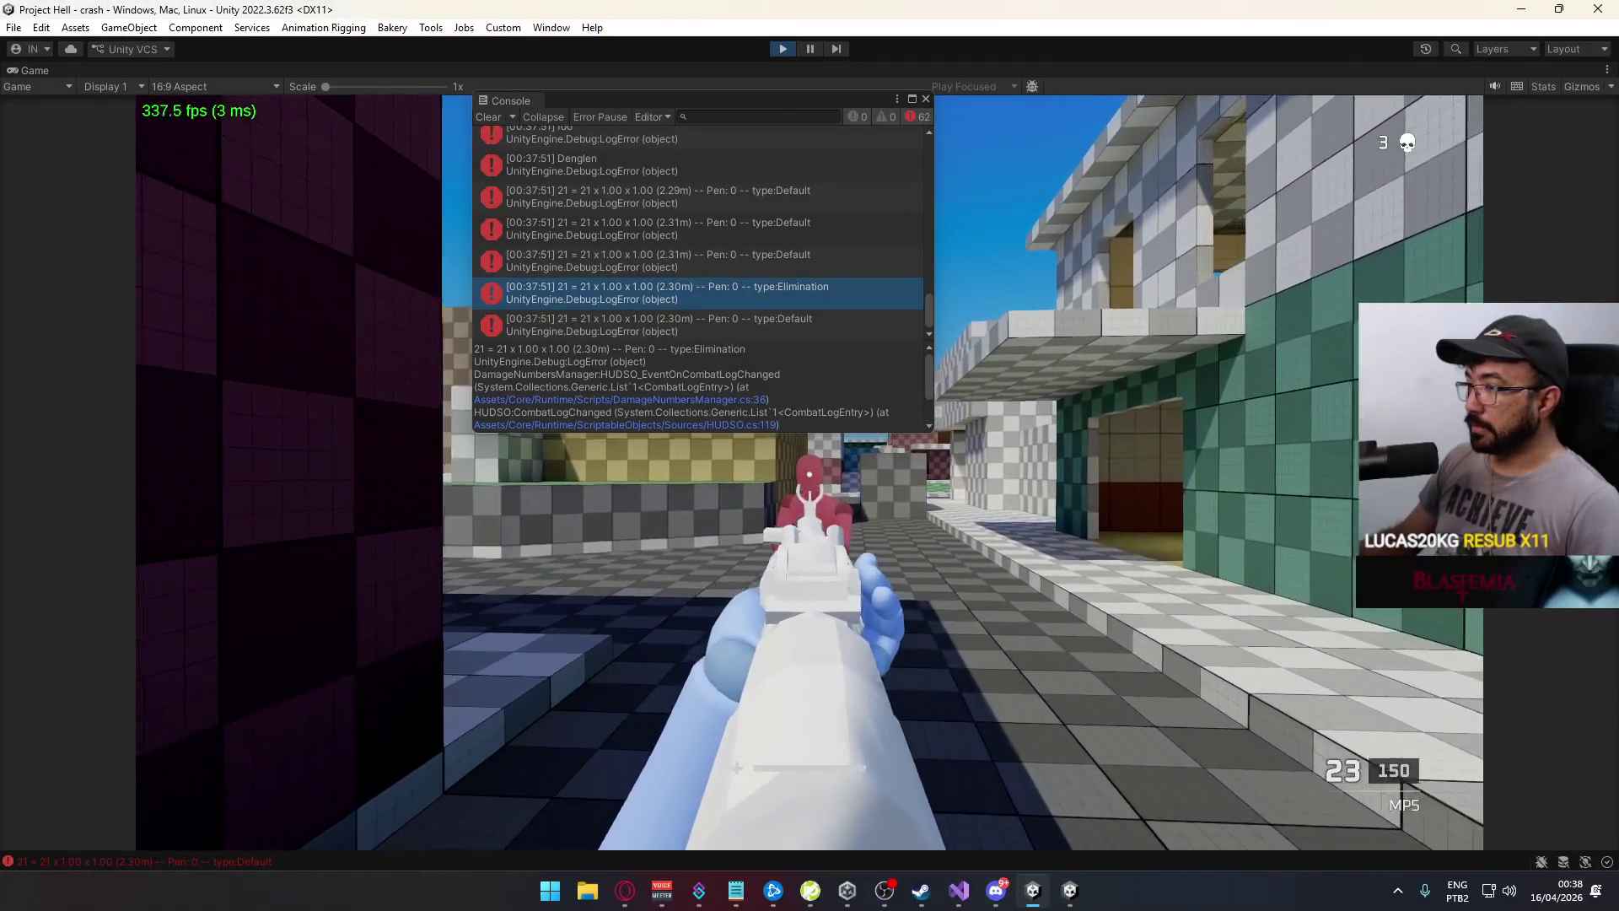
left_click(809, 474)
key("super")
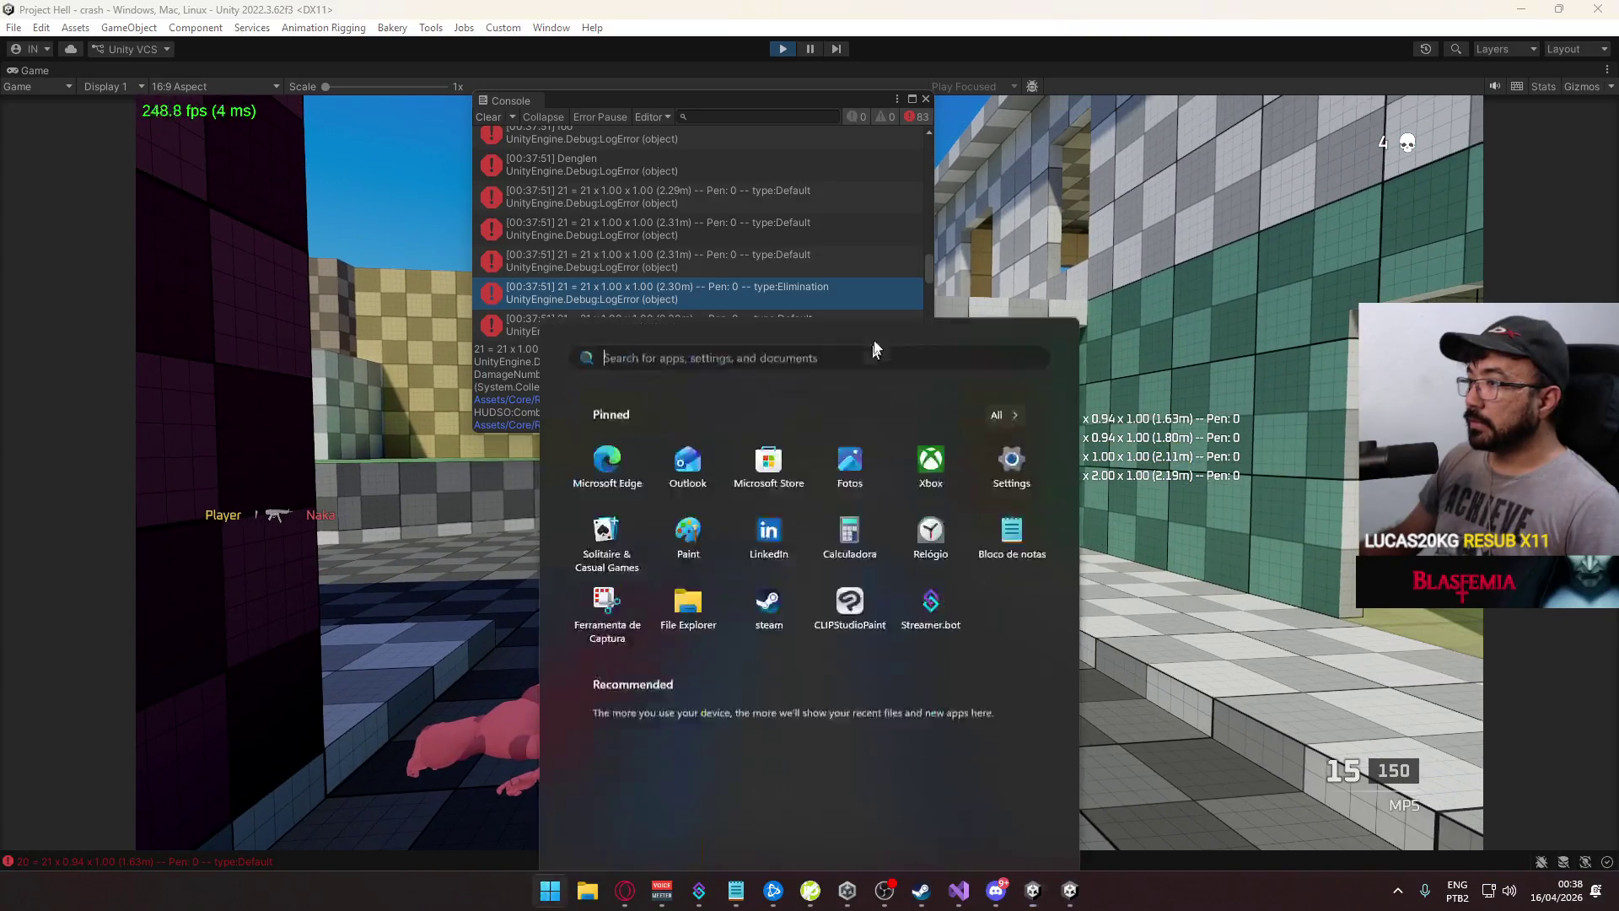
key("super")
scroll(879, 278, "down", 5)
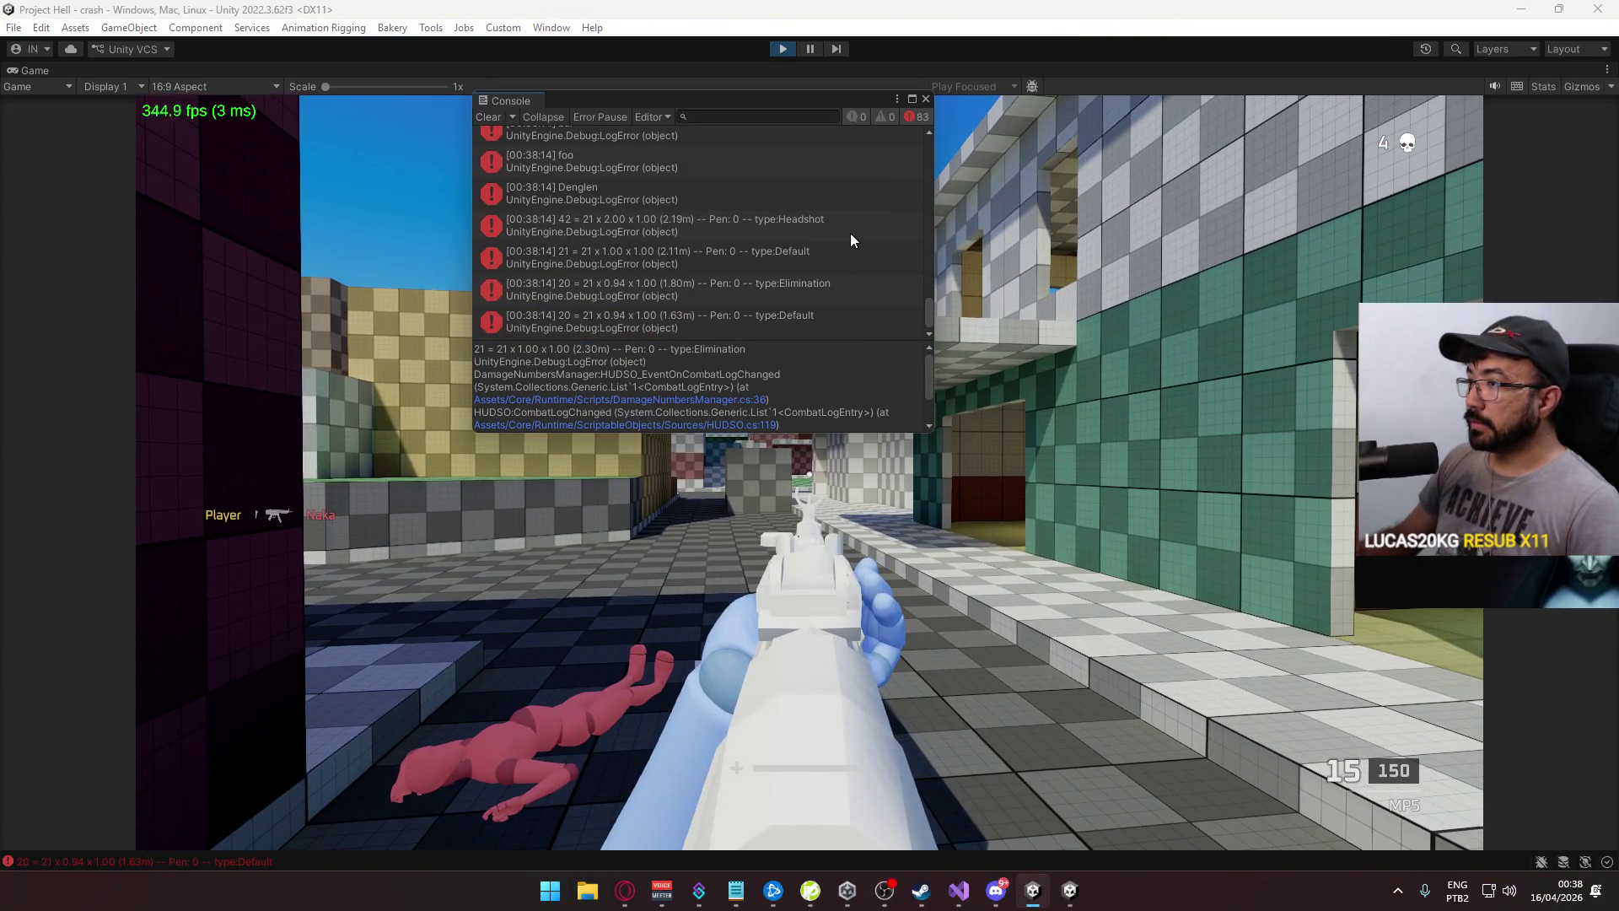
left_click(781, 265)
left_click(788, 292)
left_click(790, 319)
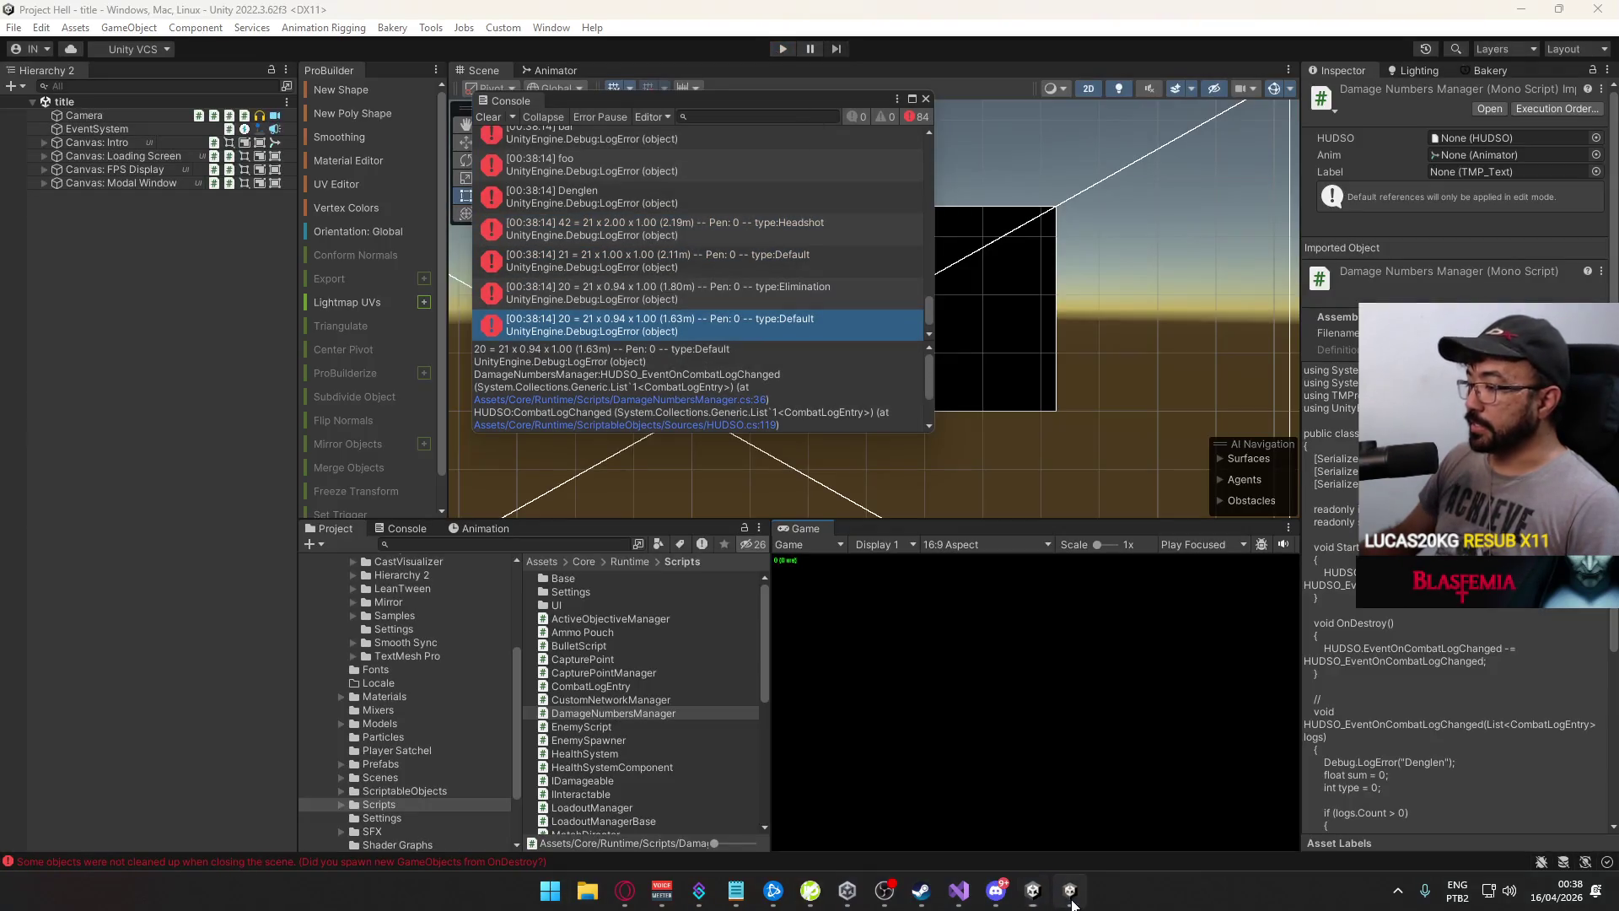
Stop the running playtest and bring Visual Studio to the front
right_click(1070, 890)
left_click(1097, 839)
left_click(989, 895)
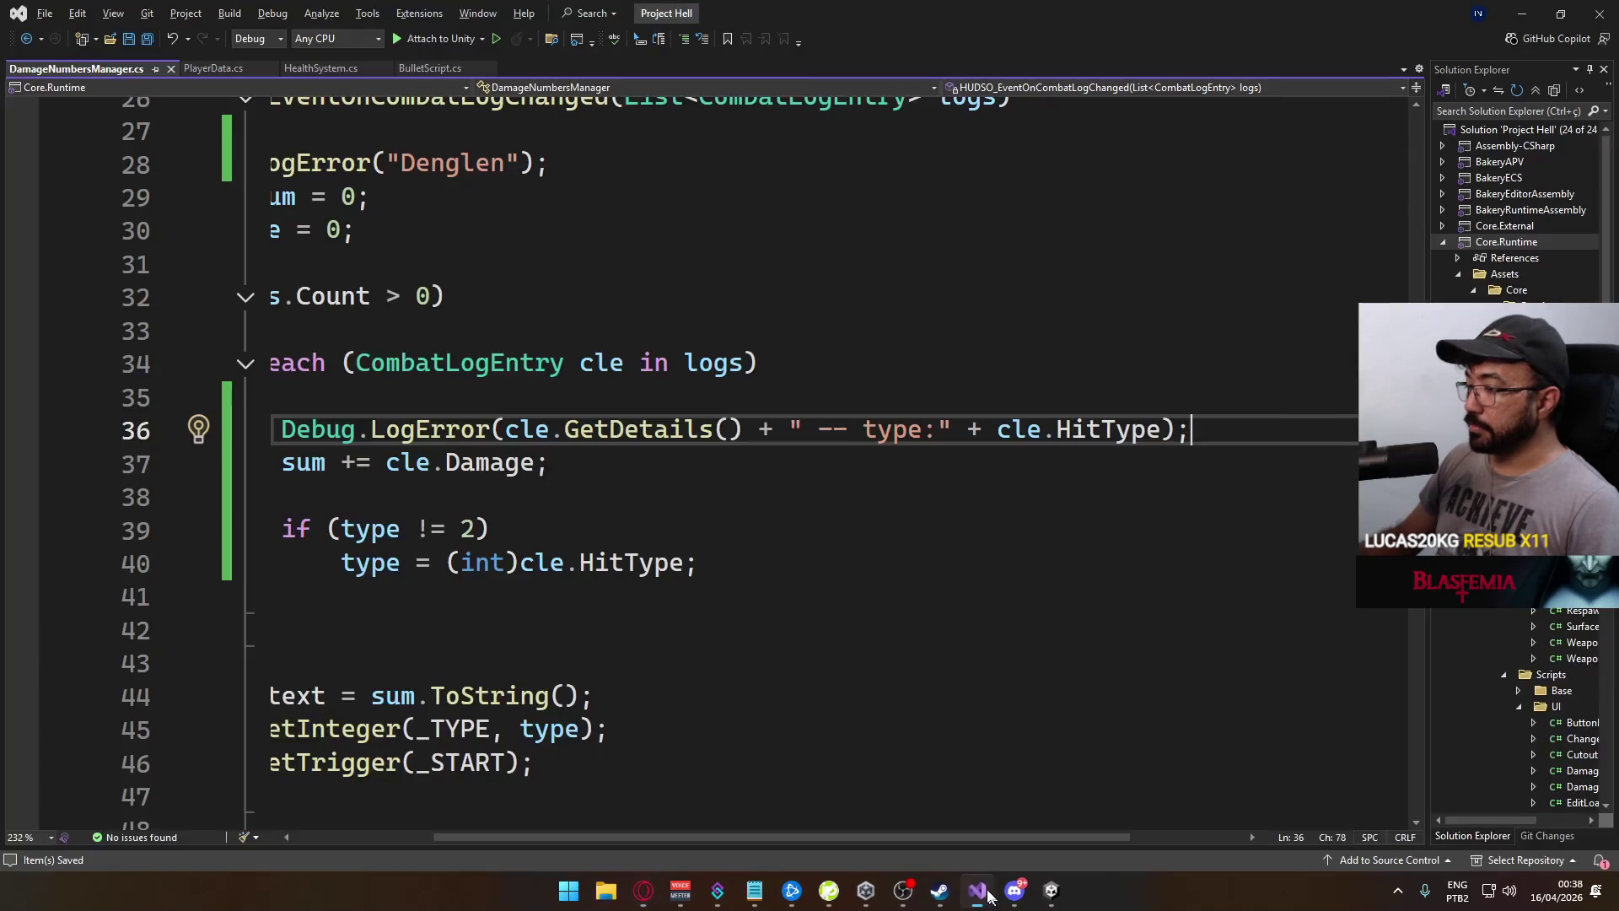
In PlayerData.cs, change _logs[_logs.Count-1] to _logs[_logs.Count] and save
scroll(776, 837, "left", 3)
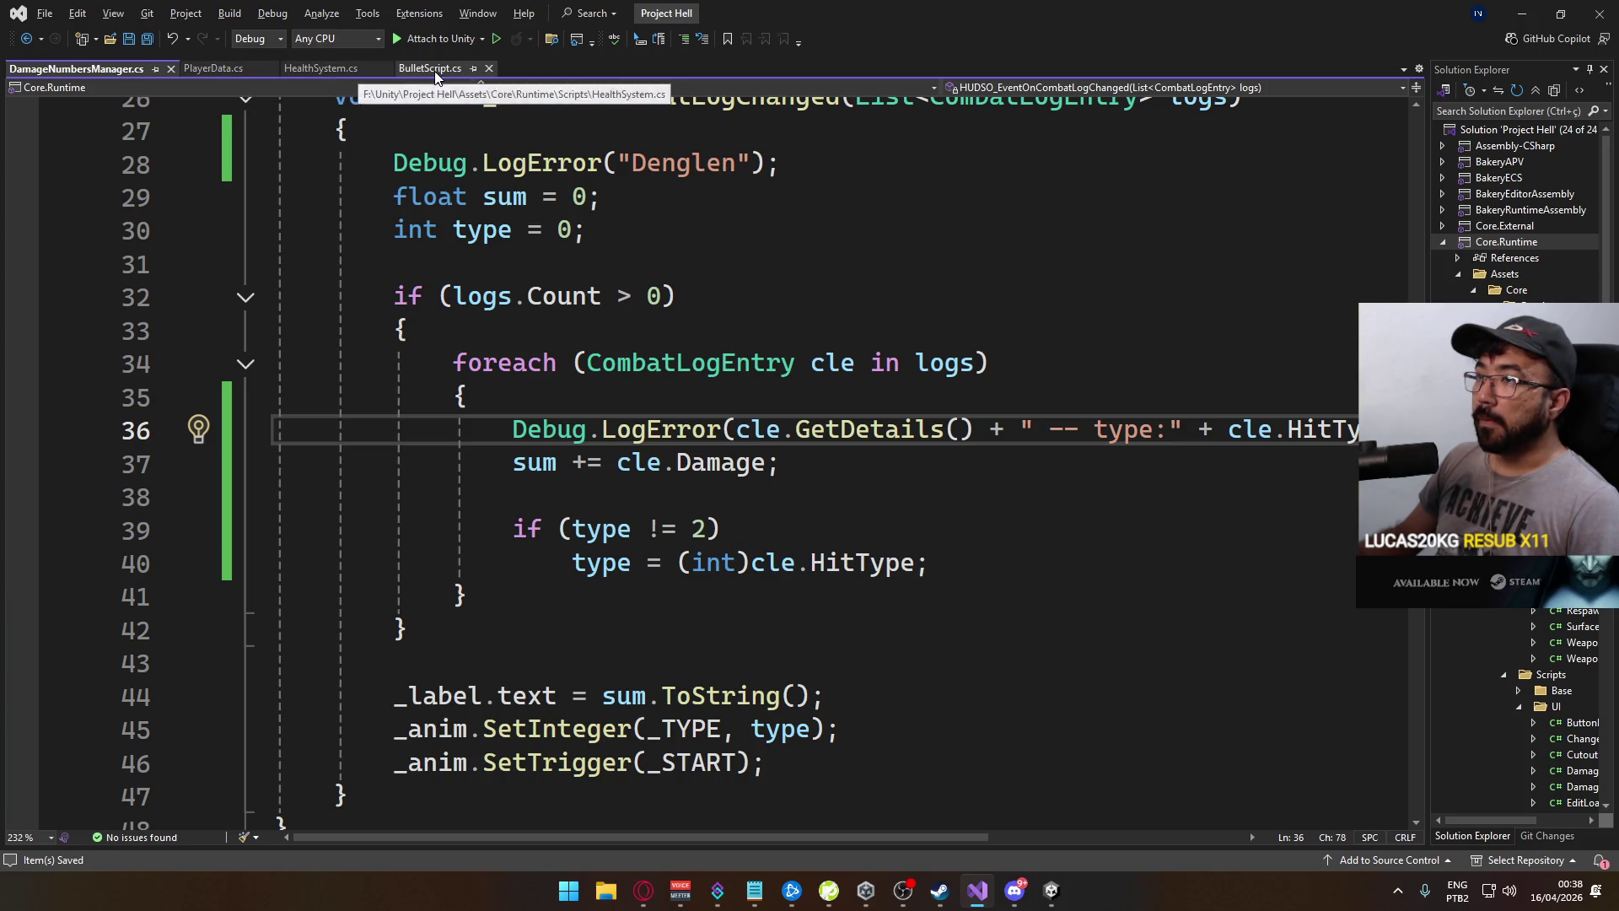
left_click(320, 67)
left_click(212, 70)
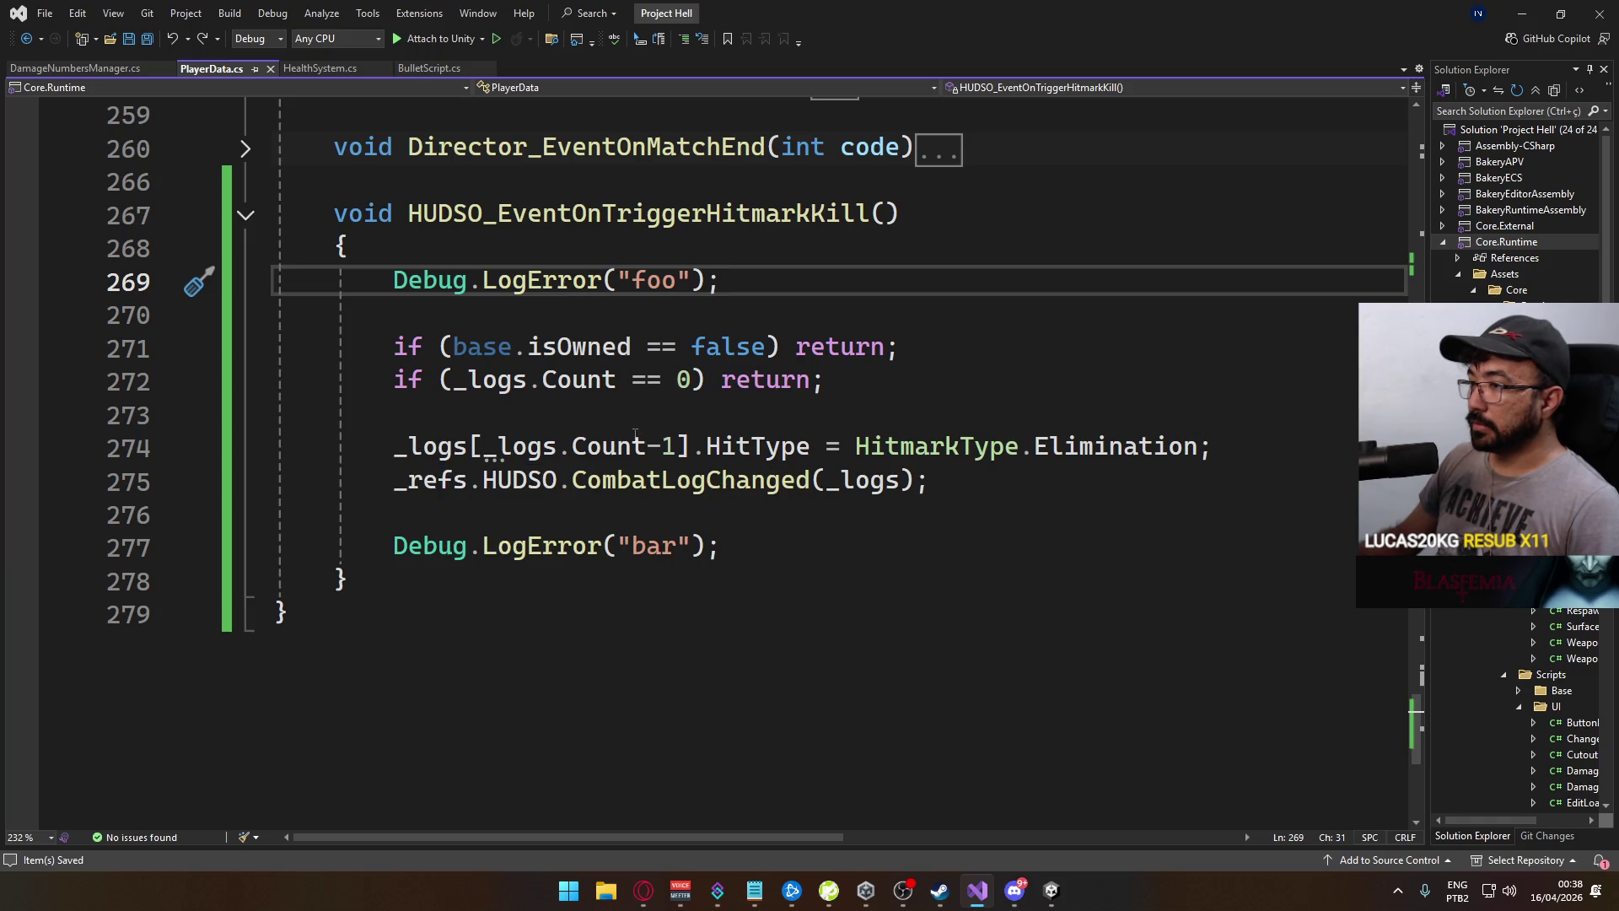
left_click_drag(686, 447, 647, 447)
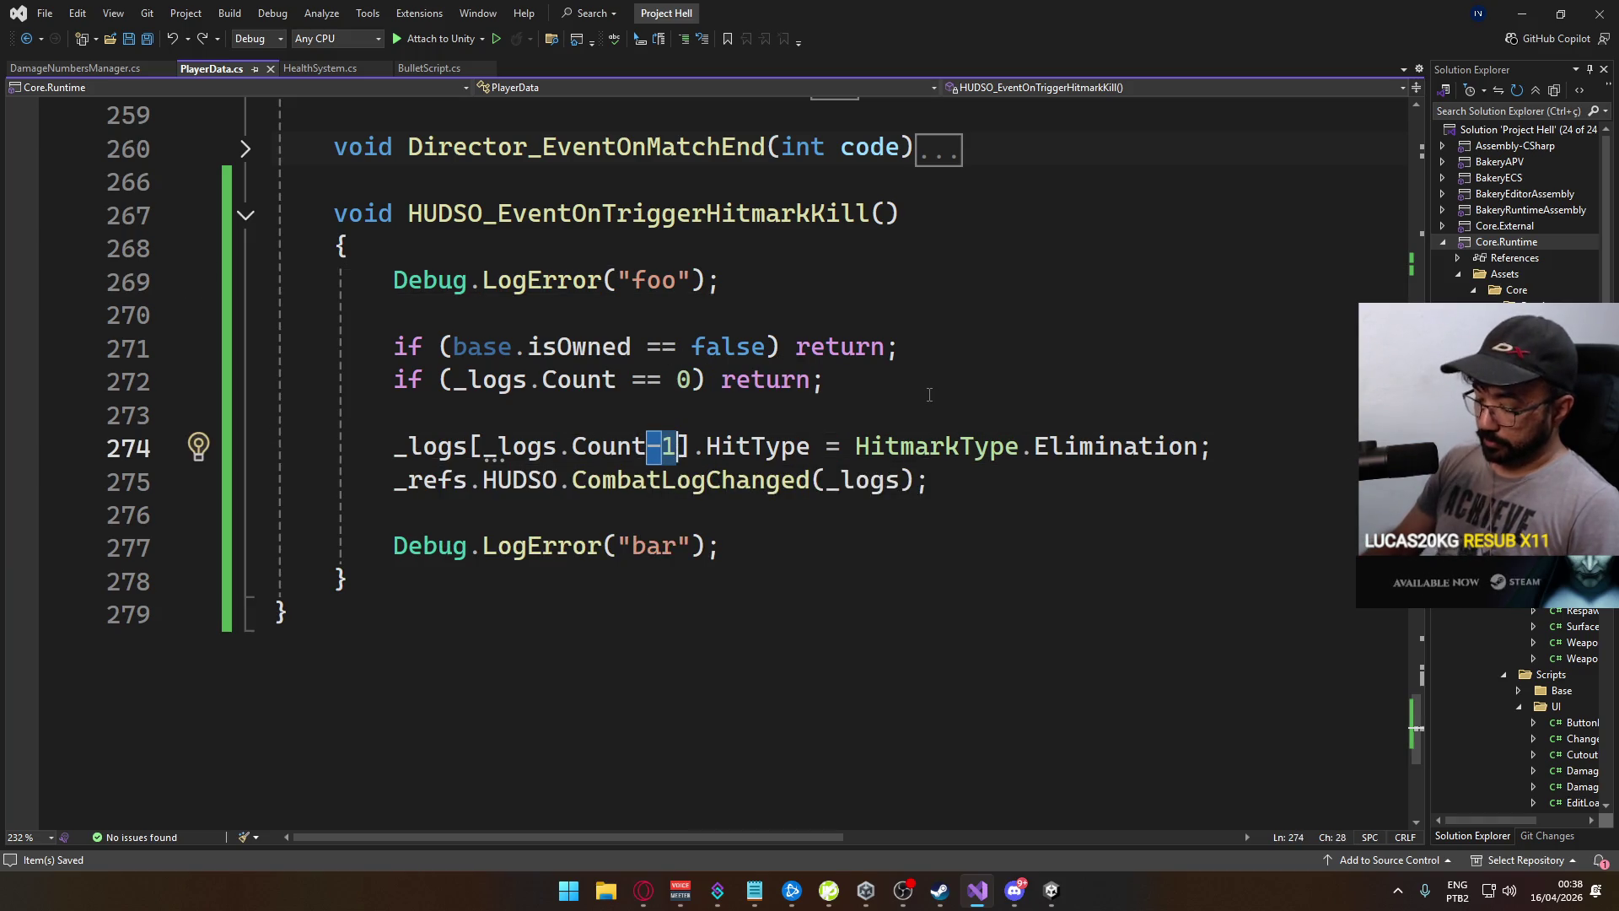
key("BackSpace")
left_click(705, 407)
key("ctrl+s")
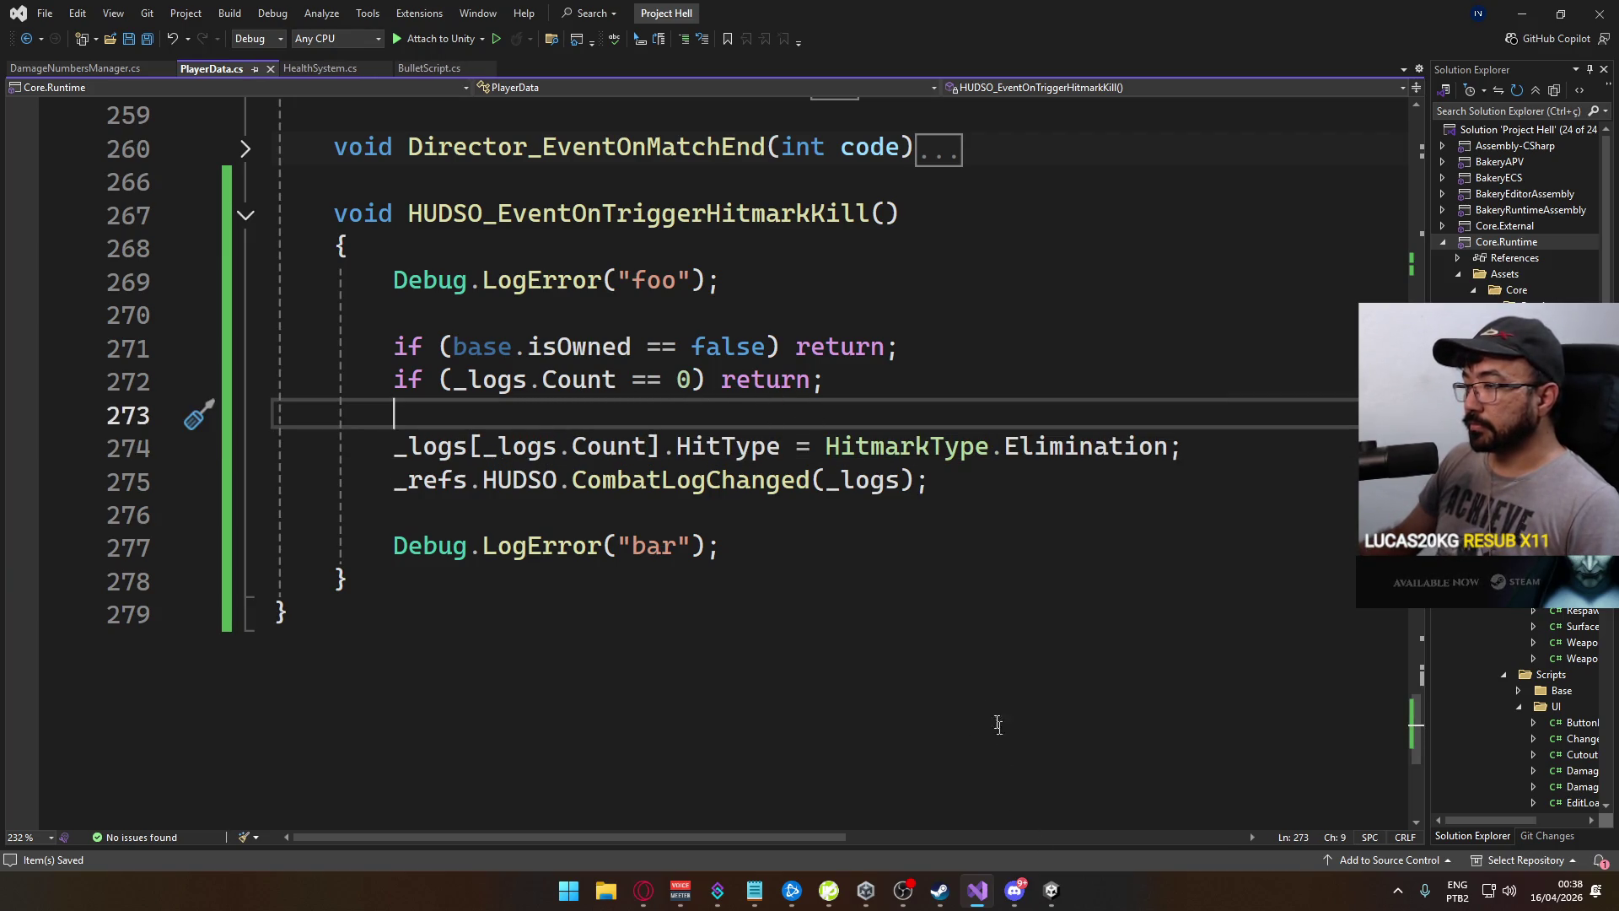
Switch back to the Unity editor to start a new build
mouse_move(1046, 892)
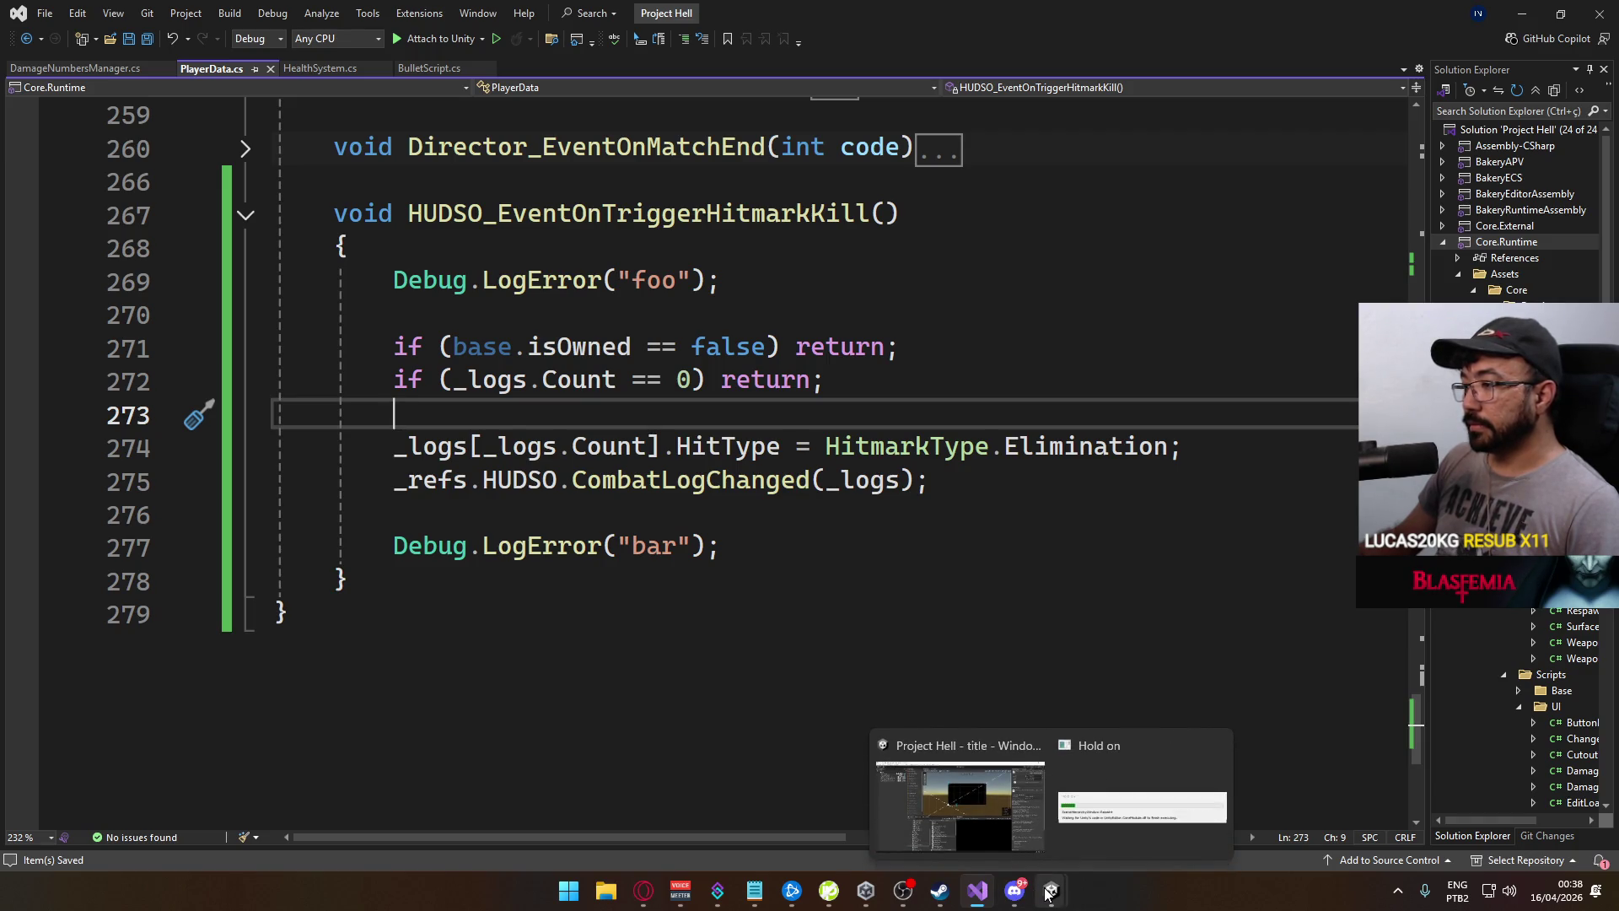
left_click(1046, 831)
left_click(14, 27)
Build And Run the game, then close Unity's floating Console and enter Play mode
left_click(127, 255)
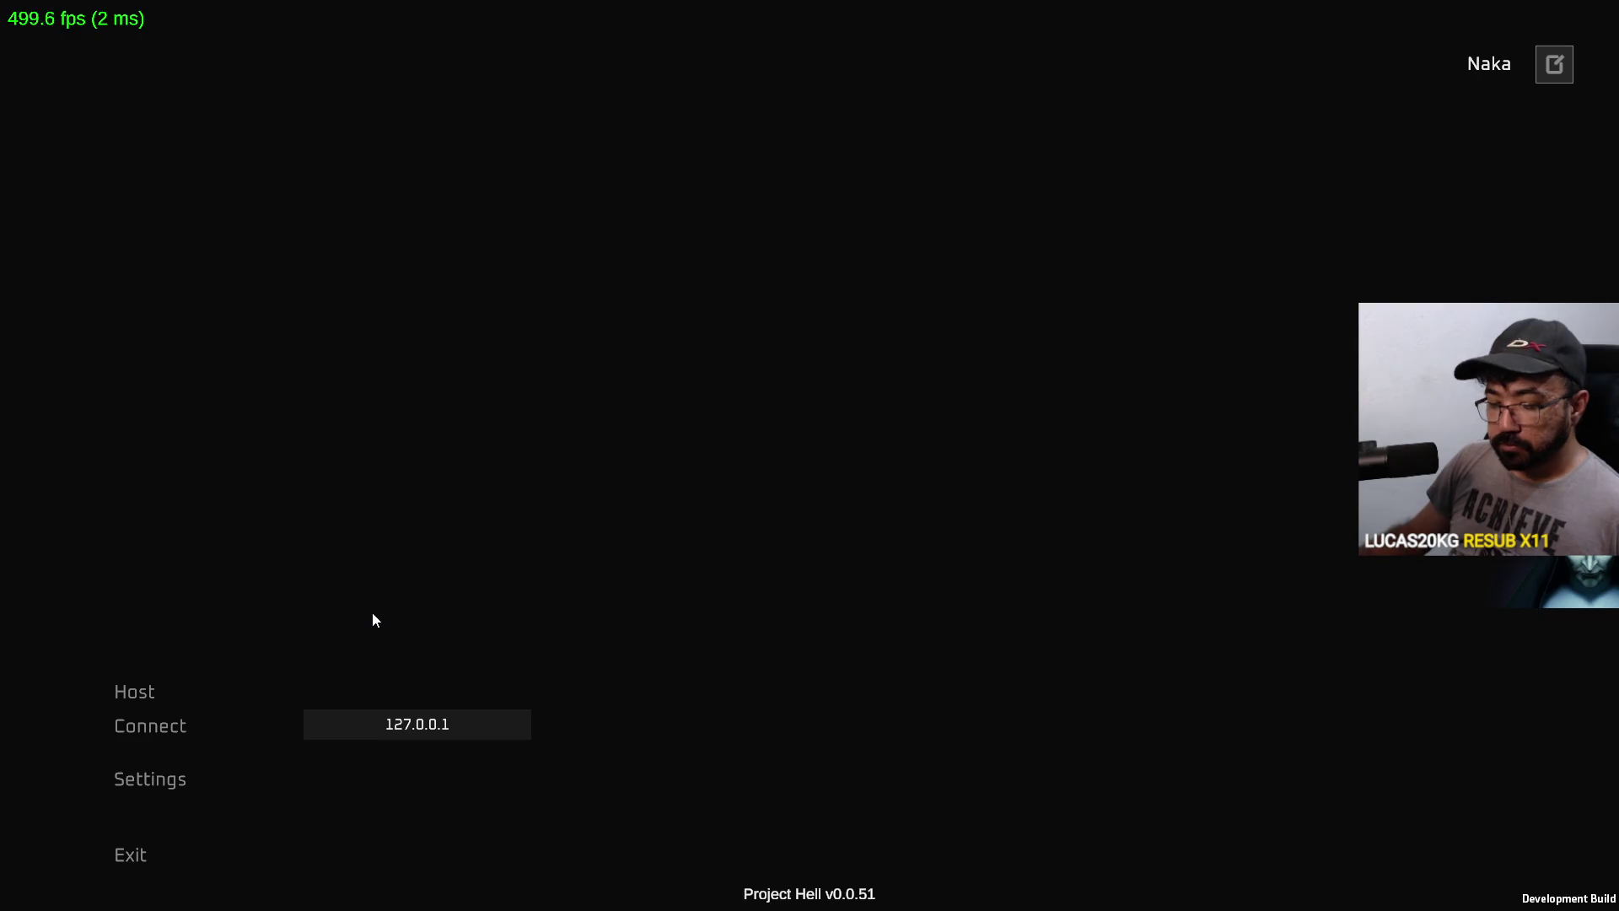
key("alt+Tab")
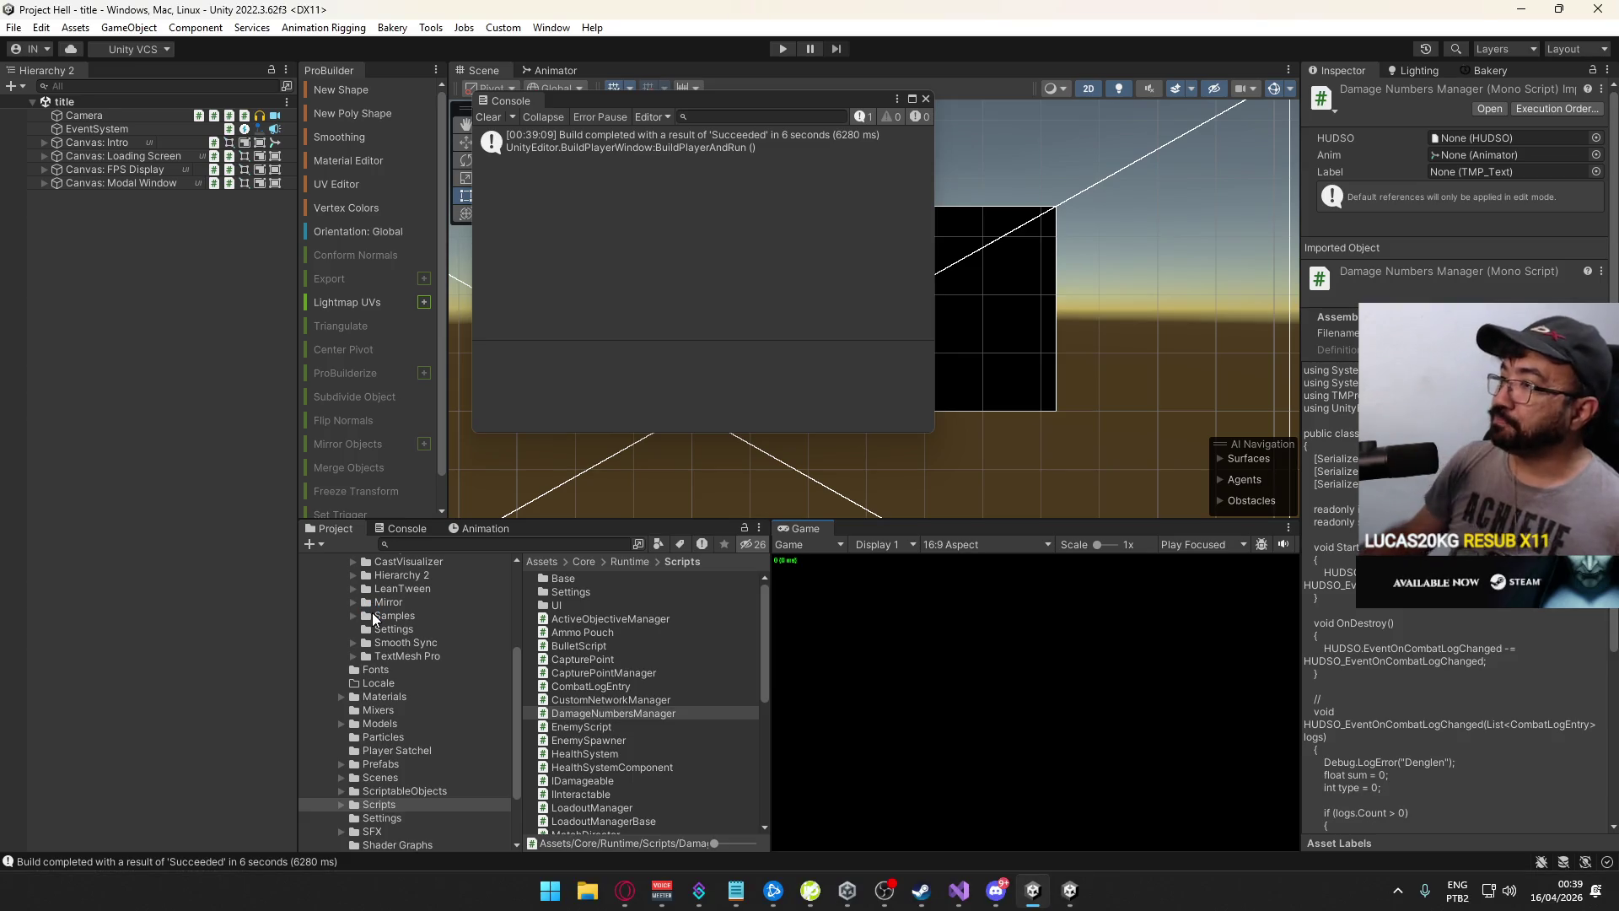
left_click(927, 98)
left_click(776, 54)
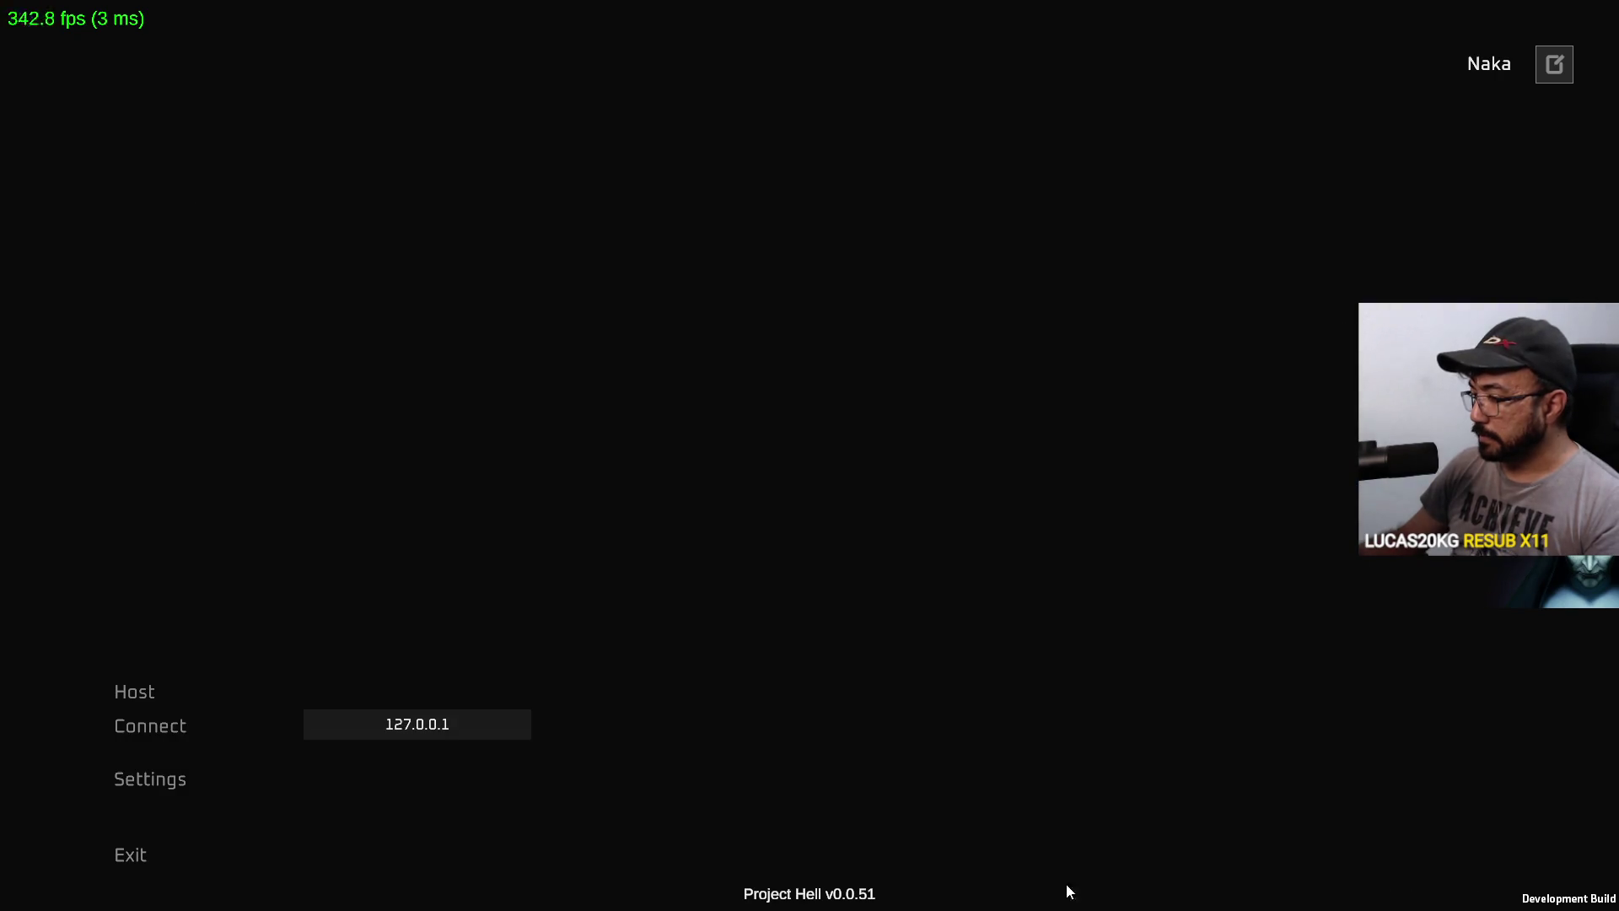
Switch between the fullscreen build's main menu and the playing Unity editor, ending in the editor
key("super")
left_click(1035, 889)
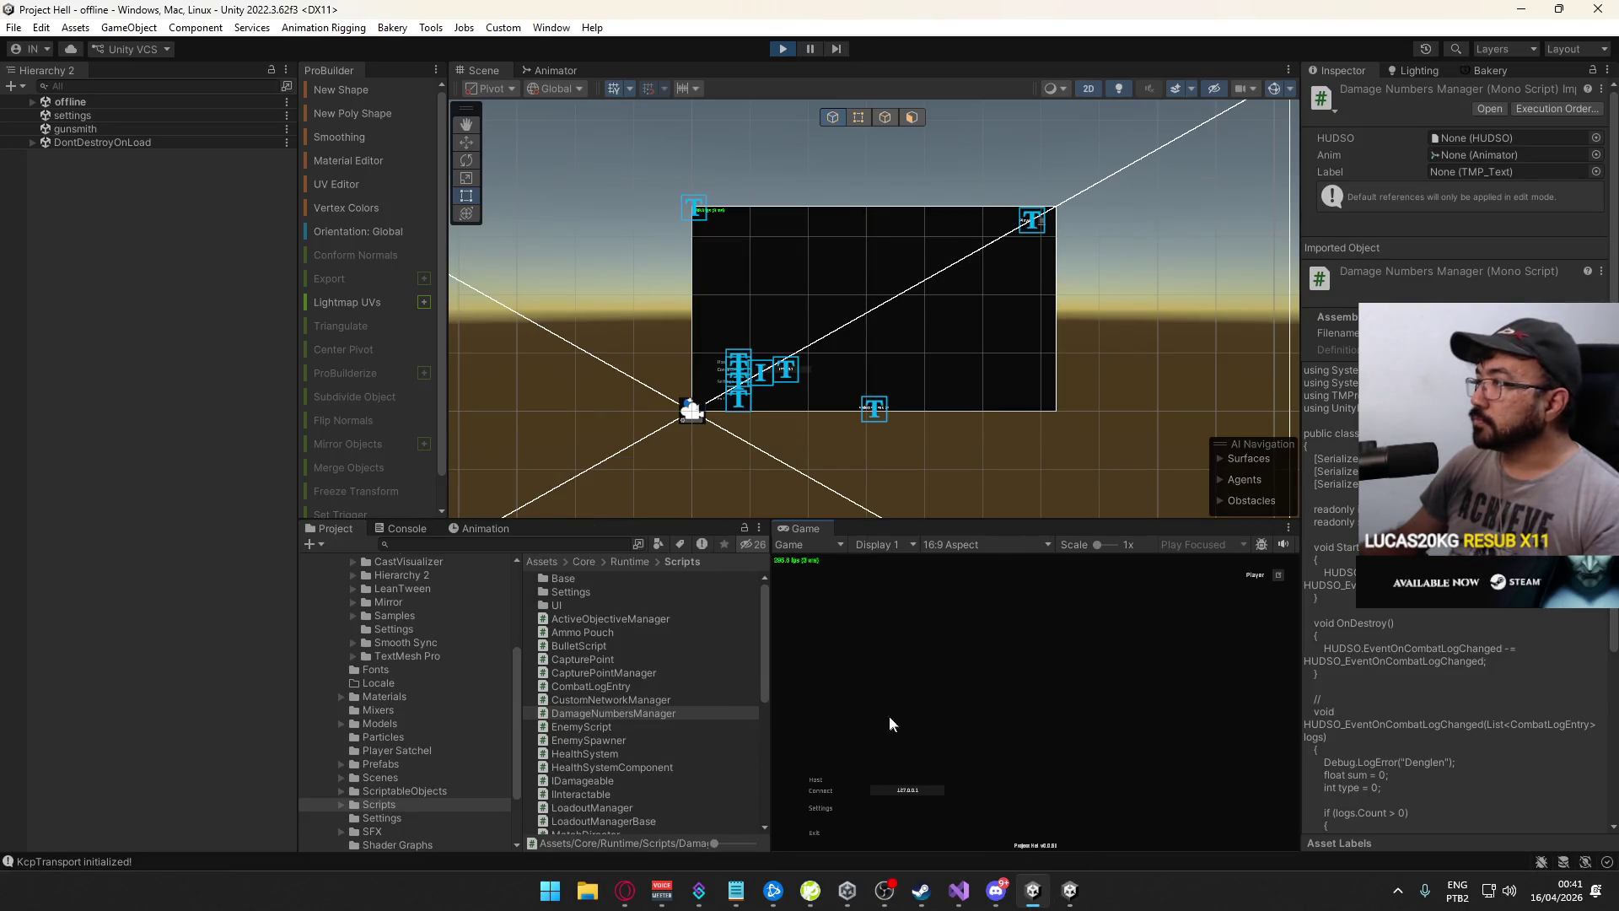
left_click(1070, 889)
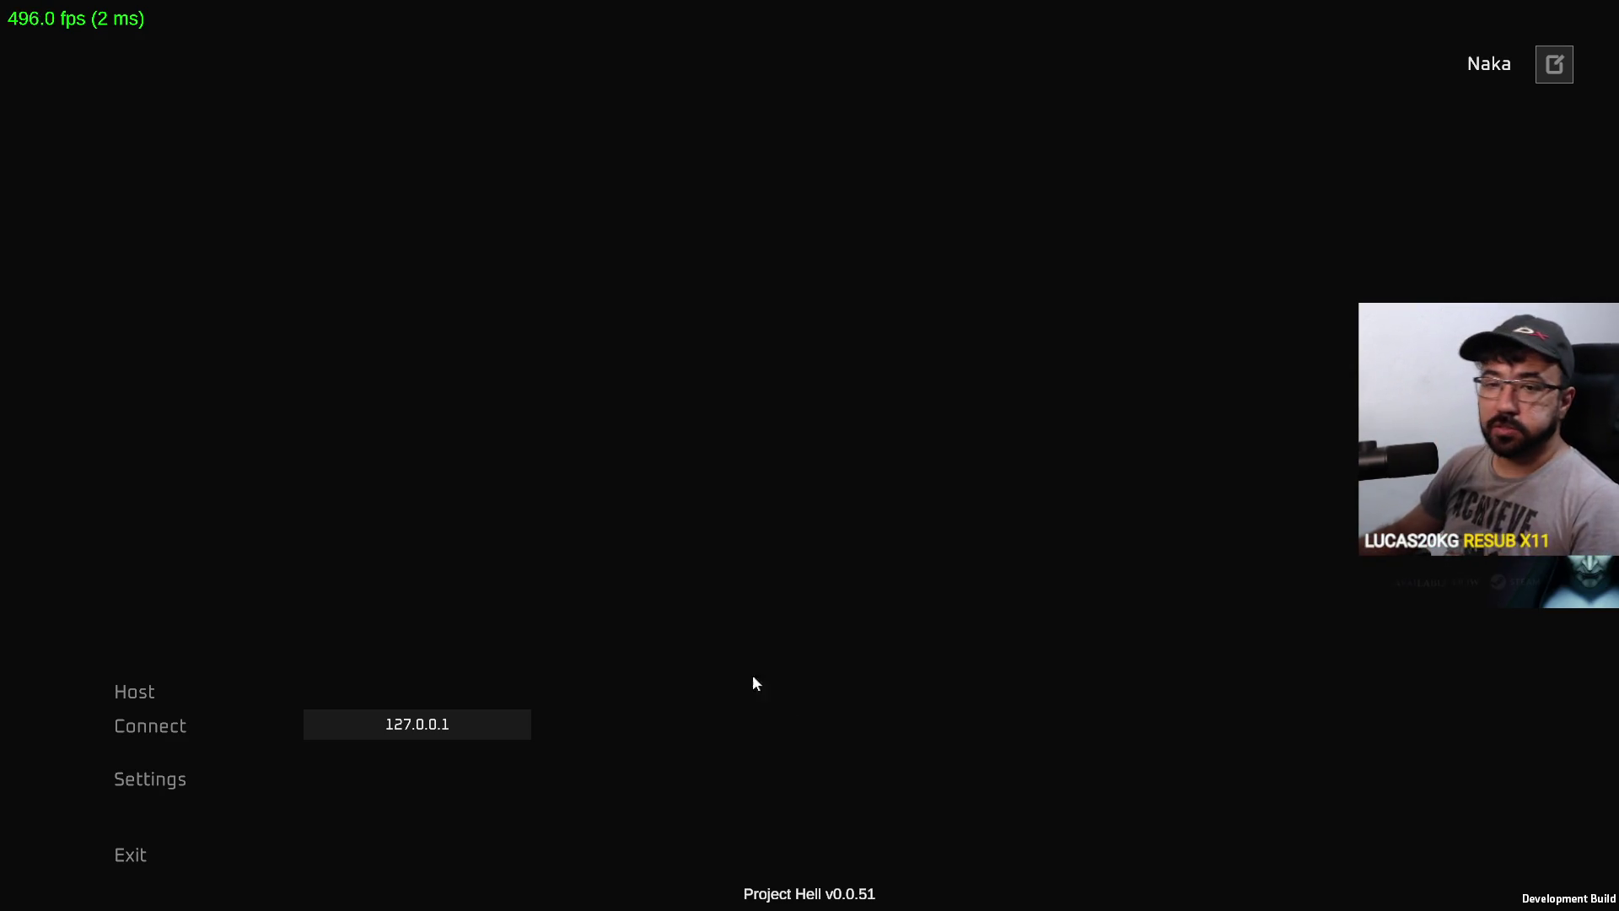
key("alt+Tab")
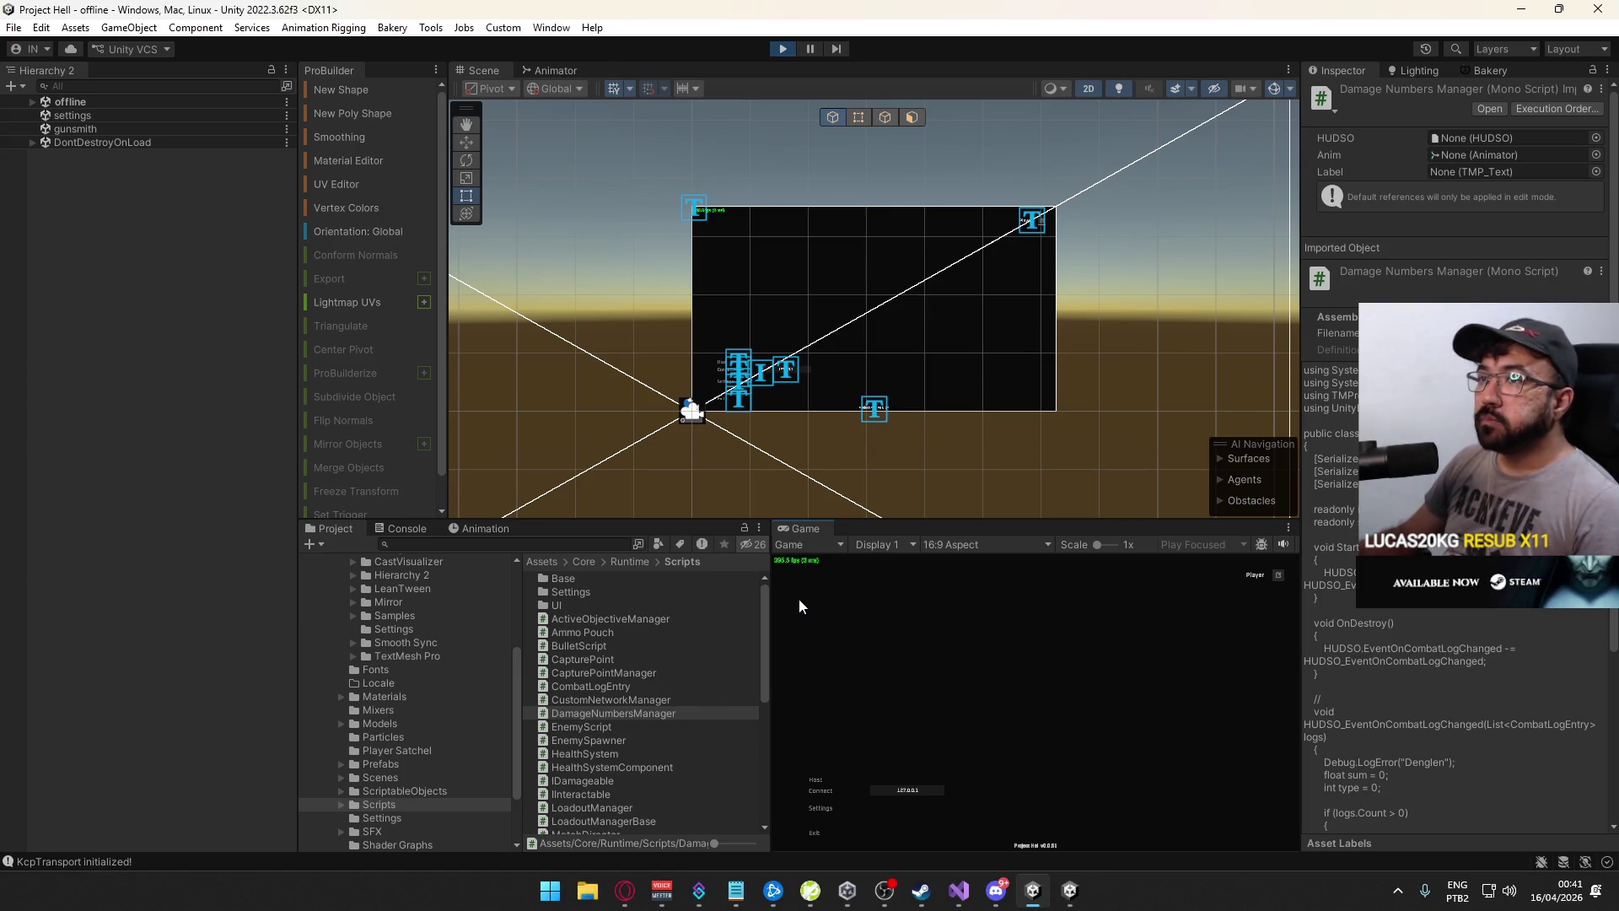
key("alt+Tab")
key("alt+Tab")
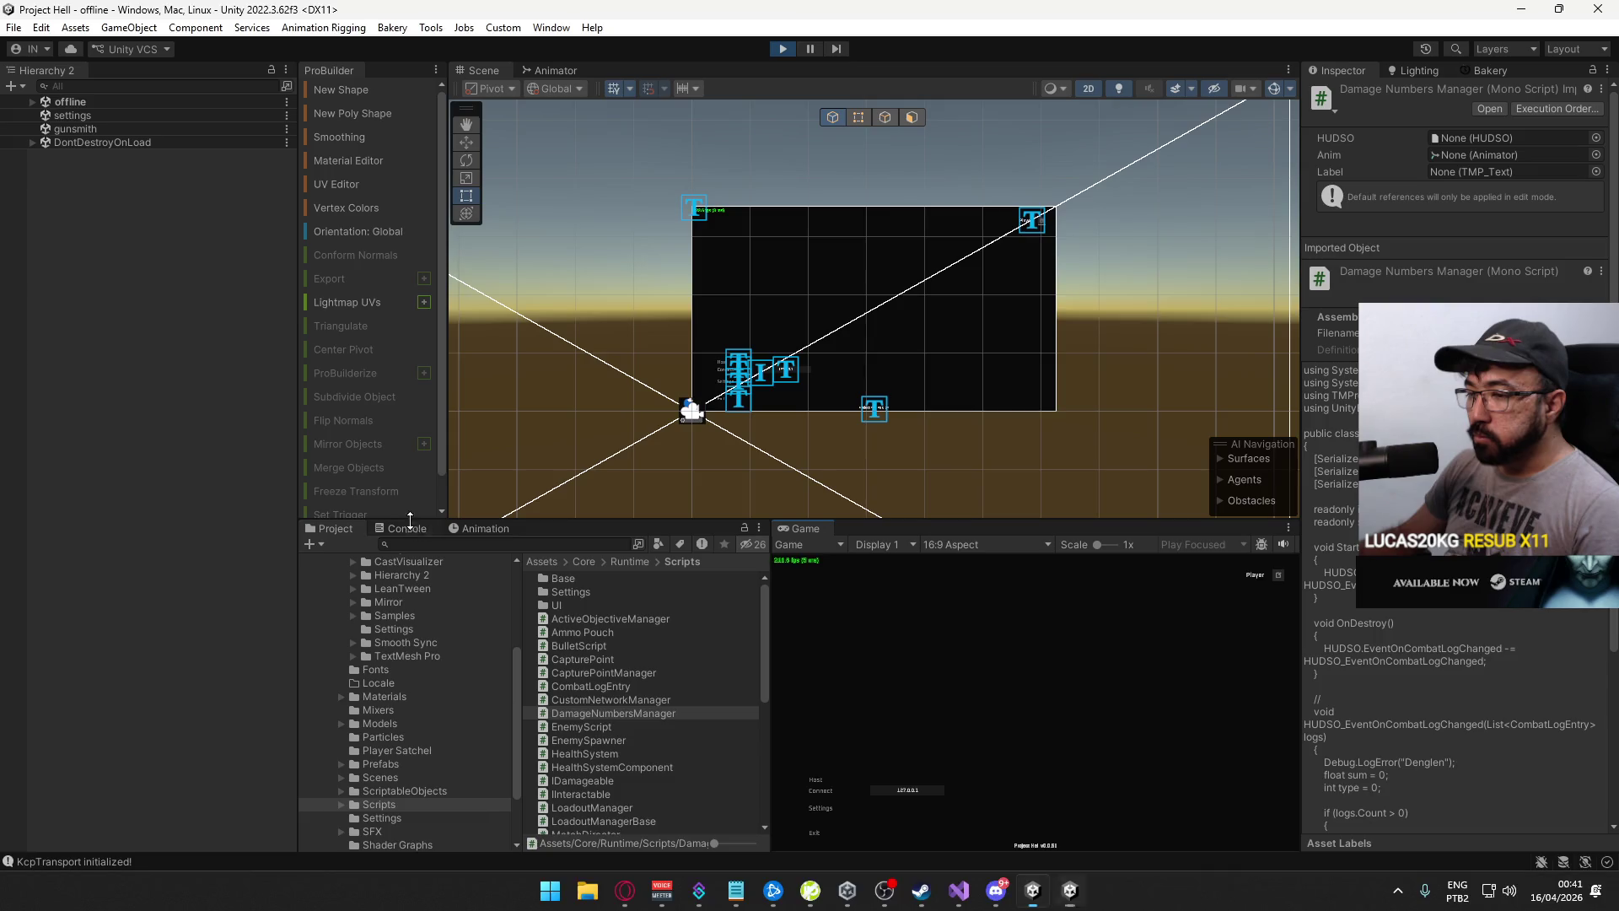
key("alt+Tab")
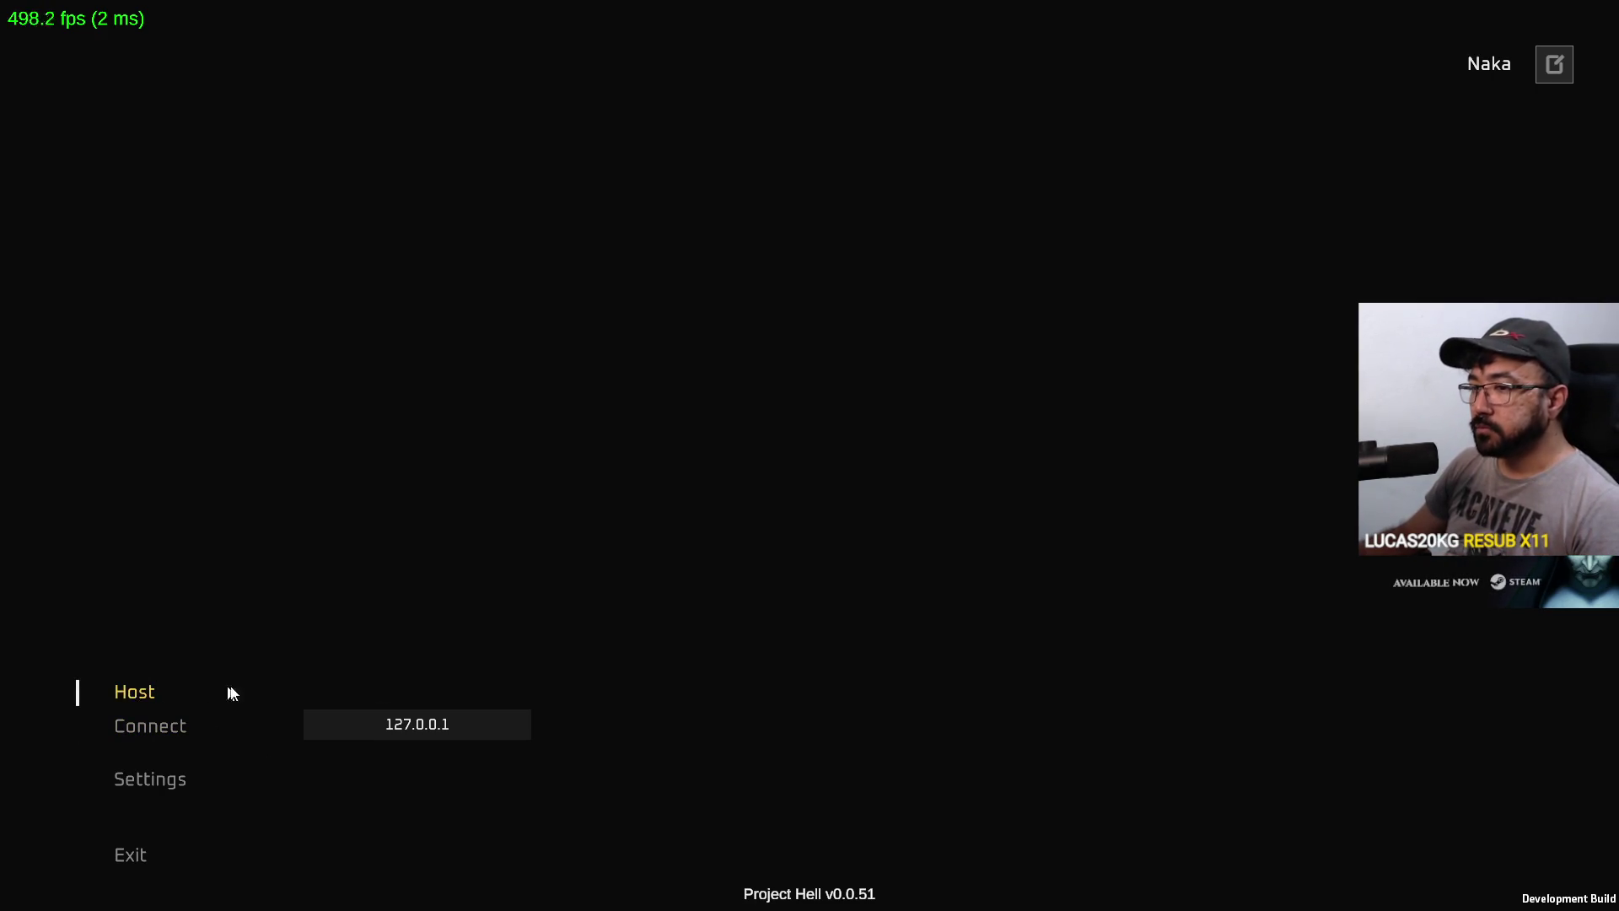
Host a match from the editor's Game view with Create Match and connect the build to it
key("alt+Tab")
left_click(808, 777)
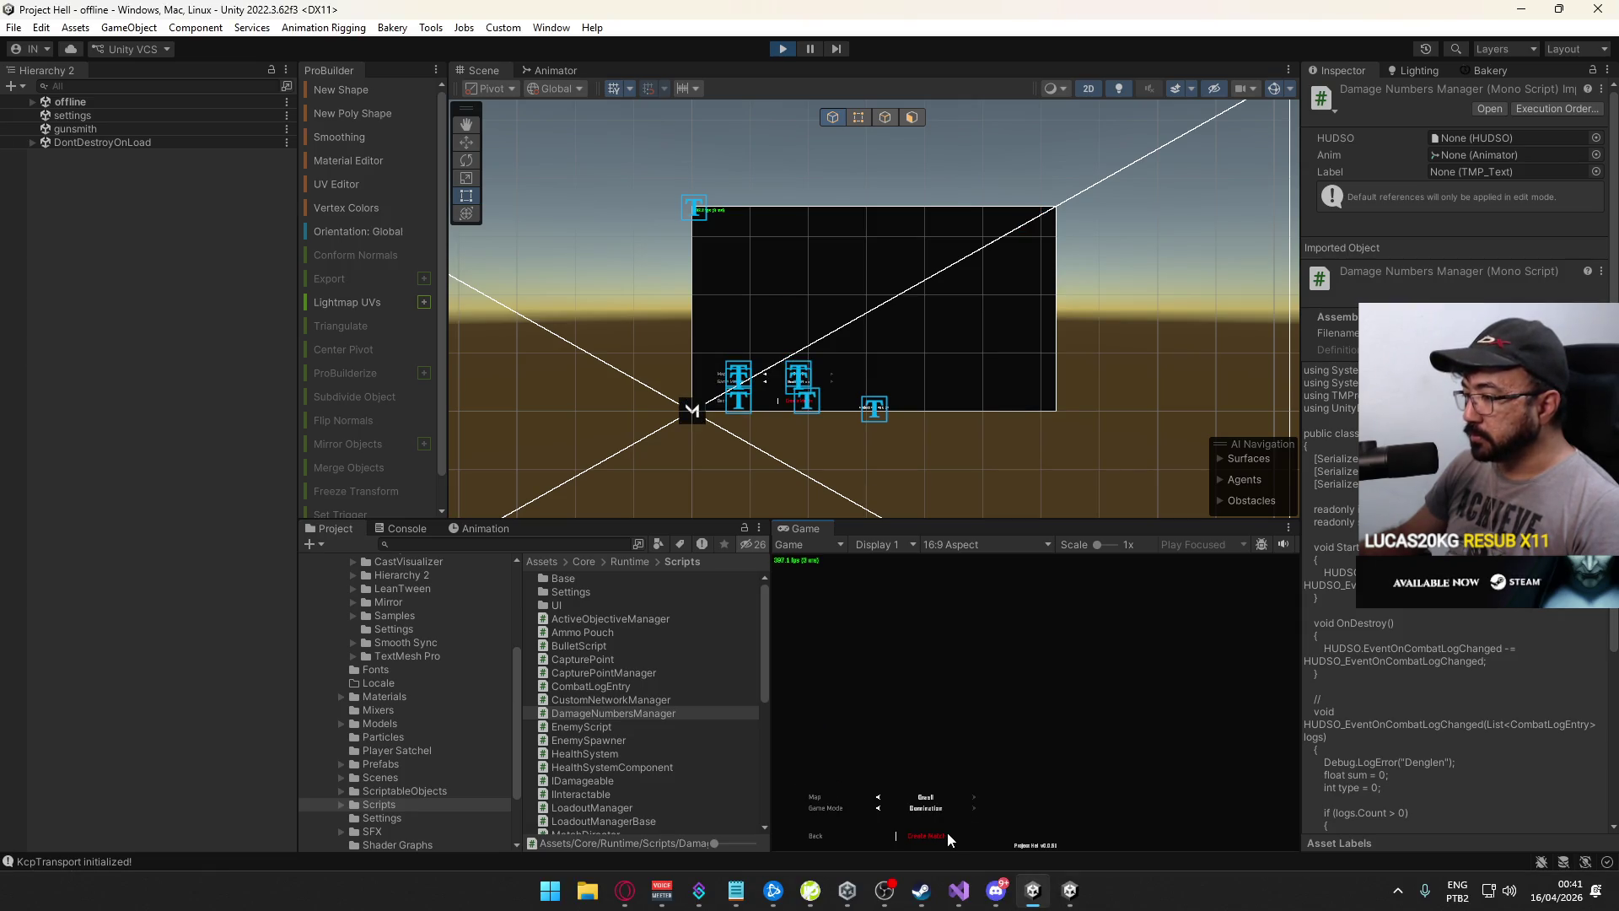
left_click(948, 833)
key("alt+Tab")
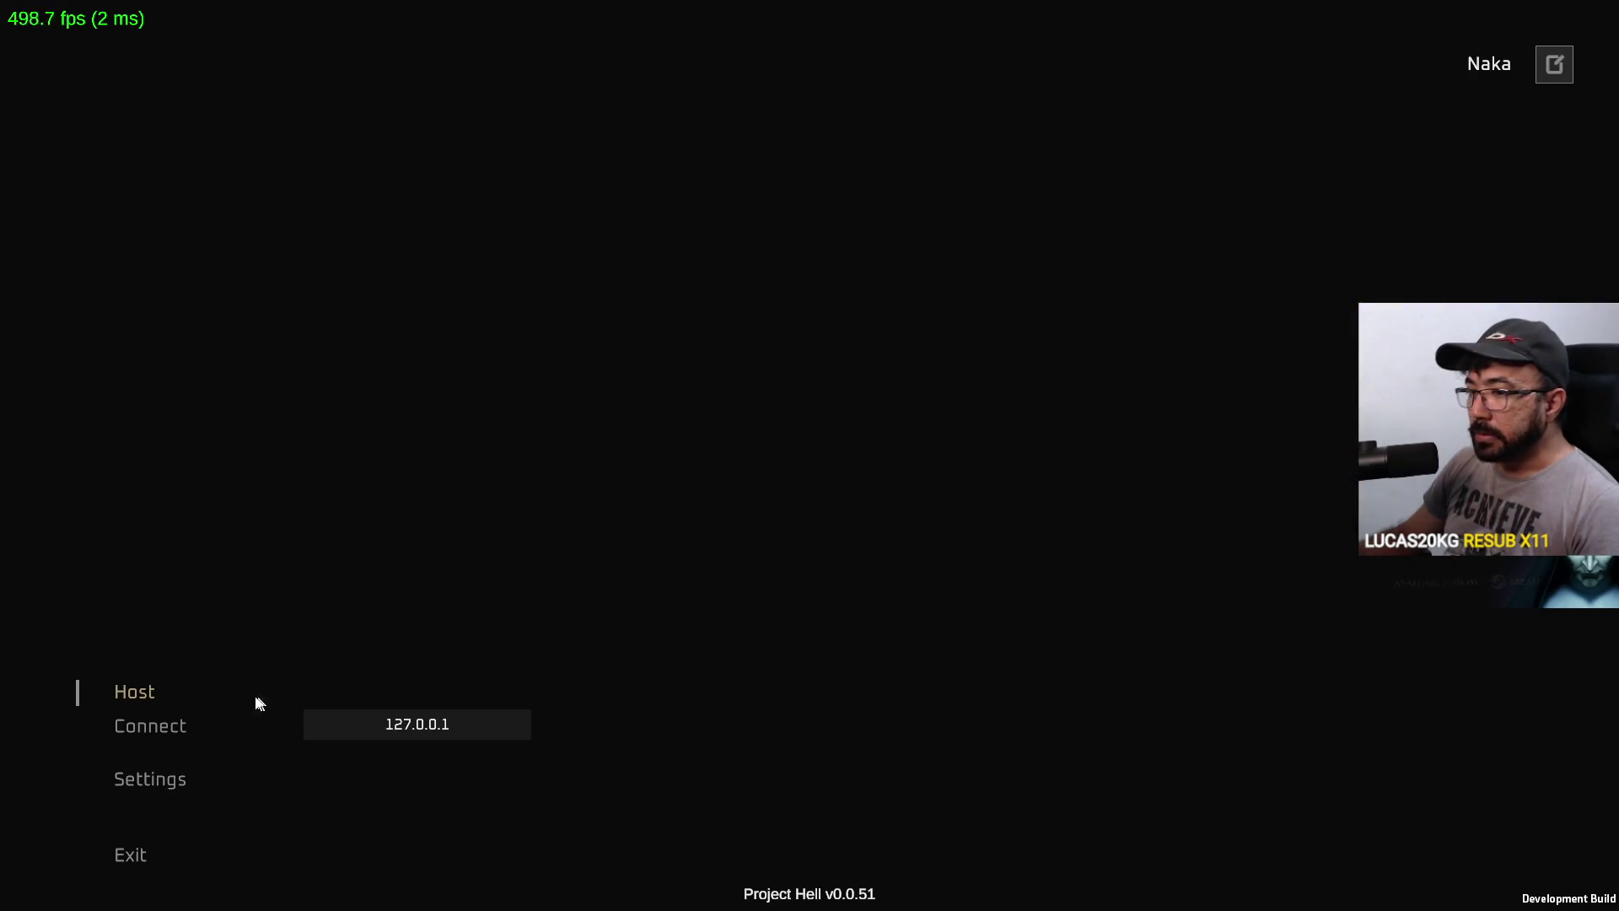
left_click(178, 724)
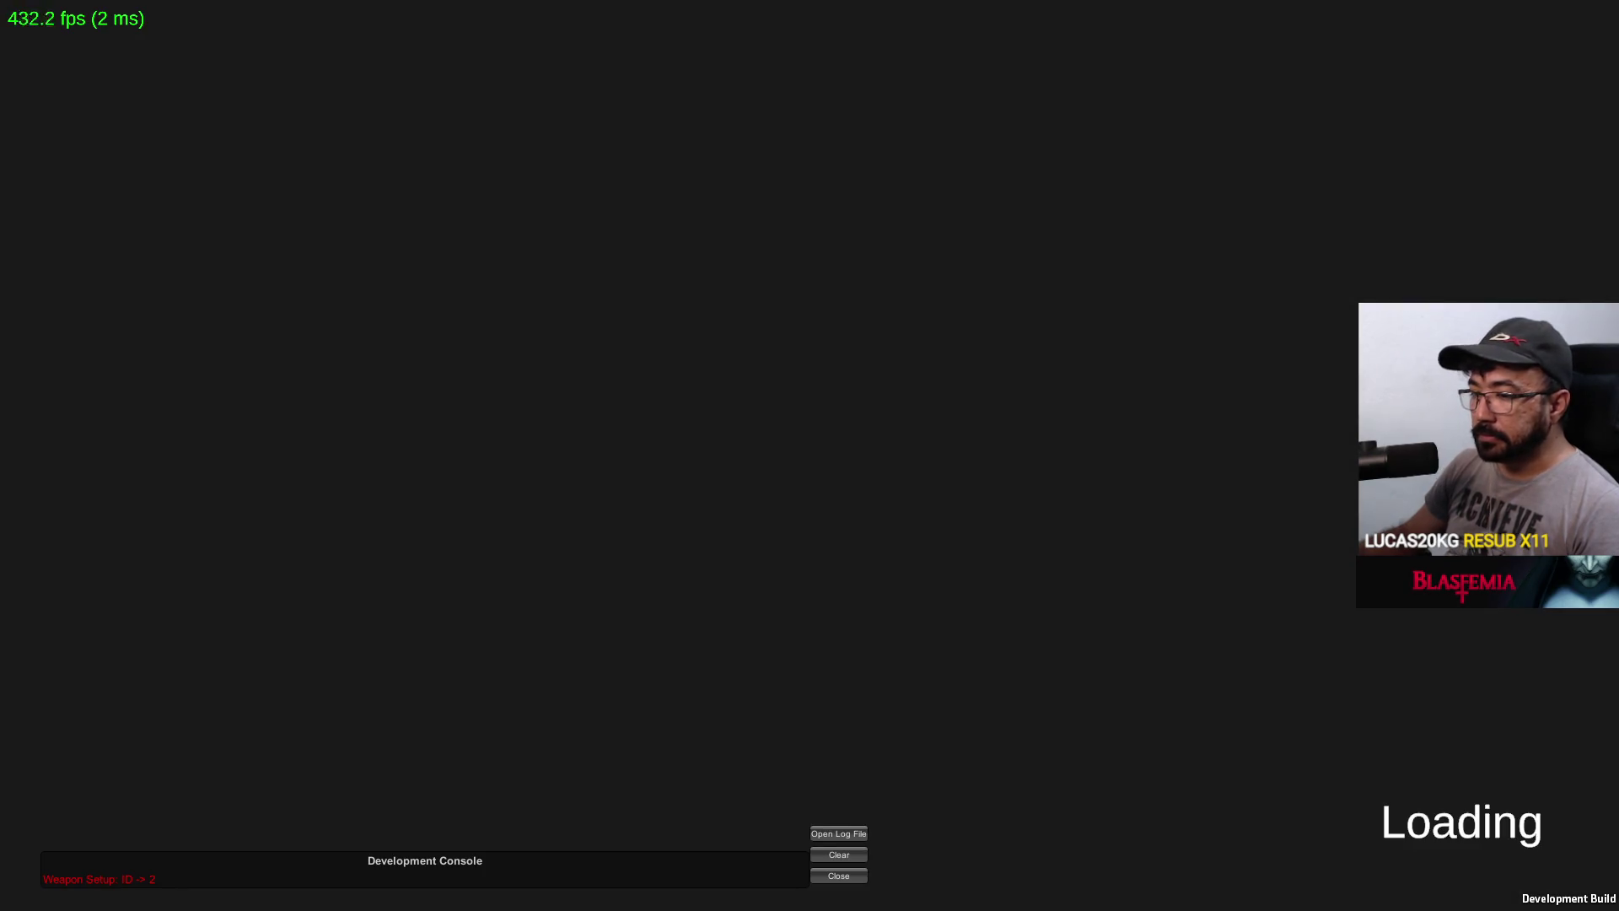
Walk the build's player through the tan room and along the green walkway past the tower
key("w")
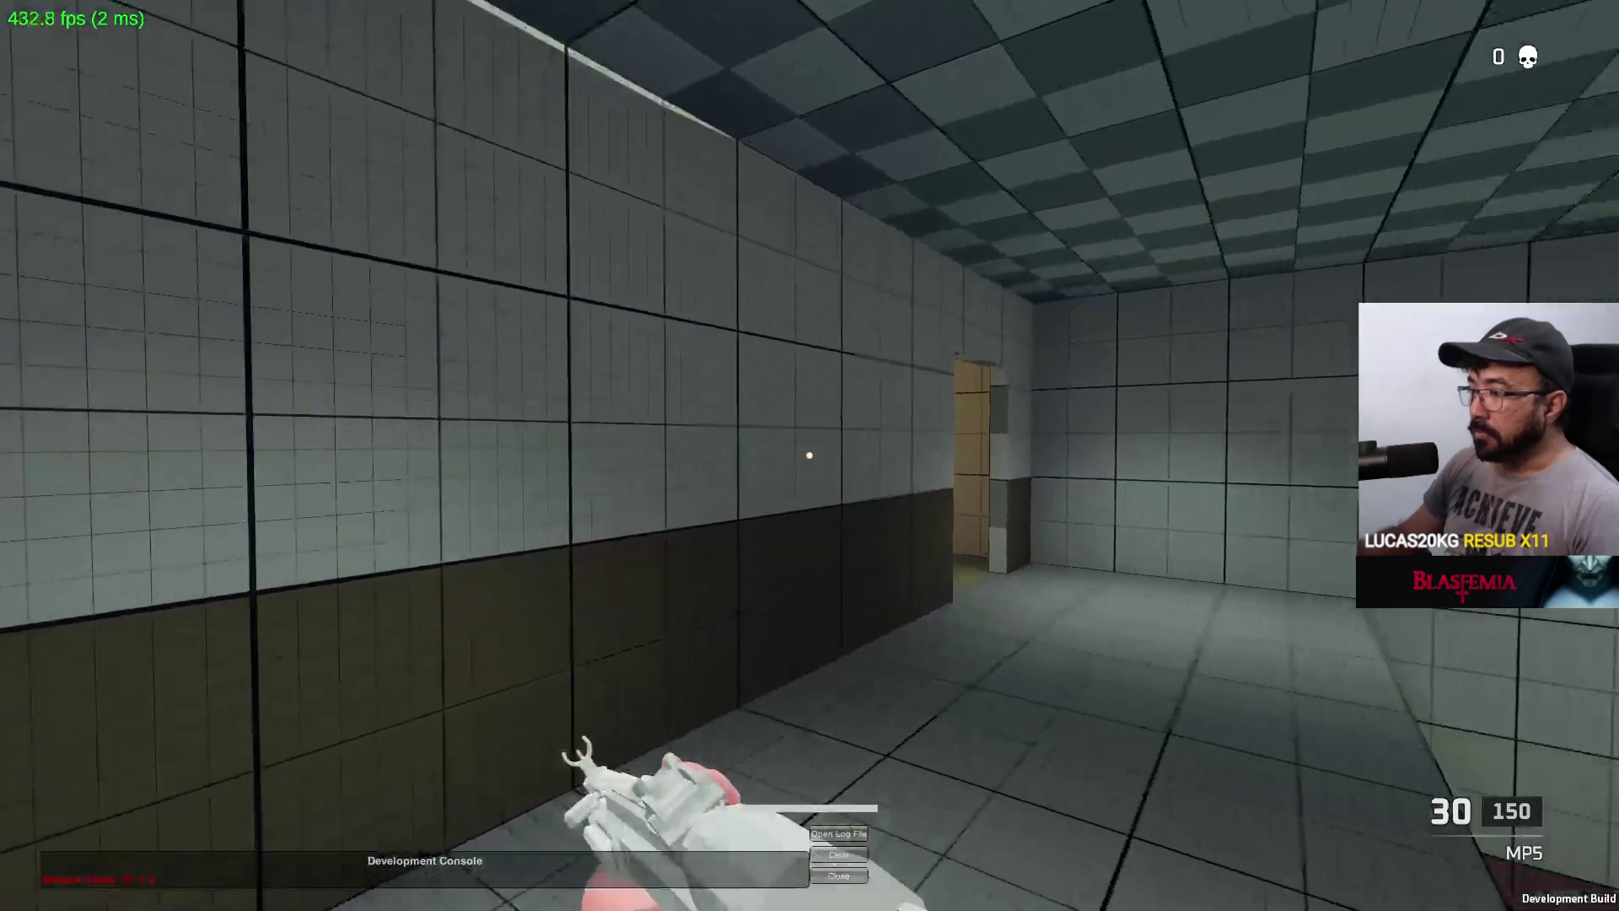
key("w")
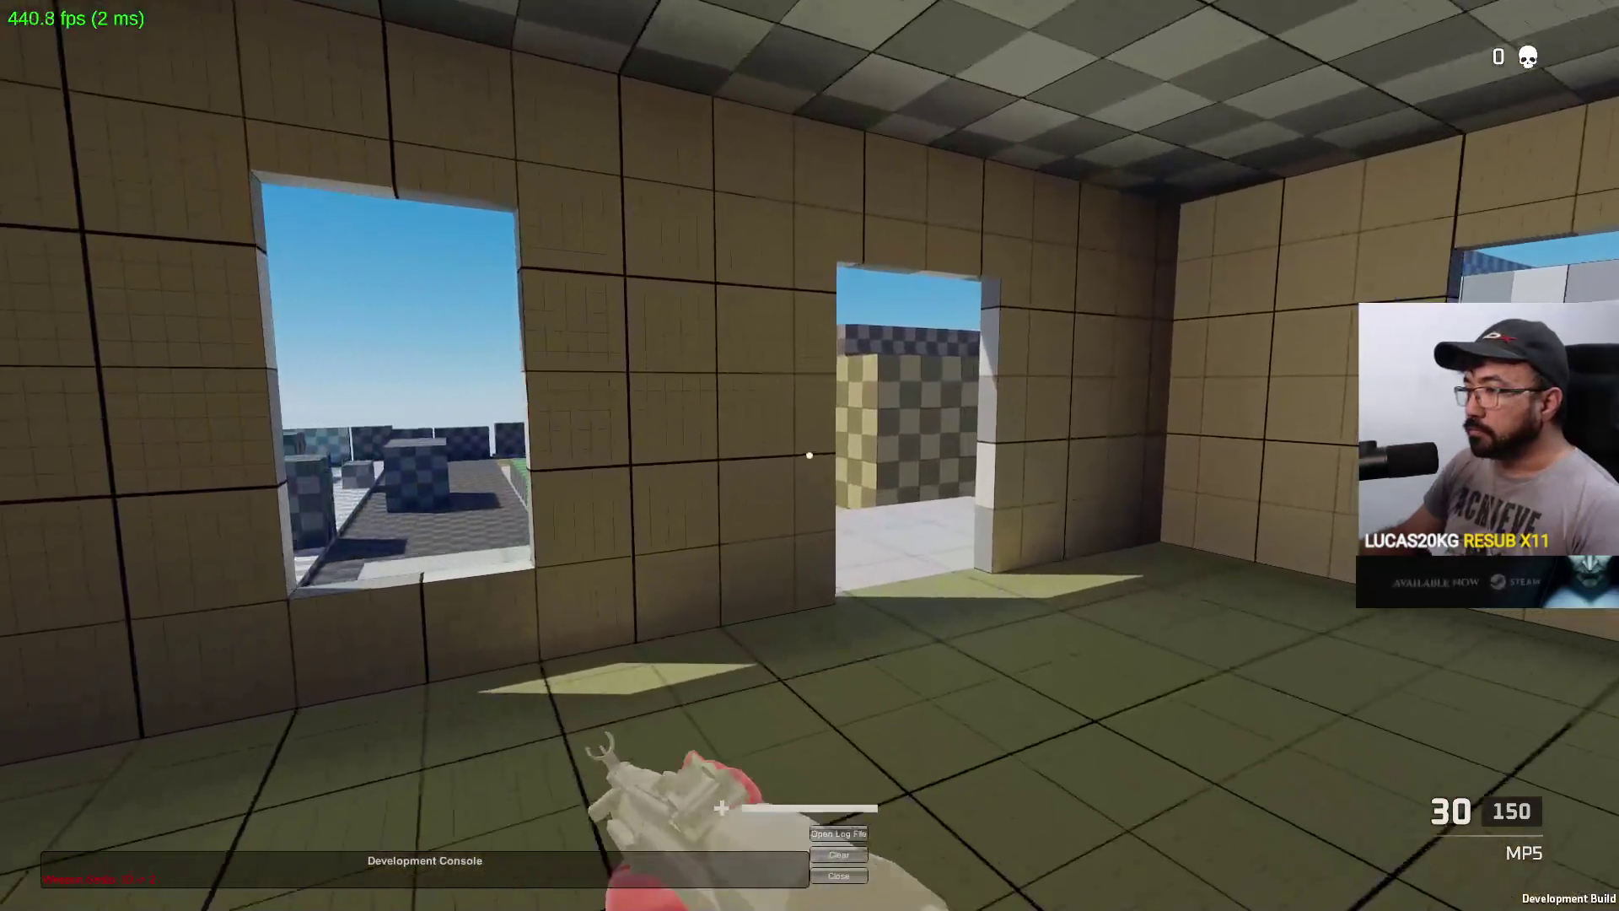
key("w")
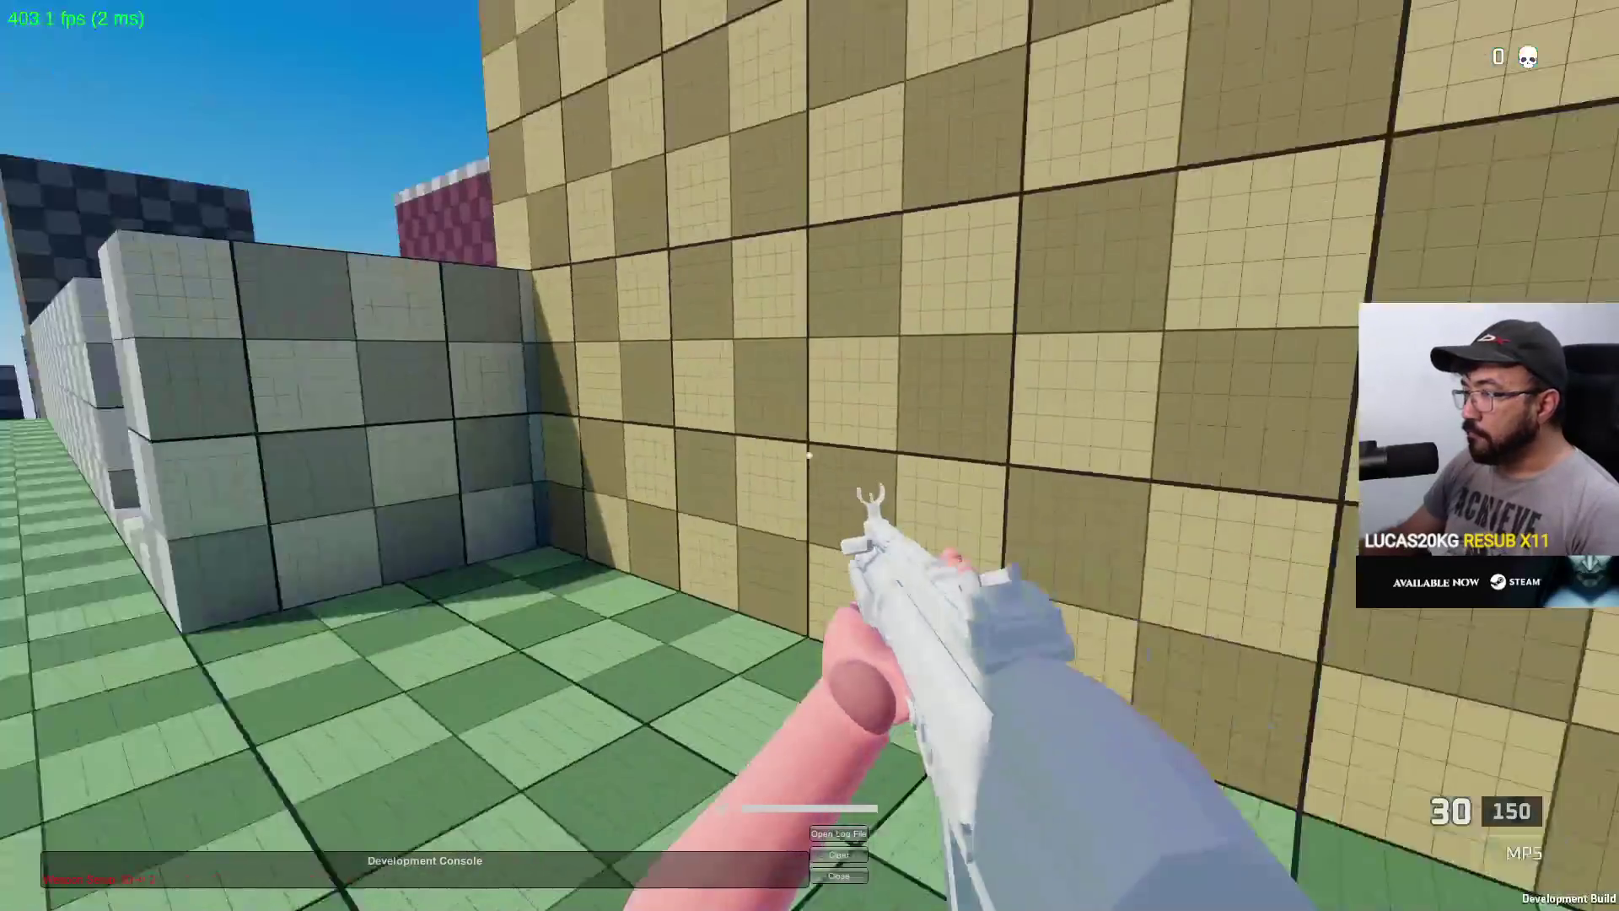
key("w")
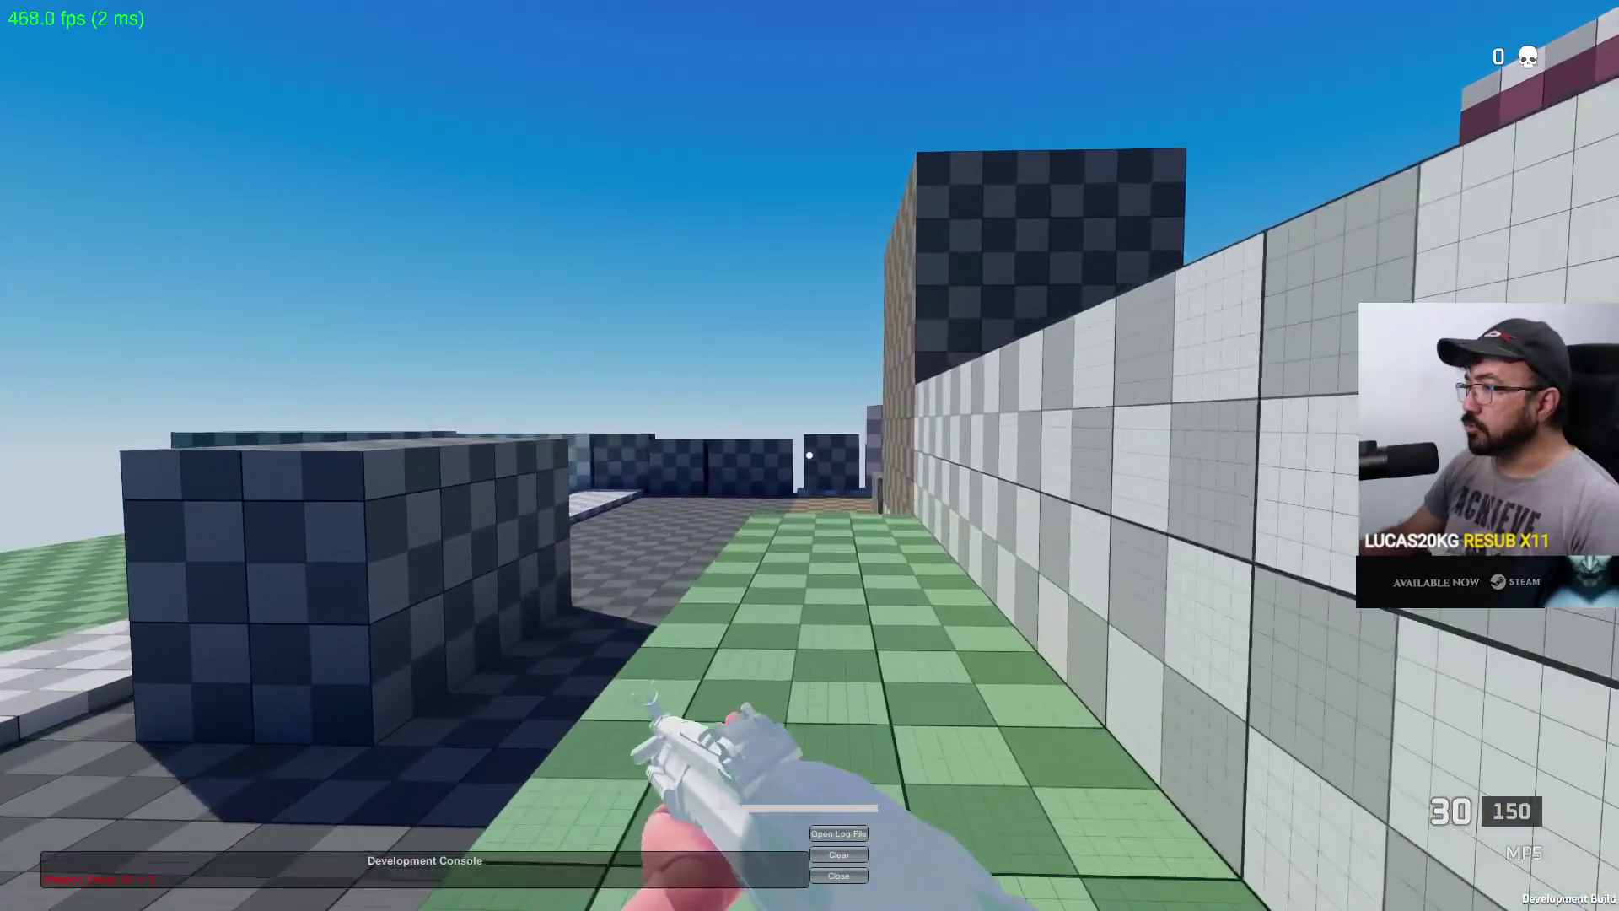
key("w")
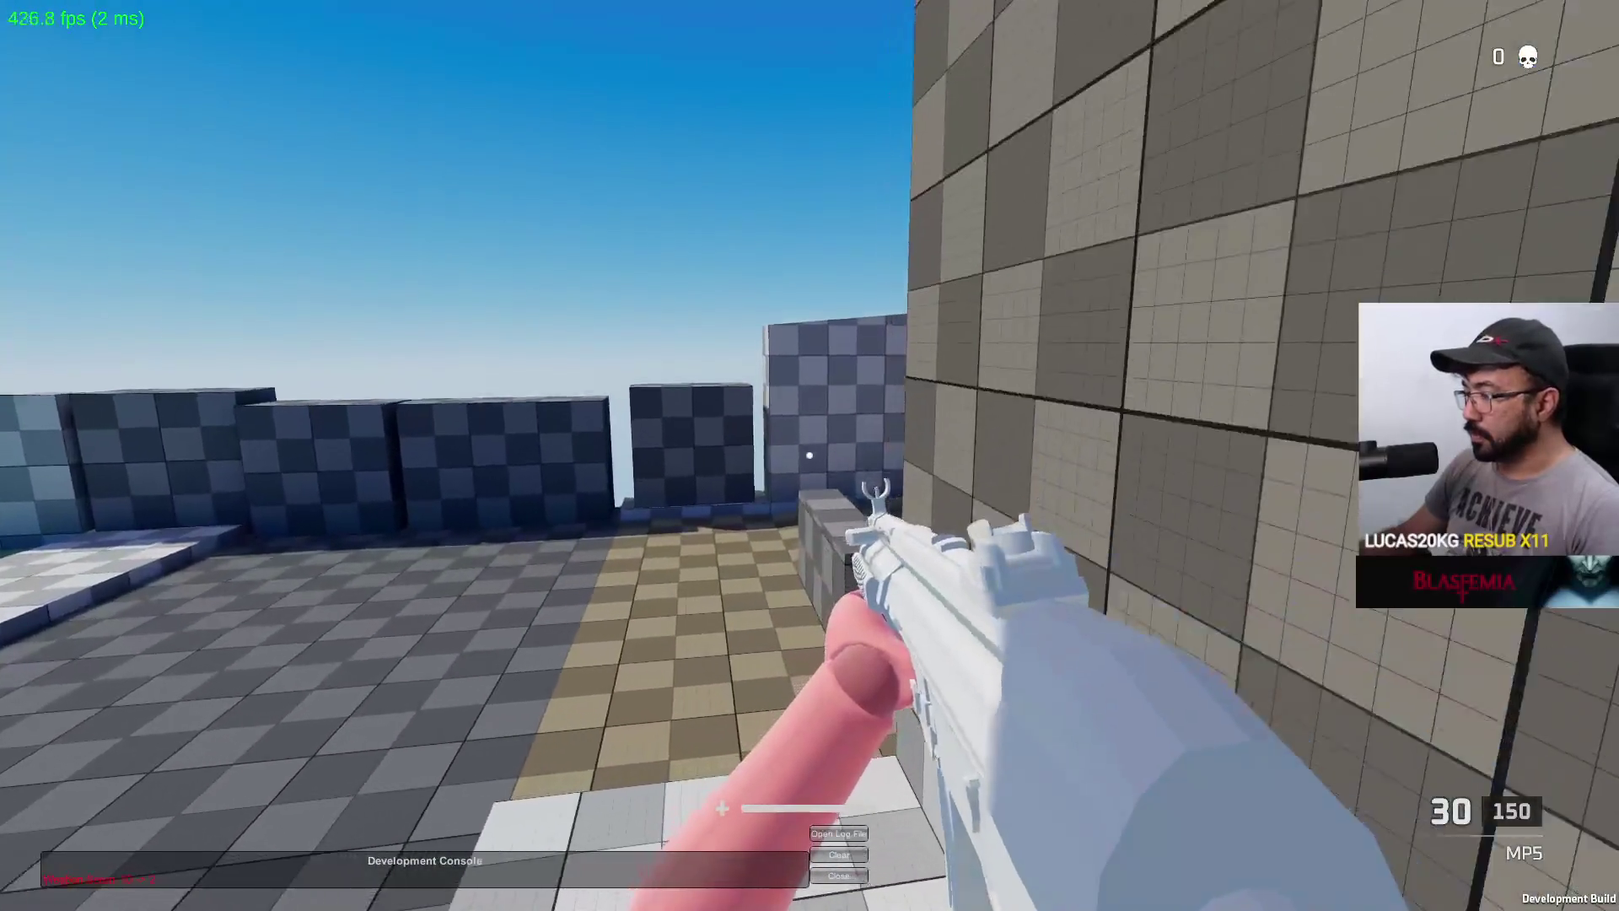
key("super")
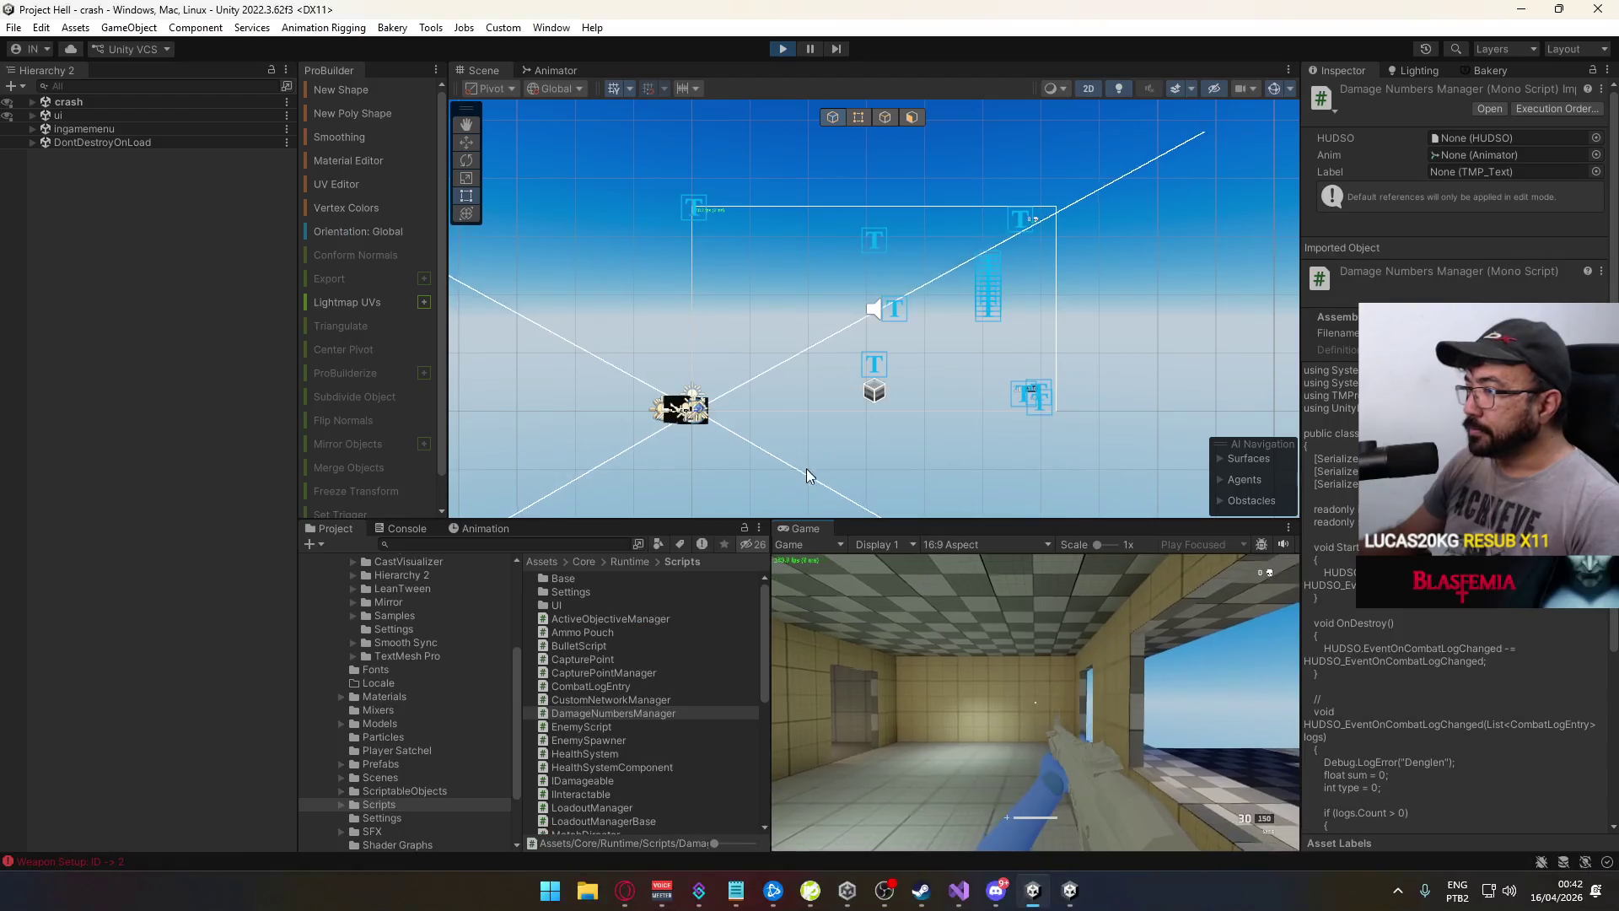
Maximize the Game view and move the player down the outdoor corridor into the checkered corridor
key("Escape")
right_click(805, 530)
left_click(852, 579)
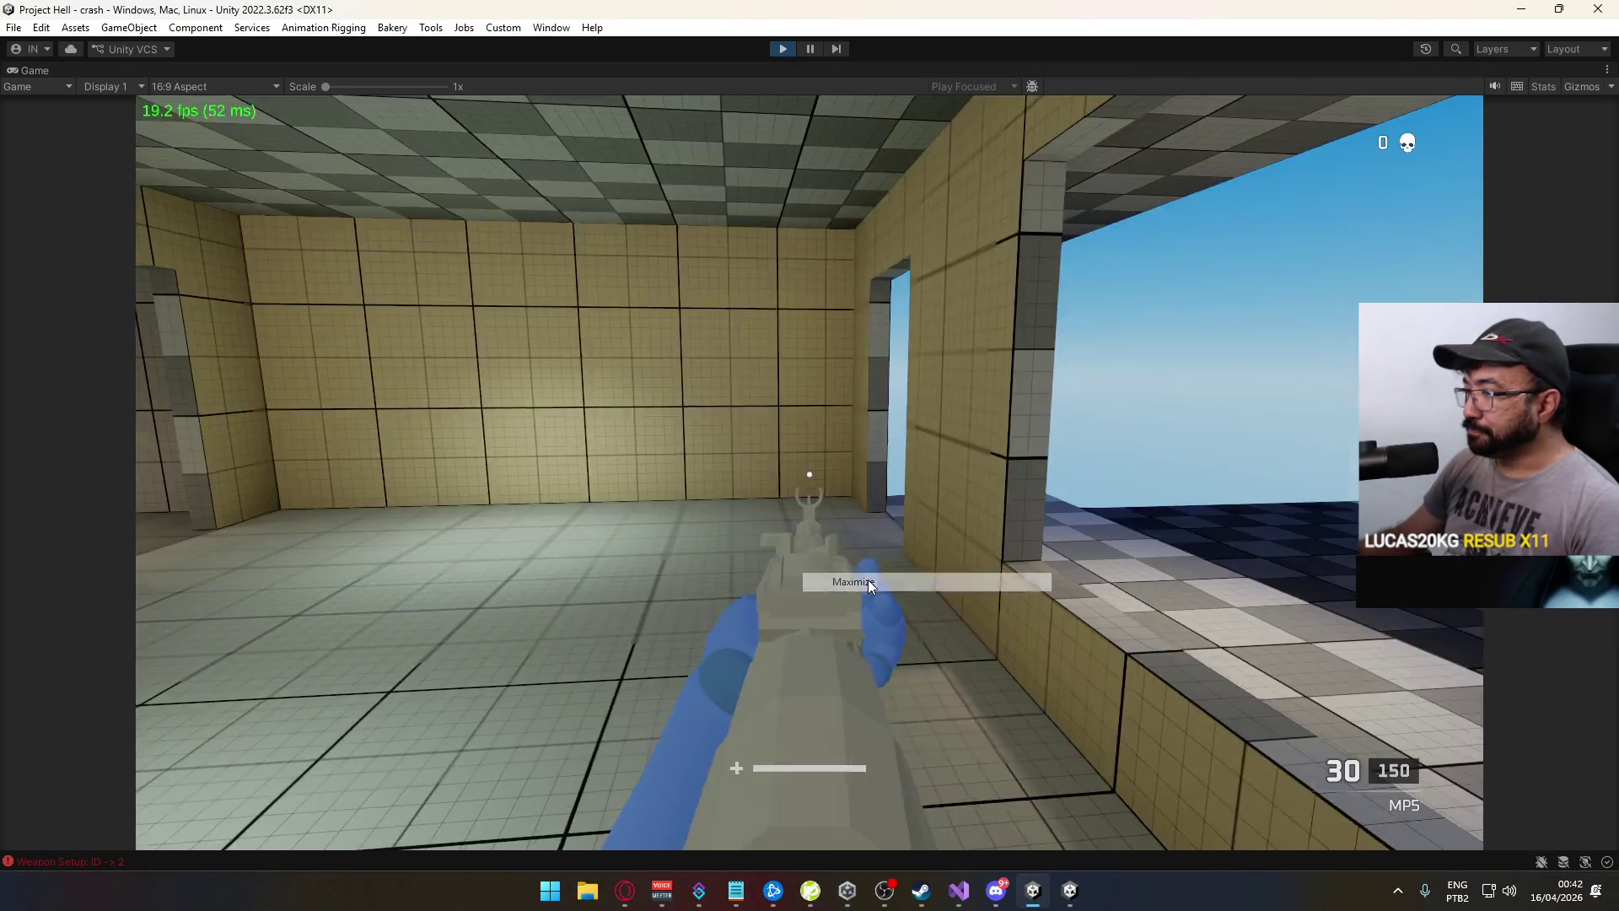
key("w")
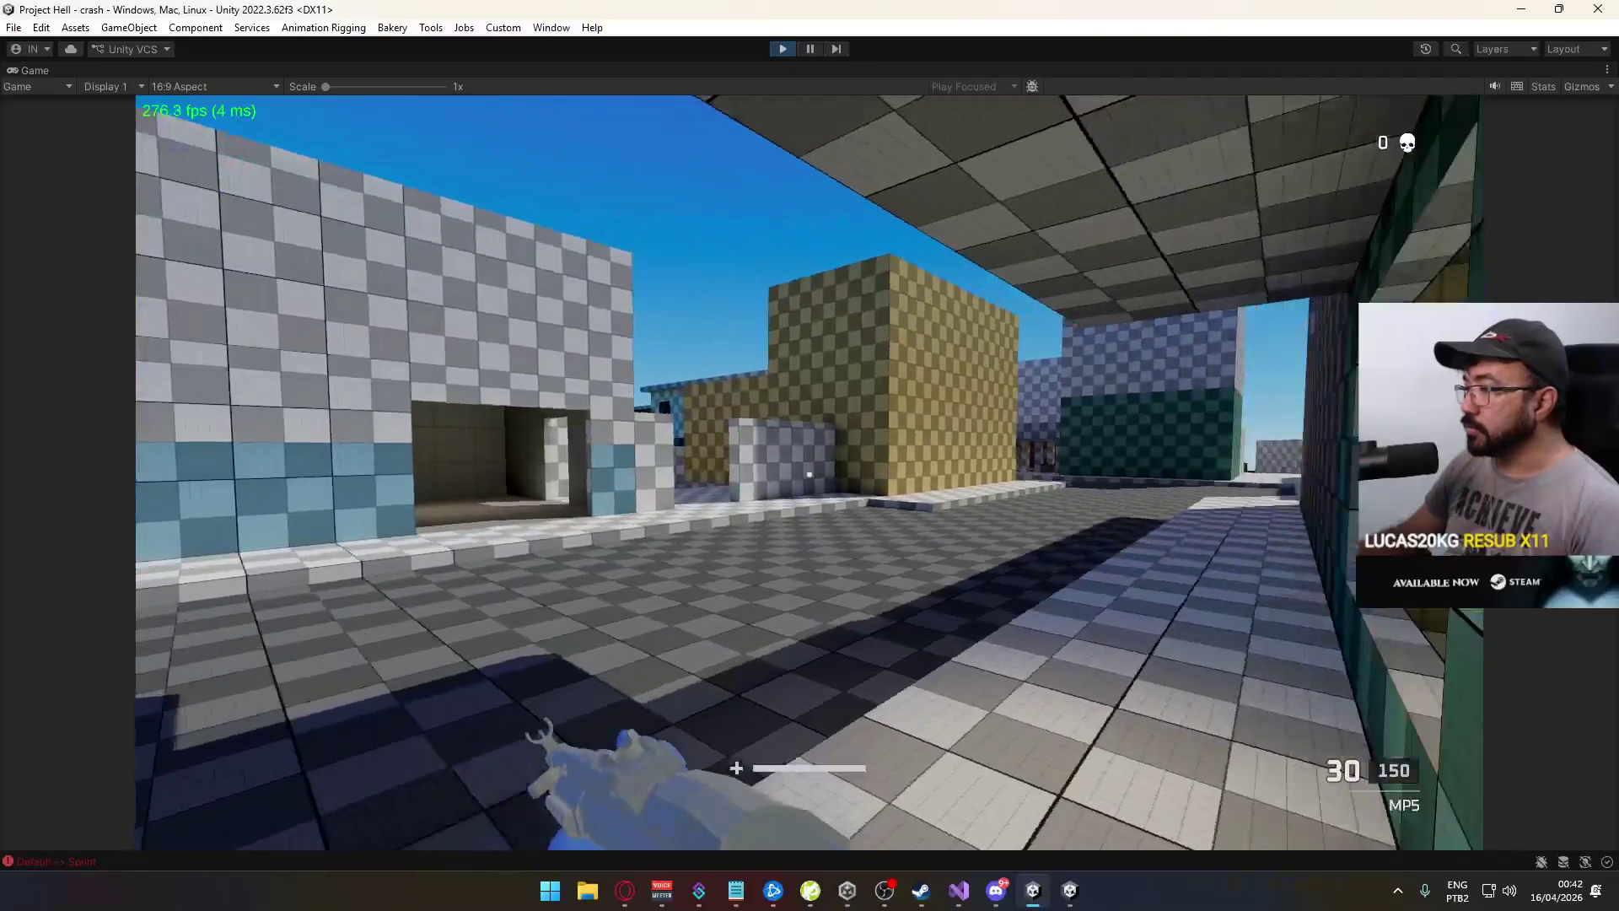
key("w")
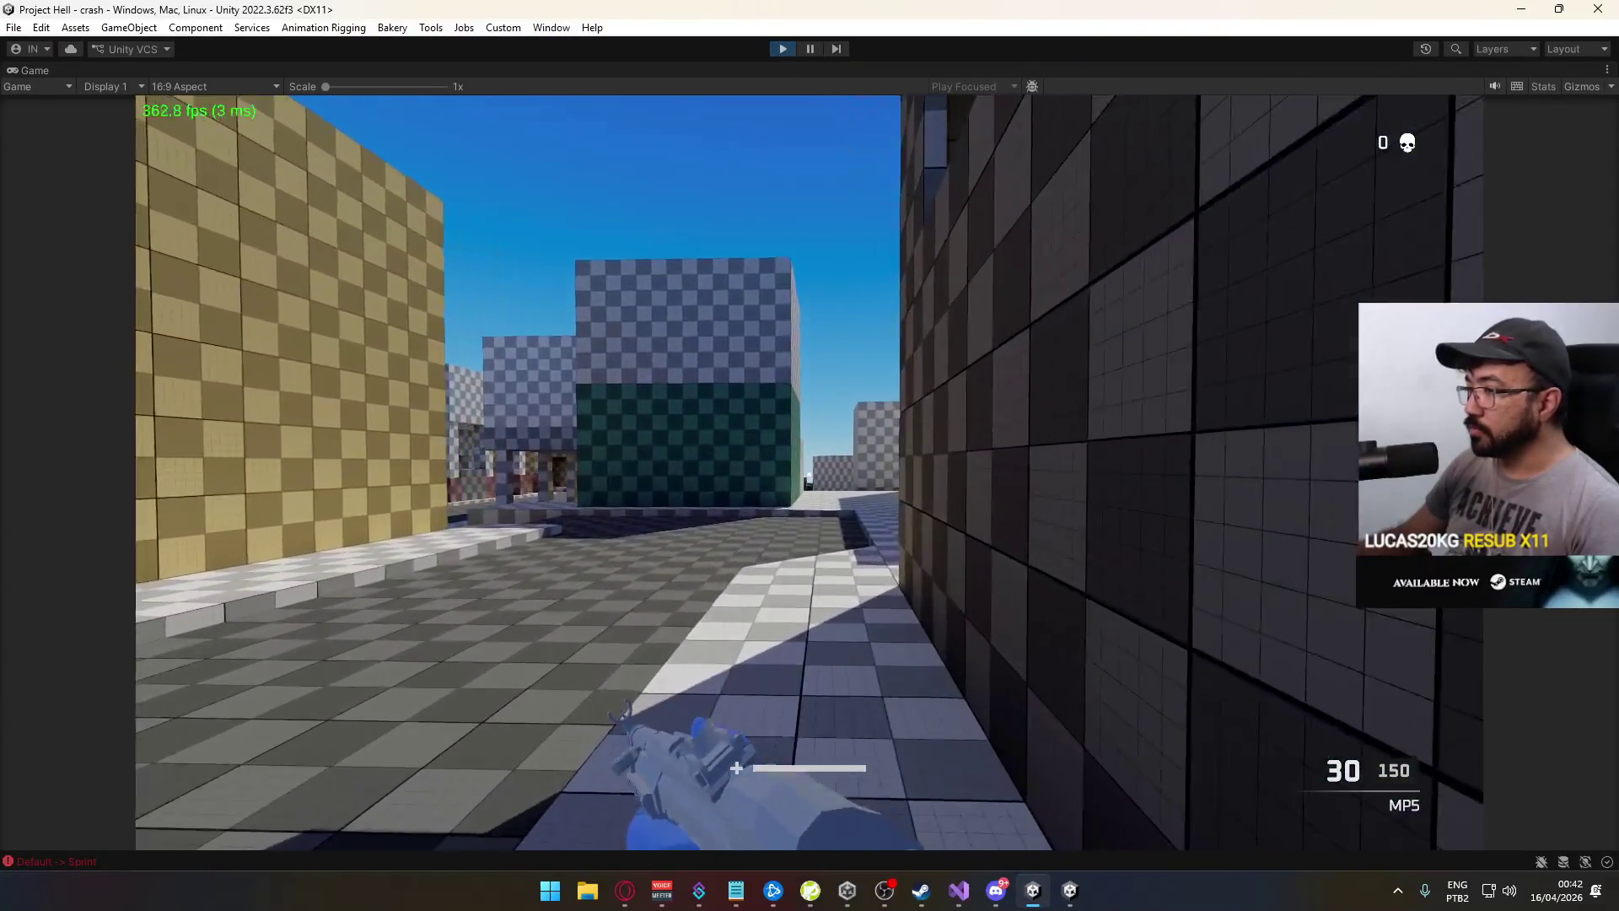
key("w")
key("space")
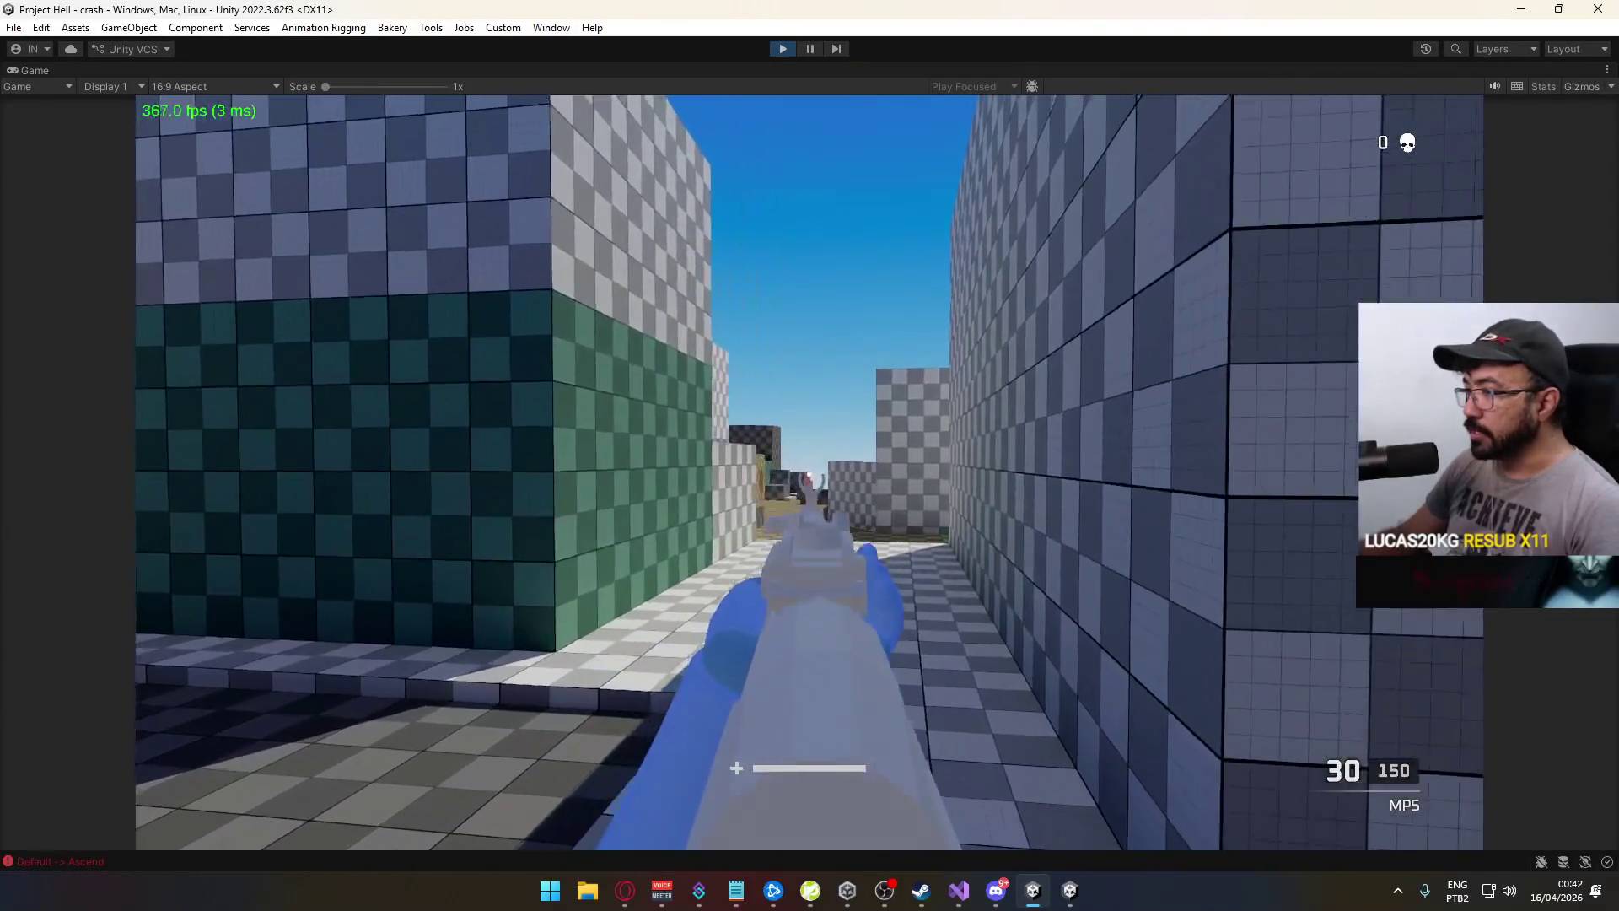
key("w")
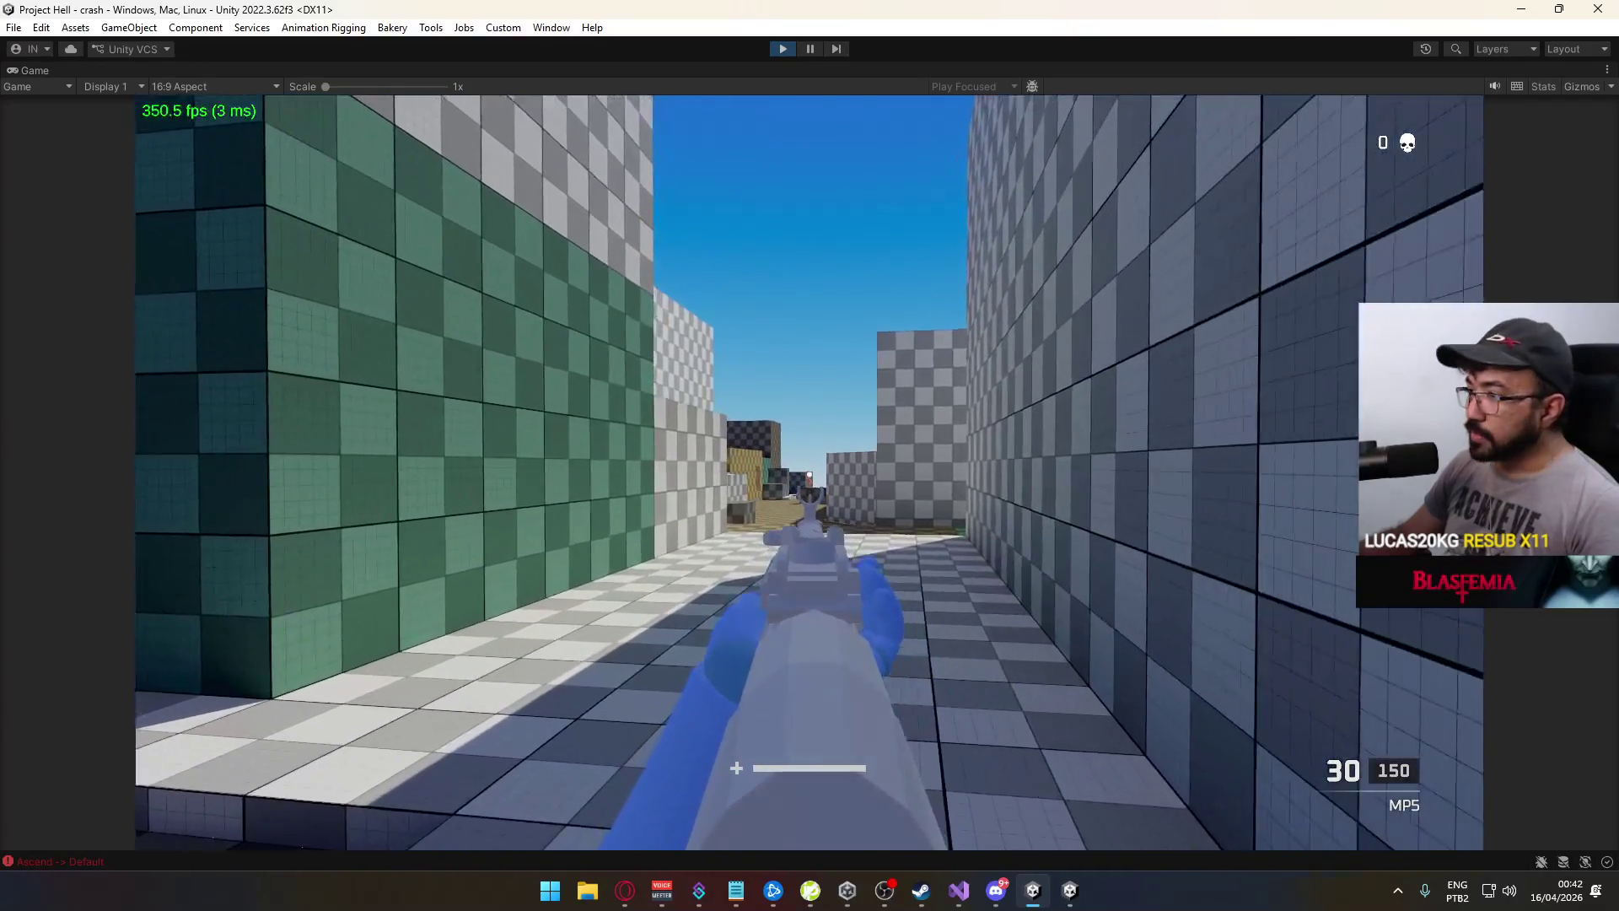
Fire the MP5 repeatedly at the enemy down the corridor, then reload
left_click(810, 455)
key("w")
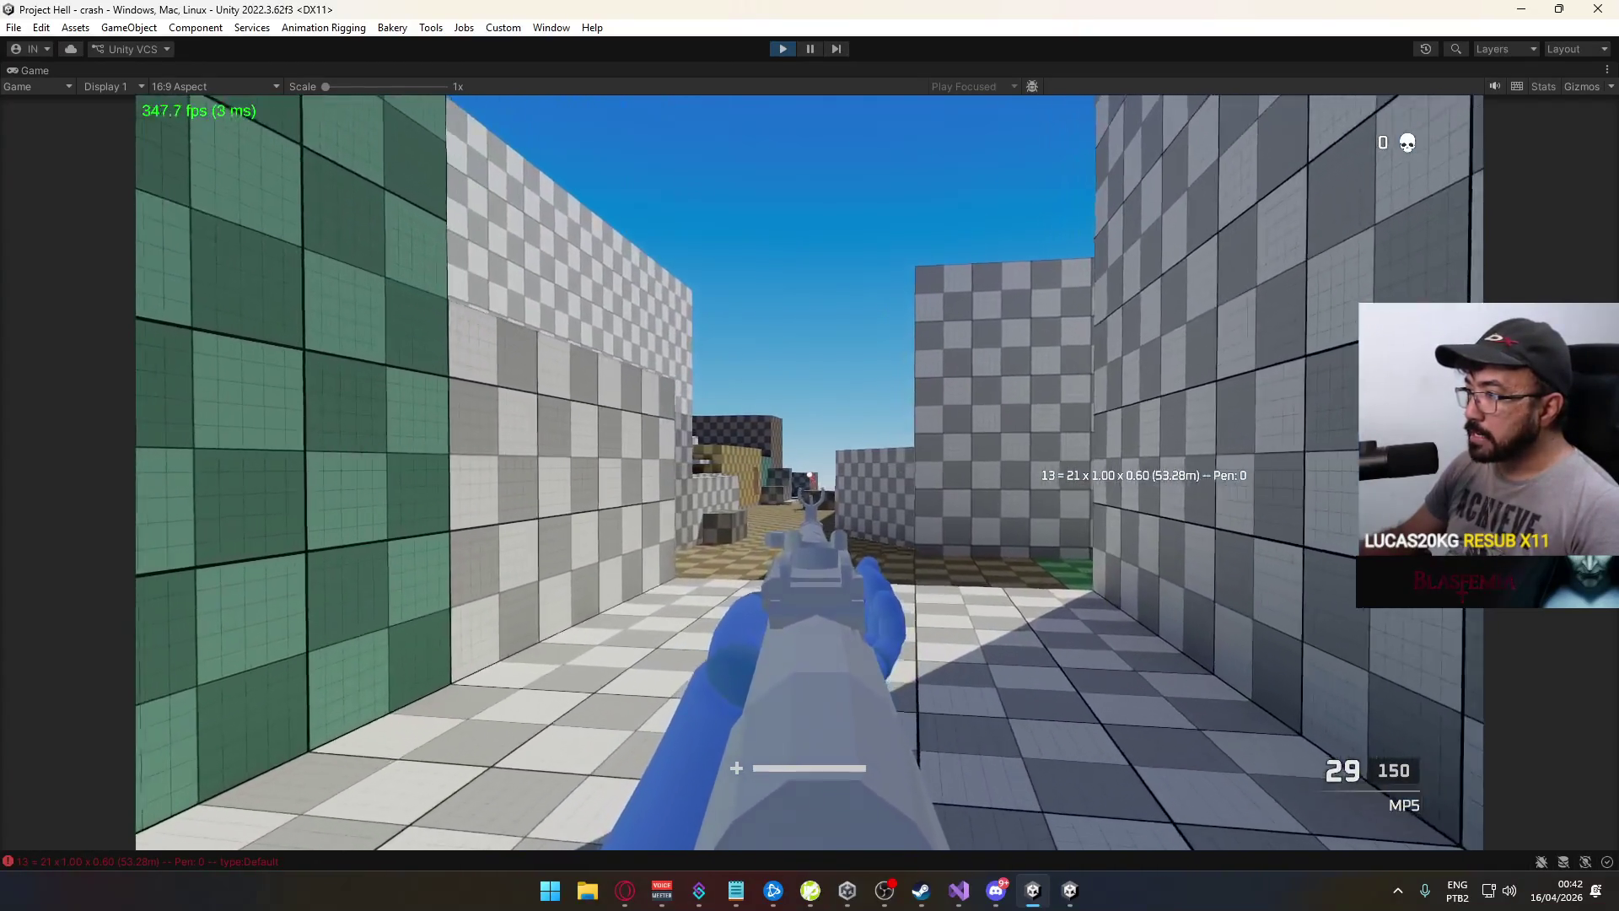
left_click(809, 456)
key("w")
left_click(810, 455)
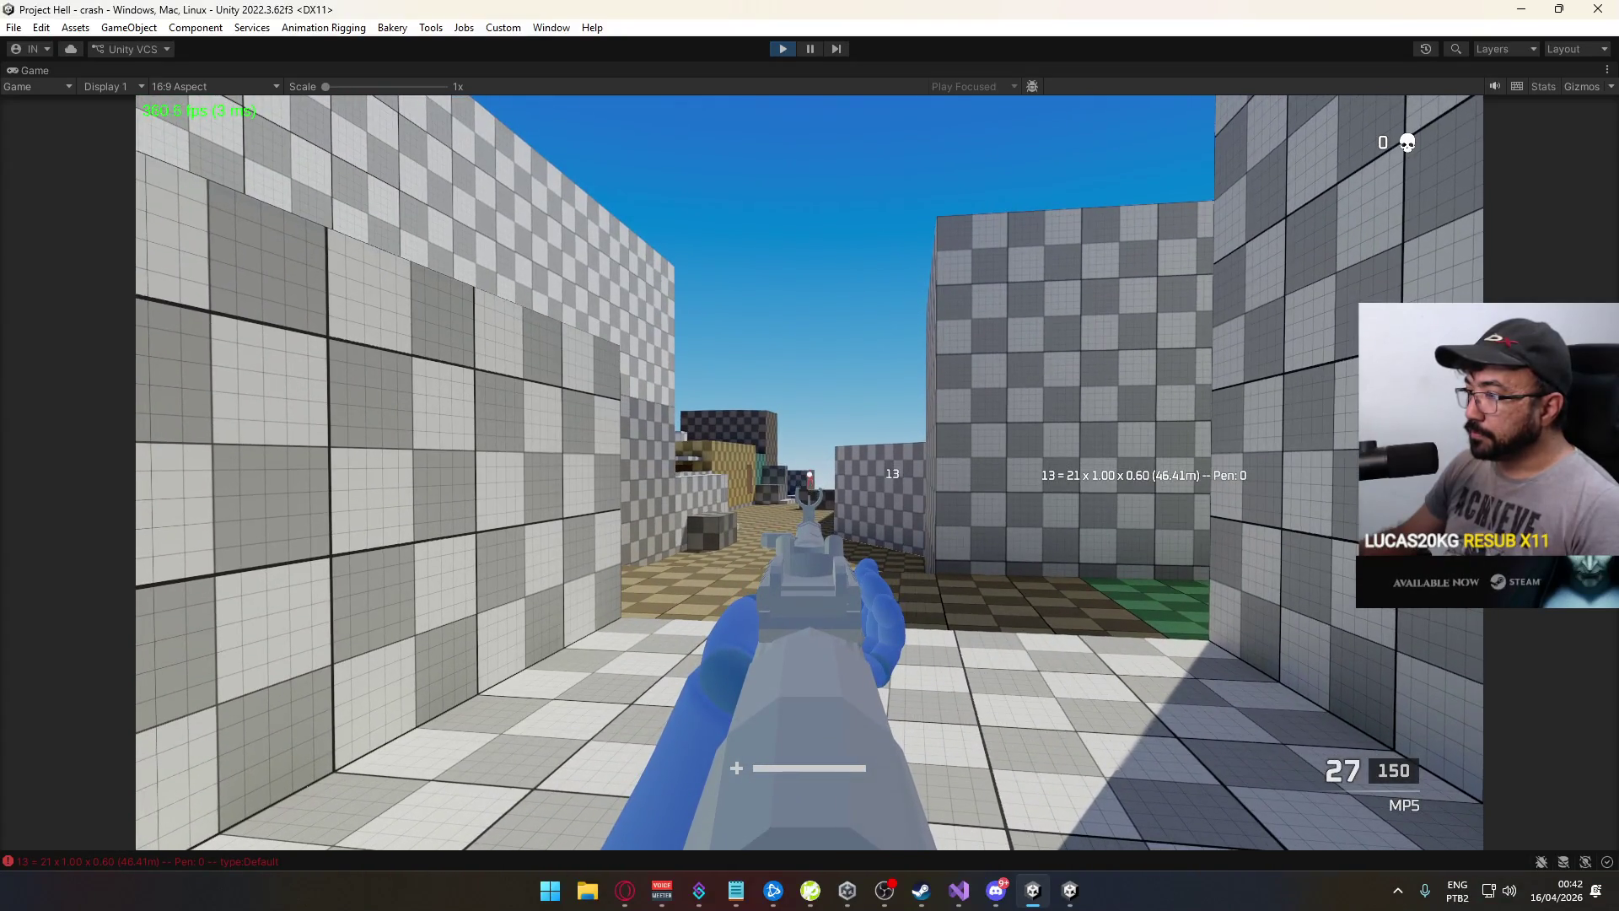
left_click(809, 455)
left_click_drag(809, 455, 810, 455)
key("r")
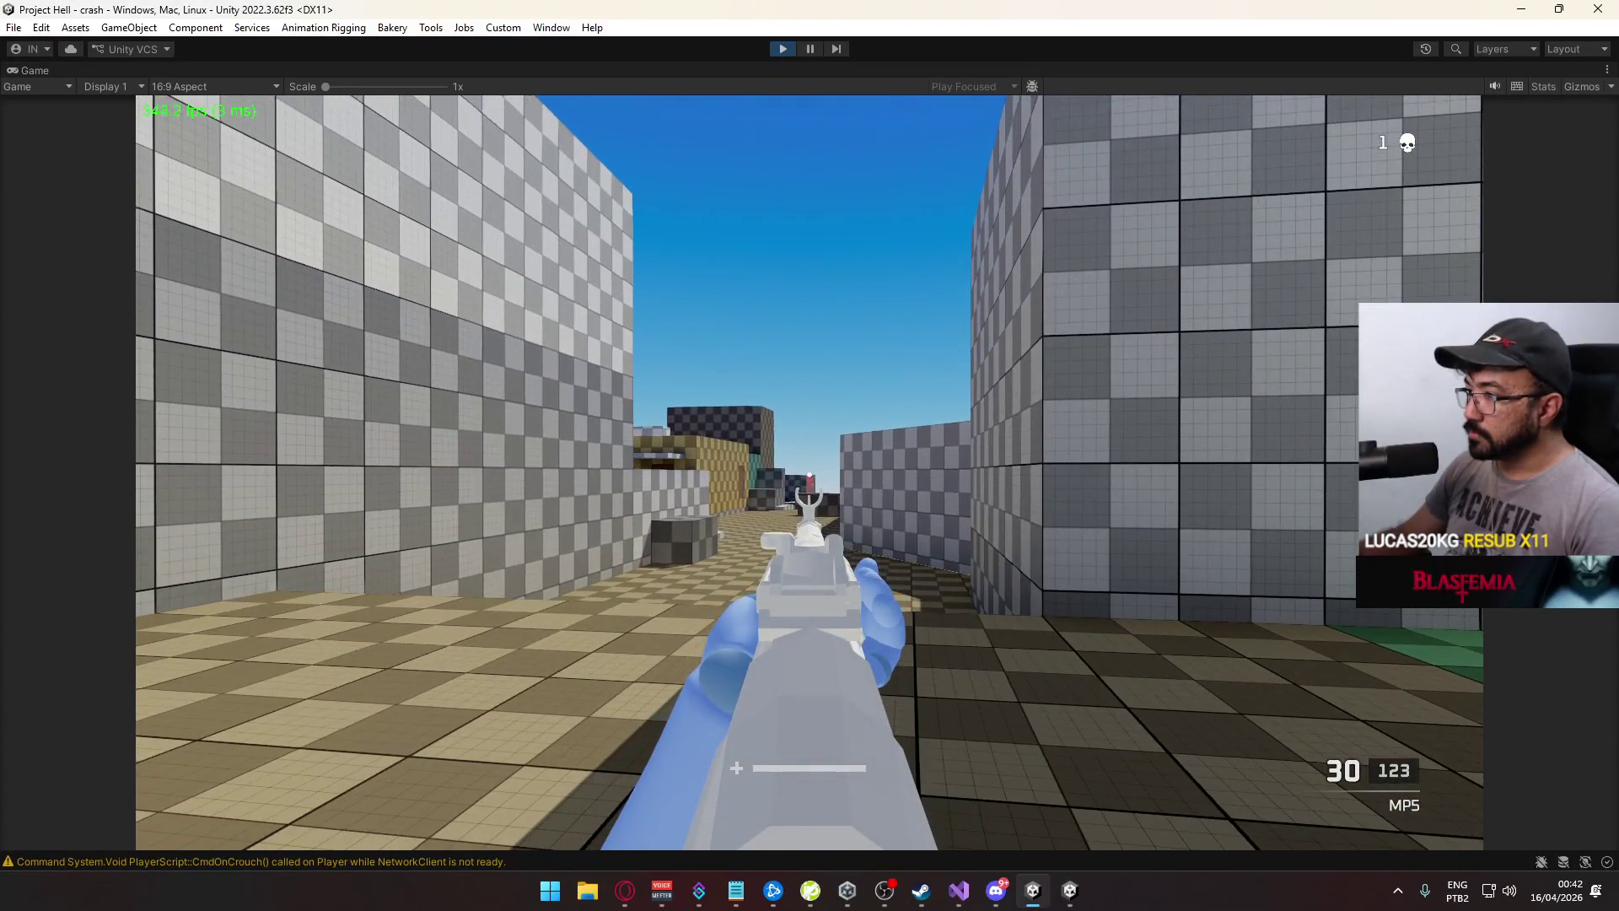
Fire again to stack more damage log lines, reload, and return to the editor's Console
left_click(810, 455)
left_click(809, 456)
left_click_drag(809, 456, 809, 455)
key("r")
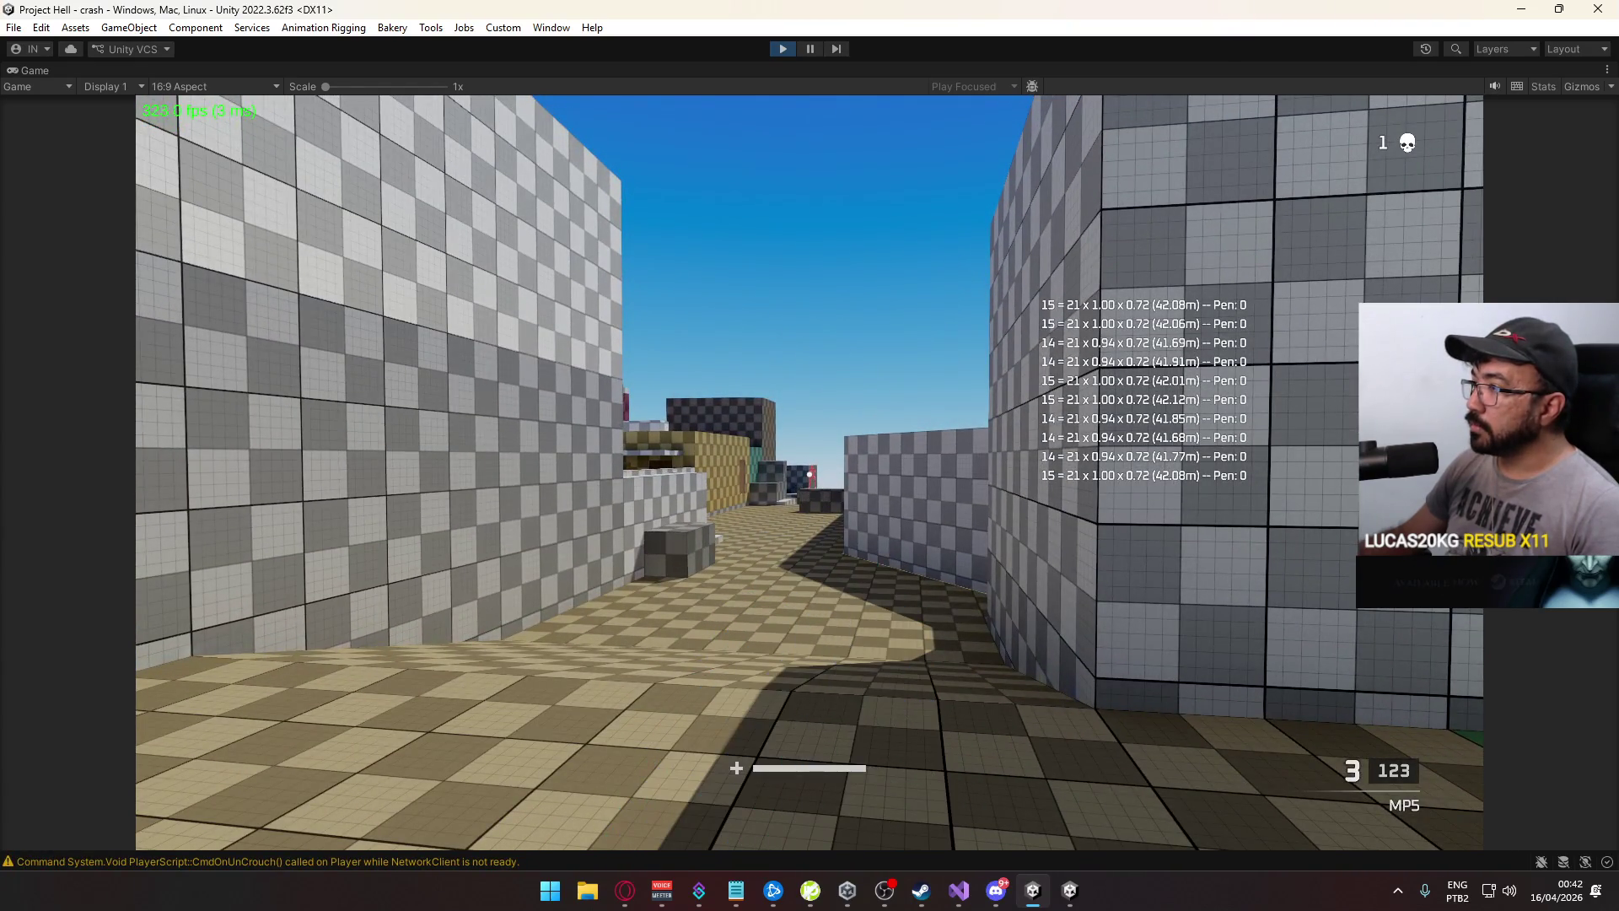
key("super")
left_click(427, 718)
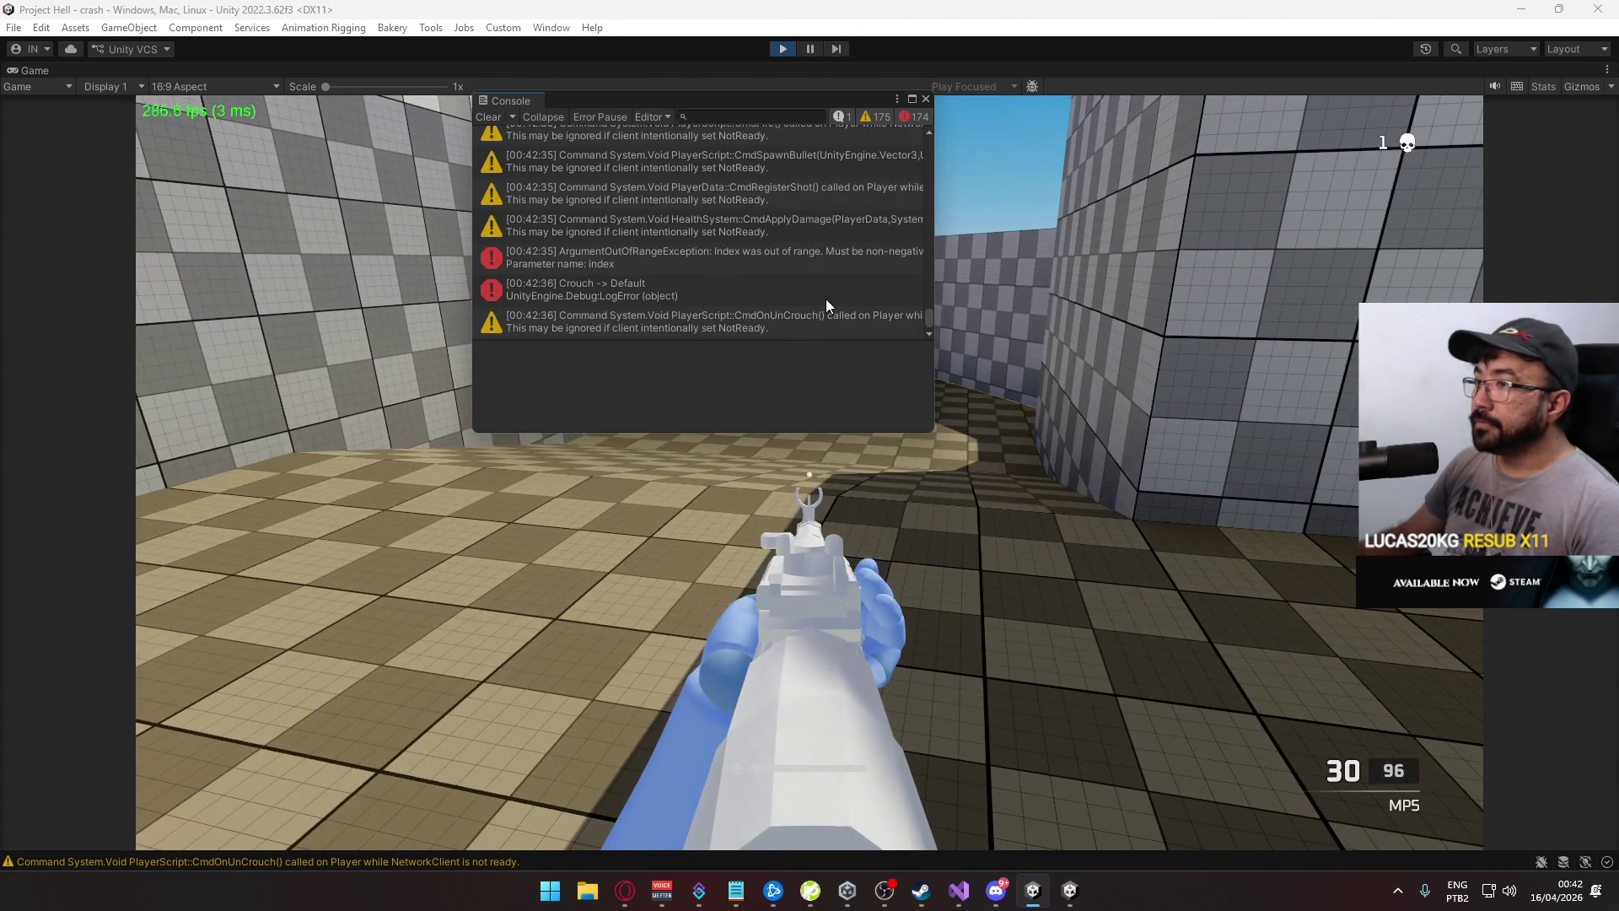
Open the ArgumentOutOfRangeException's stack trace and follow the DamageLogManager.cs:33 link into Visual Studio
left_click(739, 259)
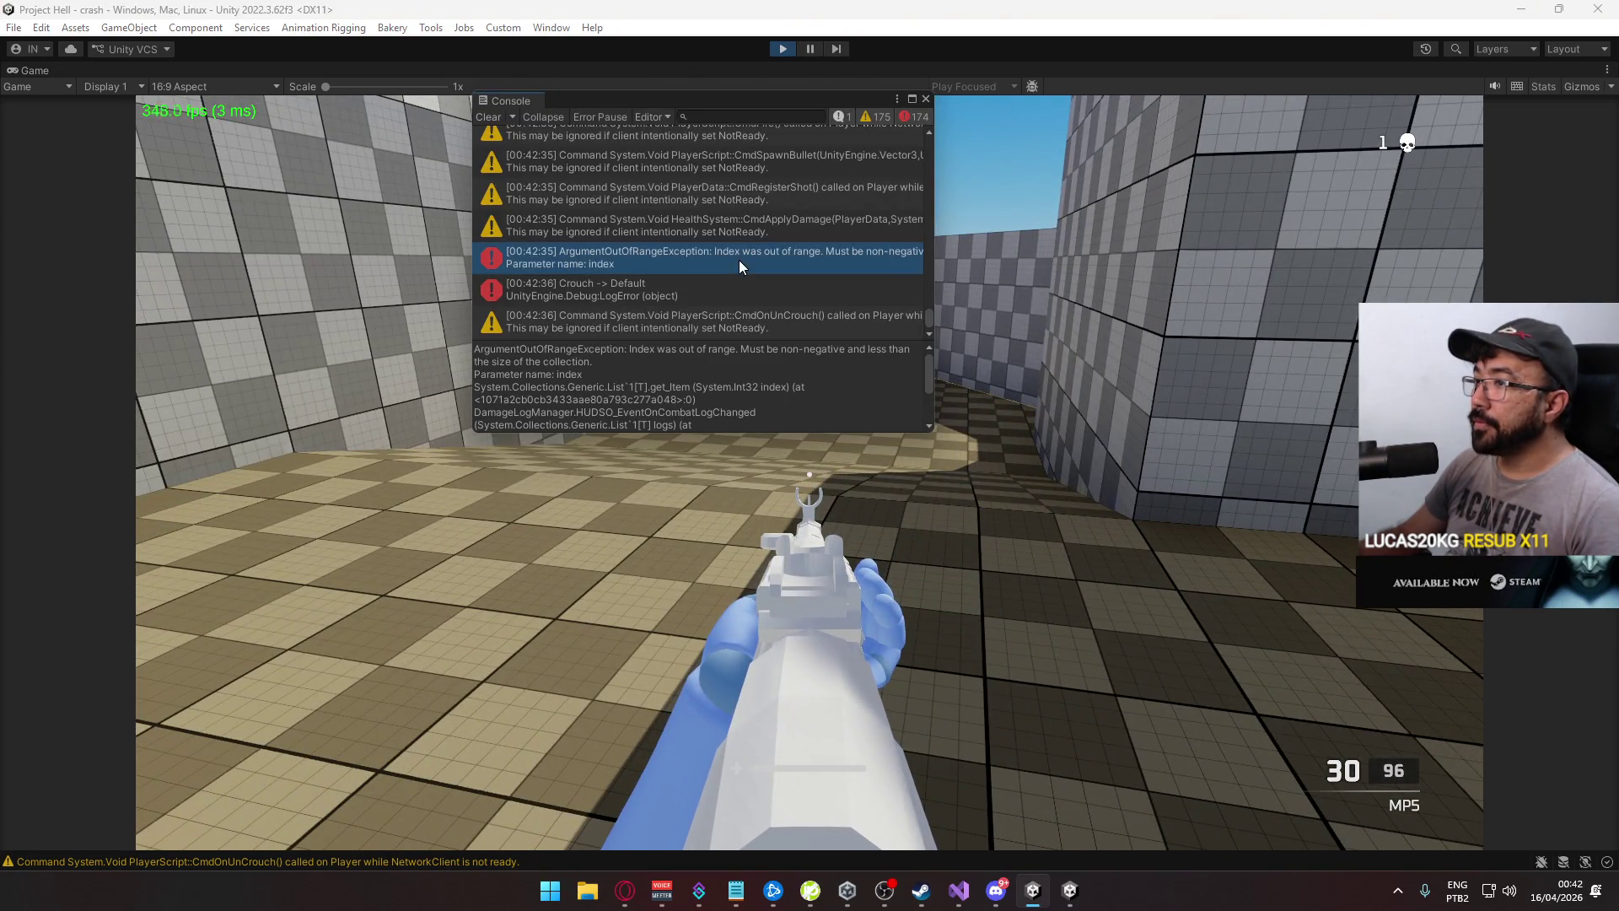
scroll(767, 388, "down", 2)
scroll(784, 384, "up", 2)
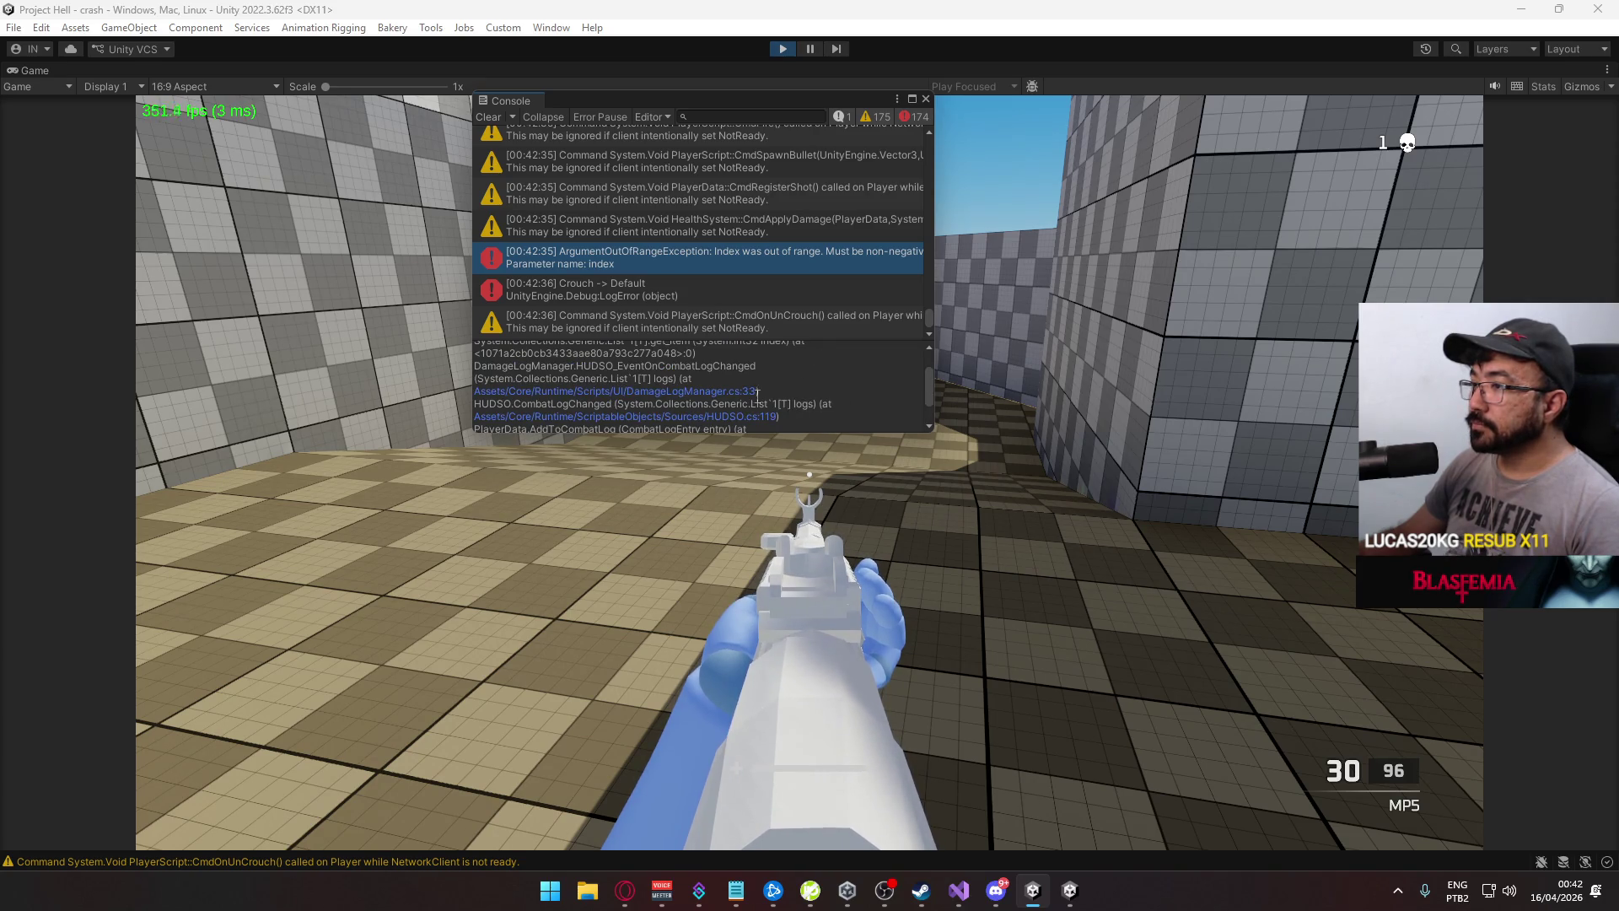
left_click(738, 391)
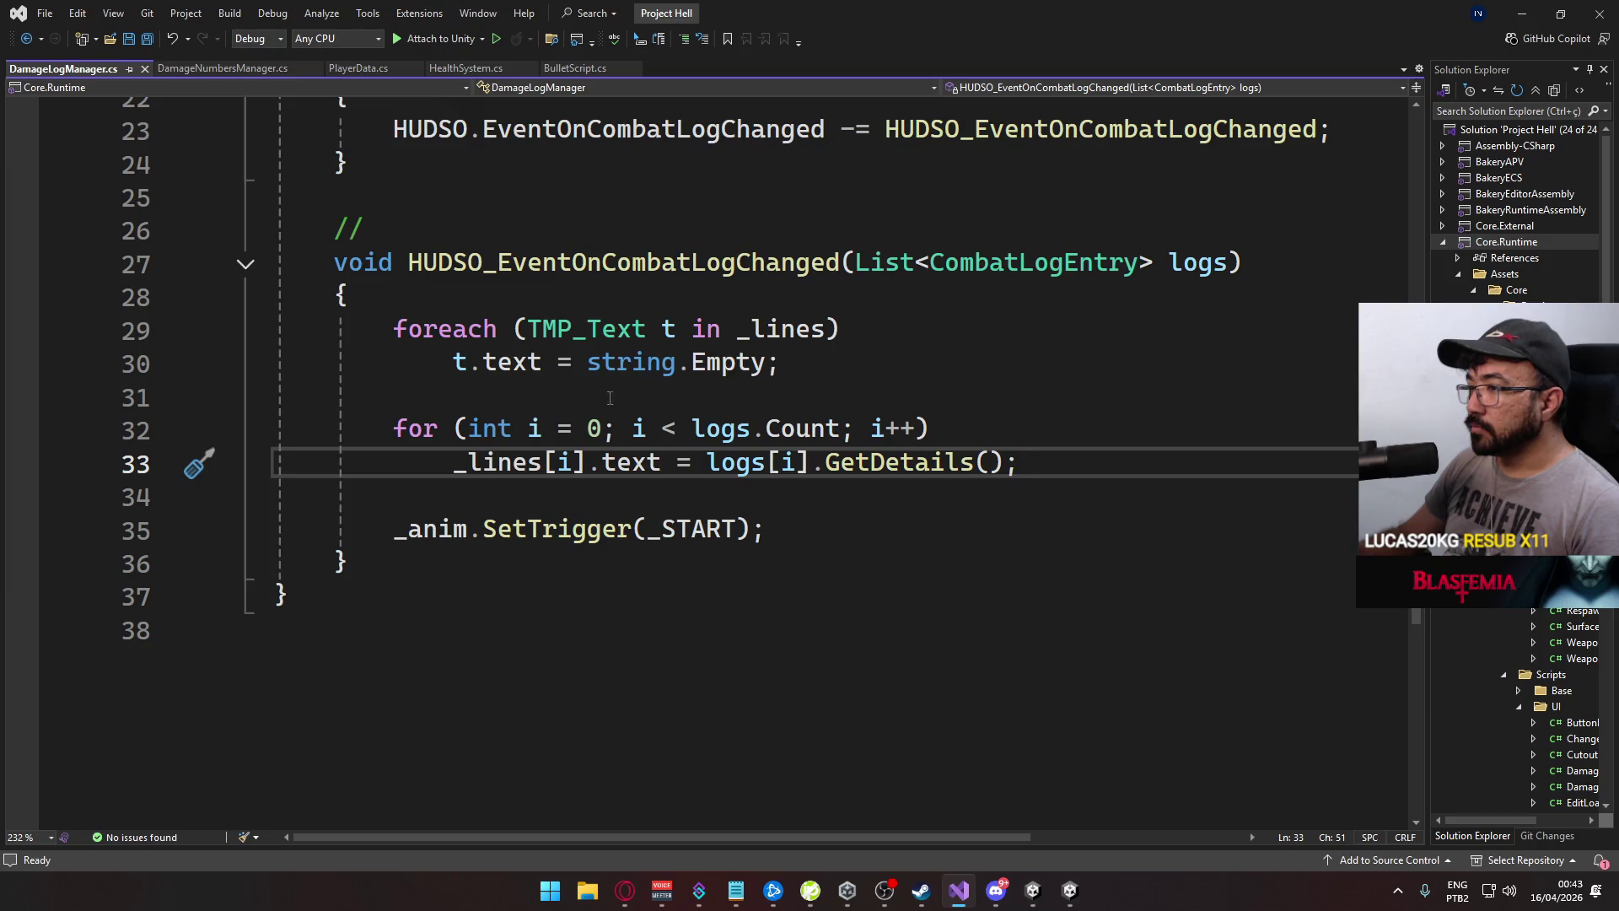
Bound the line 32 loop with 'i < logs.Count && i < _lines.Count' and save DamageLogManager.cs
left_click(840, 426)
double_click(840, 426)
type("&& i ")
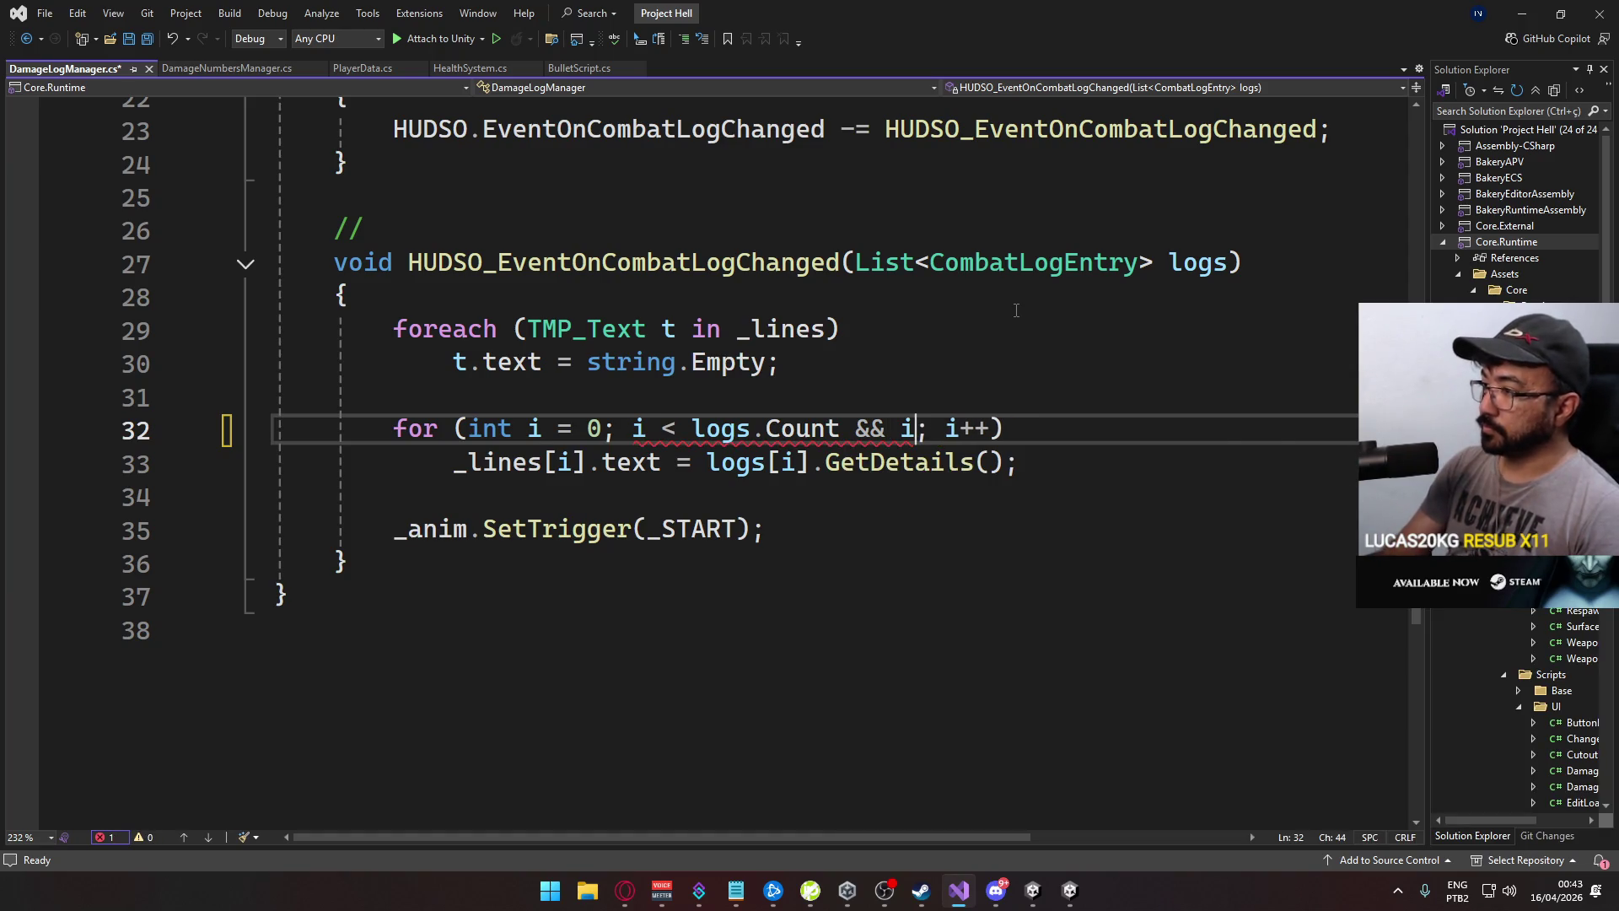
type("<")
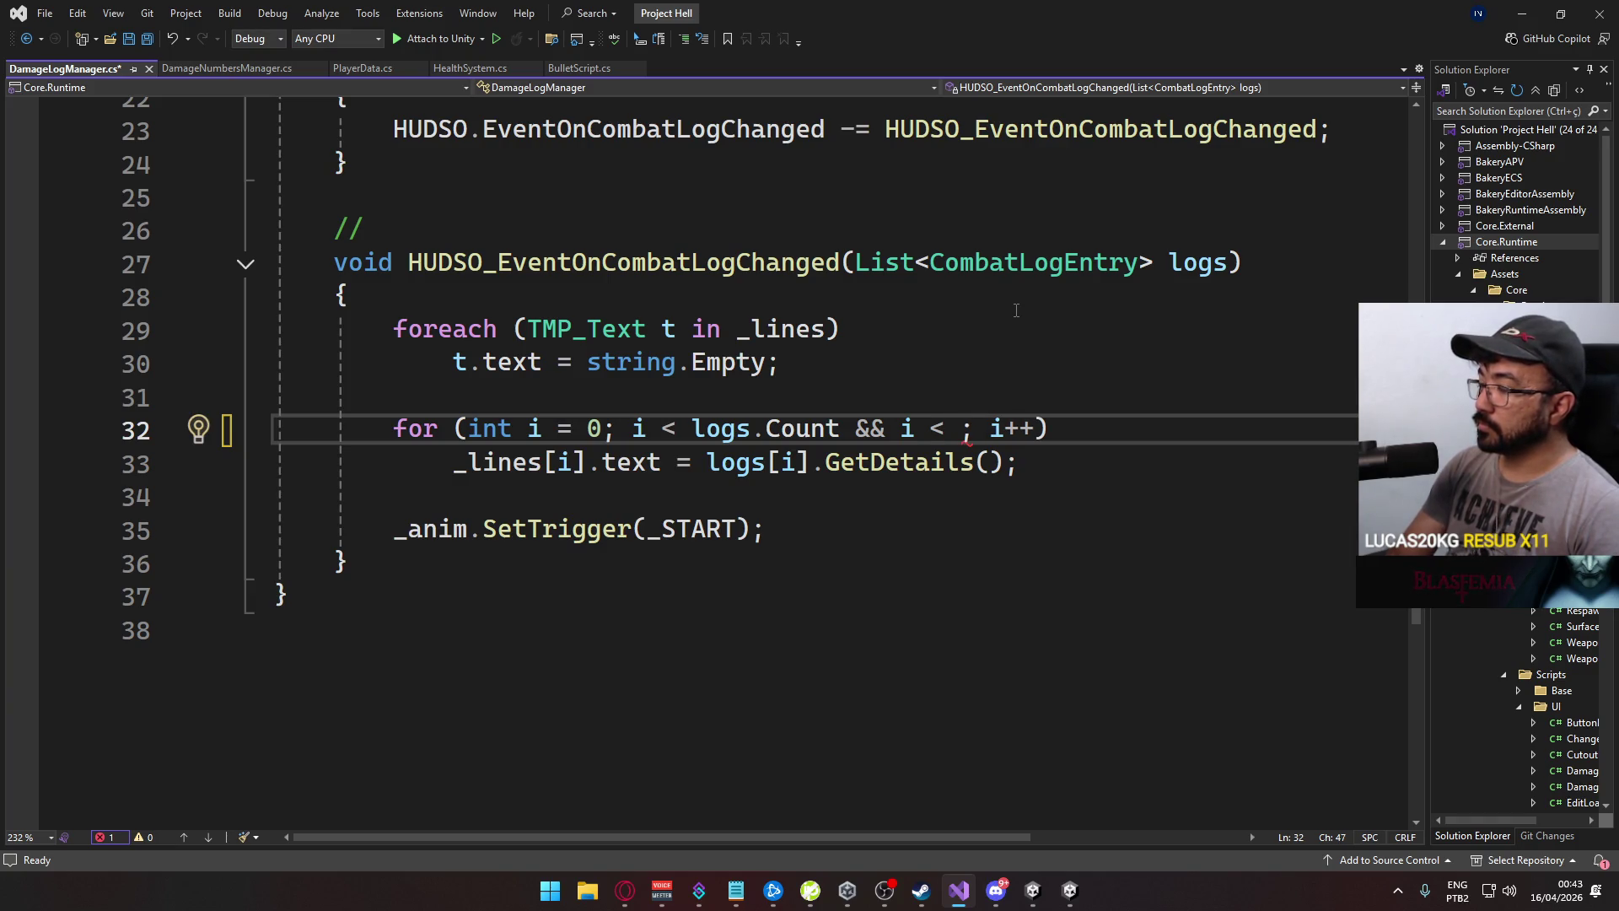
type(" _lines.Count")
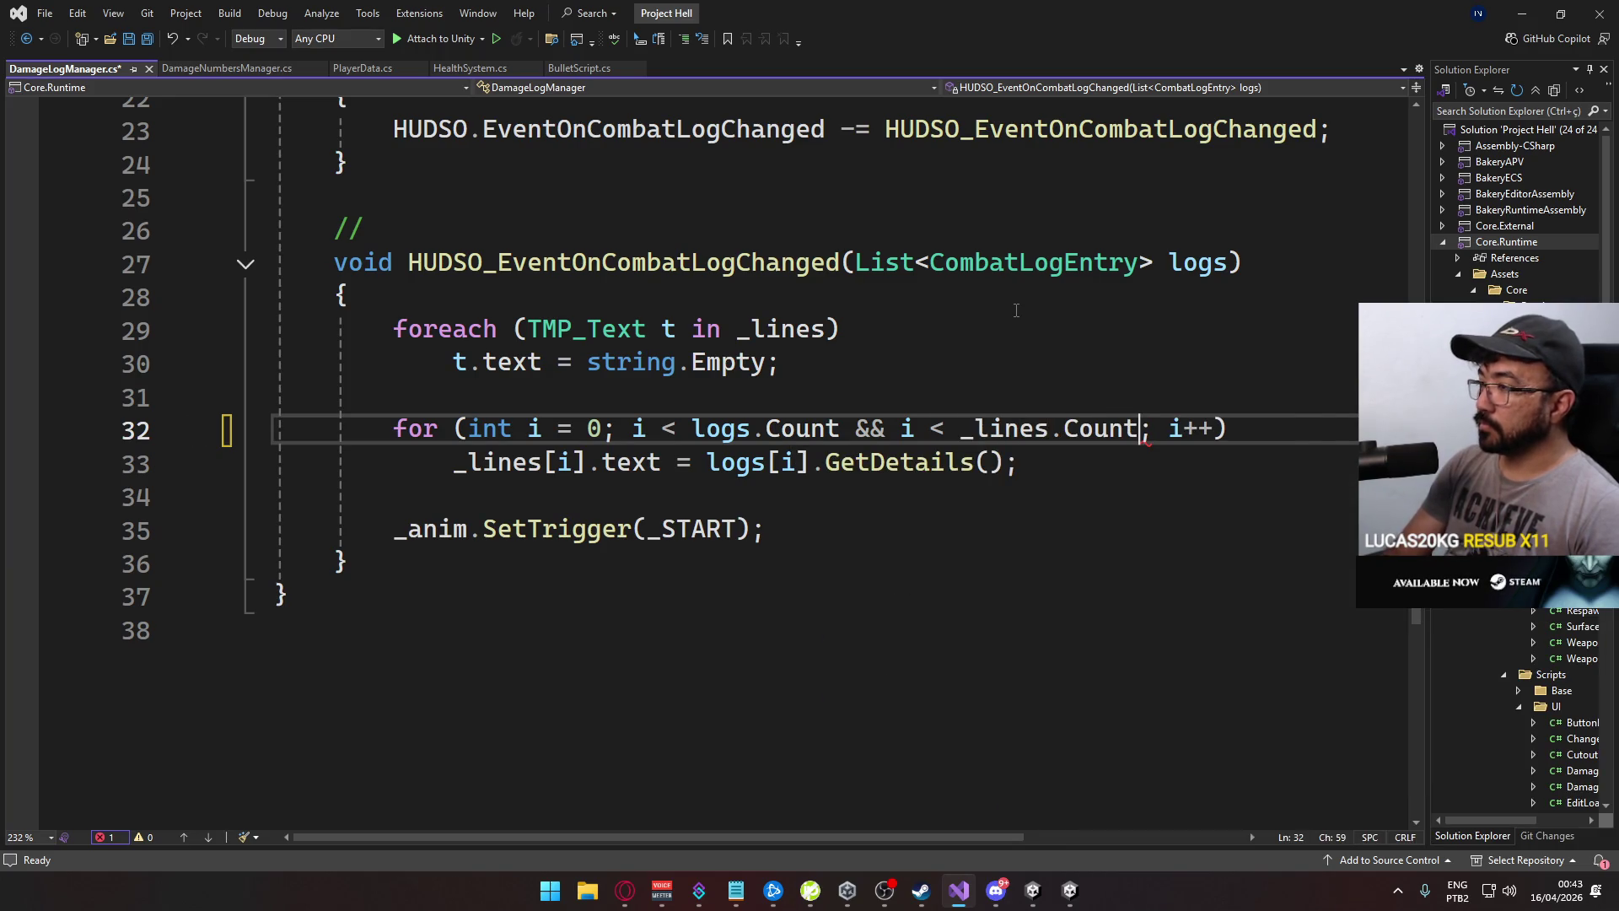
key("Tab")
key("ctrl+s")
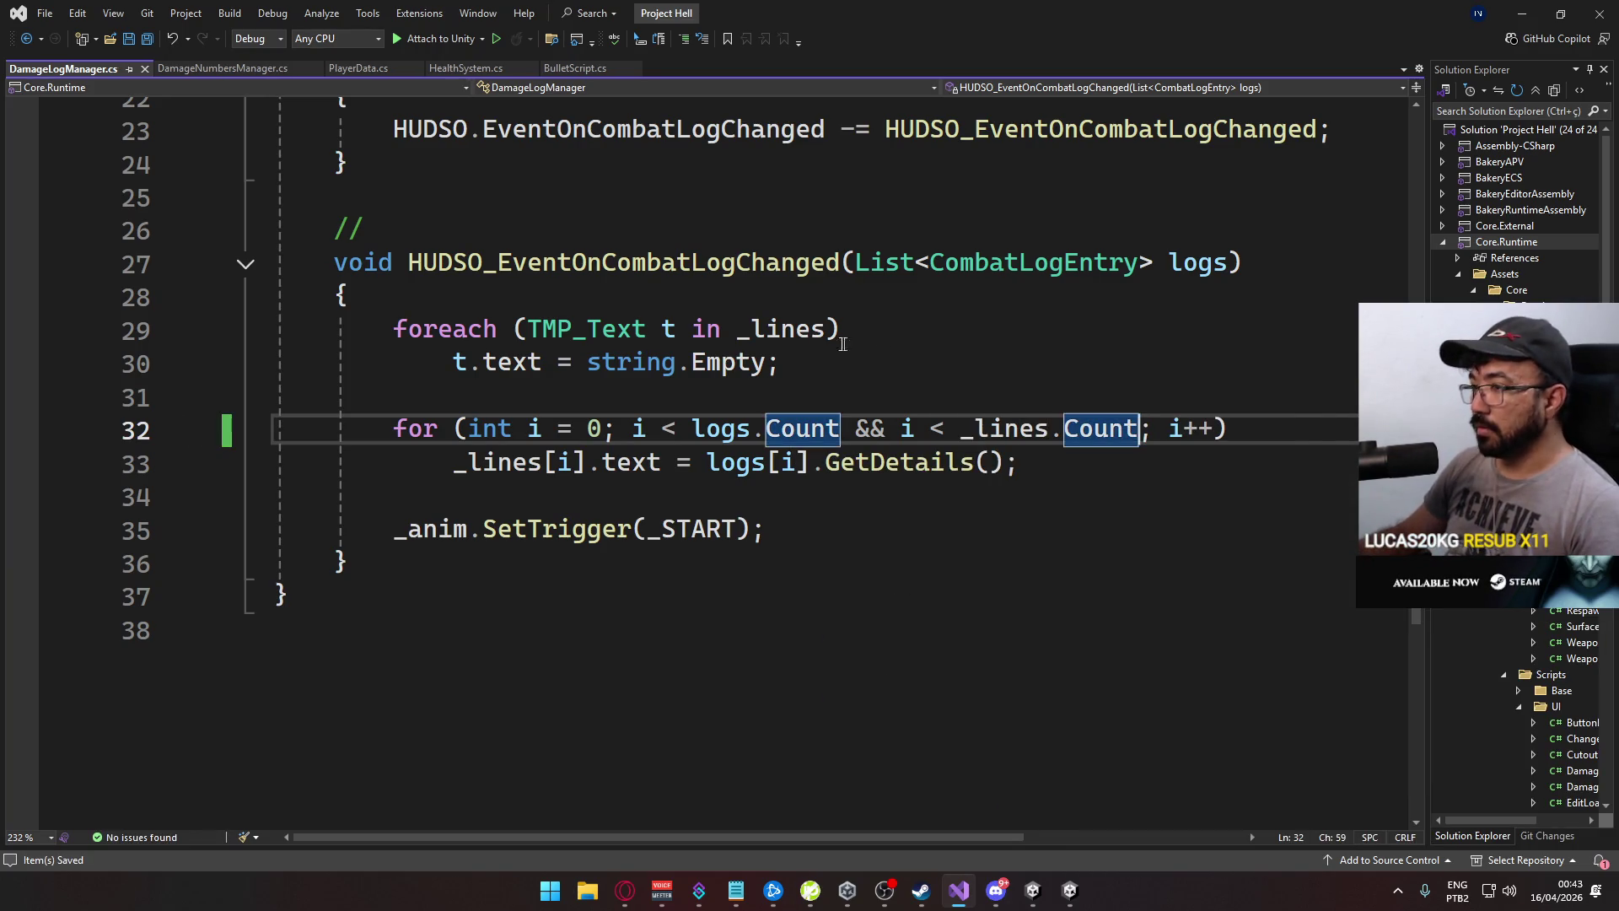
Close the extra Unity window, stop the playtest, close the Console, and bring the browser forward
right_click(1037, 888)
left_click(1080, 838)
mouse_move(1046, 891)
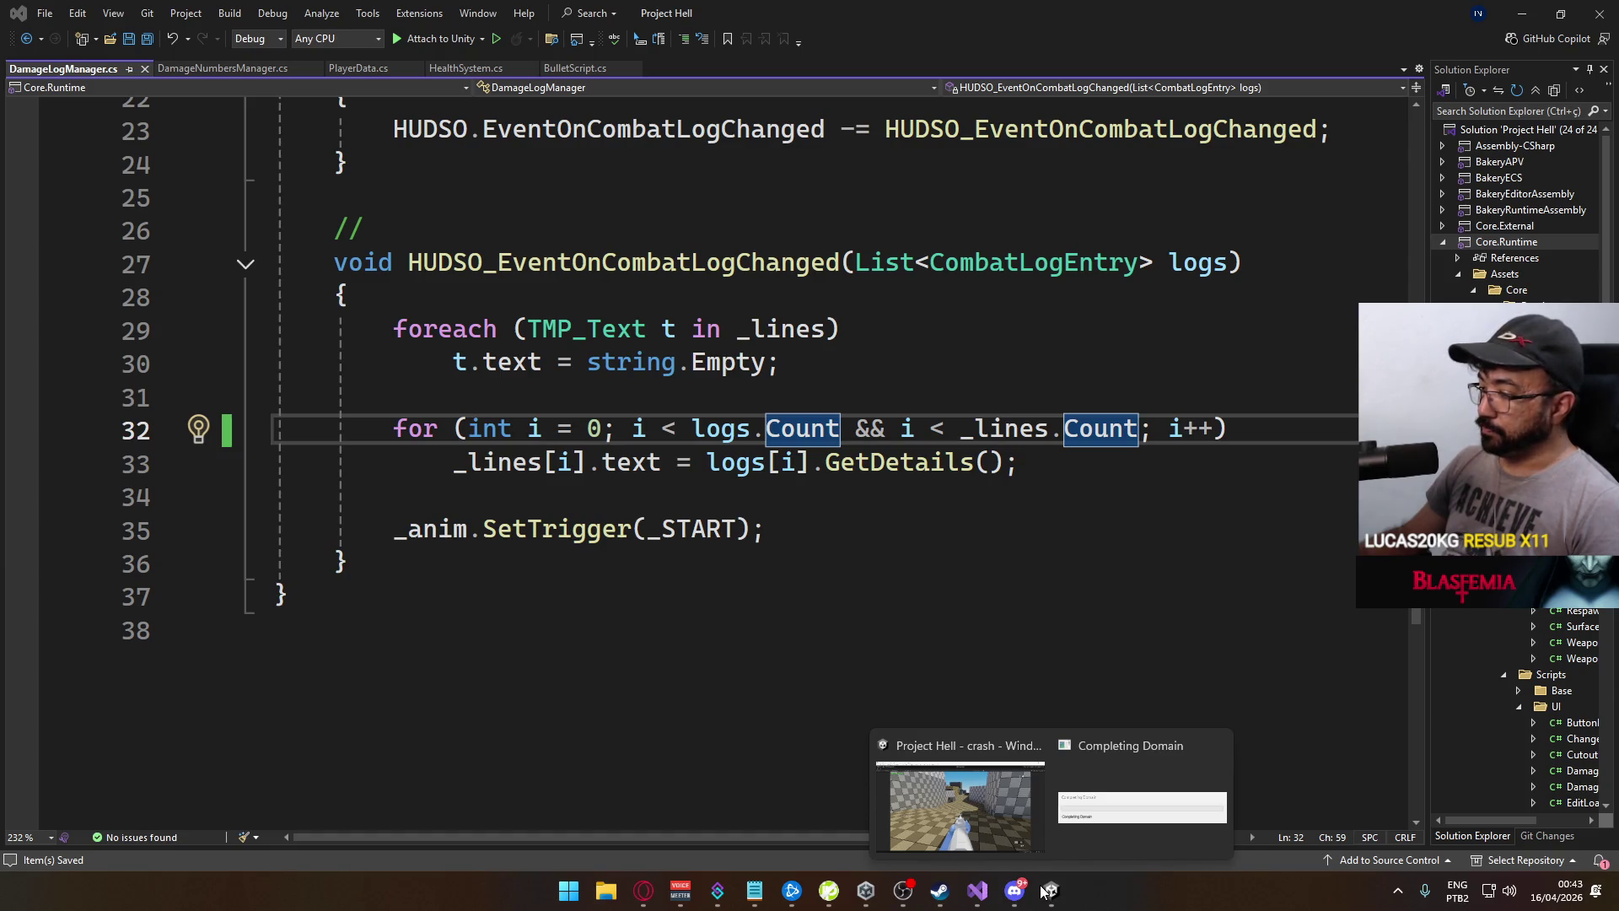
left_click(1079, 793)
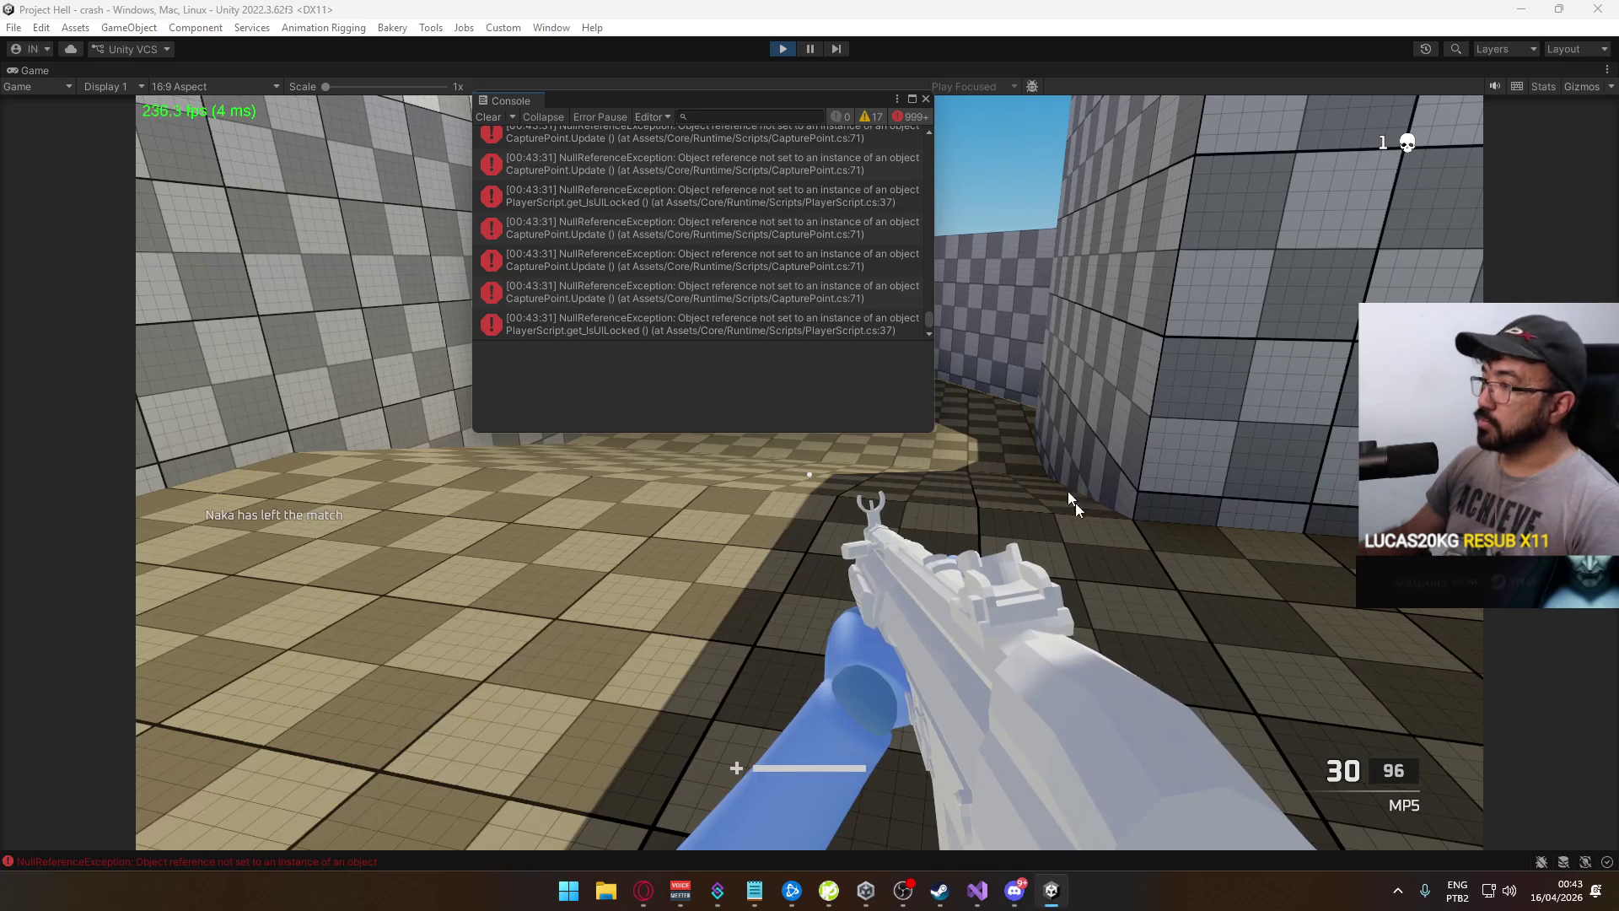
left_click(783, 48)
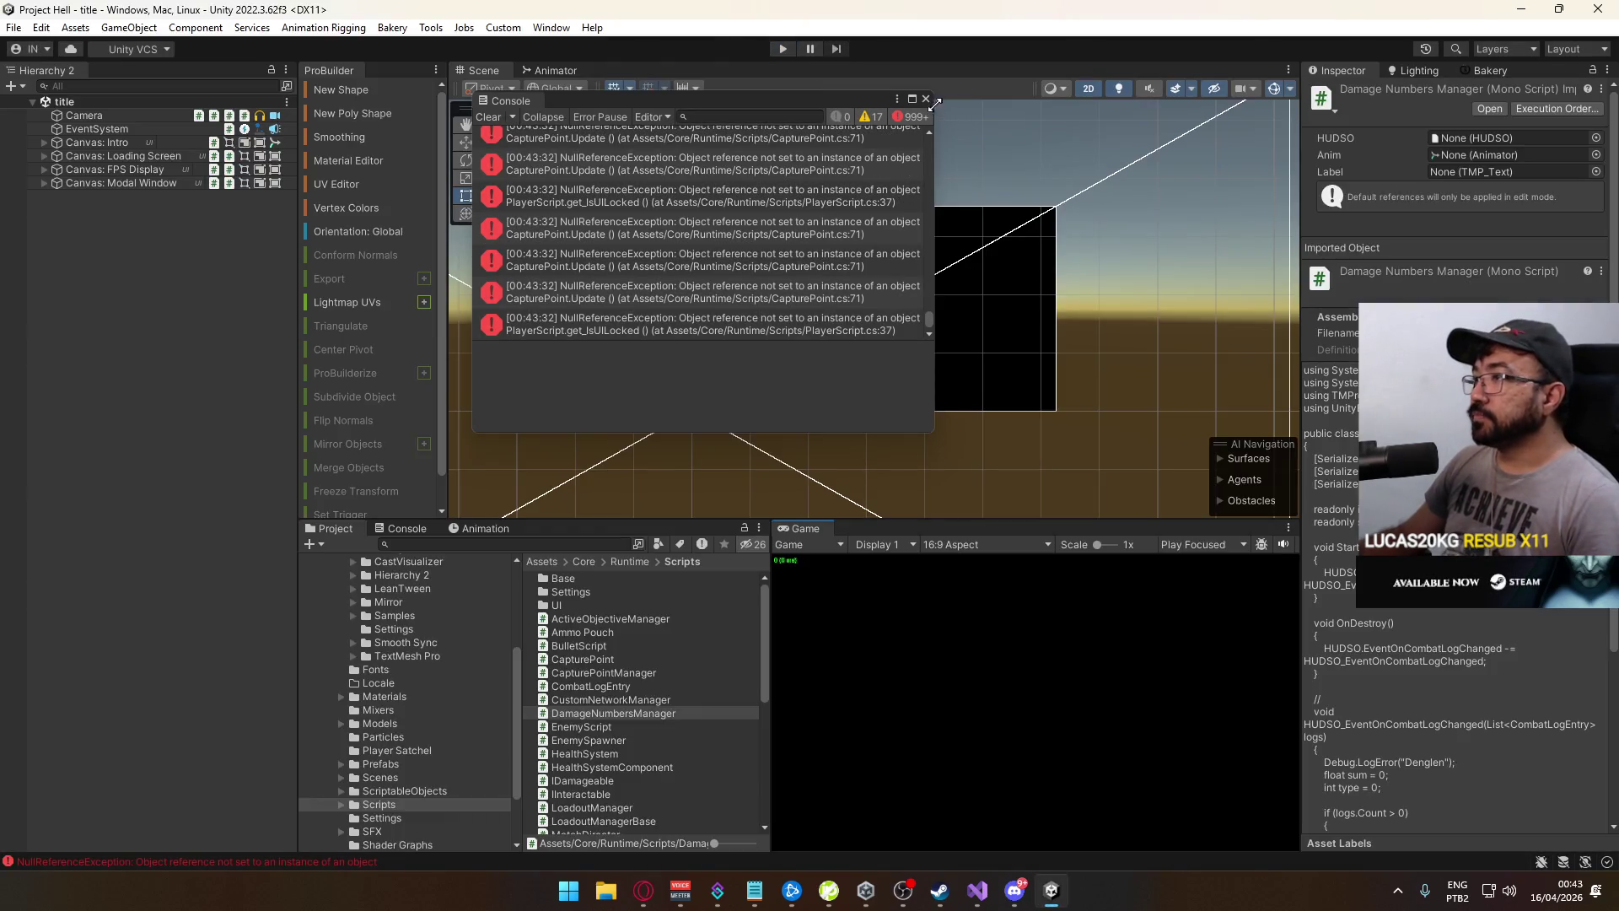
left_click(926, 99)
left_click(643, 890)
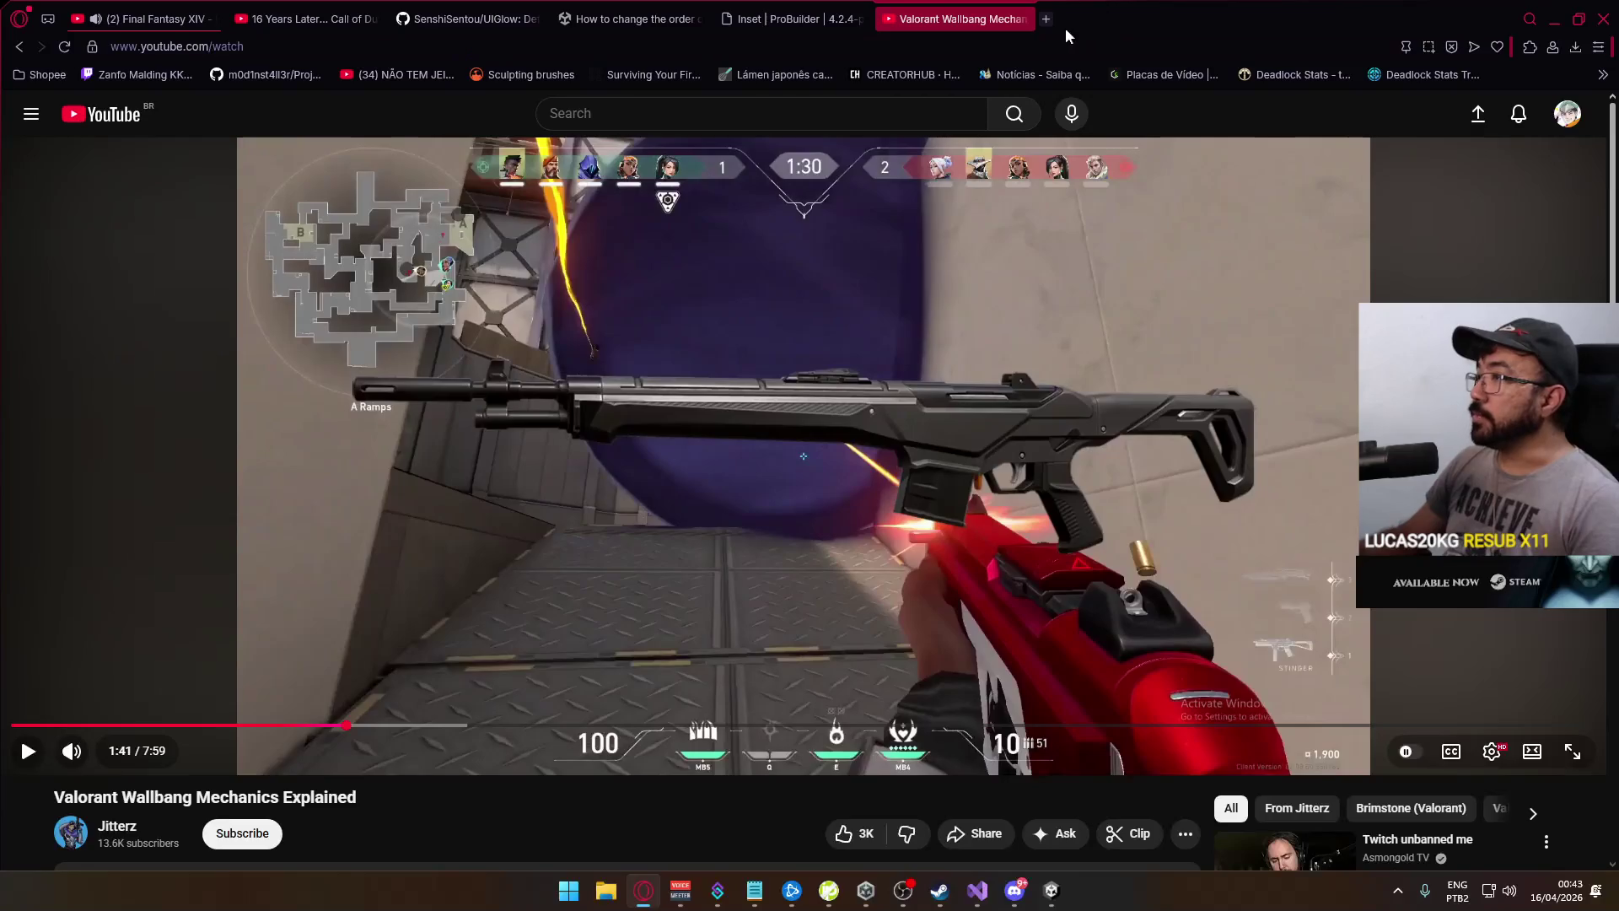
Search Google in a new tab for the God of War art director, refined with 'chronno trigger'
left_click(1046, 18)
type("rafa ")
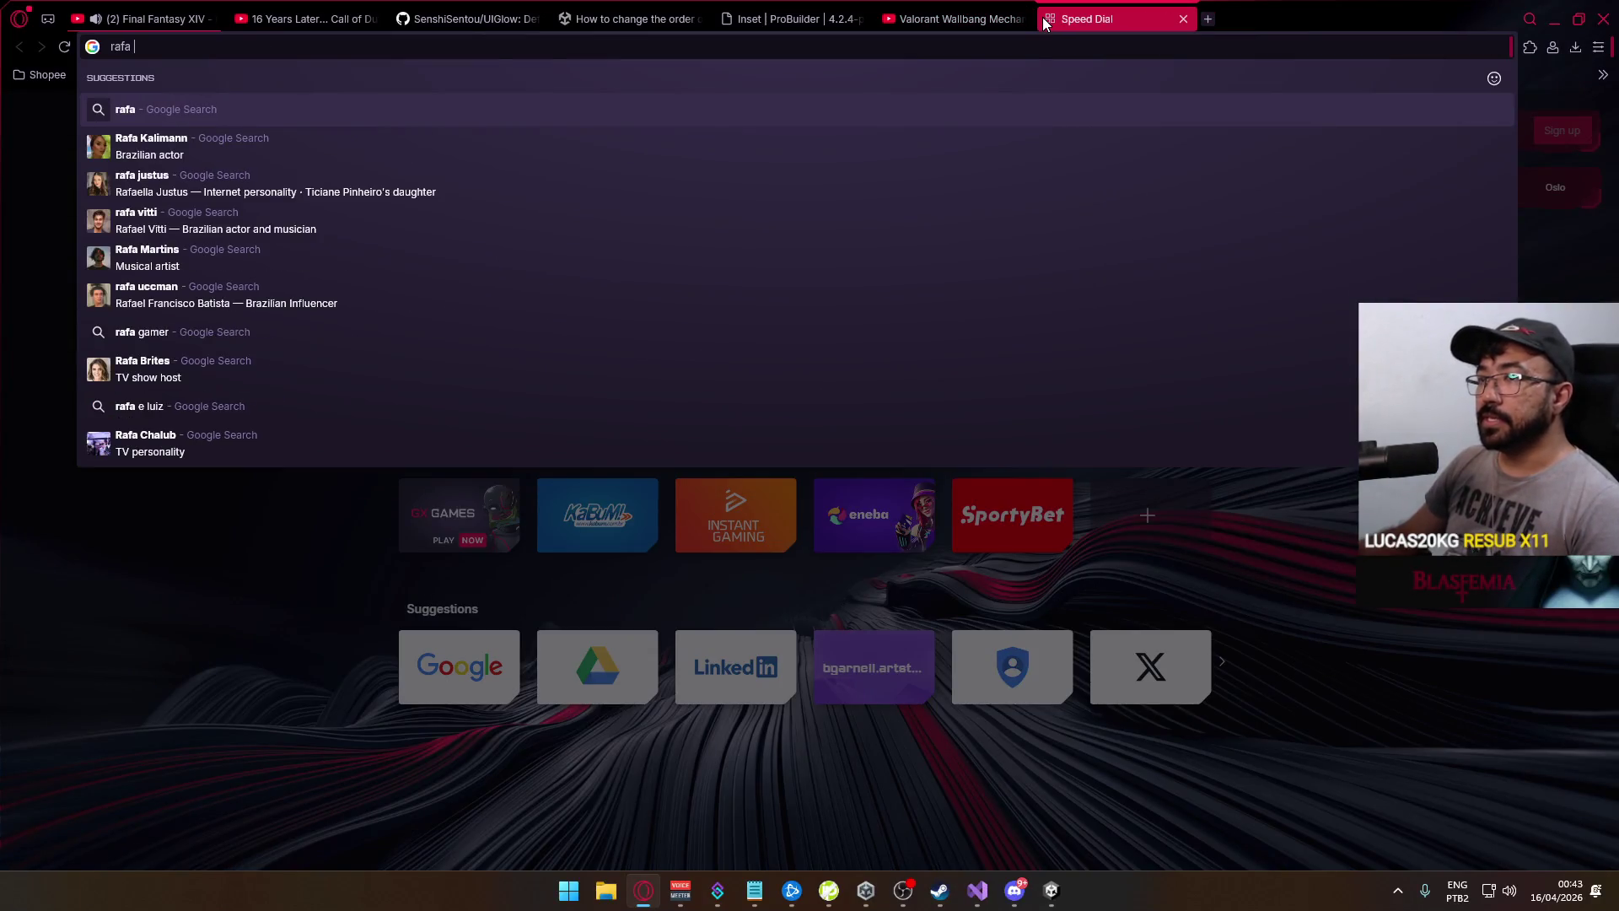
type("gre")
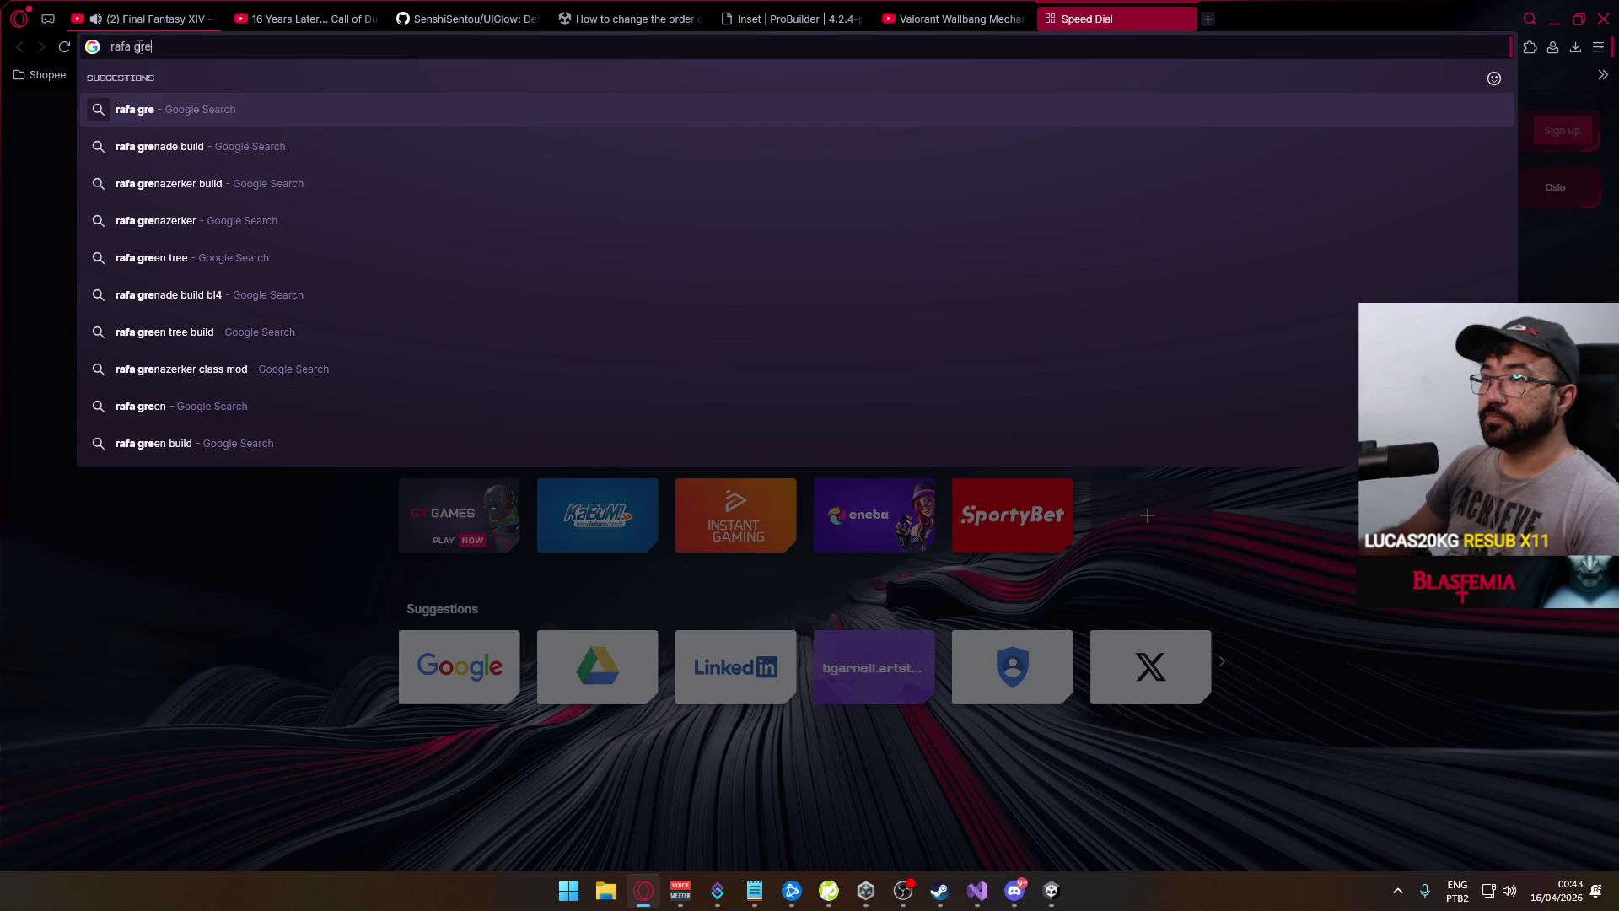
key("BackSpace")
type("ass")
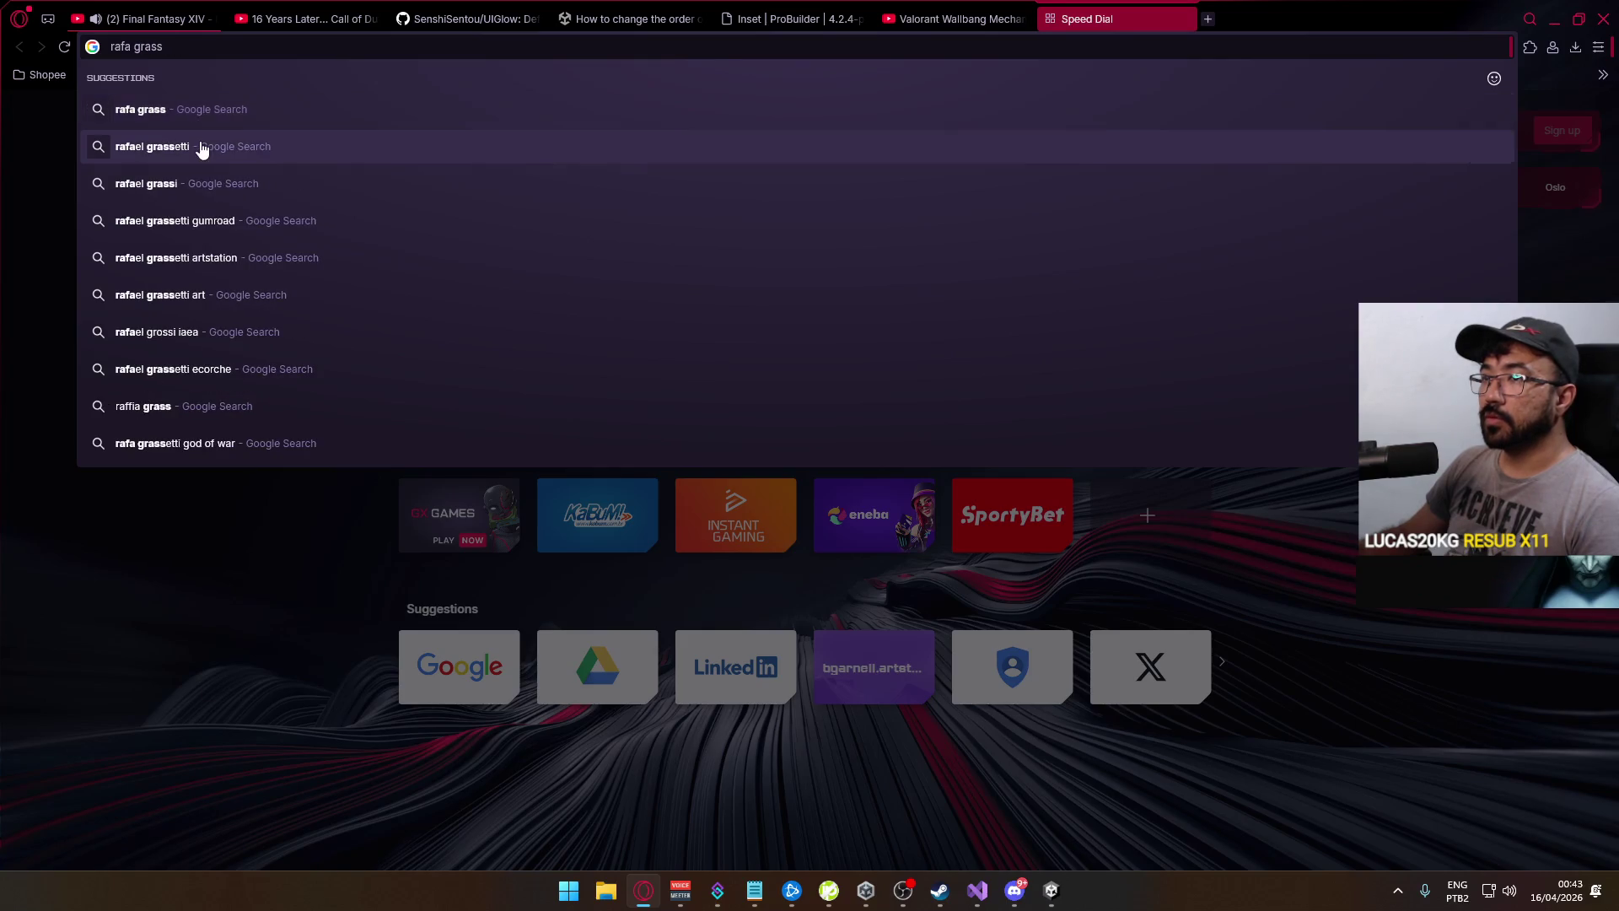
left_click(199, 149)
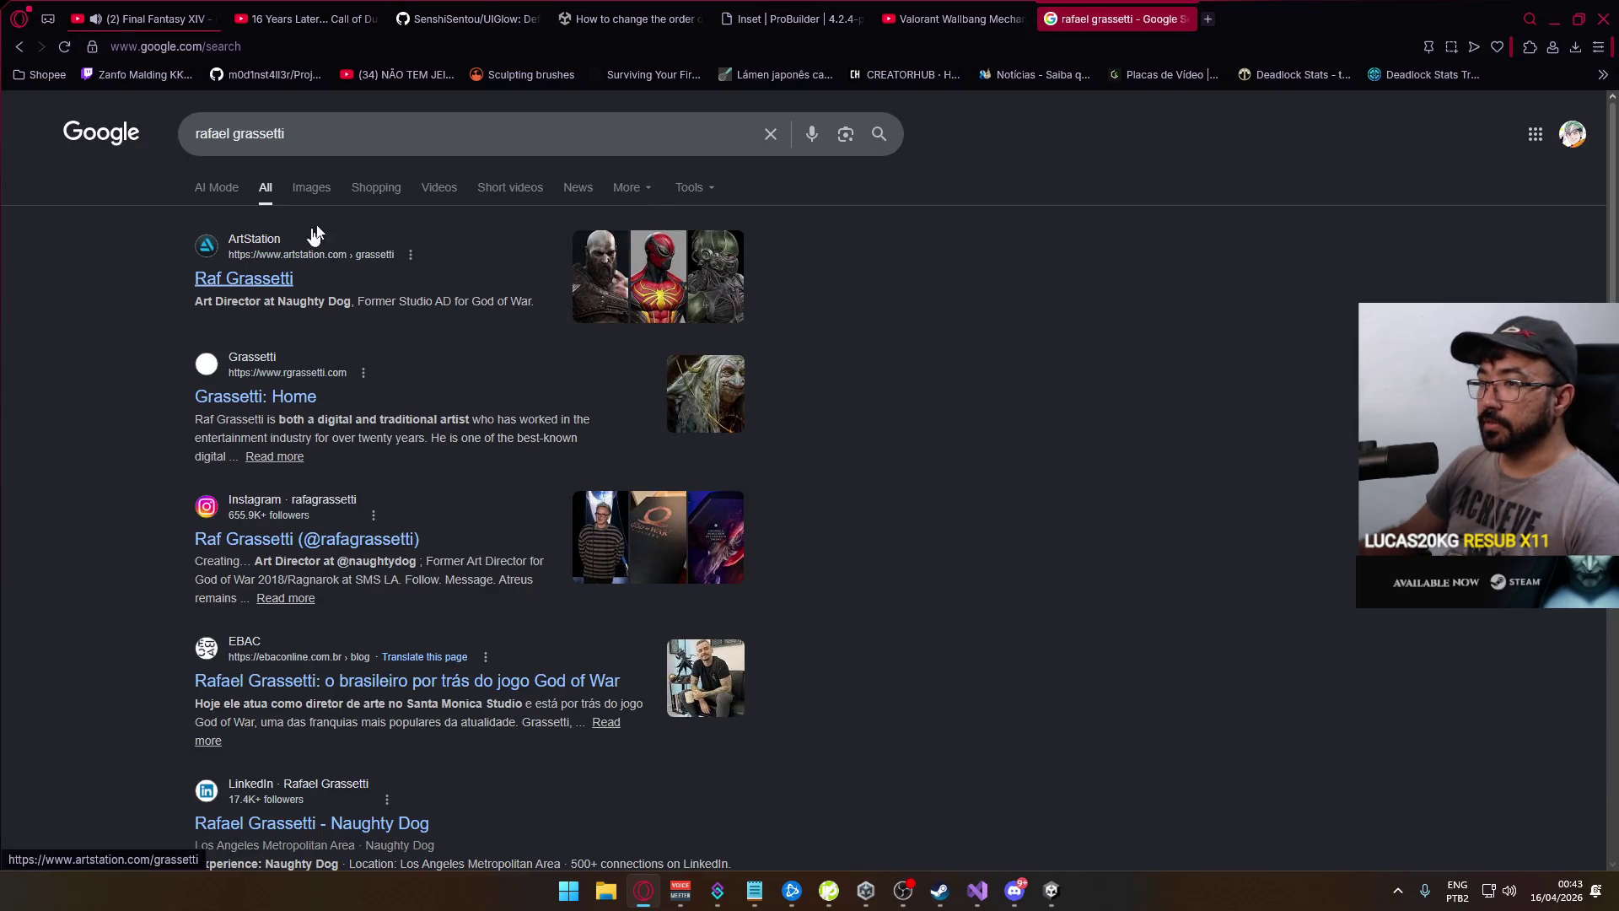
left_click(380, 131)
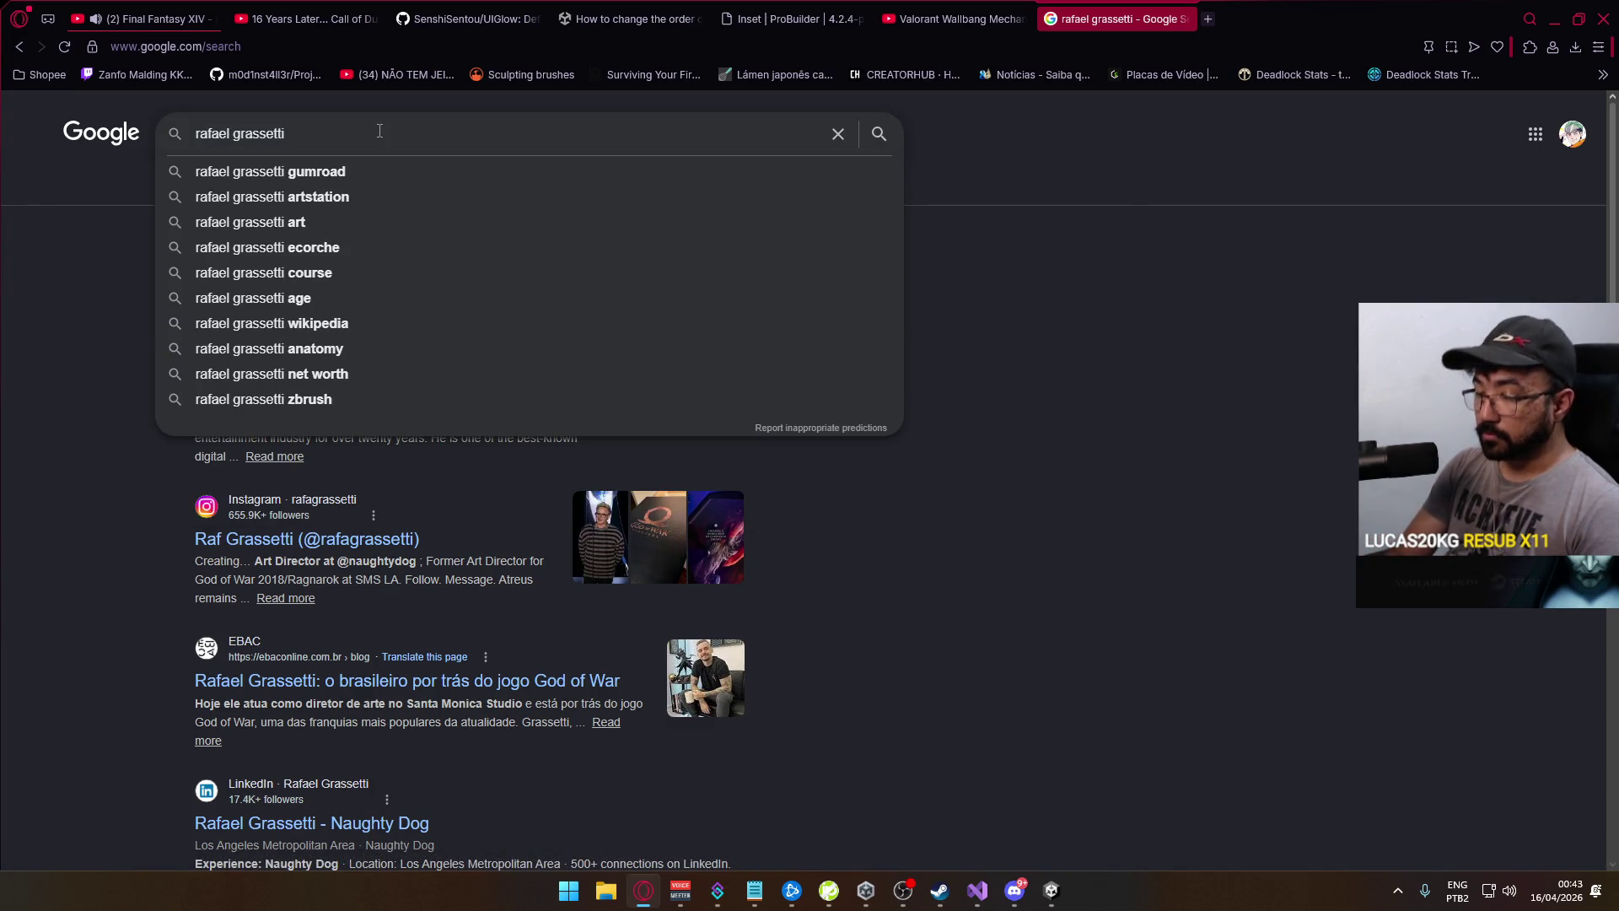
type(" c")
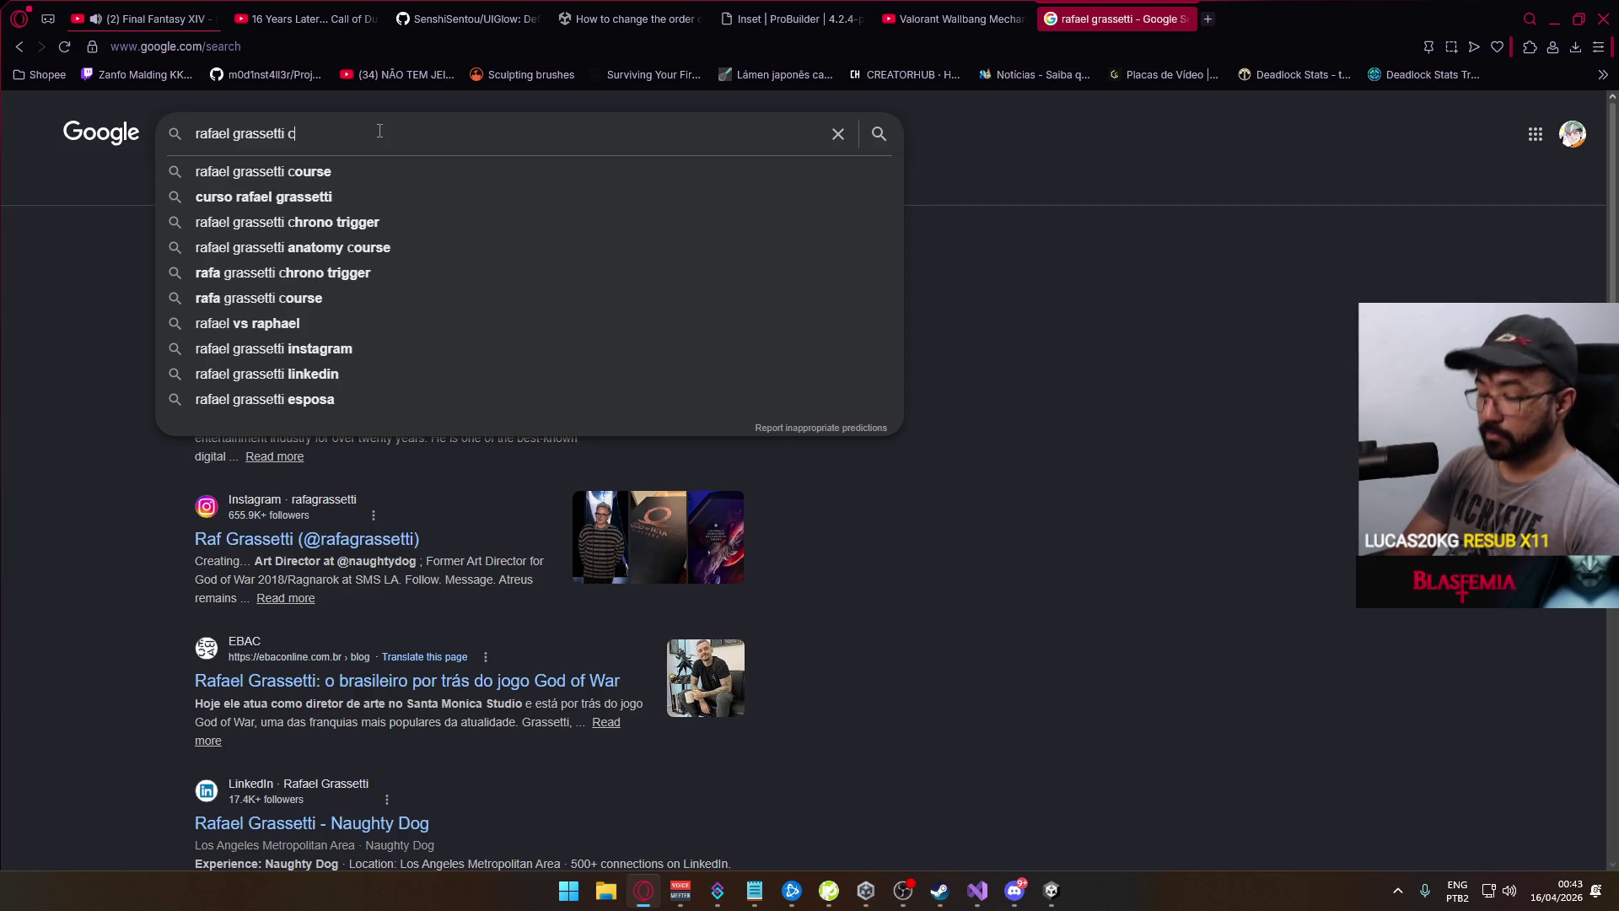
type("hronno trigger")
key("Return")
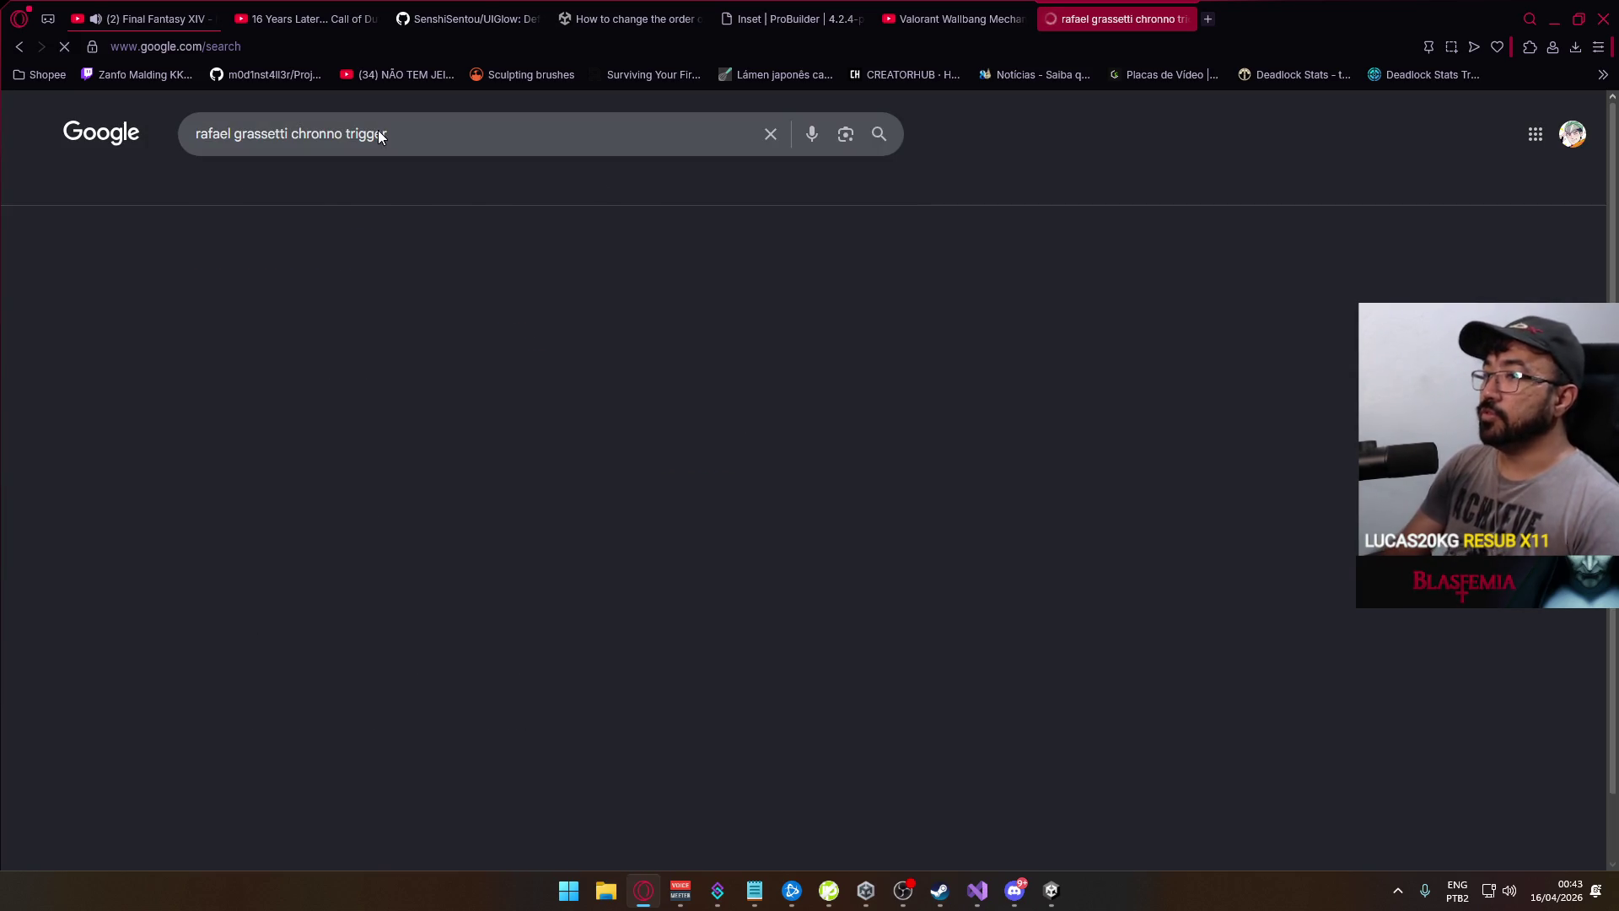
Open the artist's Crono #ChronoTrigger post and flip through its carousel, ending on the first image
left_click(505, 475)
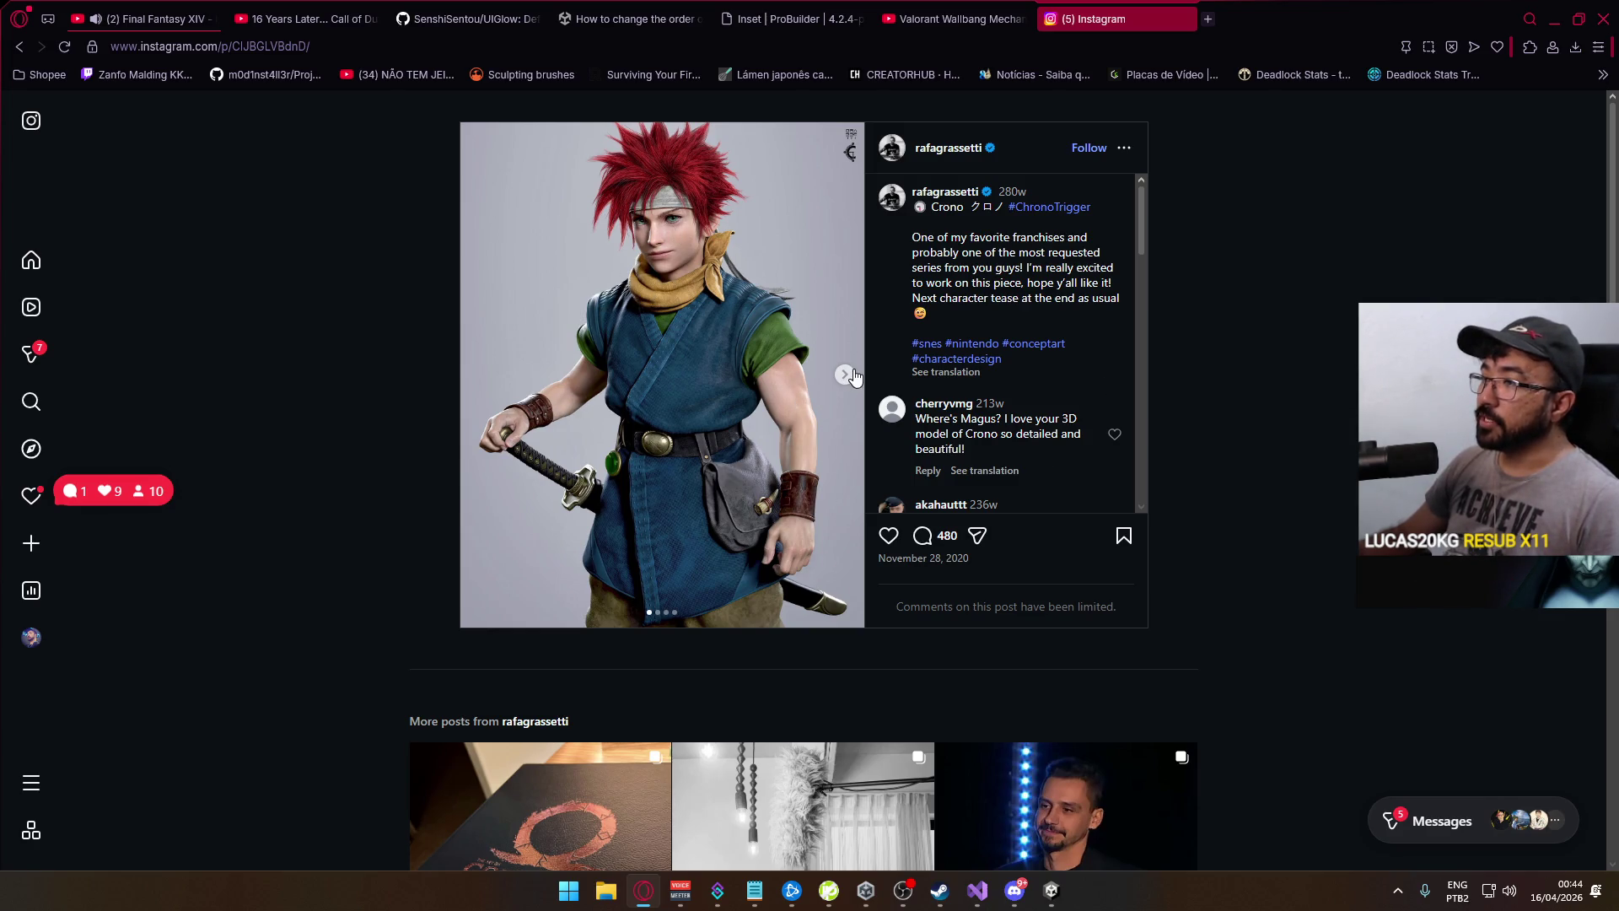
left_click(845, 374)
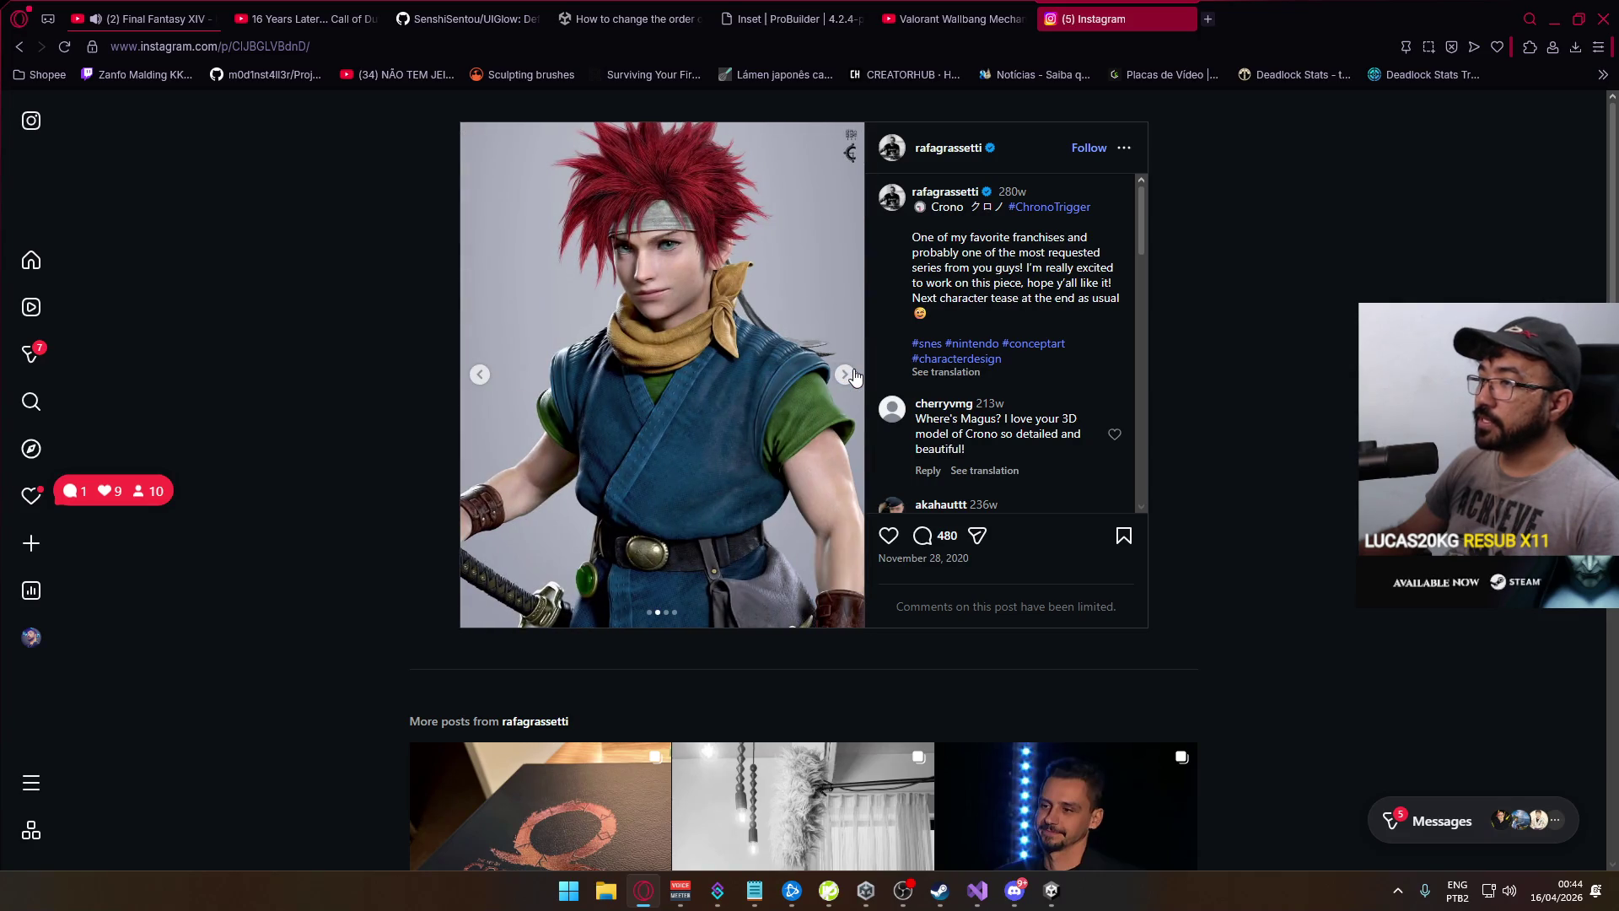
left_click(850, 374)
left_click(850, 375)
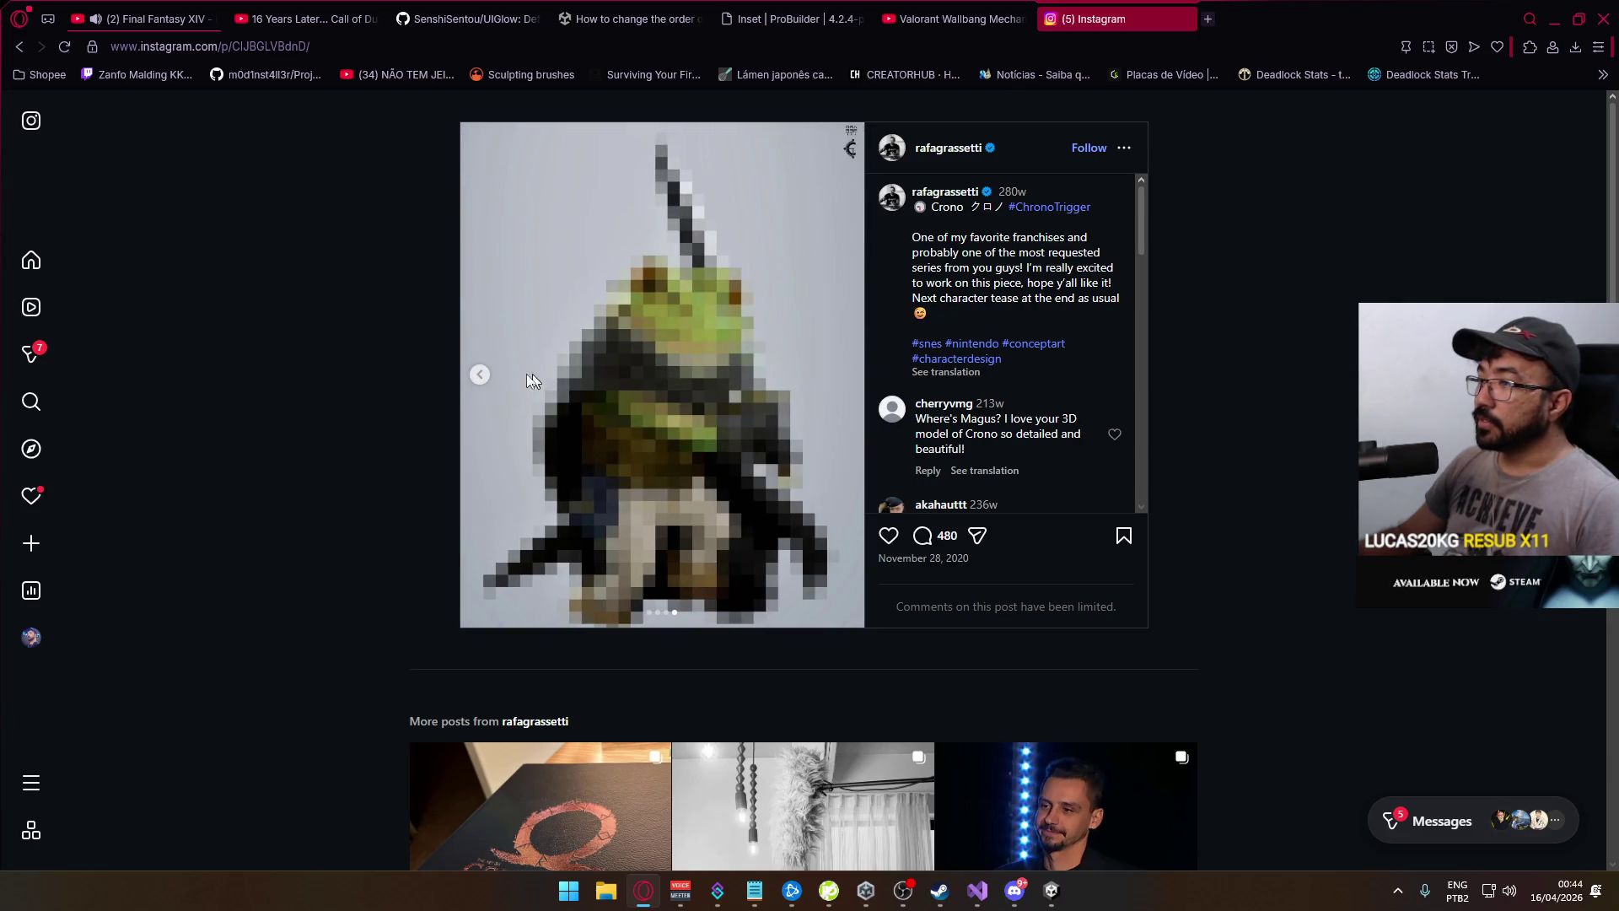
left_click(480, 376)
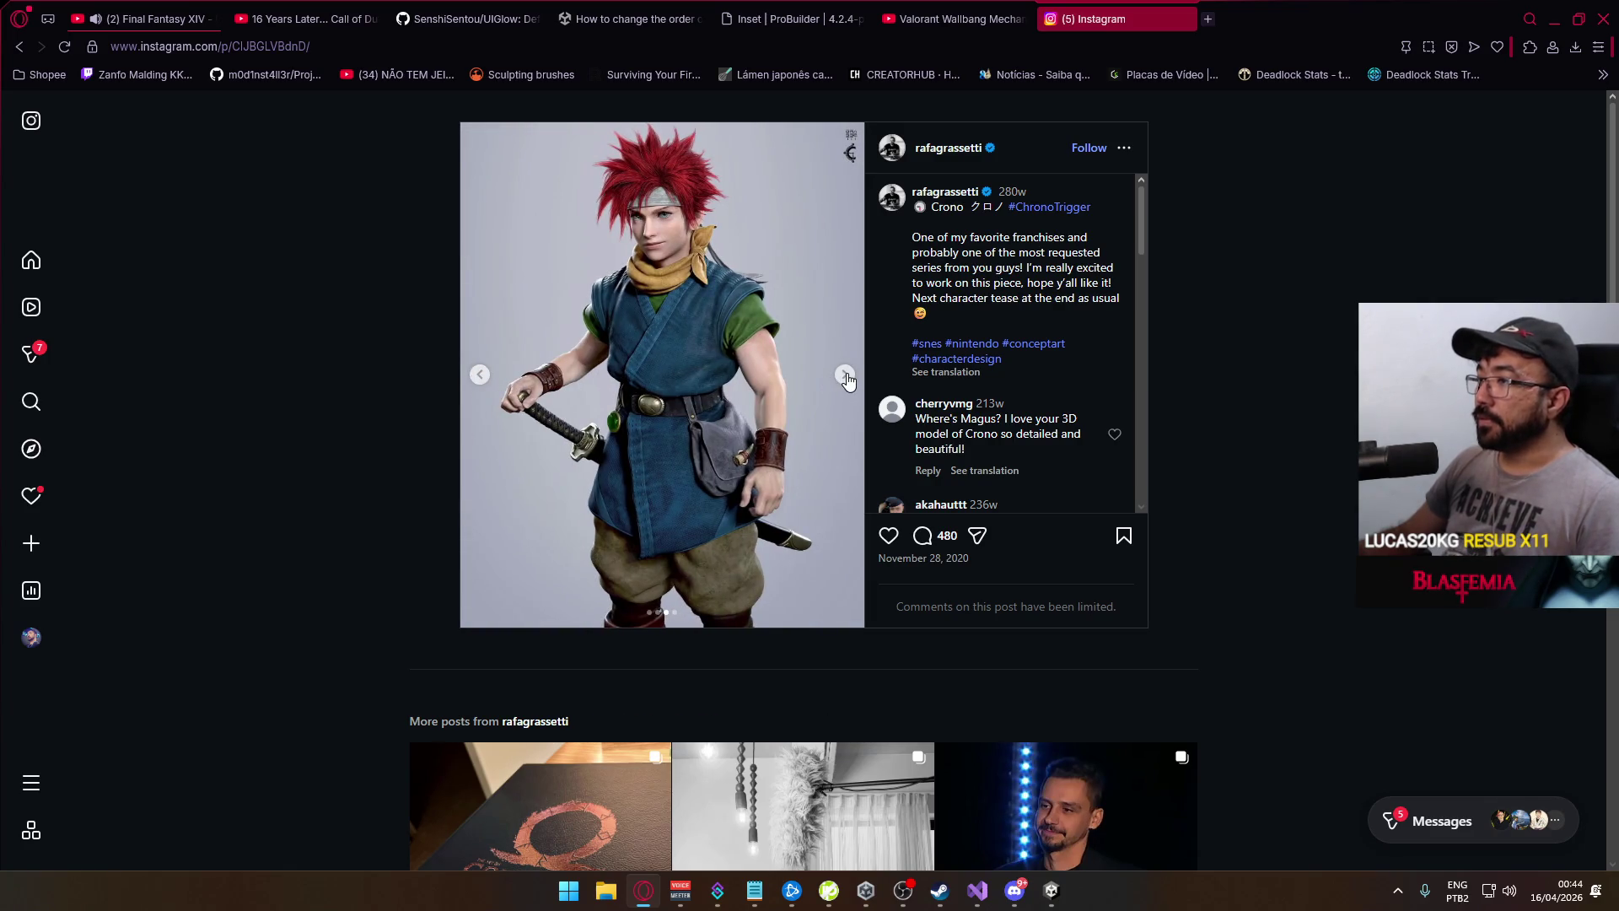
left_click(845, 376)
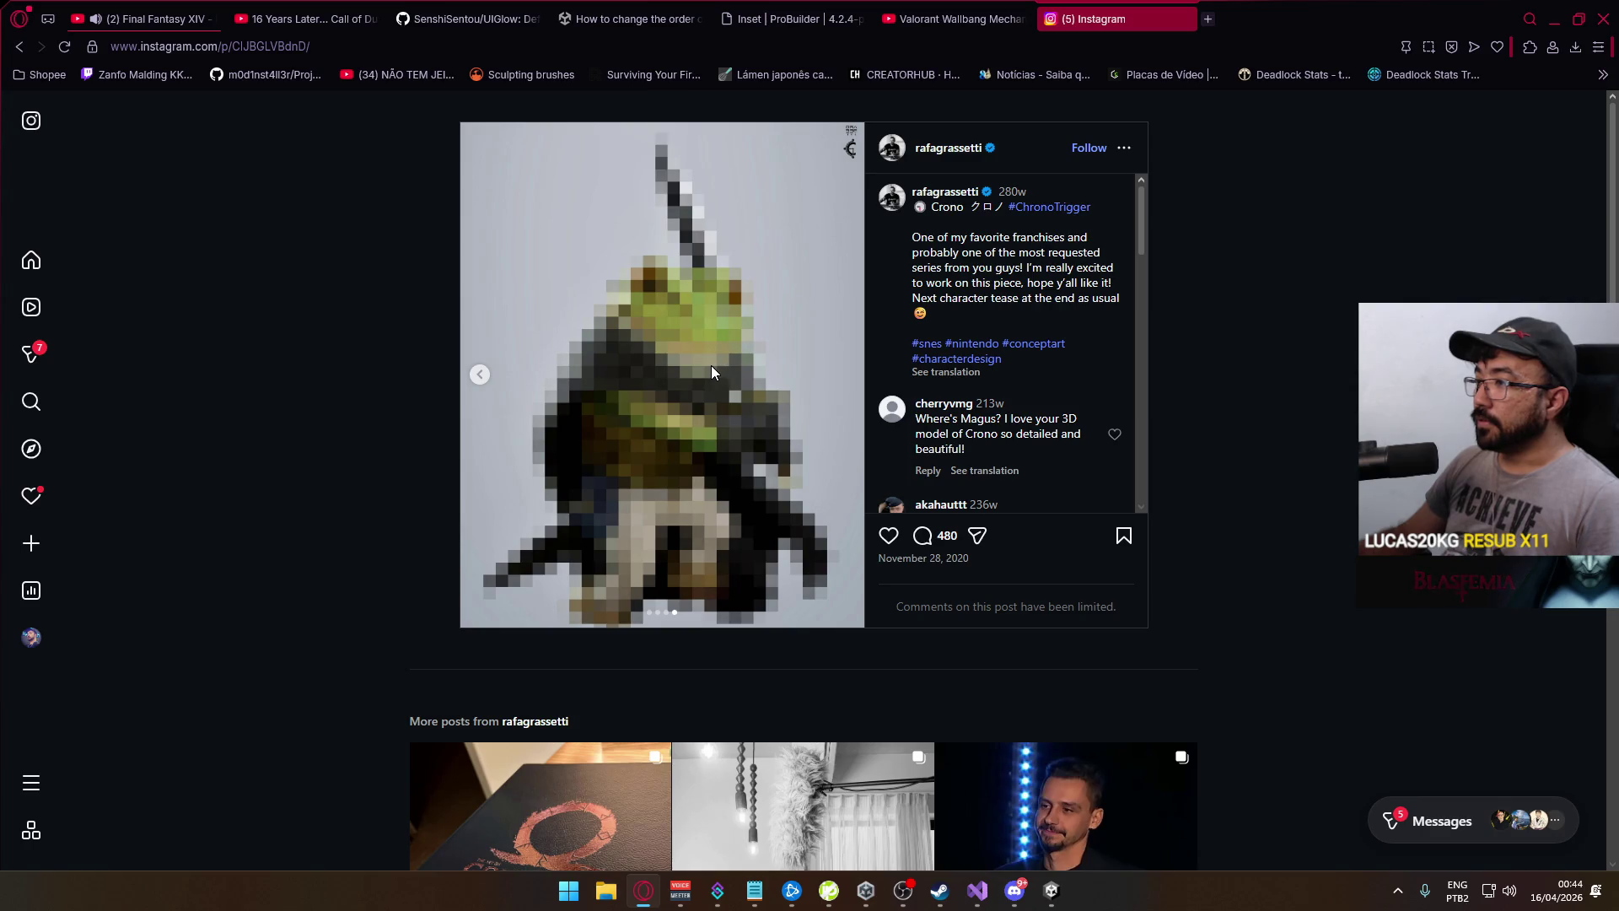
left_click(482, 376)
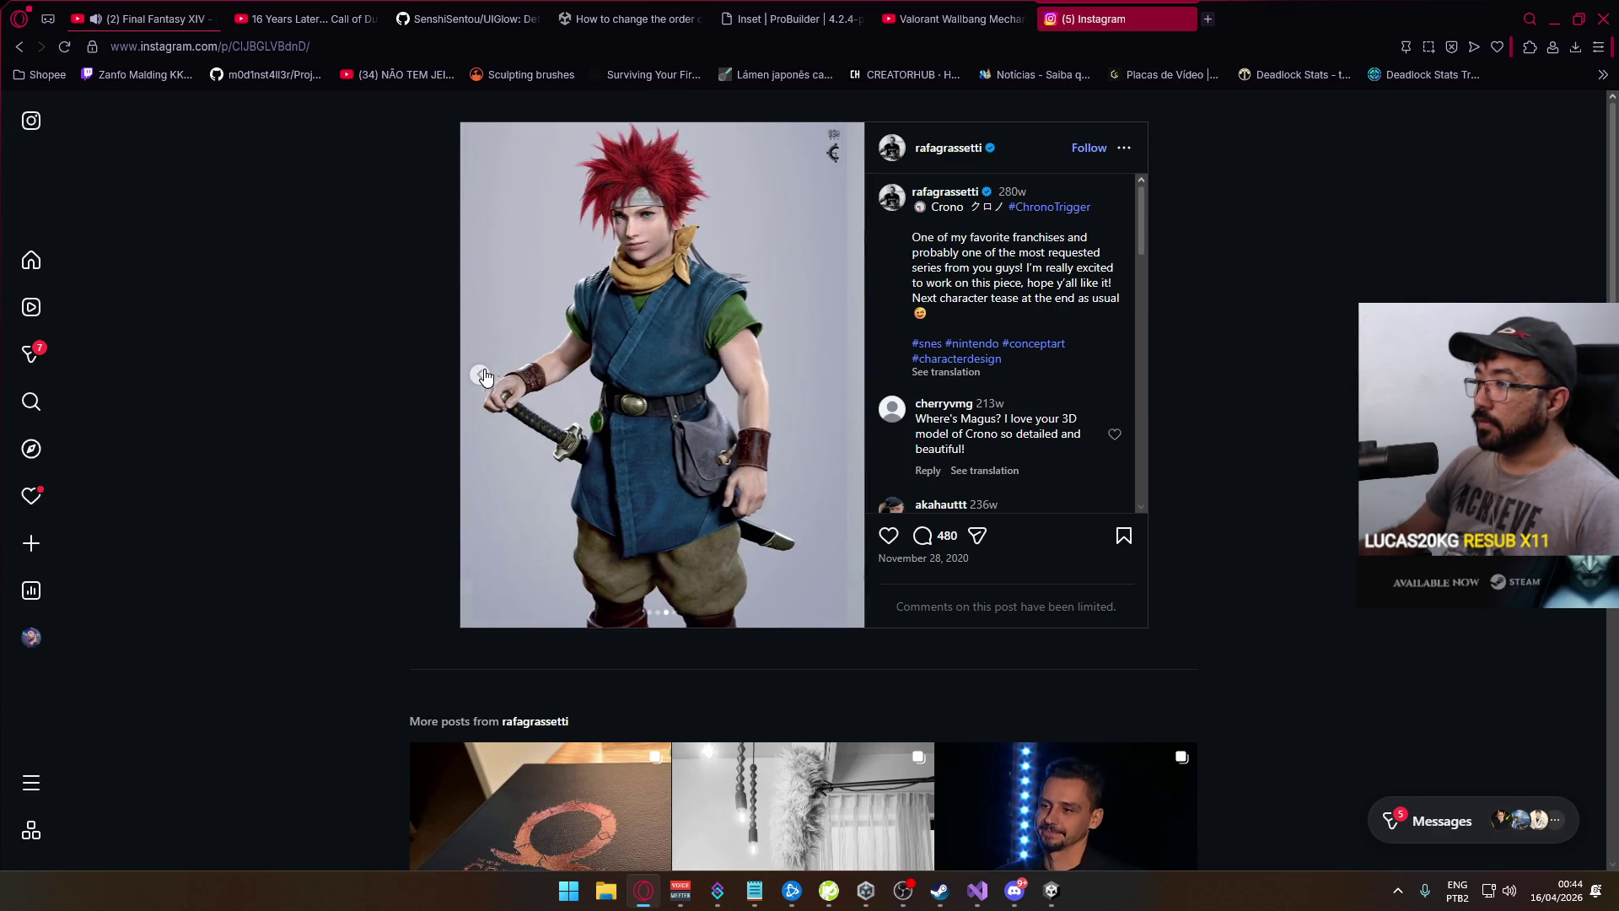
left_click(483, 376)
left_click(484, 376)
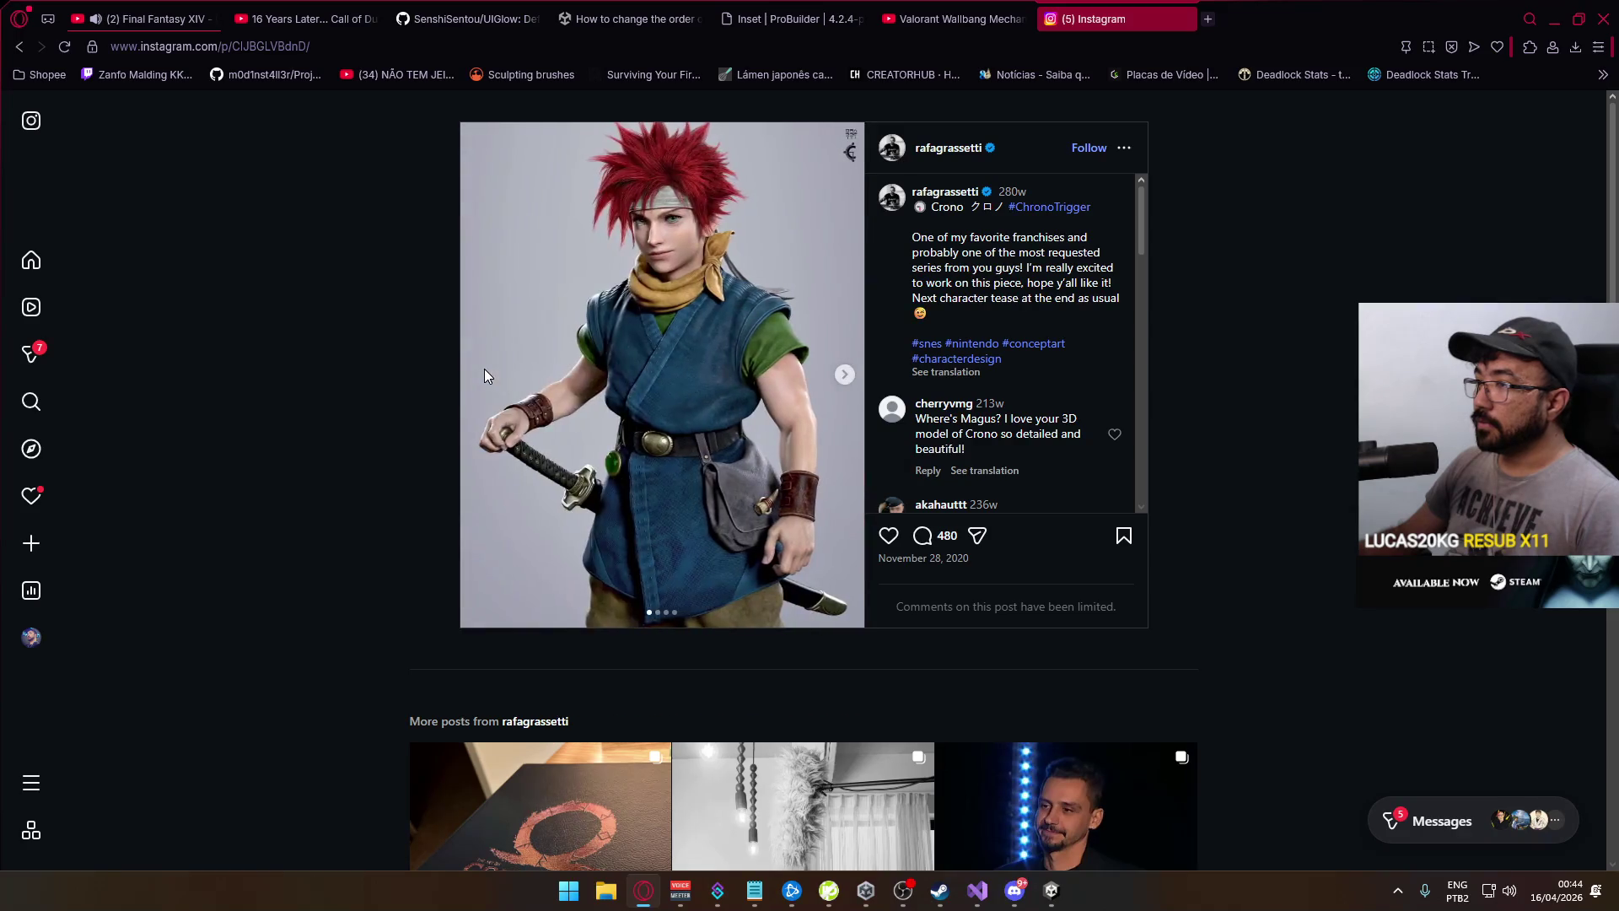
Scroll down the post page to the 'More posts from' grid
scroll(1078, 412, "down", 3)
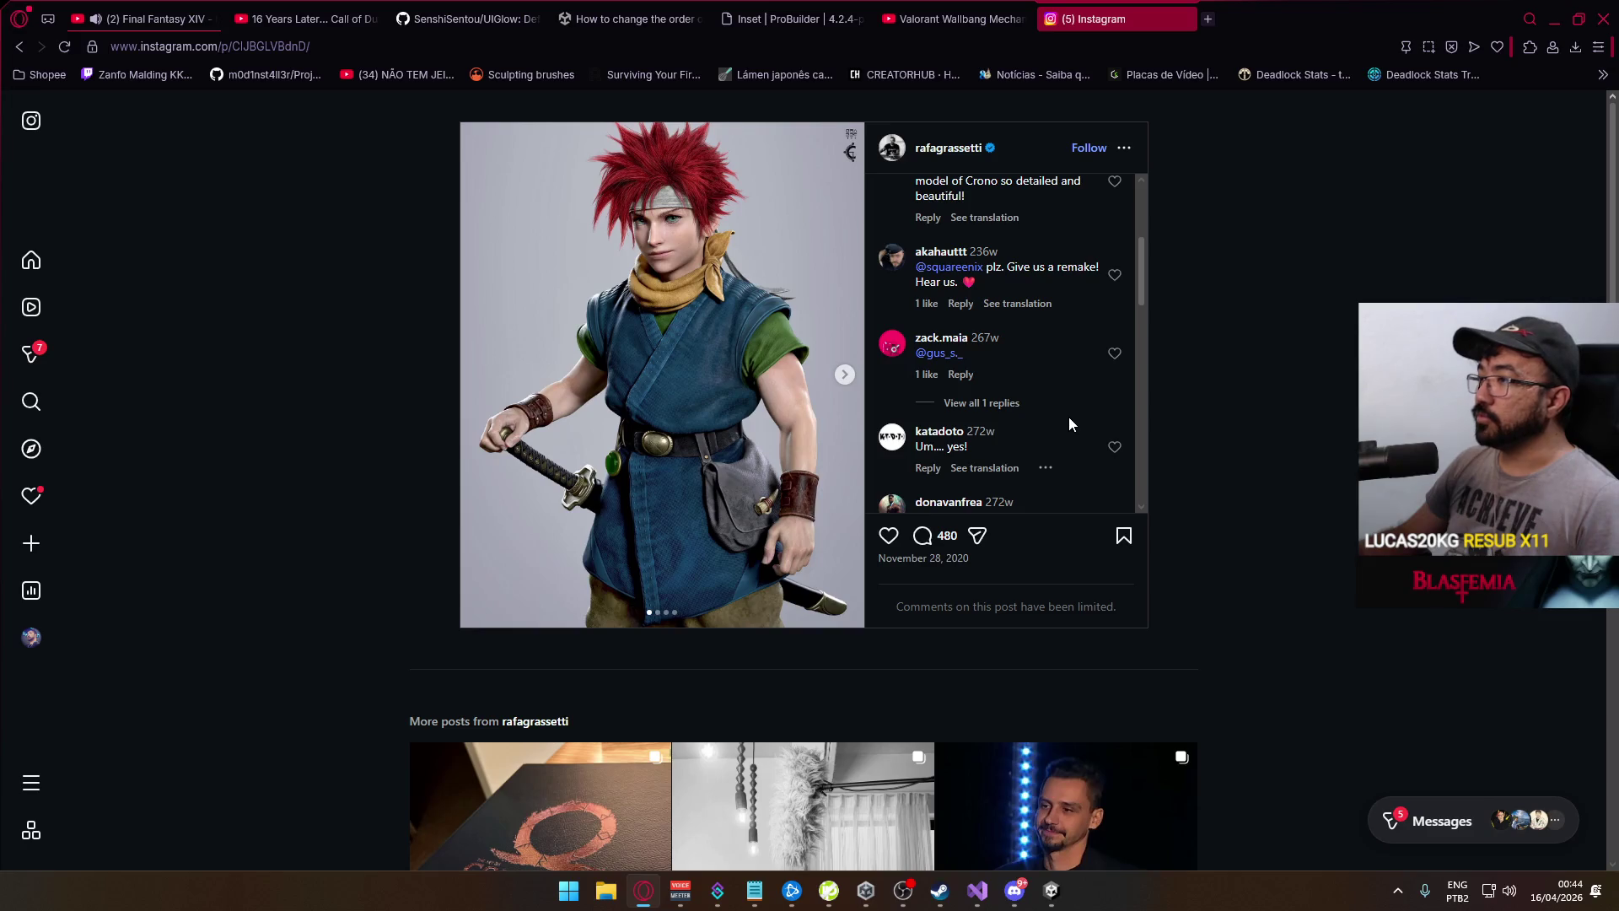
scroll(1067, 417, "down", 2)
scroll(765, 393, "down", 1)
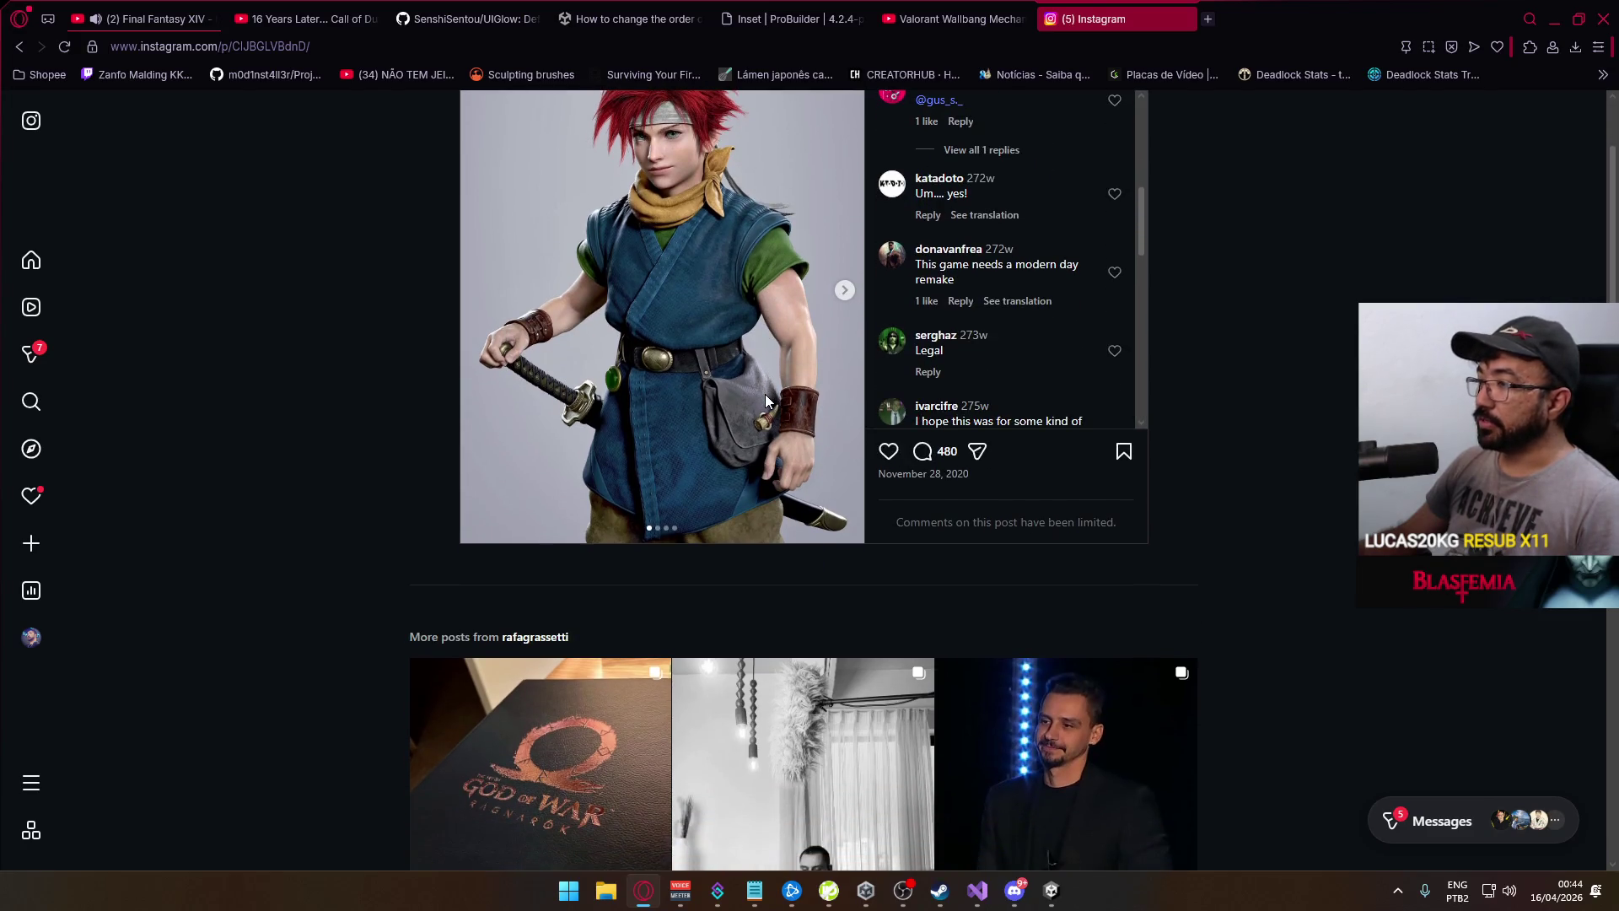
scroll(766, 396, "up", 1)
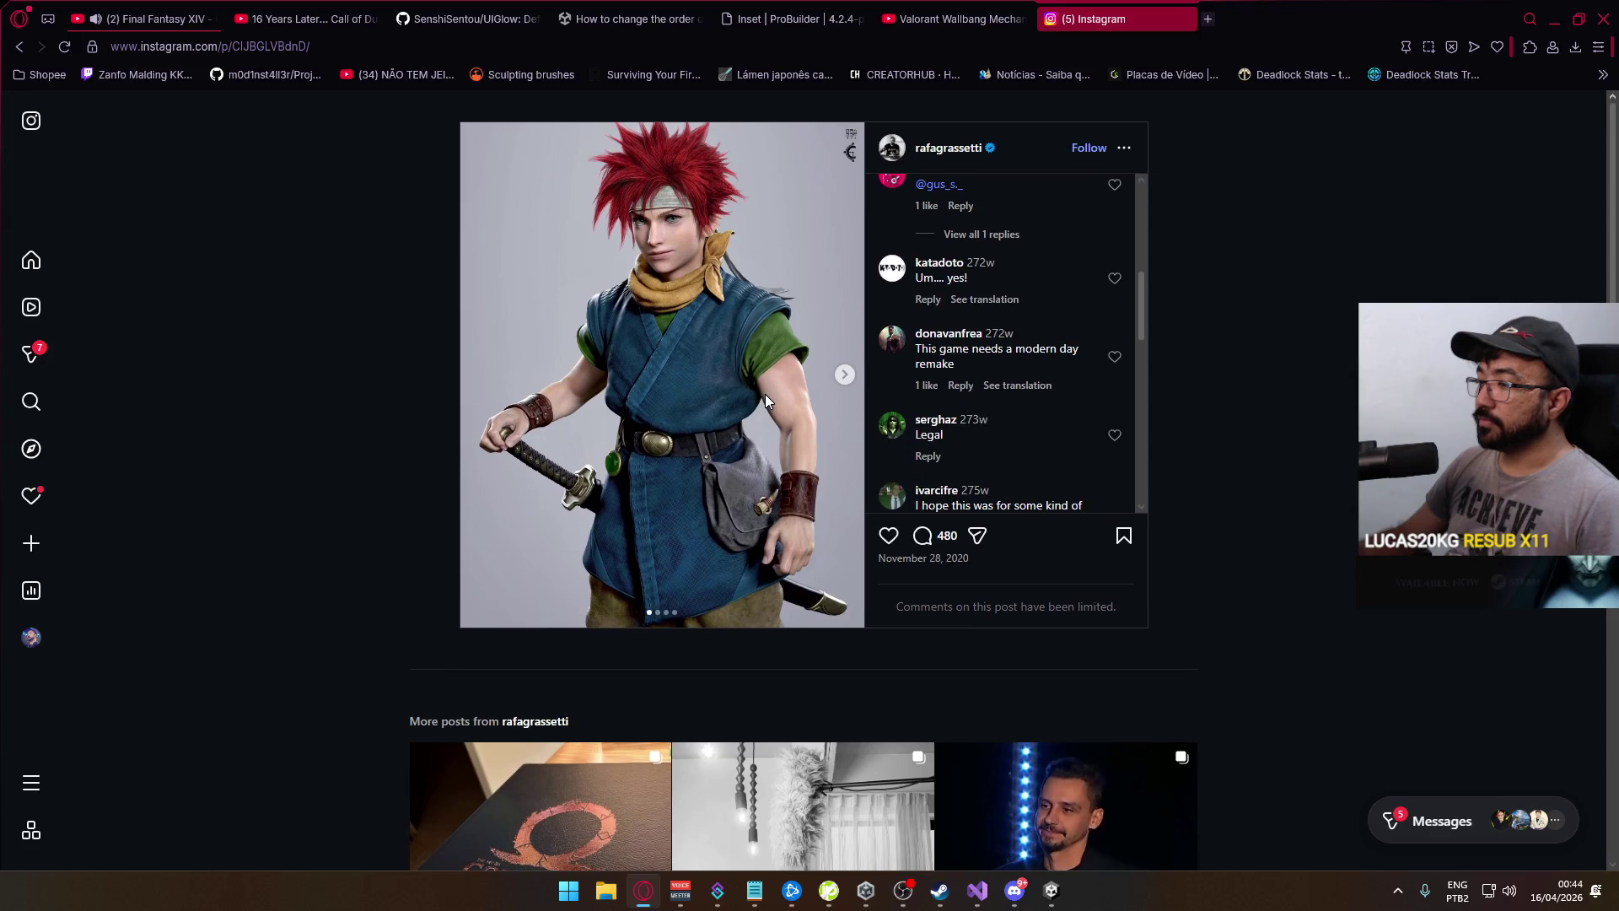
scroll(765, 398, "down", 3)
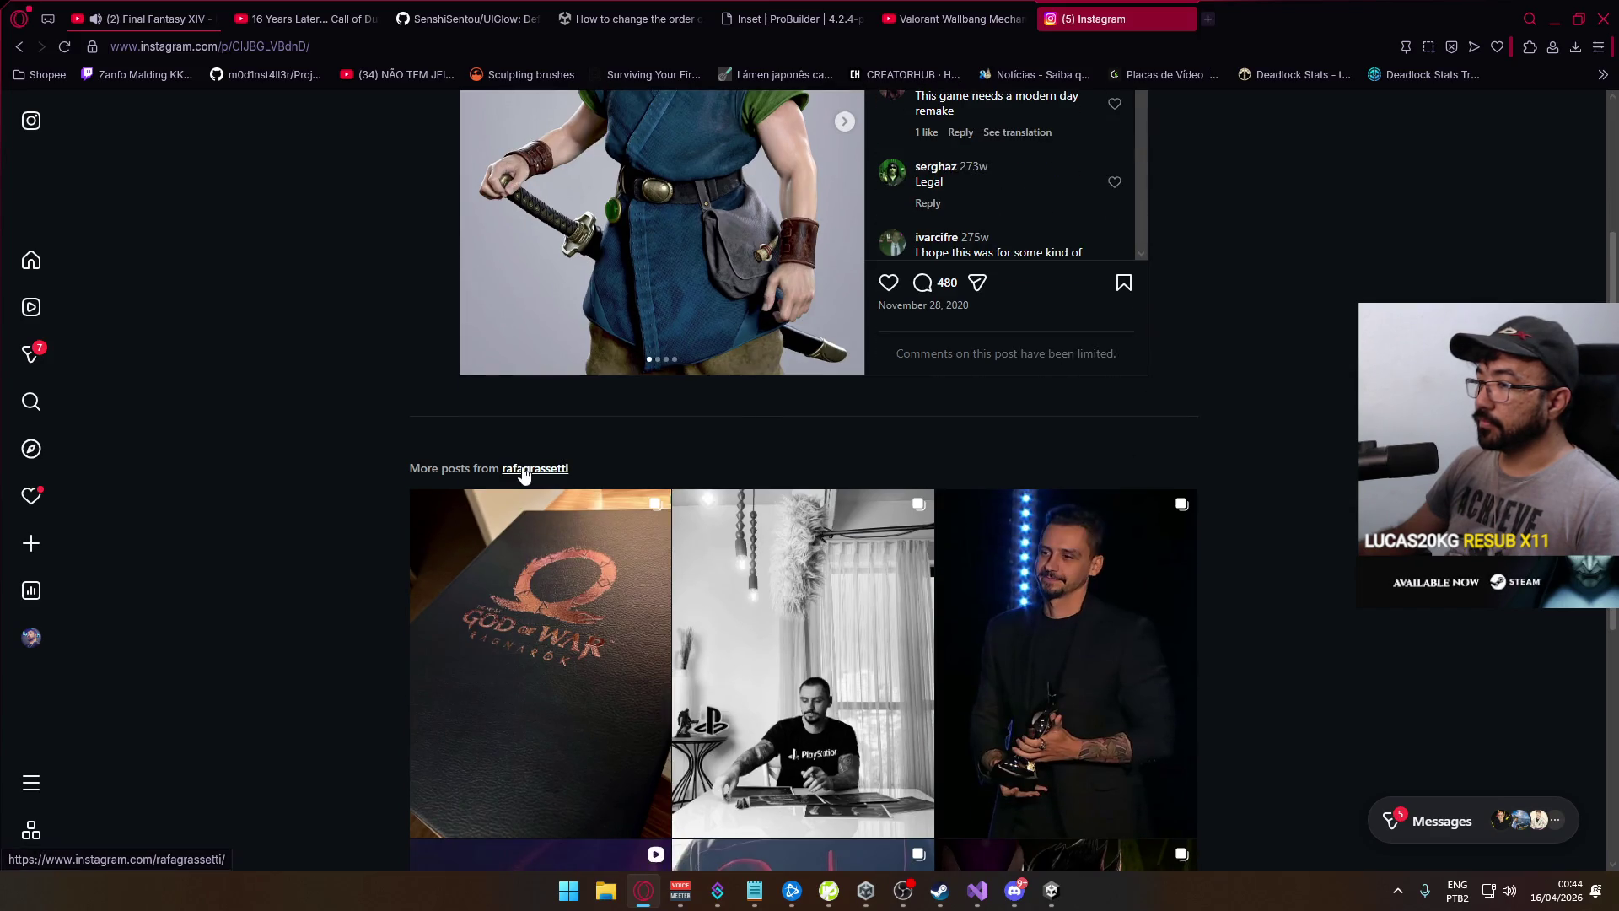
Open the artist's Instagram profile and scroll far down through the gallery grid
left_click(535, 468)
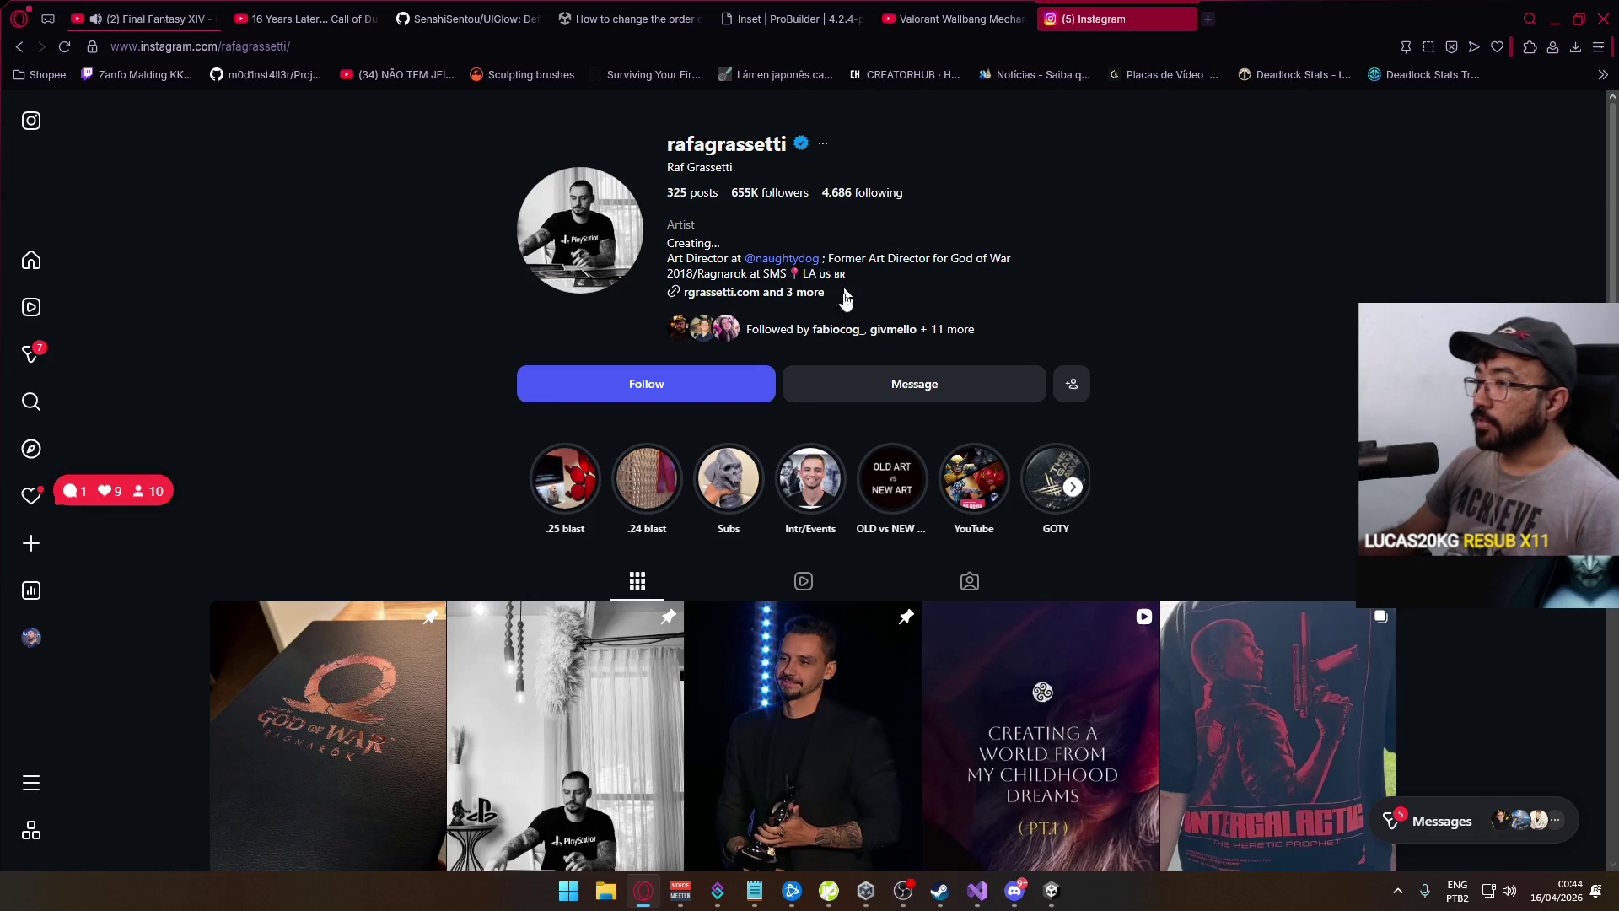
scroll(846, 297, "down", 3)
scroll(858, 456, "down", 2)
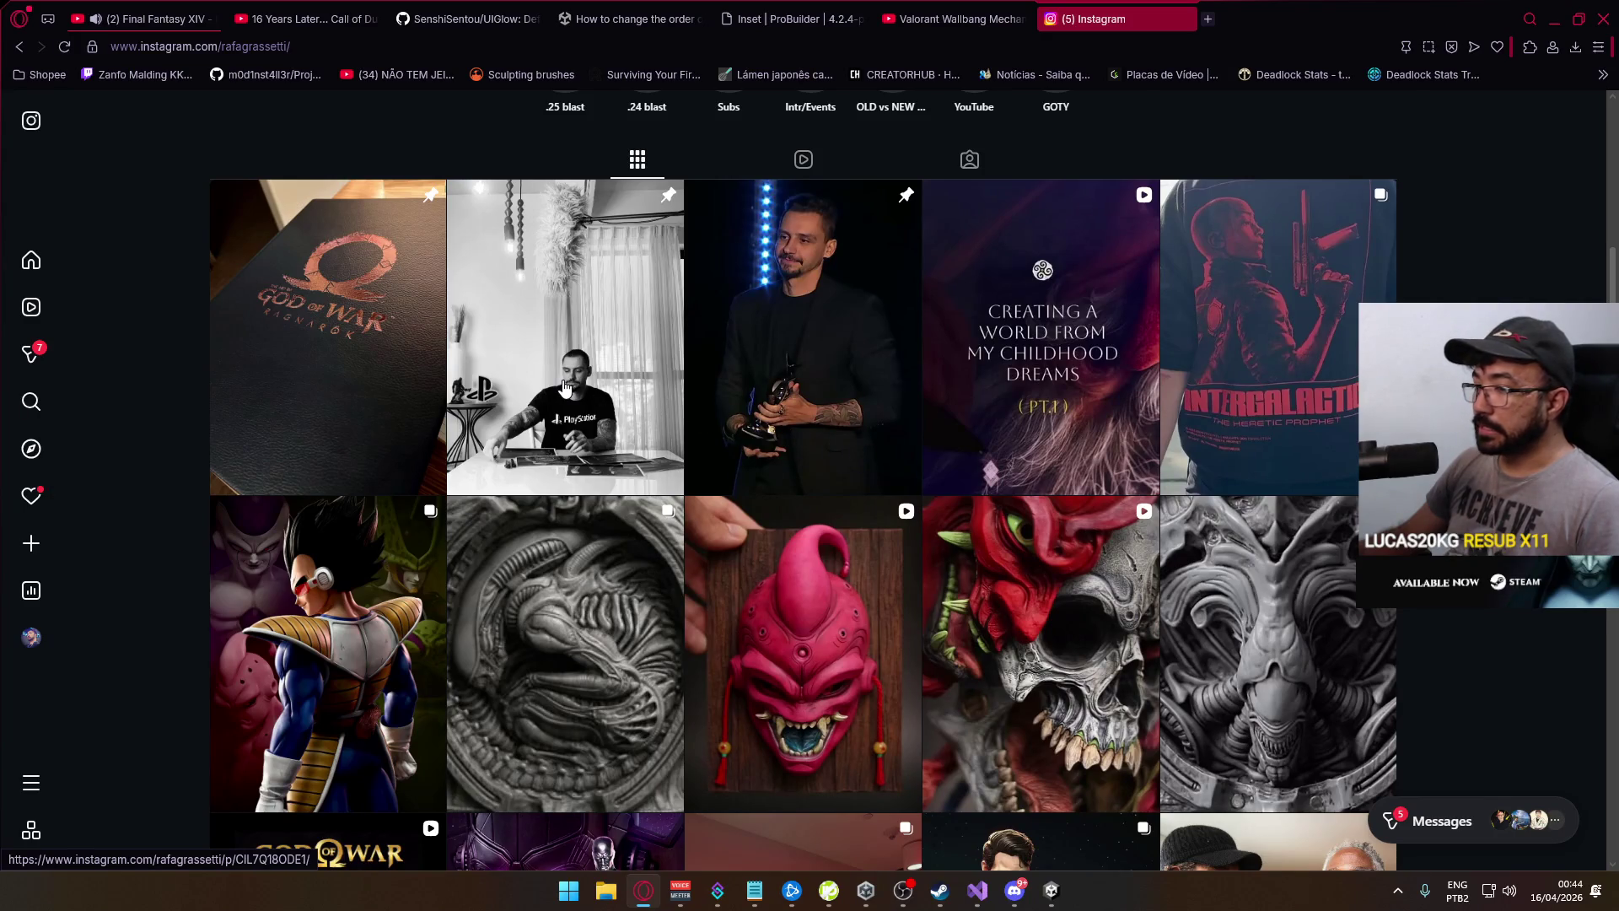
scroll(565, 388, "down", 3)
scroll(565, 388, "down", 3)
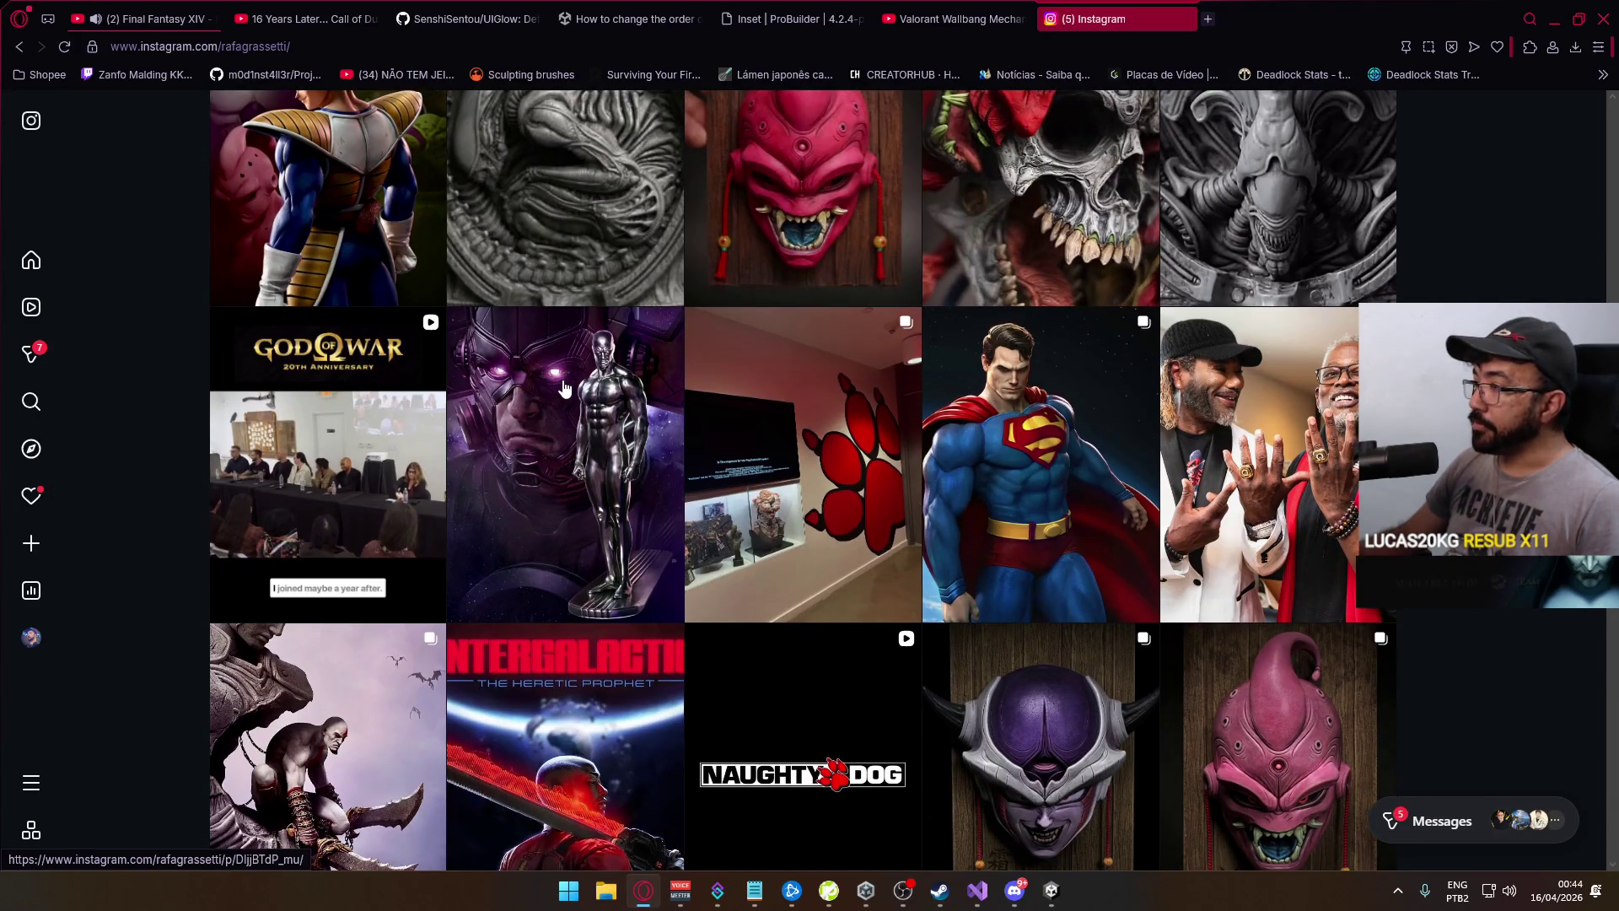
scroll(565, 388, "down", 3)
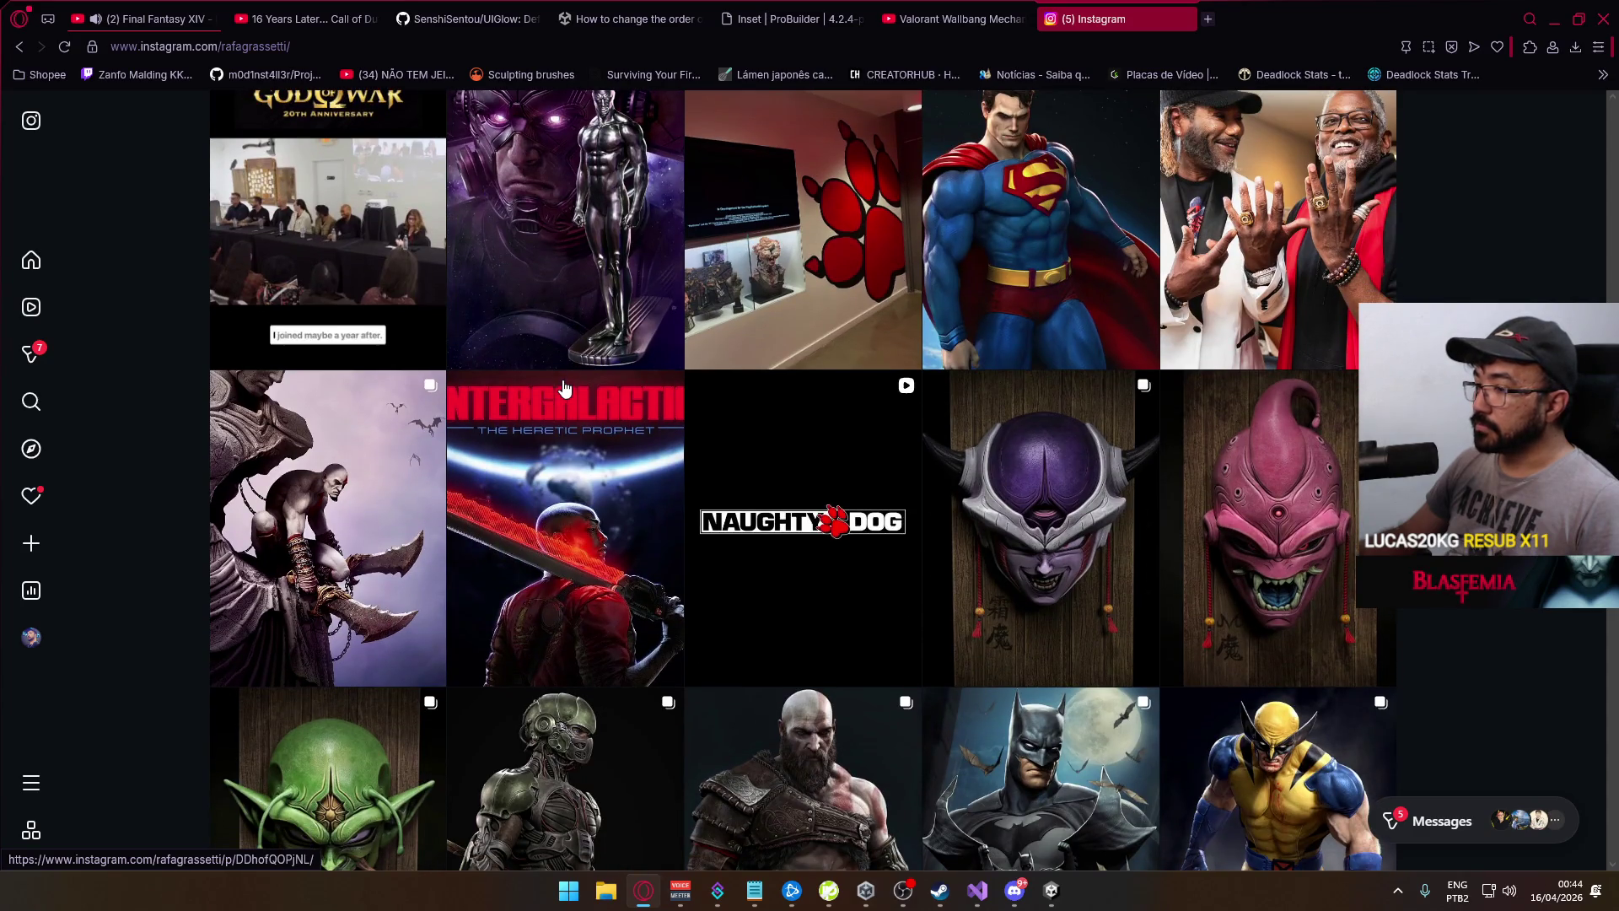
scroll(565, 388, "down", 3)
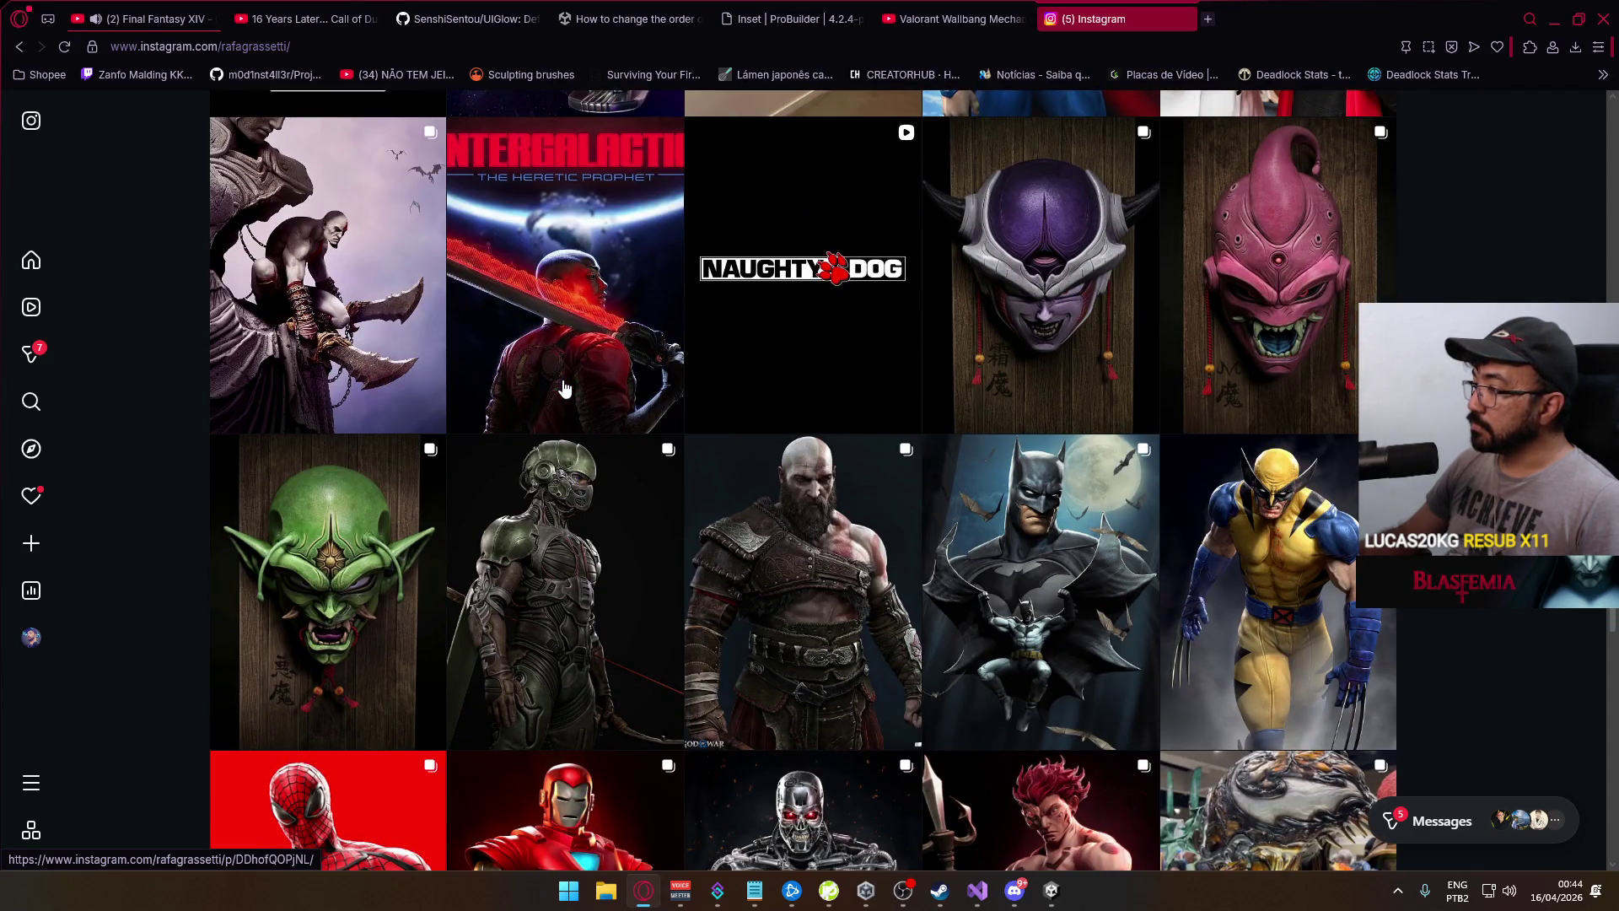
scroll(565, 388, "down", 3)
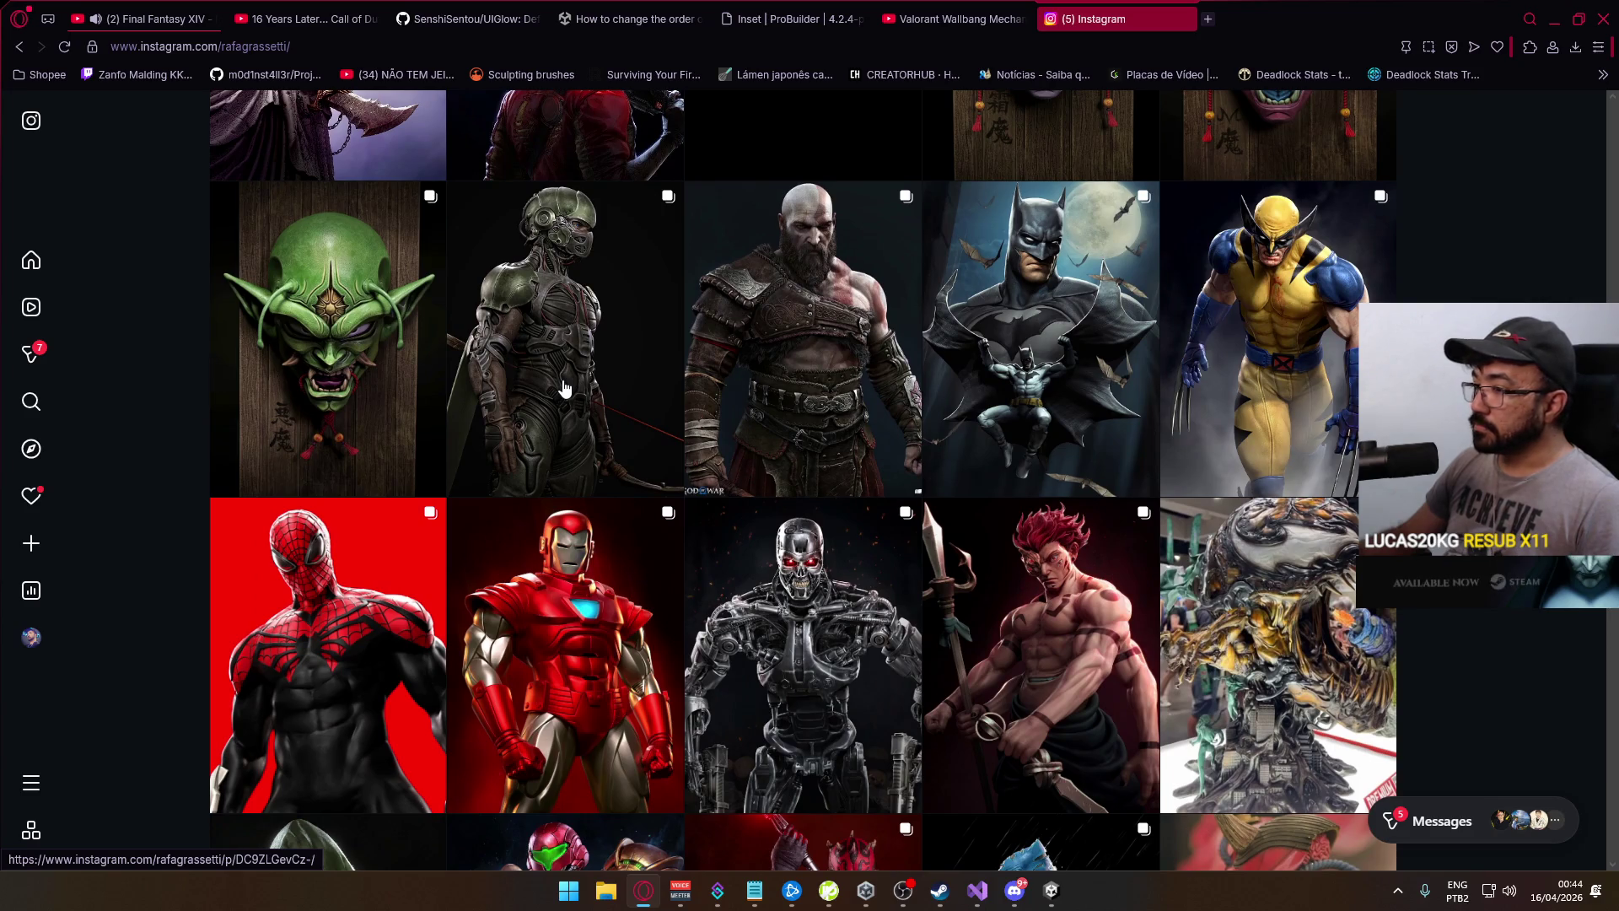
scroll(565, 388, "down", 10)
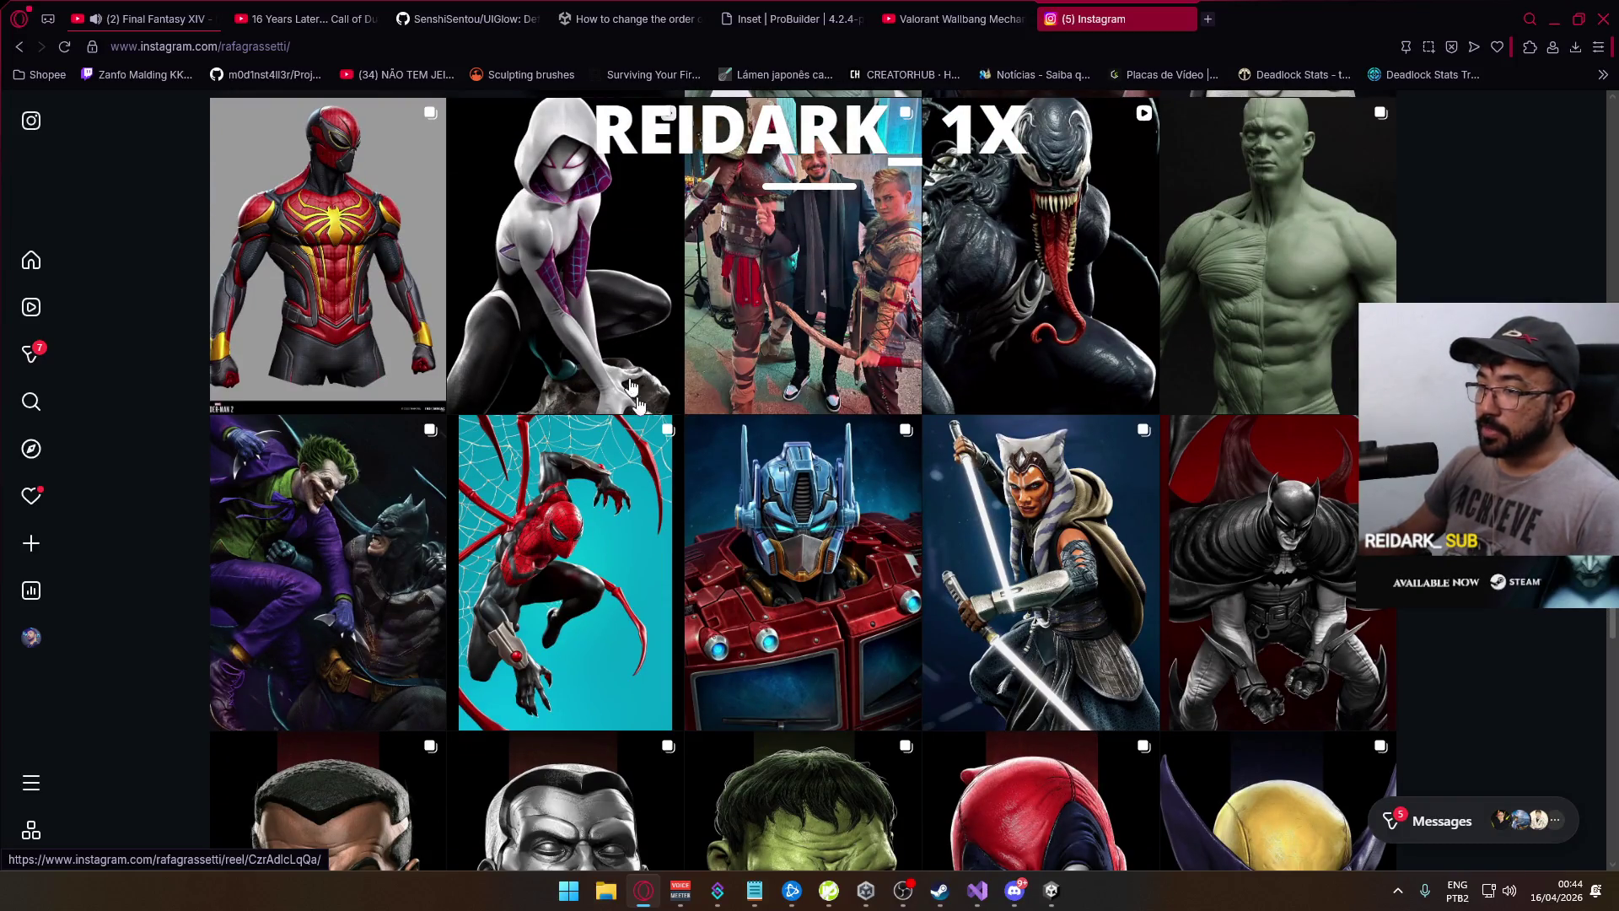
scroll(663, 329, "down", 3)
scroll(727, 409, "down", 4)
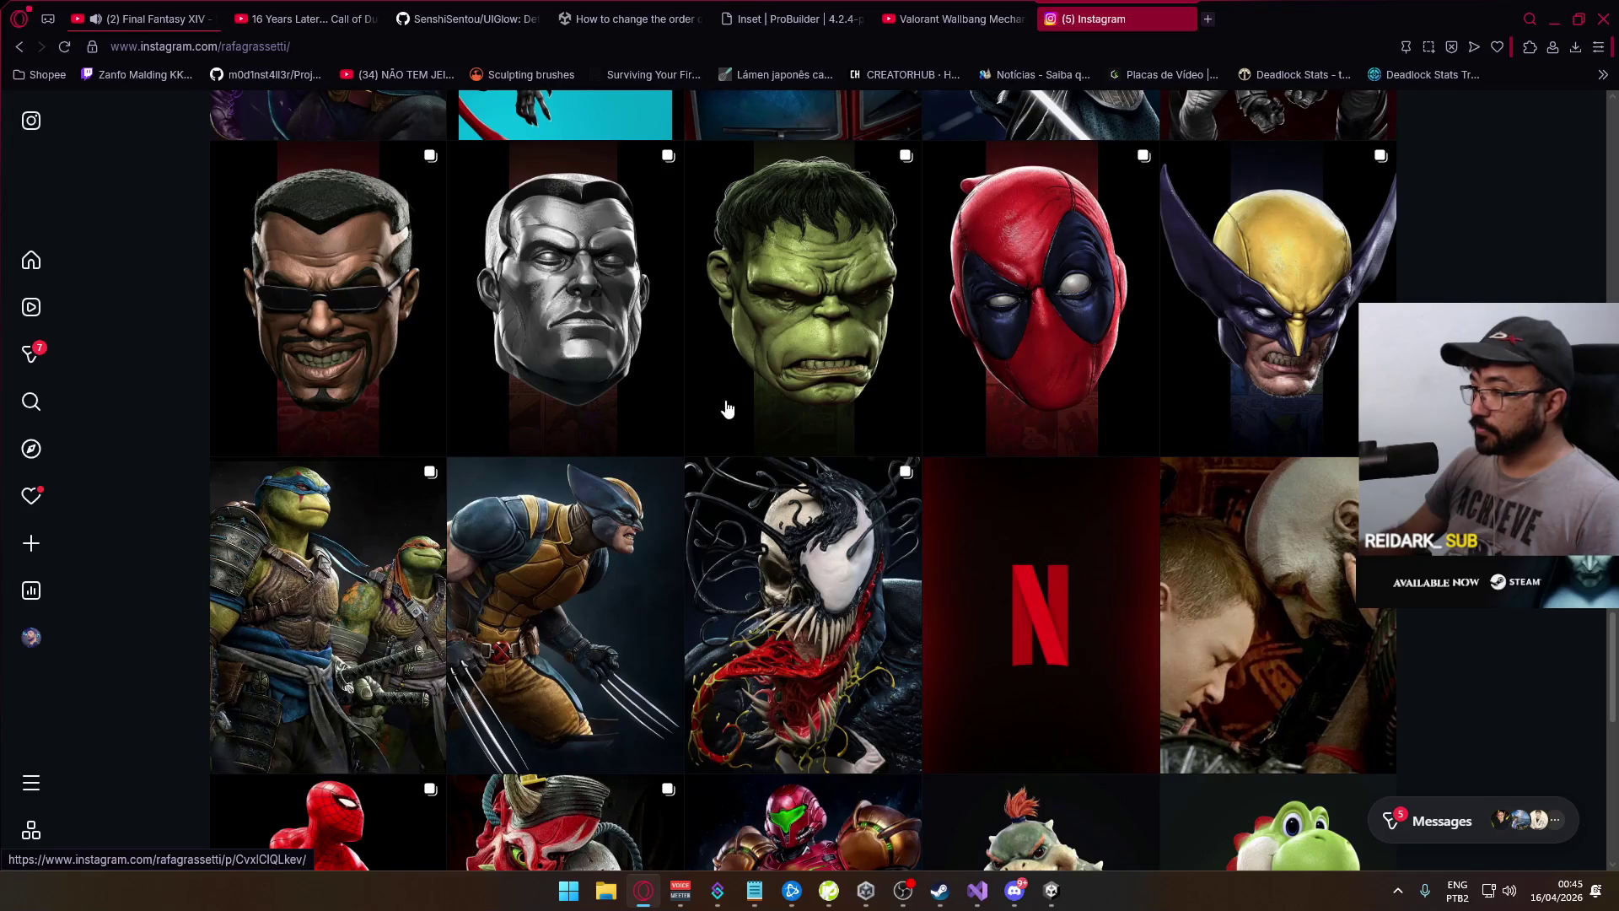
scroll(725, 397, "down", 6)
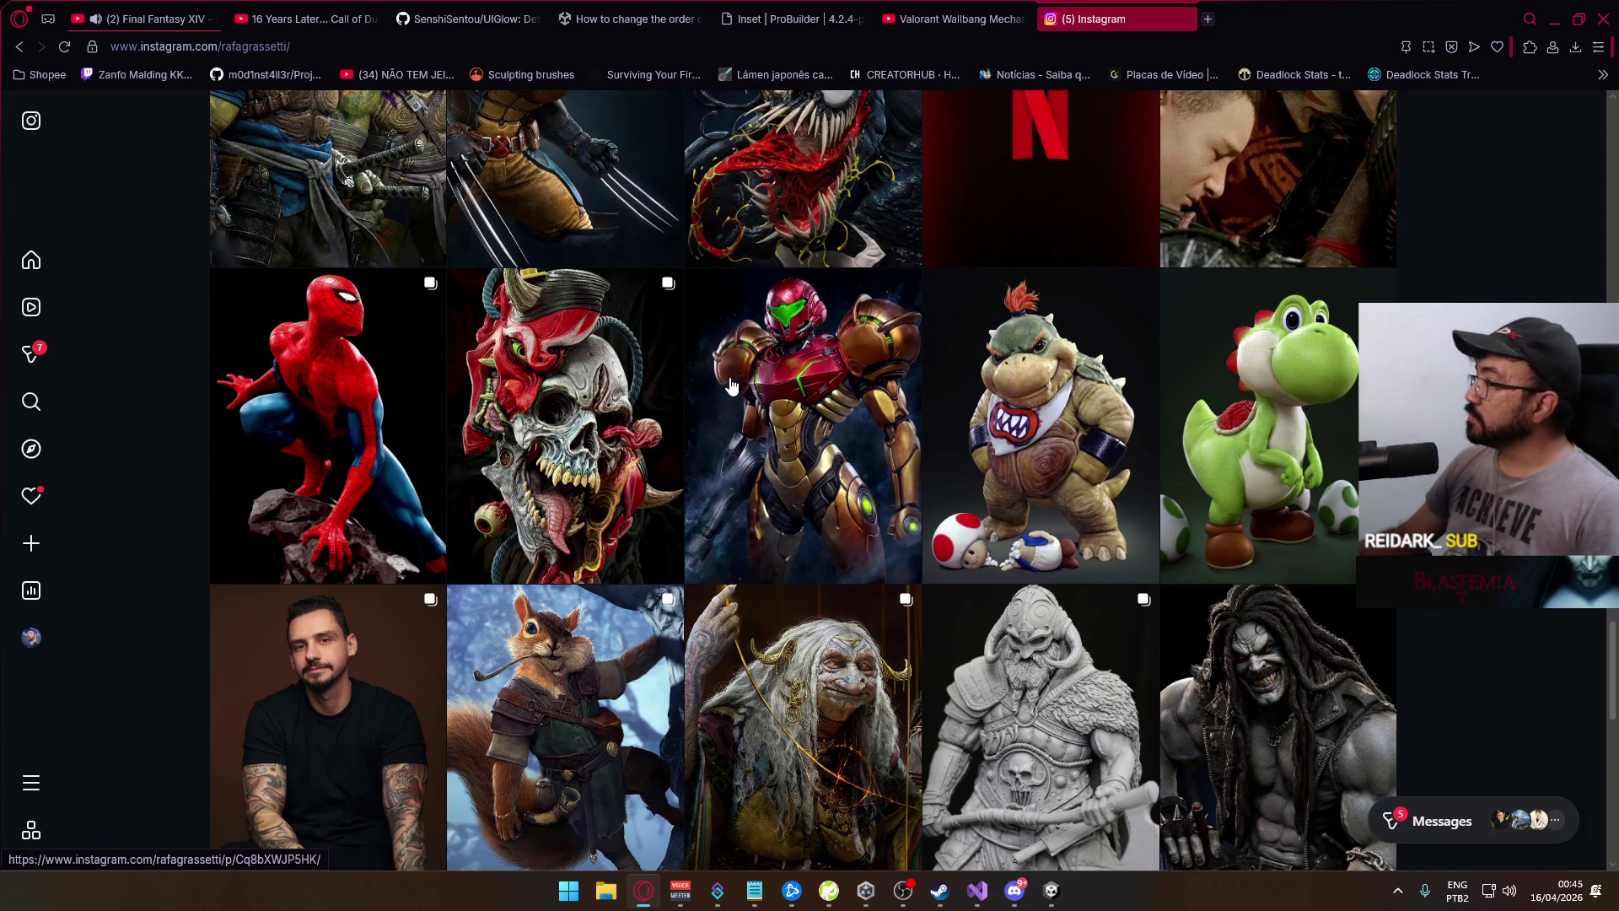
scroll(730, 385, "down", 3)
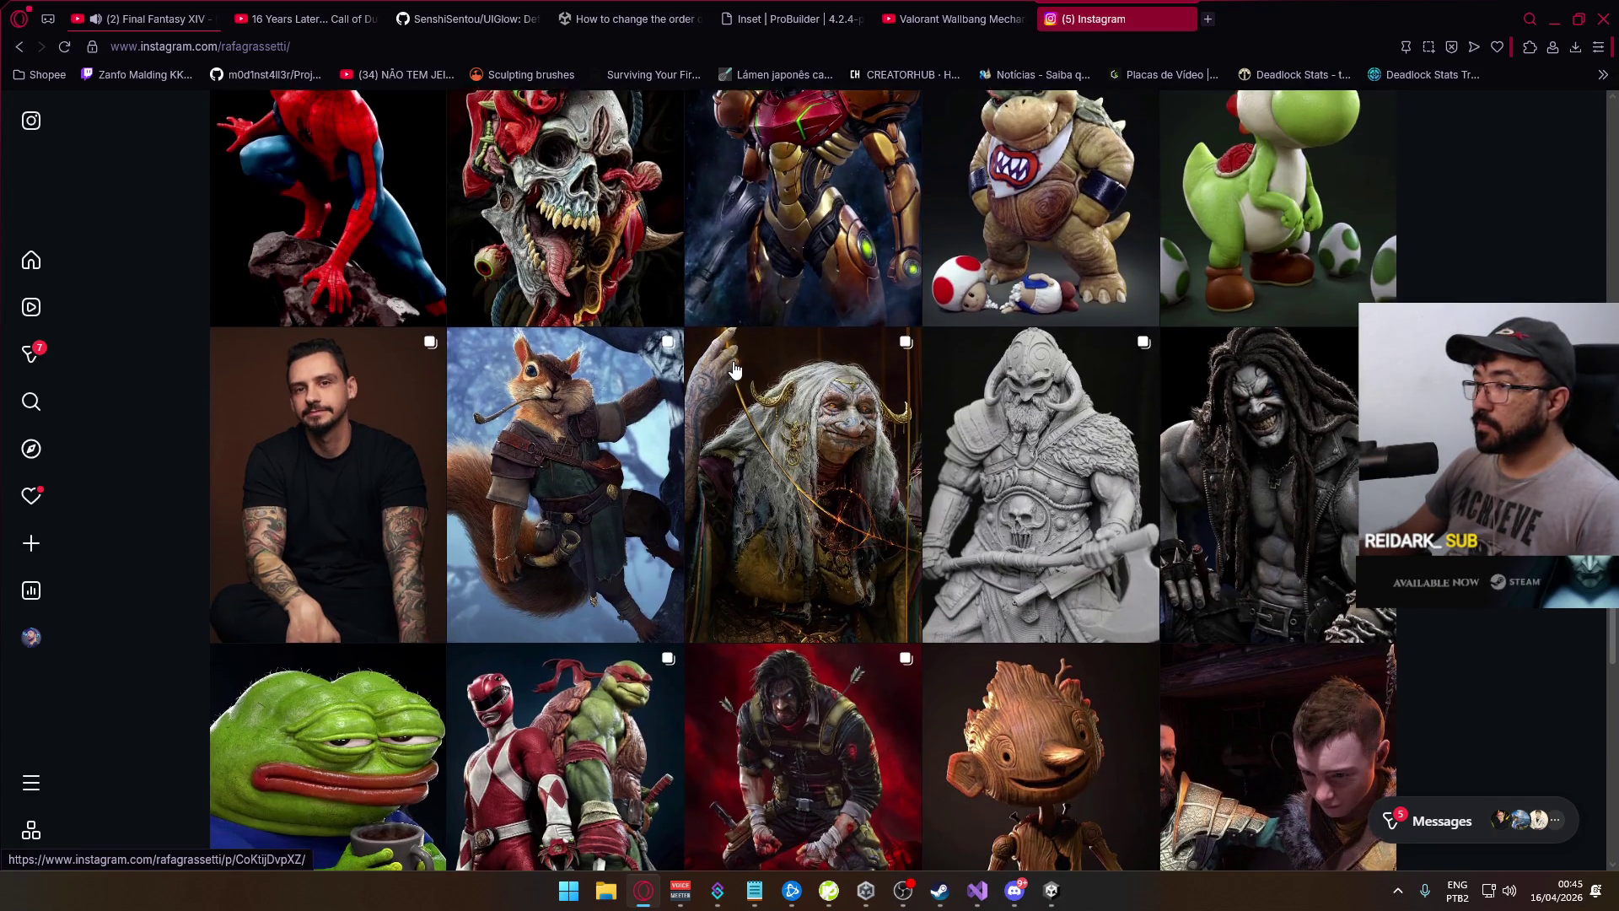
scroll(732, 369, "down", 3)
scroll(734, 370, "down", 2)
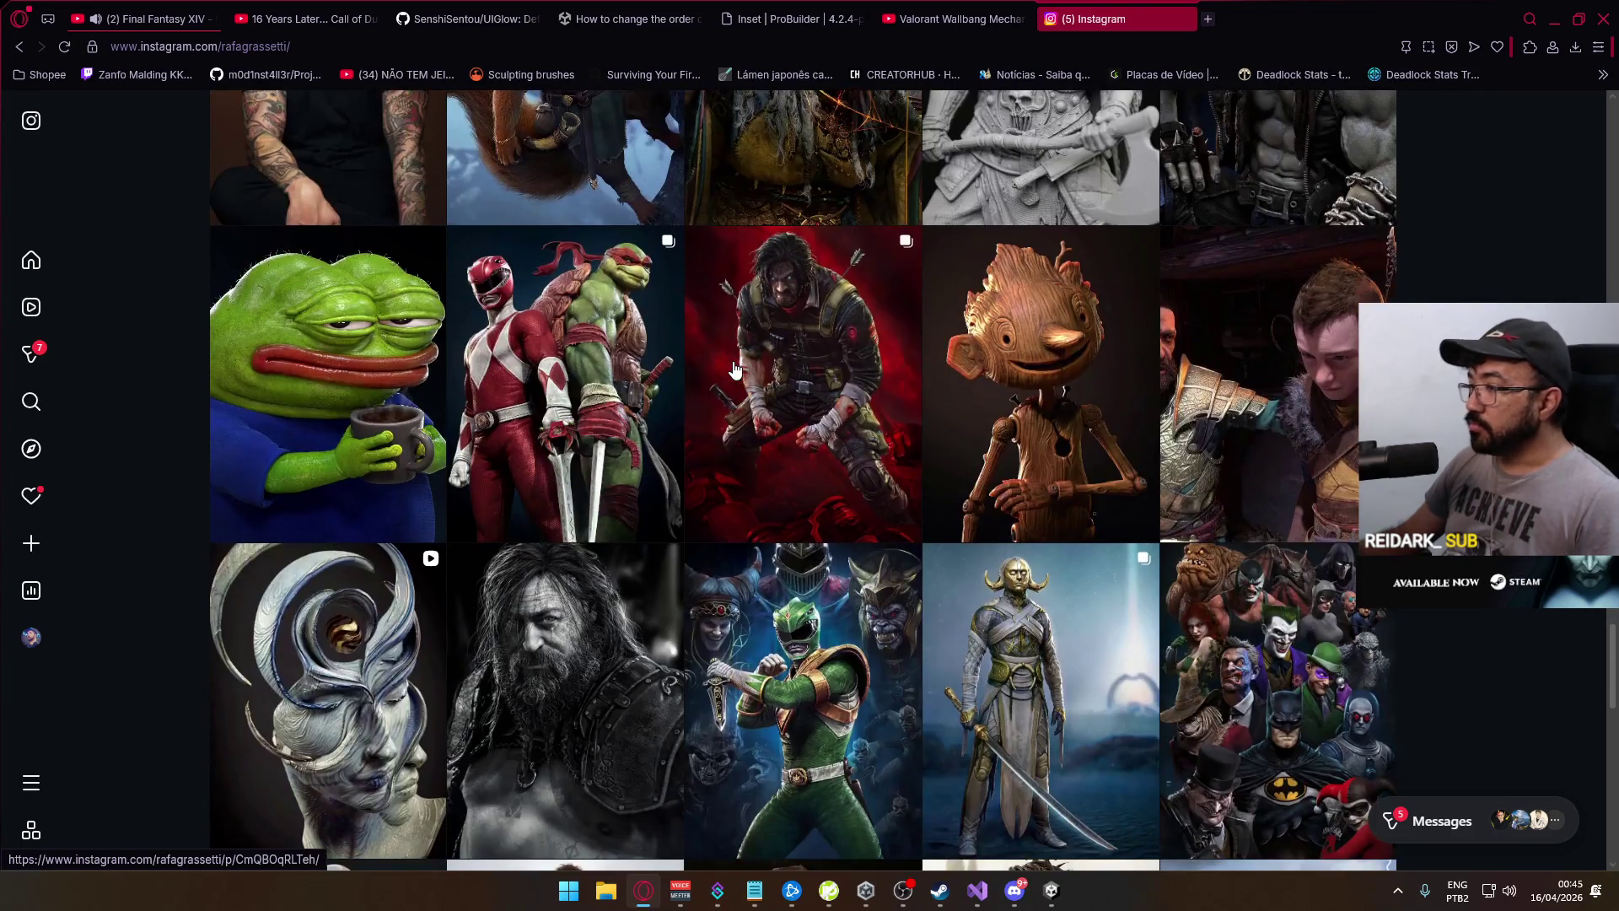
scroll(734, 369, "down", 3)
scroll(733, 369, "down", 3)
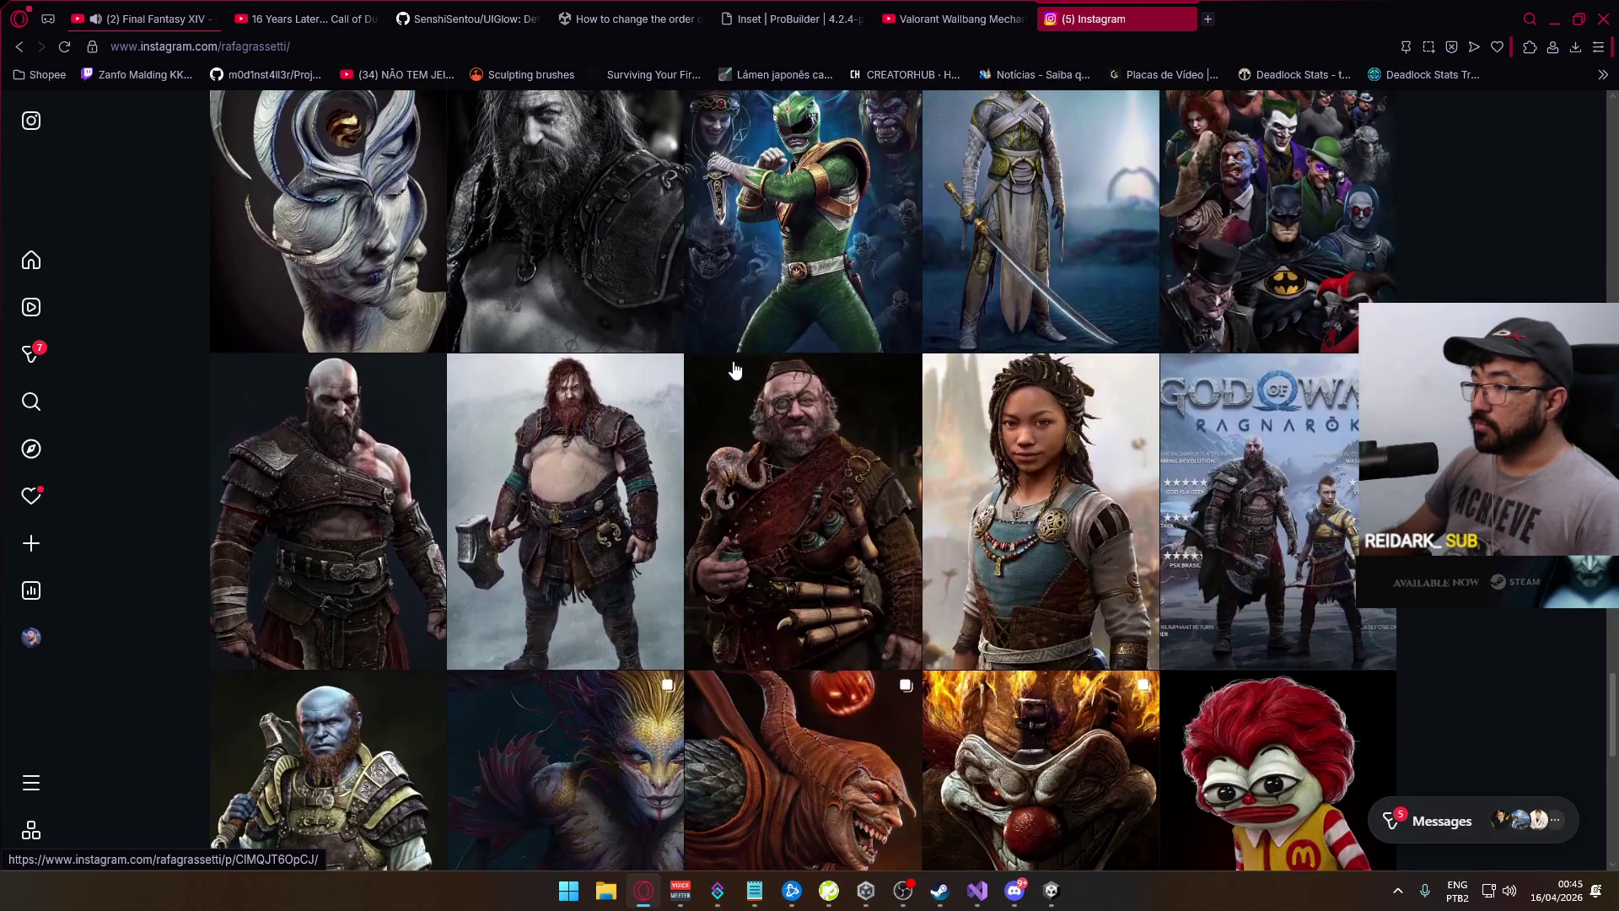
scroll(734, 369, "down", 2)
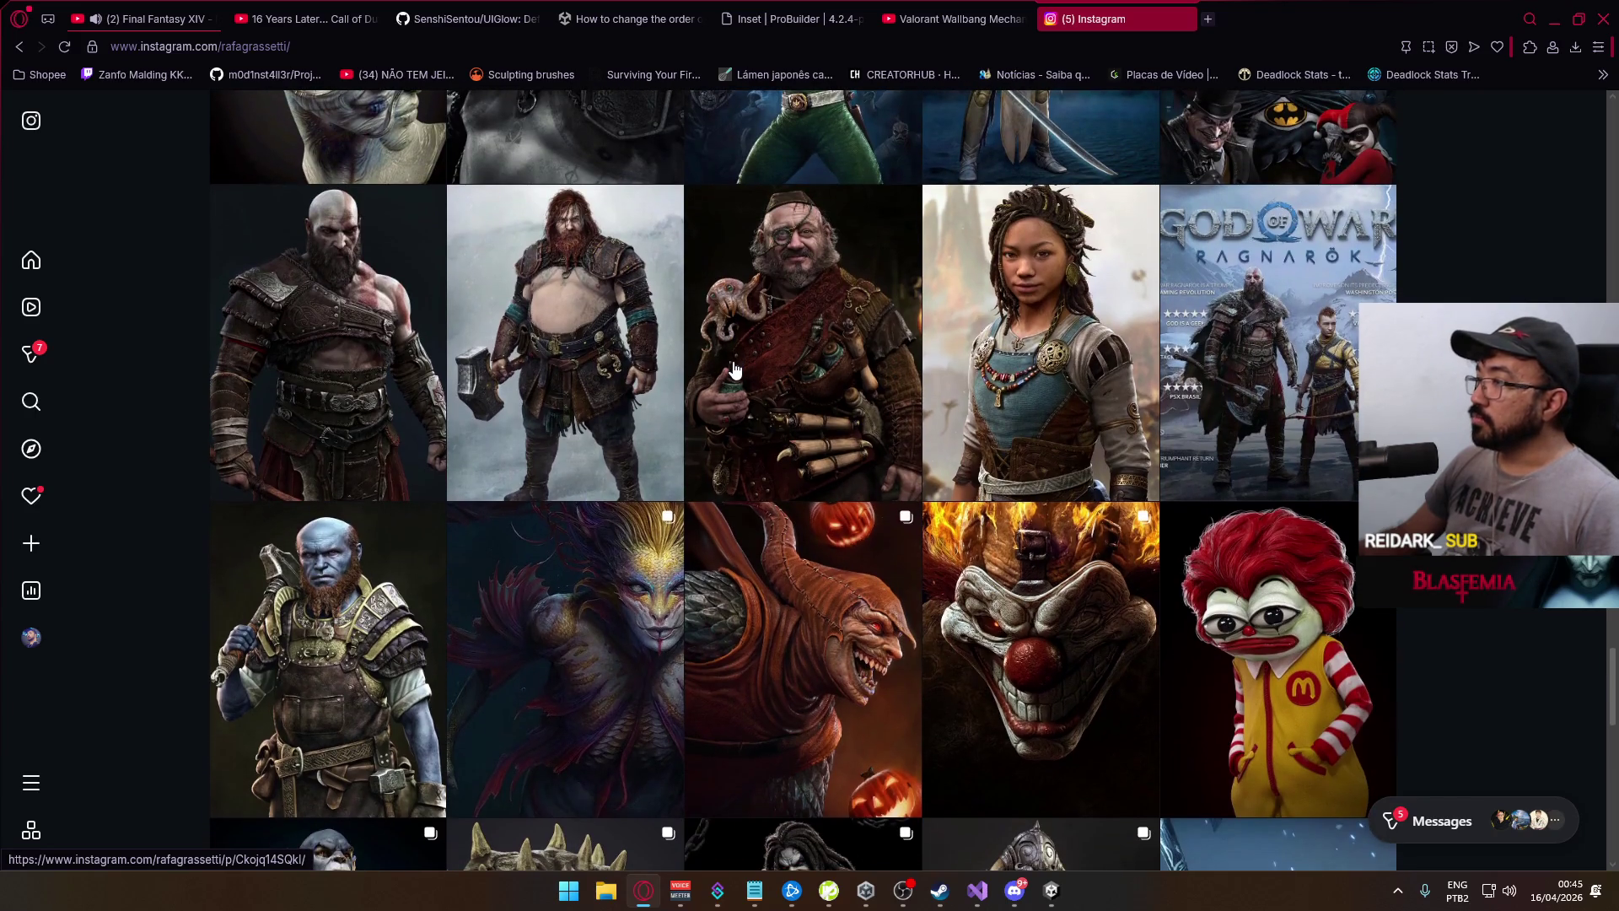
scroll(734, 369, "down", 2)
scroll(734, 369, "down", 2)
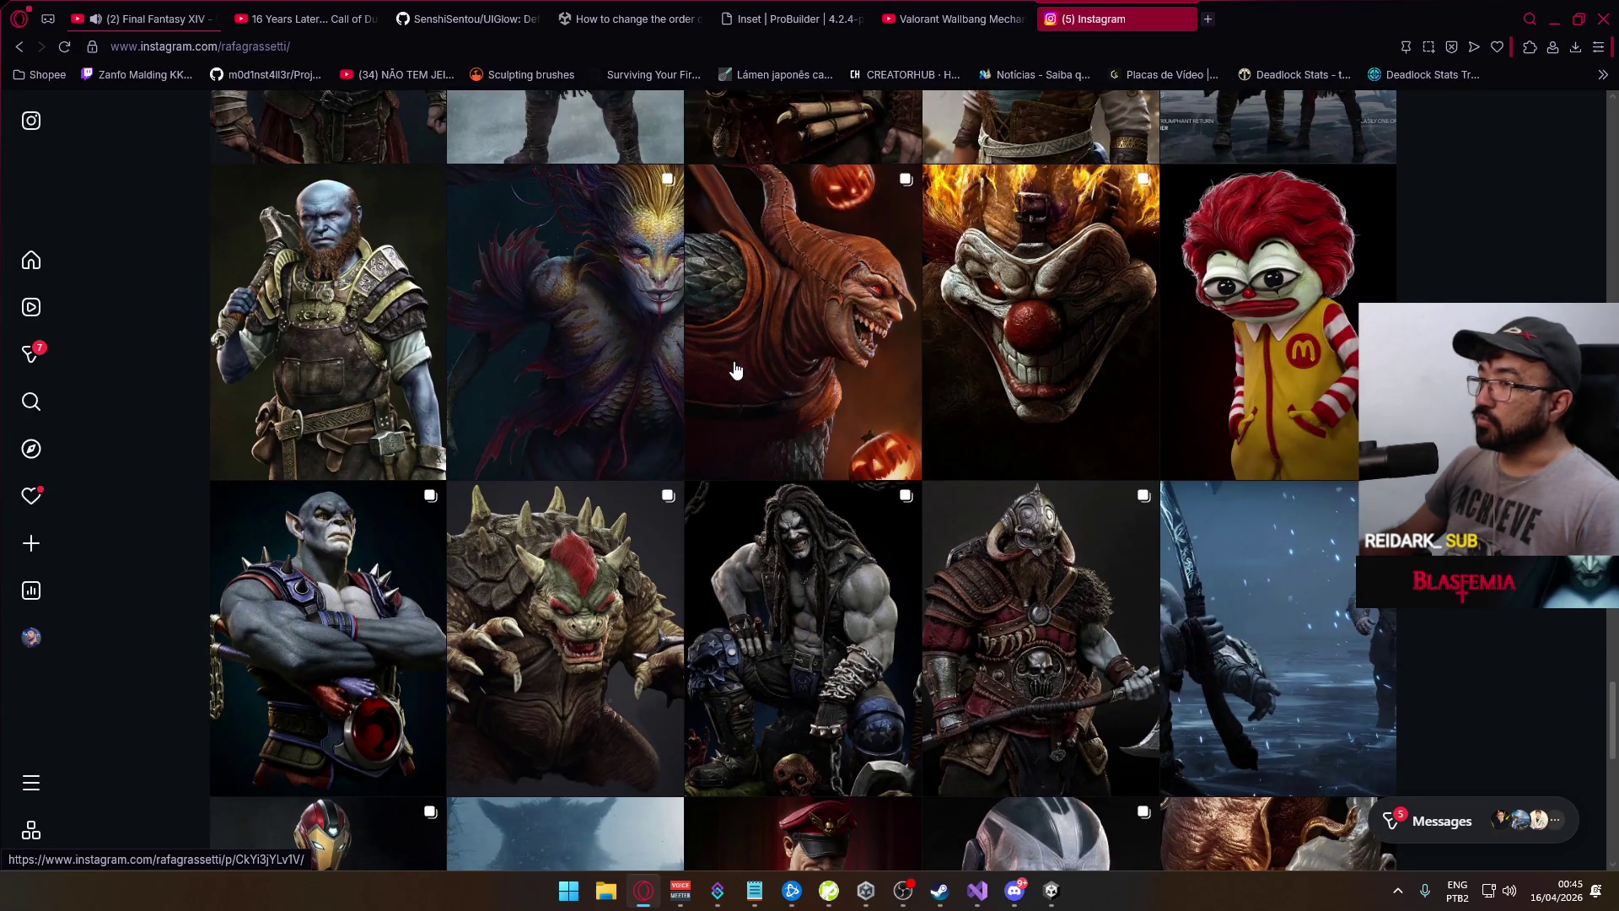
View the clown Pepe post, then close the Instagram tab and minimize the browser
left_click(1233, 337)
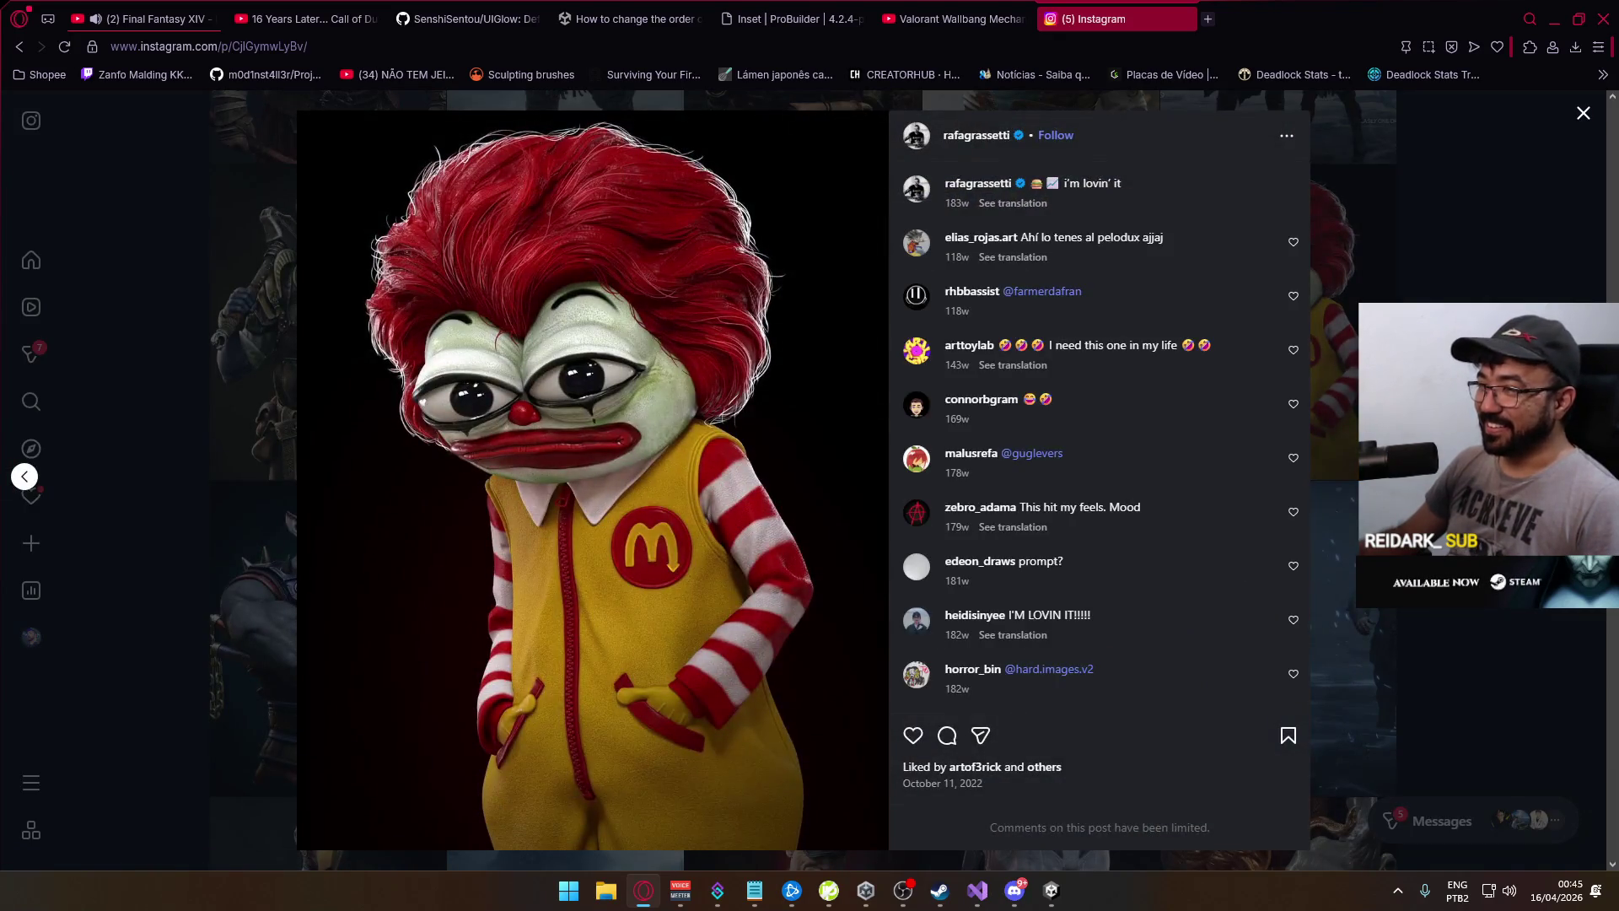
key("Escape")
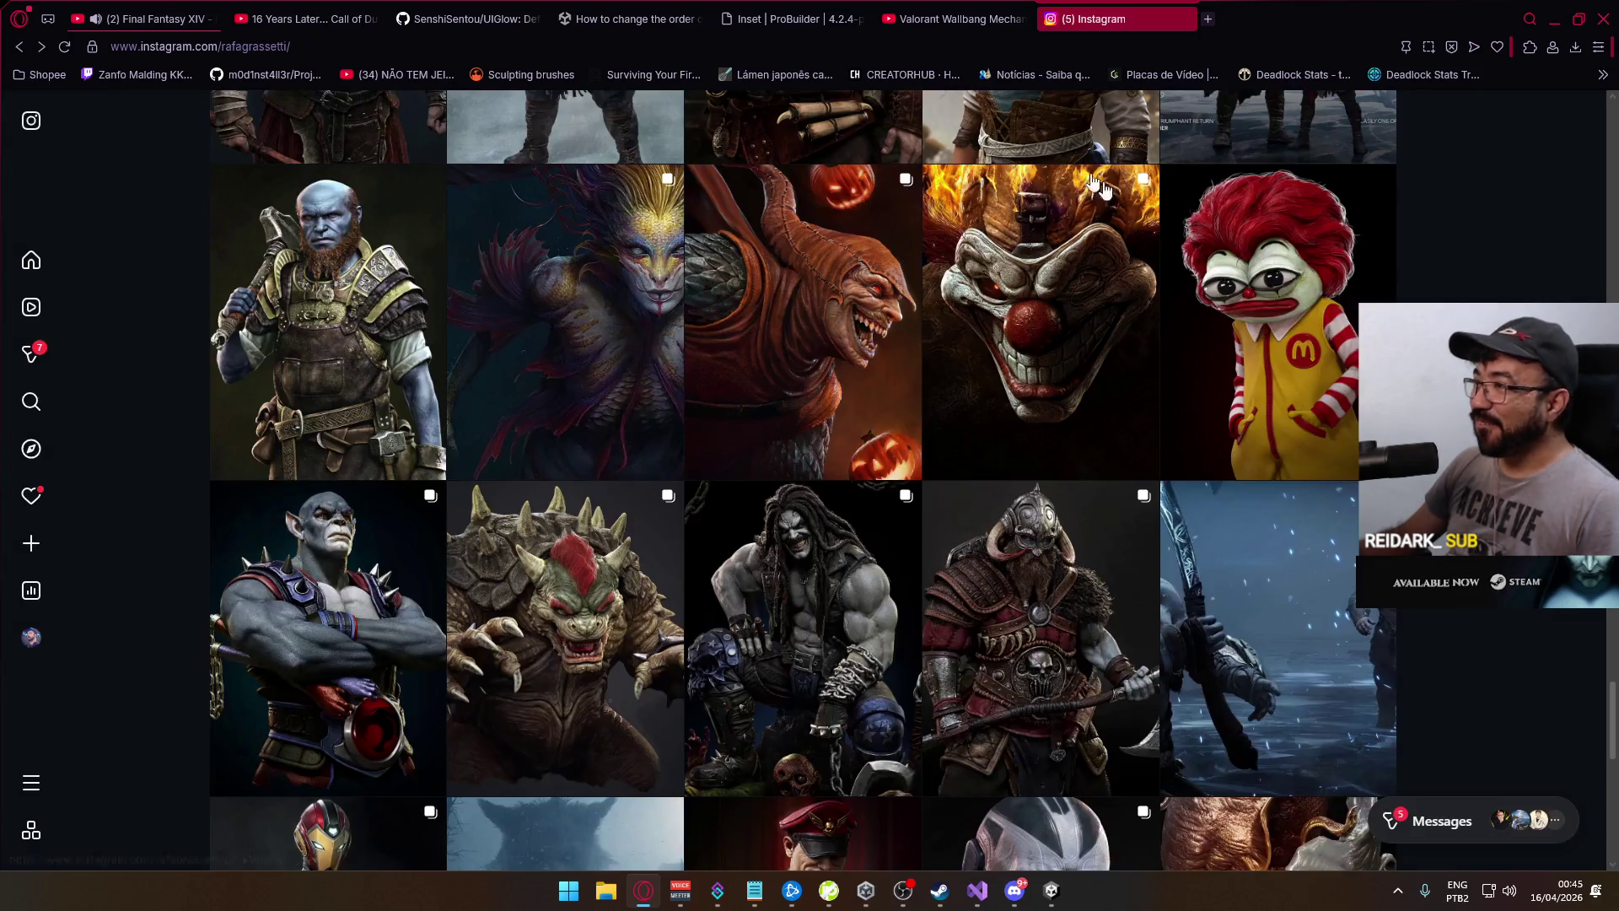
left_click(1184, 19)
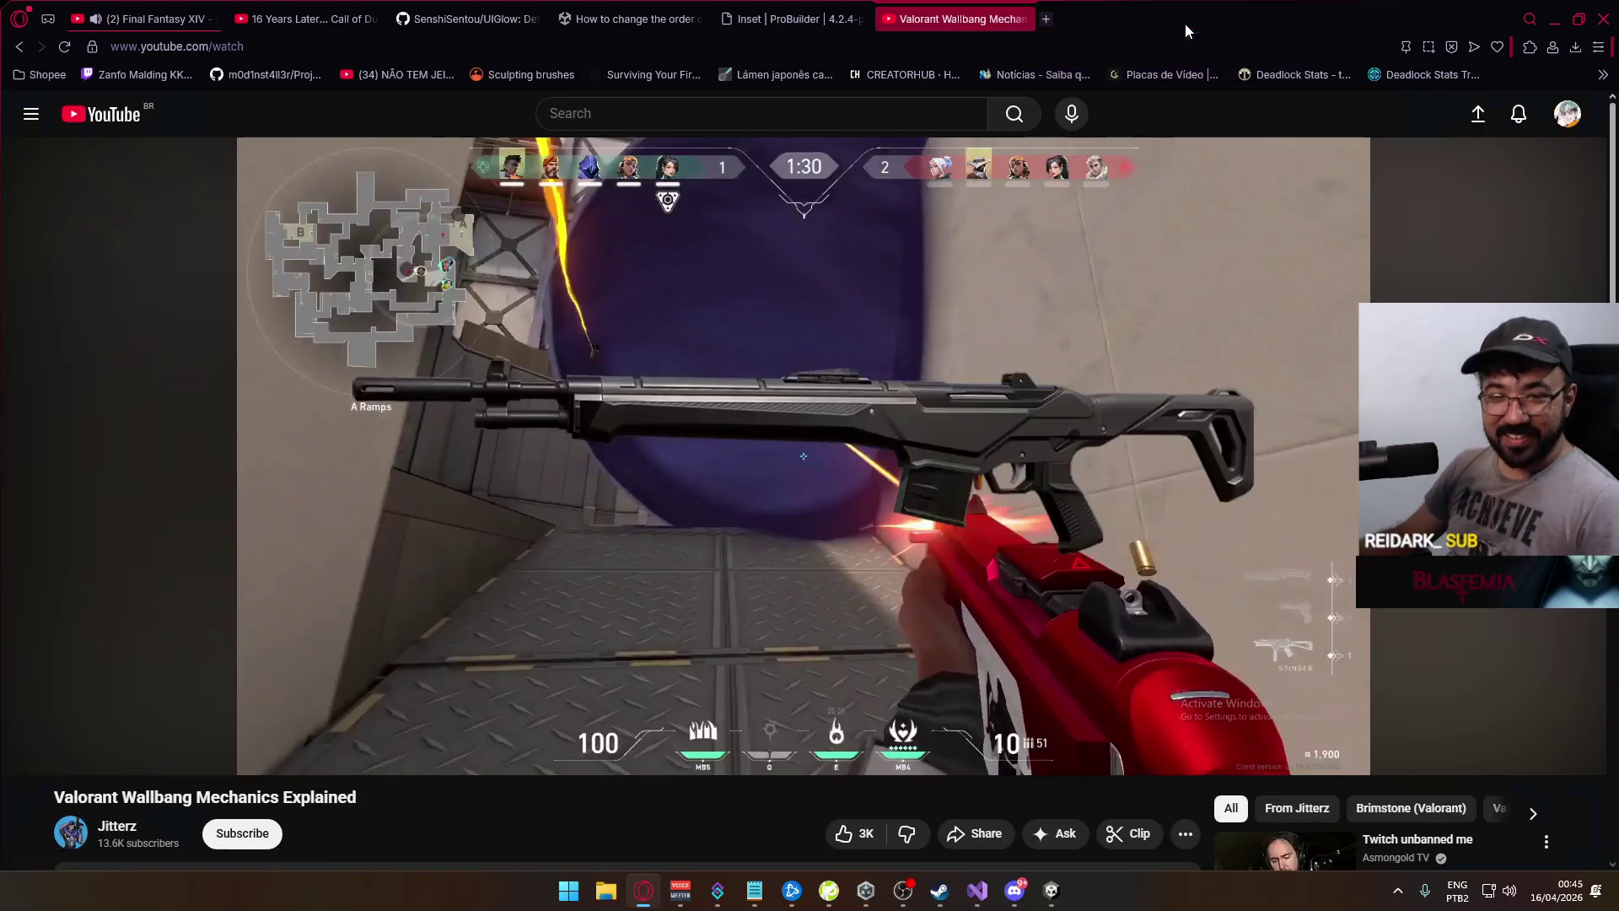
left_click(1555, 19)
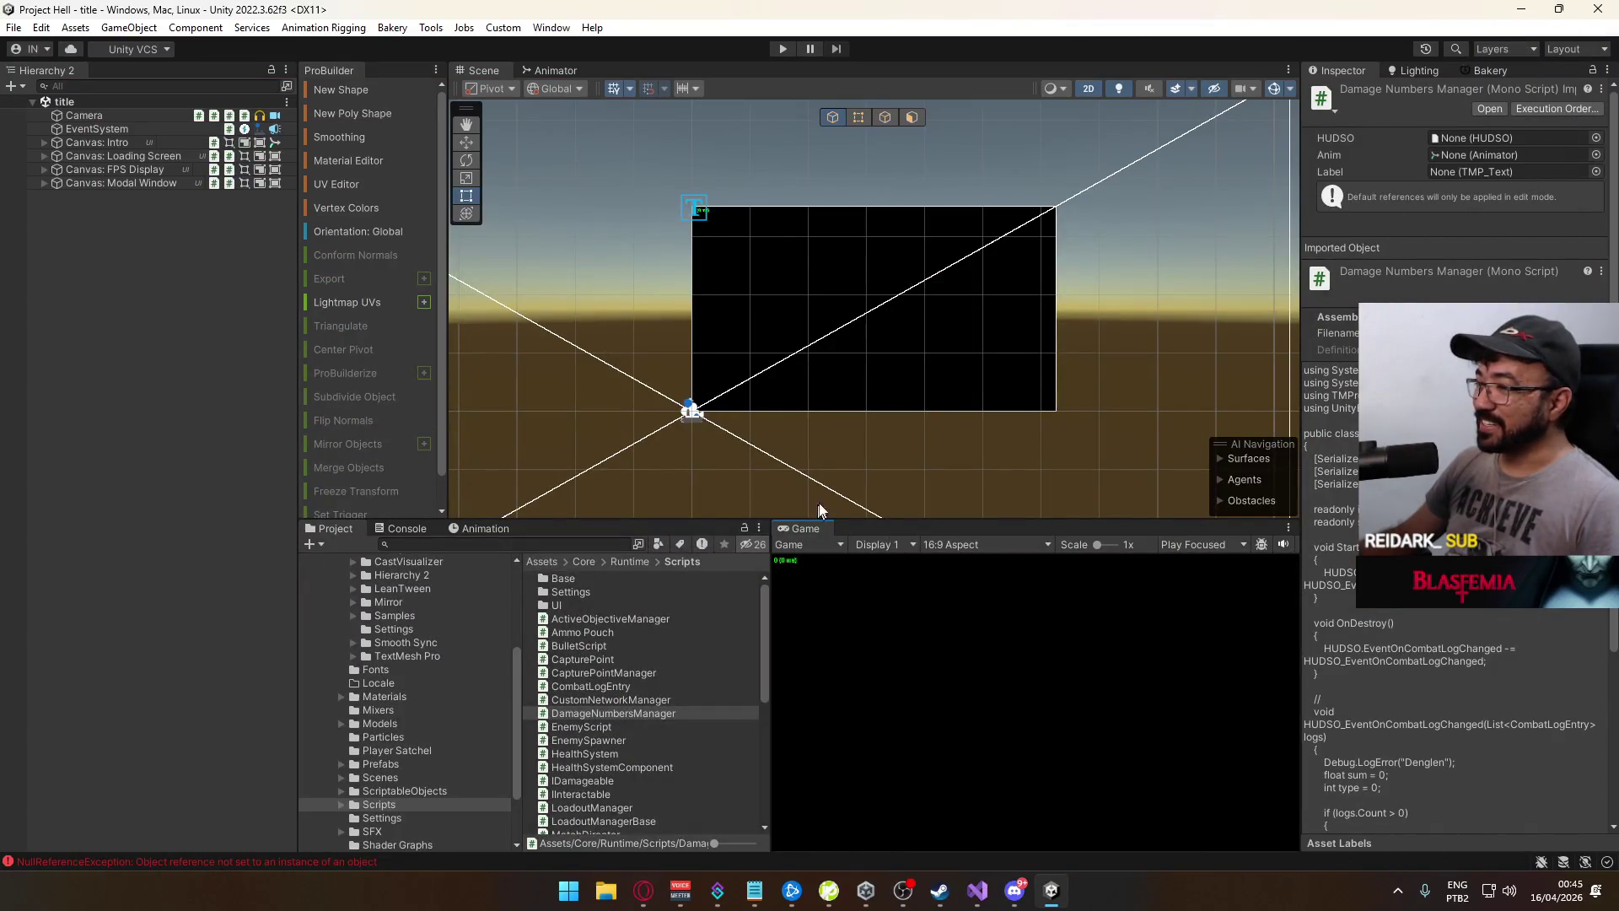
Build and run the game, then enter Play mode and host a match that loads the crash map
left_click(13, 27)
left_click(111, 239)
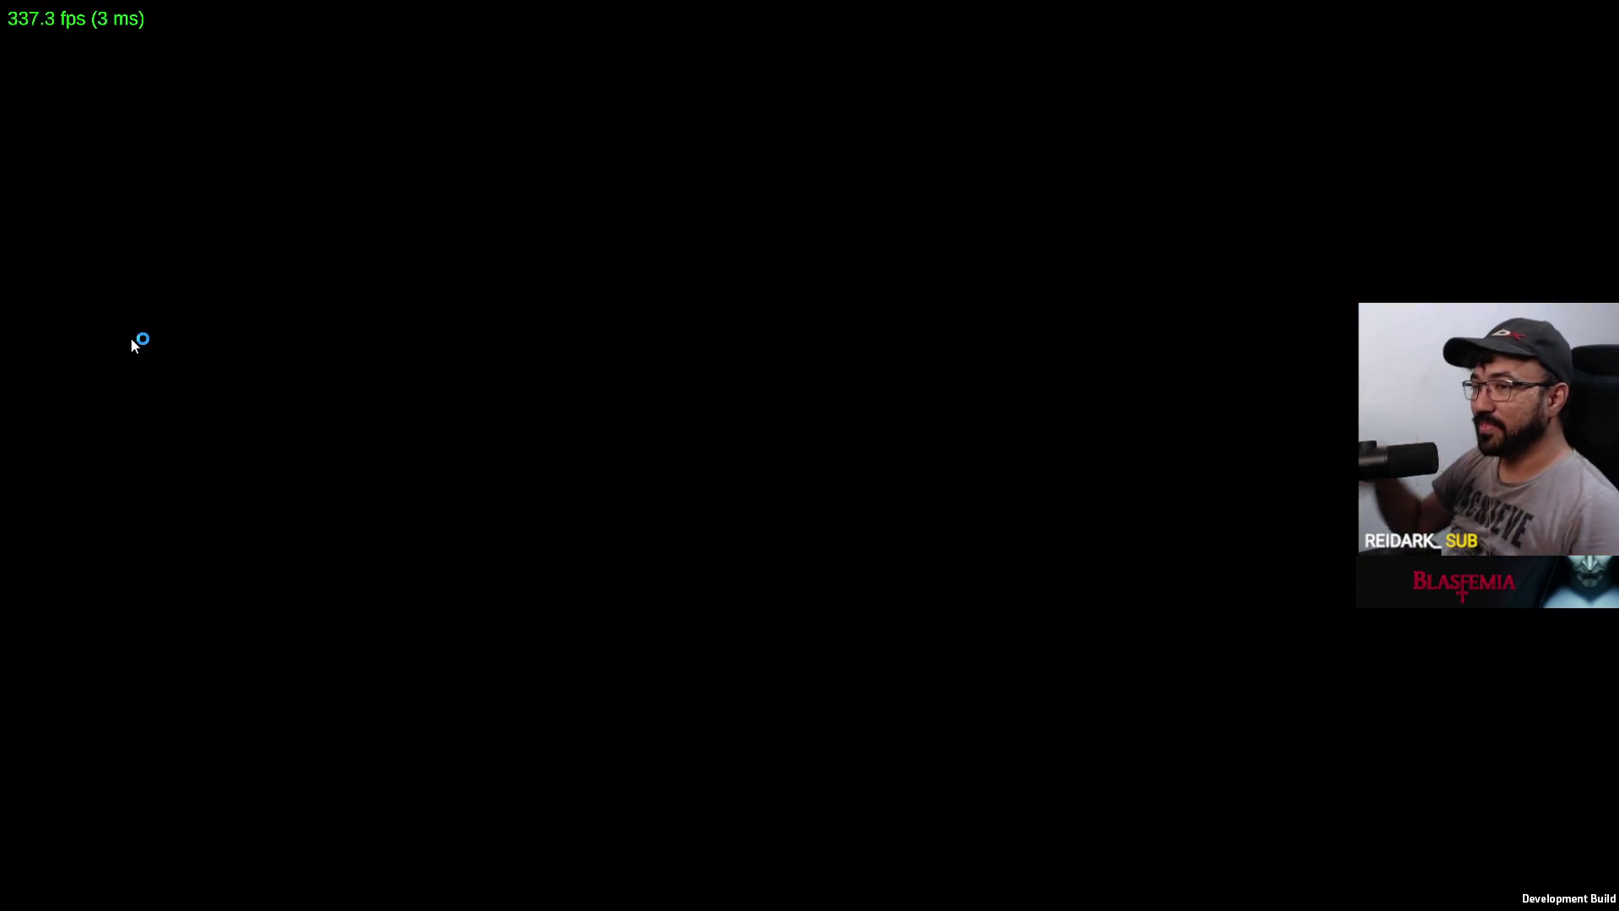
key("alt+Tab")
left_click(791, 49)
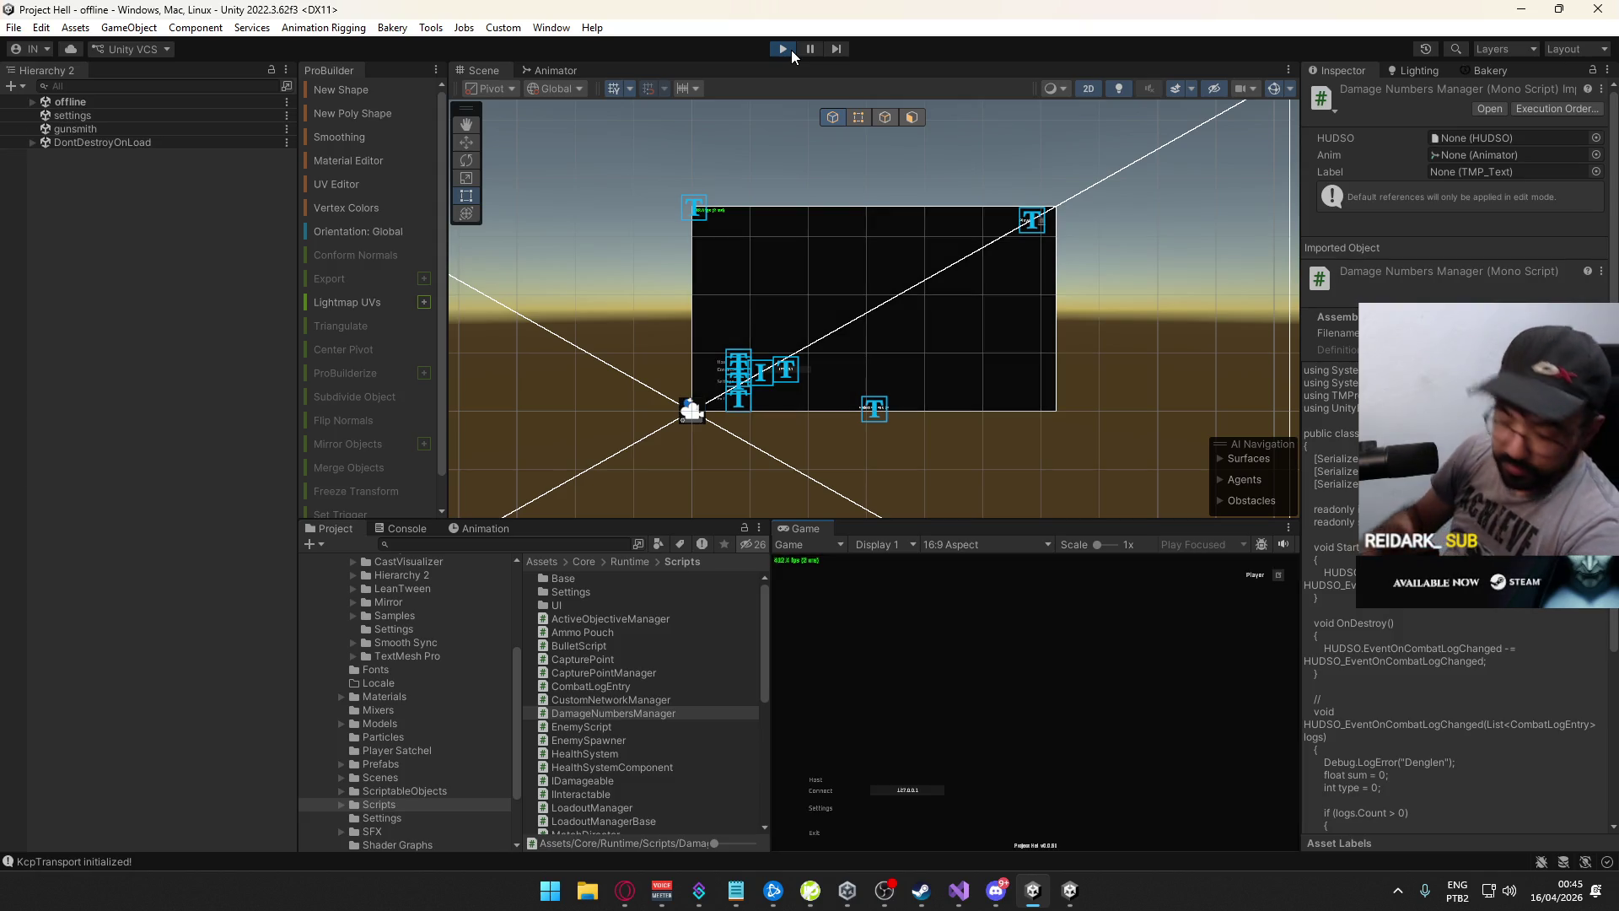
left_click(815, 781)
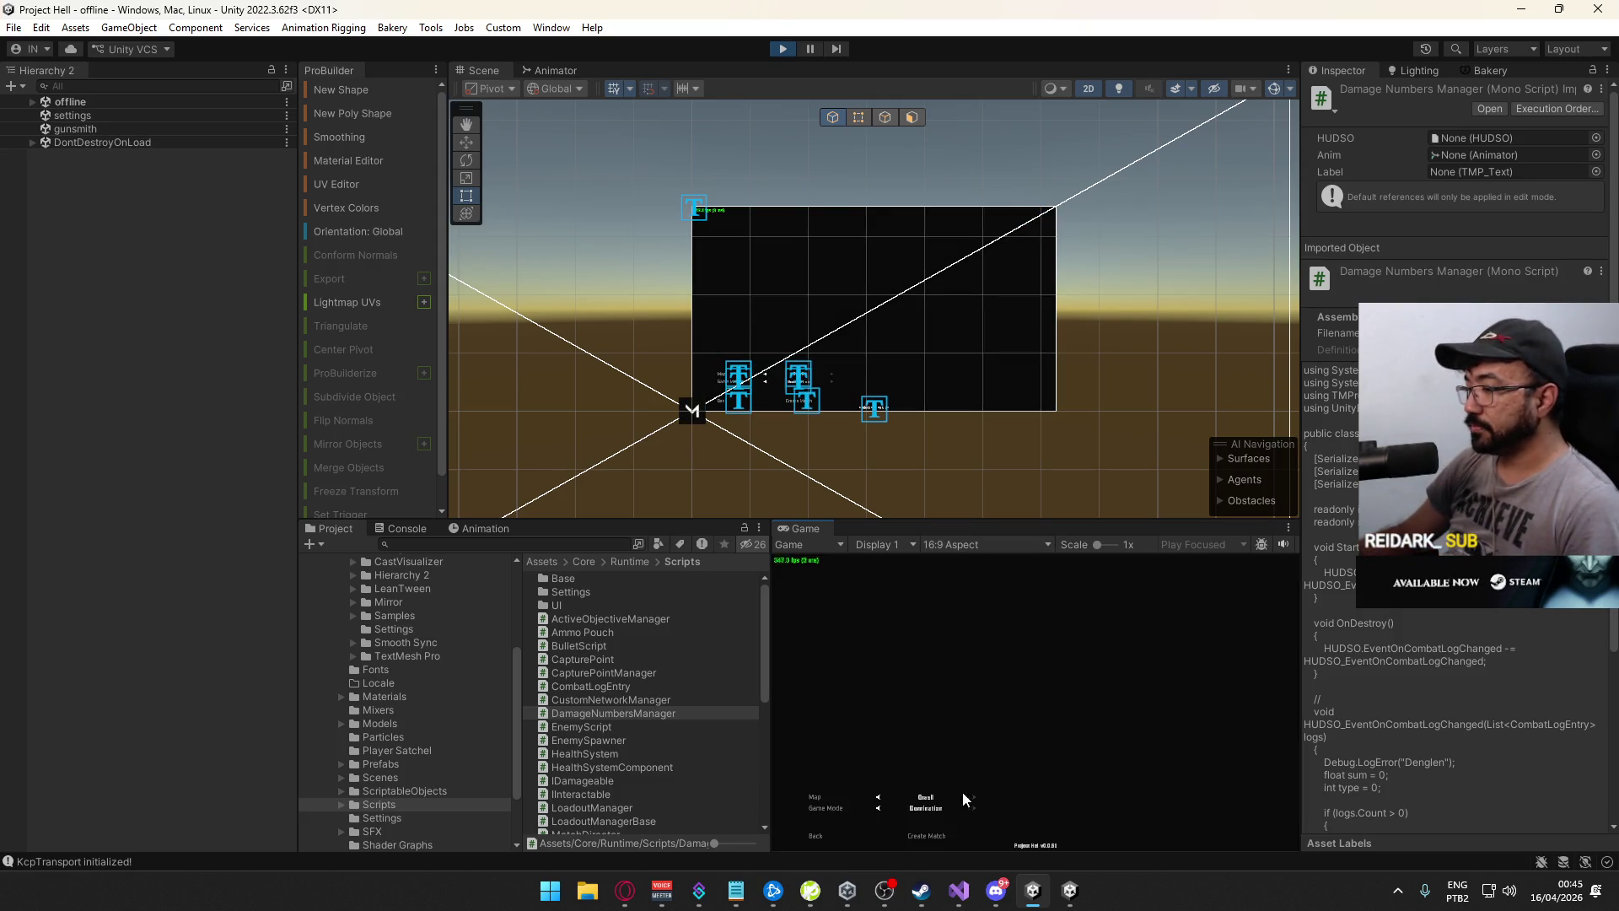
left_click(929, 836)
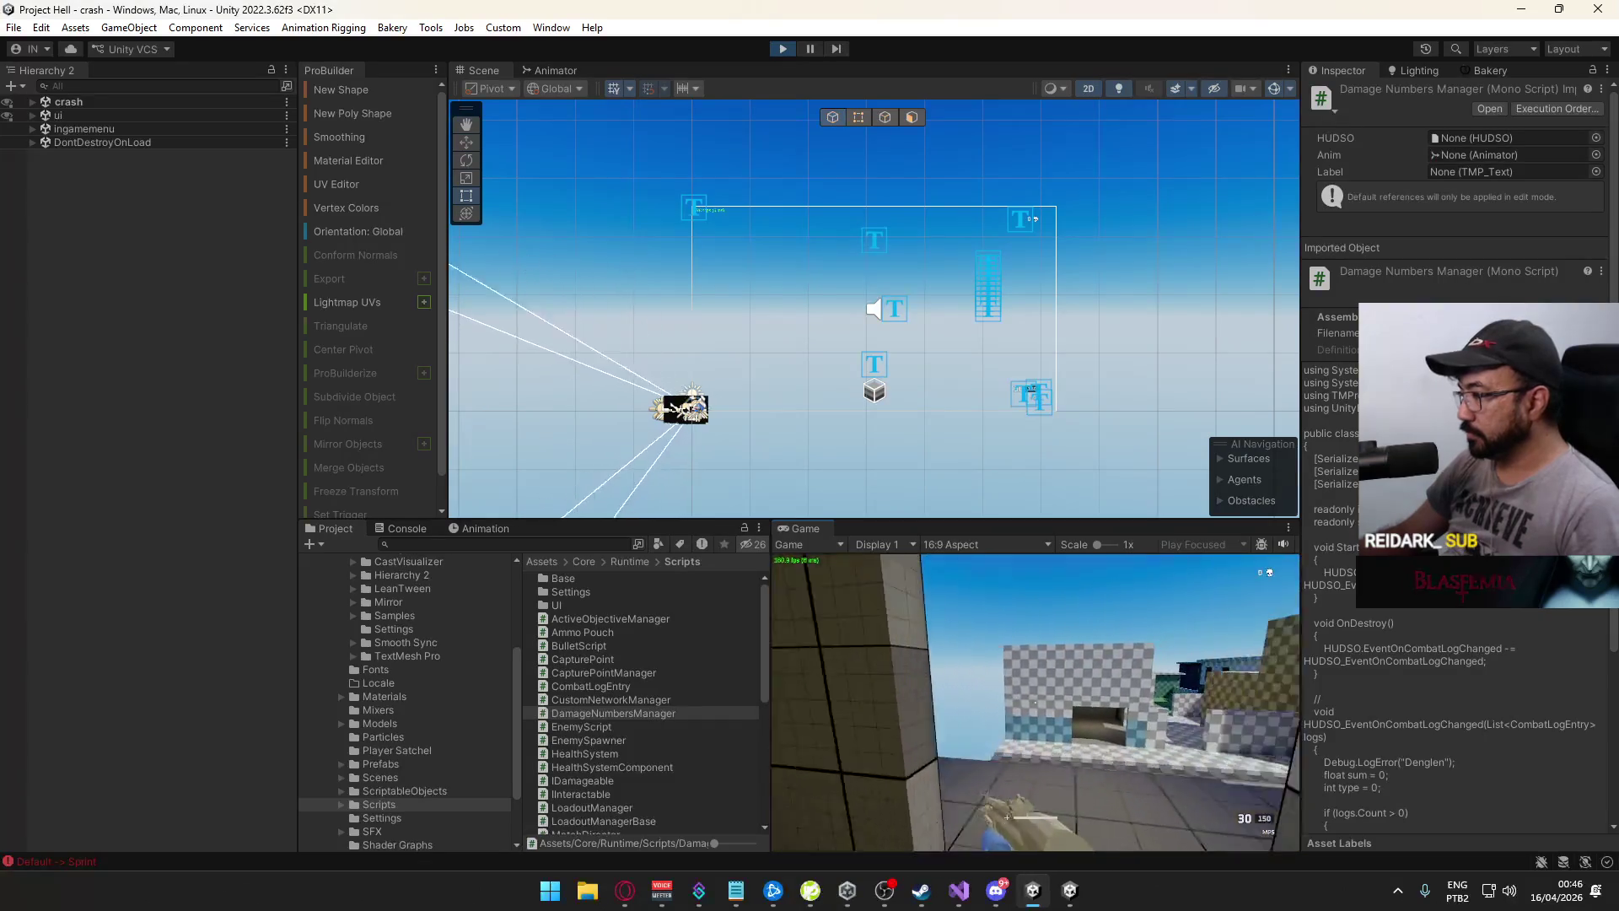
Connect the build to the running match, walk into the corridor, and fire the rifle at the target
key("space")
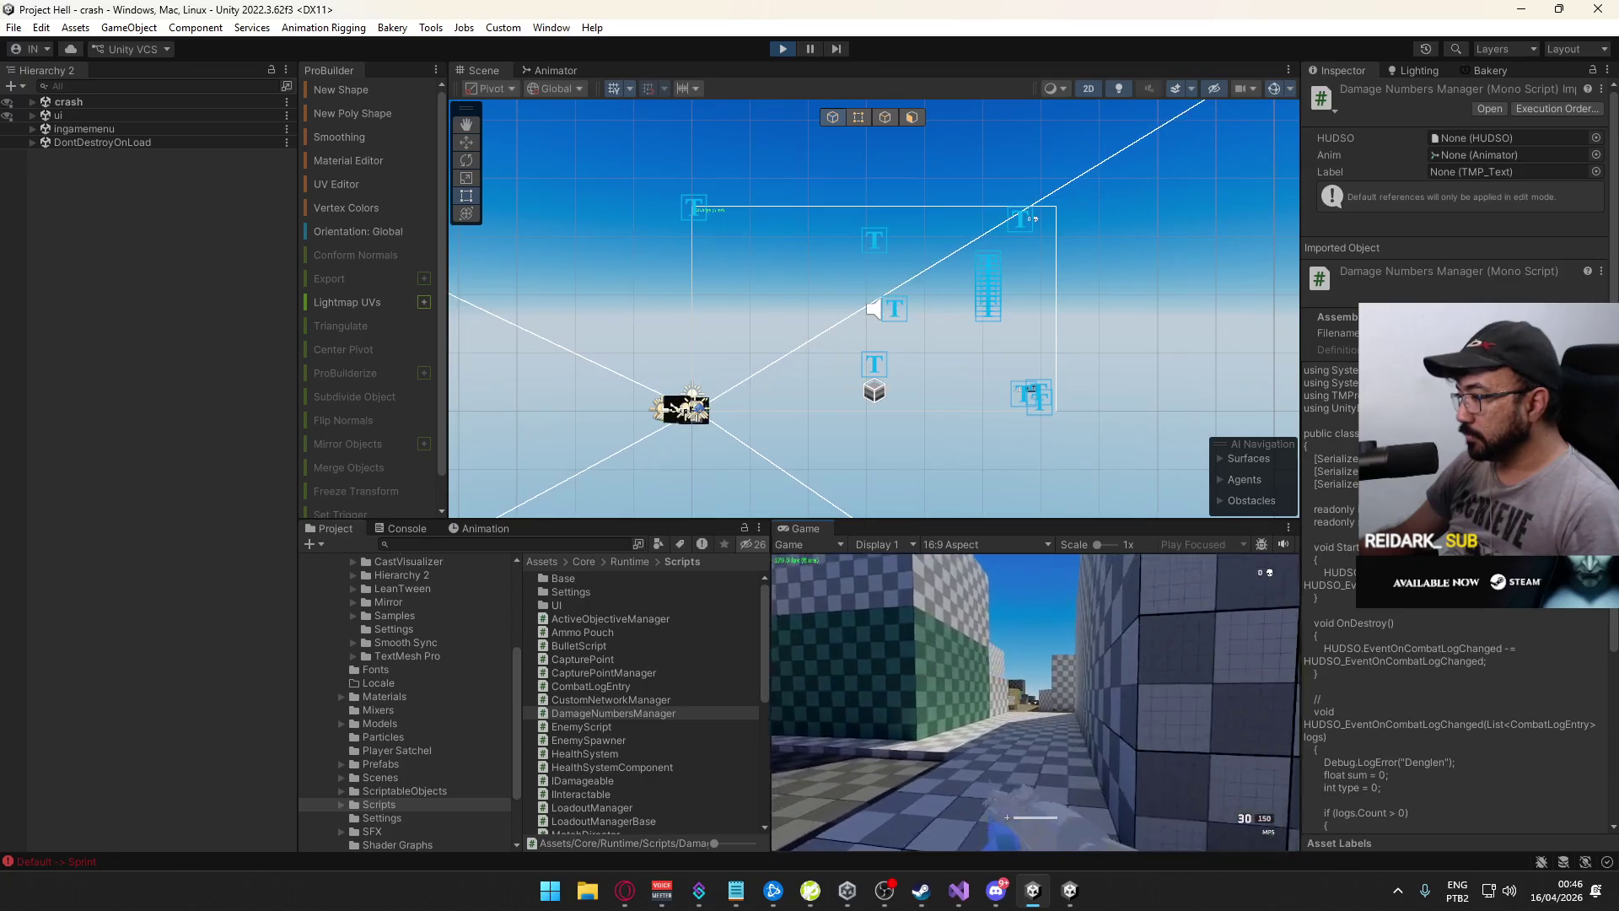
key("alt+Tab")
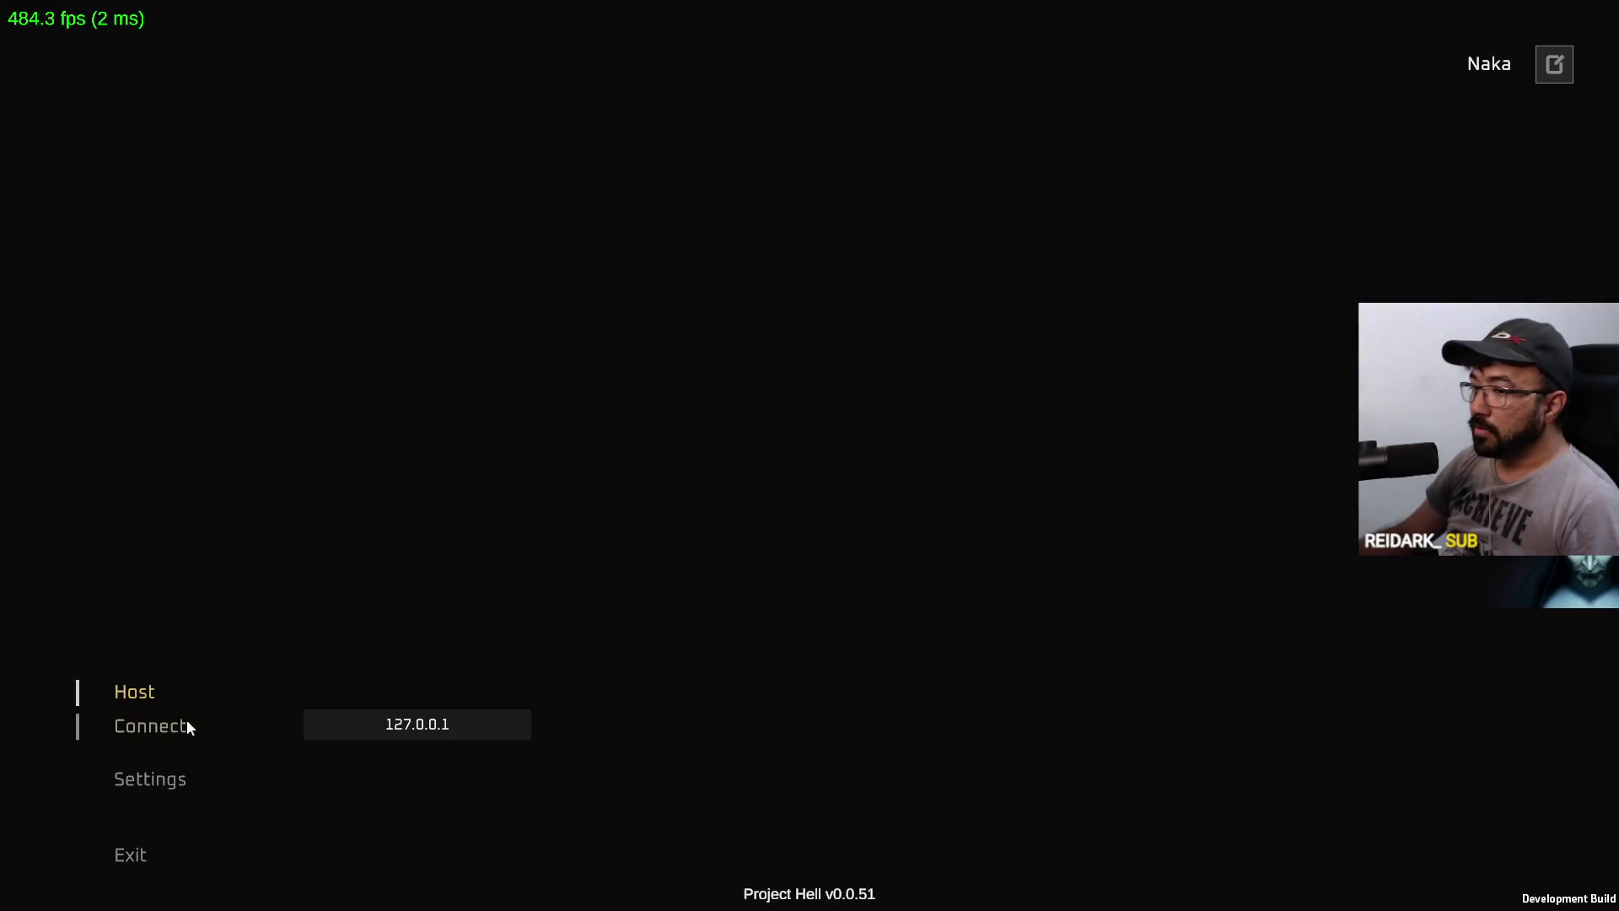
left_click(181, 726)
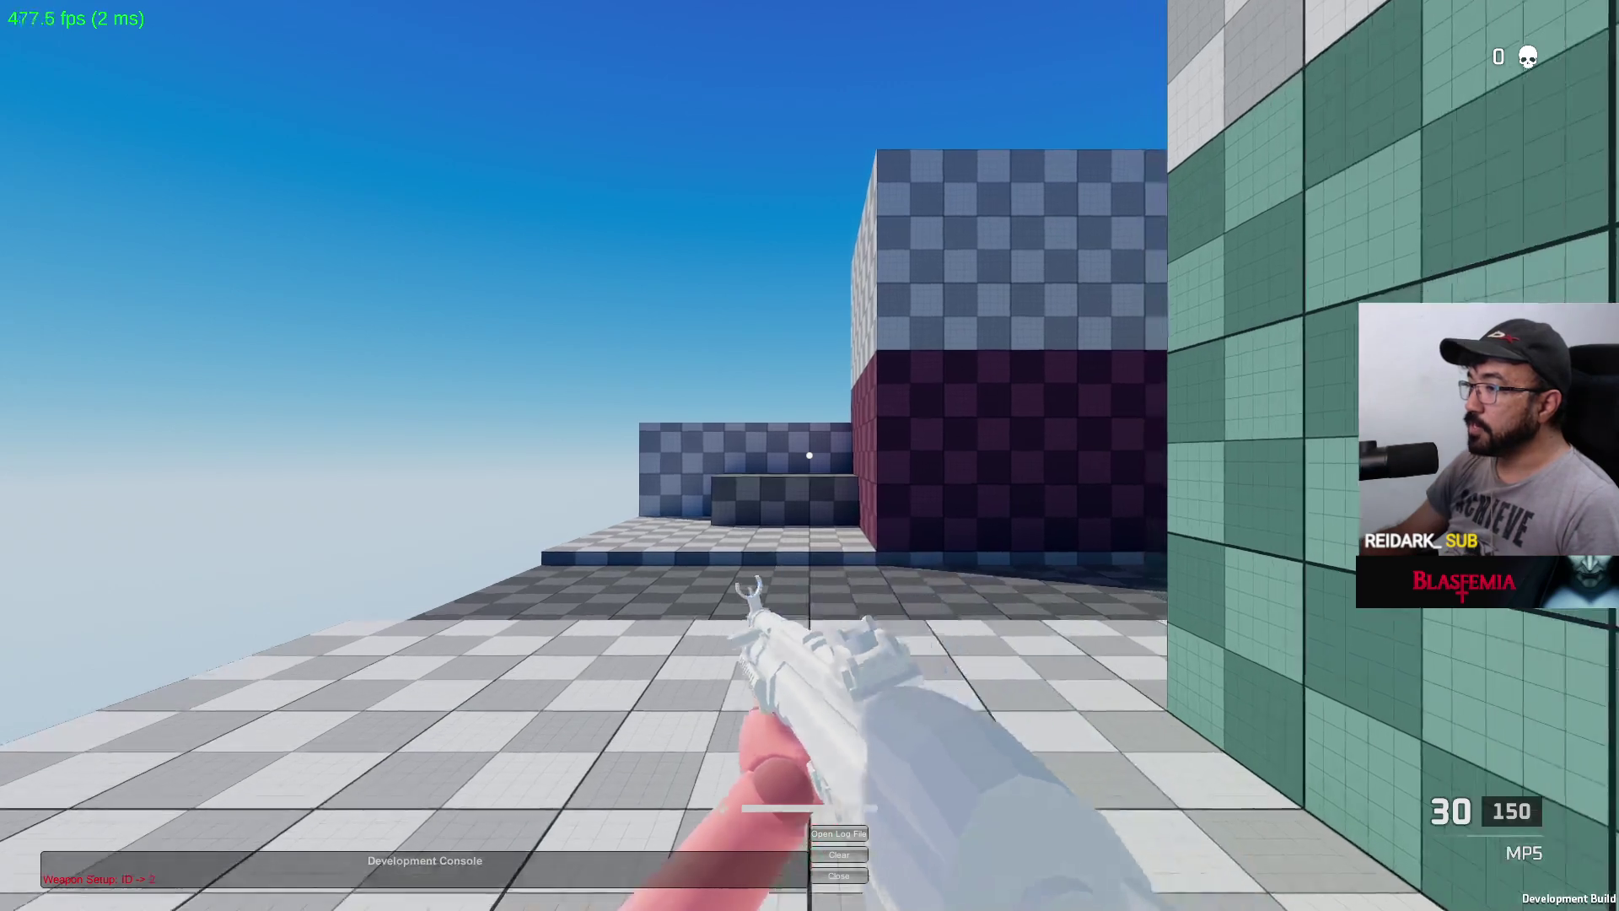
key("w")
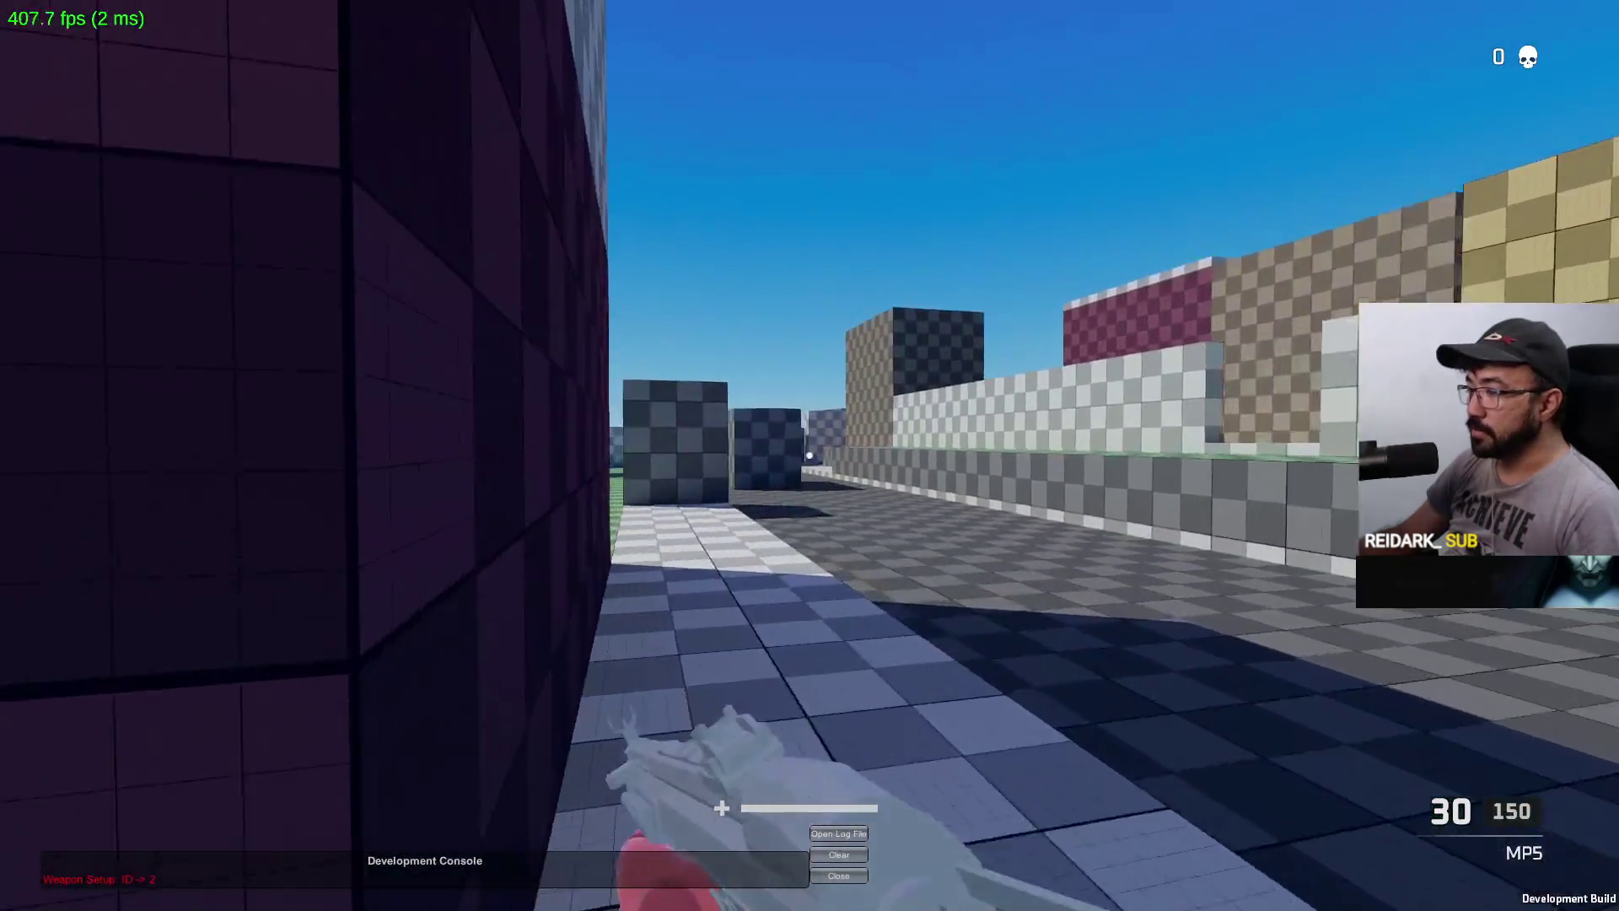
key("w")
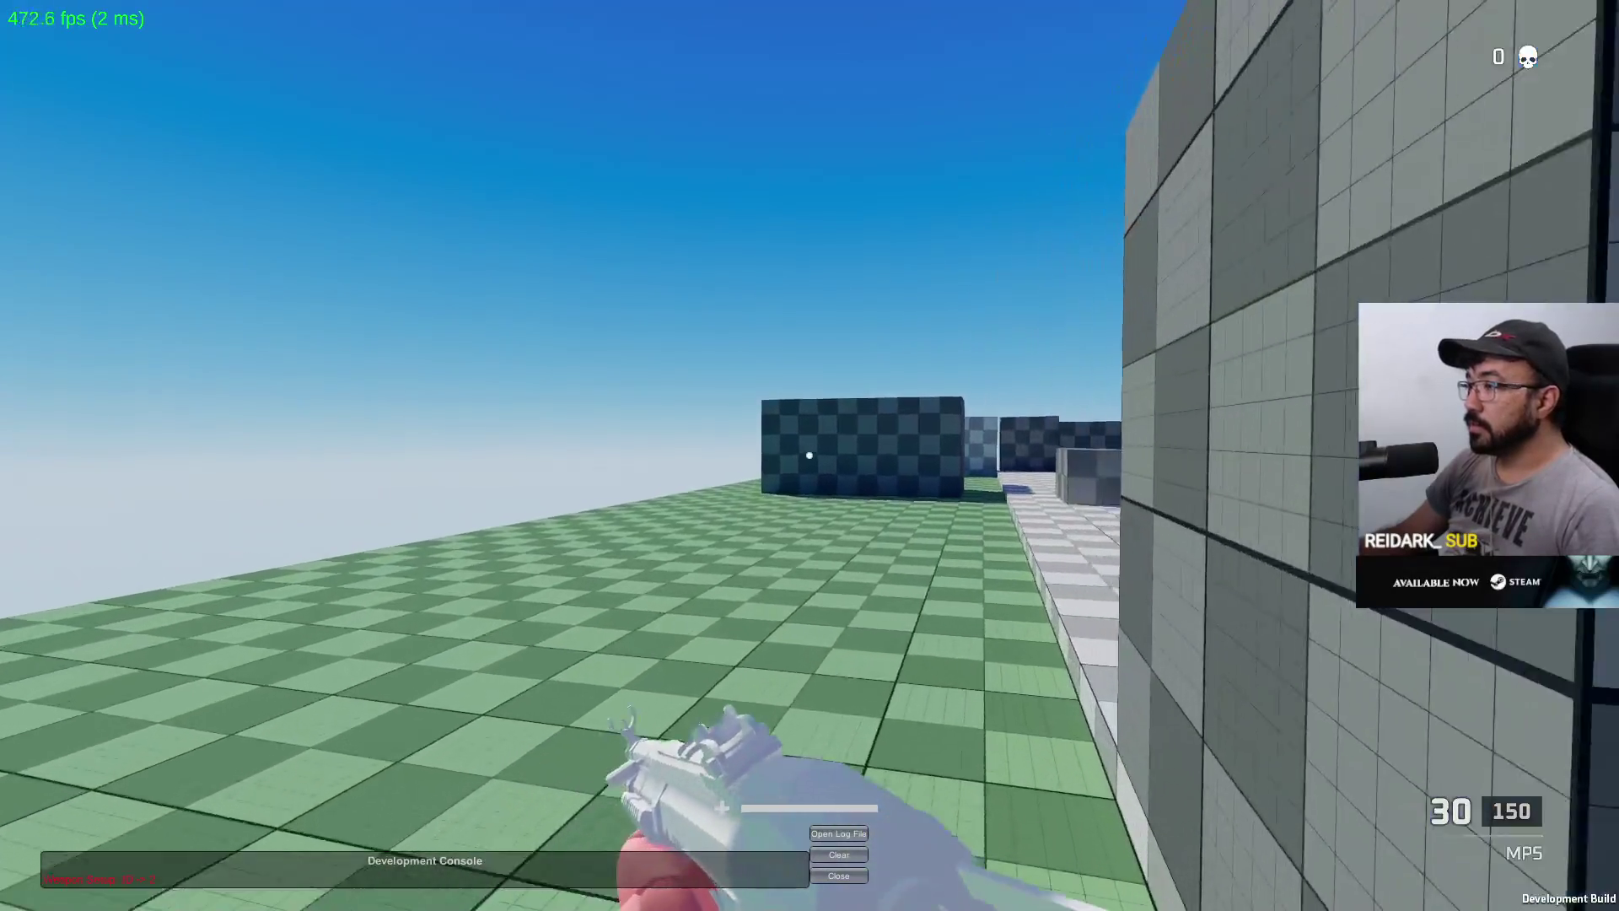
key("w")
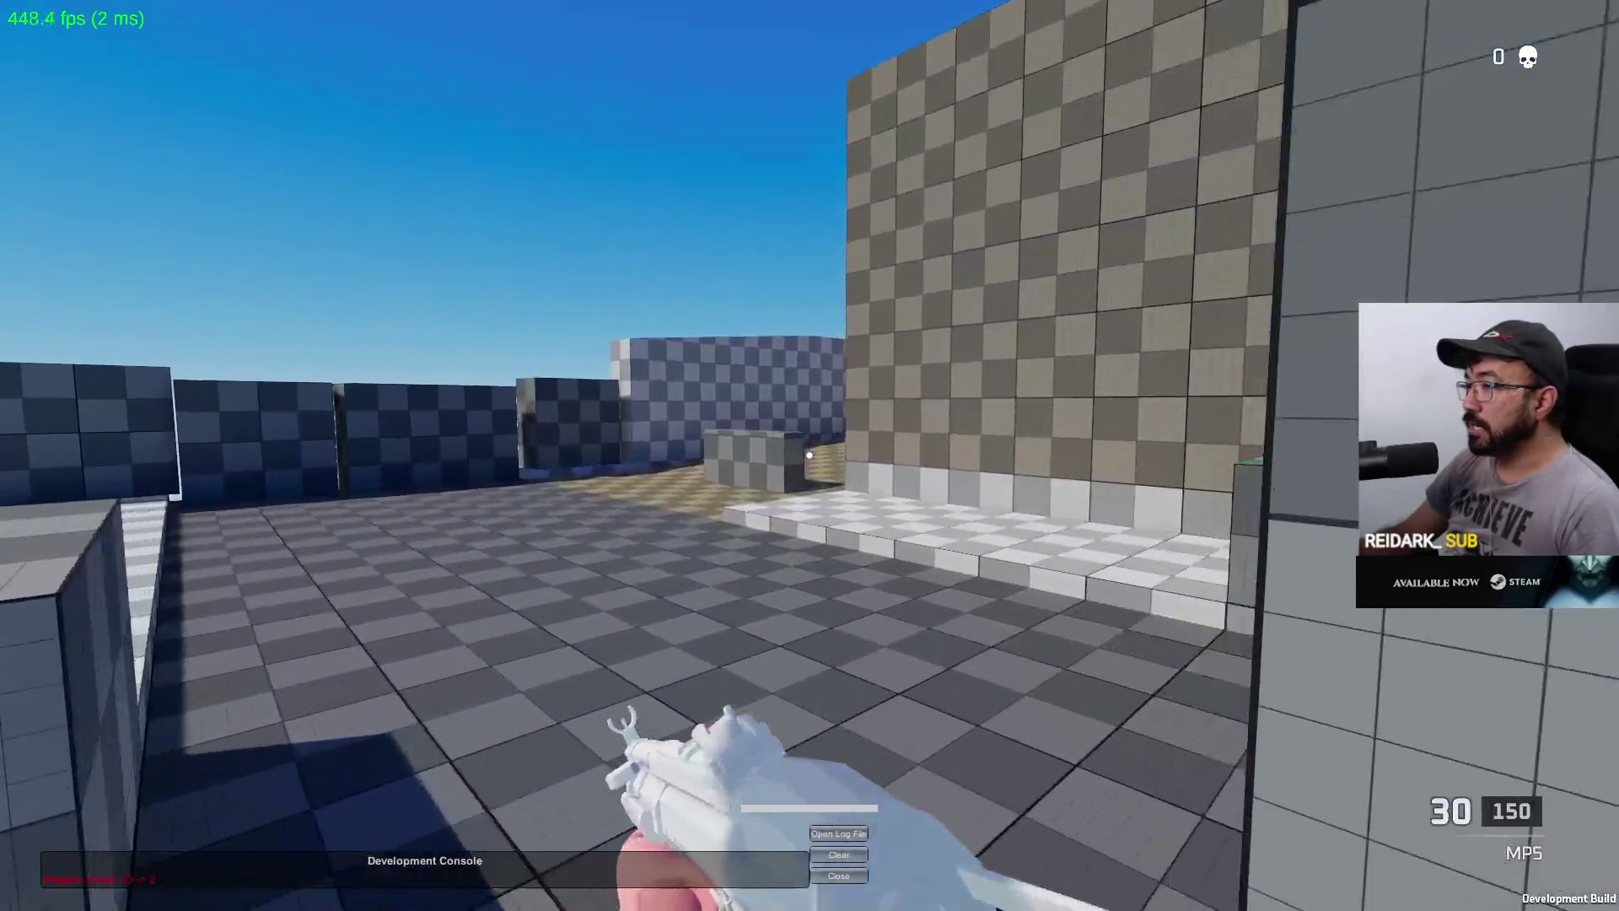
key("w")
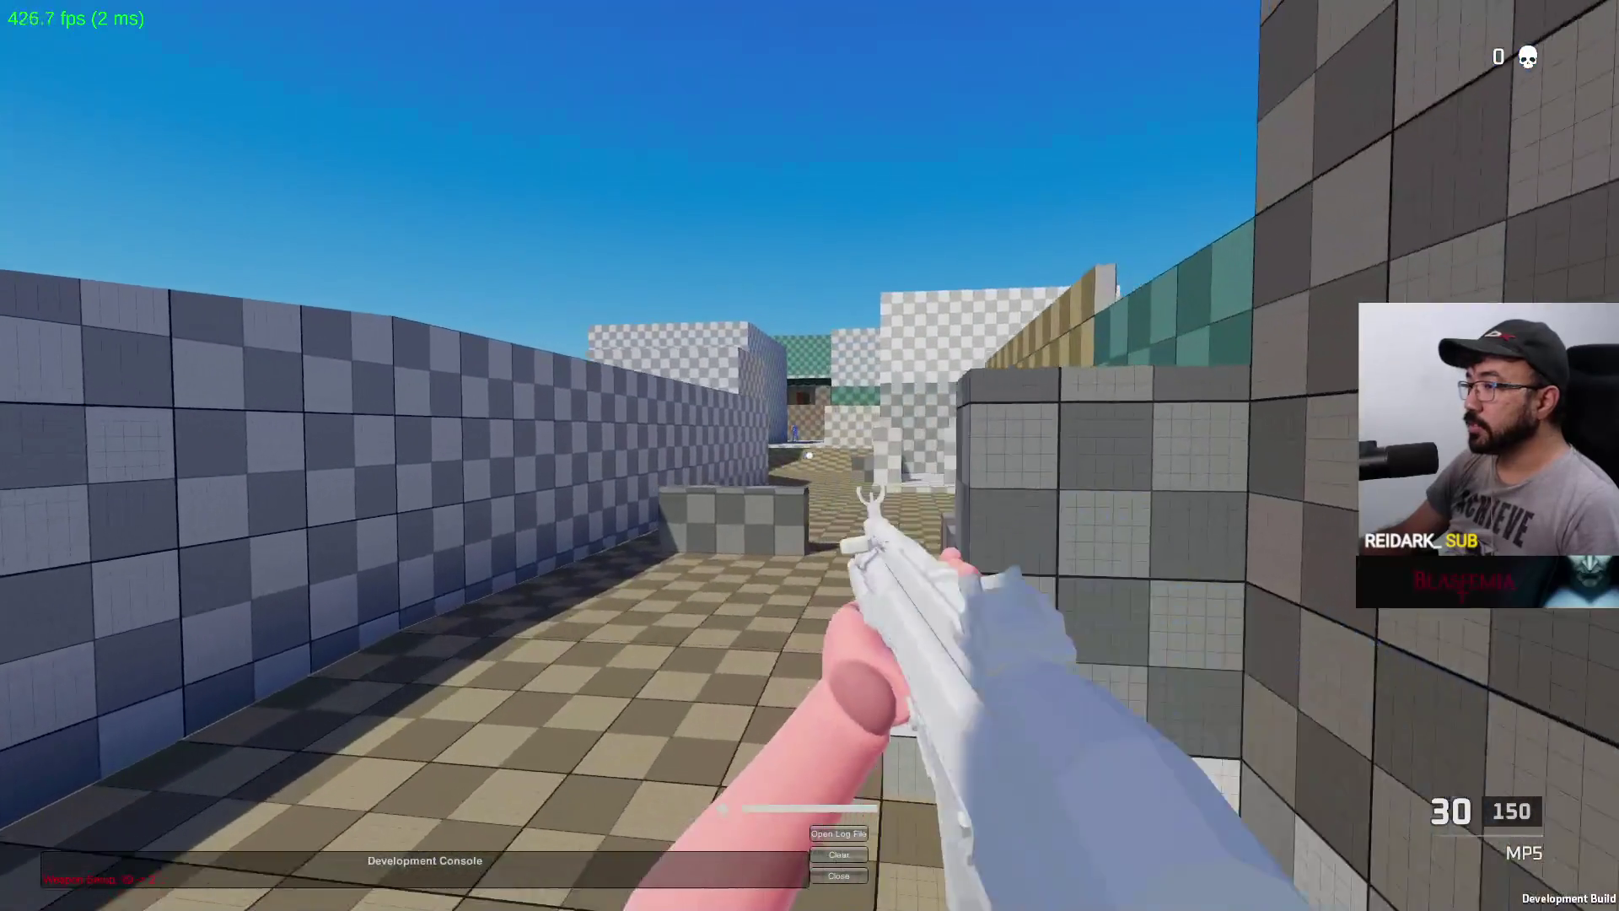
key("w")
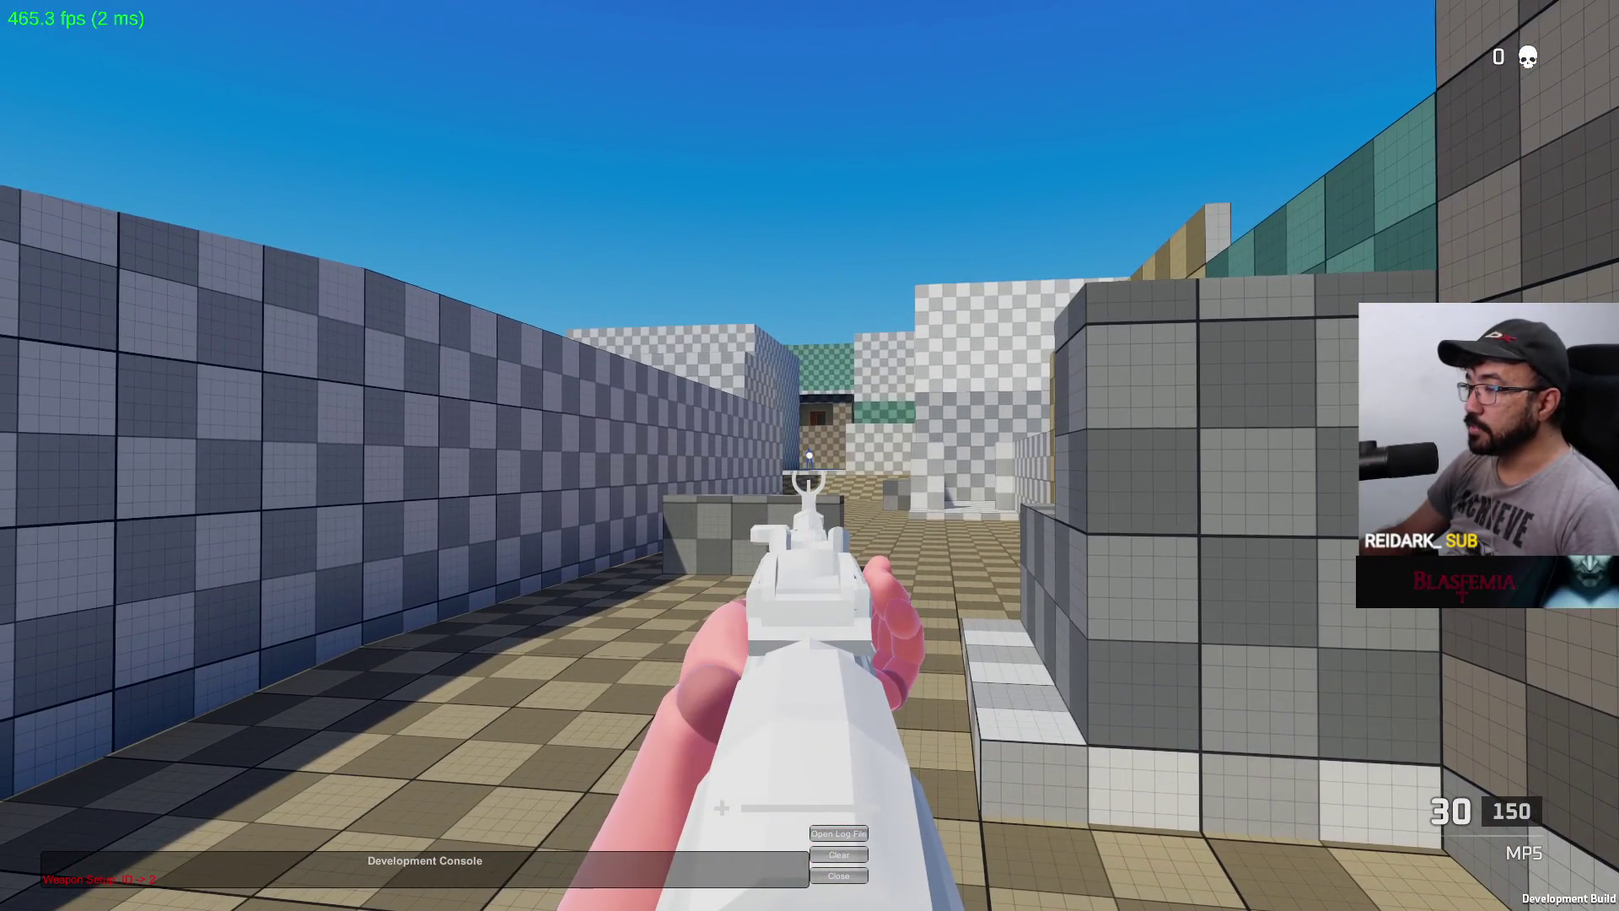
left_click(810, 456)
left_click(810, 455)
left_click(810, 456)
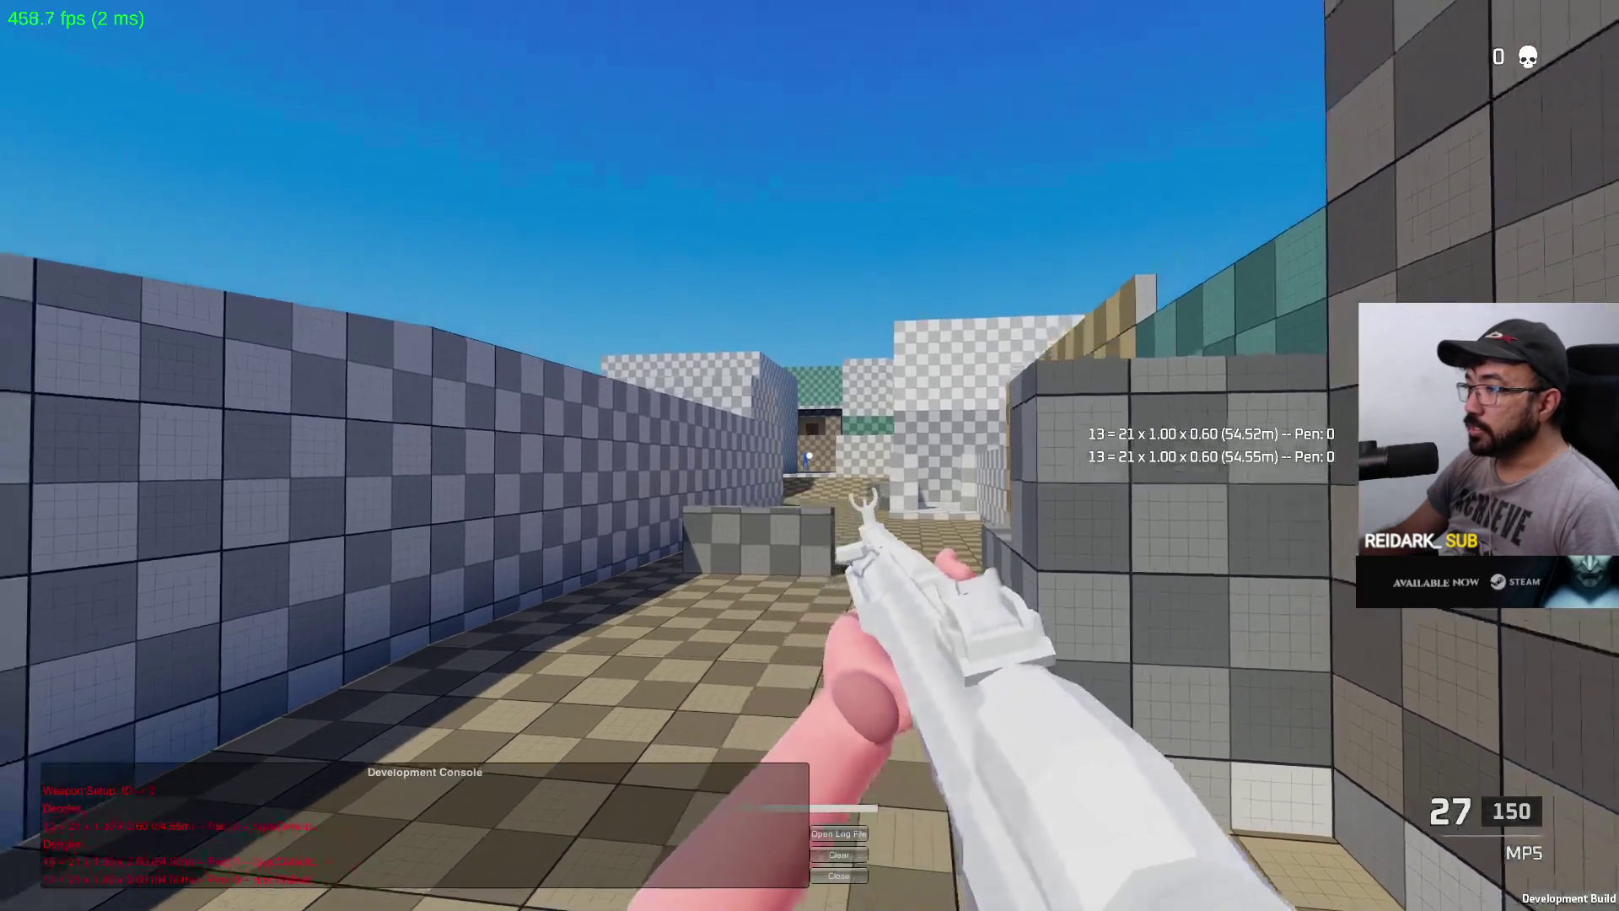
Maximize the editor's Game view, fire bursts at the target while crouching, and reload the MP5
key("alt+Tab")
right_click(805, 528)
left_click(847, 578)
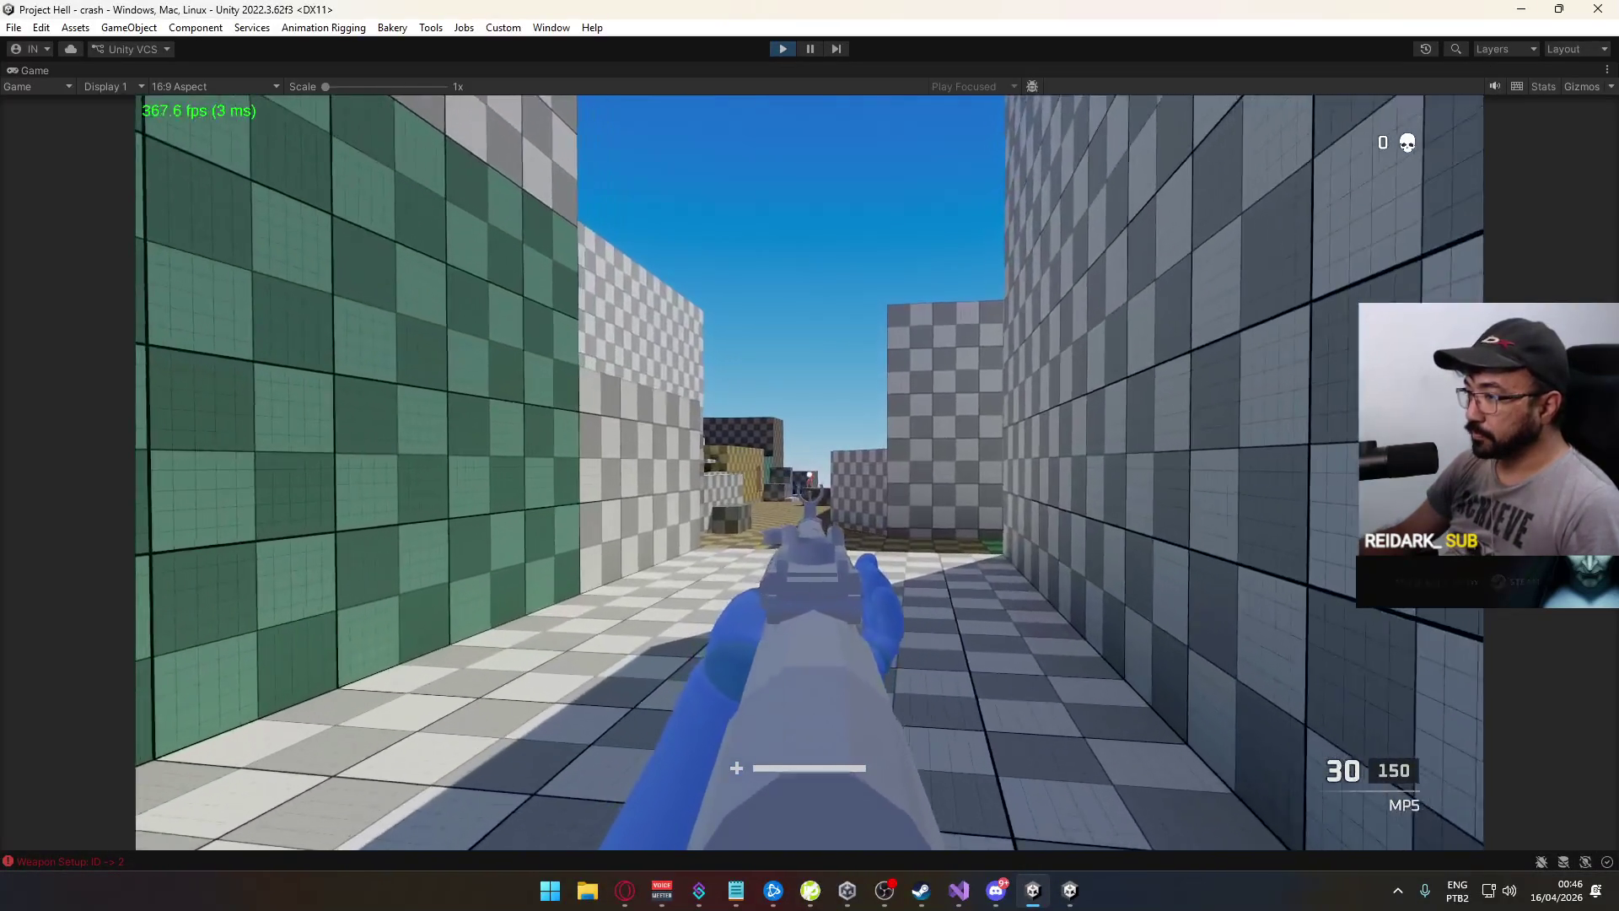
left_click(809, 455)
left_click(809, 455)
left_click(810, 456)
left_click(809, 455)
left_click(810, 456)
left_click(810, 455)
left_click(809, 455)
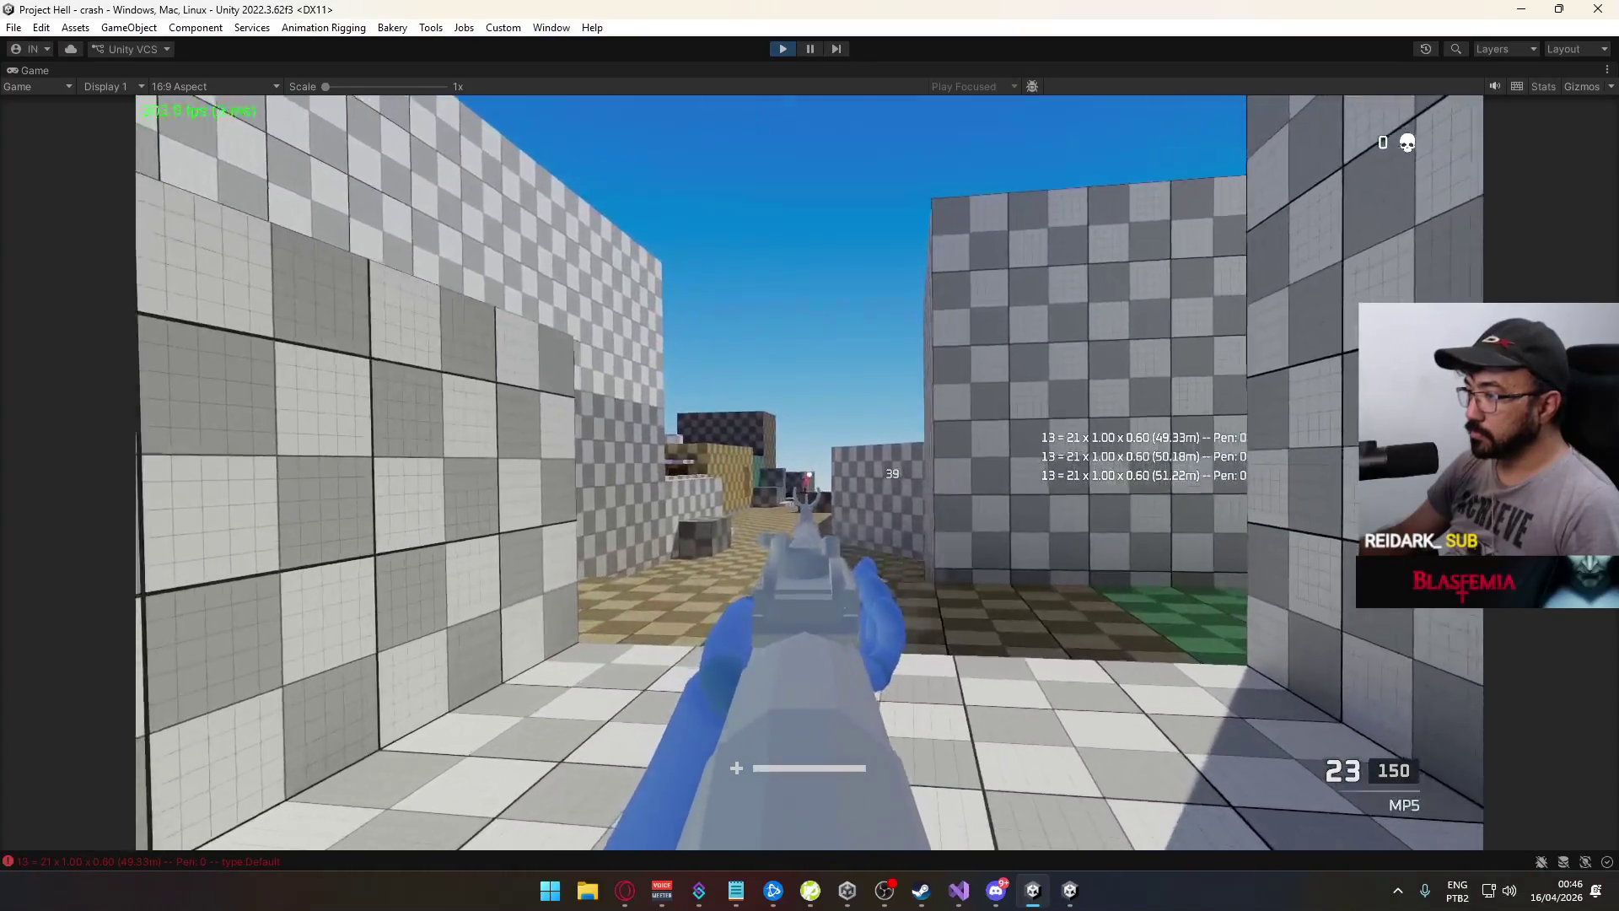
left_click(810, 455)
key("ctrl")
key("r")
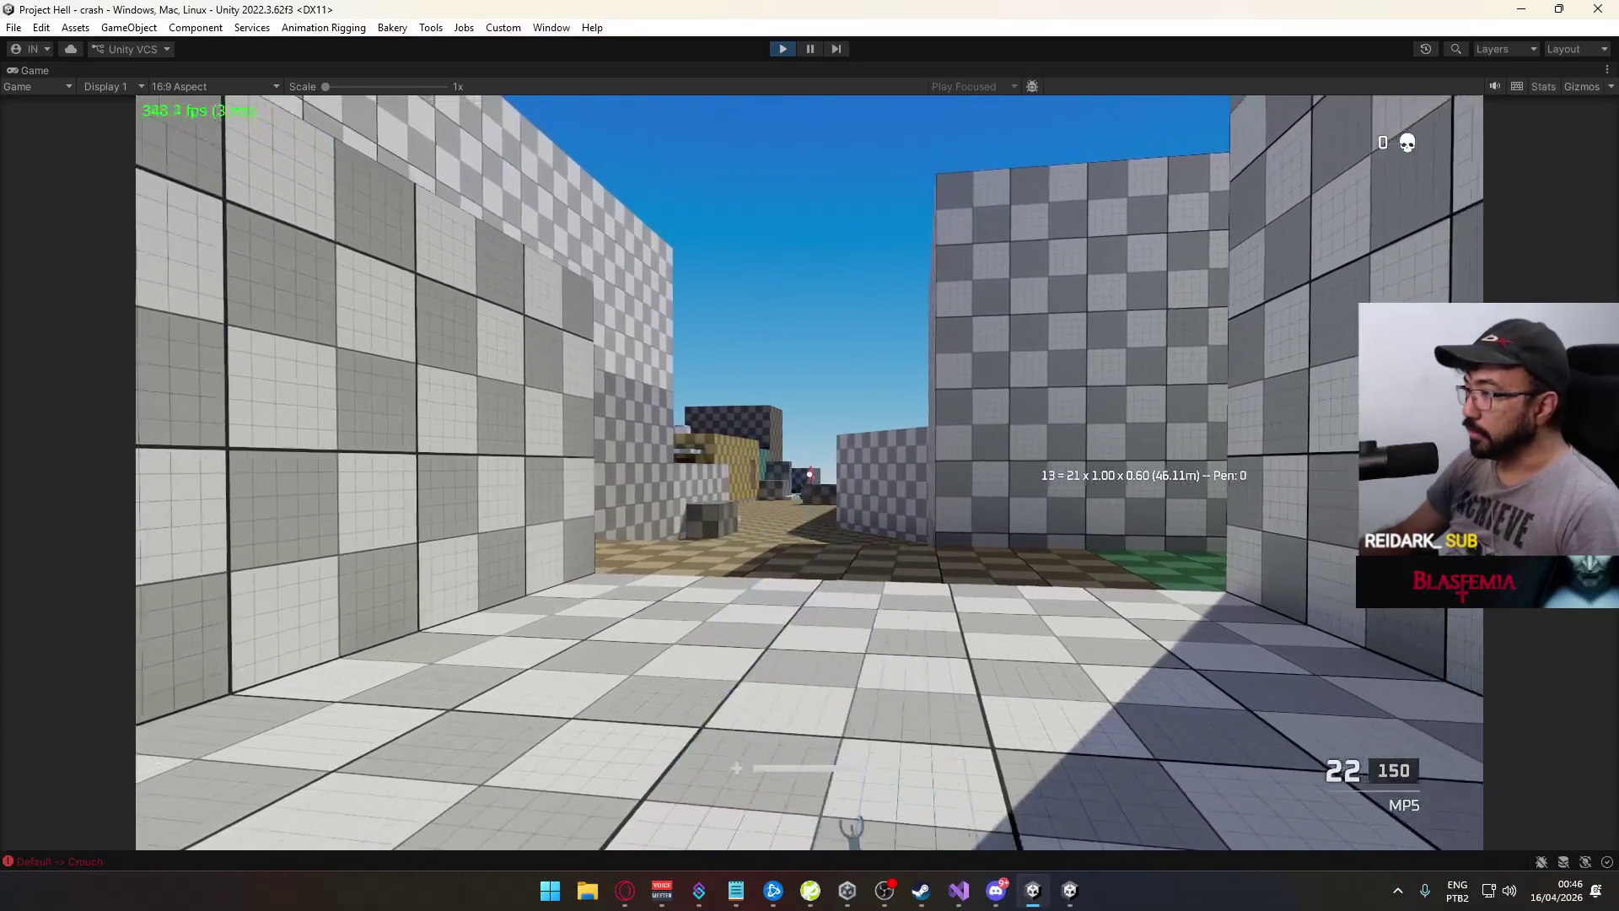
Fire the MP5 full auto until the target dies, then bring up the Console
key("w")
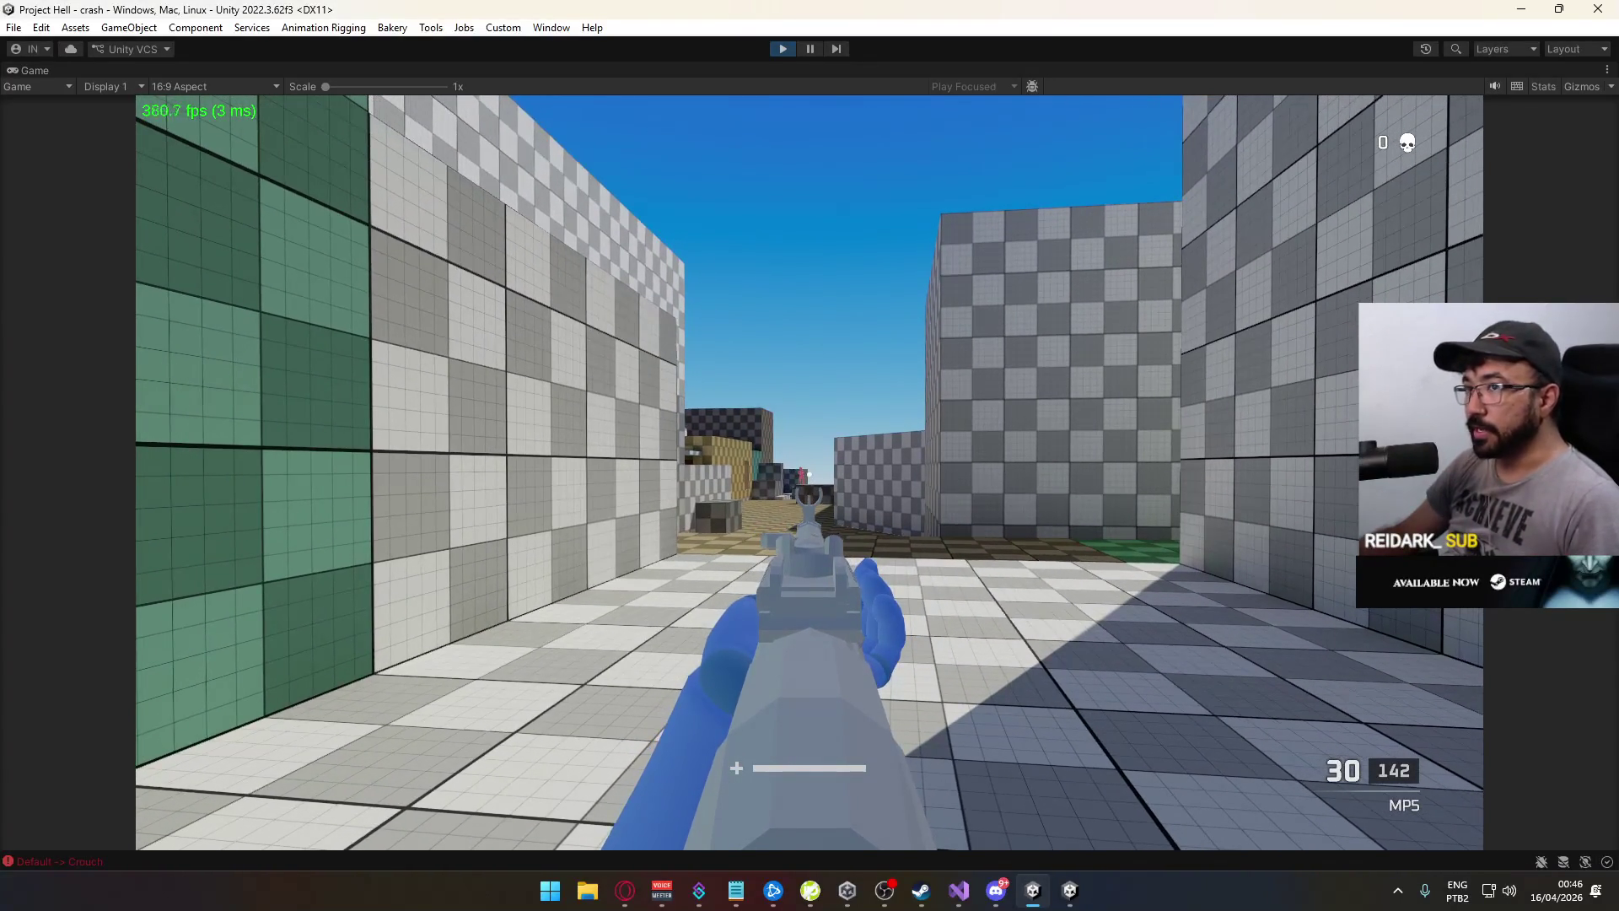
left_click(809, 455)
left_click(809, 455)
left_click_drag(810, 455, 810, 455)
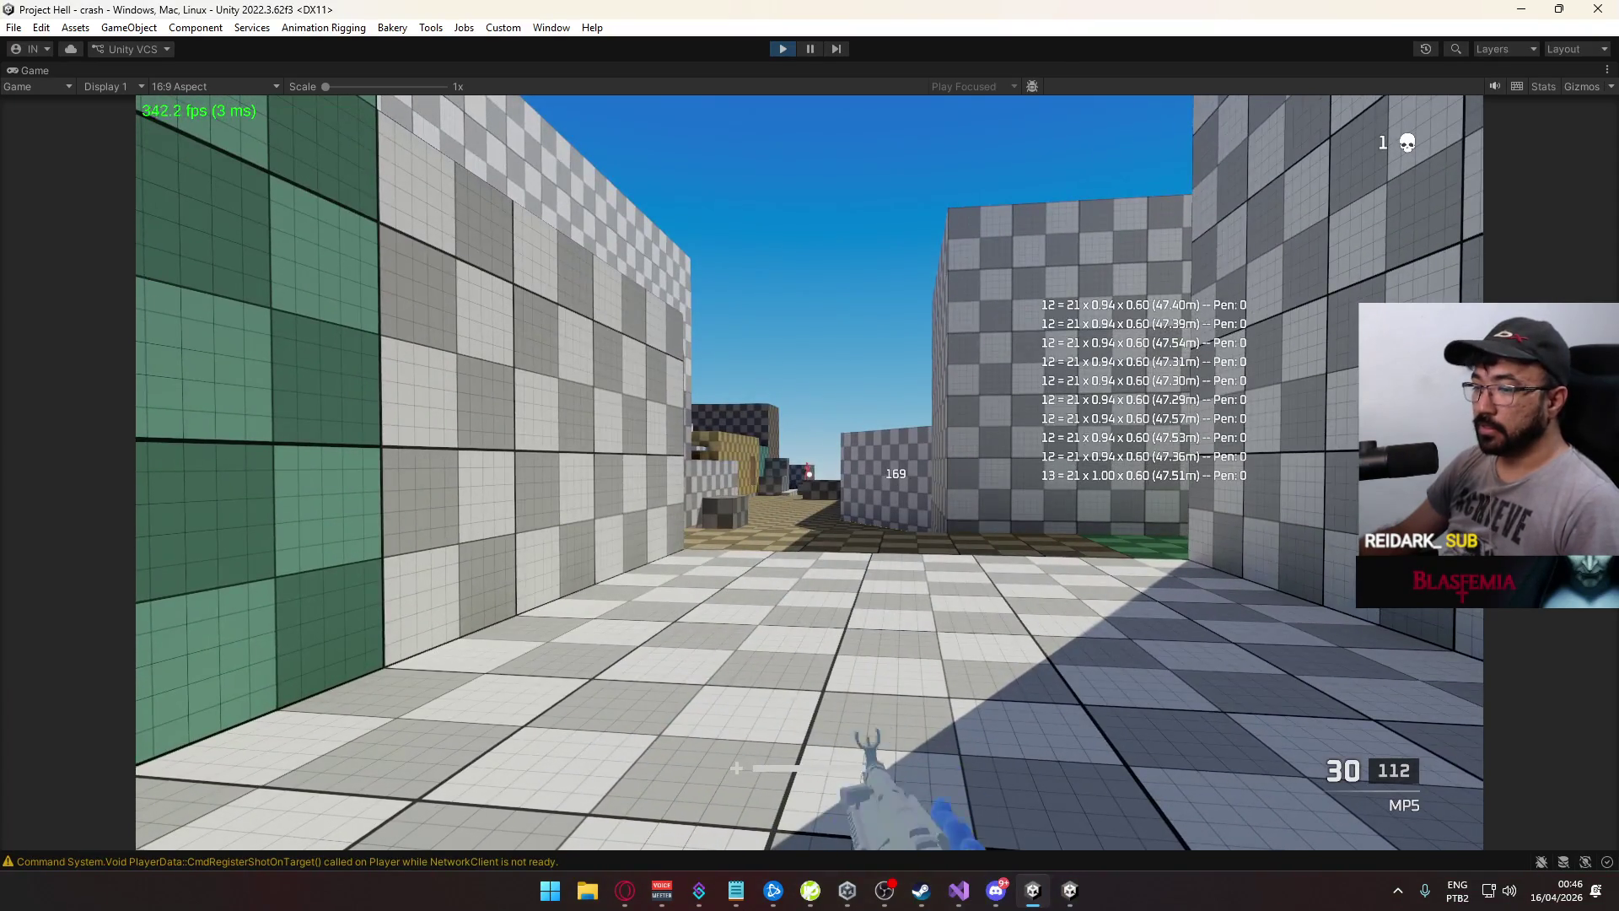
key("super")
left_click(379, 861)
left_click(387, 862)
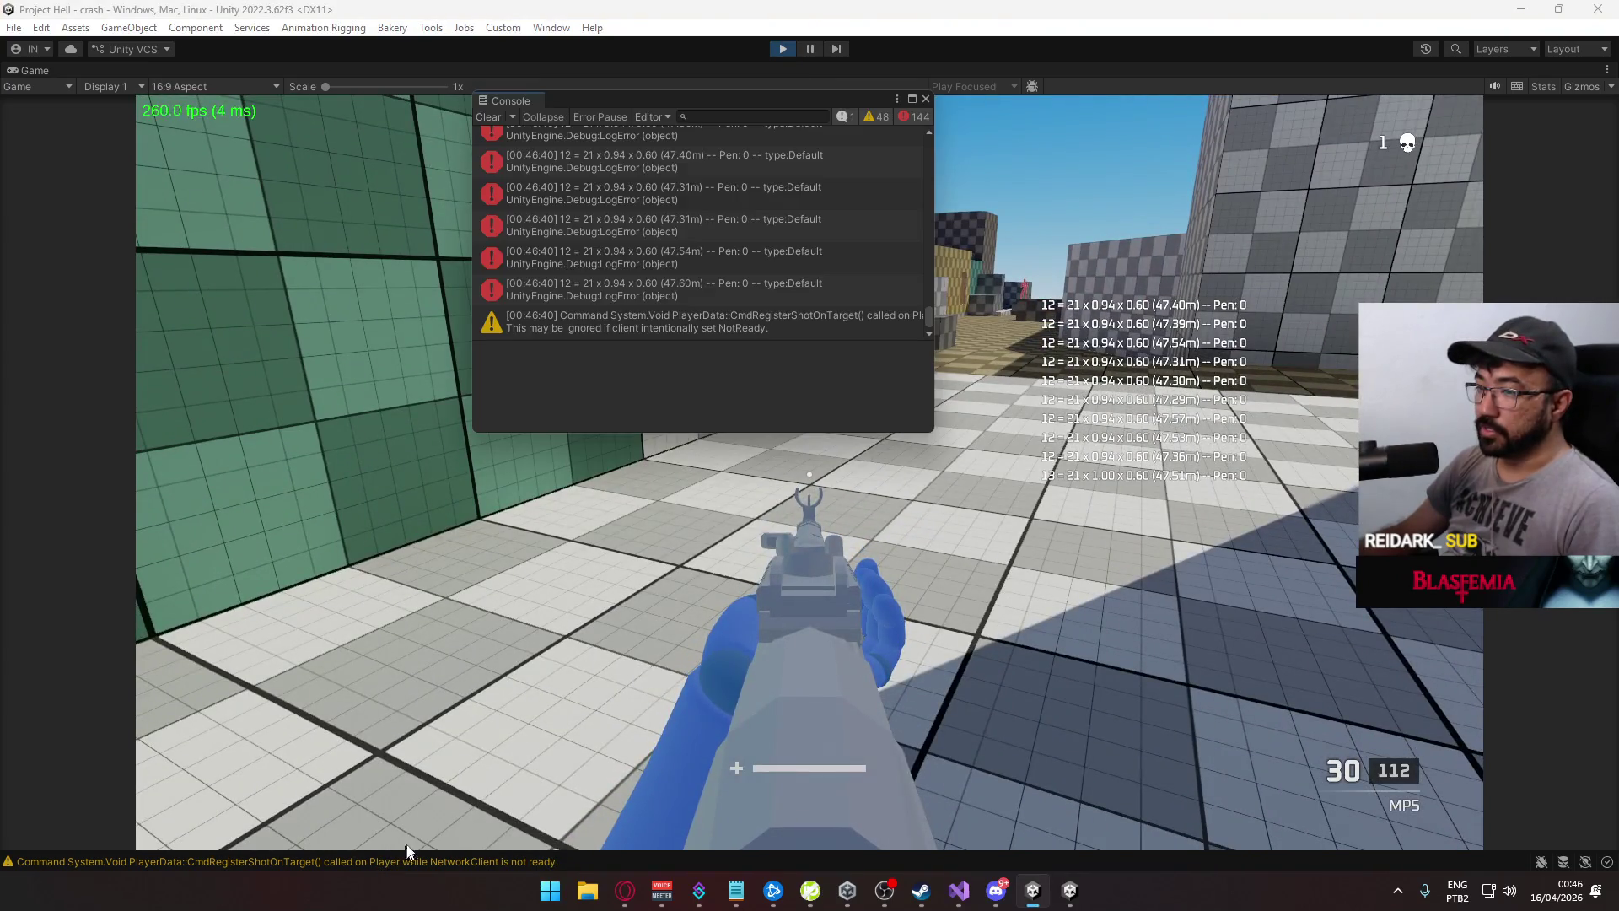
Inspect a damage-line error's stack trace, stop the playtest, and open DamageNumbersManager.cs in Visual Studio
scroll(772, 287, "up", 5)
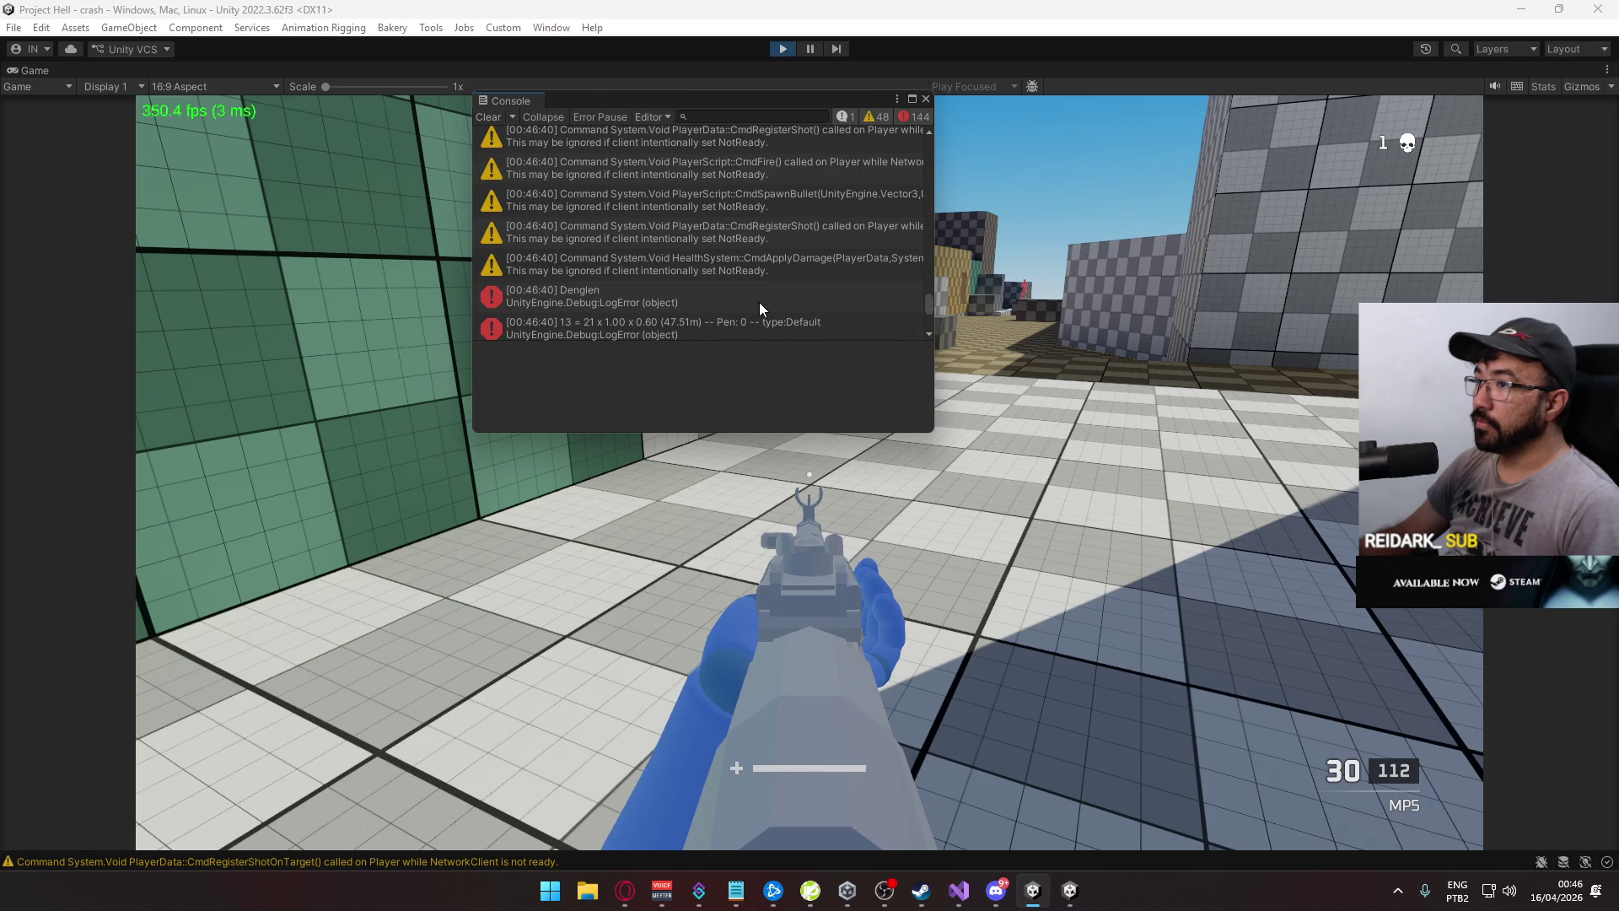
scroll(764, 304, "down", 5)
left_click(783, 290)
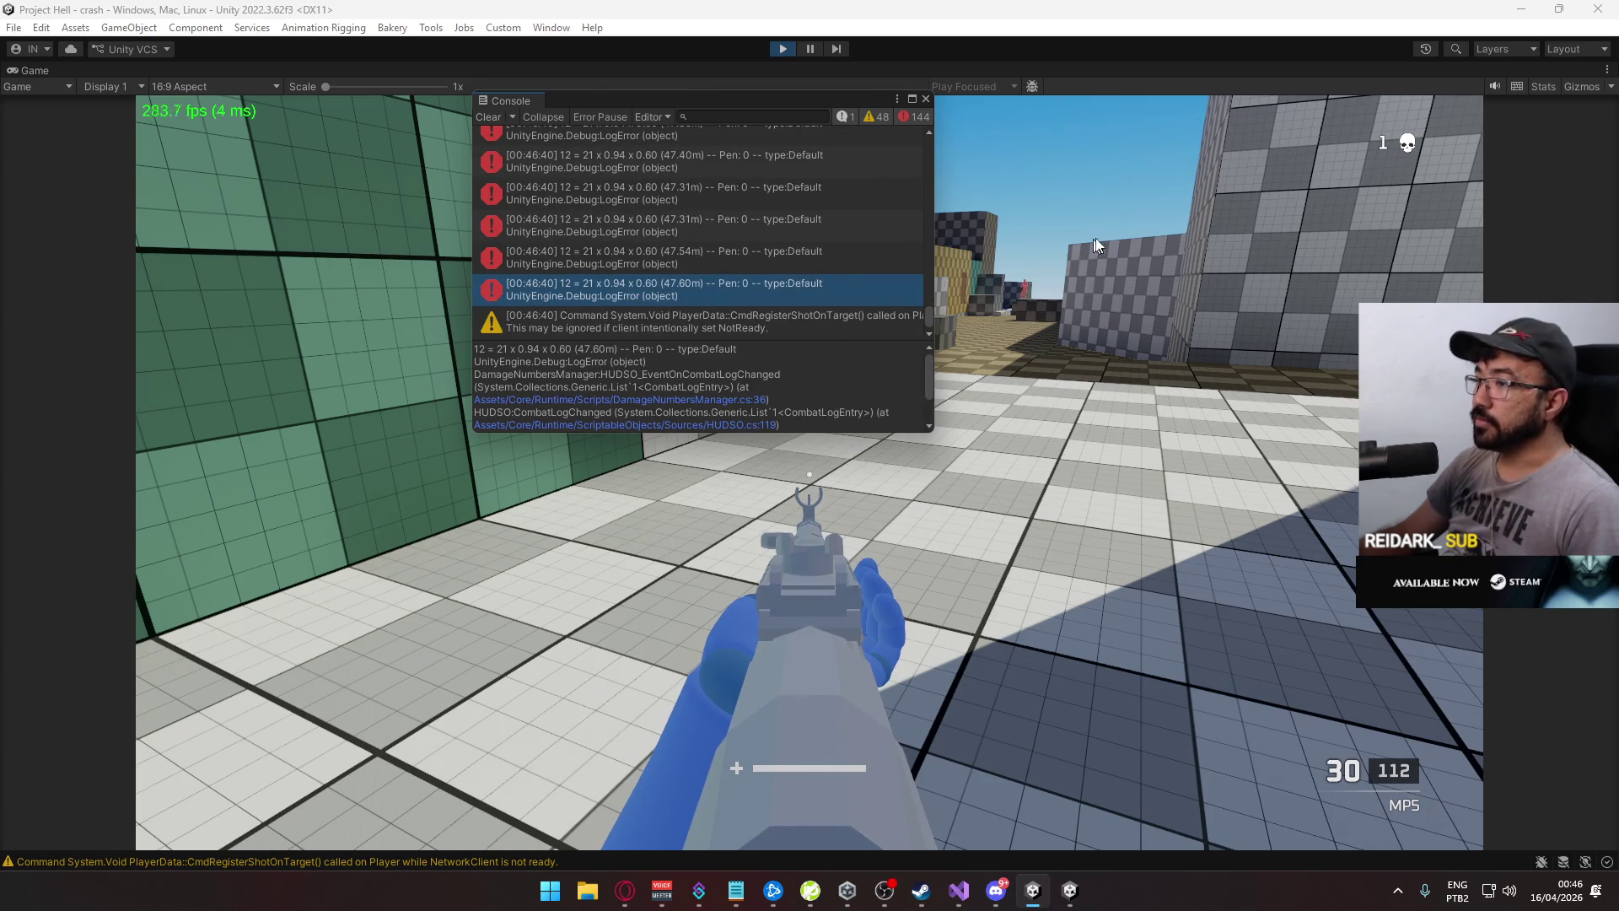
key("ctrl+p")
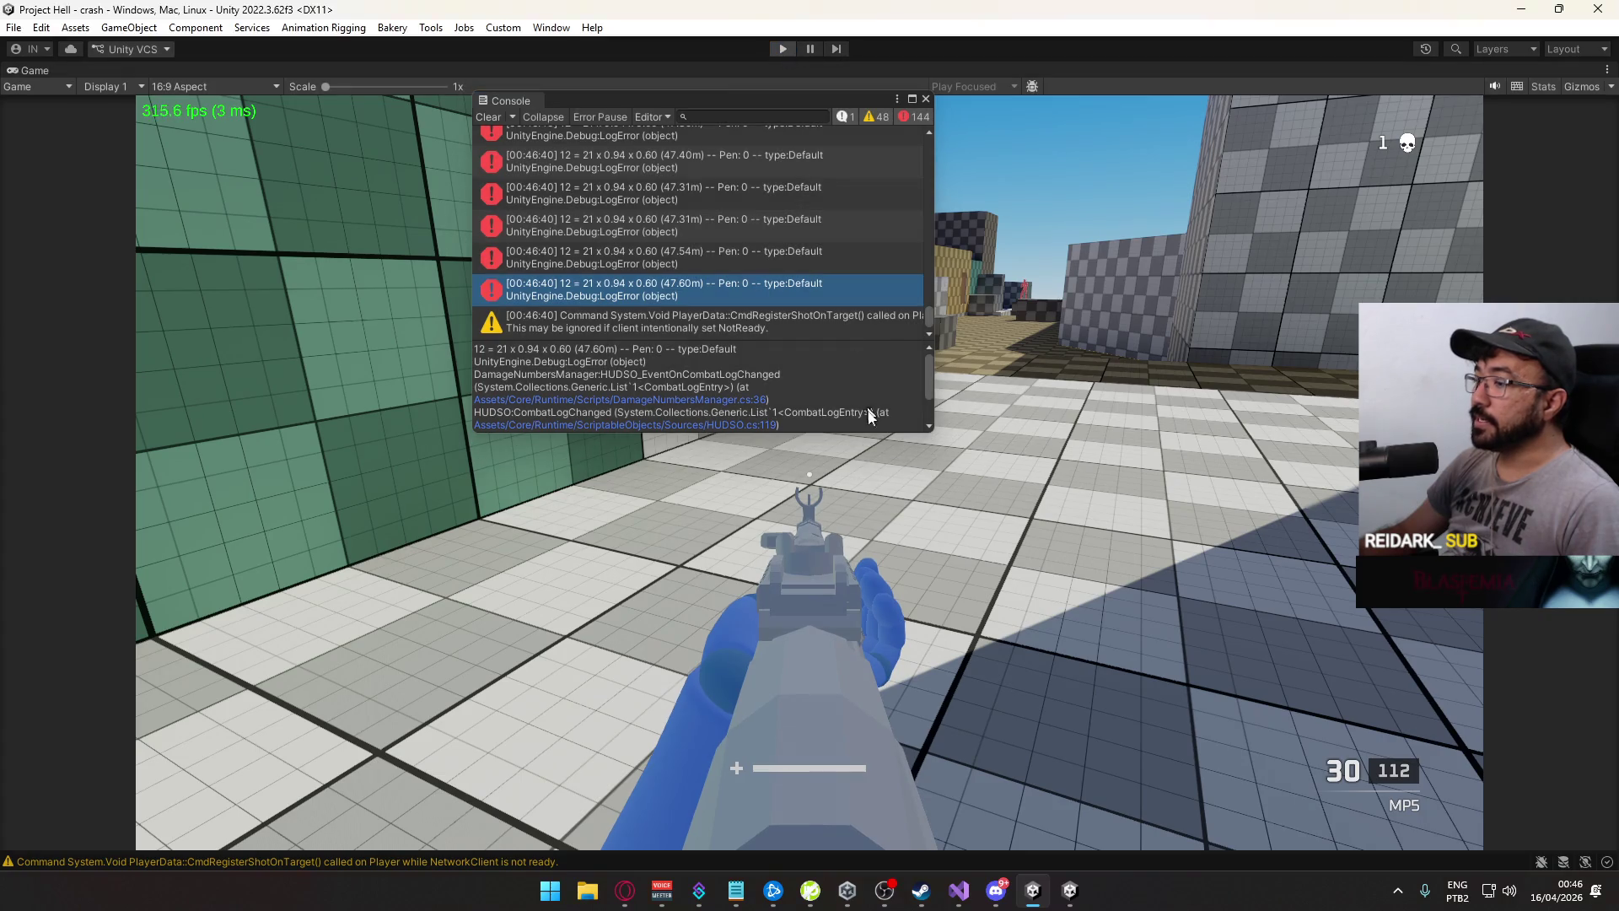
right_click(1070, 889)
left_click(1022, 845)
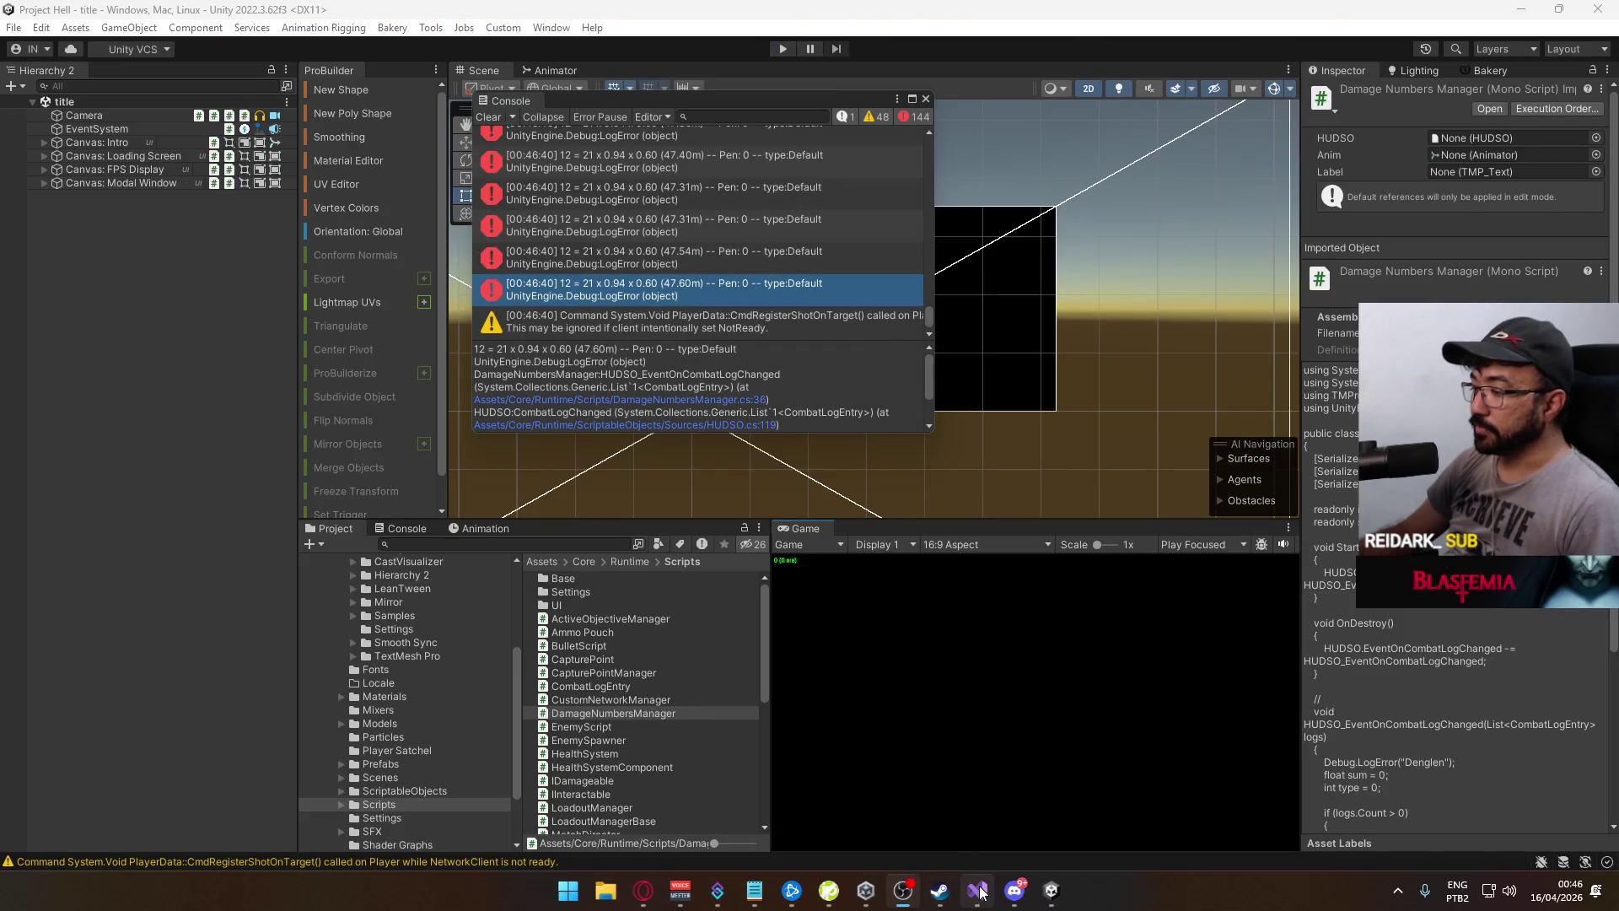
double_click(745, 295)
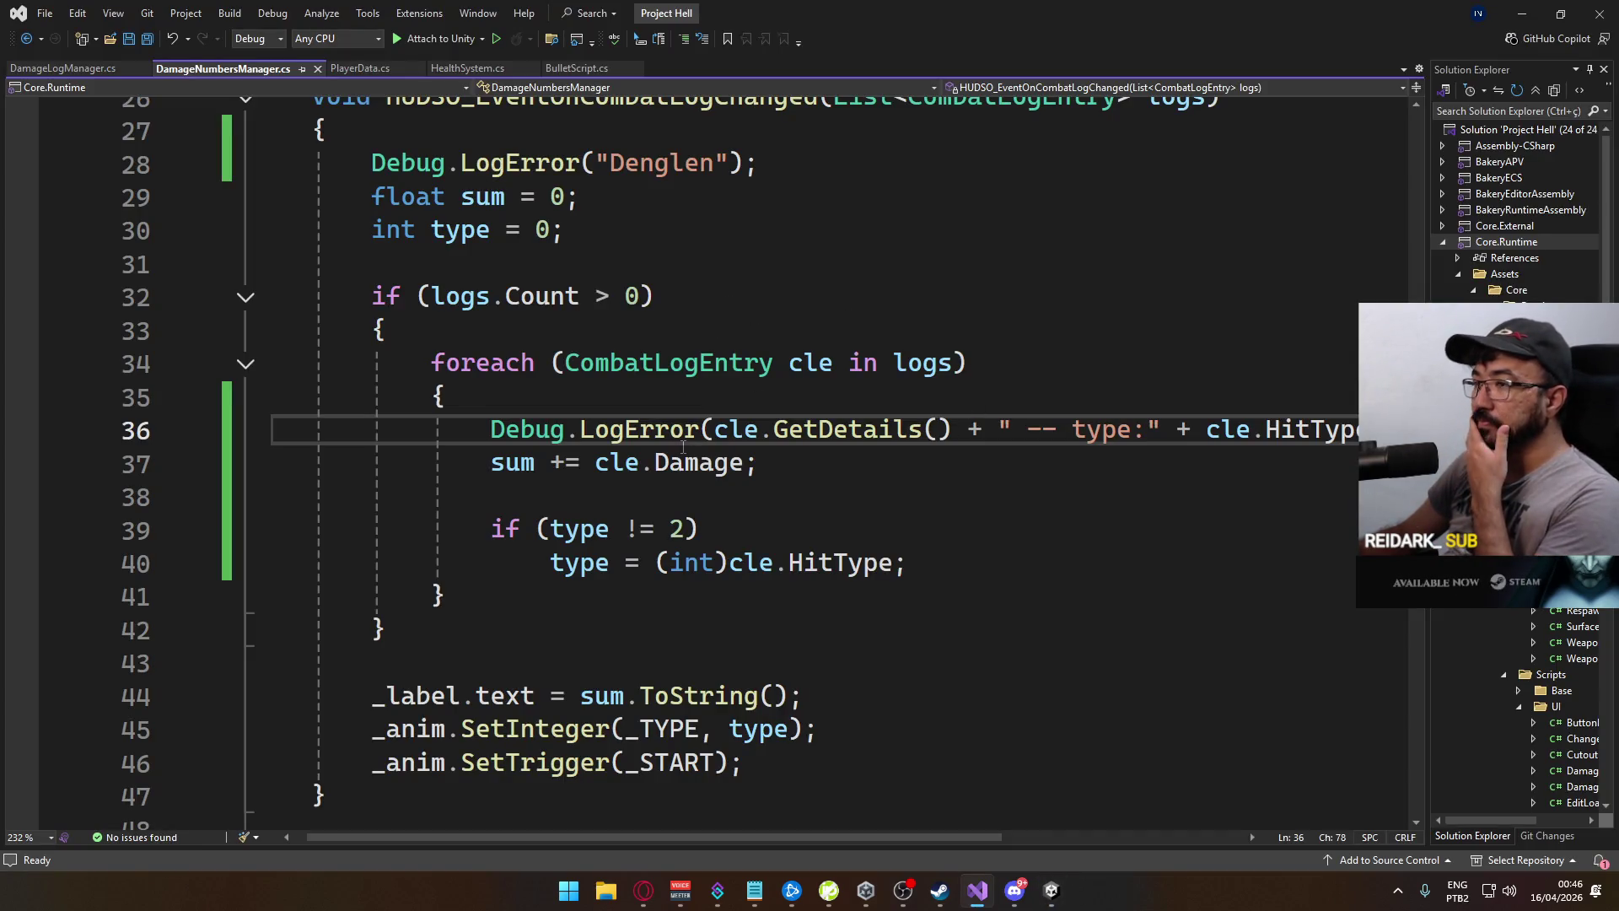
Look over the combat-log handler in DamageLogManager.cs, then go back to the Unity console's new error entries
scroll(694, 447, "up", 1)
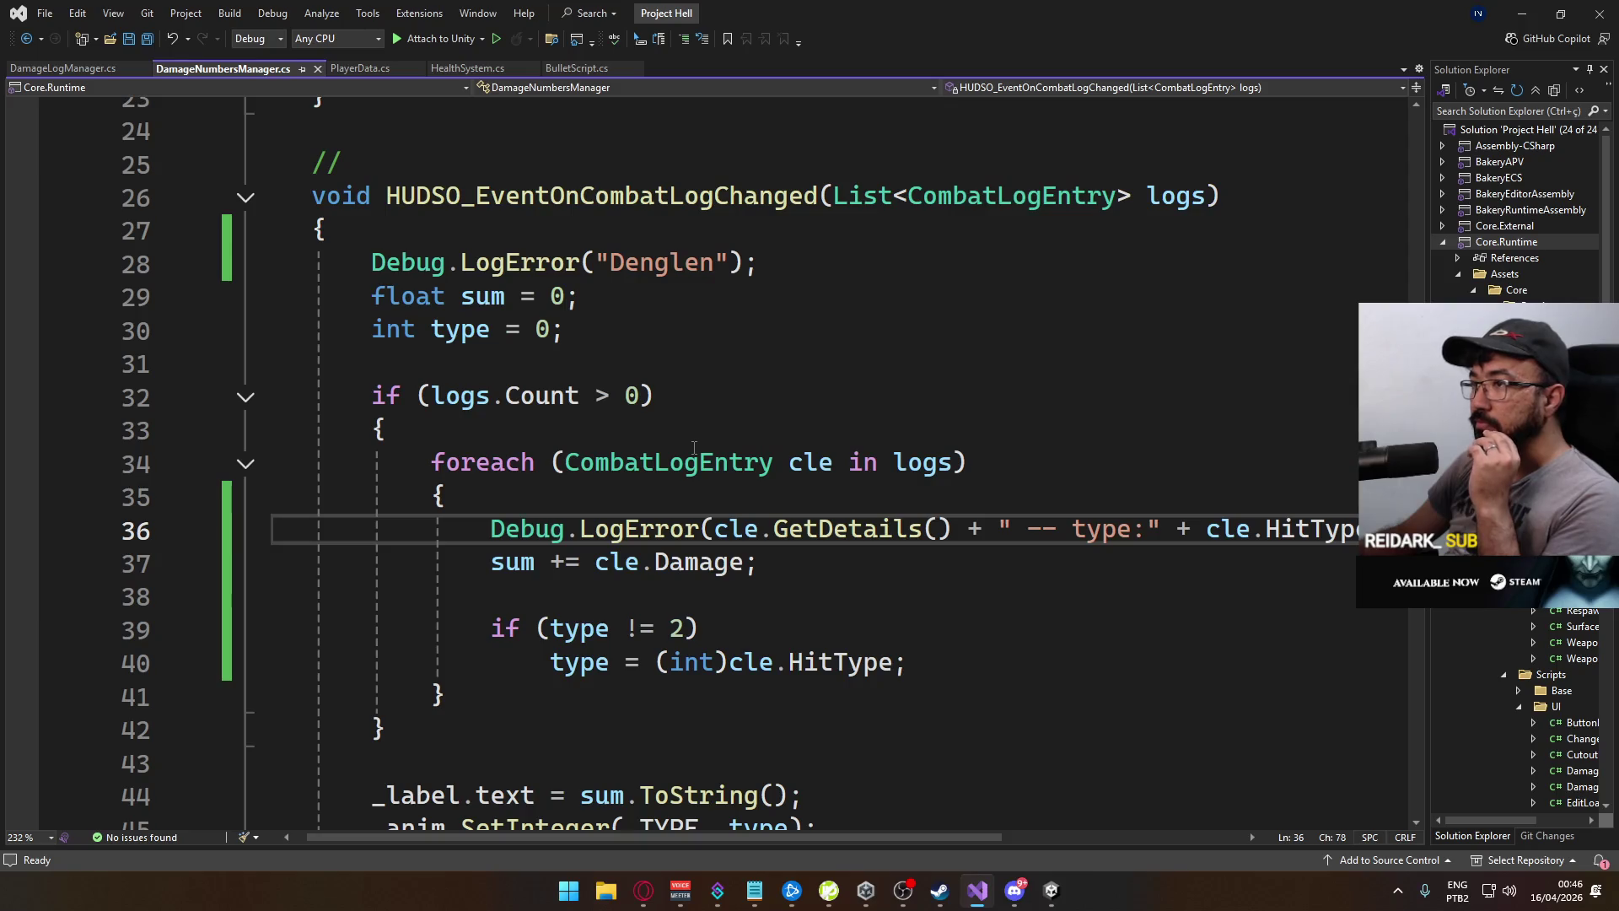
left_click(77, 72)
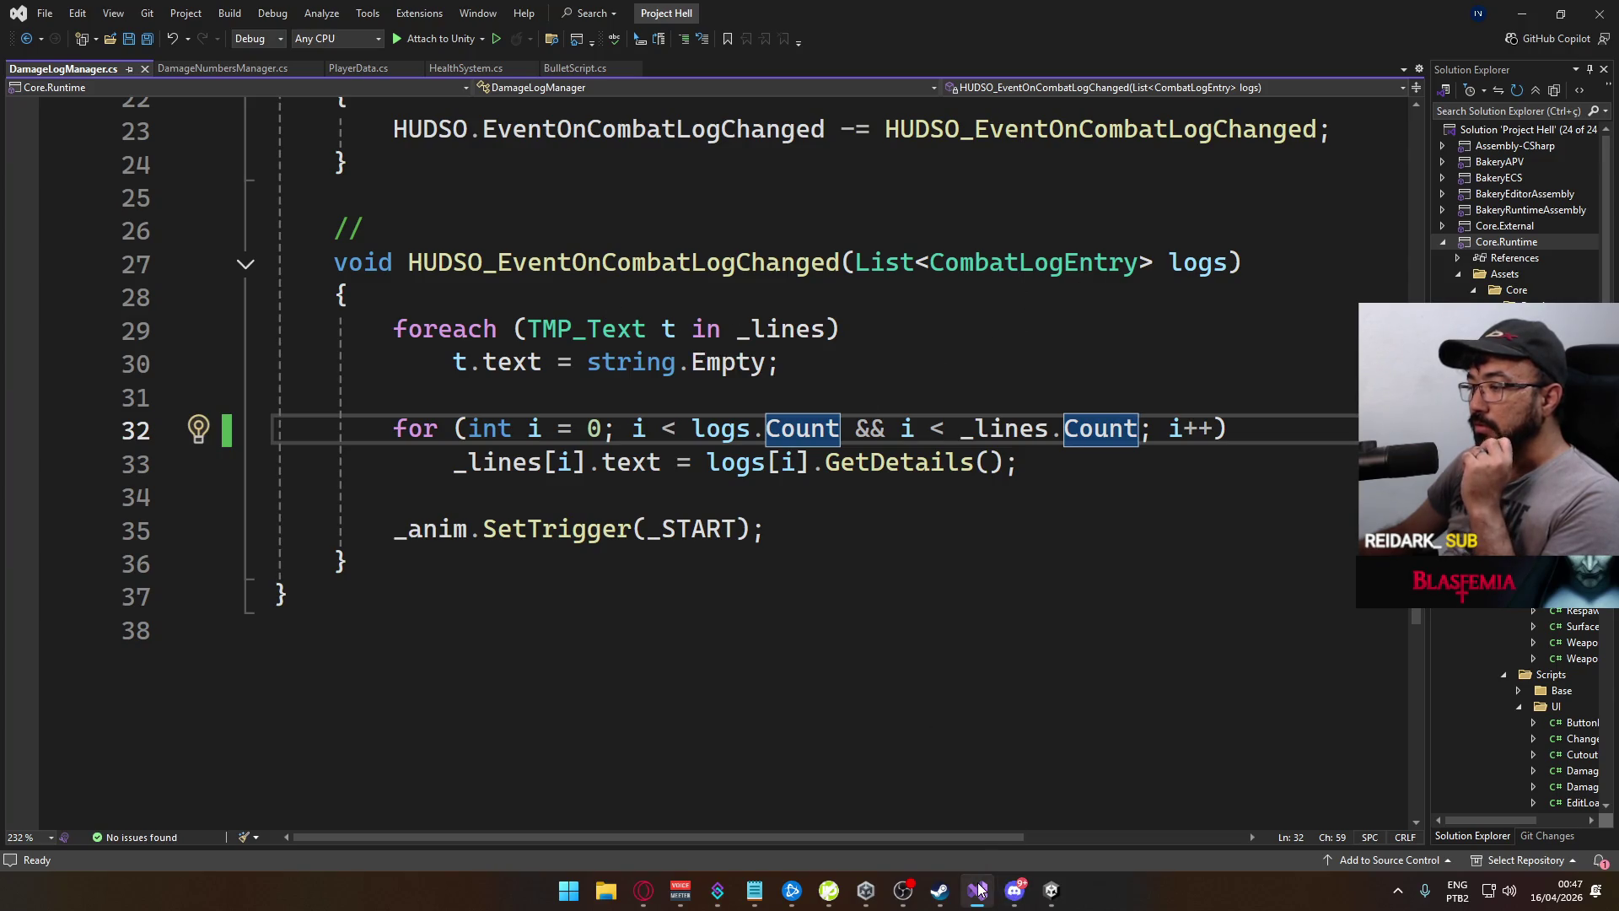
key("alt+Tab")
scroll(759, 271, "up", 10)
scroll(792, 286, "down", 10)
scroll(848, 301, "up", 3)
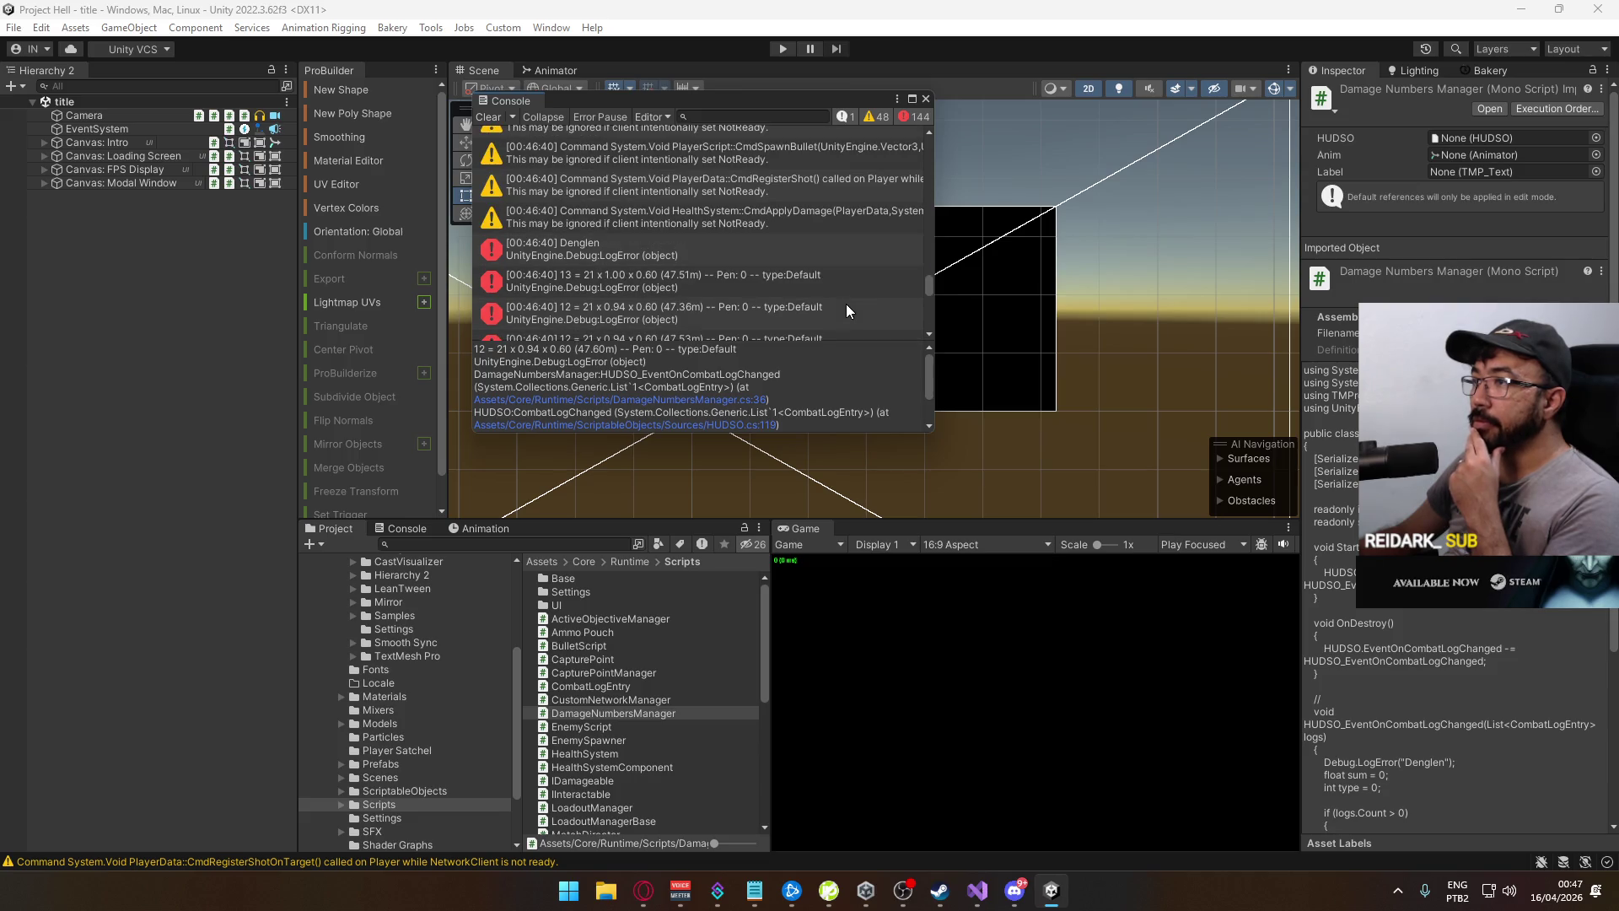
Inspect the Disconnecting connId=0 error's stack trace, tracing the index exception to PlayerData.cs line 274
scroll(786, 287, "up", 8)
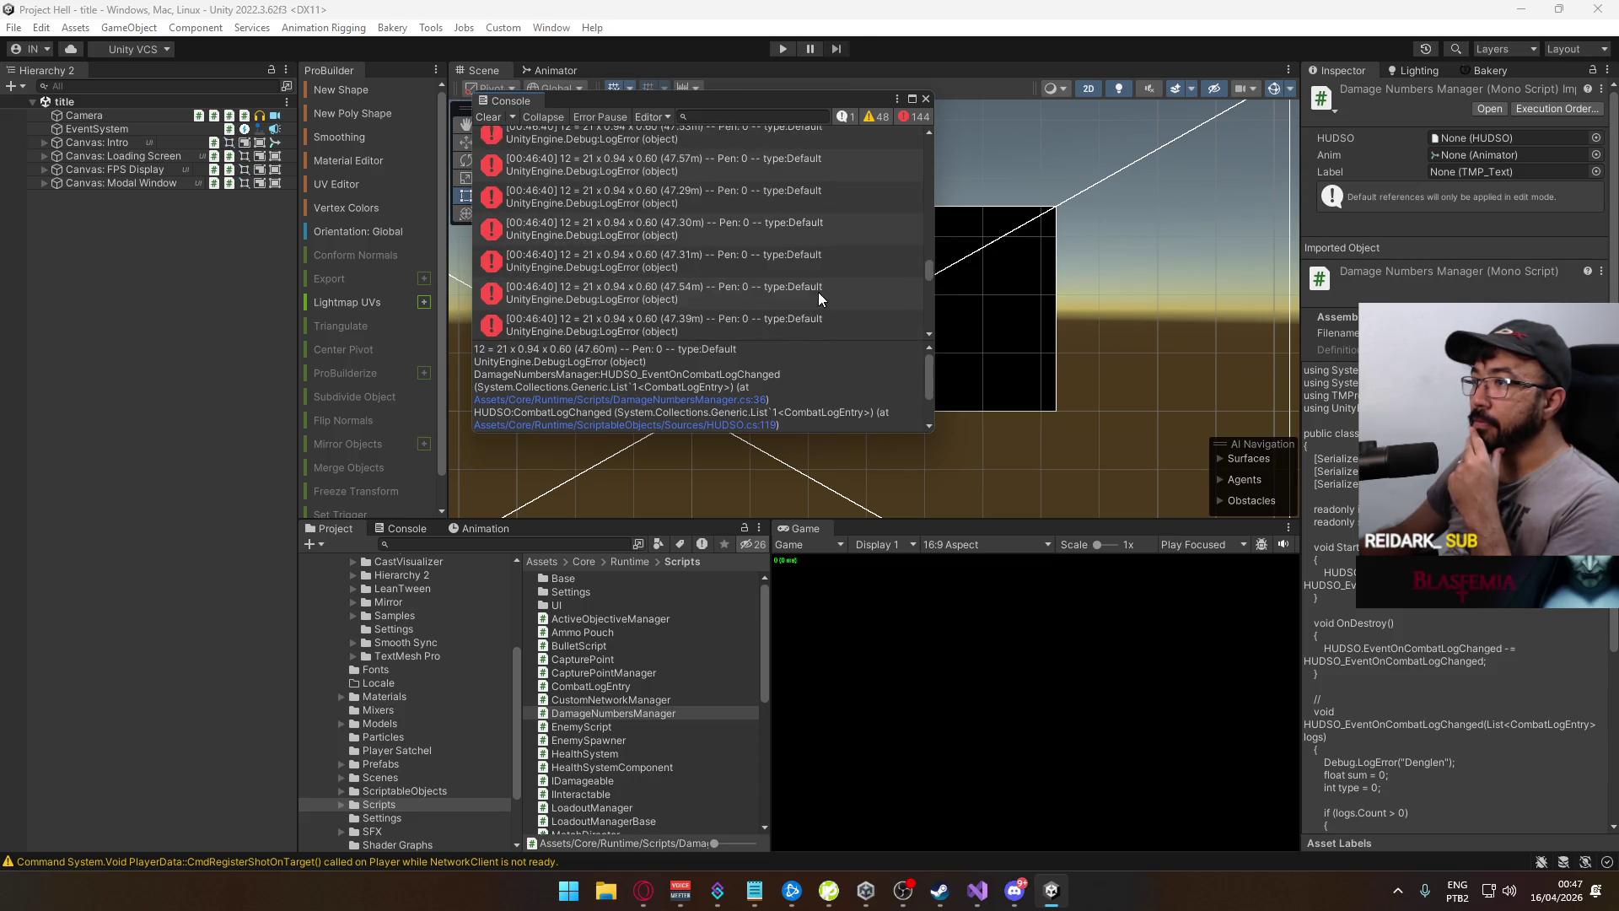
scroll(818, 292, "down", 2)
scroll(818, 291, "down", 2)
scroll(818, 292, "up", 6)
scroll(818, 292, "up", 5)
scroll(818, 291, "down", 3)
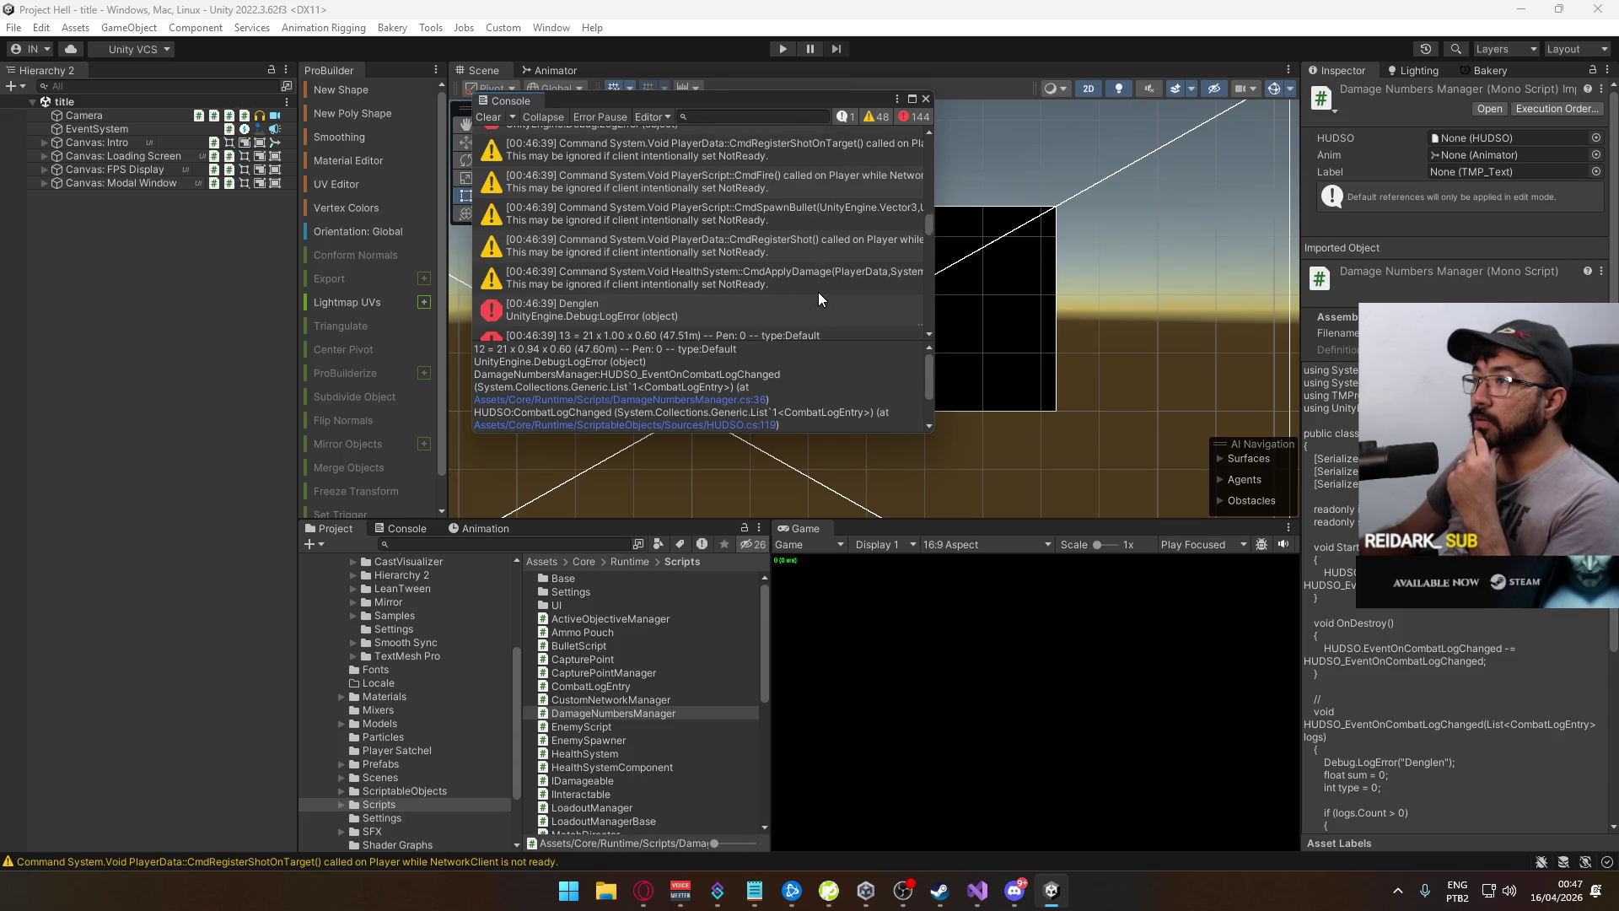
scroll(818, 292, "up", 4)
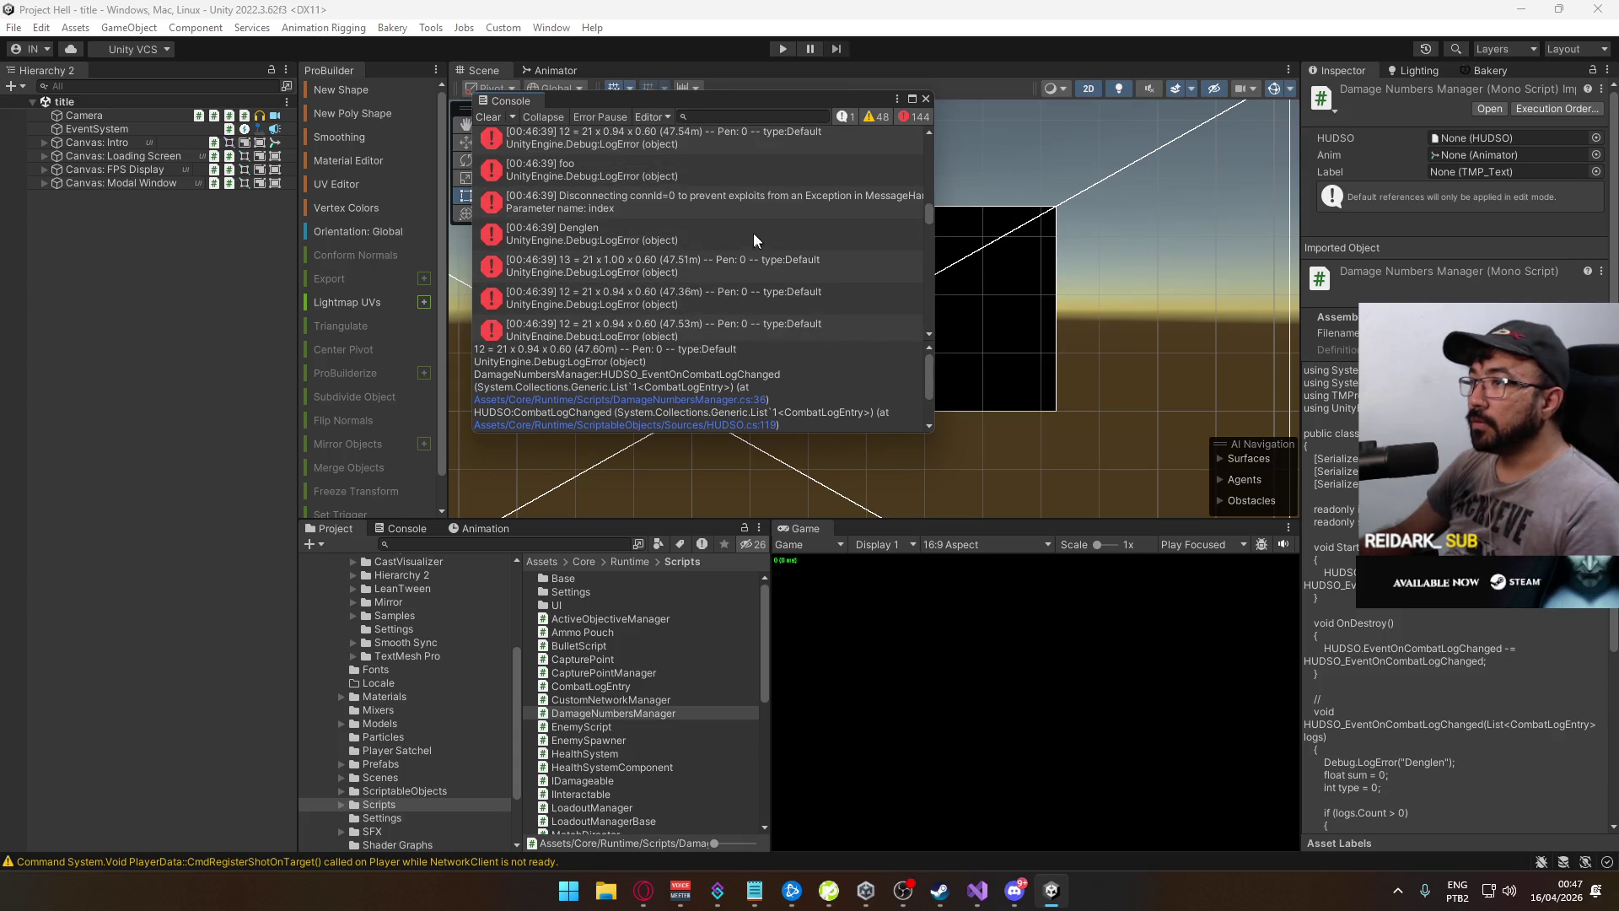
left_click(730, 203)
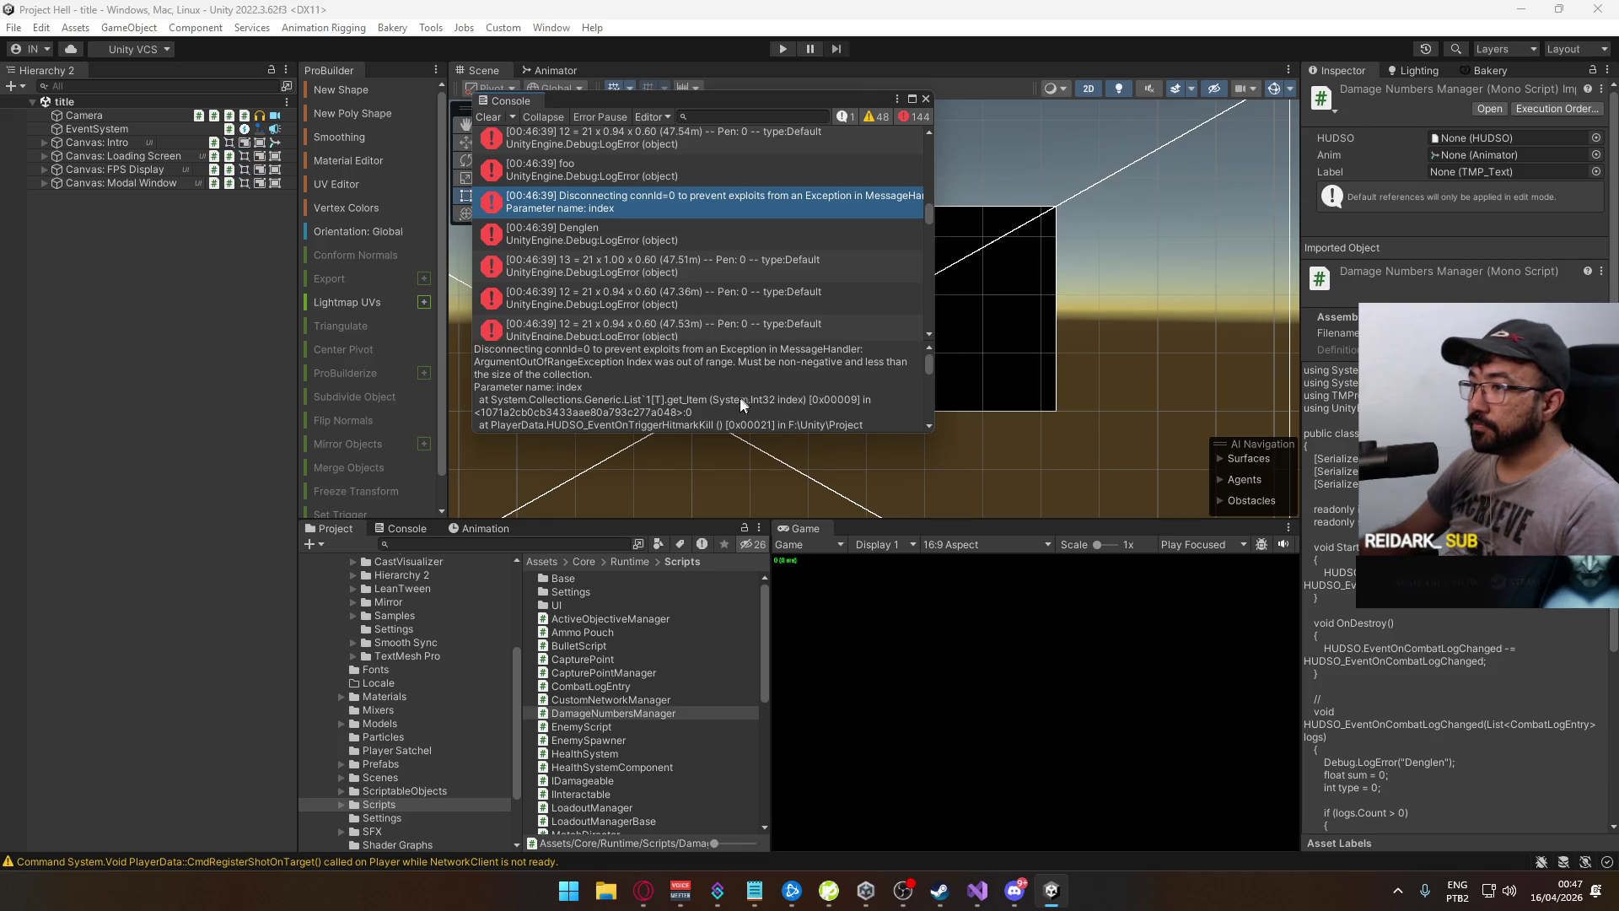
scroll(827, 406, "down", 2)
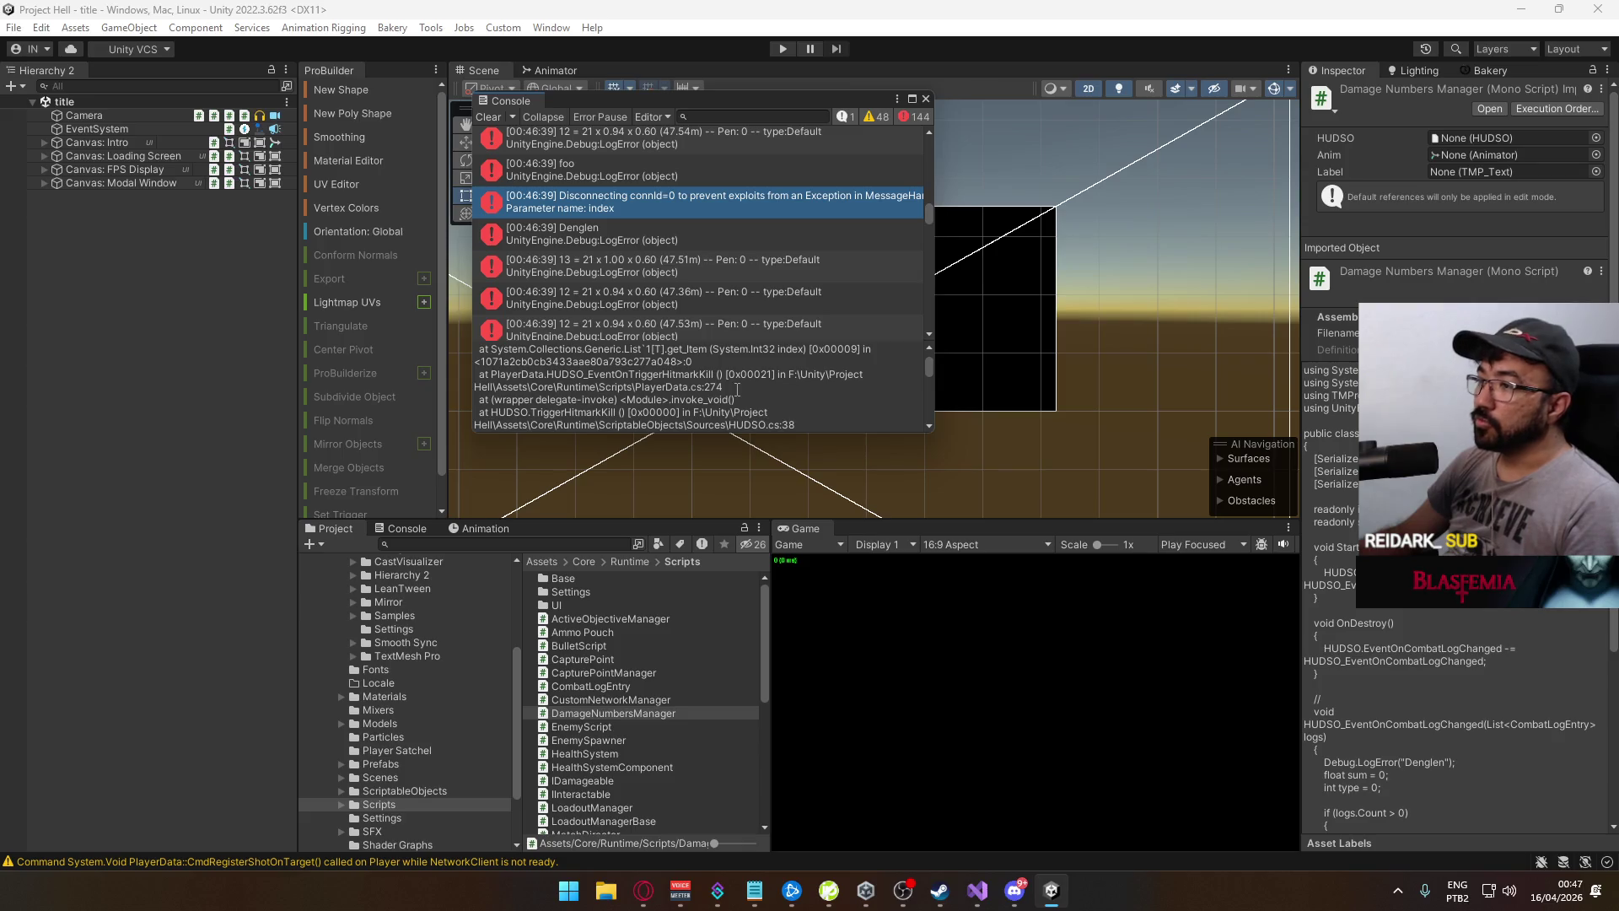
left_click(976, 889)
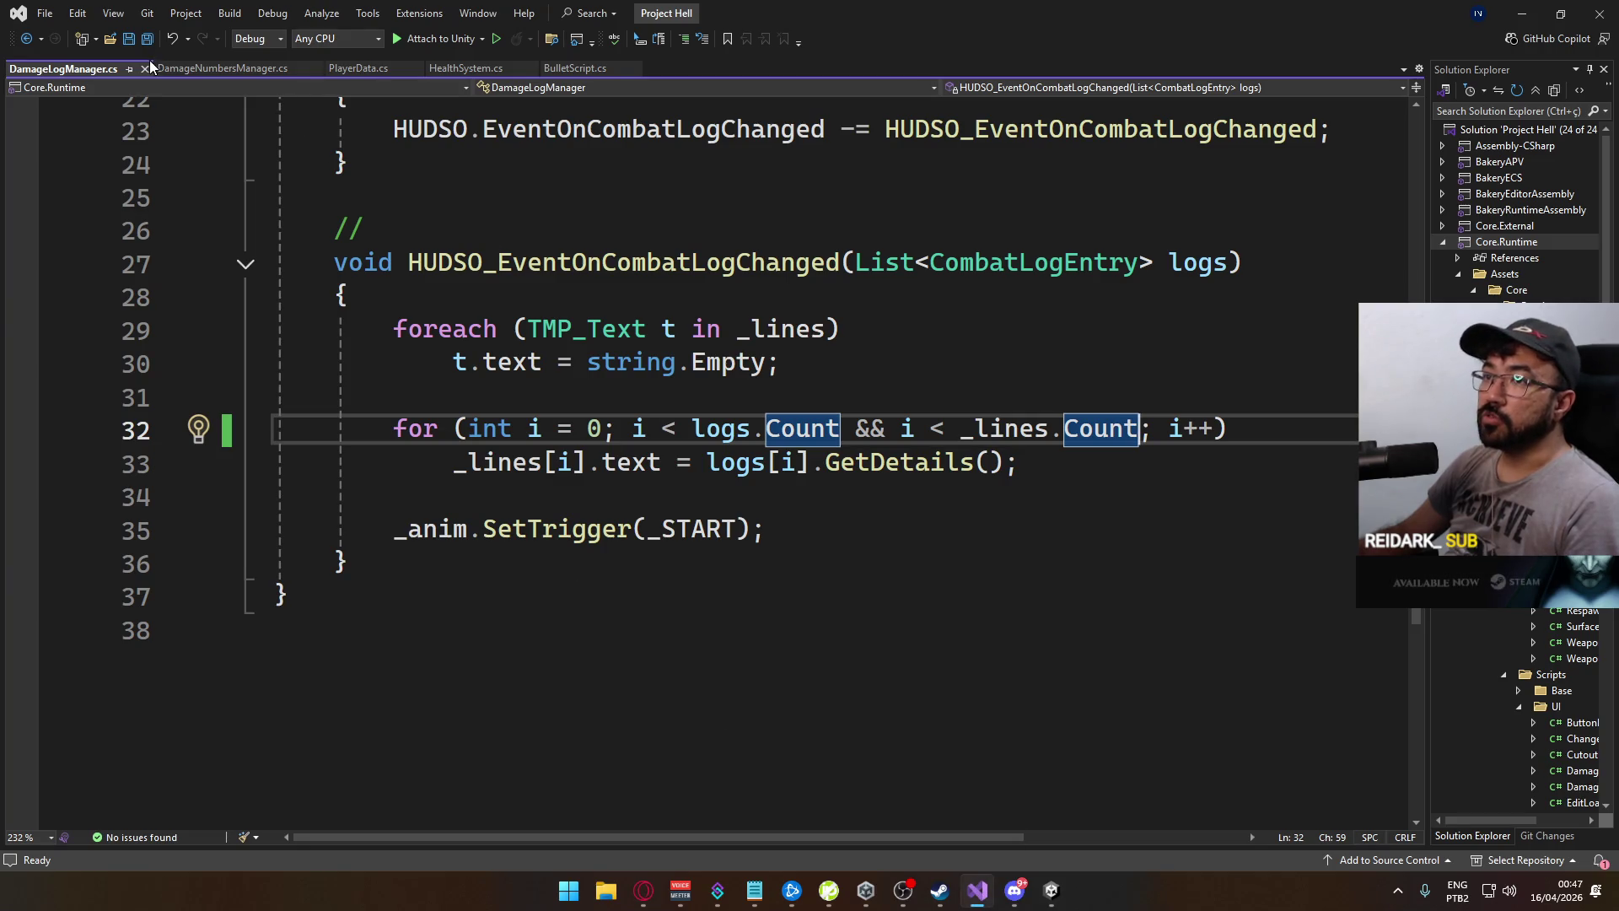
Show PlayerData.cs's HUDSO_EventOnTriggerHitmarkKill handler, rejecting the suggested _logs.Clear() line
left_click(357, 69)
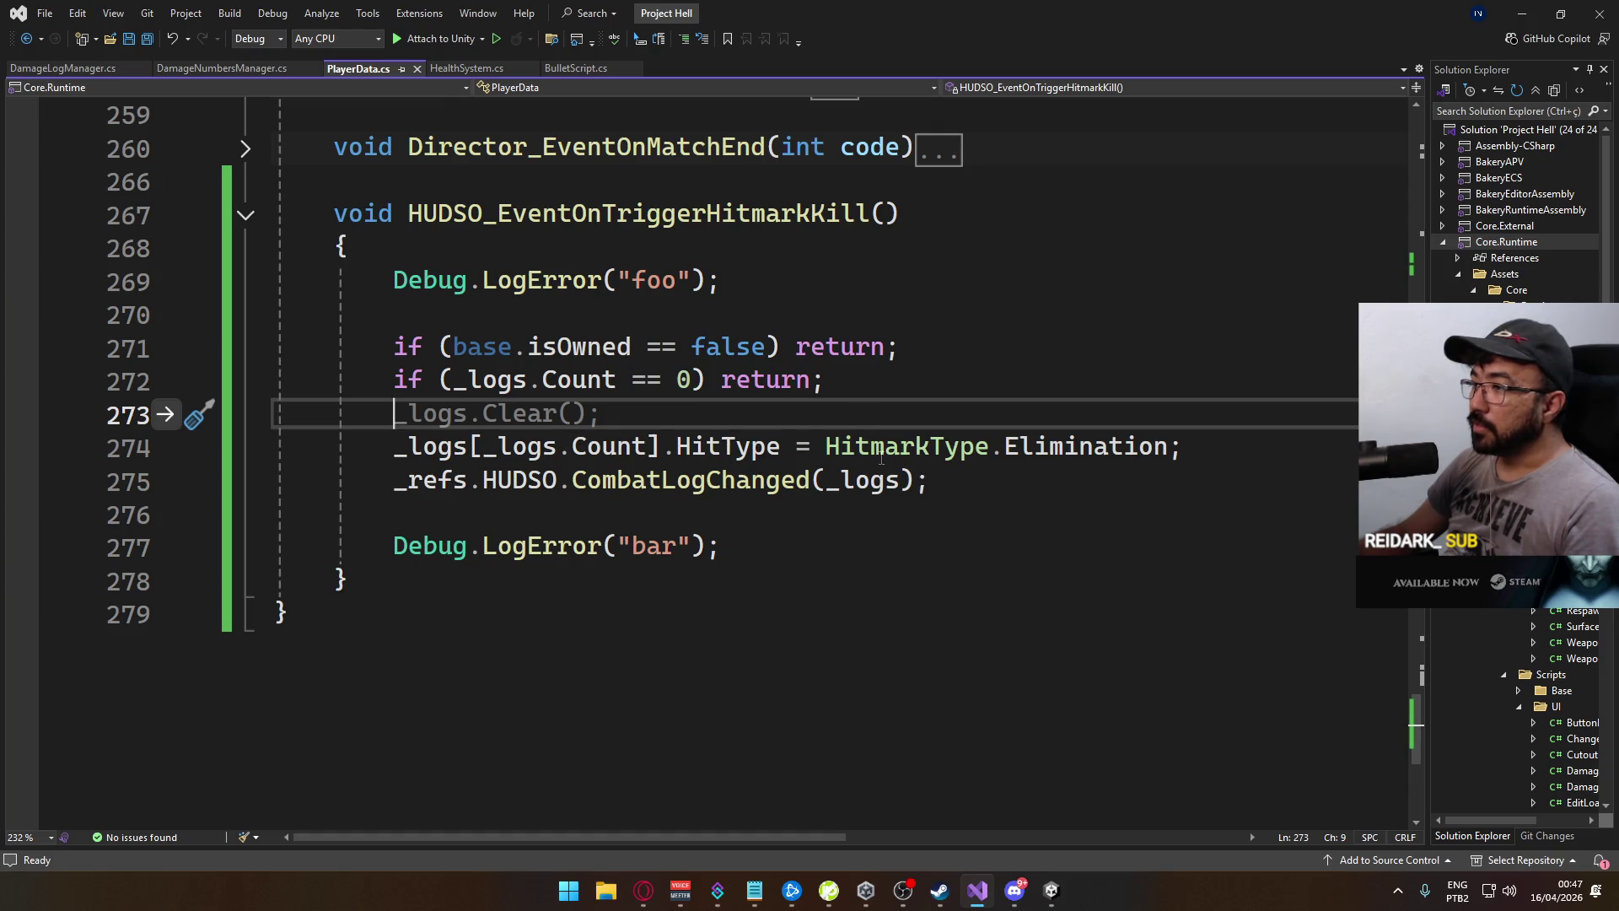
key("Down")
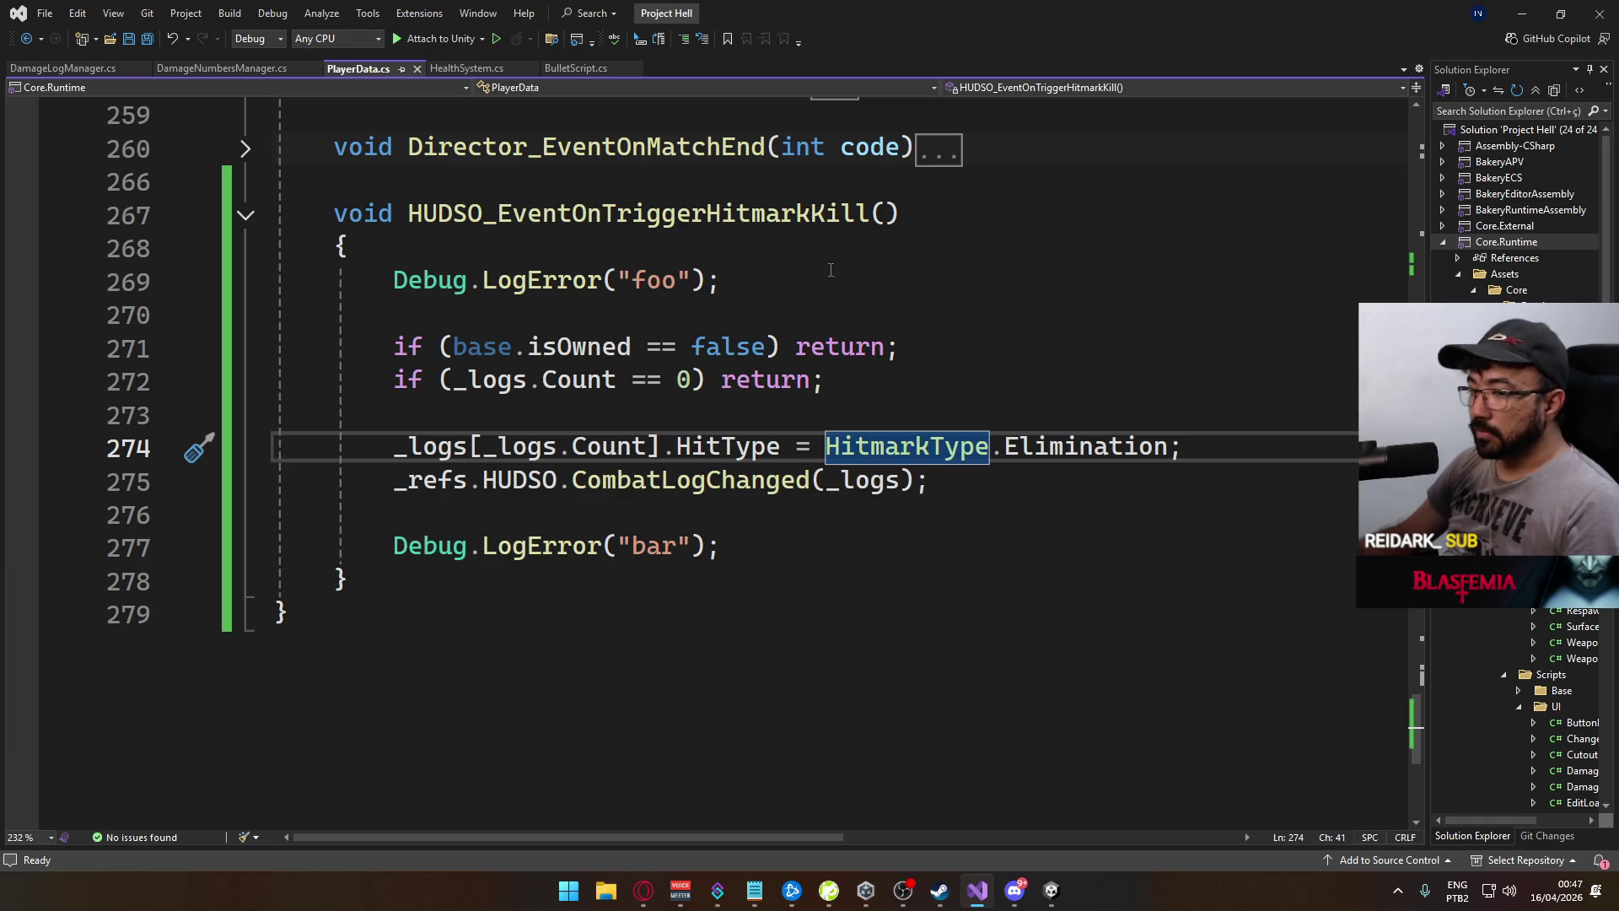
scroll(950, 444, "up", 1)
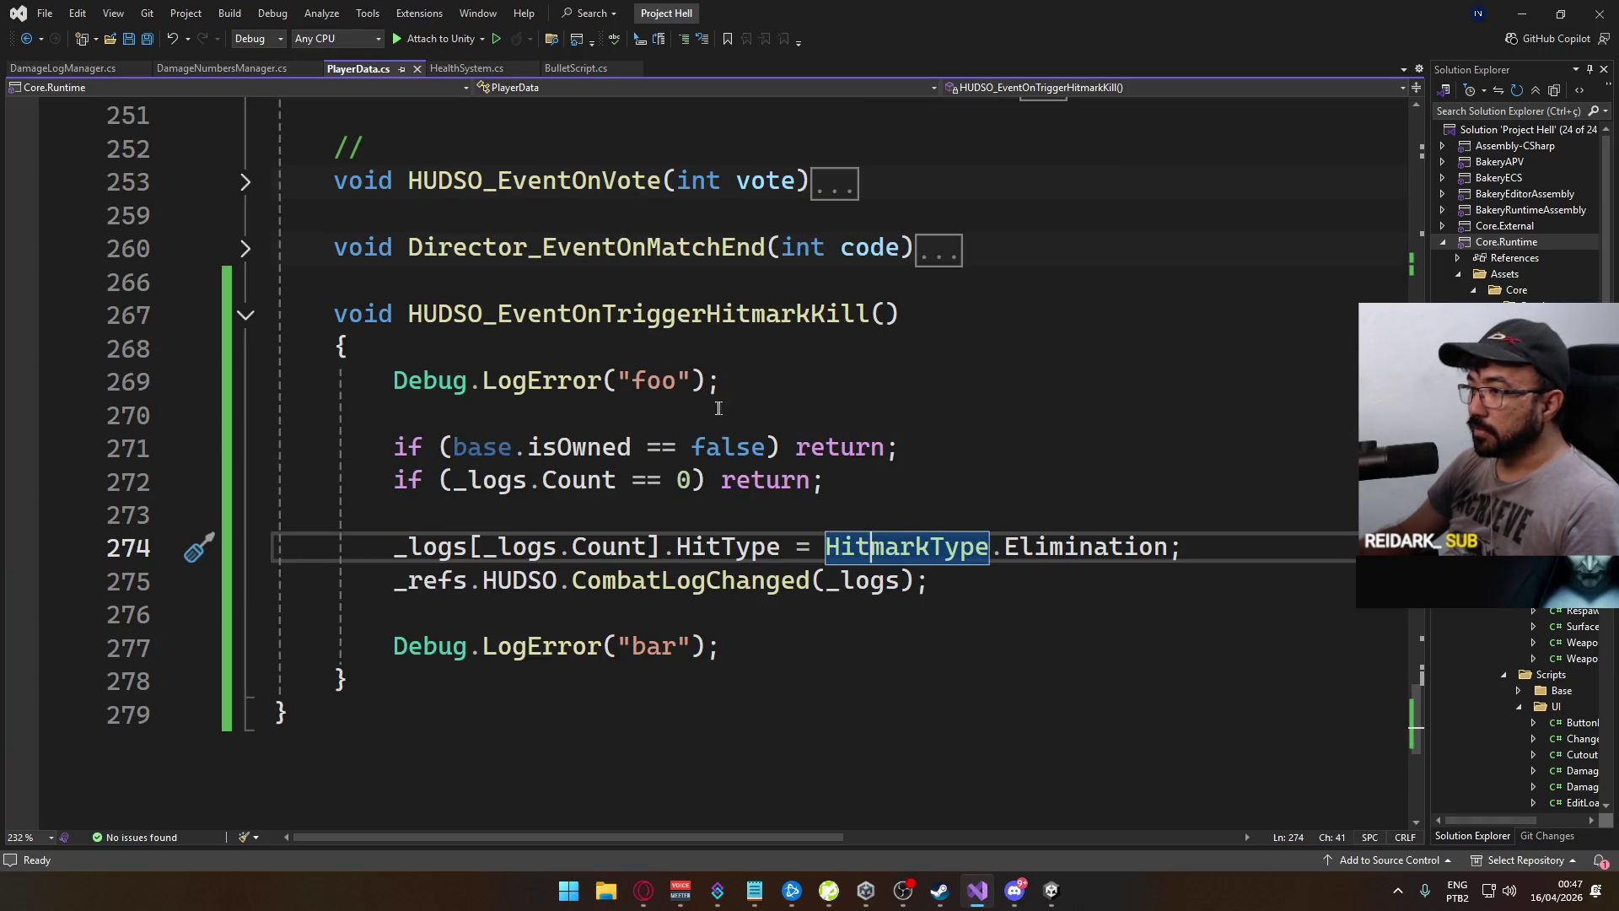
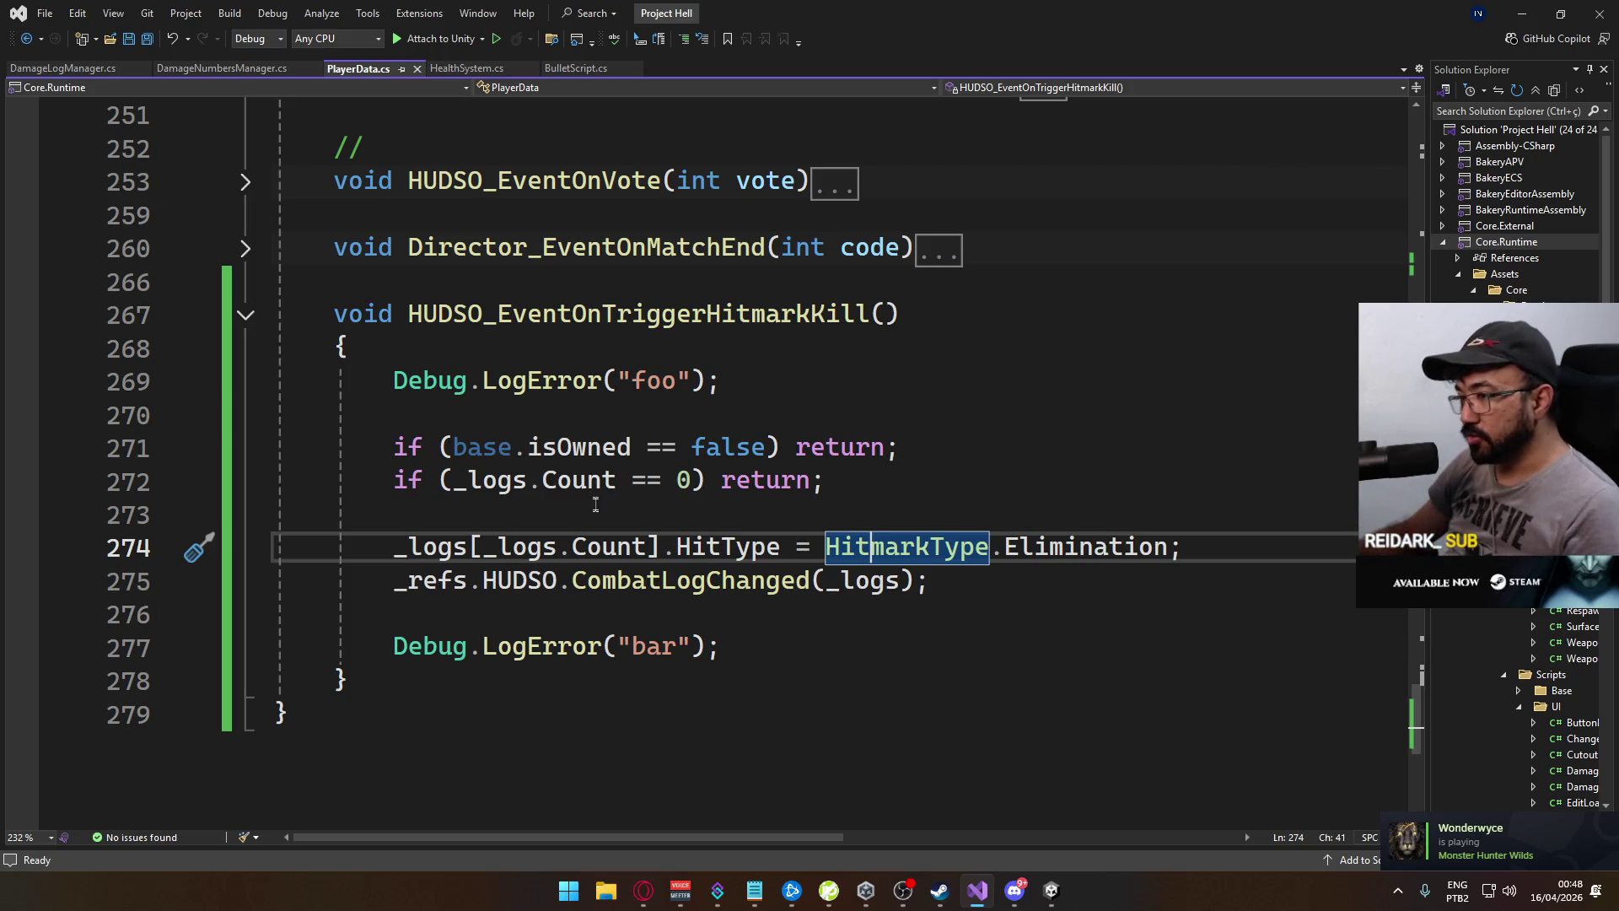
Change the combat log index on line 274 to [_logs.Count - 1], then select that indexer
type("- 1")
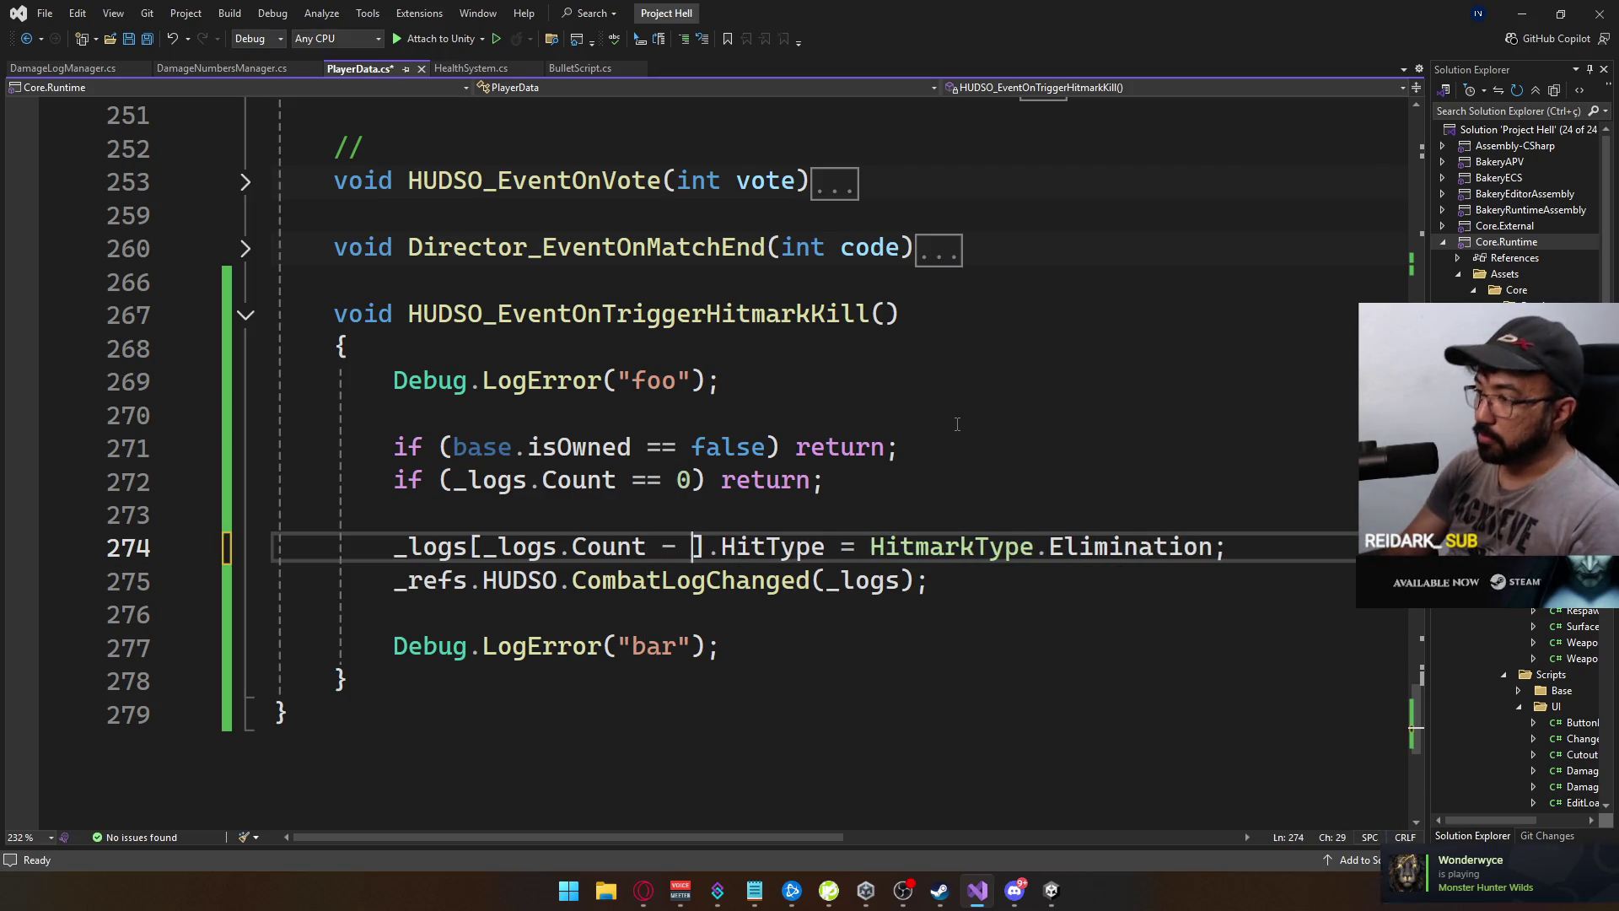
left_click(575, 546)
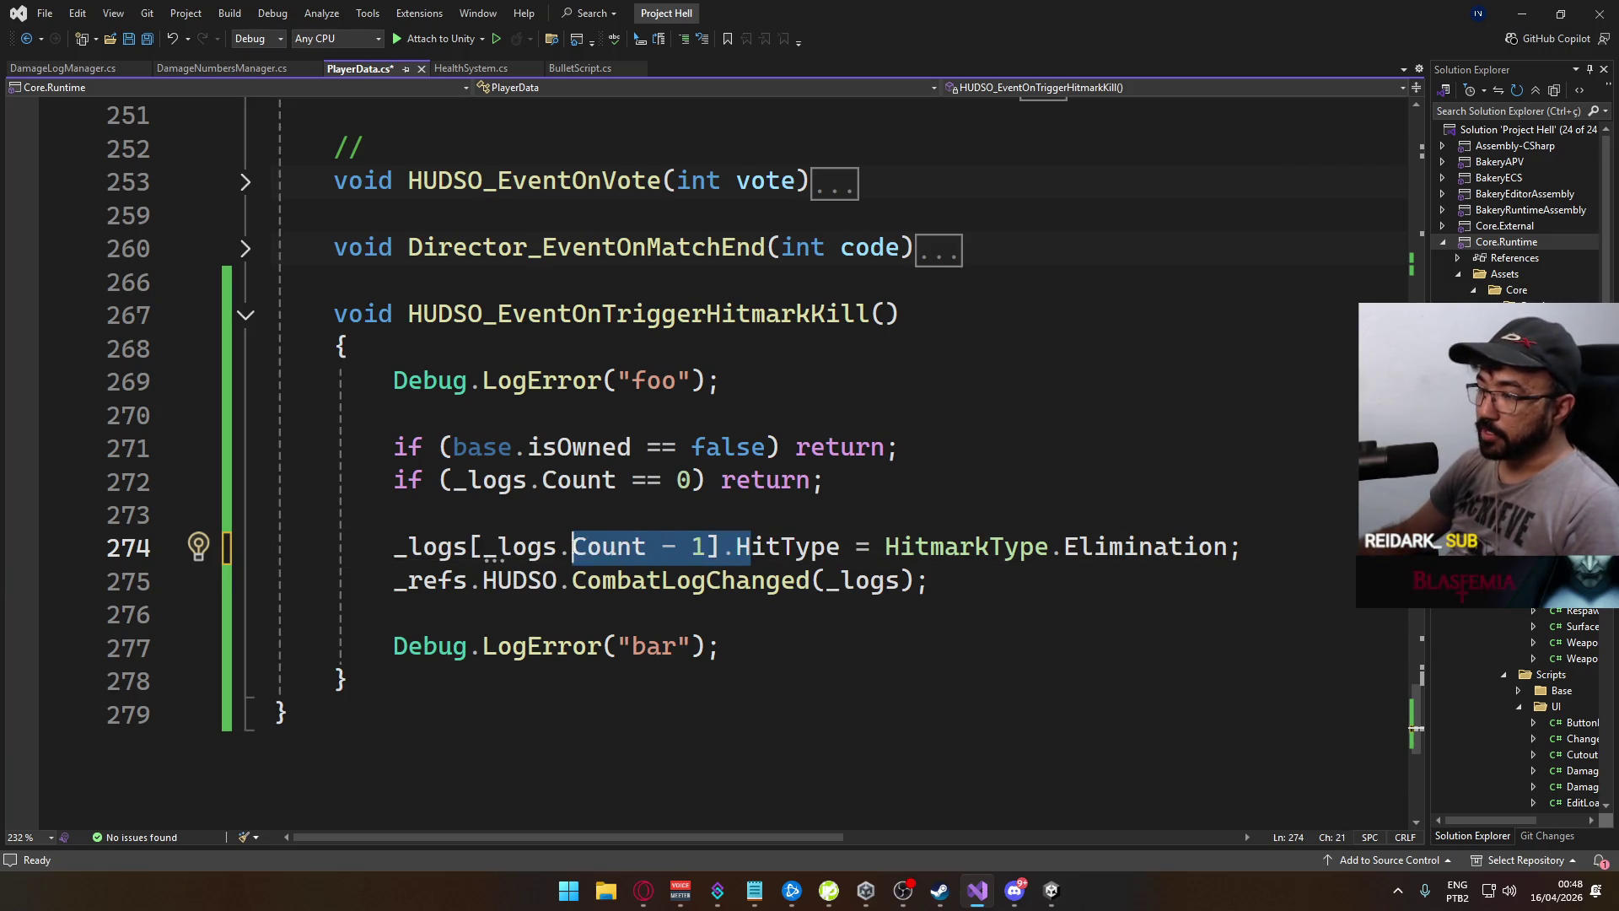
left_click(1152, 619)
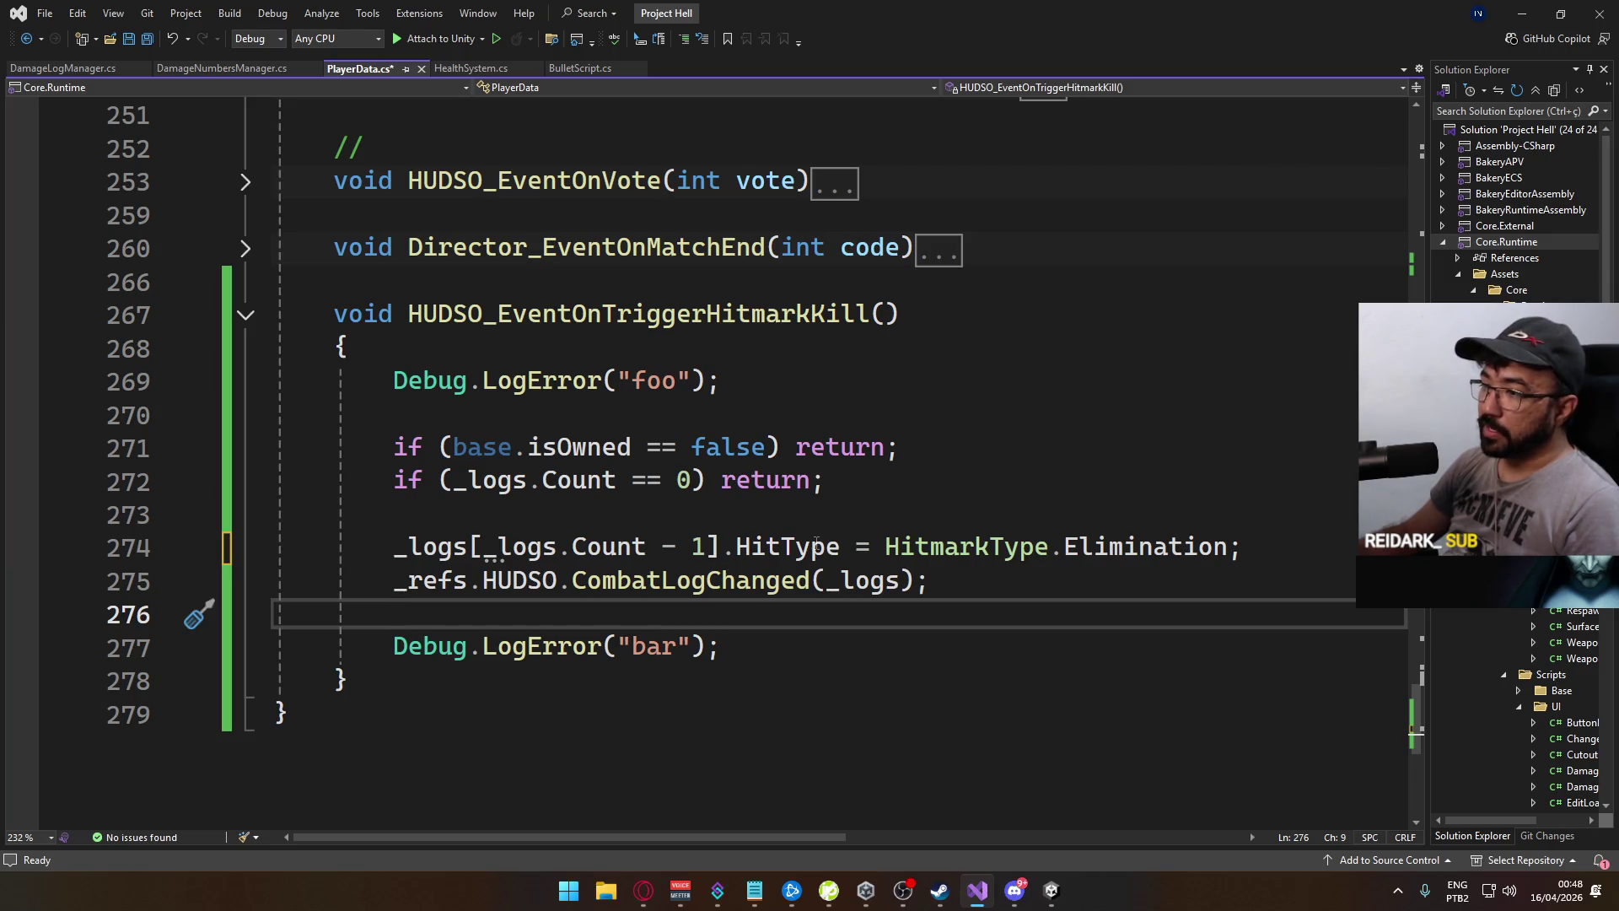
left_click(1033, 594)
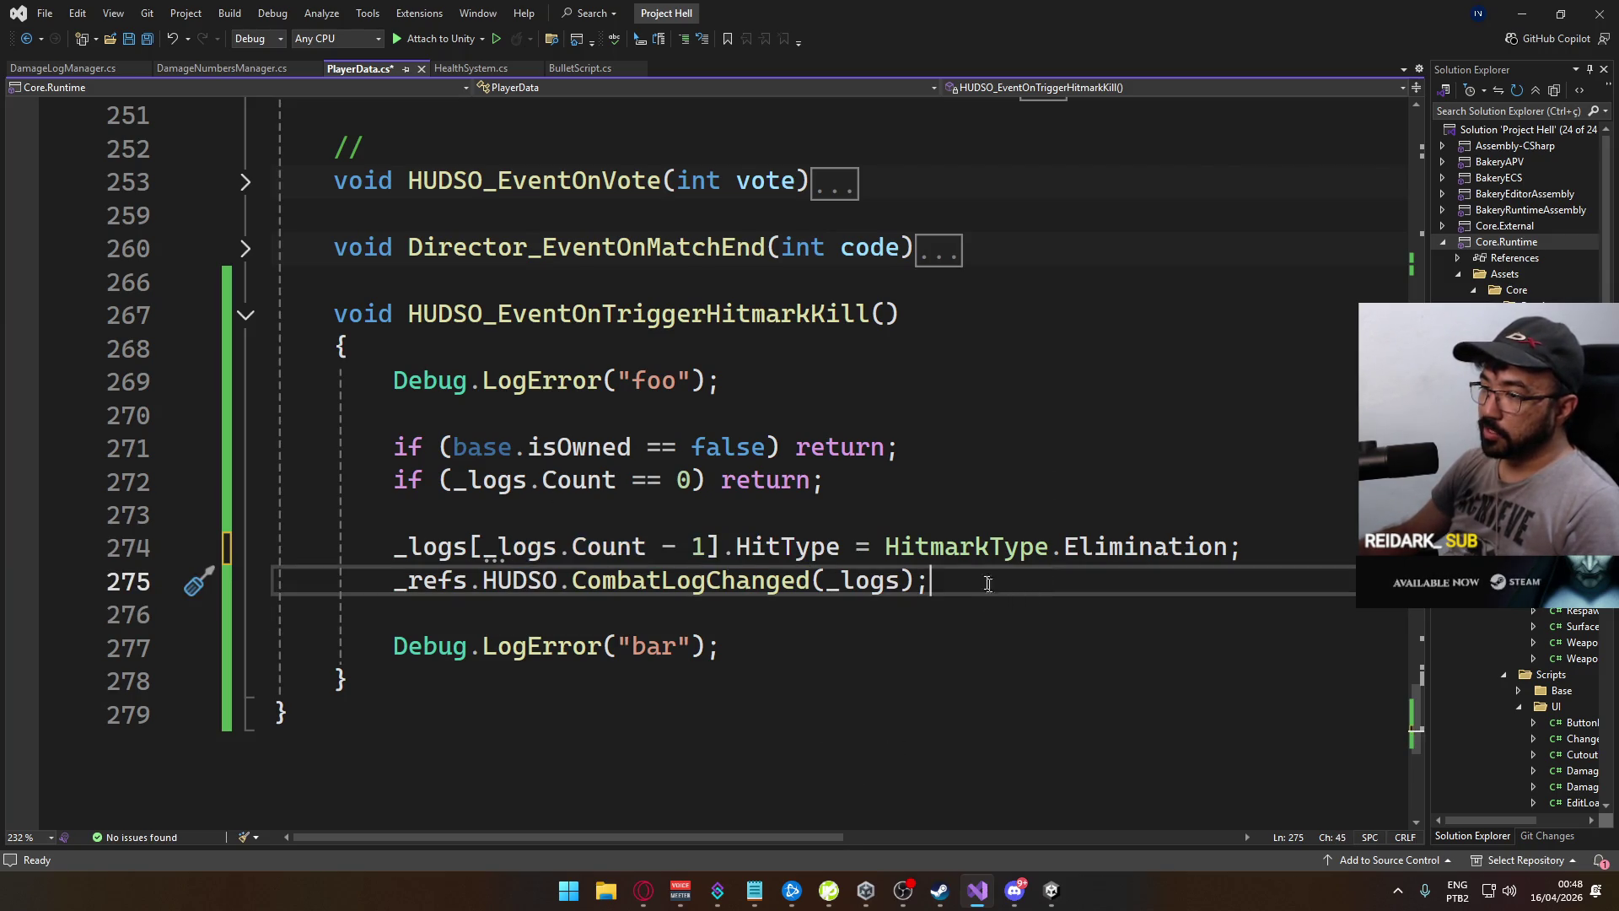
left_click_drag(393, 548, 707, 550)
left_click(1020, 702)
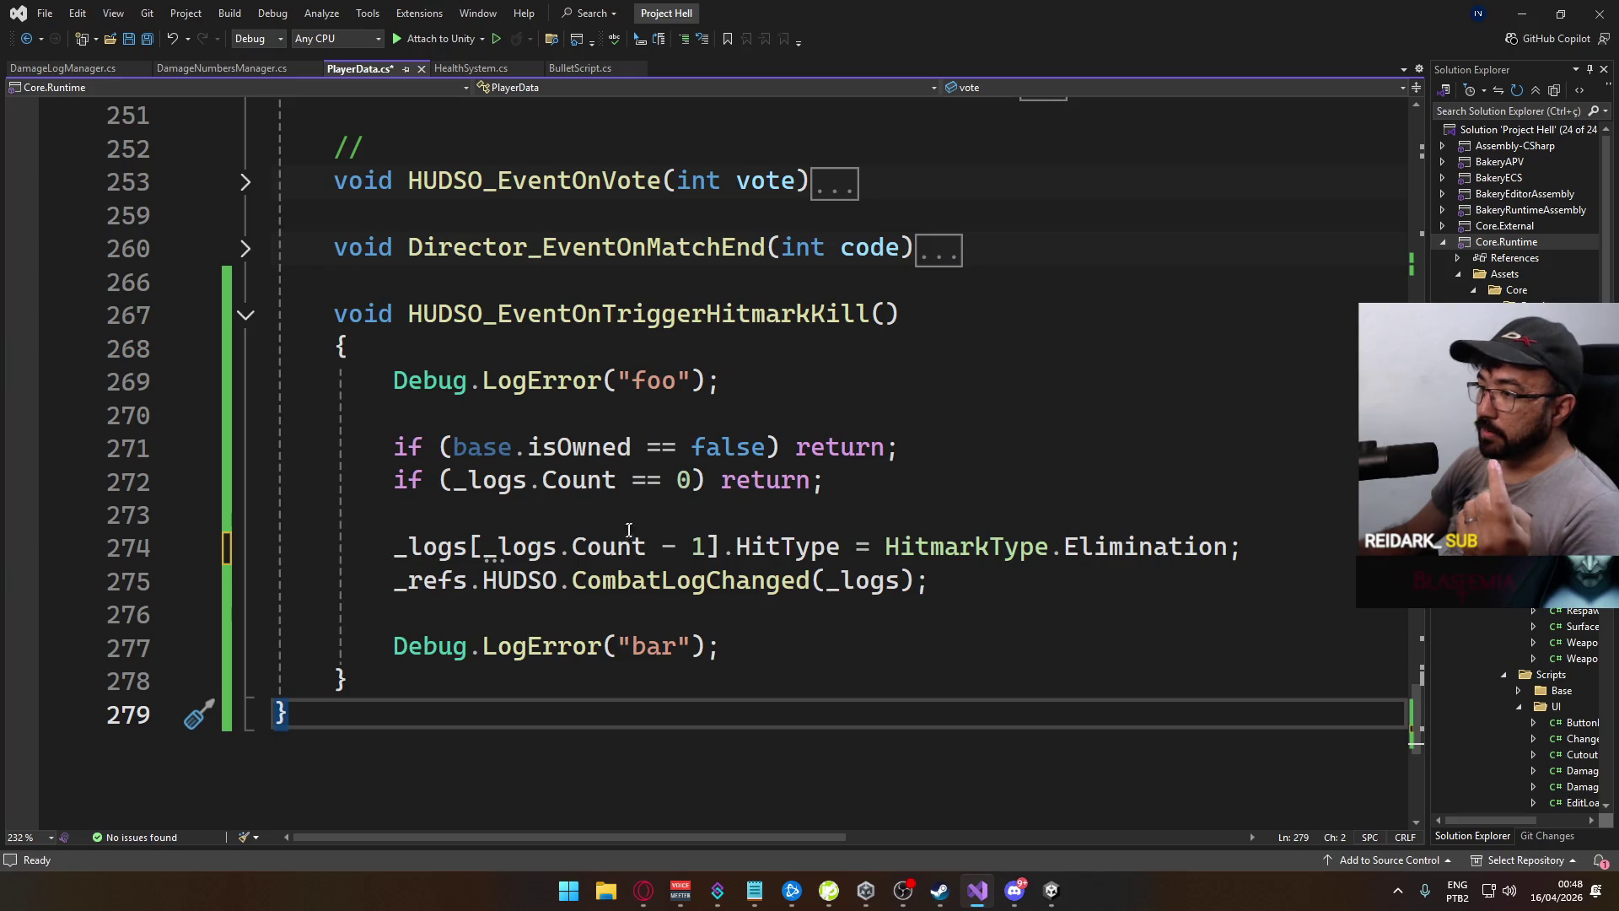
mouse_move(932, 582)
left_mouse_down()
mouse_move(489, 548)
mouse_move(397, 514)
left_mouse_up()
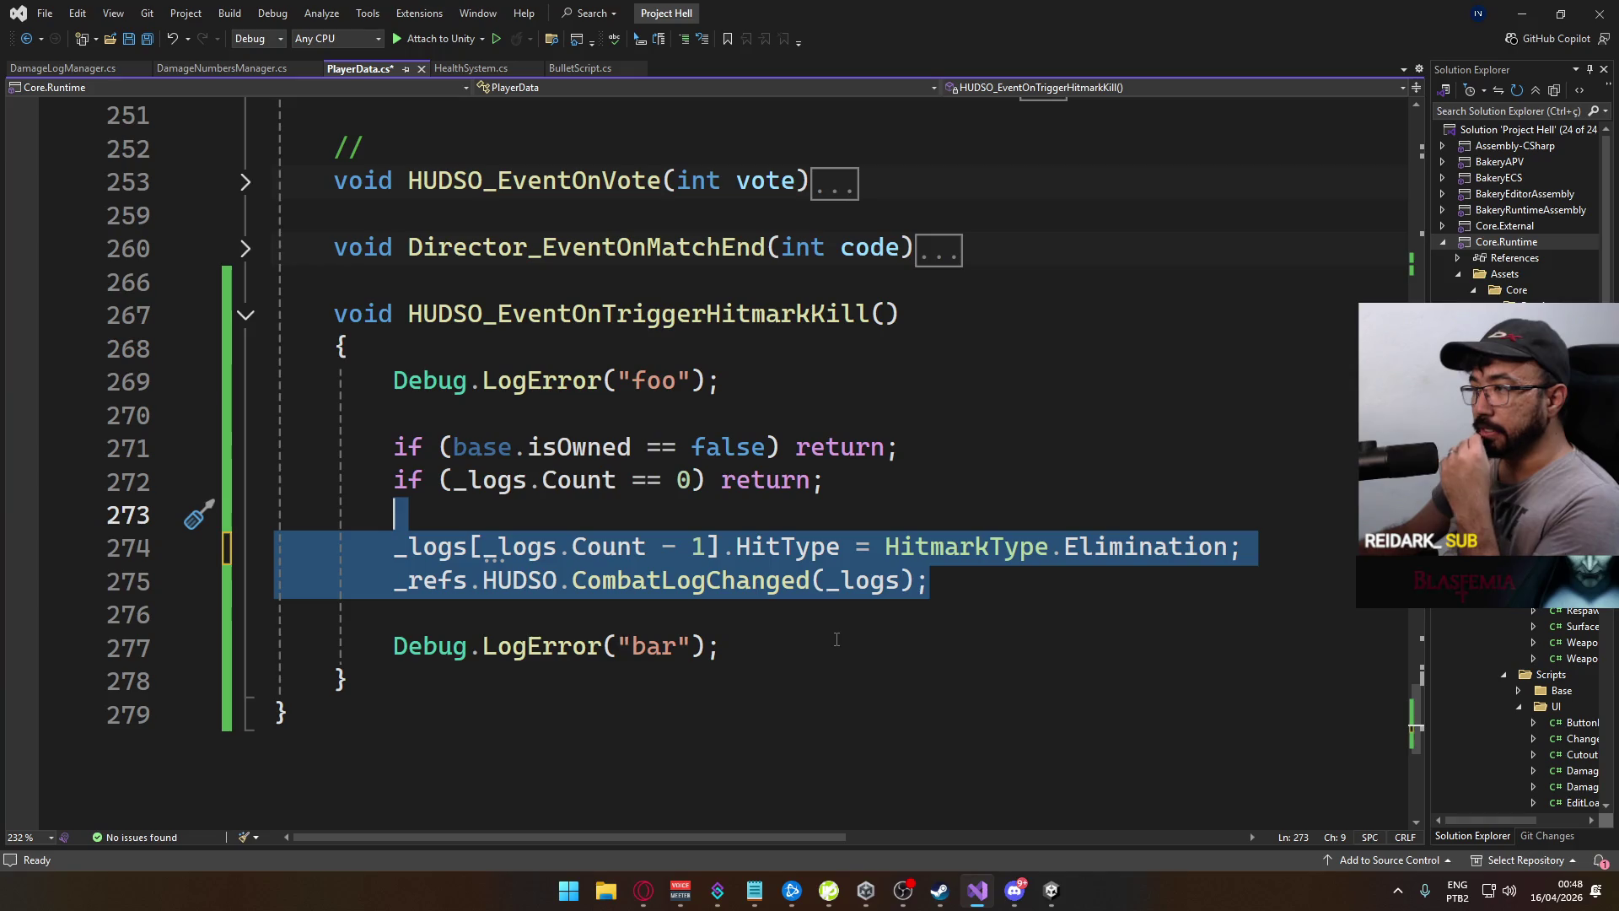
left_click(781, 639)
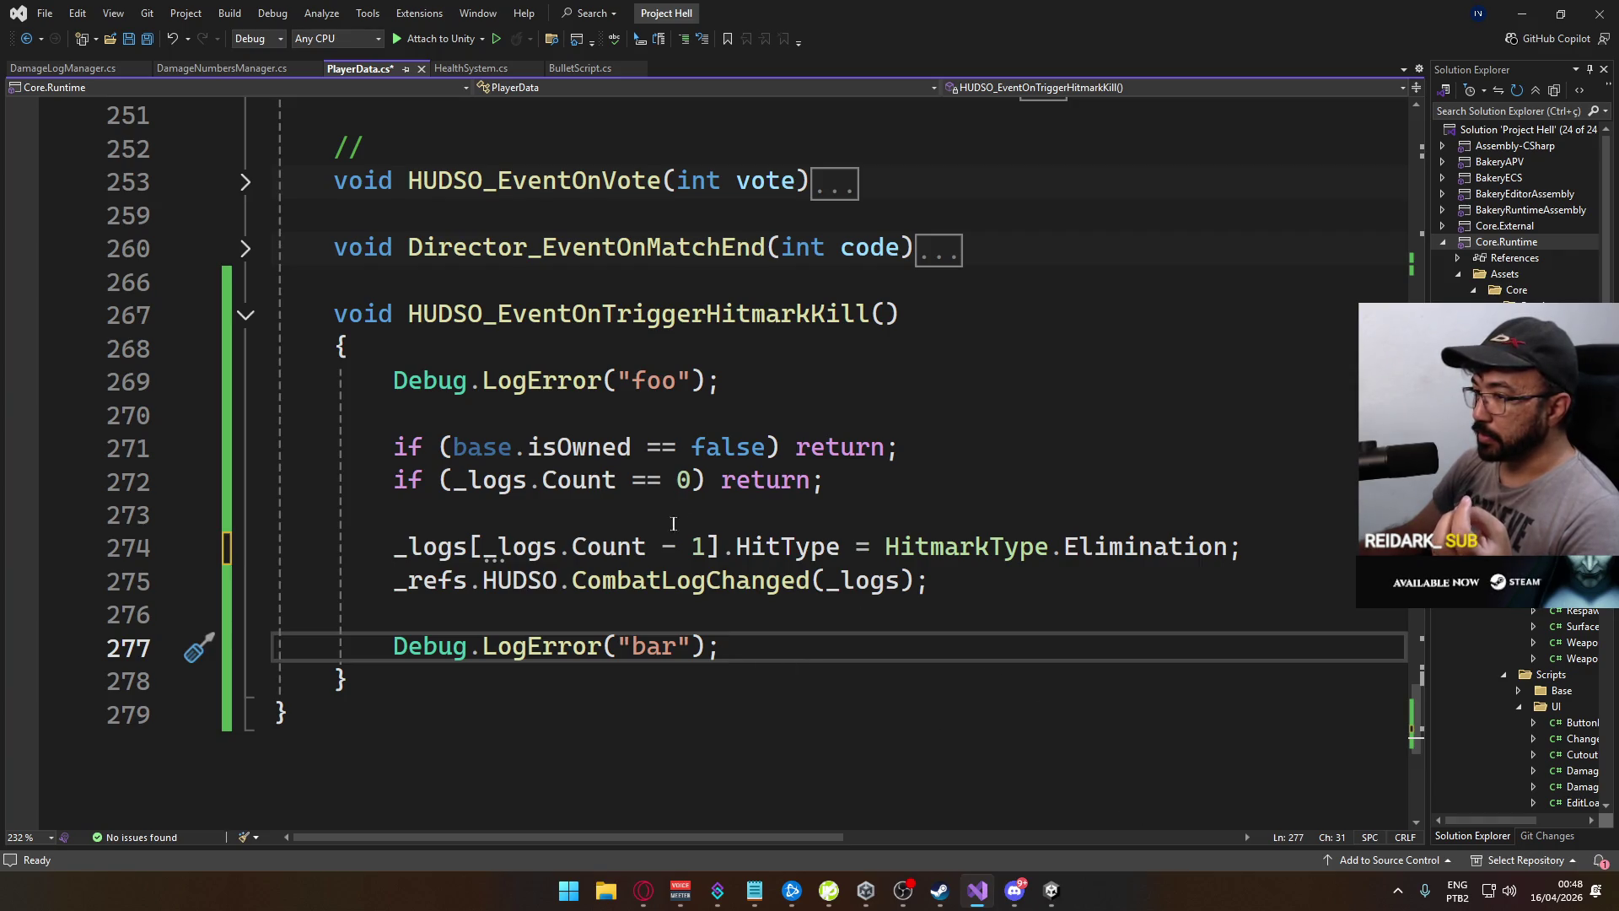
left_click_drag(722, 544, 468, 547)
Replace the indexer with .Last() so line 274 sets _logs.Last().HitType, and save PlayerData.cs
type(".l")
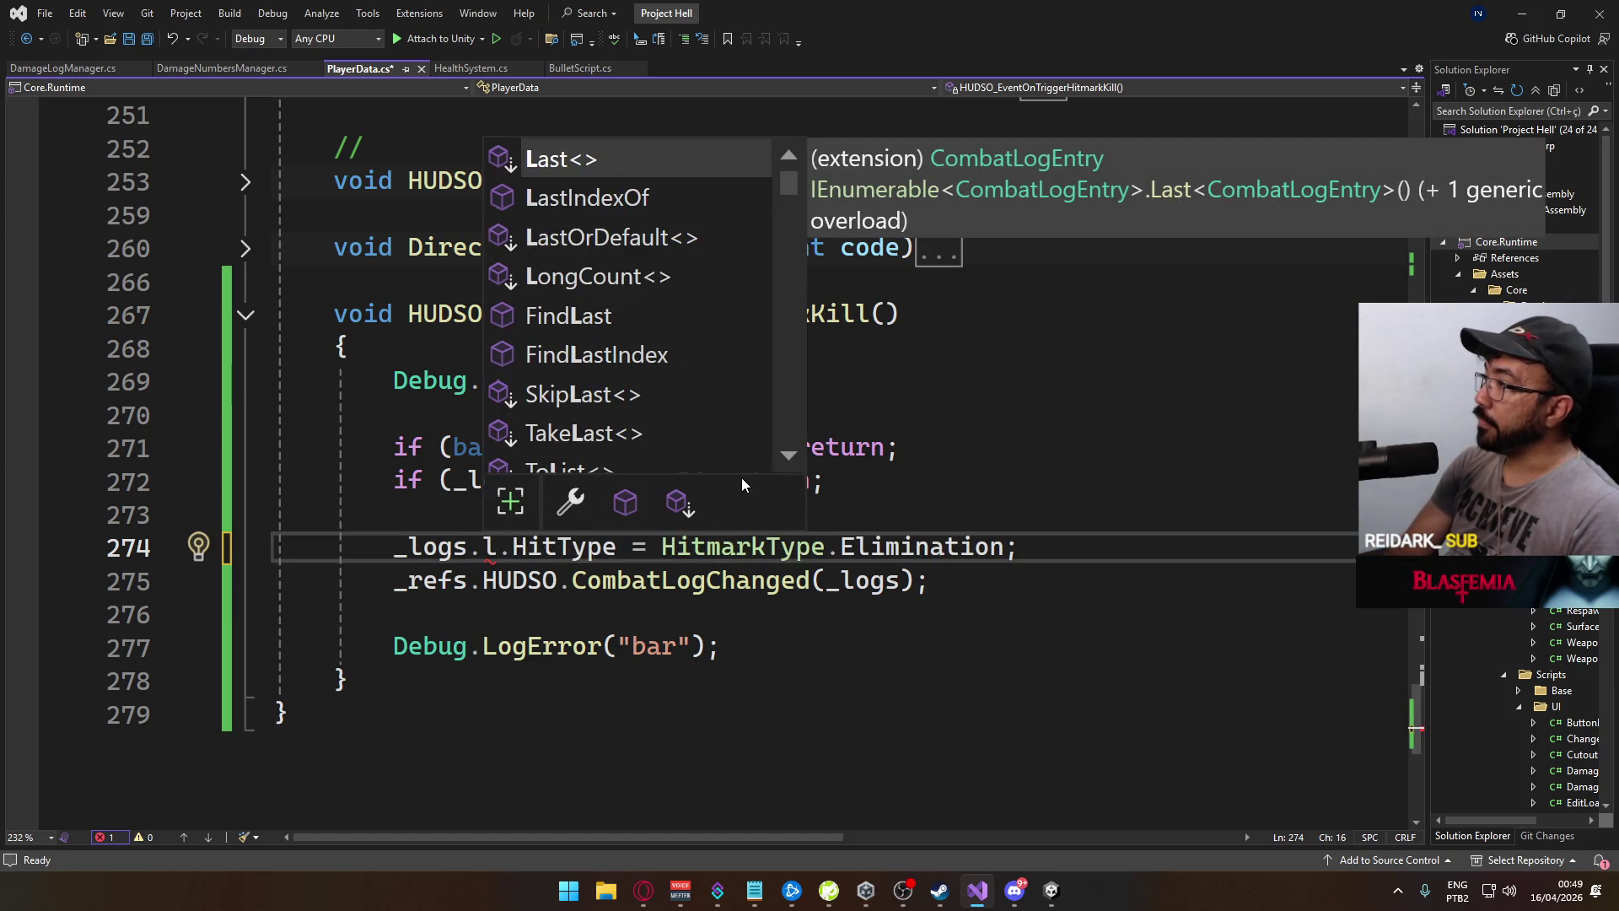
key("Tab")
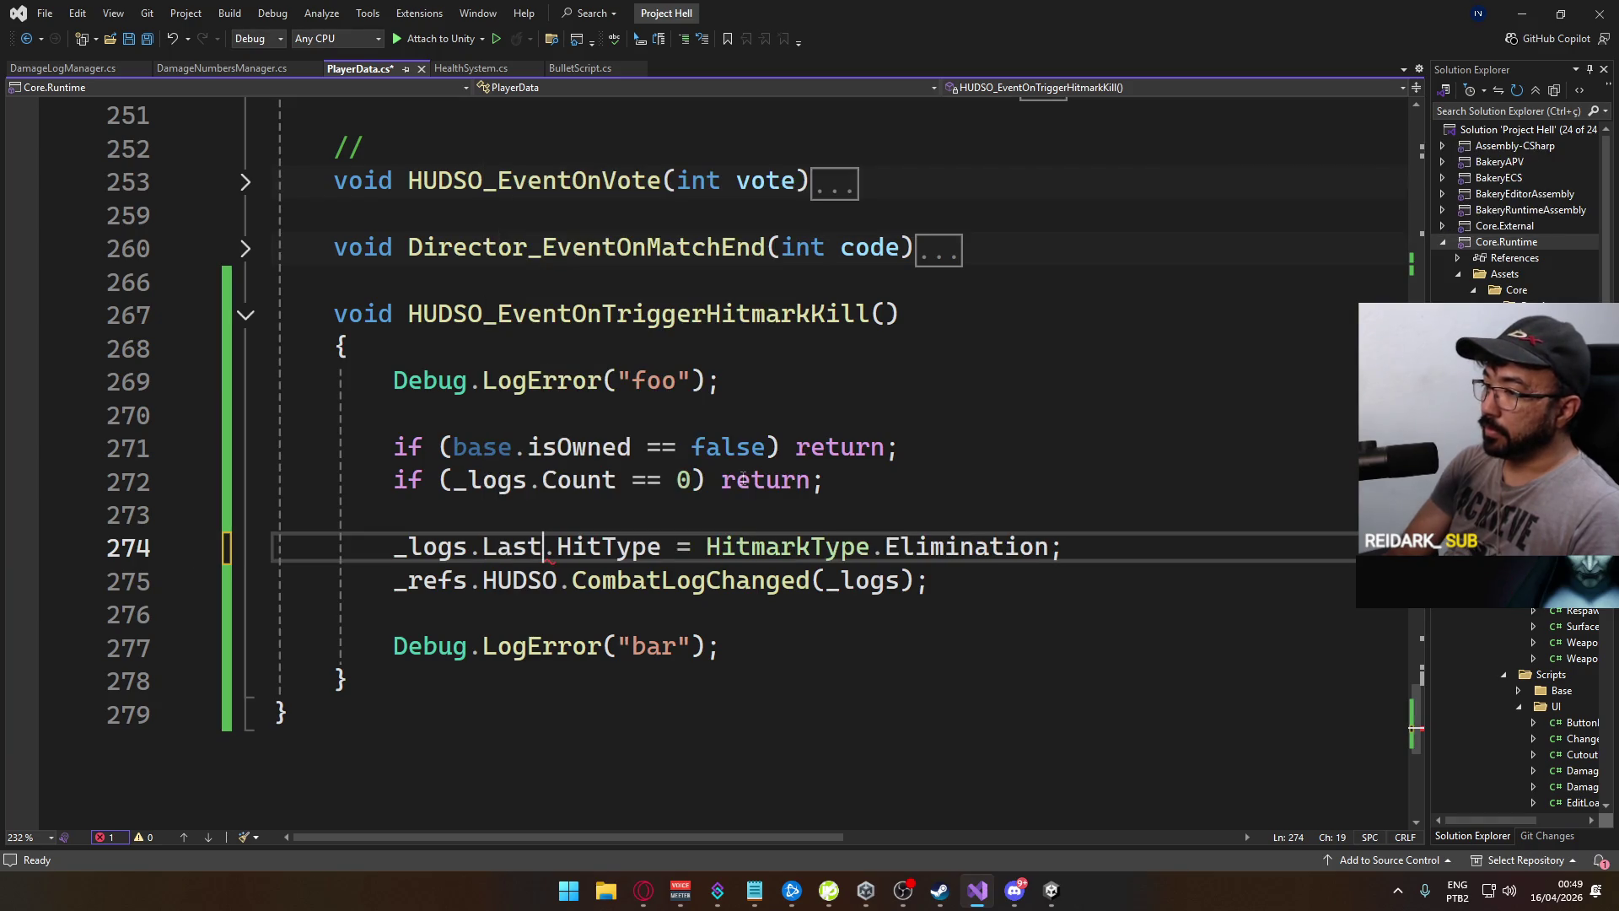
type("()")
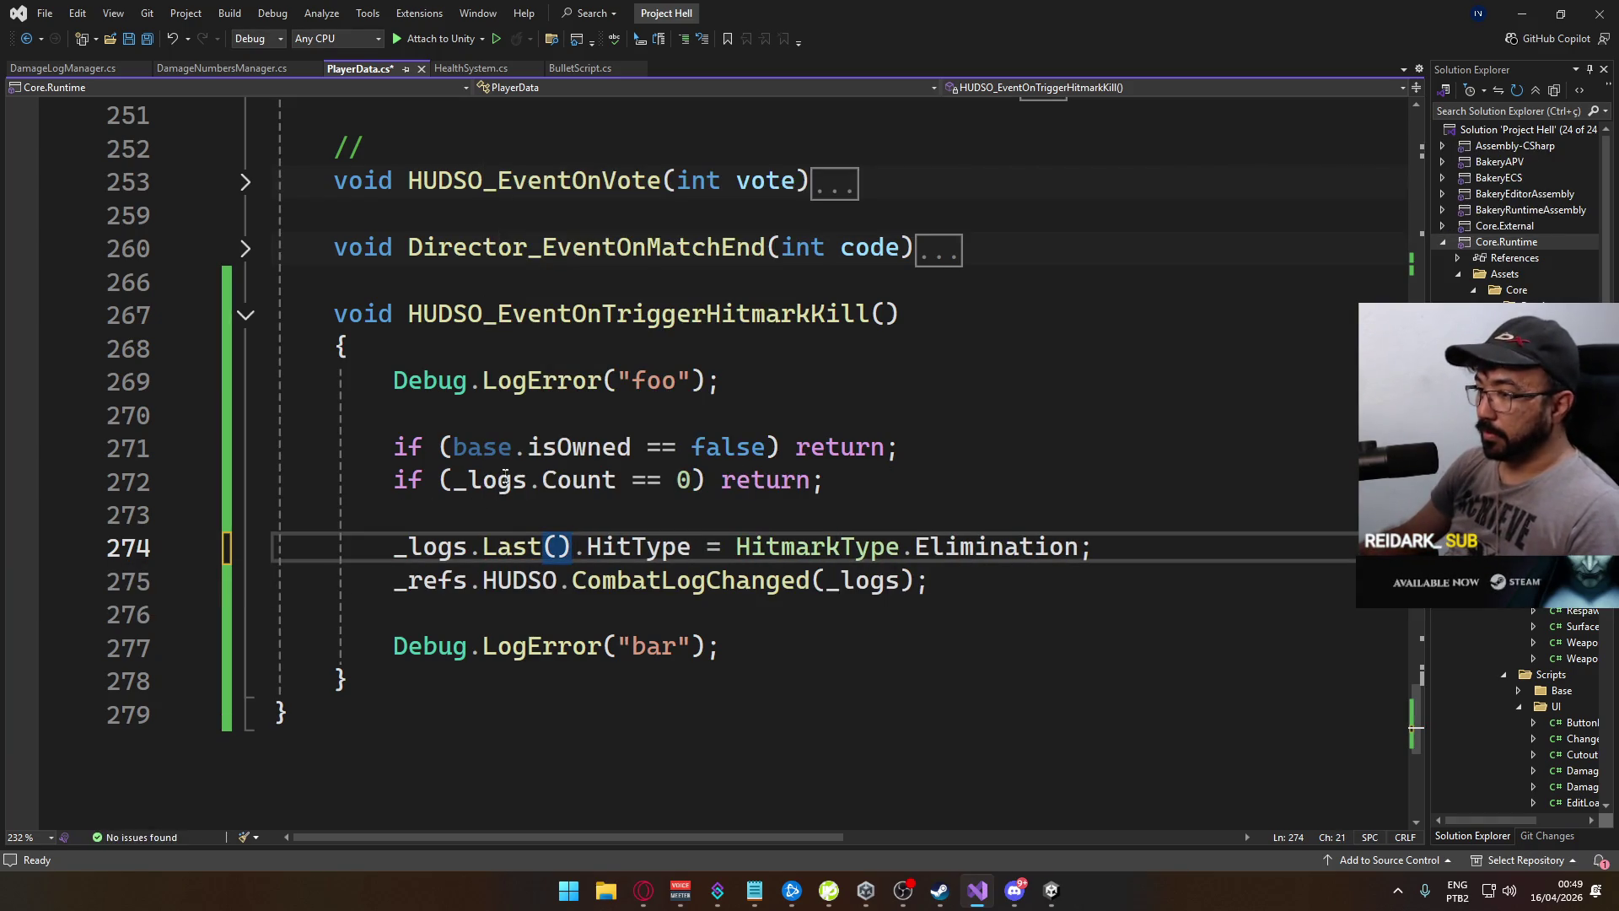
left_click(618, 480)
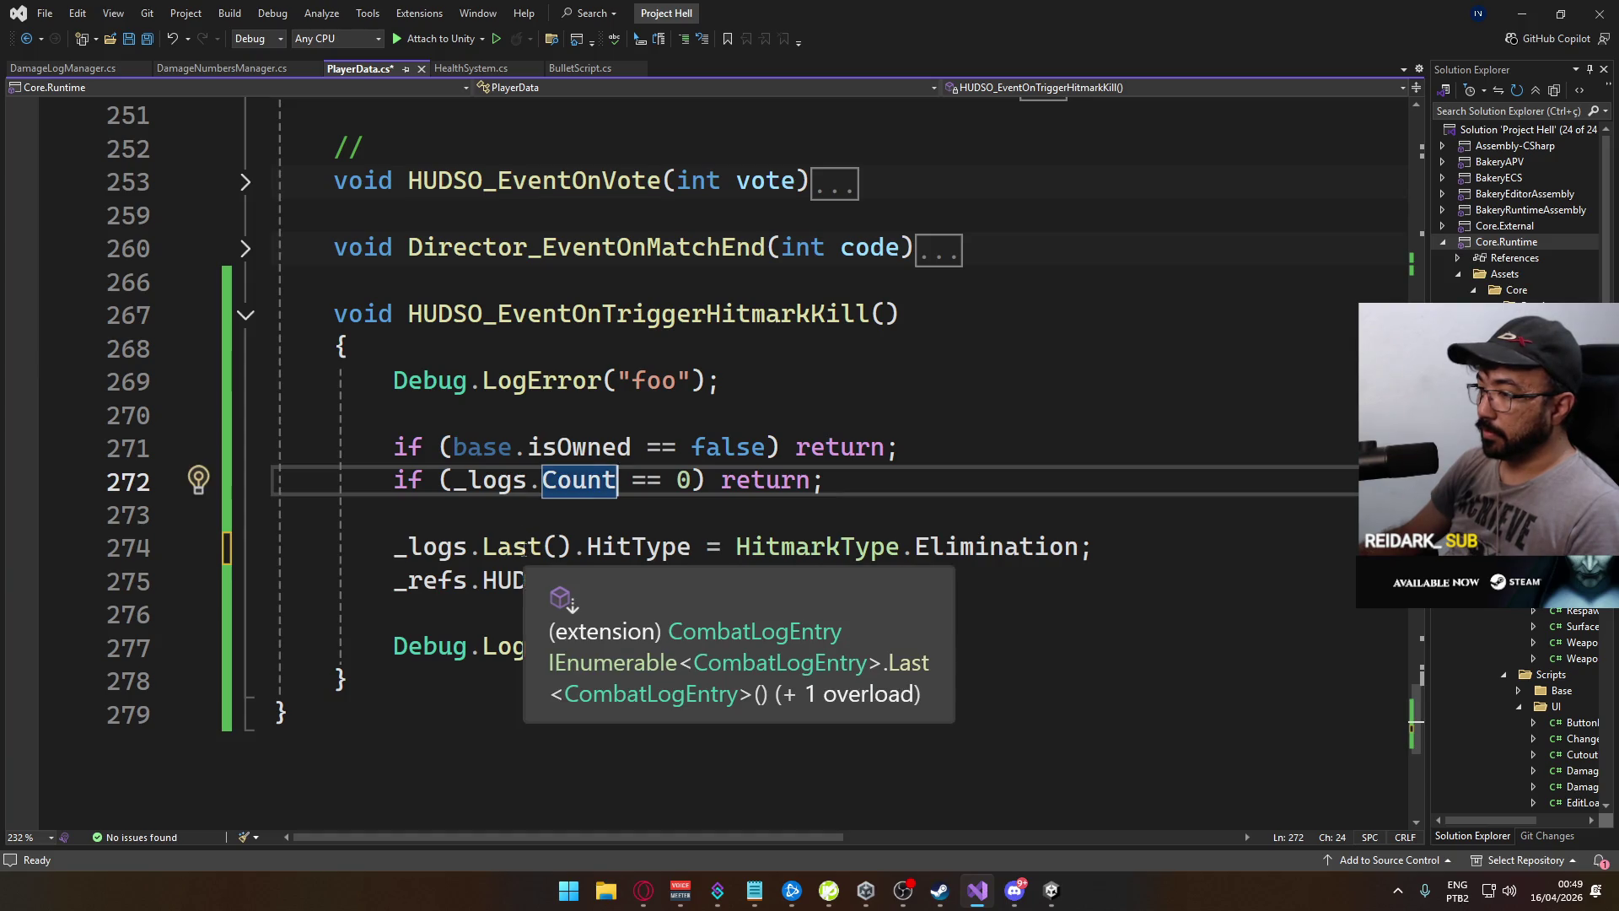
left_click(609, 494)
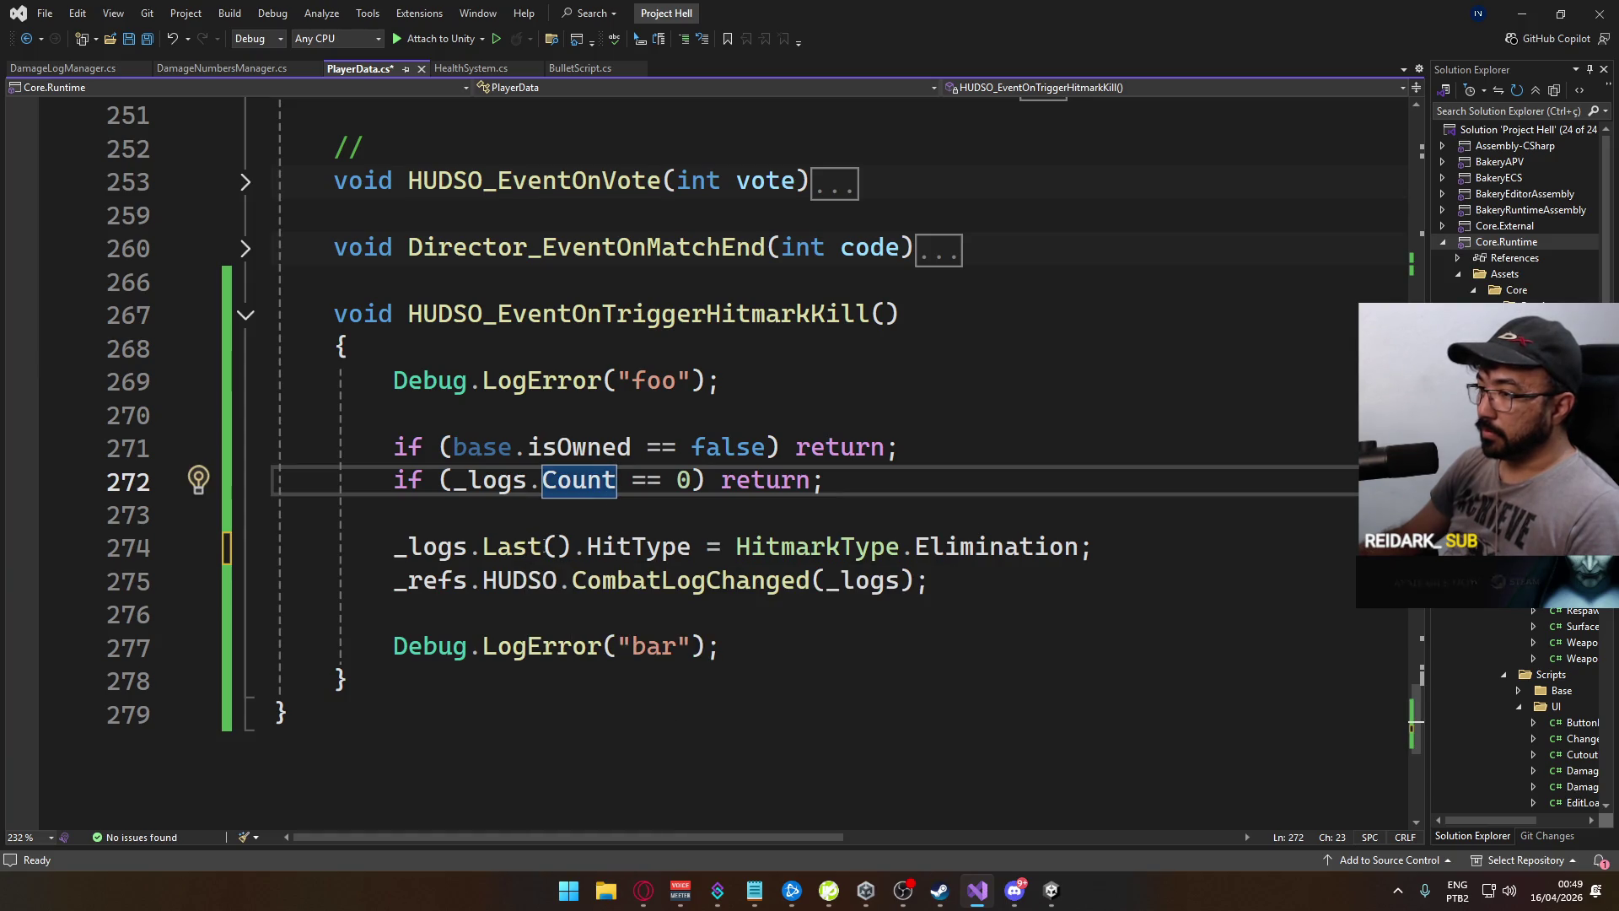
left_click(770, 523)
key("ctrl+s")
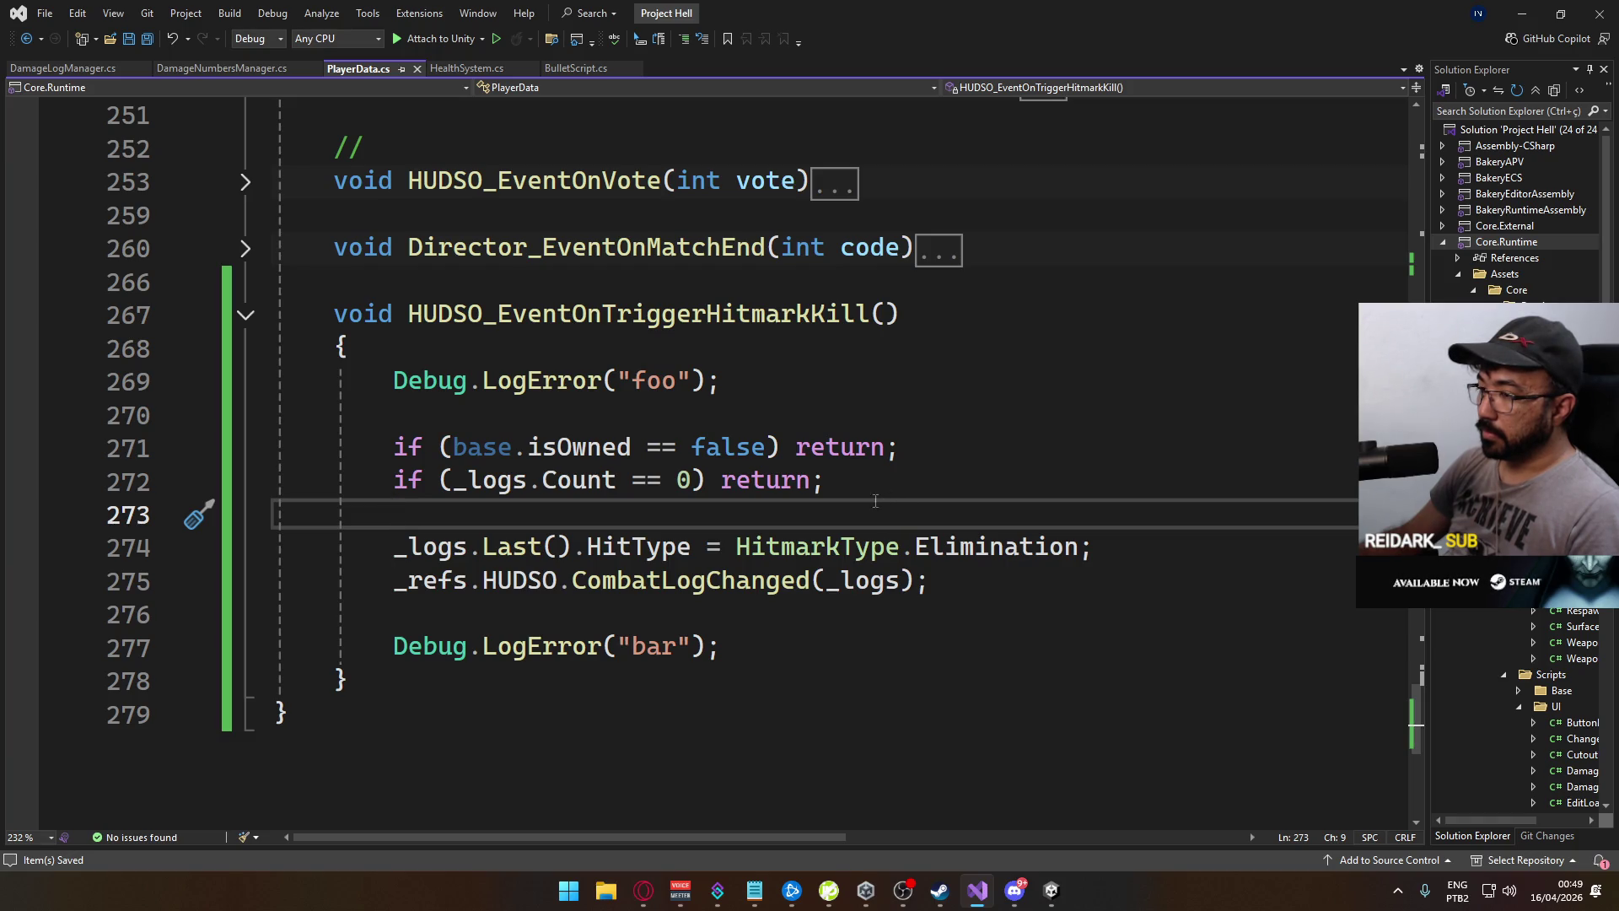
left_click(1051, 890)
Start a Build And Run of the game from Unity's File menu
left_click(15, 27)
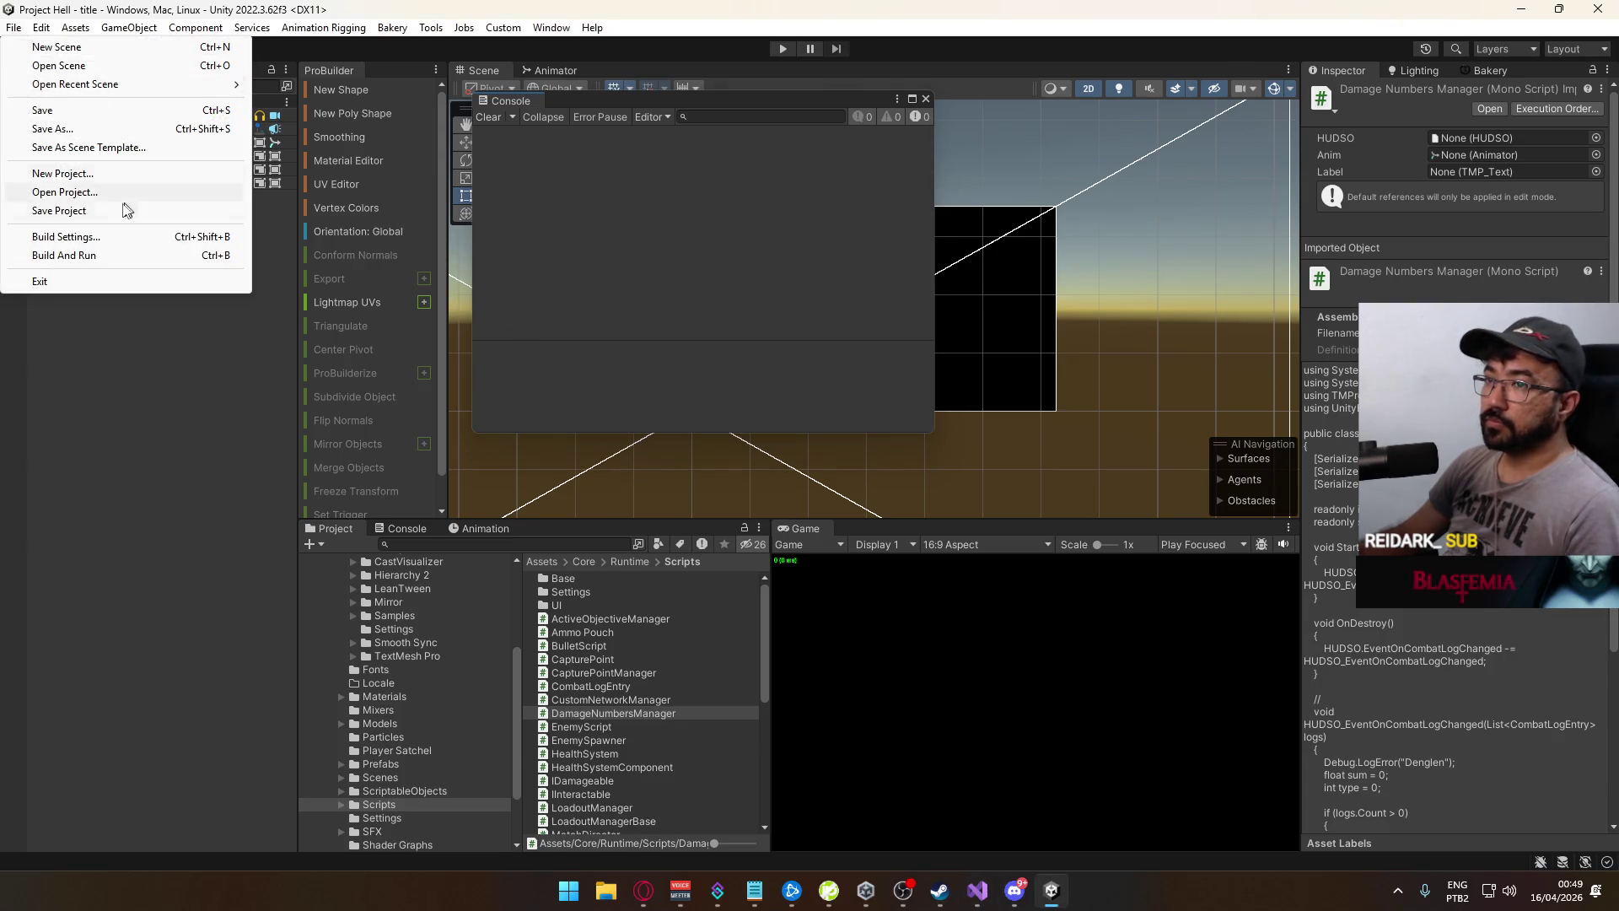
left_click(736, 769)
left_click(644, 889)
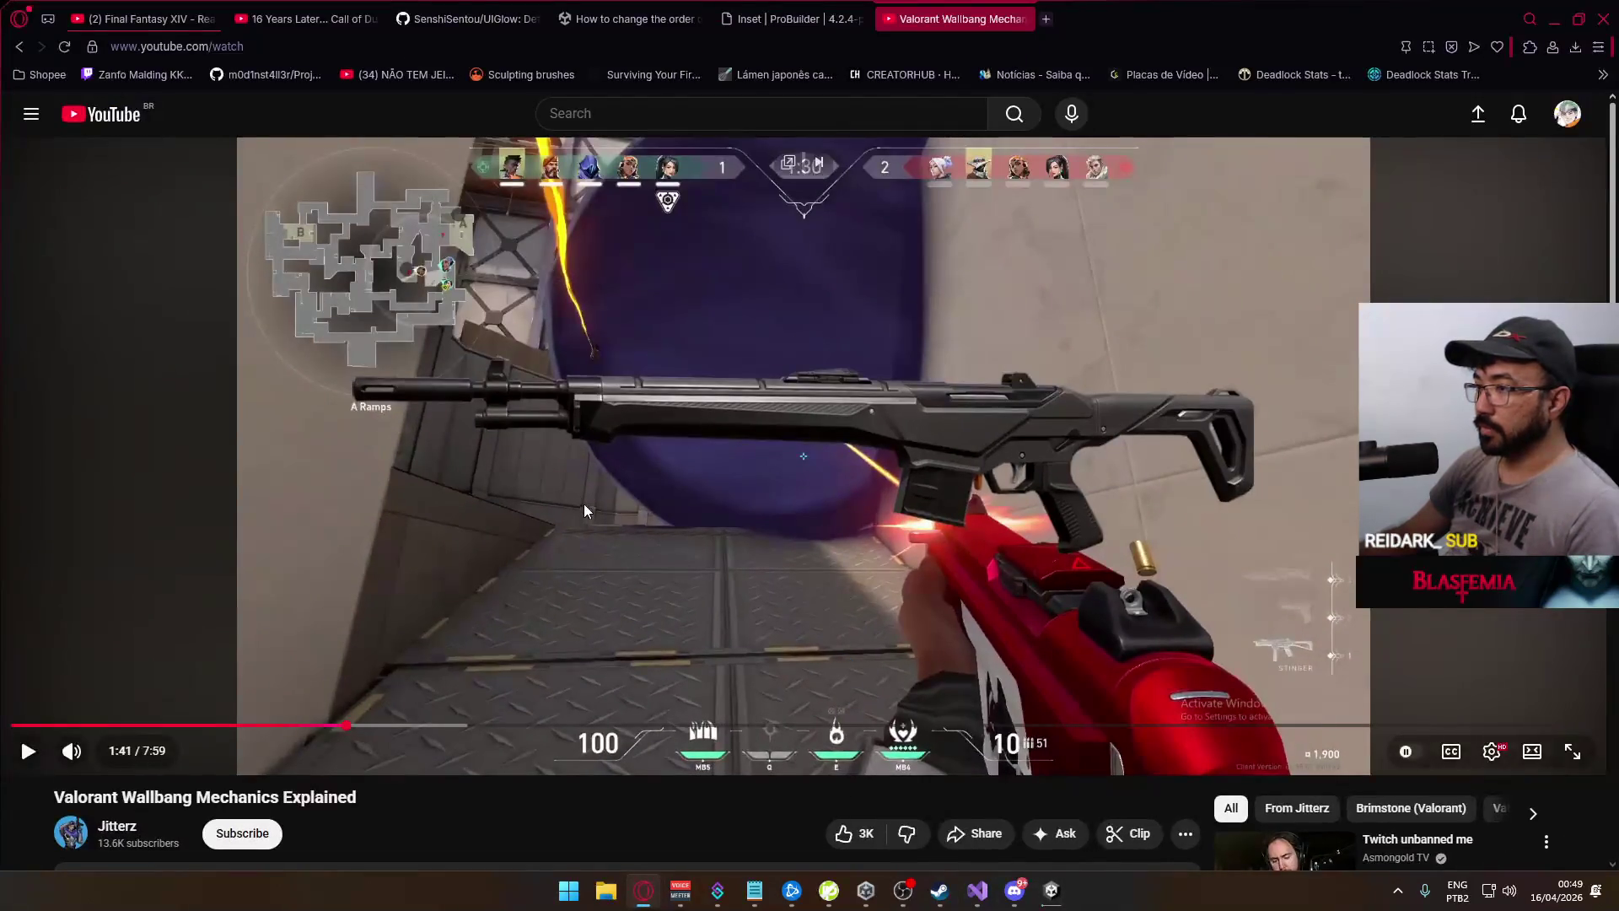
Play another Final Fantasy XIV soundtrack video from the YouTube suggestions
left_click(143, 19)
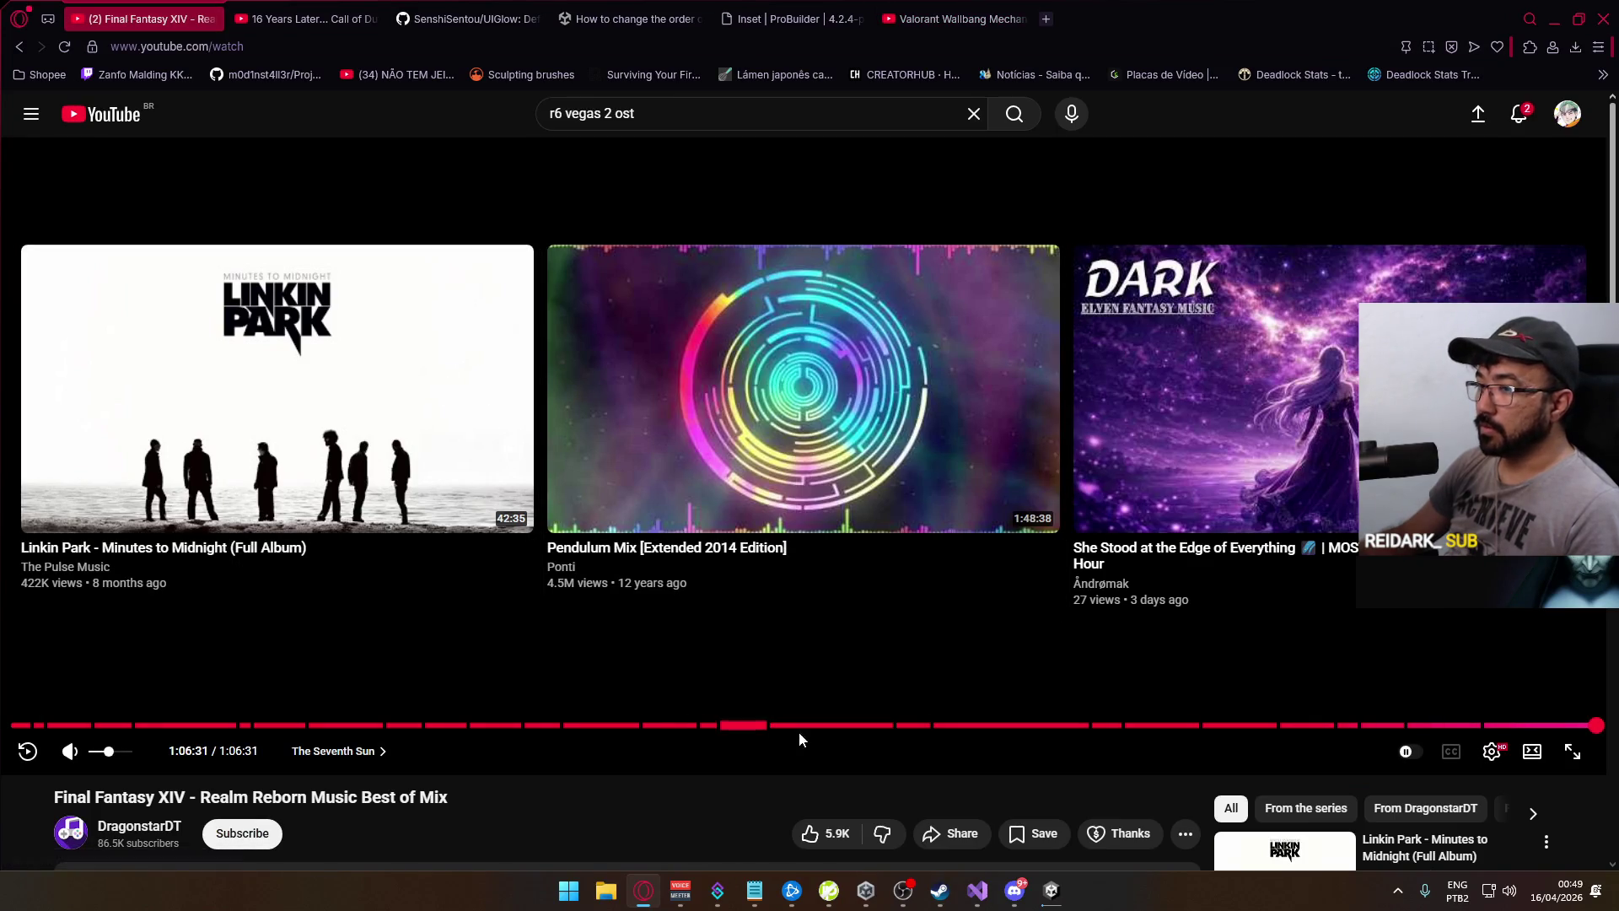
scroll(715, 635, "down", 8)
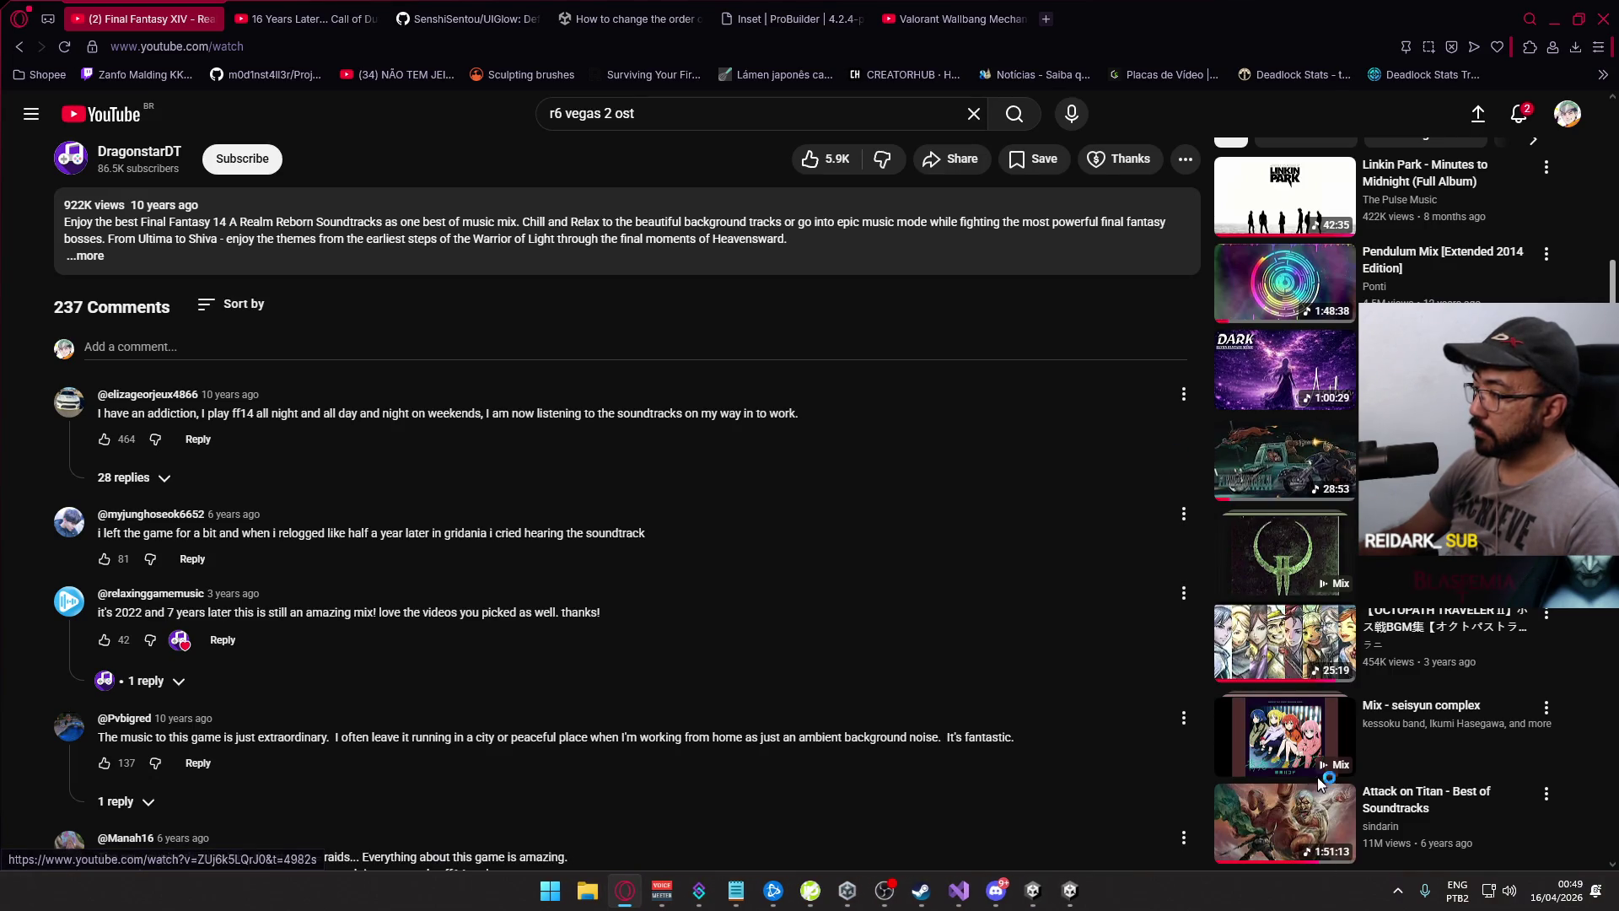
scroll(1265, 666, "down", 3)
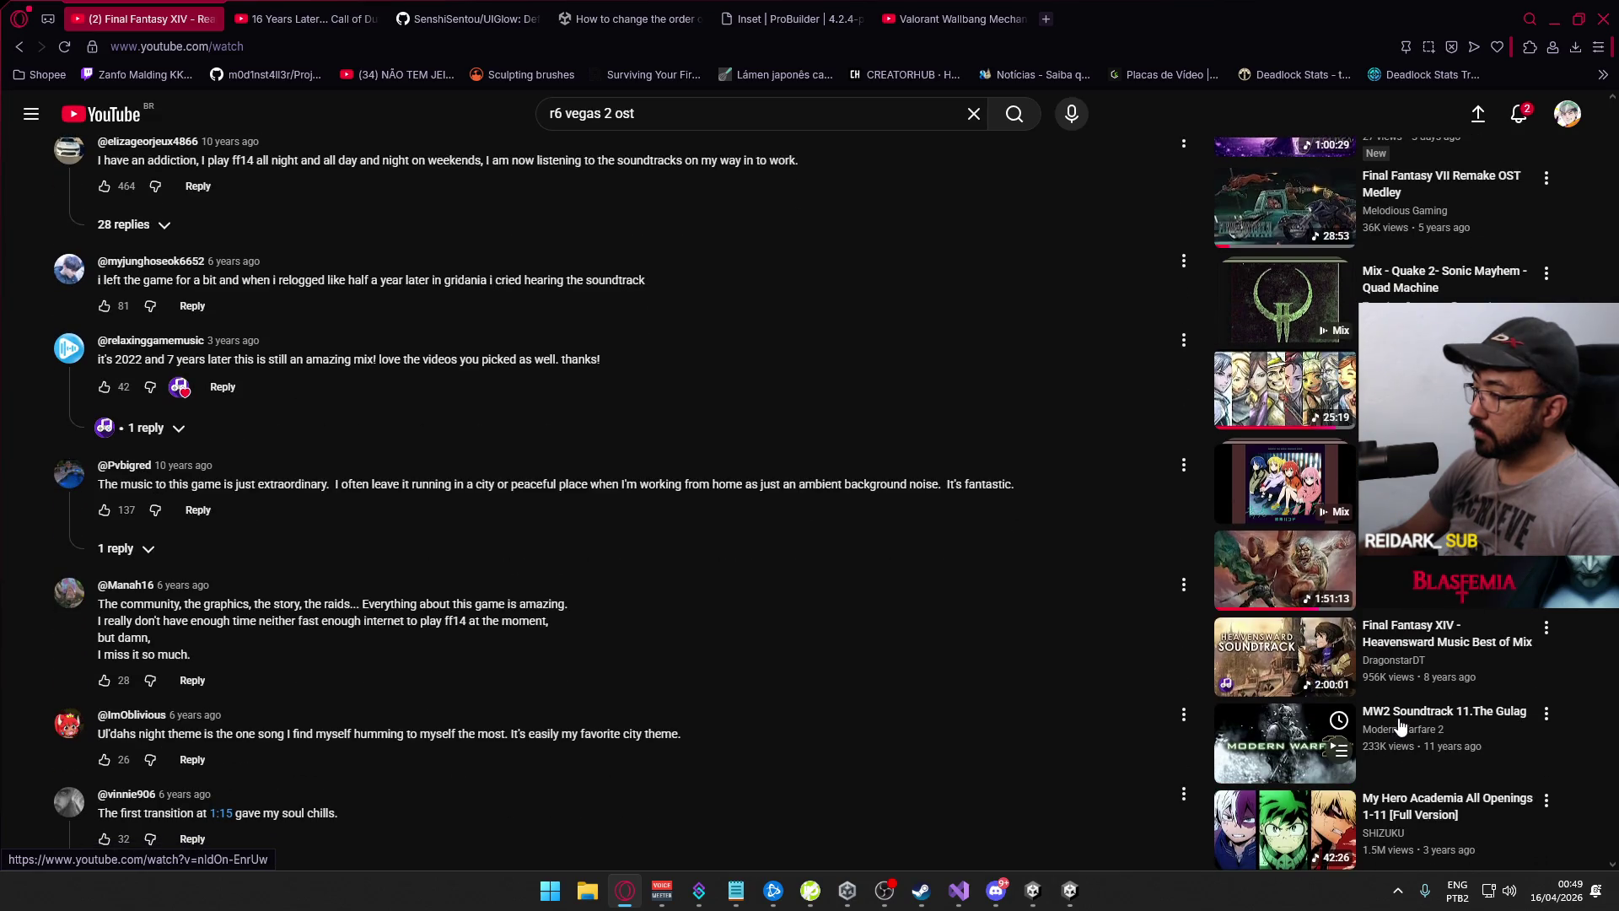
left_click(1442, 715)
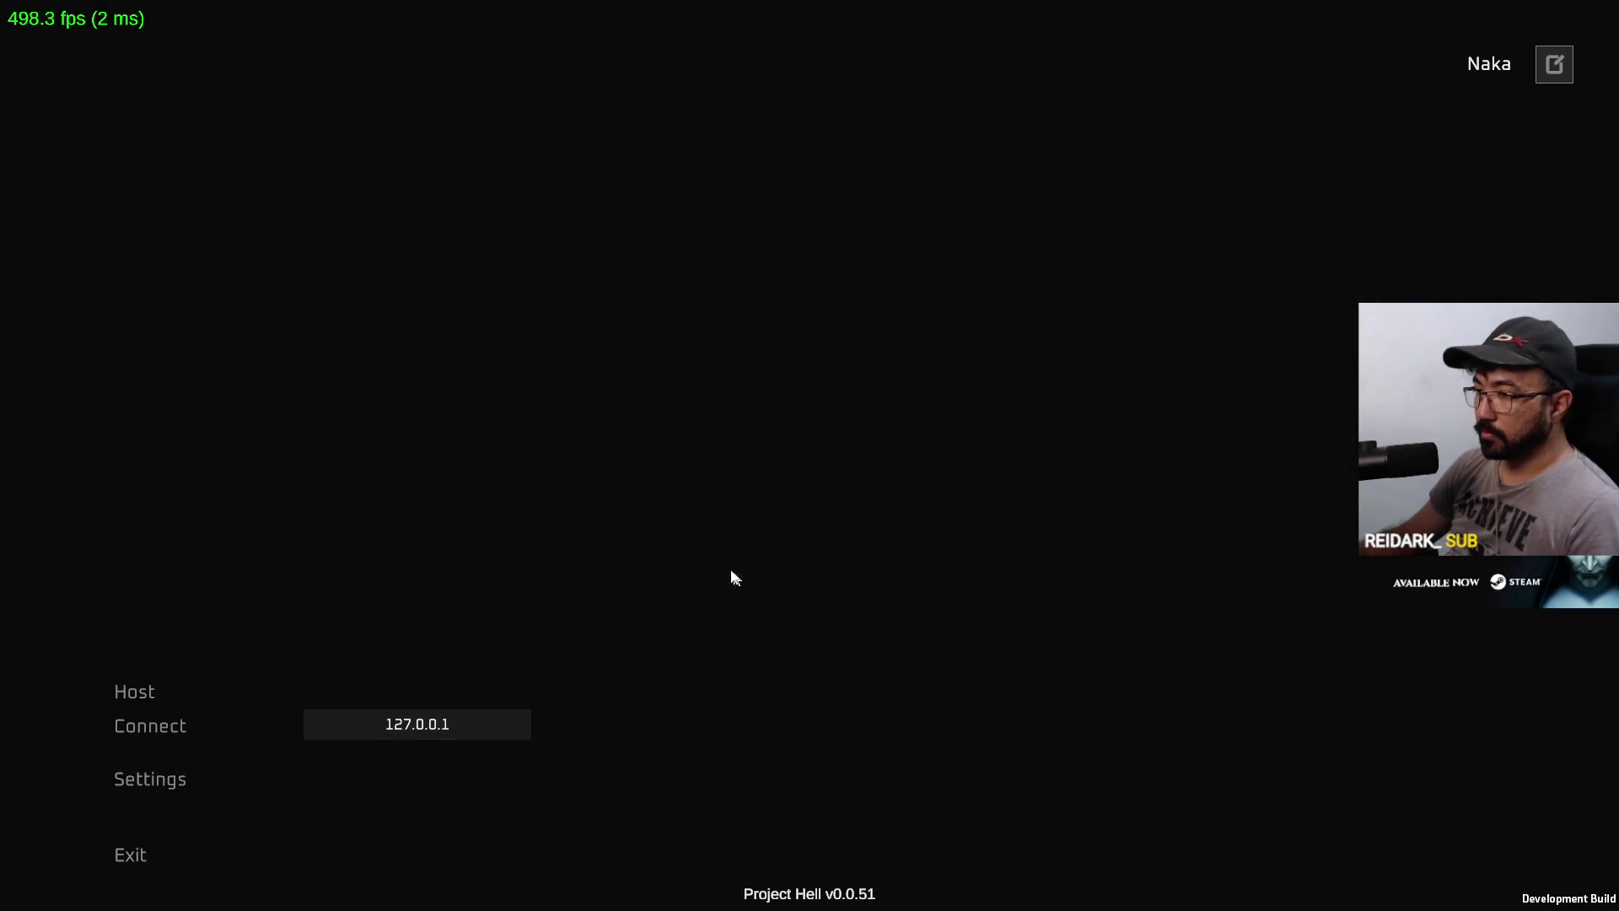
Back in Unity, close the floating Console and start Play mode
key("super")
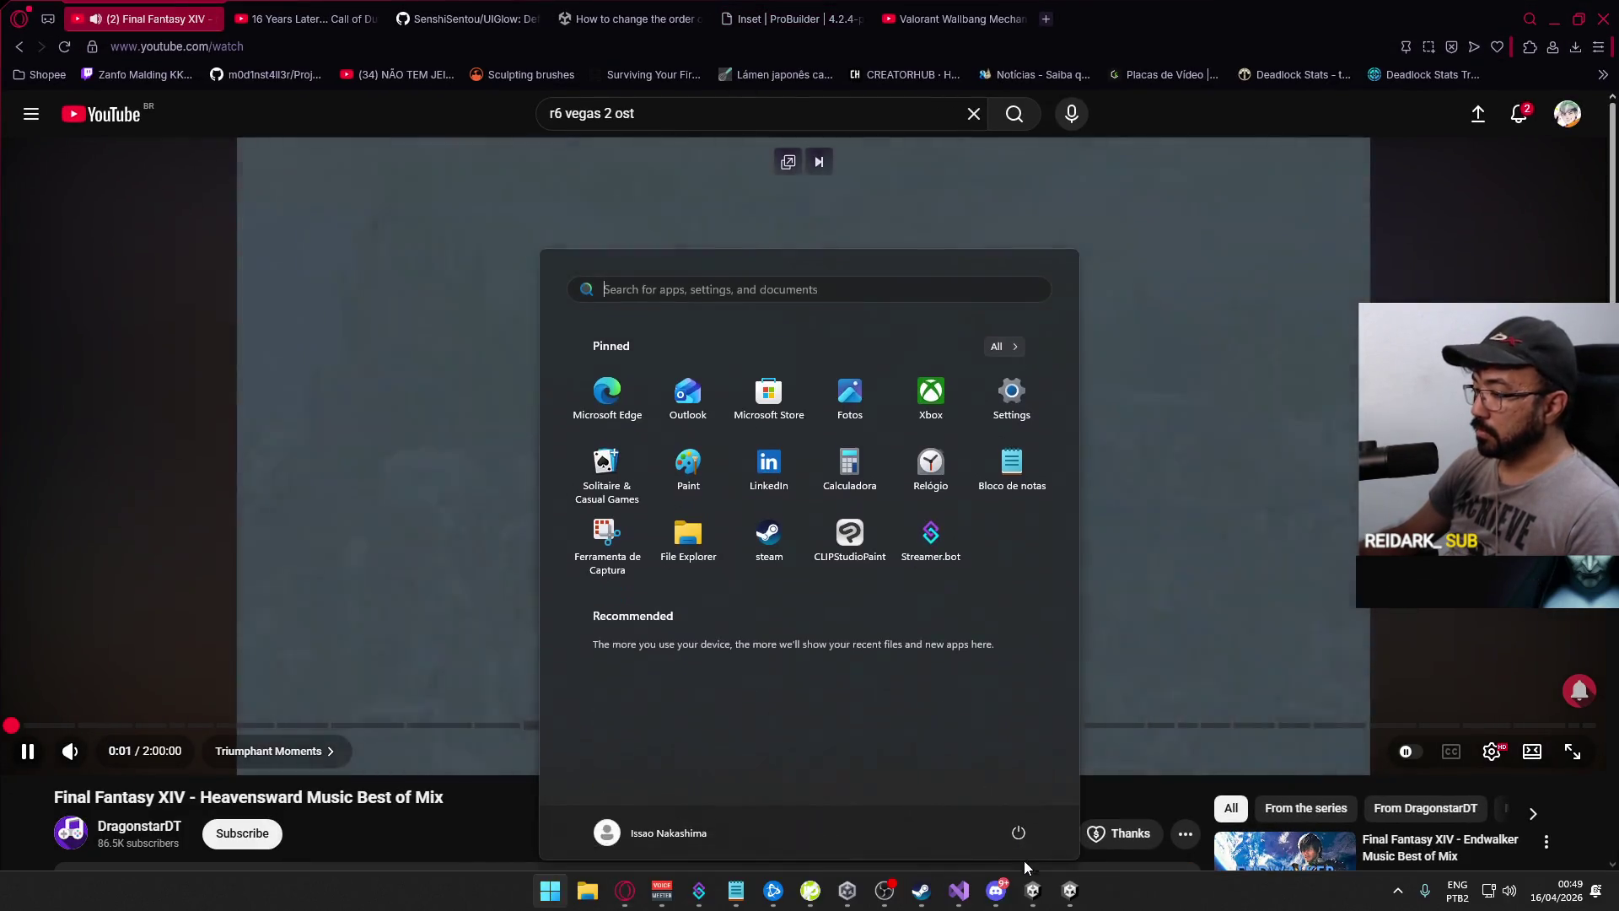
left_click(1032, 889)
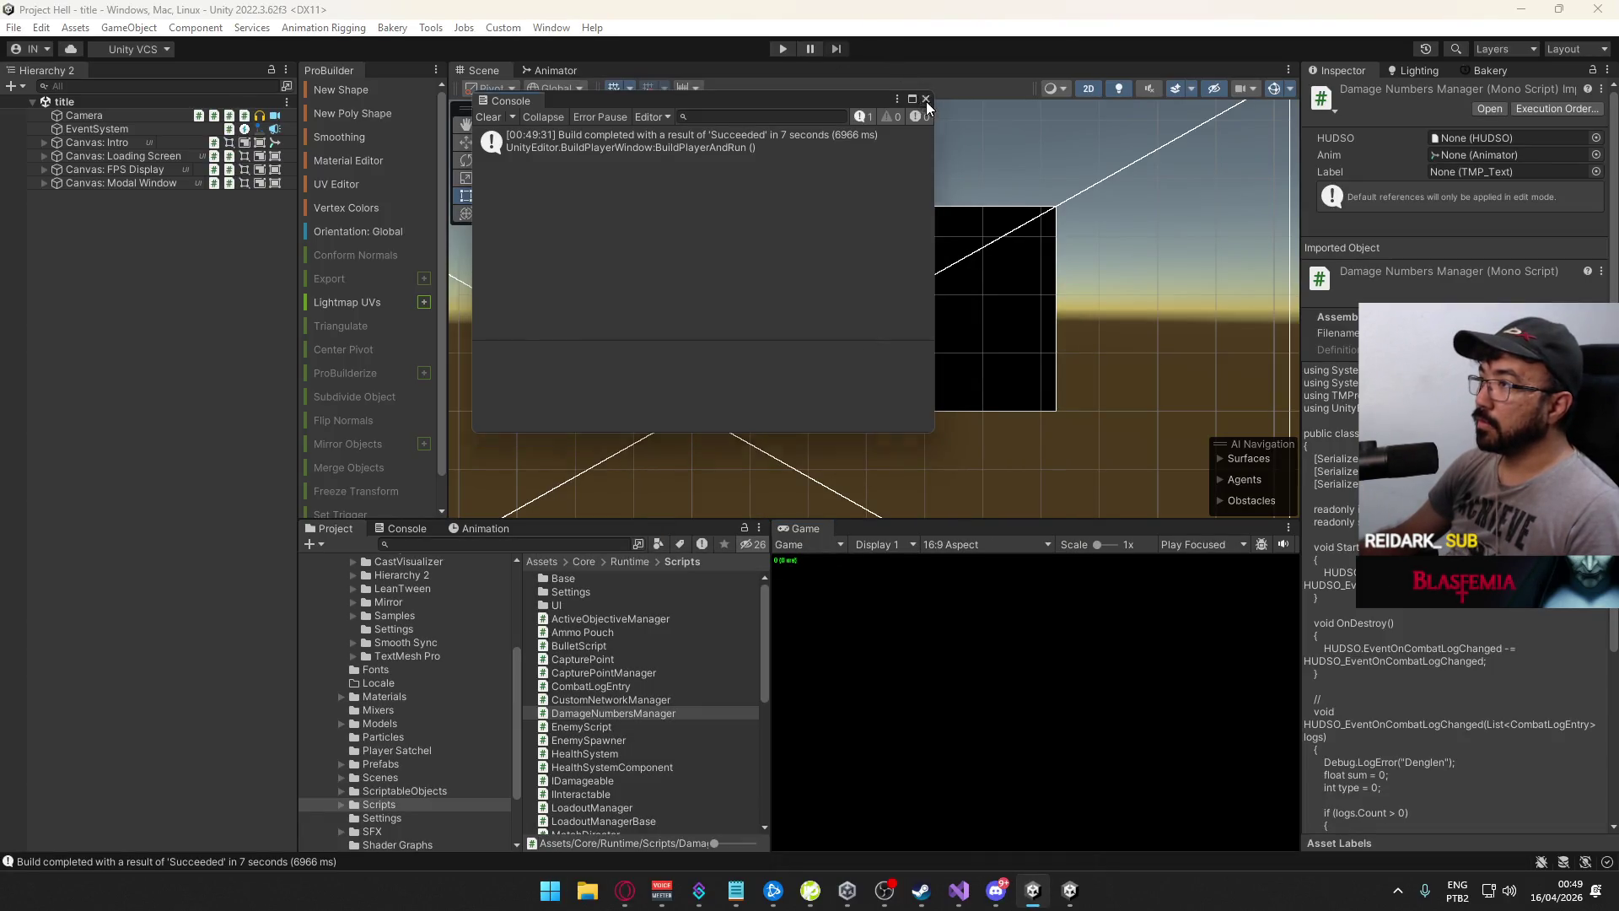
left_click(925, 99)
left_click(784, 48)
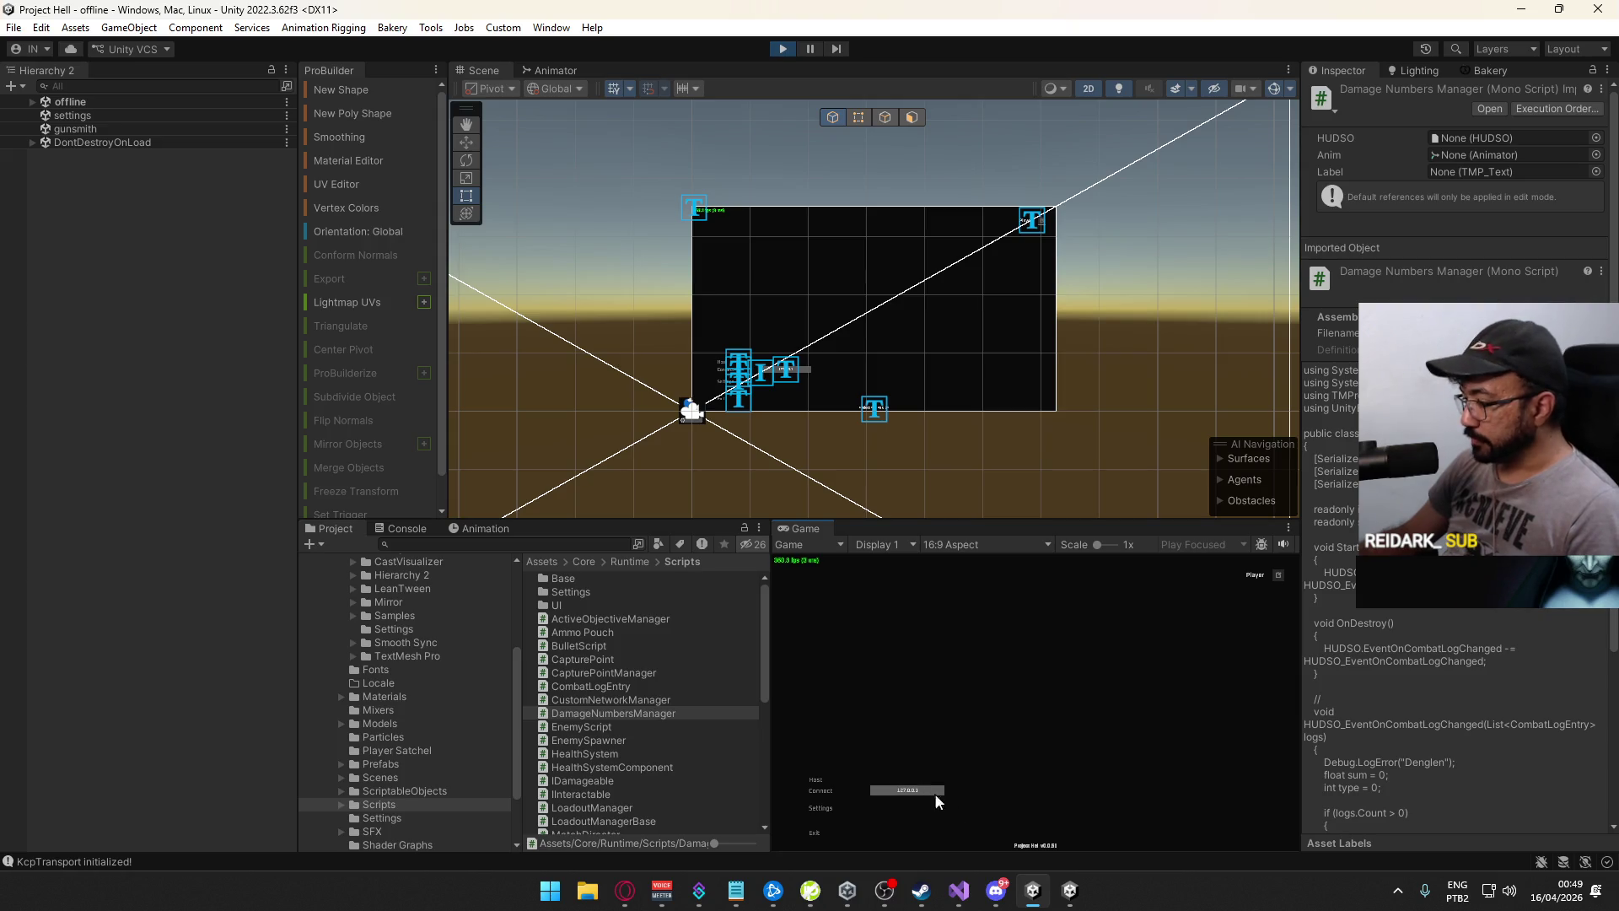
Connect the standalone build to the hosted match, then return to the Unity editor
key("alt+Tab")
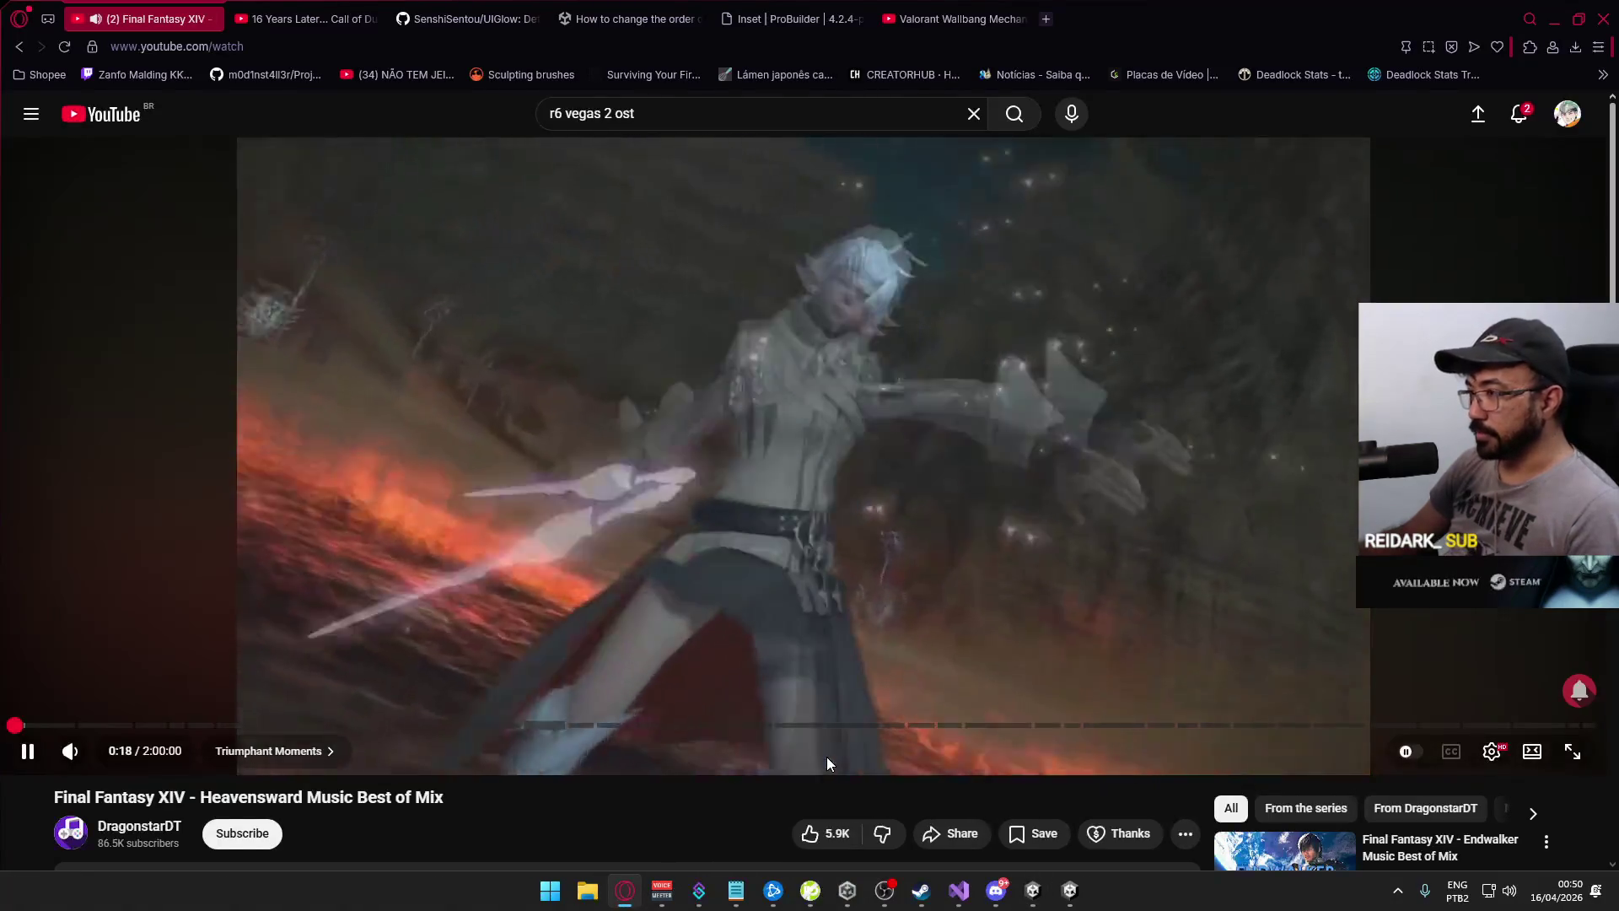
key("alt+Tab")
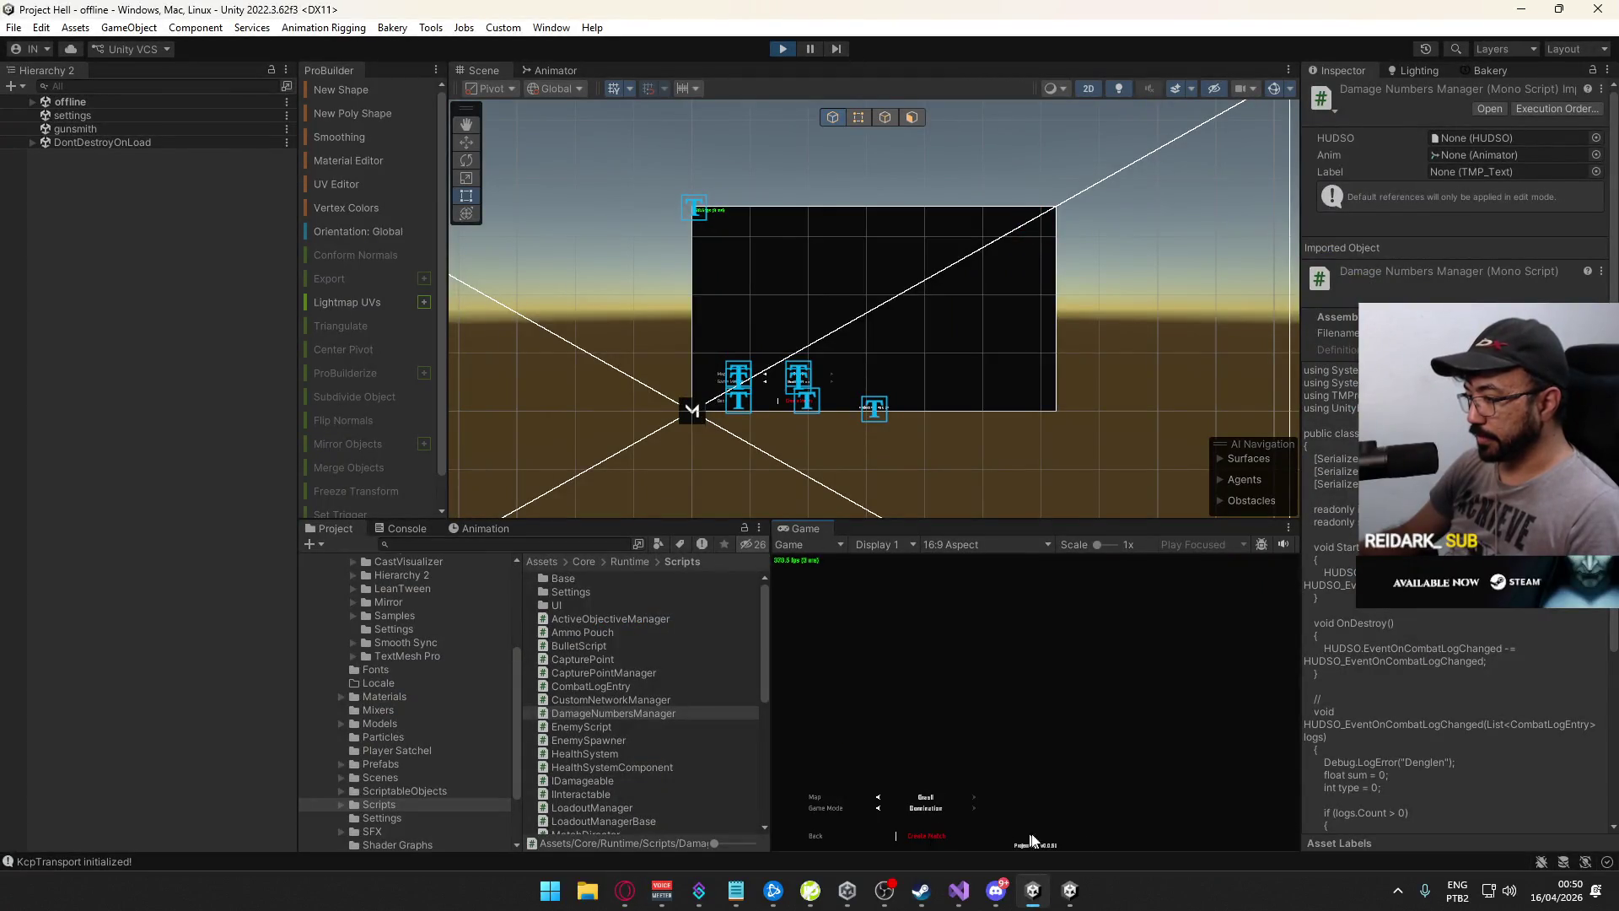
key("super")
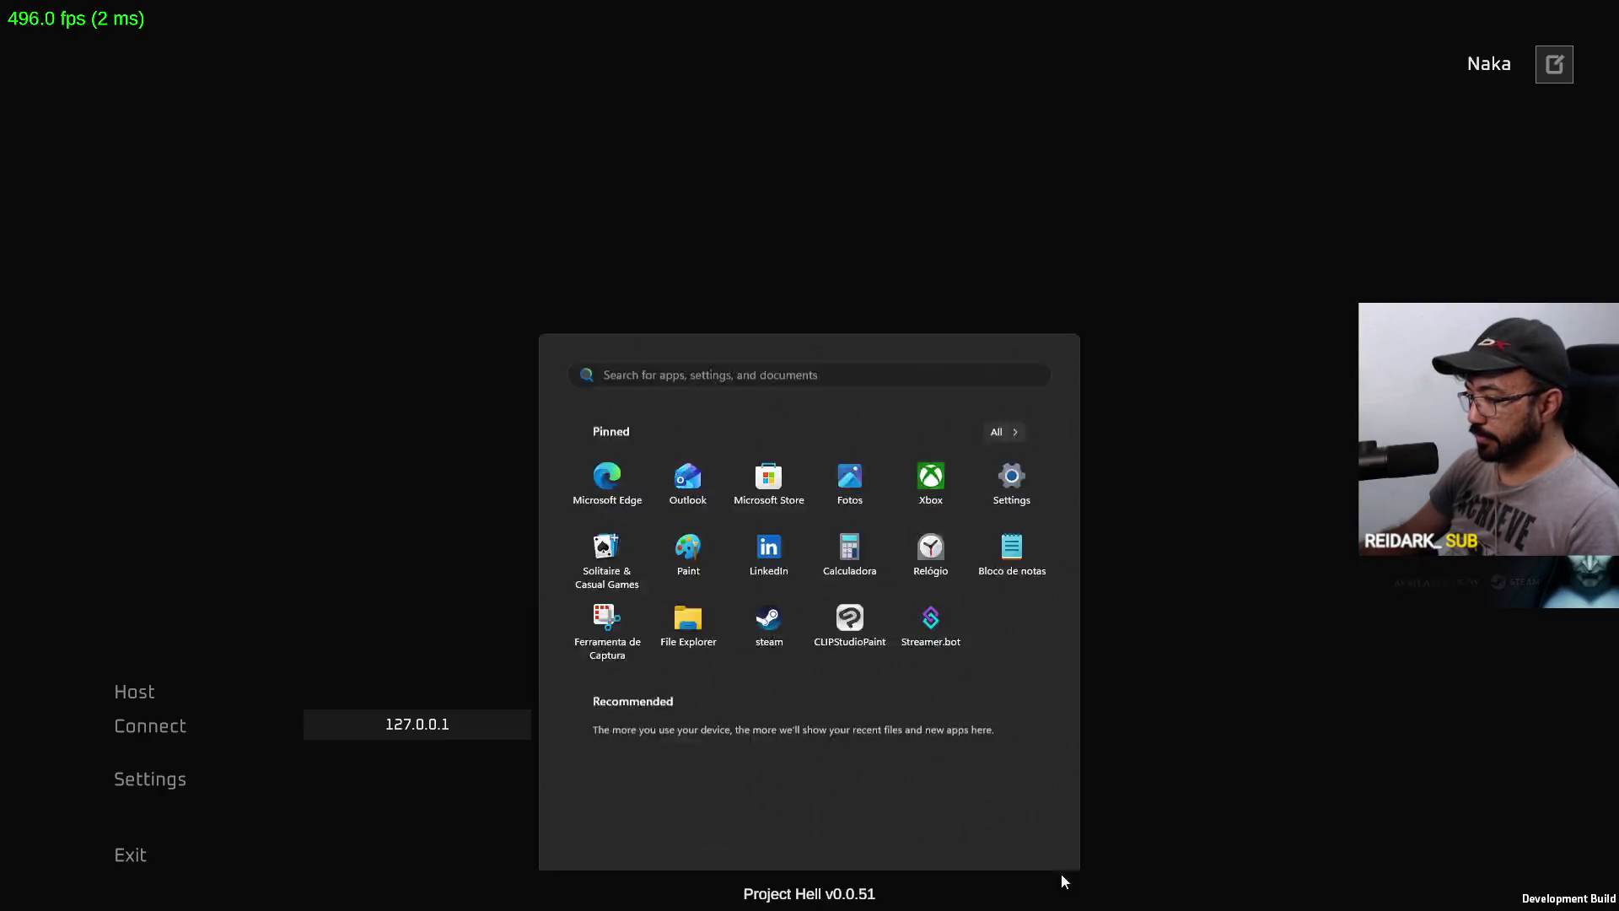
key("Escape")
left_click(195, 728)
key("alt+Tab")
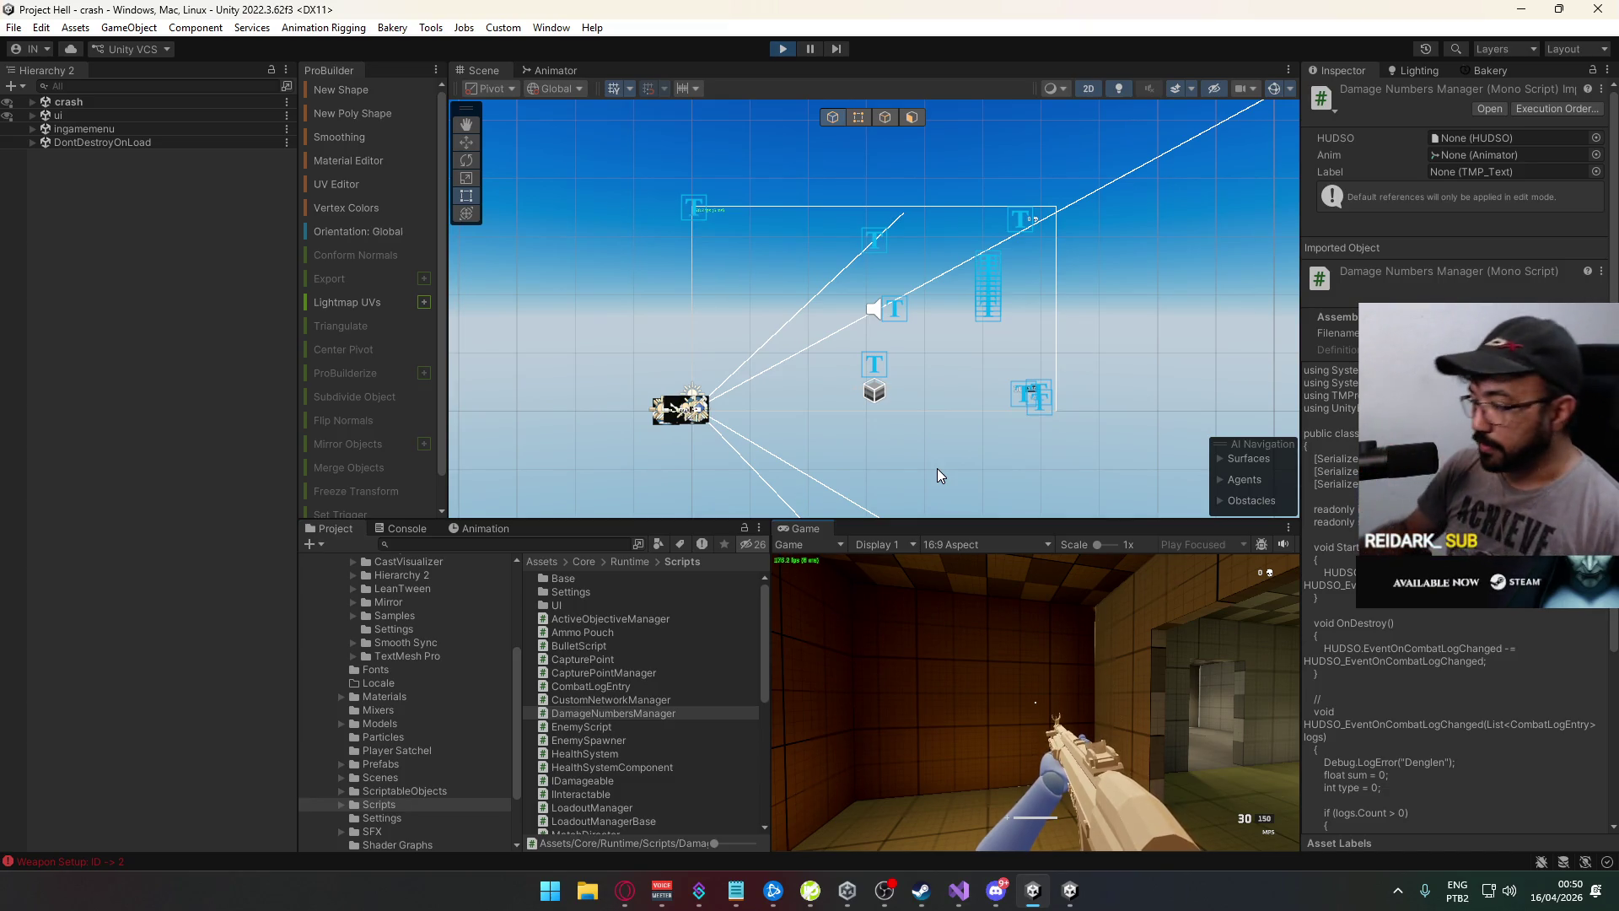
Walk and sprint the players through the checkered corridor in both the editor and the build
left_click(1242, 650)
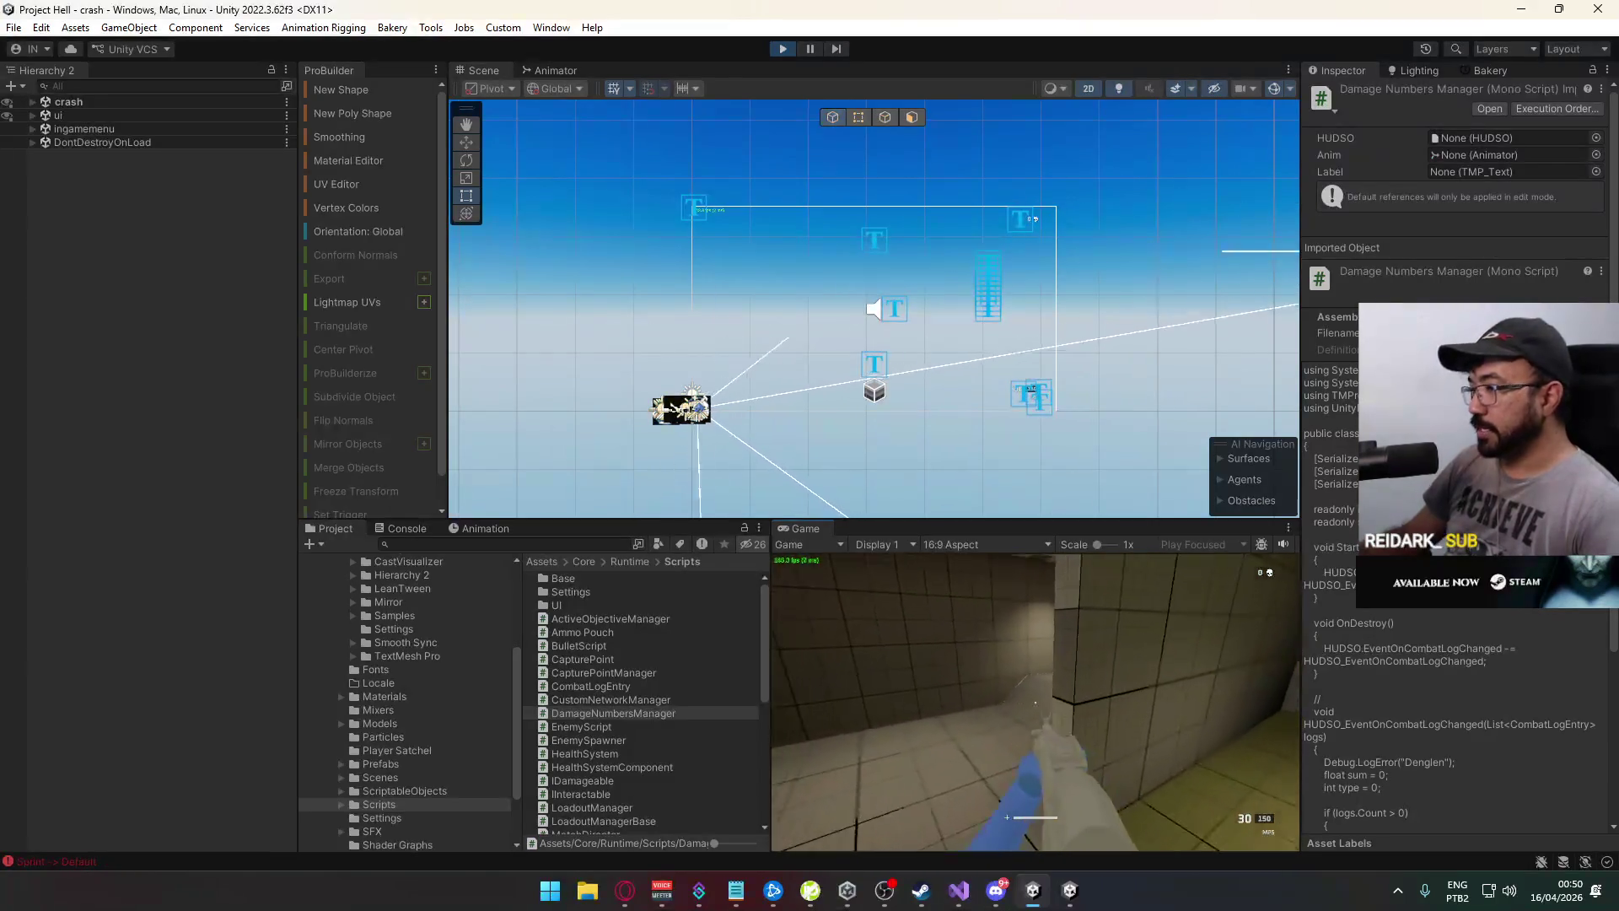
key("shift")
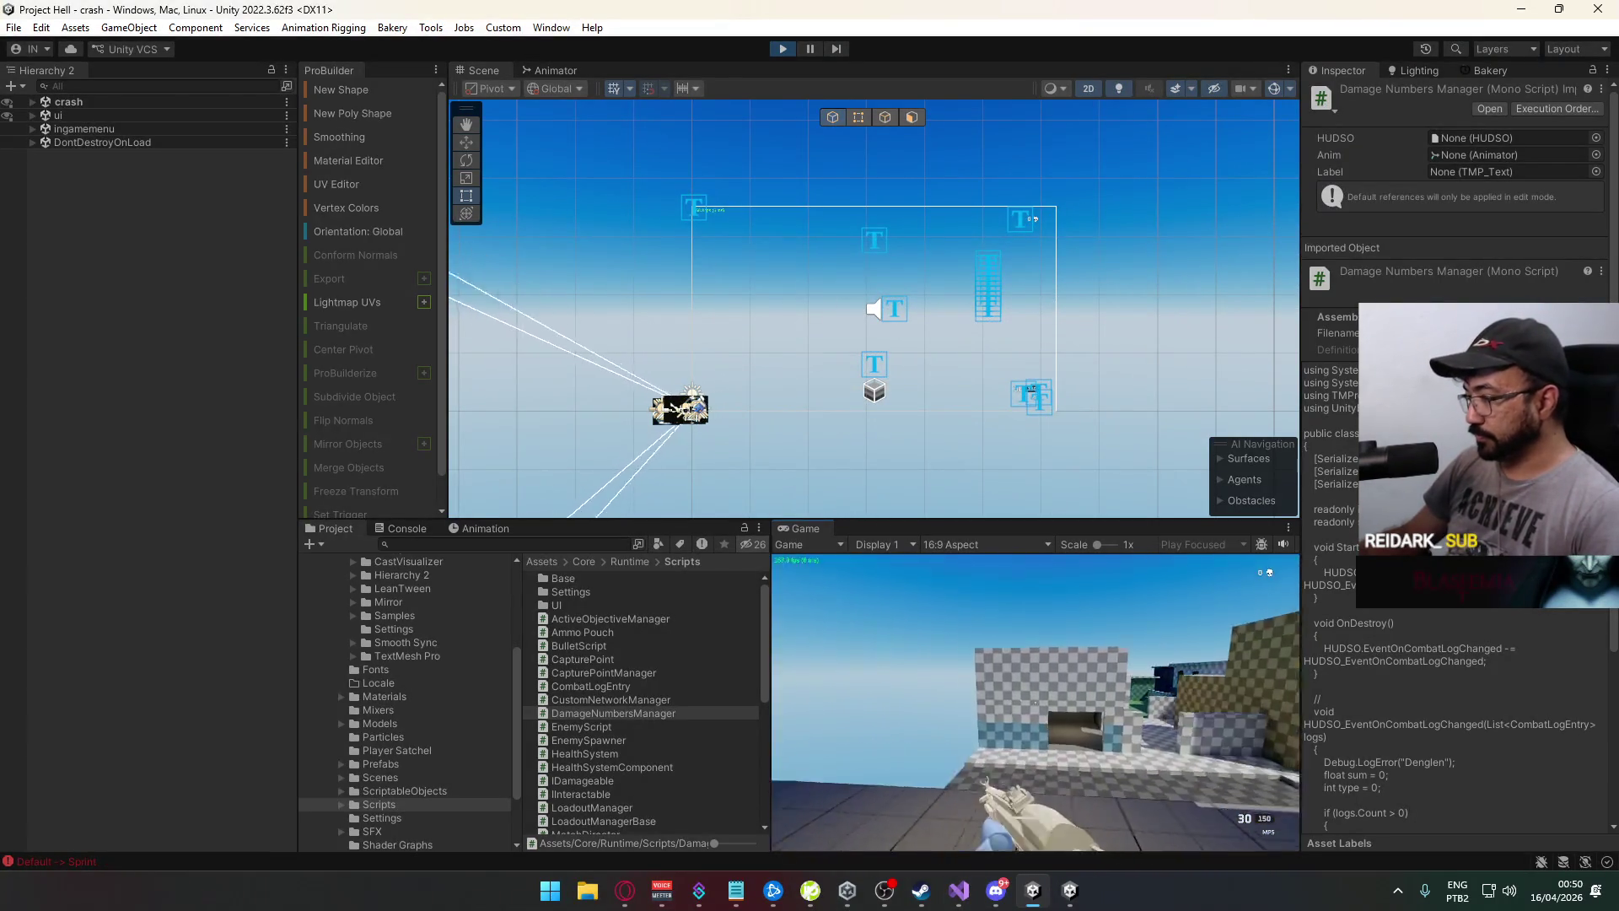
key("w")
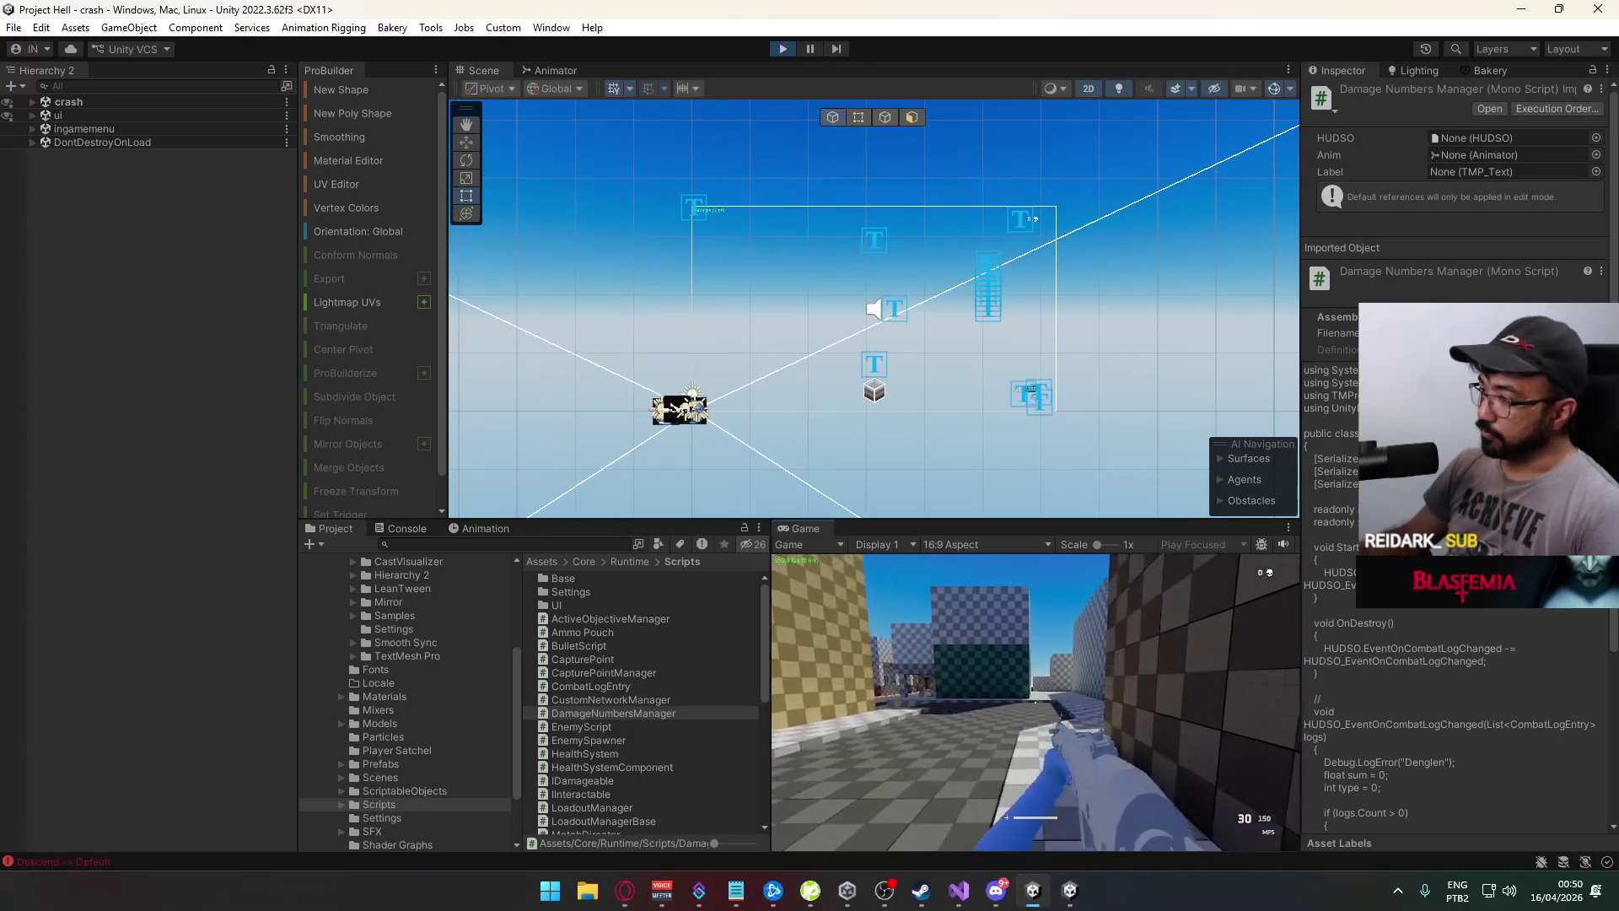
key("shift")
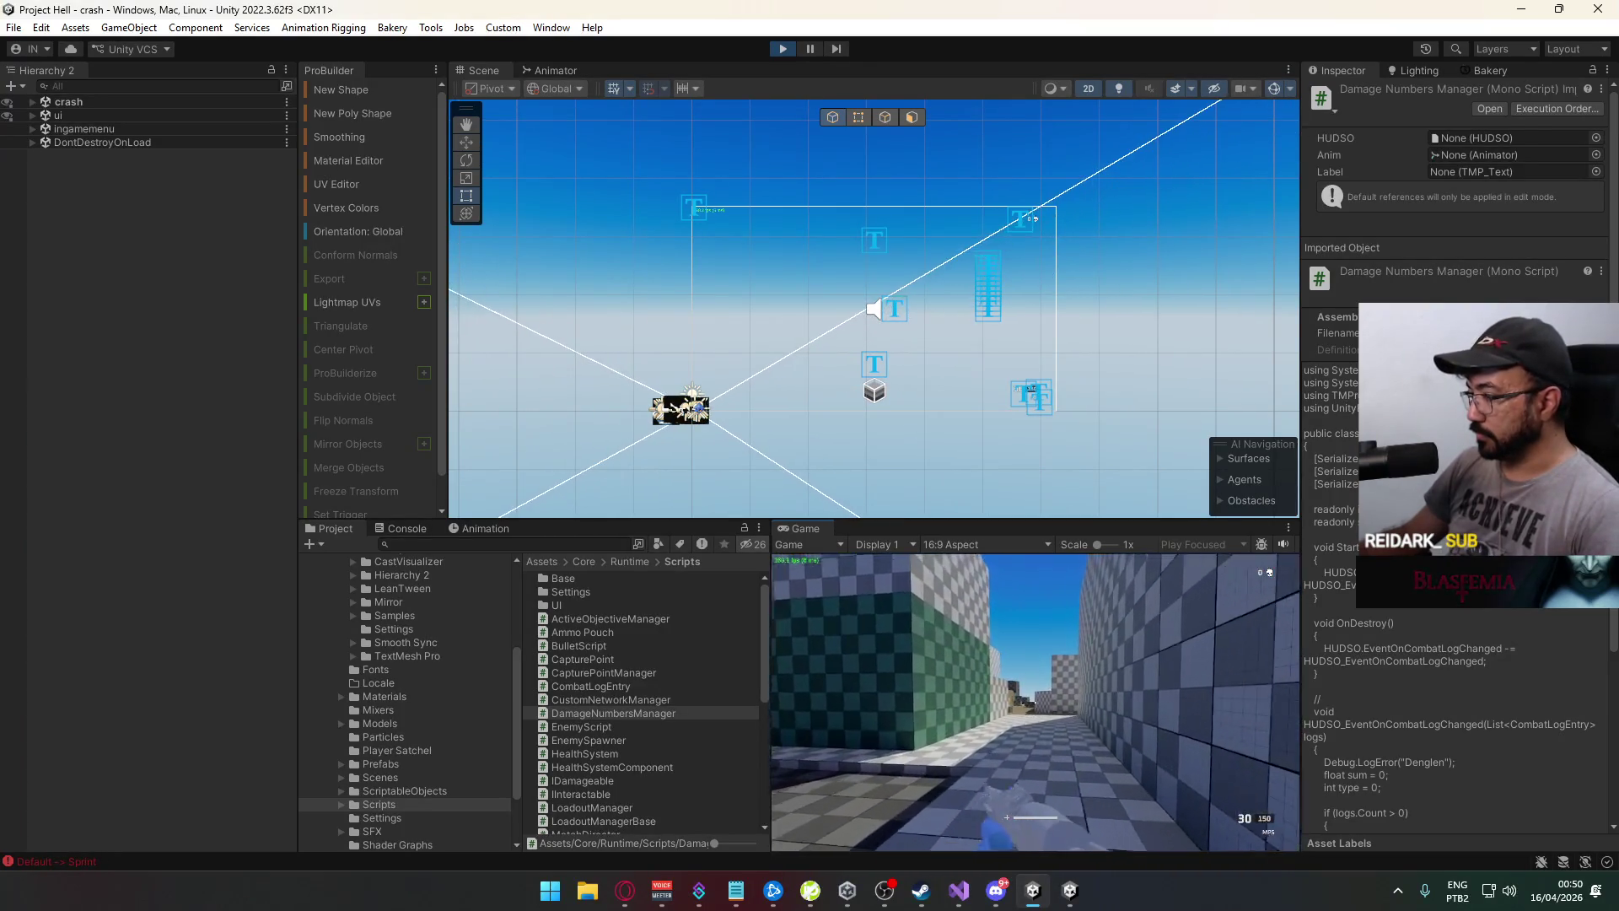
key("alt+Tab")
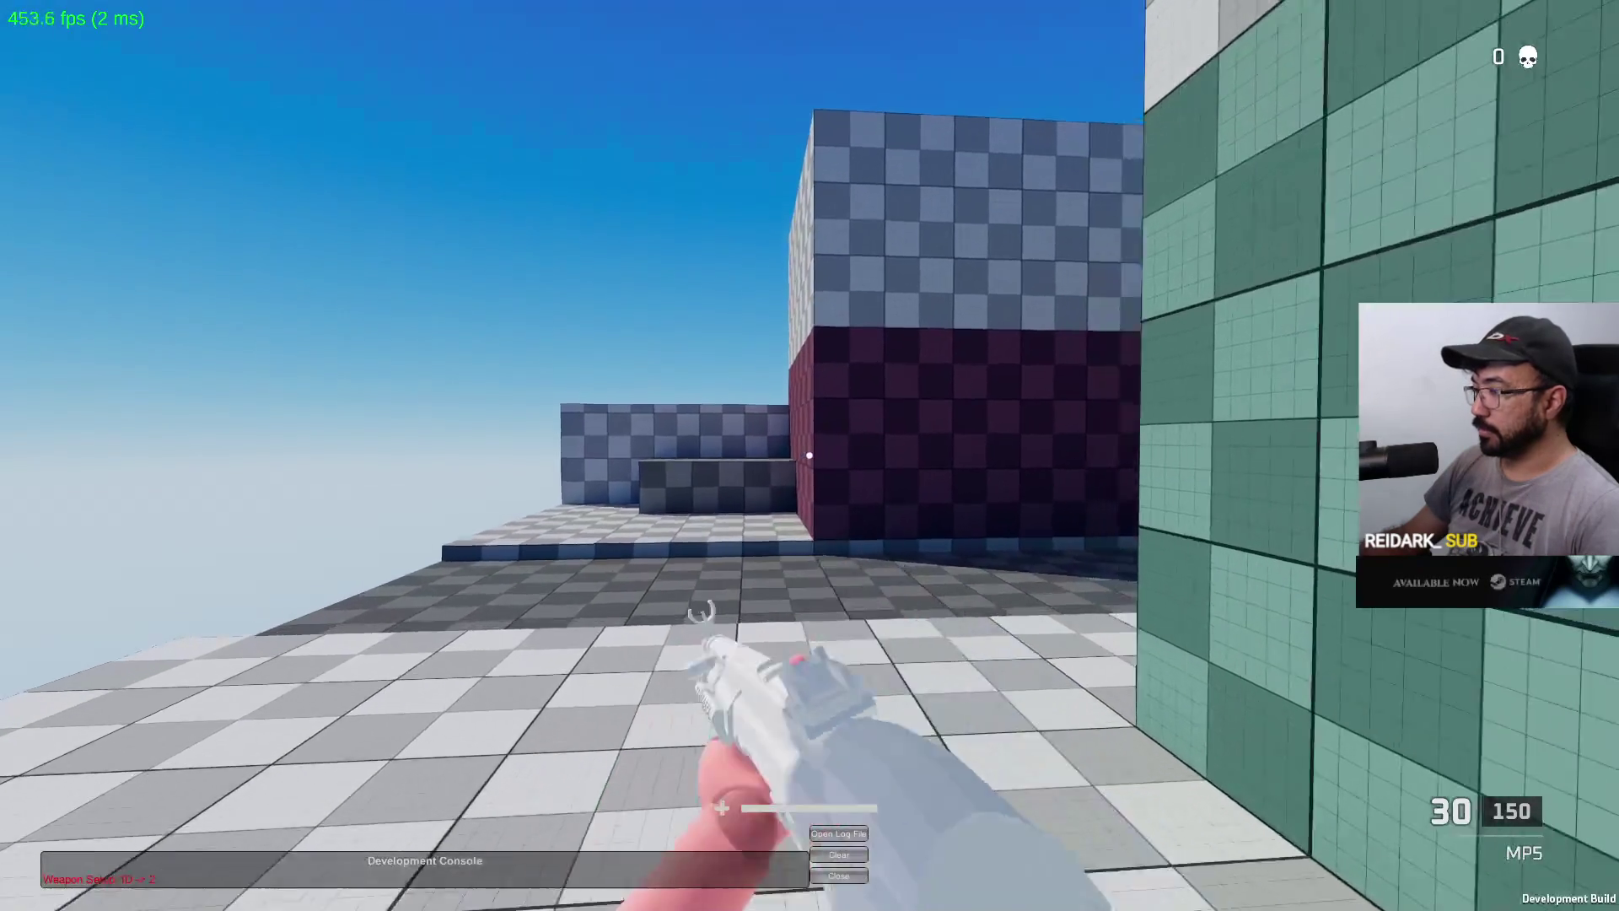
key("w")
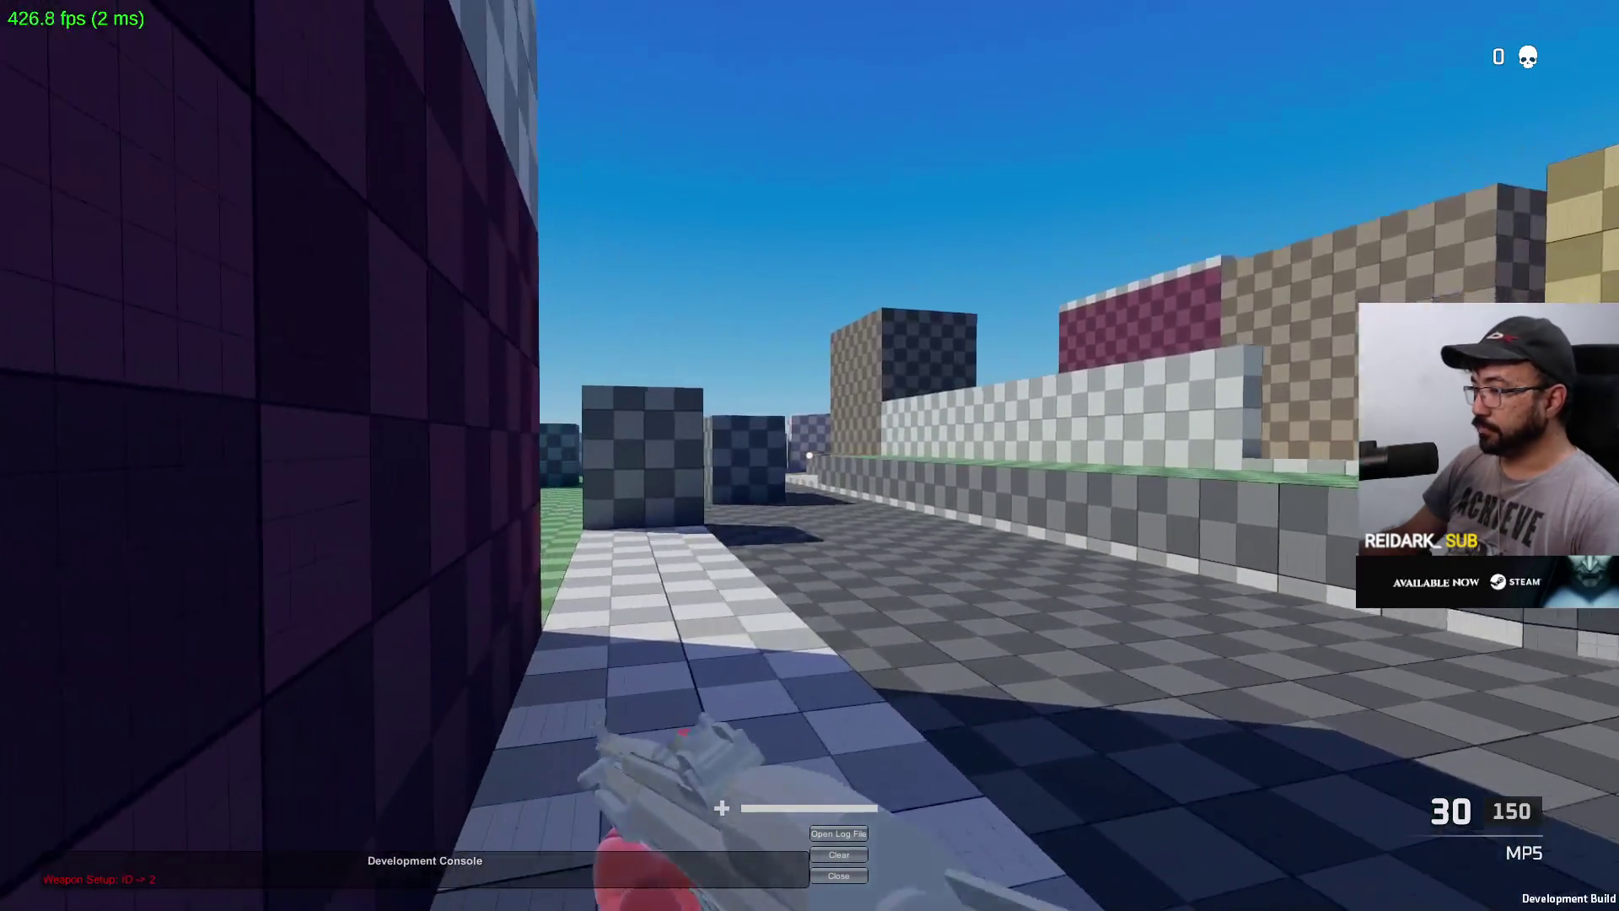
key("w")
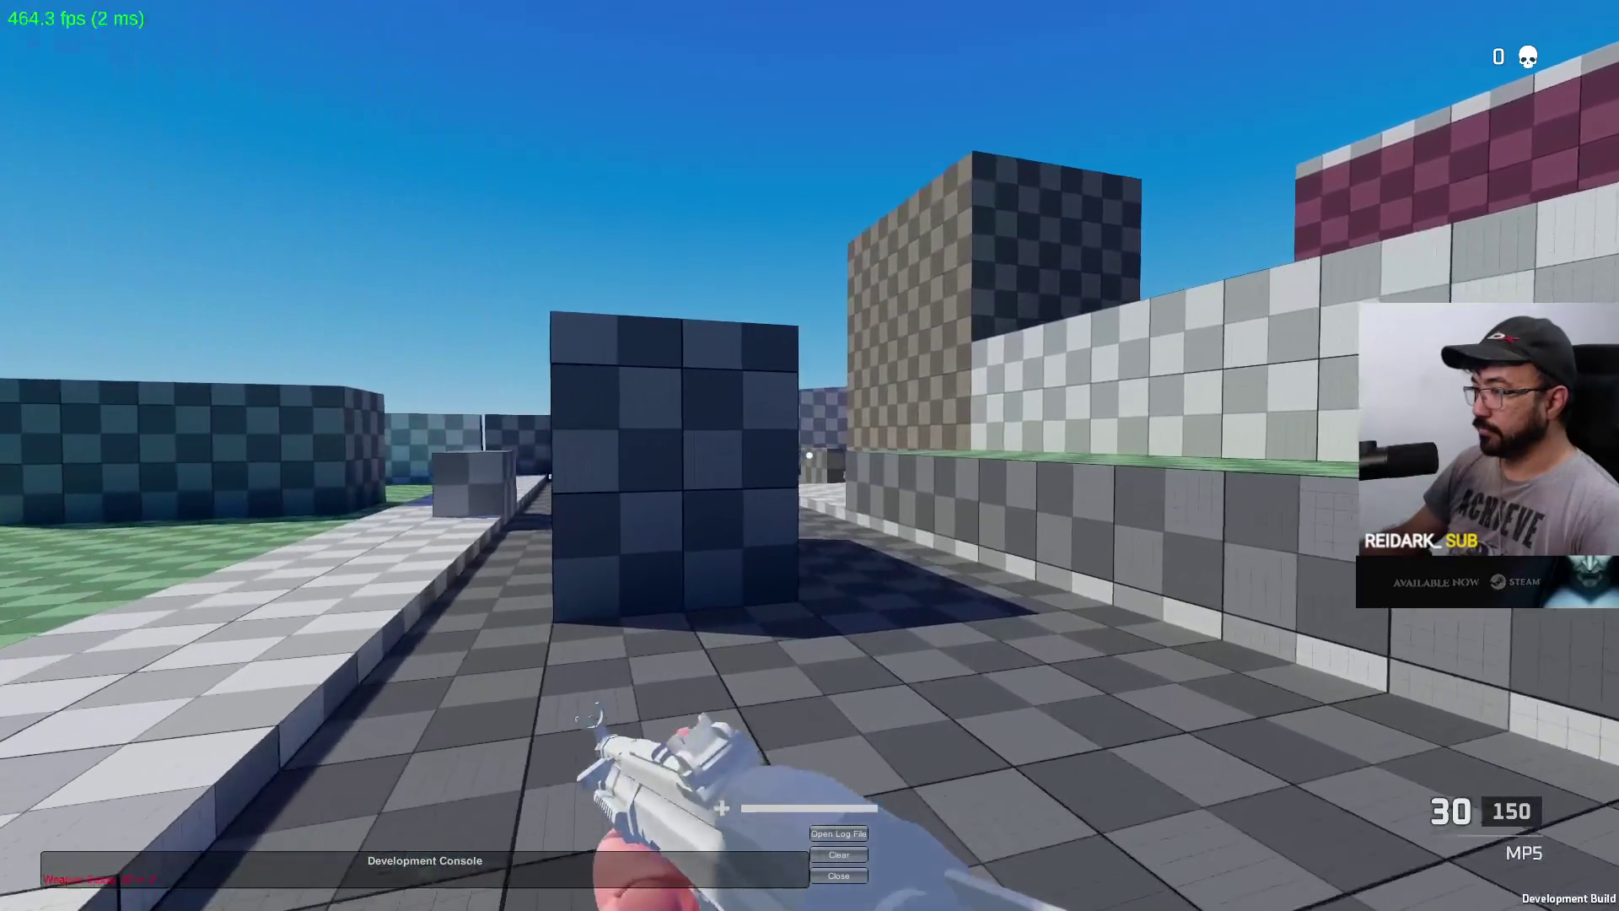
key("w")
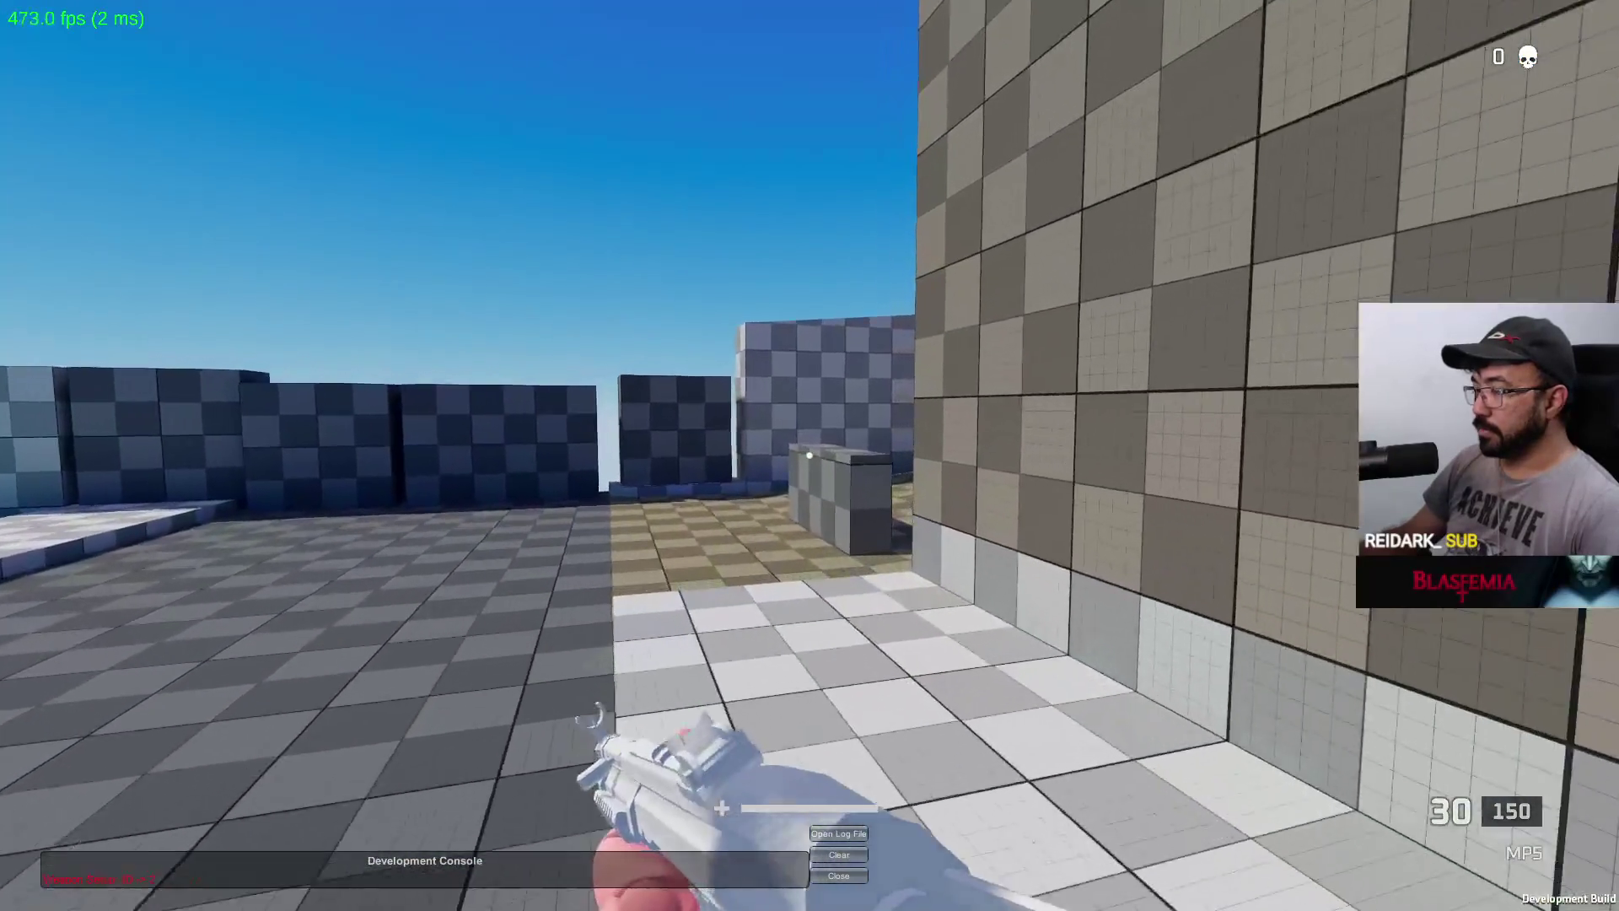
key("w")
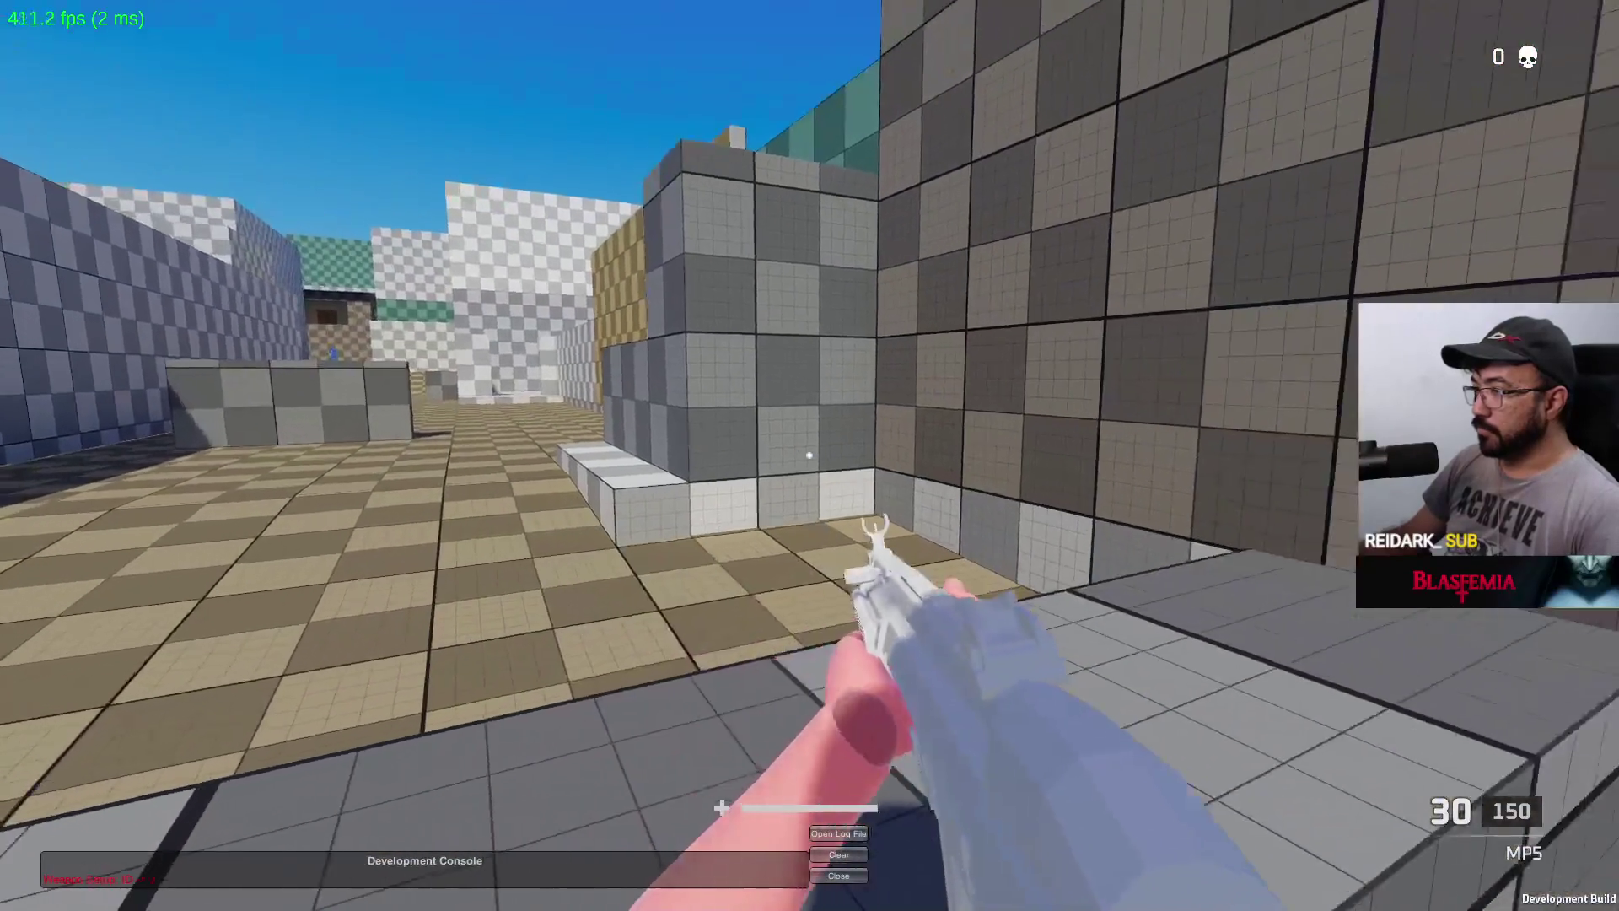
key("alt+Tab")
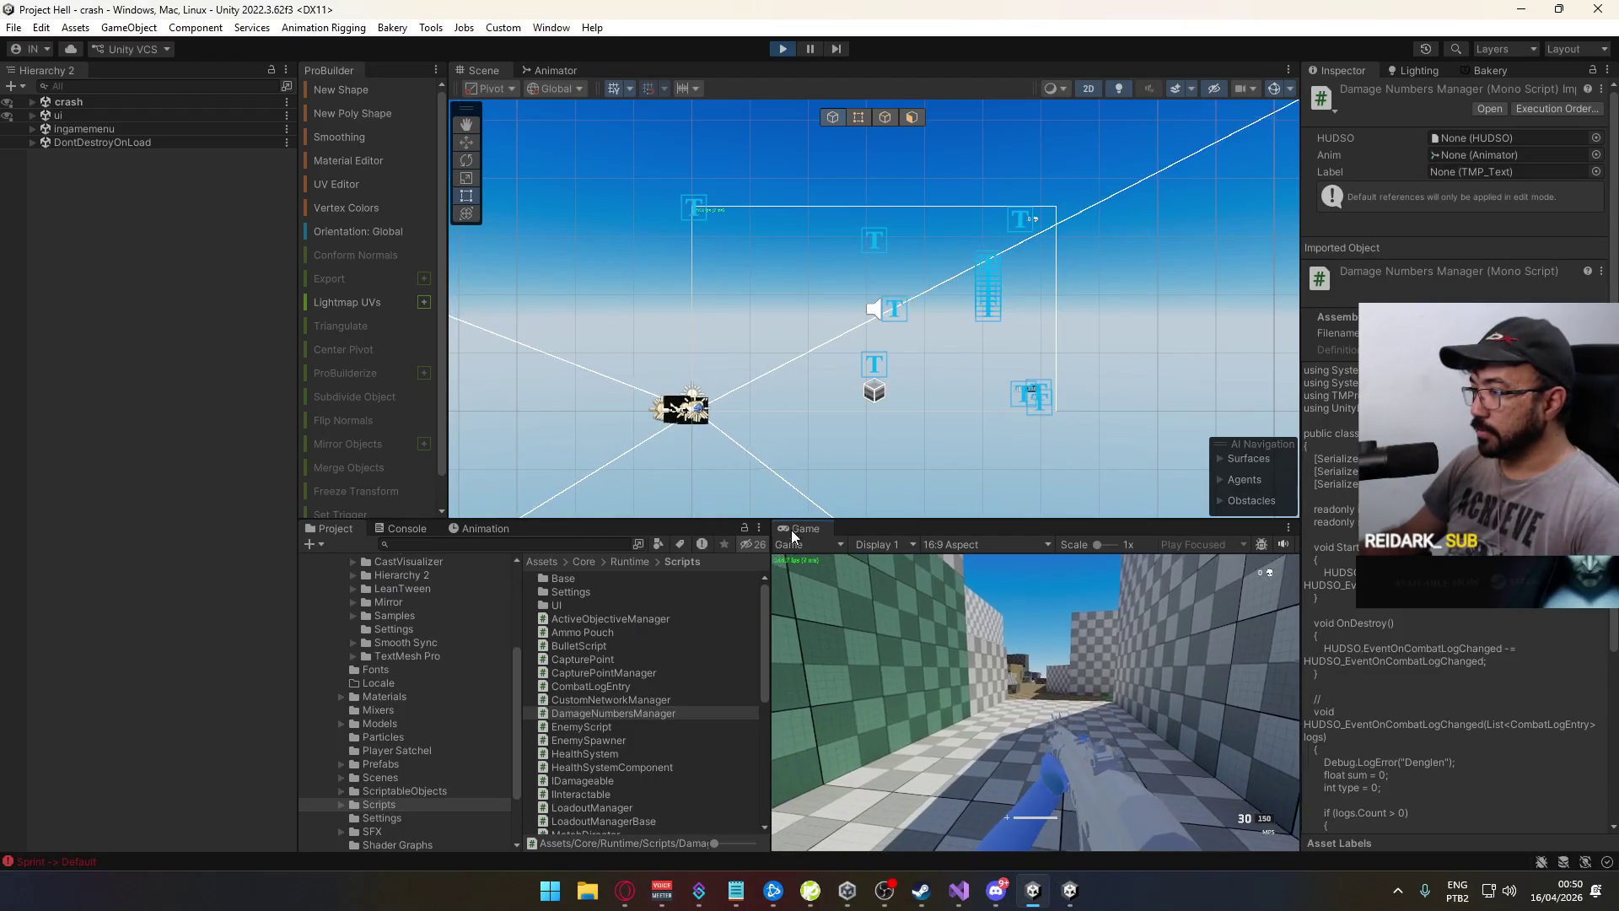
Shoot down the corridor, crouch and fire a burst to land hits, then reload
left_click(806, 529)
key("w")
left_click(1035, 701)
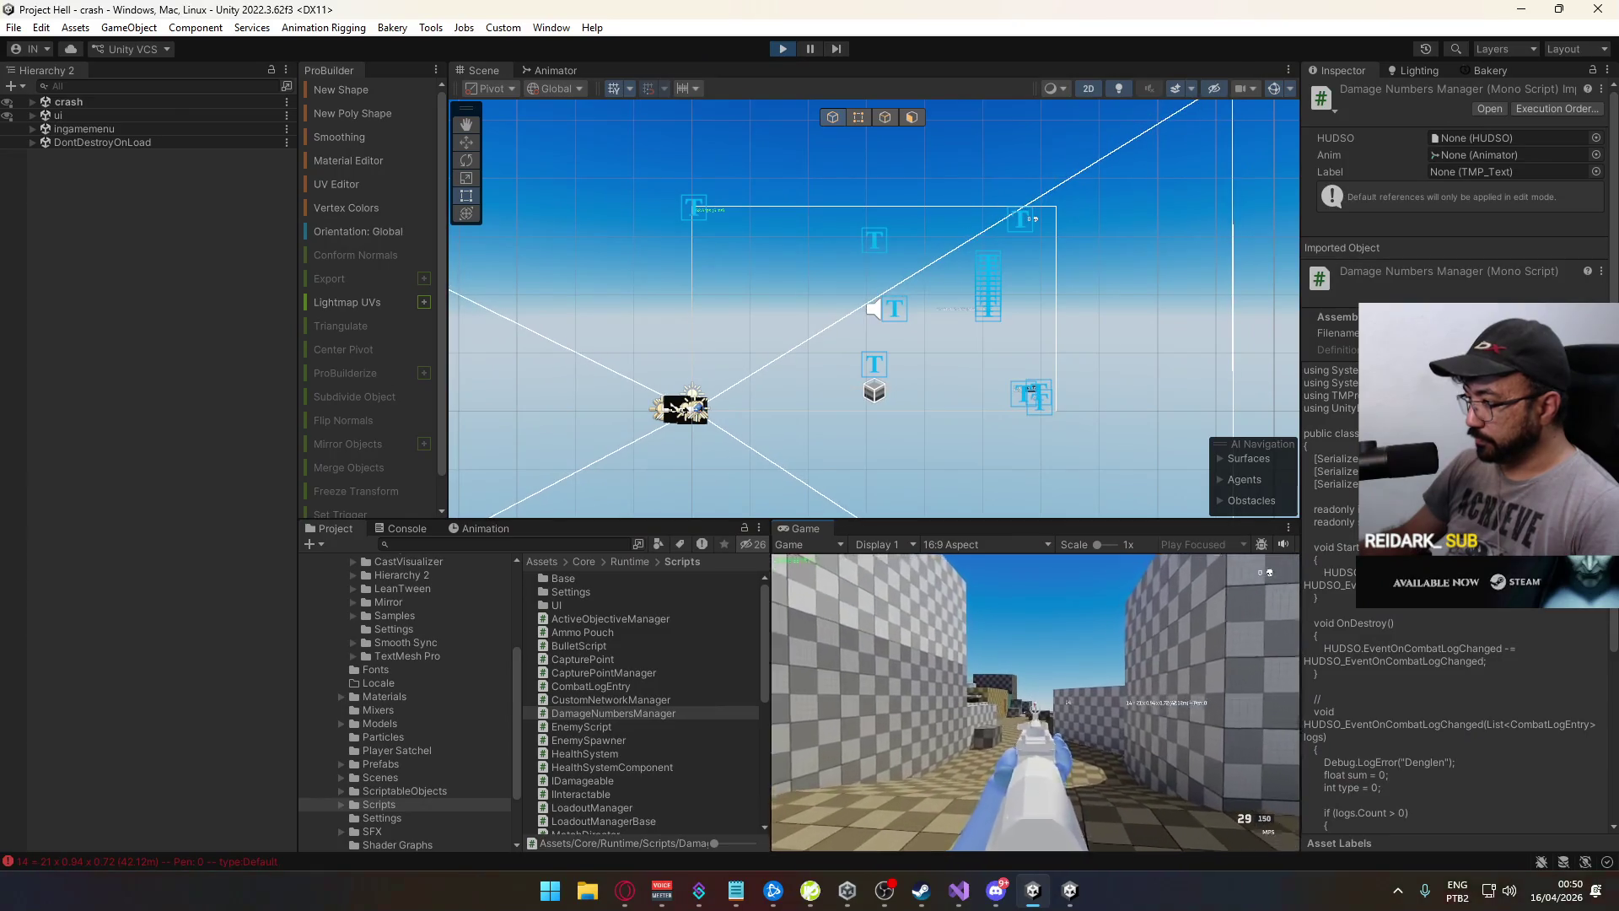
left_click(1036, 702)
key("c")
left_click_drag(1035, 702, 1036, 702)
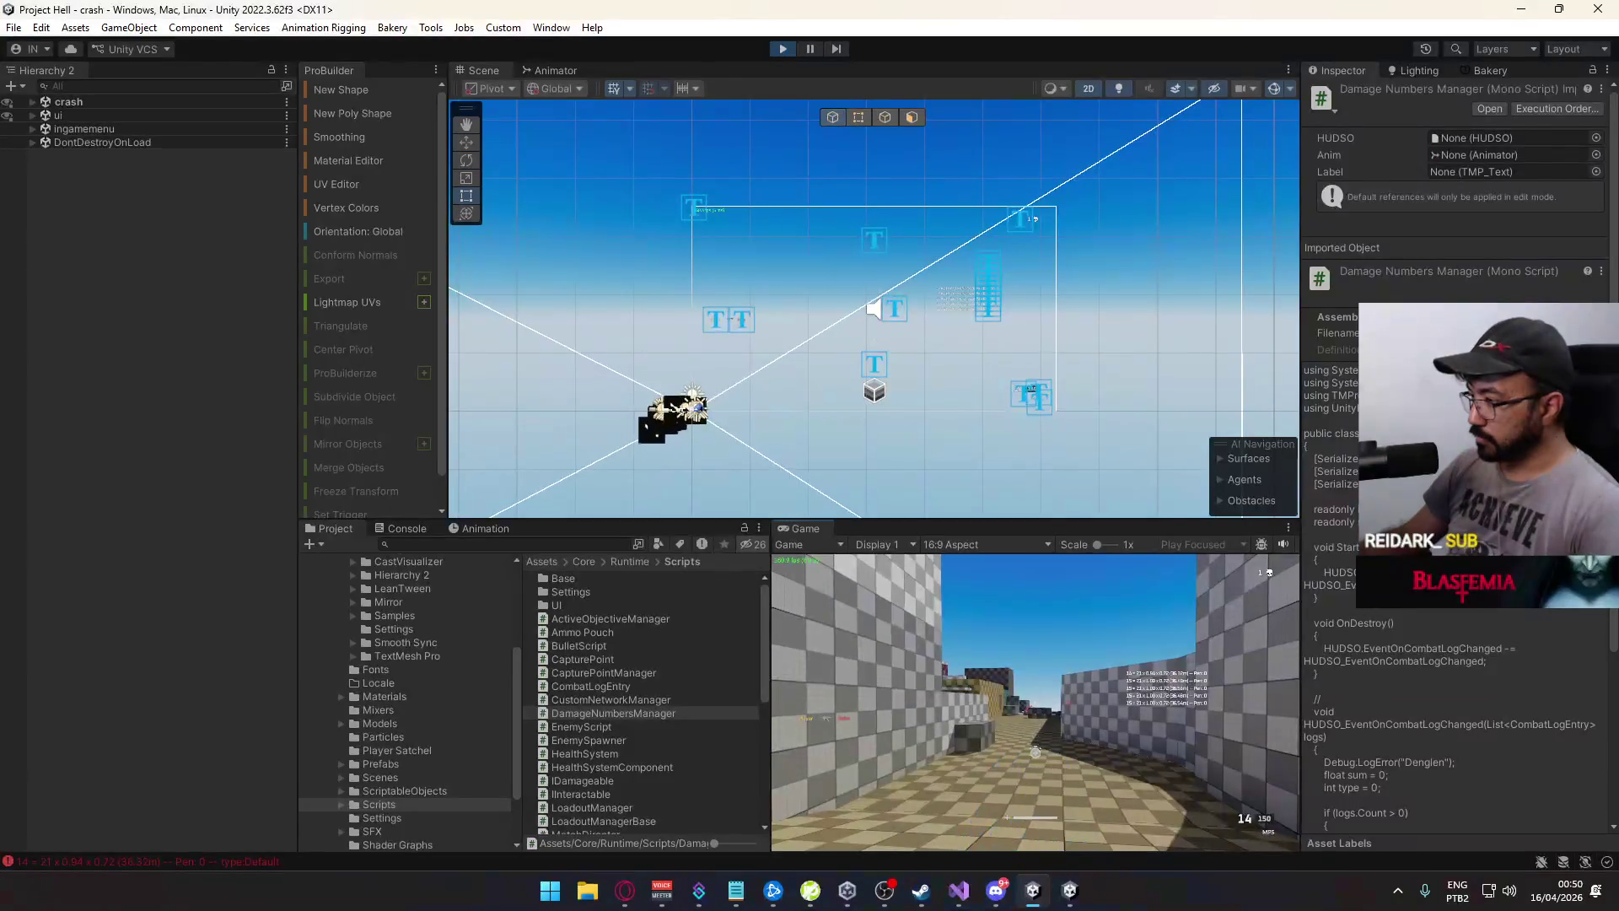
key("r")
Inspect the Elimination entry and the last damage entry in the Console log
key("super")
key("super")
left_click(407, 528)
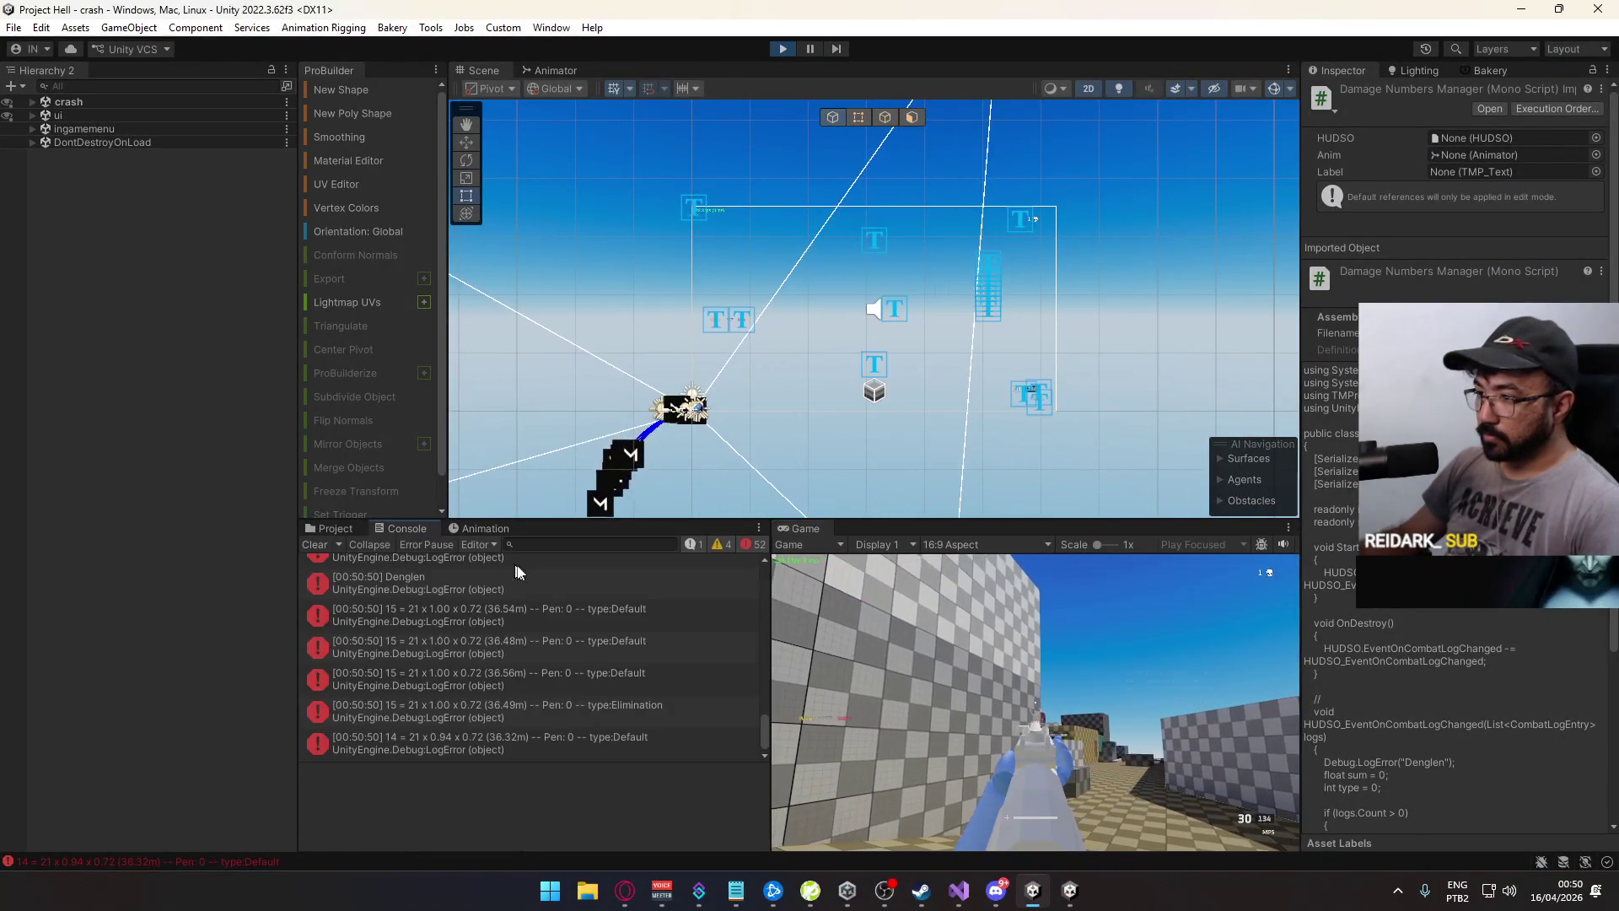
left_click(702, 705)
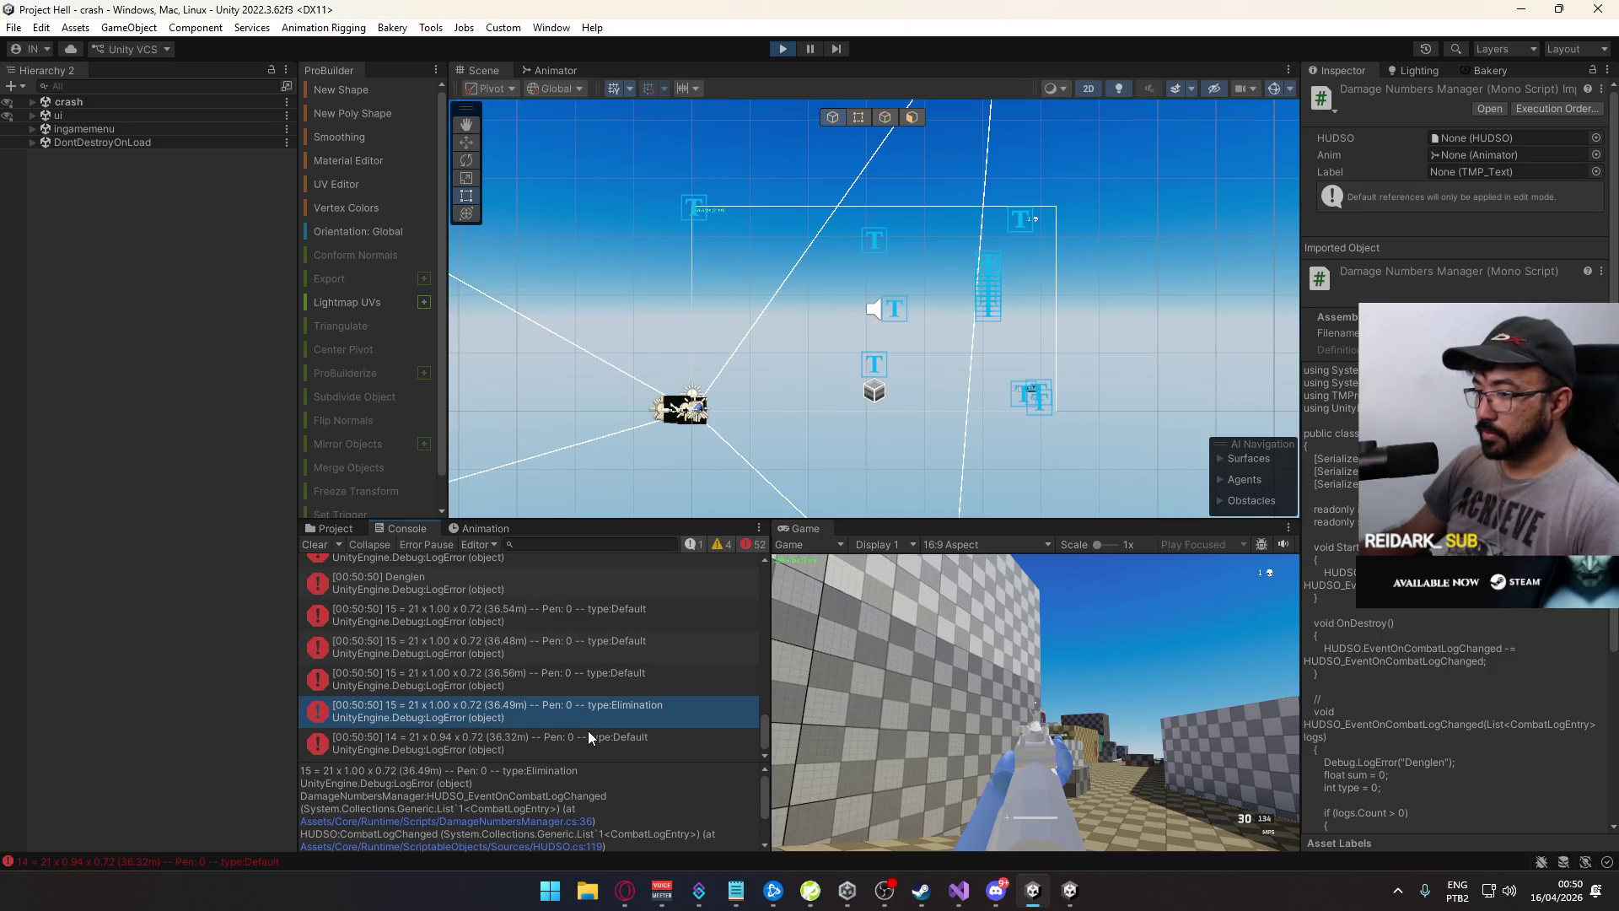
left_click(589, 737)
left_click(595, 722)
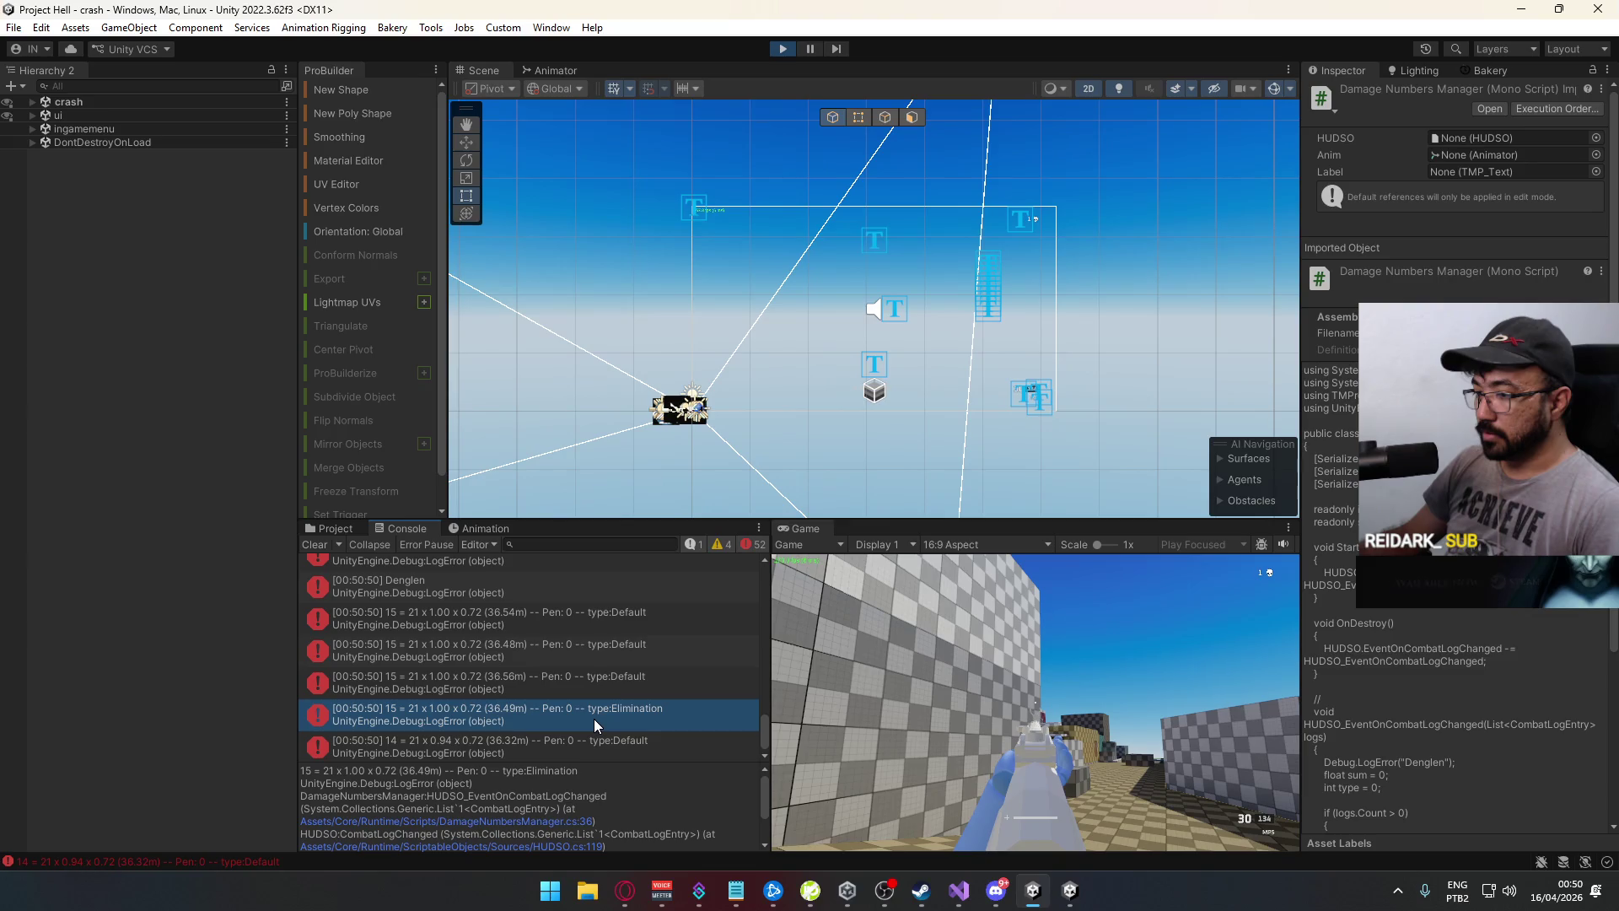
Stop the editor play test and close the standalone game build
key("super")
left_click(784, 49)
right_click(1069, 890)
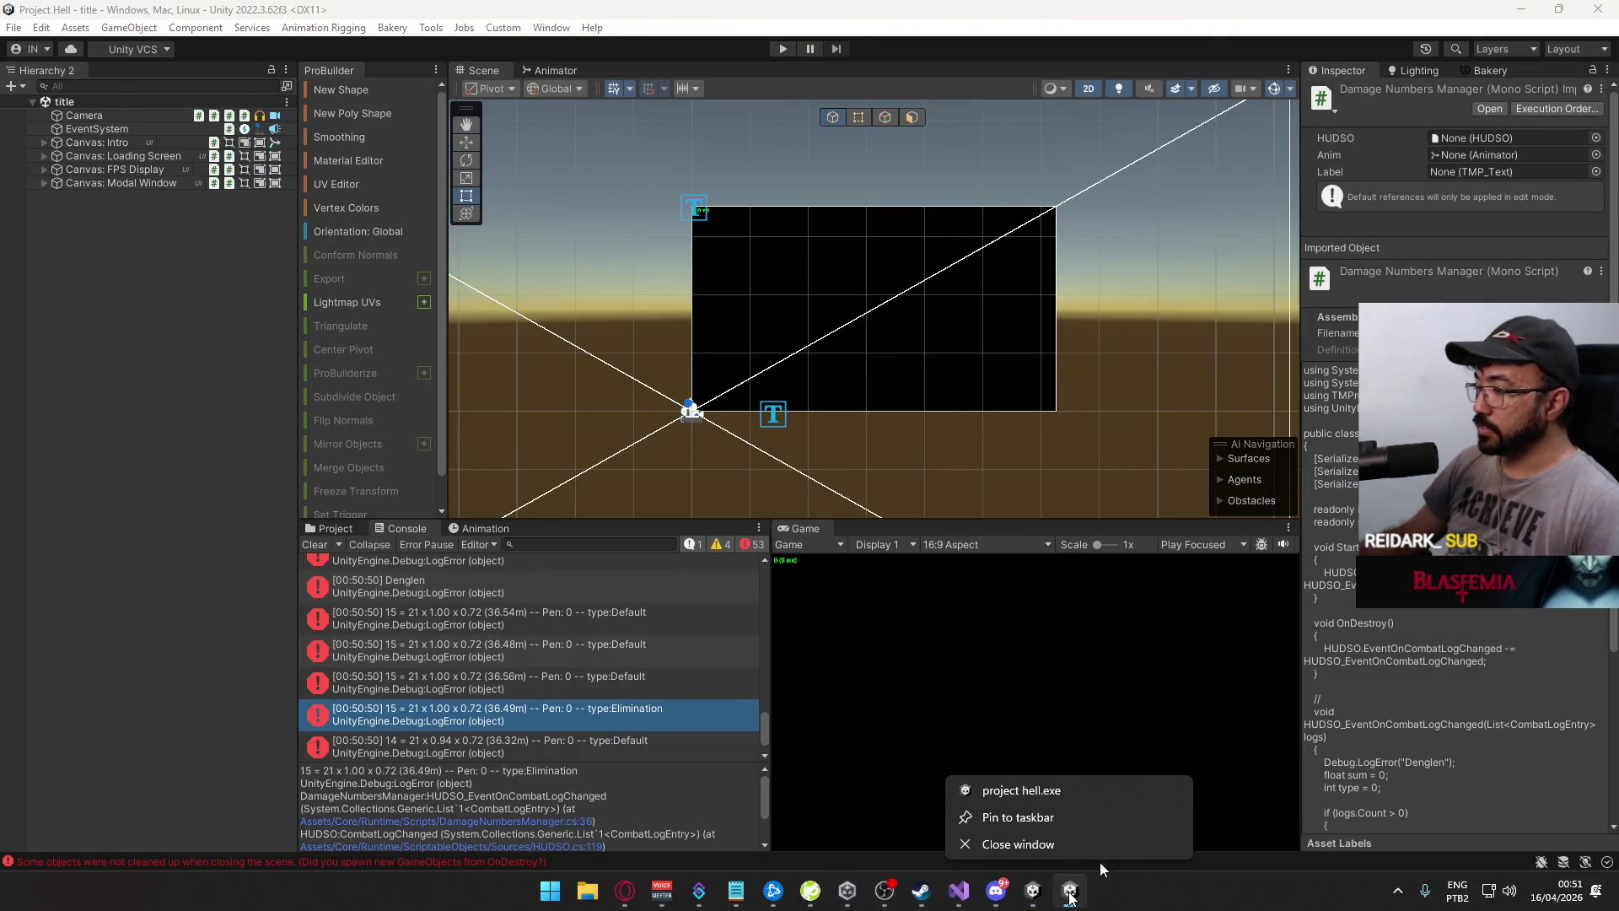
left_click(1106, 841)
left_click(977, 891)
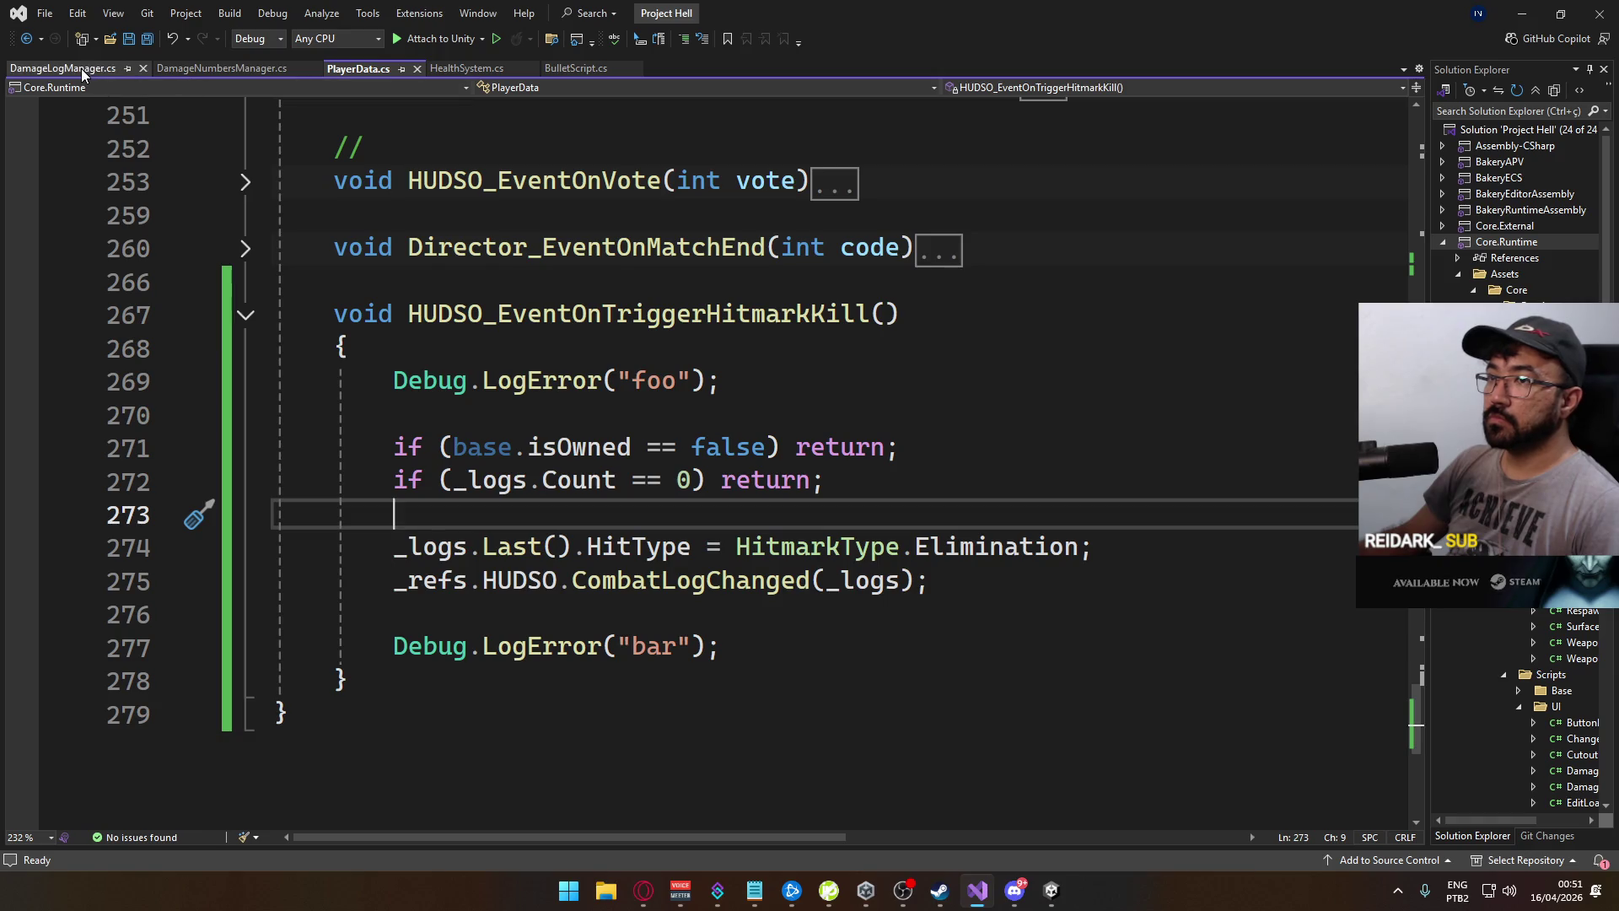
In DamageNumbersManager.cs, turn the foreach into for (int i=0;i<logs.Count;i++)
left_click(236, 71)
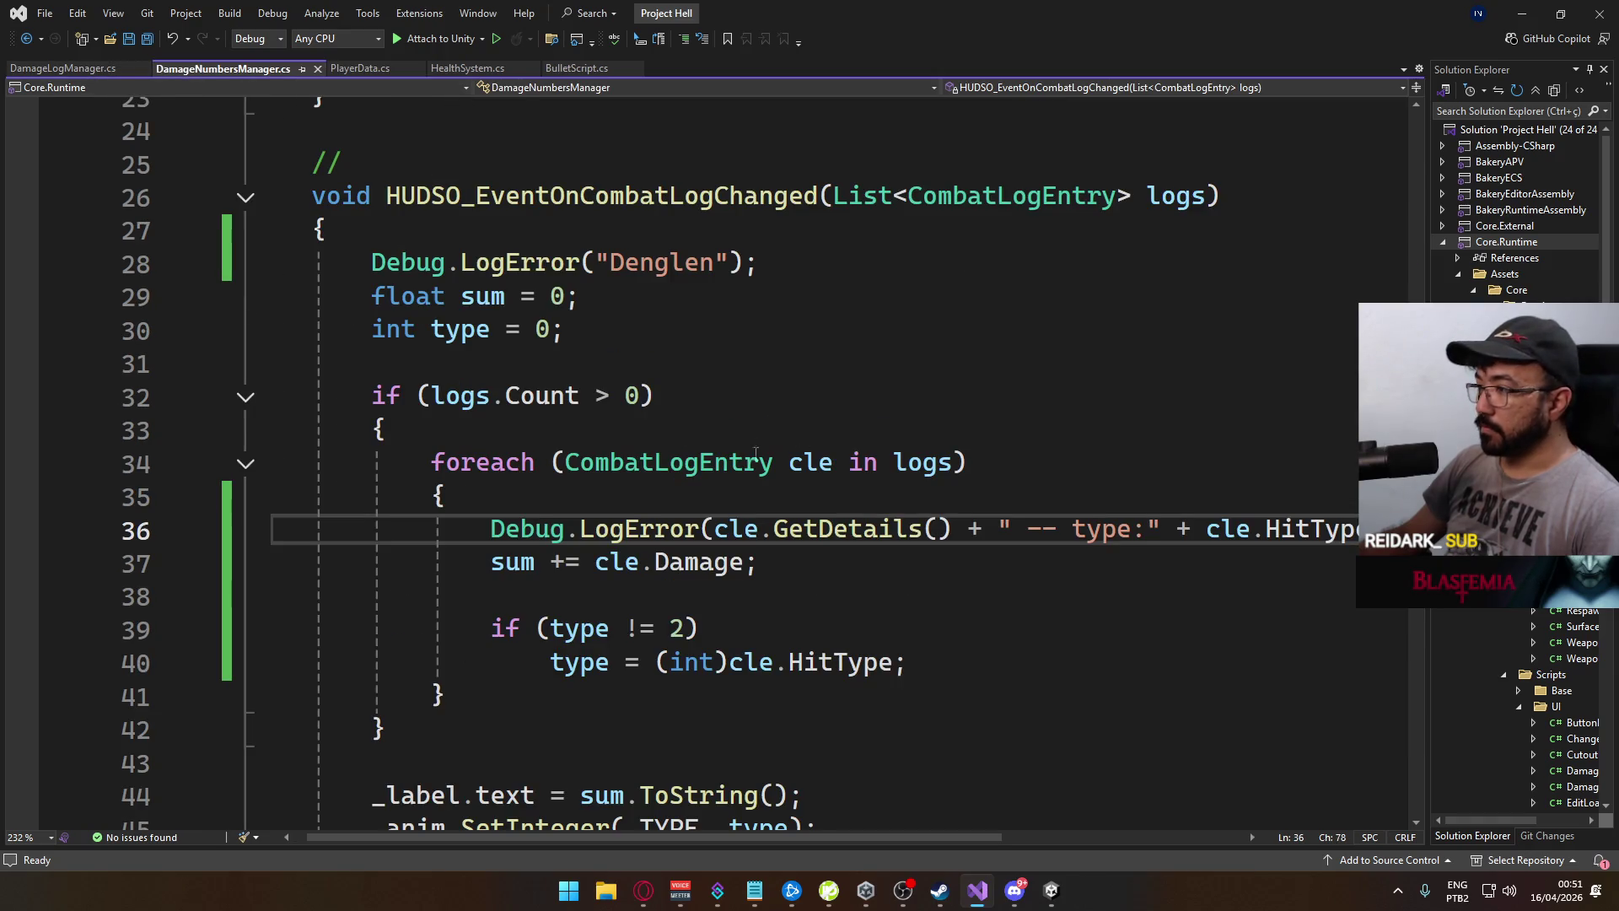
double_click(514, 459)
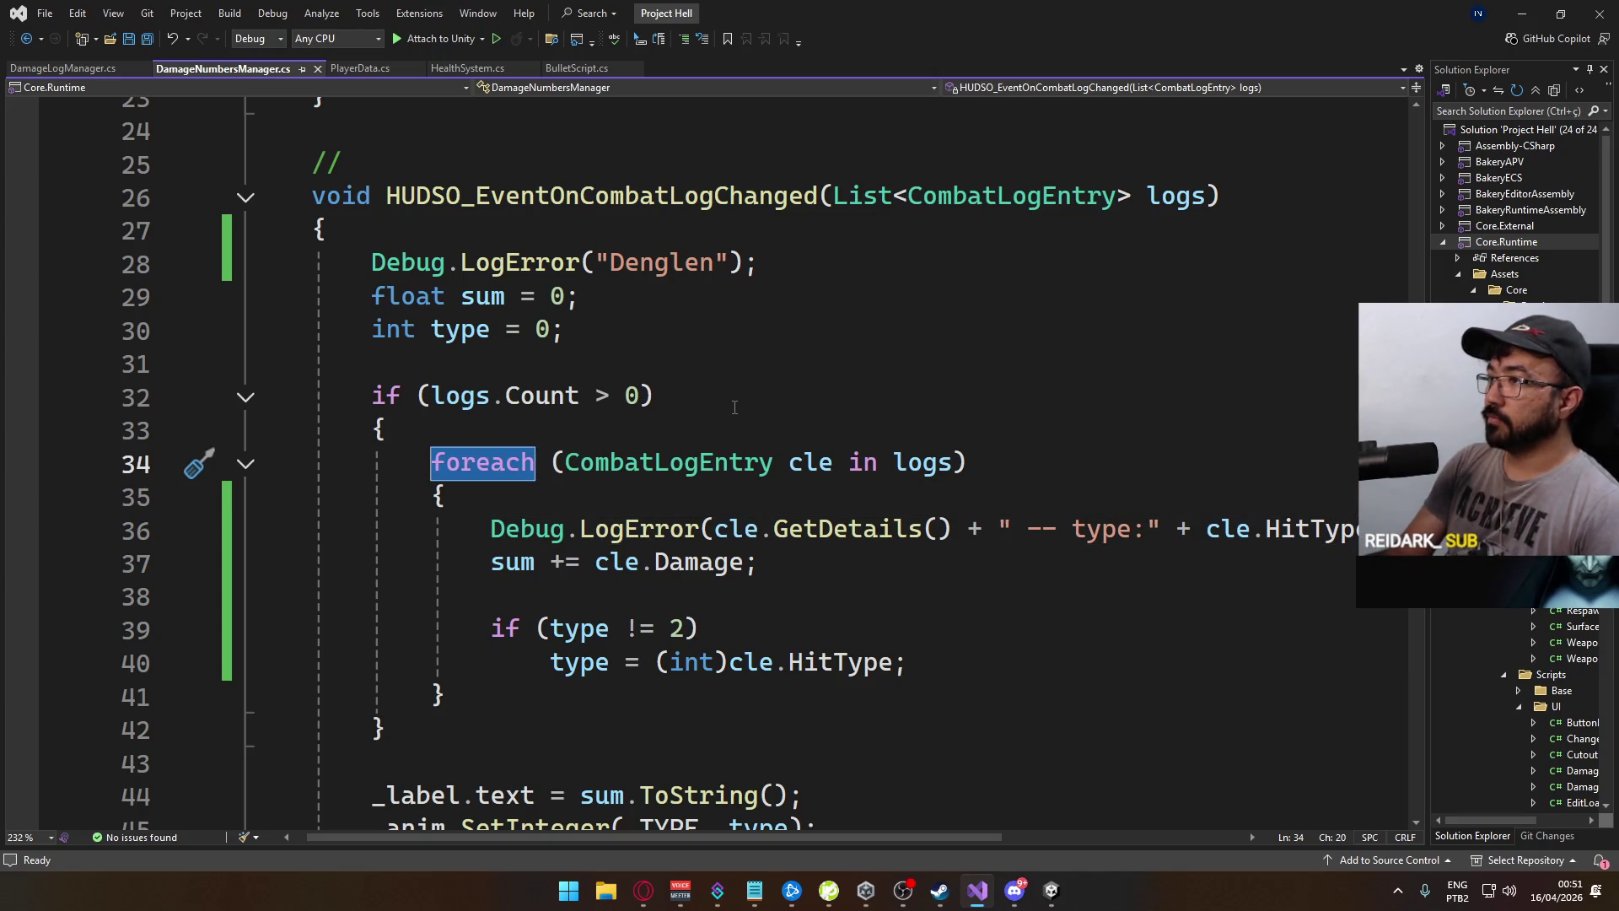
type("for")
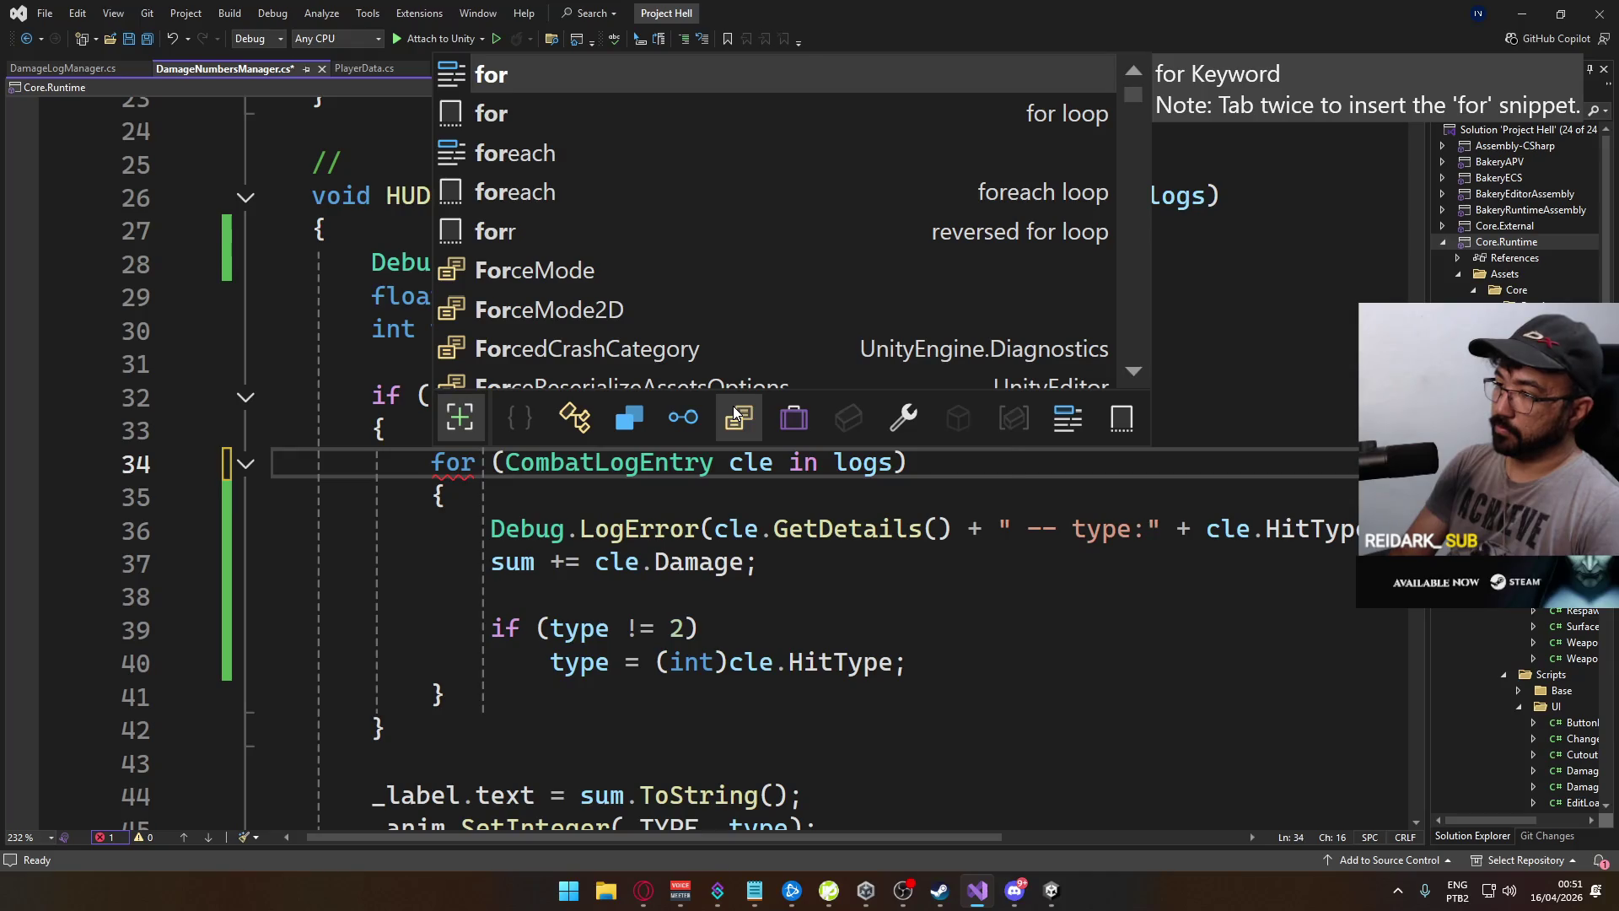
type(" (int i =")
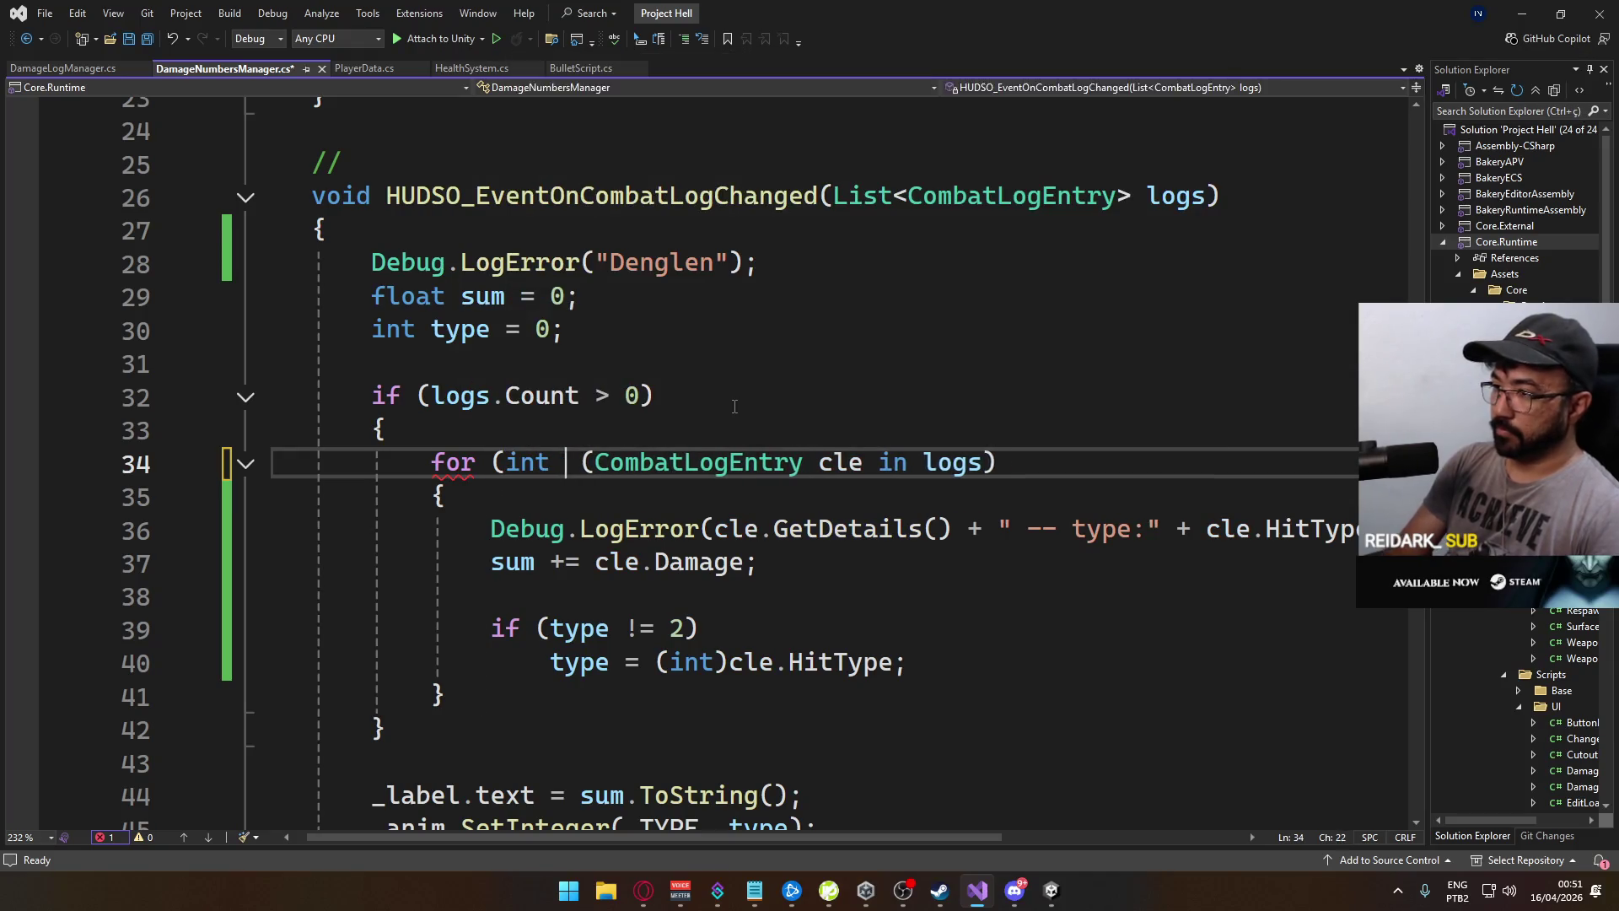
key("BackSpace")
key("BackSpace")
type("=0;i")
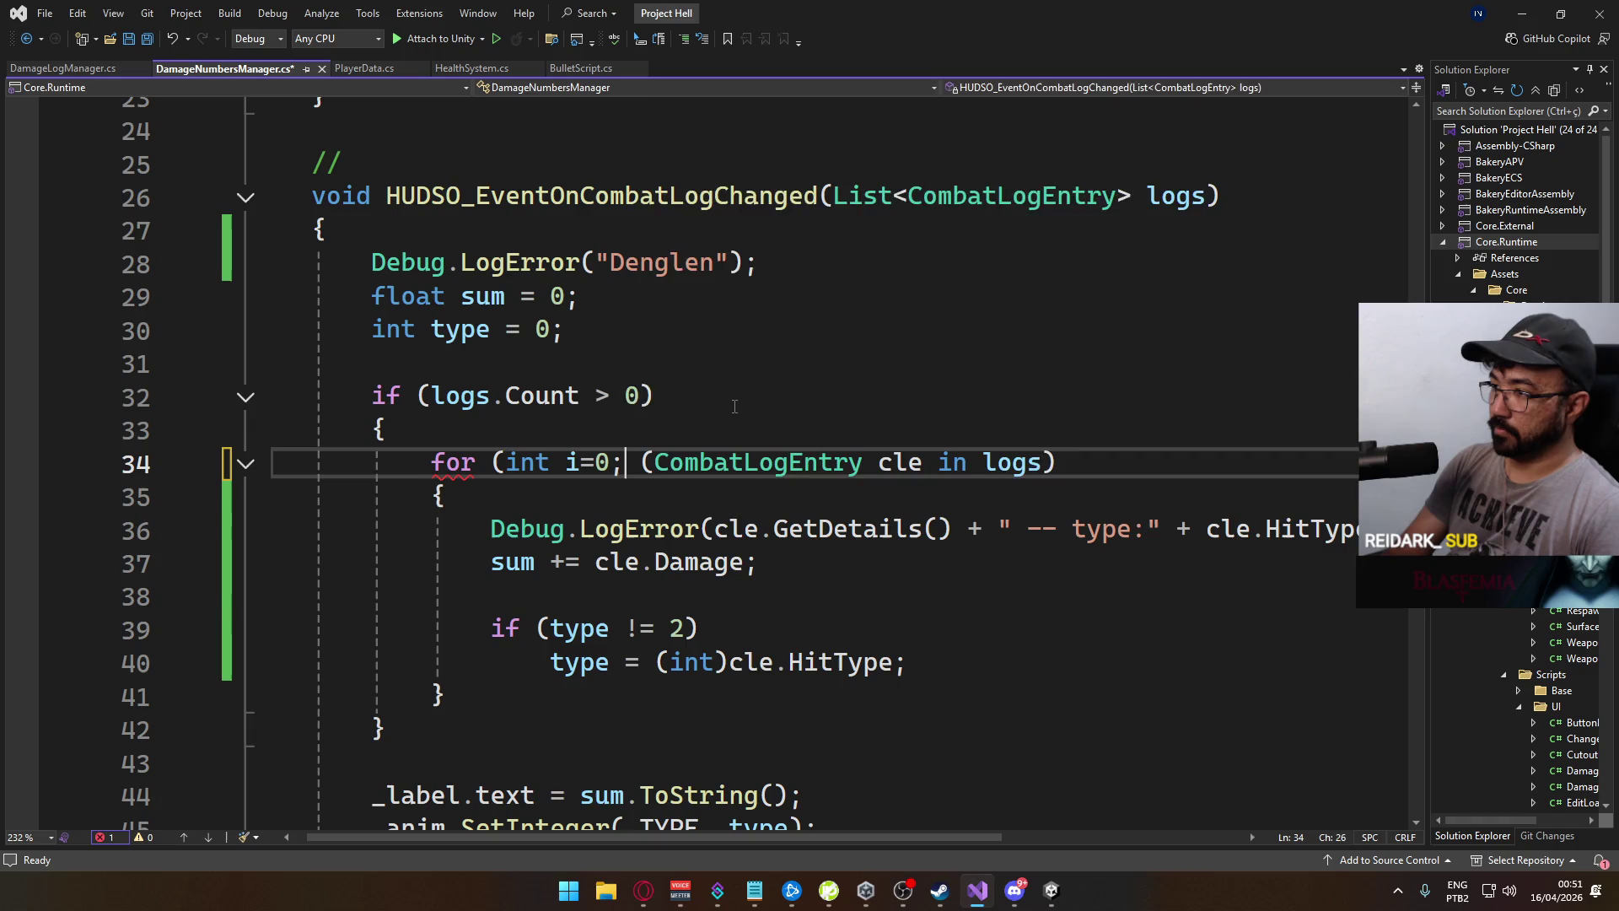
type("<")
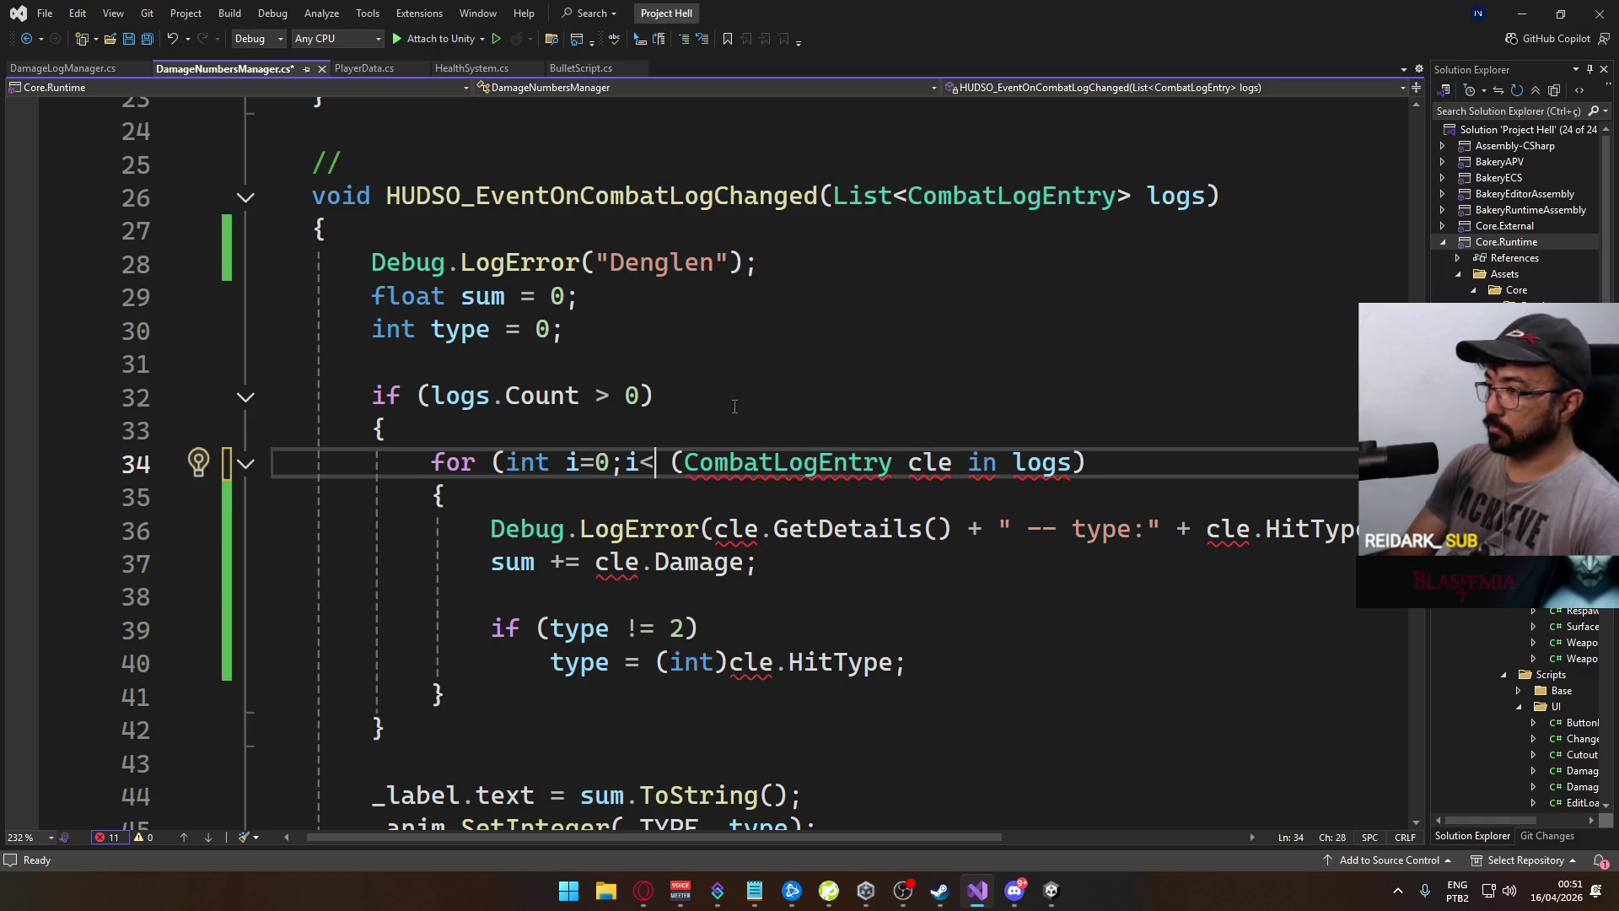
type("logs.Count;")
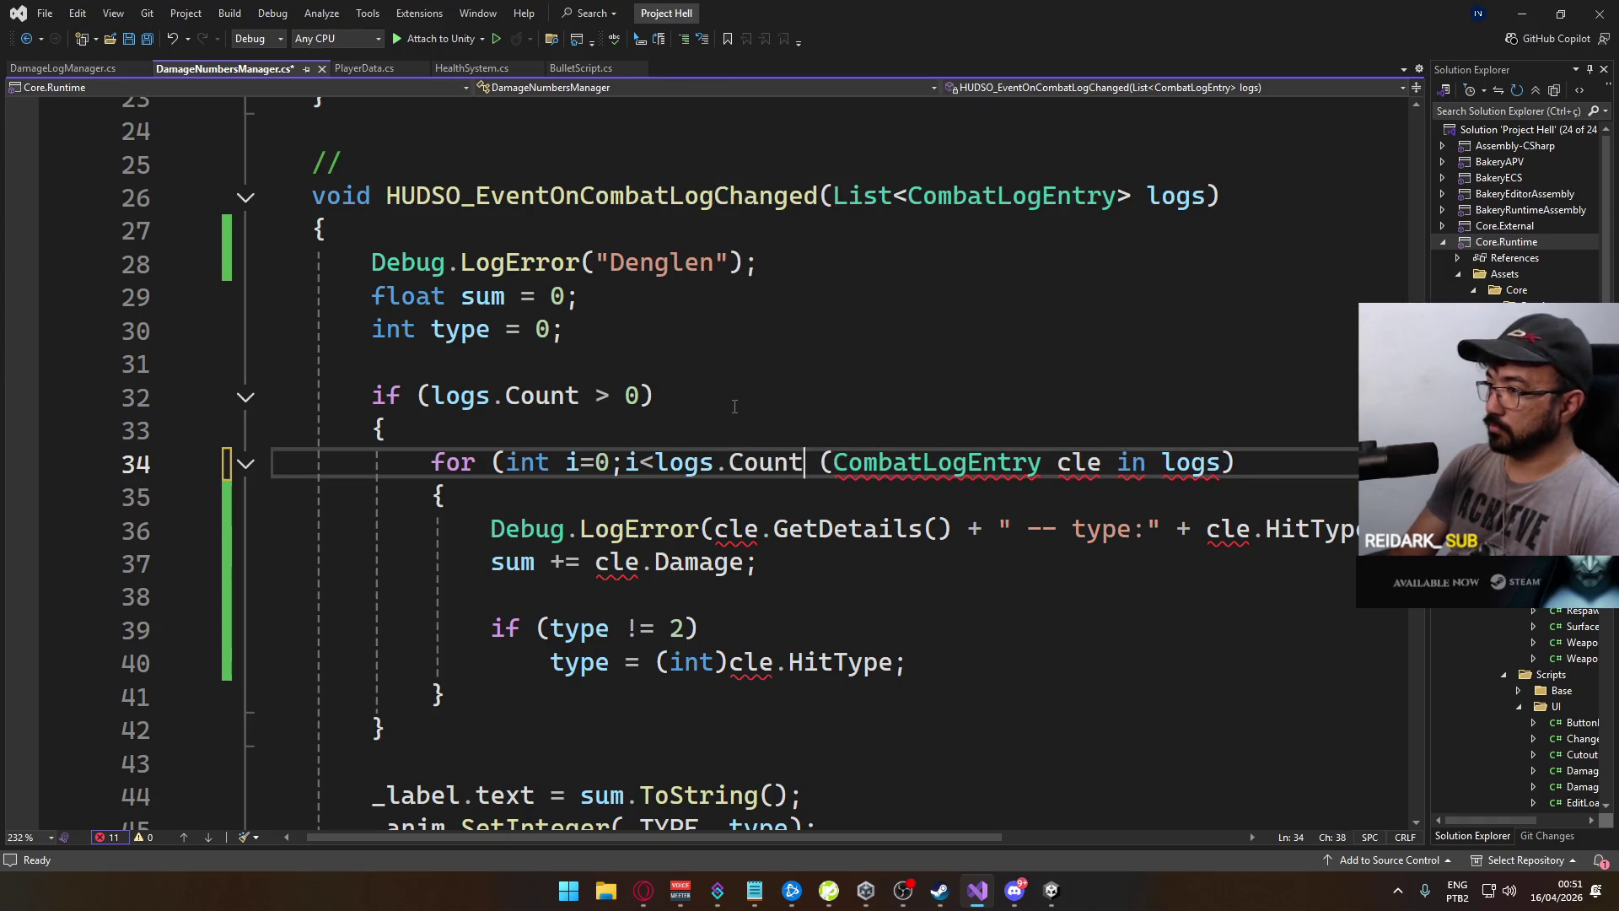
type("i++)")
key("Delete")
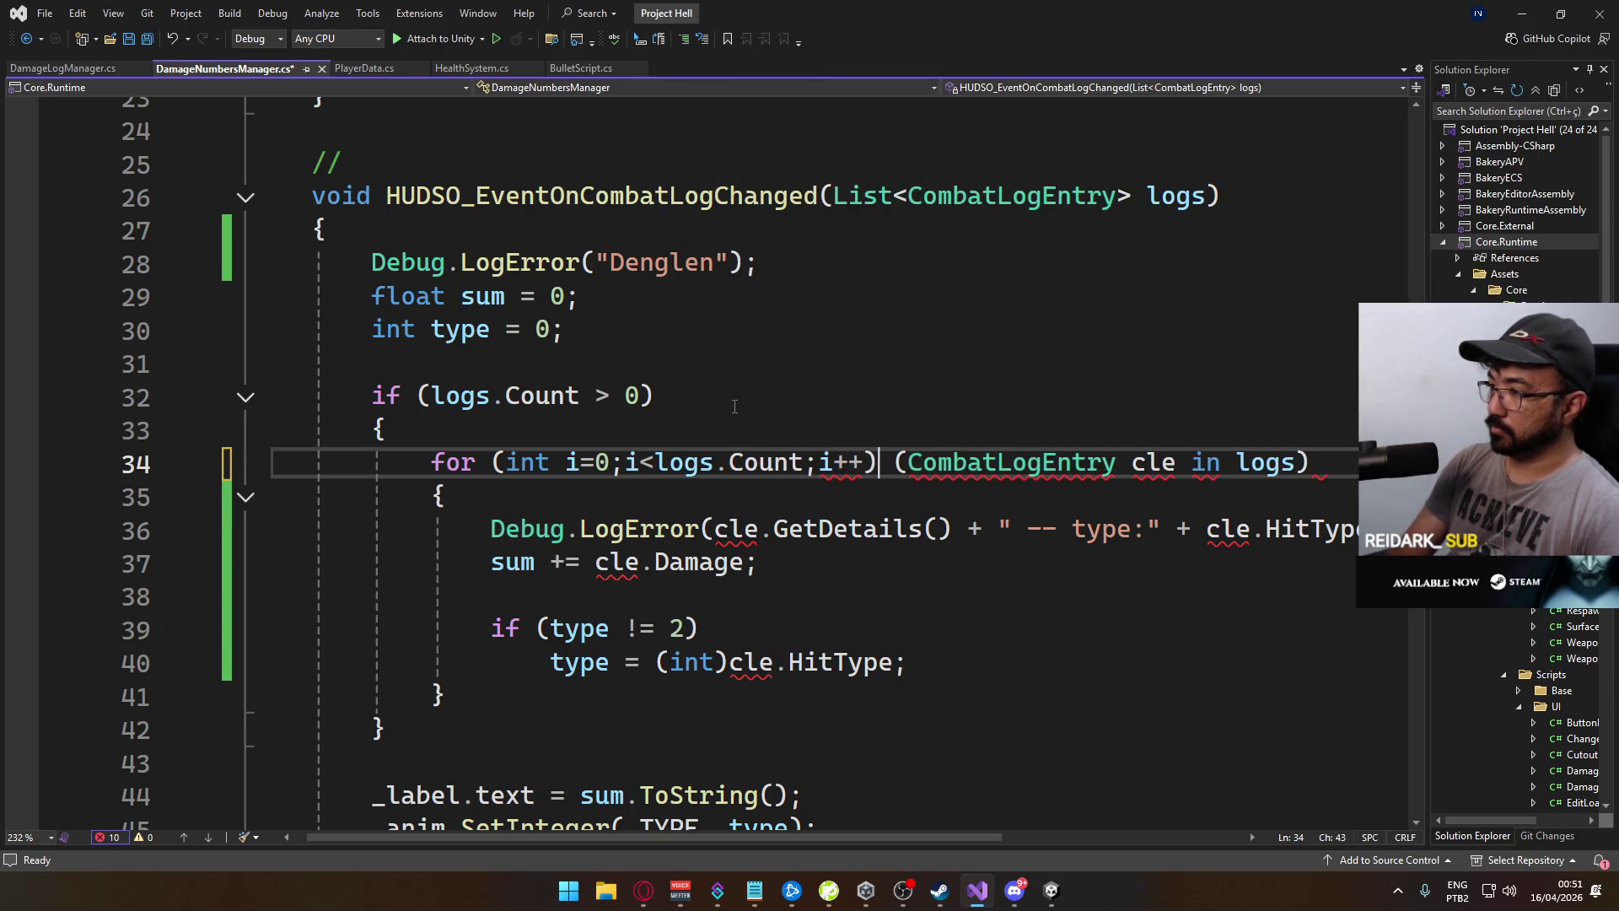
key("Delete")
key("Delete")
key("Delete")
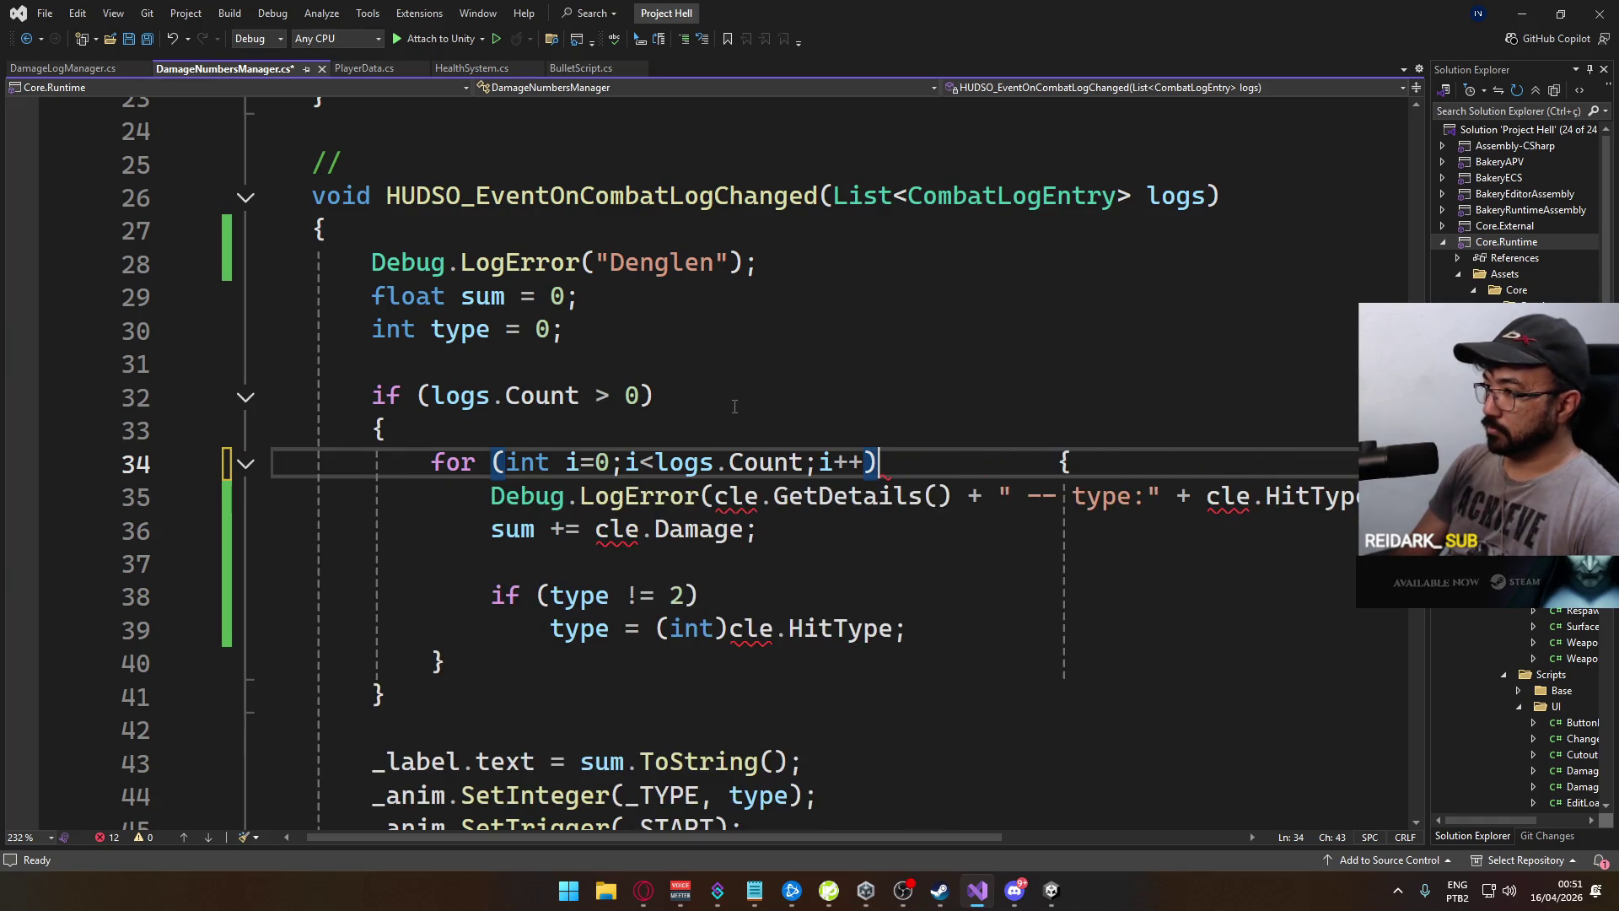
key("ctrl+k")
key("ctrl+d")
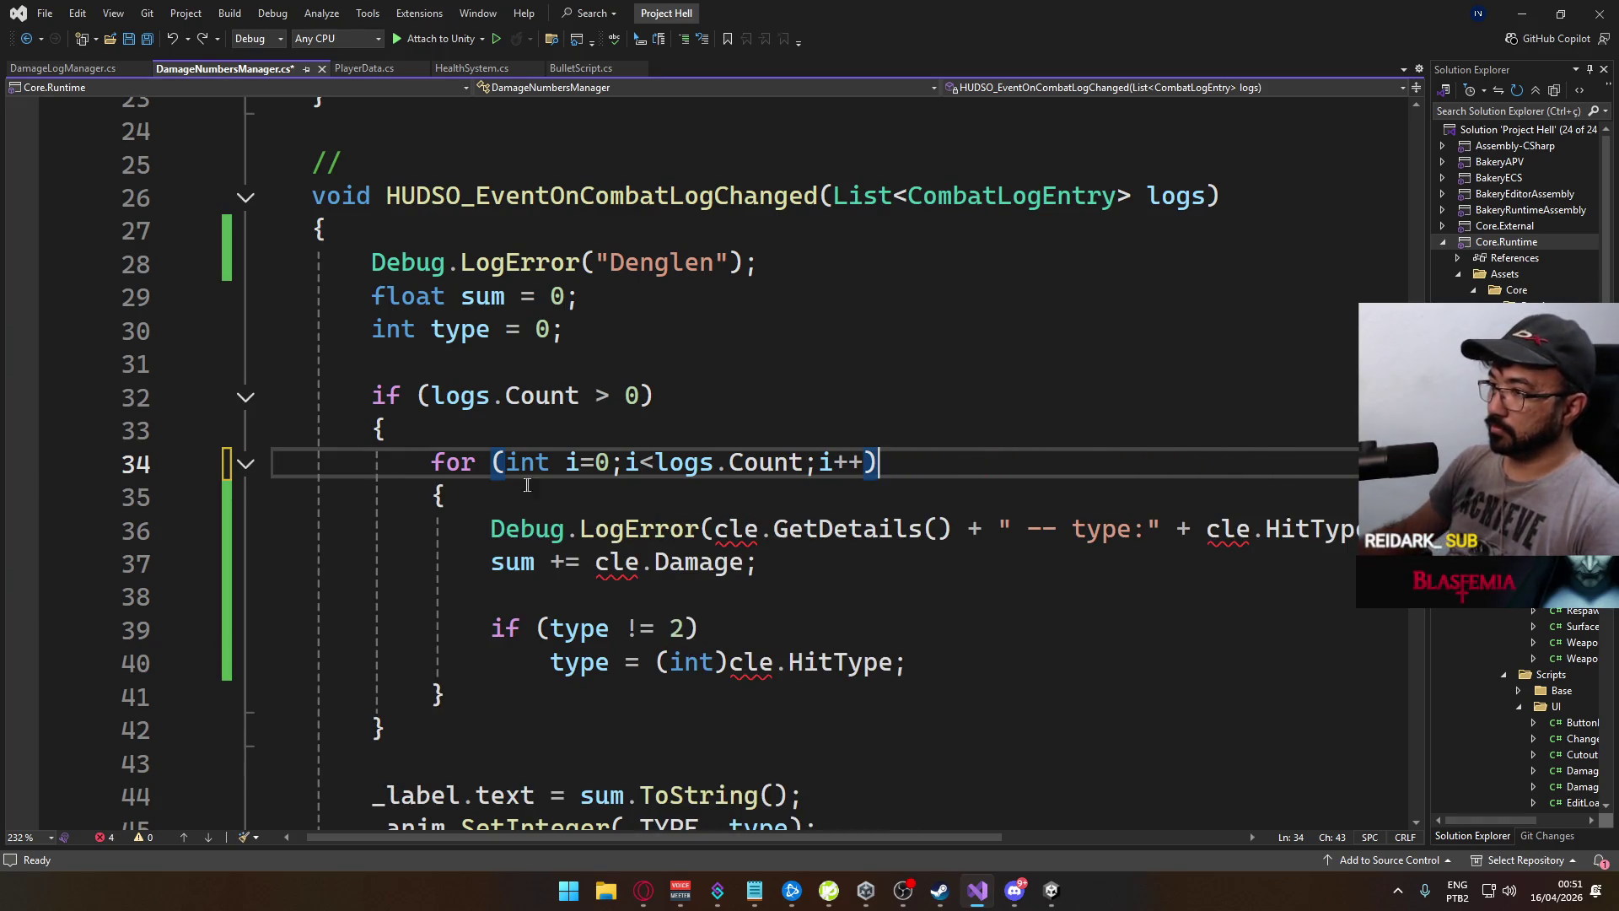
Replace every cle reference with logs[i] in the log call, damage sum and hit type lines
double_click(737, 530)
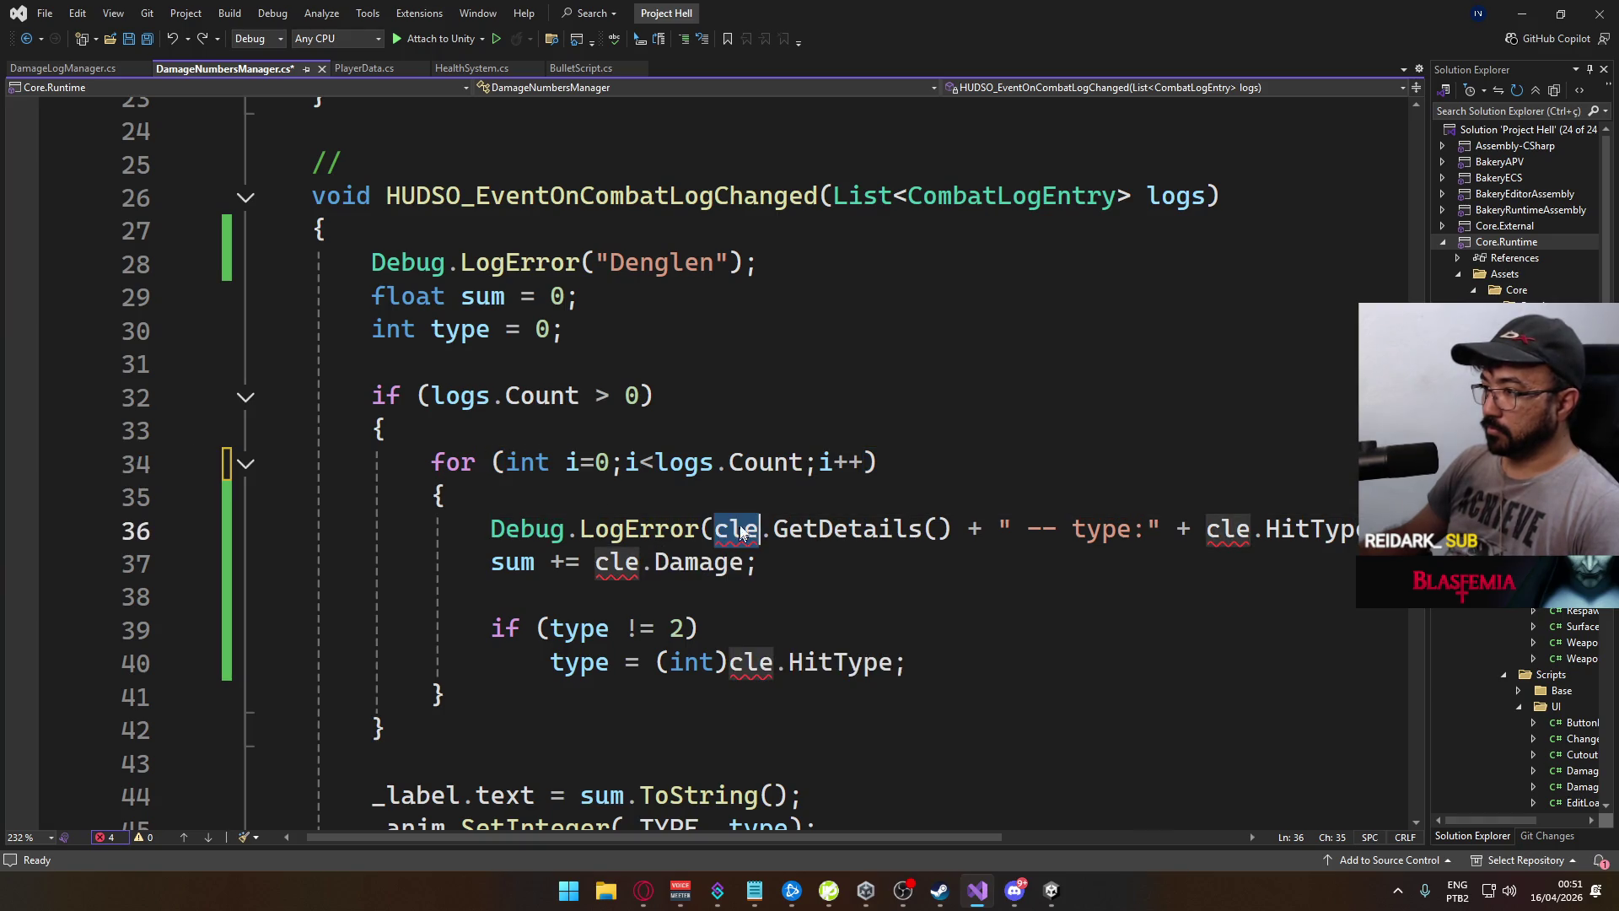
type("logs[")
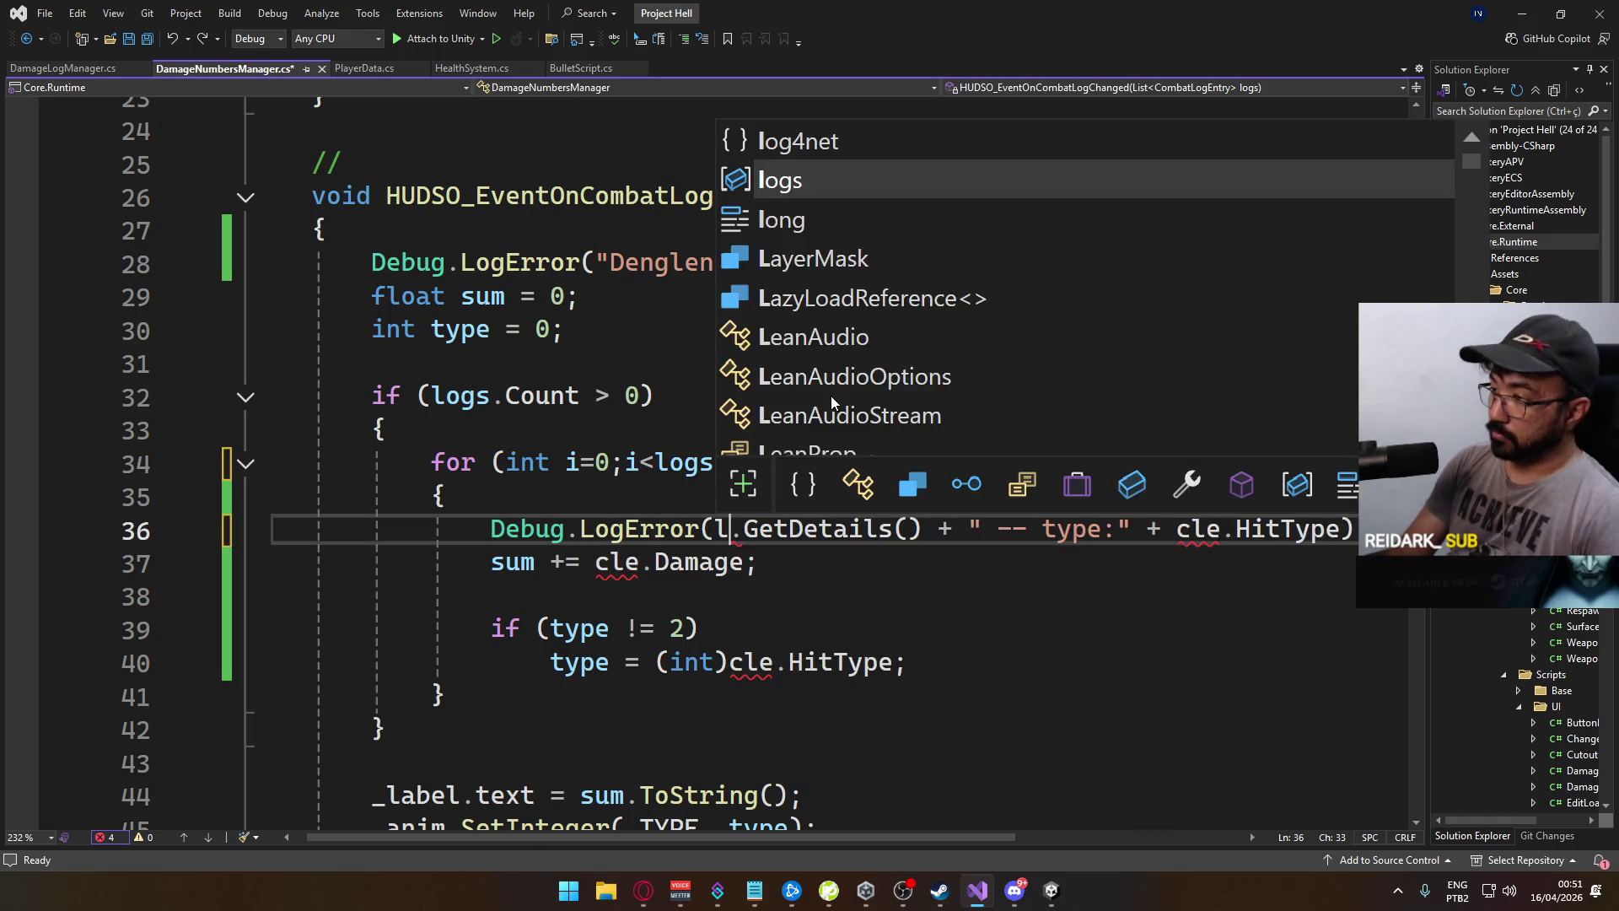
type("i]")
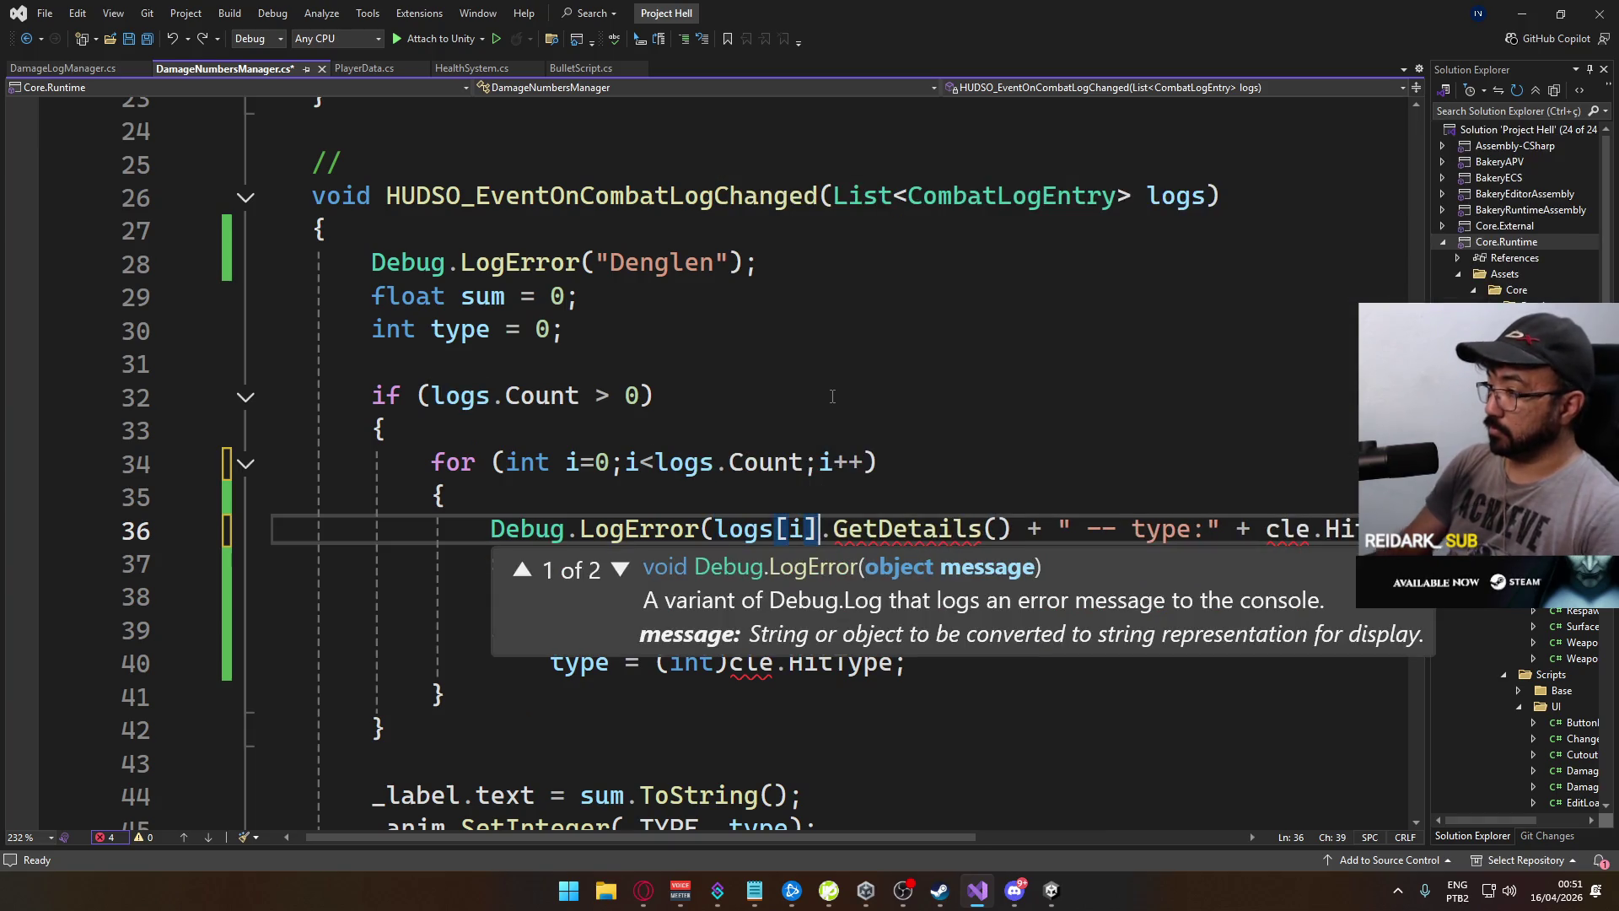
key("Up")
key("Up")
key("End")
left_click(800, 523)
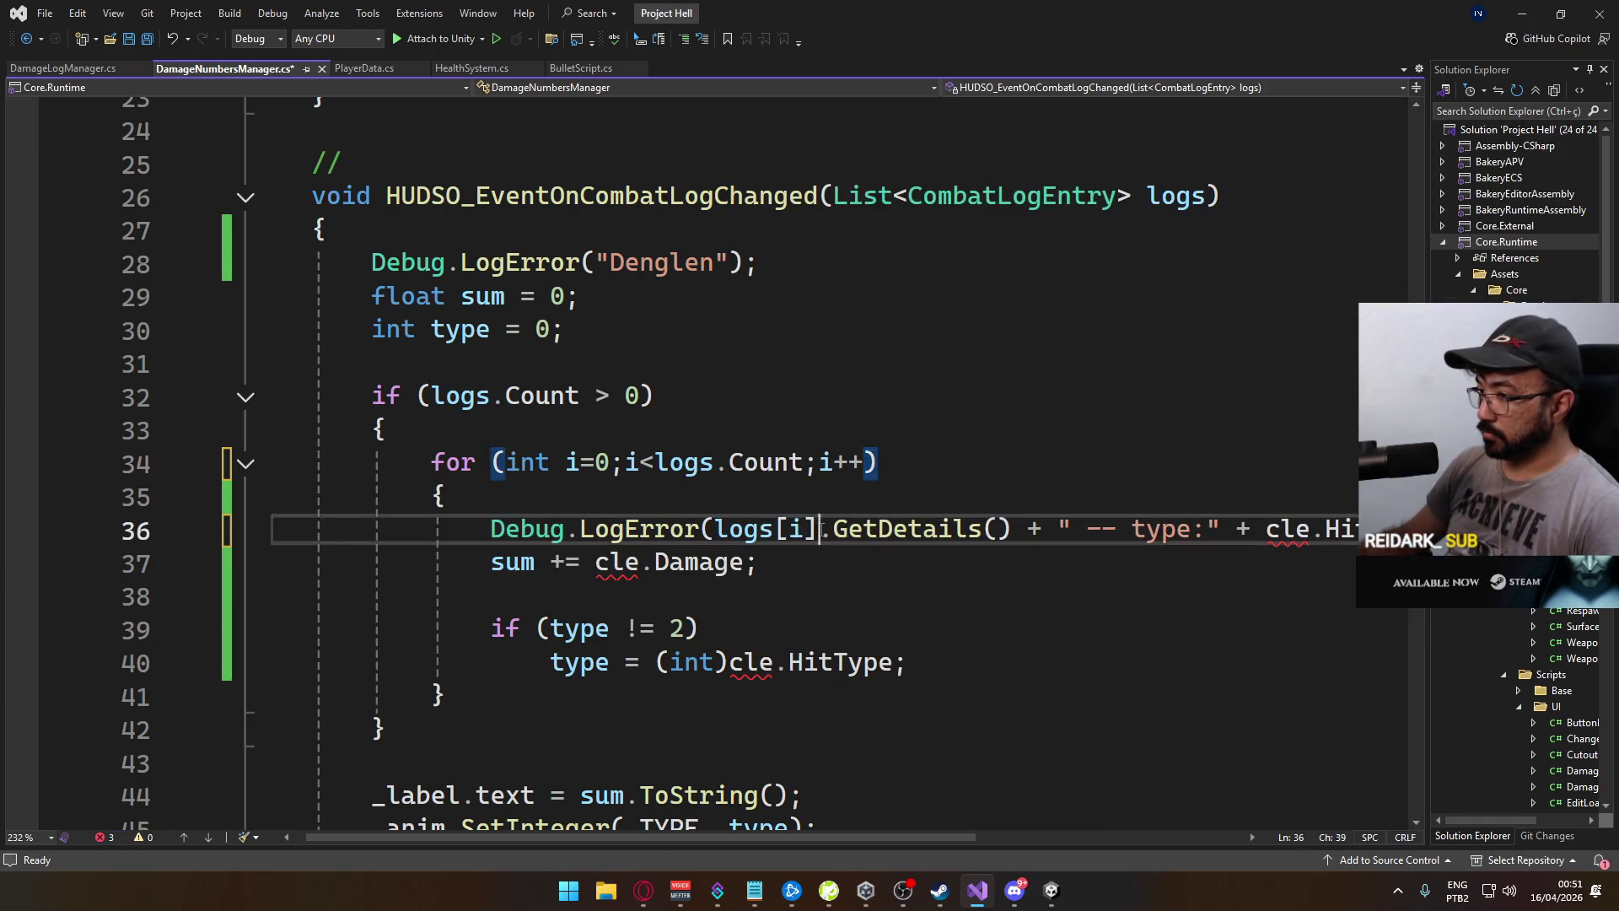
left_click(611, 563)
double_click(610, 562)
type("logs[i]")
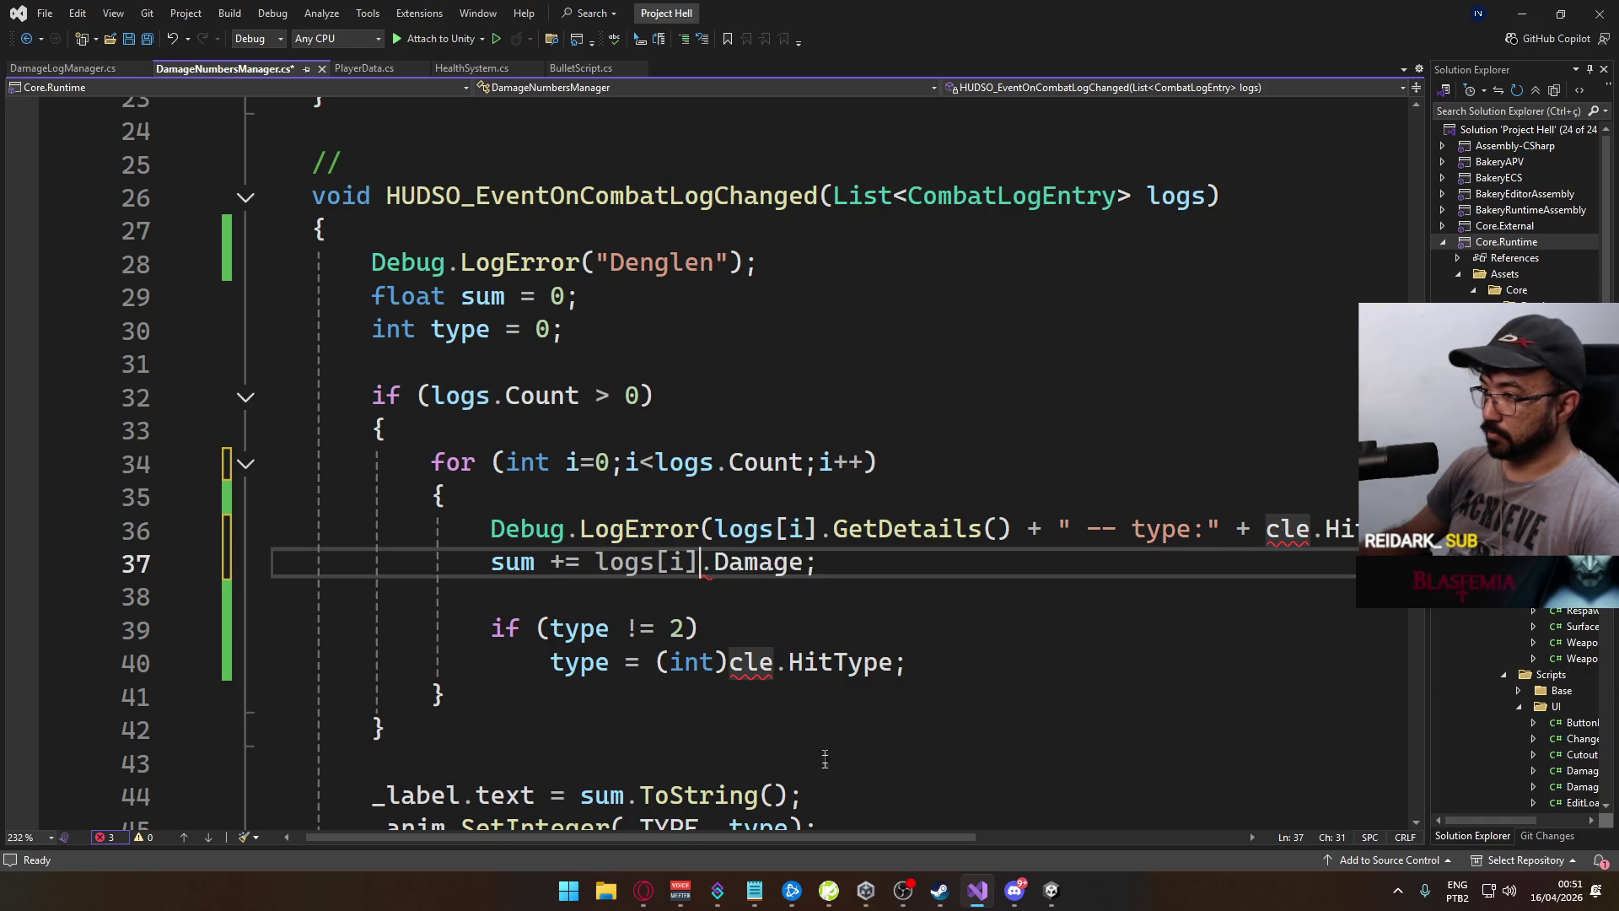
double_click(751, 663)
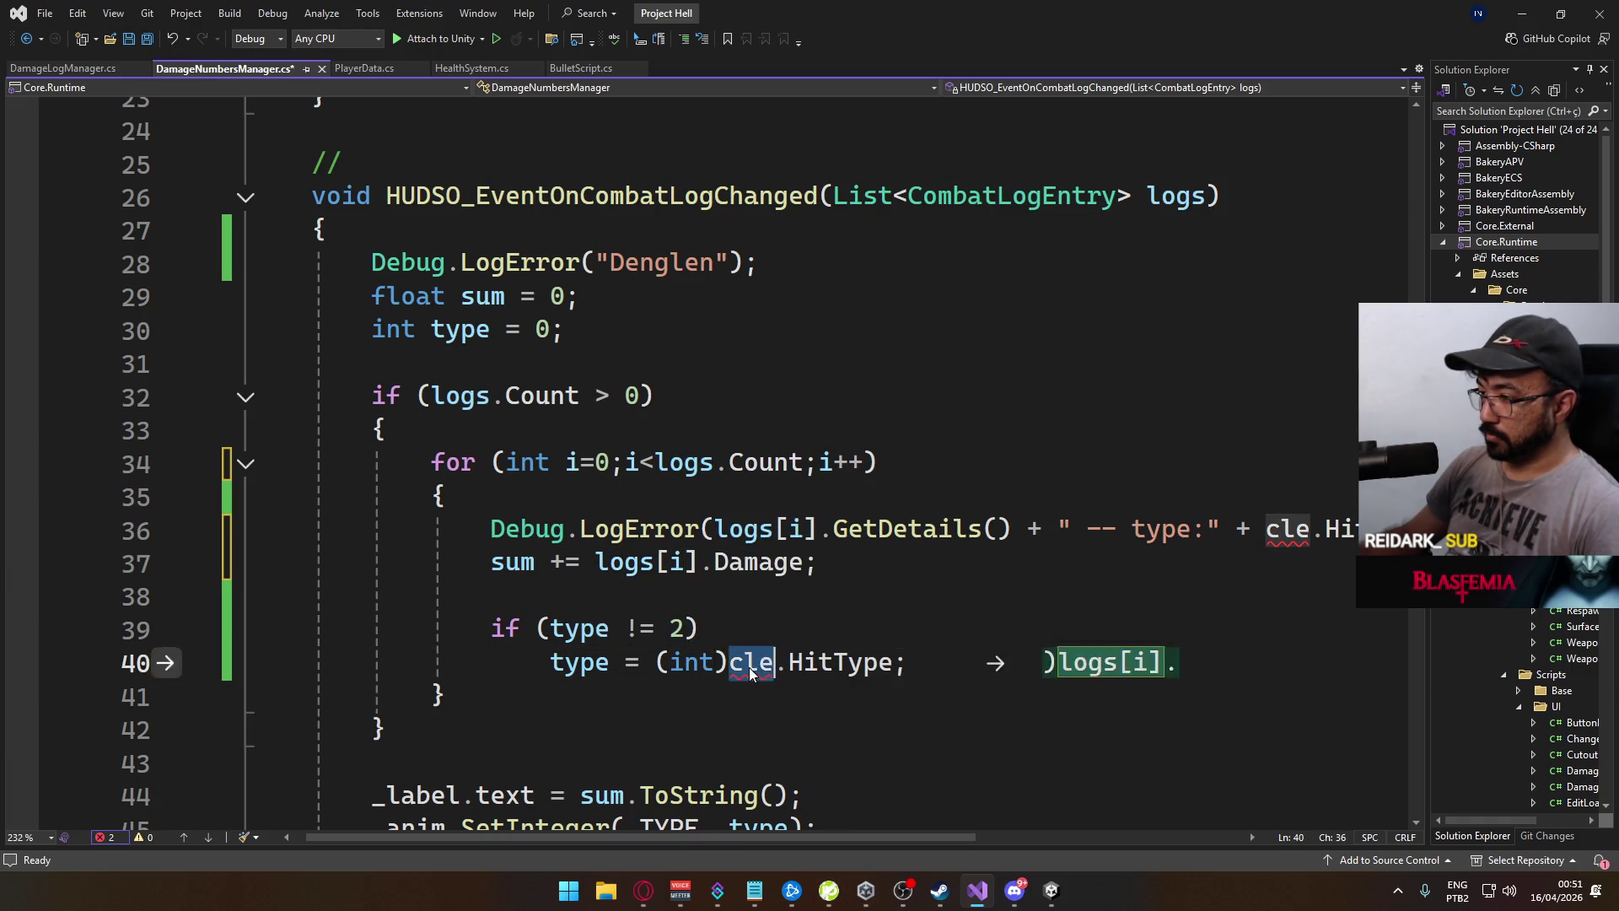
type("logs[i]")
left_click(727, 663)
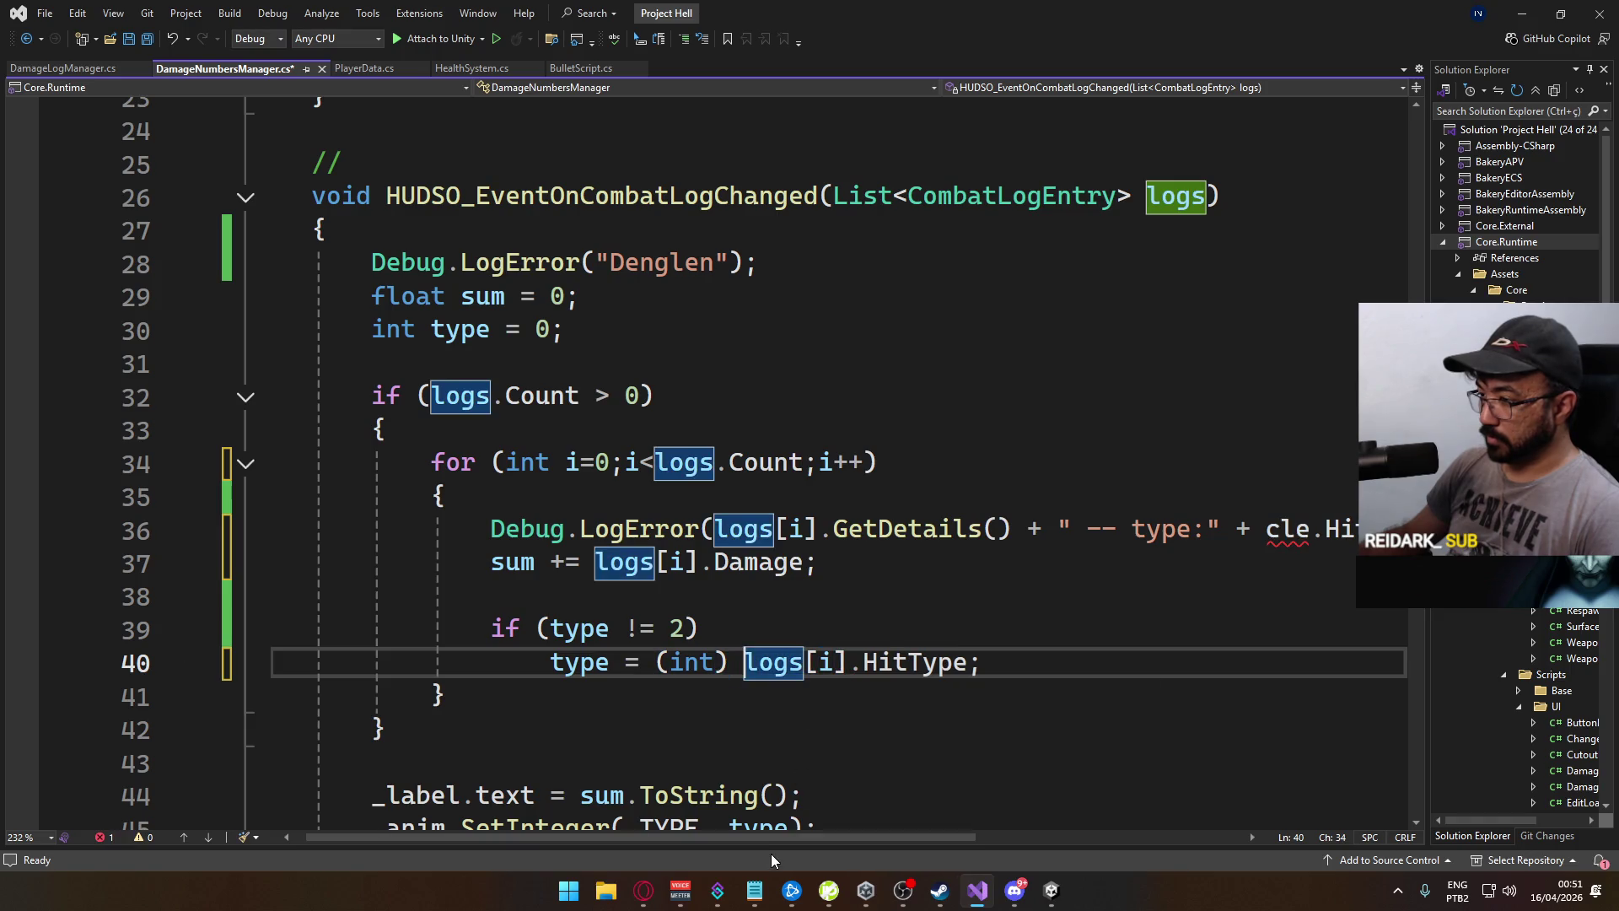
mouse_move(776, 838)
left_mouse_down()
mouse_move(954, 837)
mouse_move(742, 838)
left_mouse_up()
double_click(985, 529)
type("logs[i]")
Save DamageNumbersManager.cs and return to Unity
scroll(709, 734, "down", 3)
scroll(708, 734, "up", 3)
key("ctrl+s")
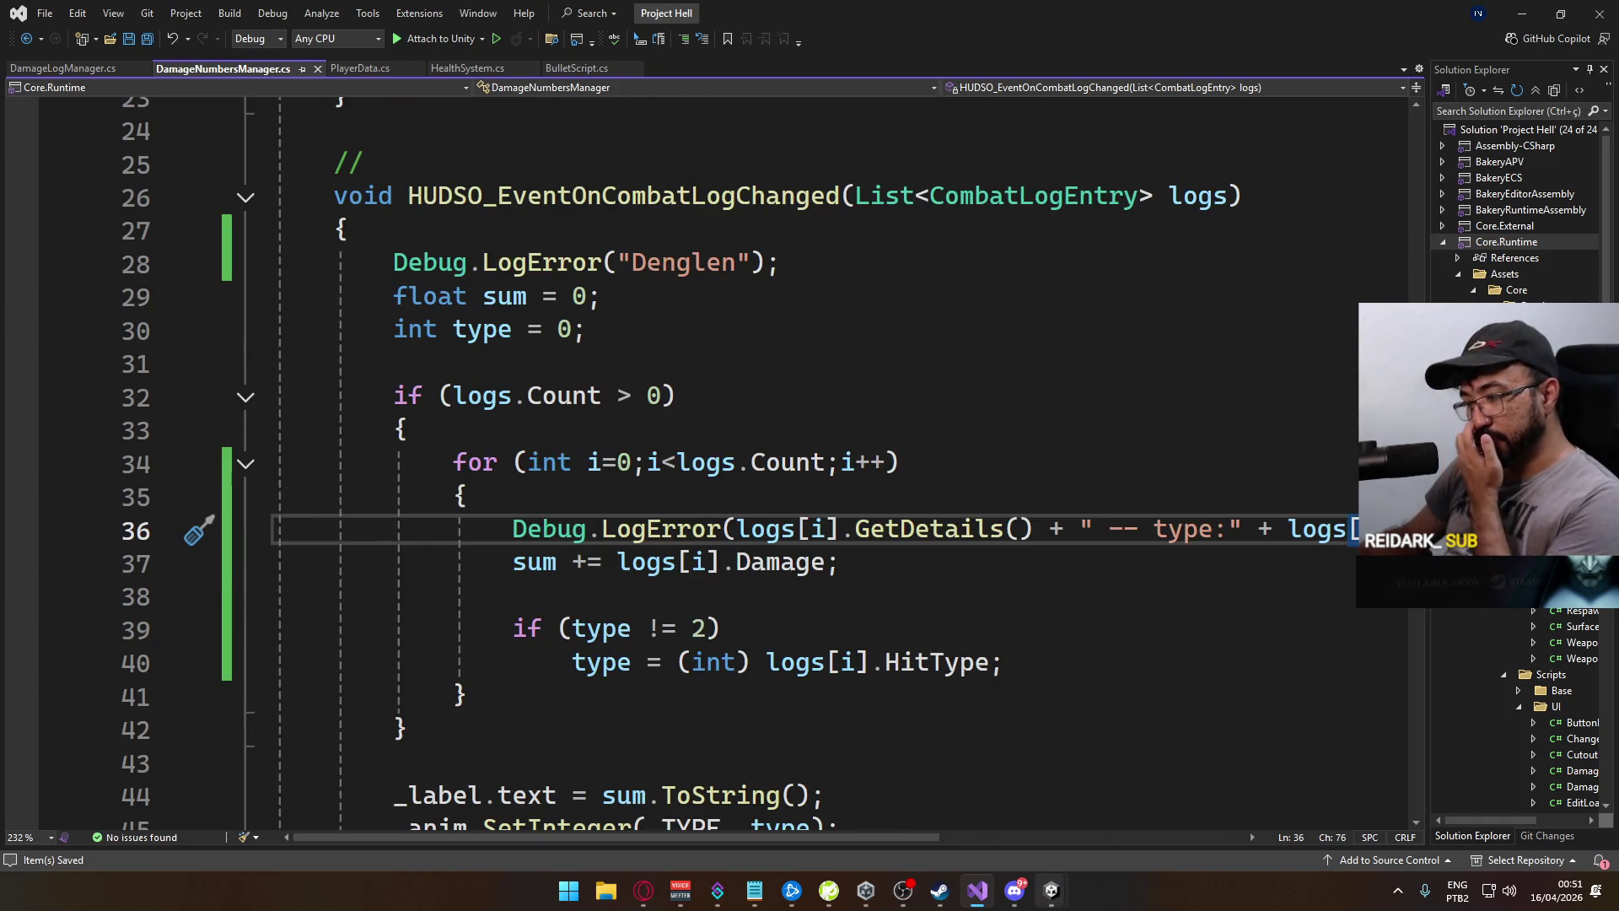
mouse_move(1054, 895)
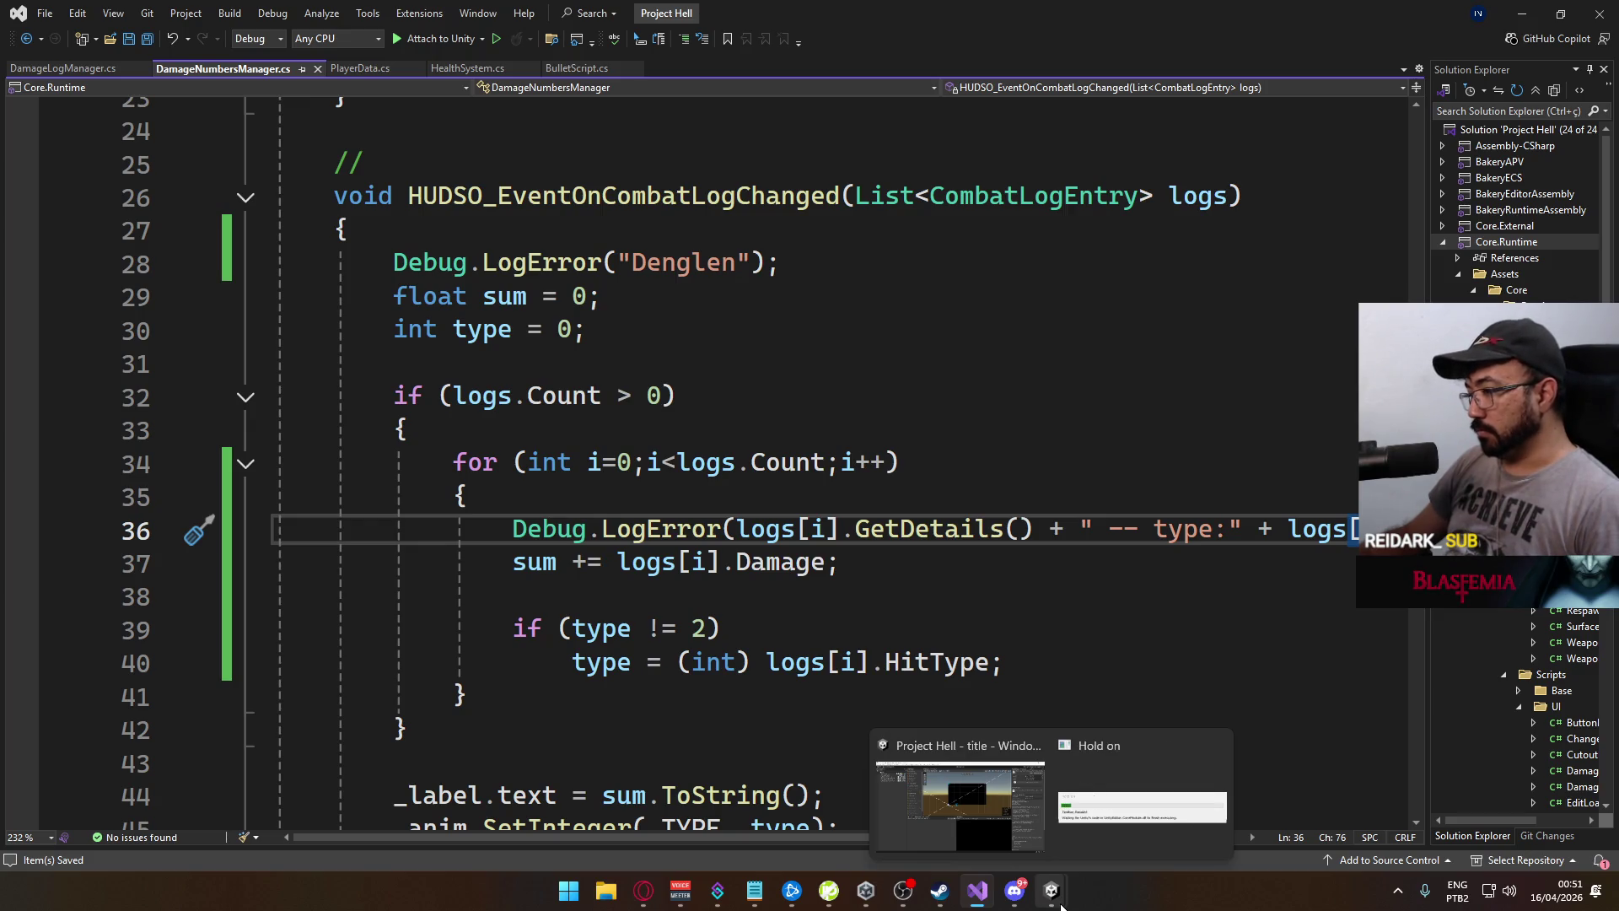
left_click(1054, 895)
Build and run the game, enter Play mode, and create a hosted match
left_click(10, 32)
left_click(160, 256)
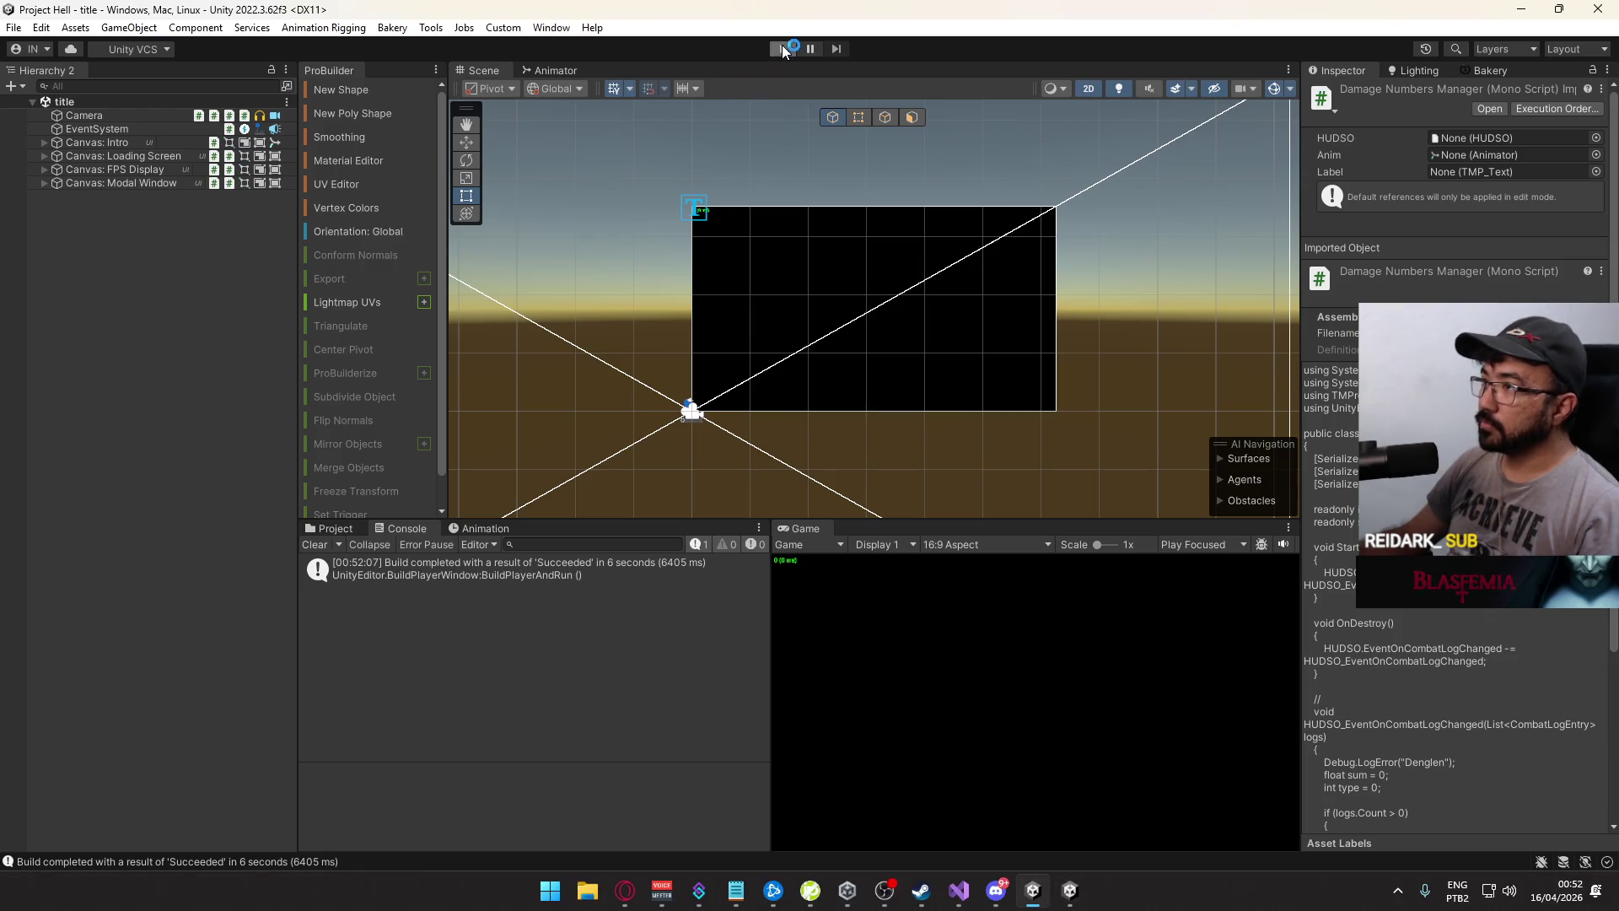
left_click(782, 49)
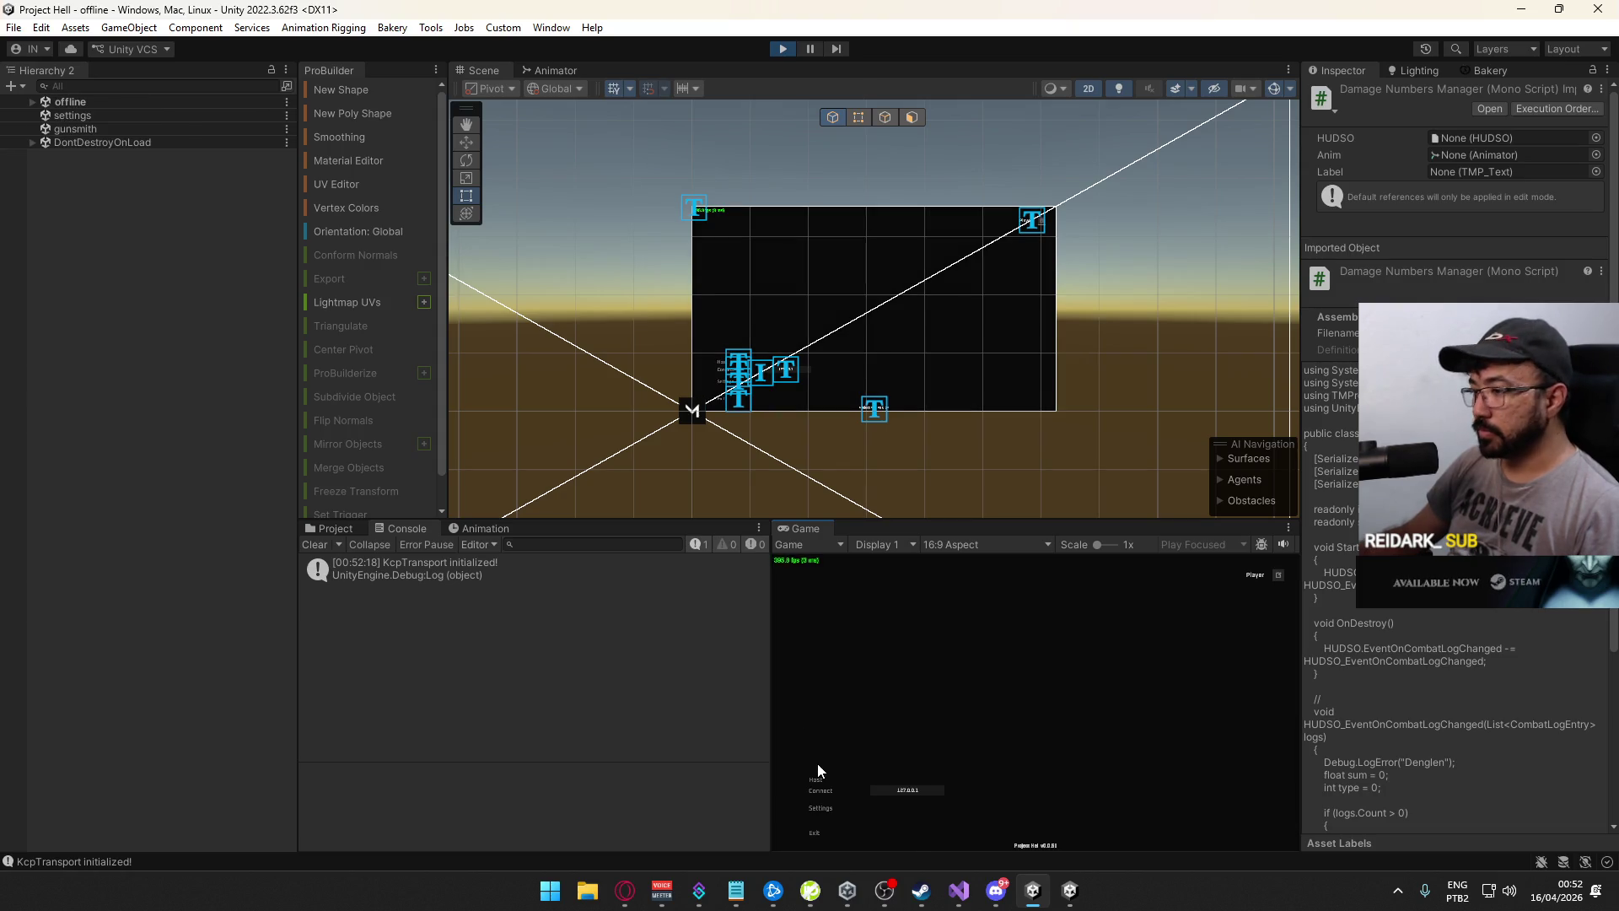
left_click(816, 778)
left_click(946, 833)
Walk the standalone build's player past the purple and dark checkered blocks
key("super")
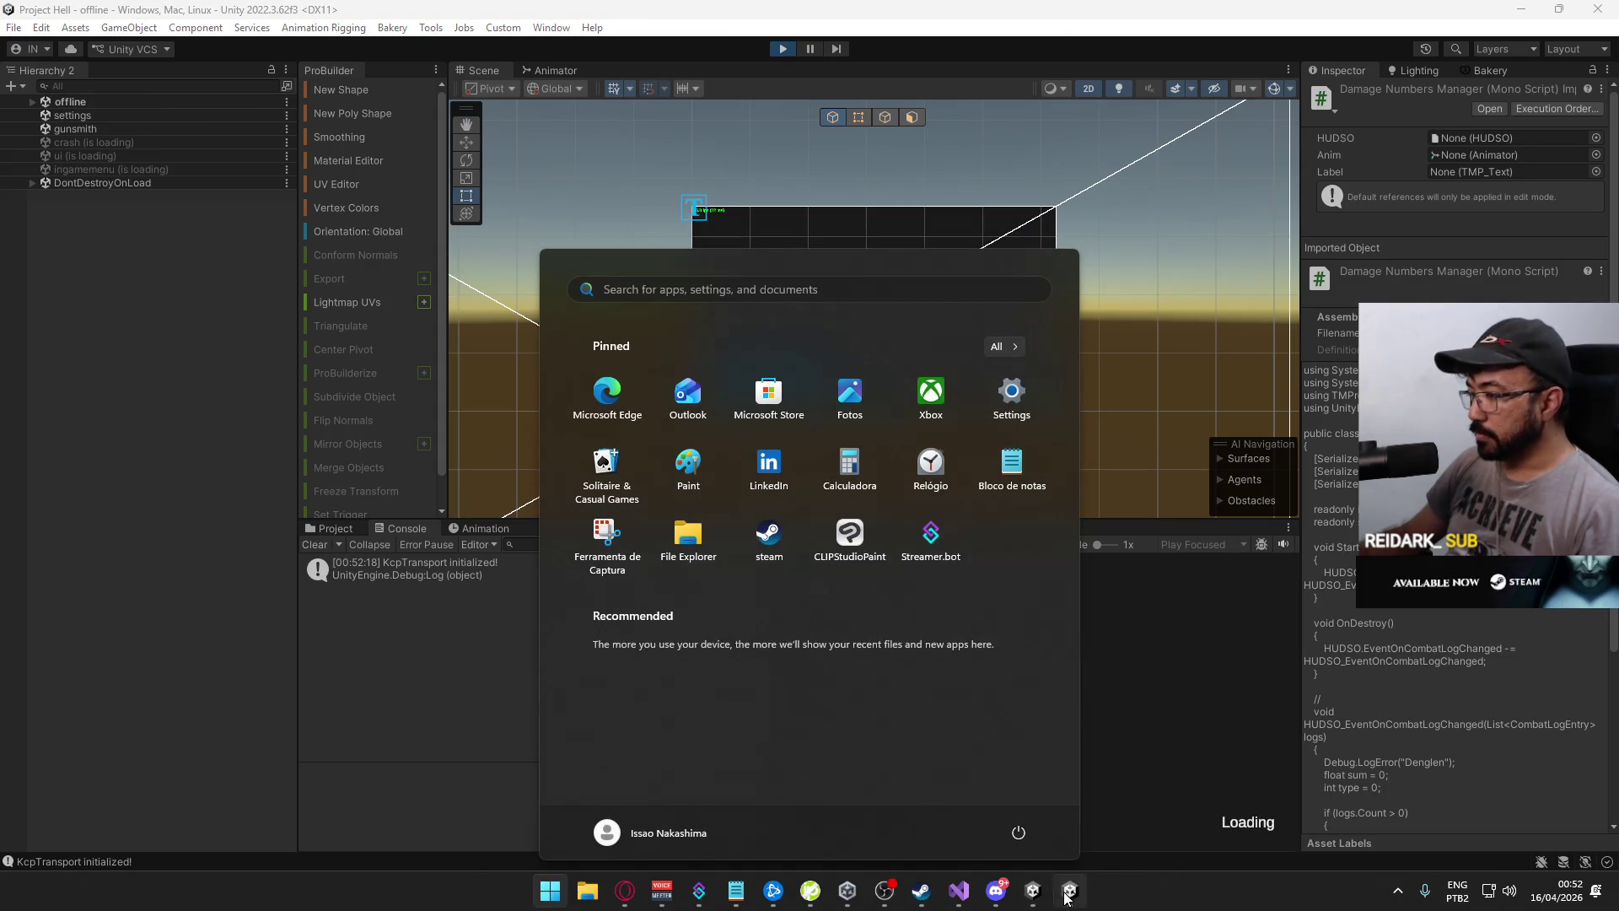
key("alt+Tab")
left_click(342, 701)
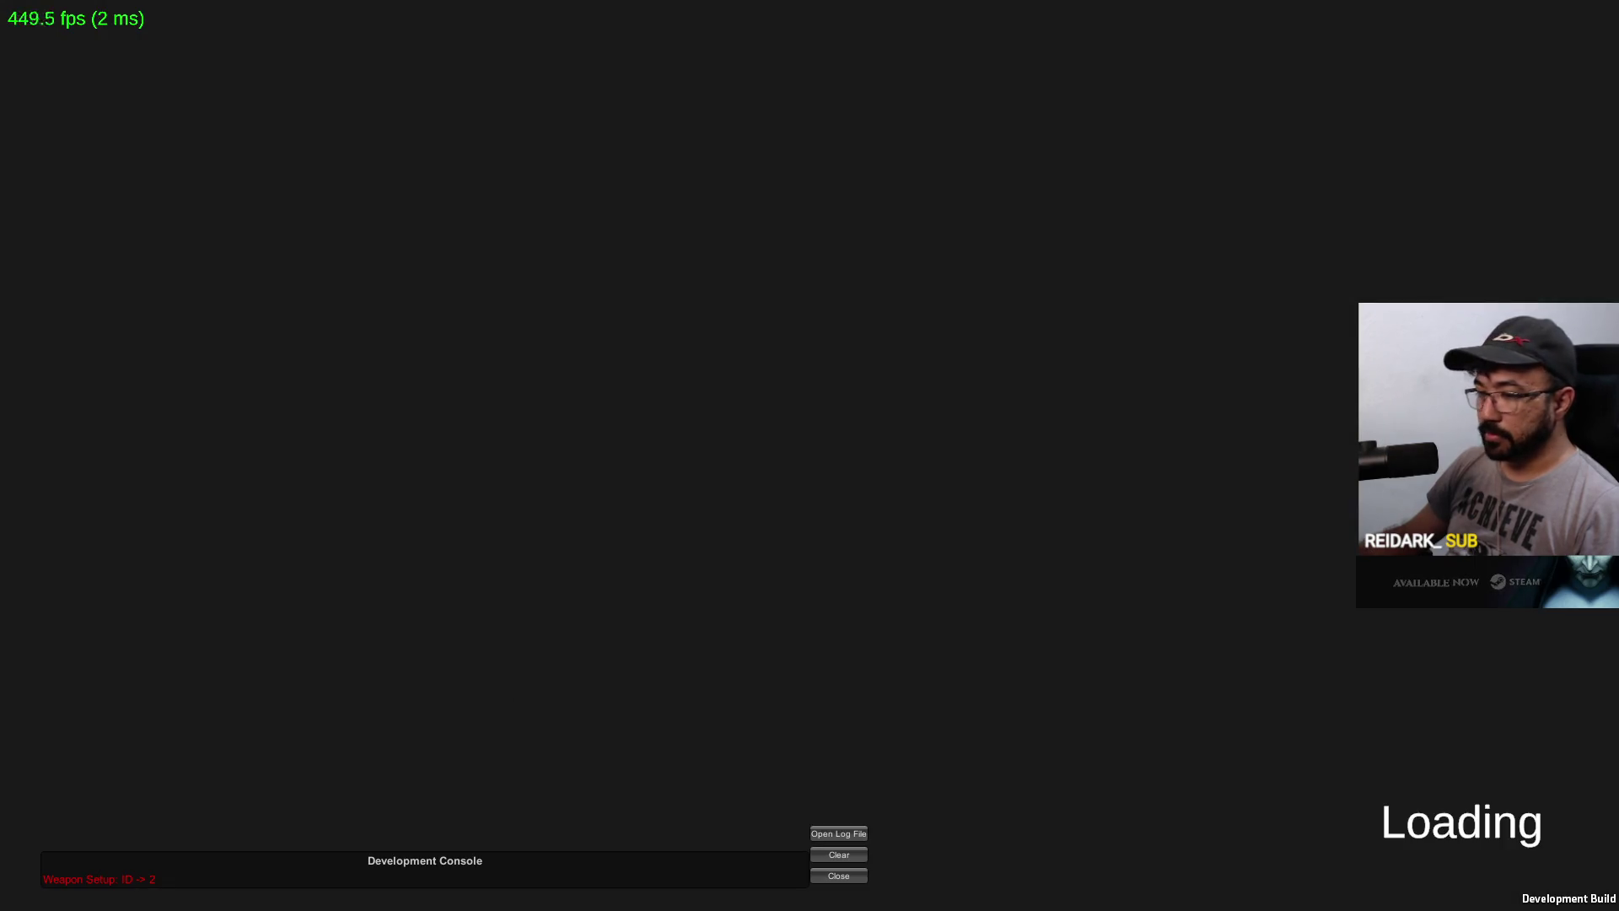
key("w")
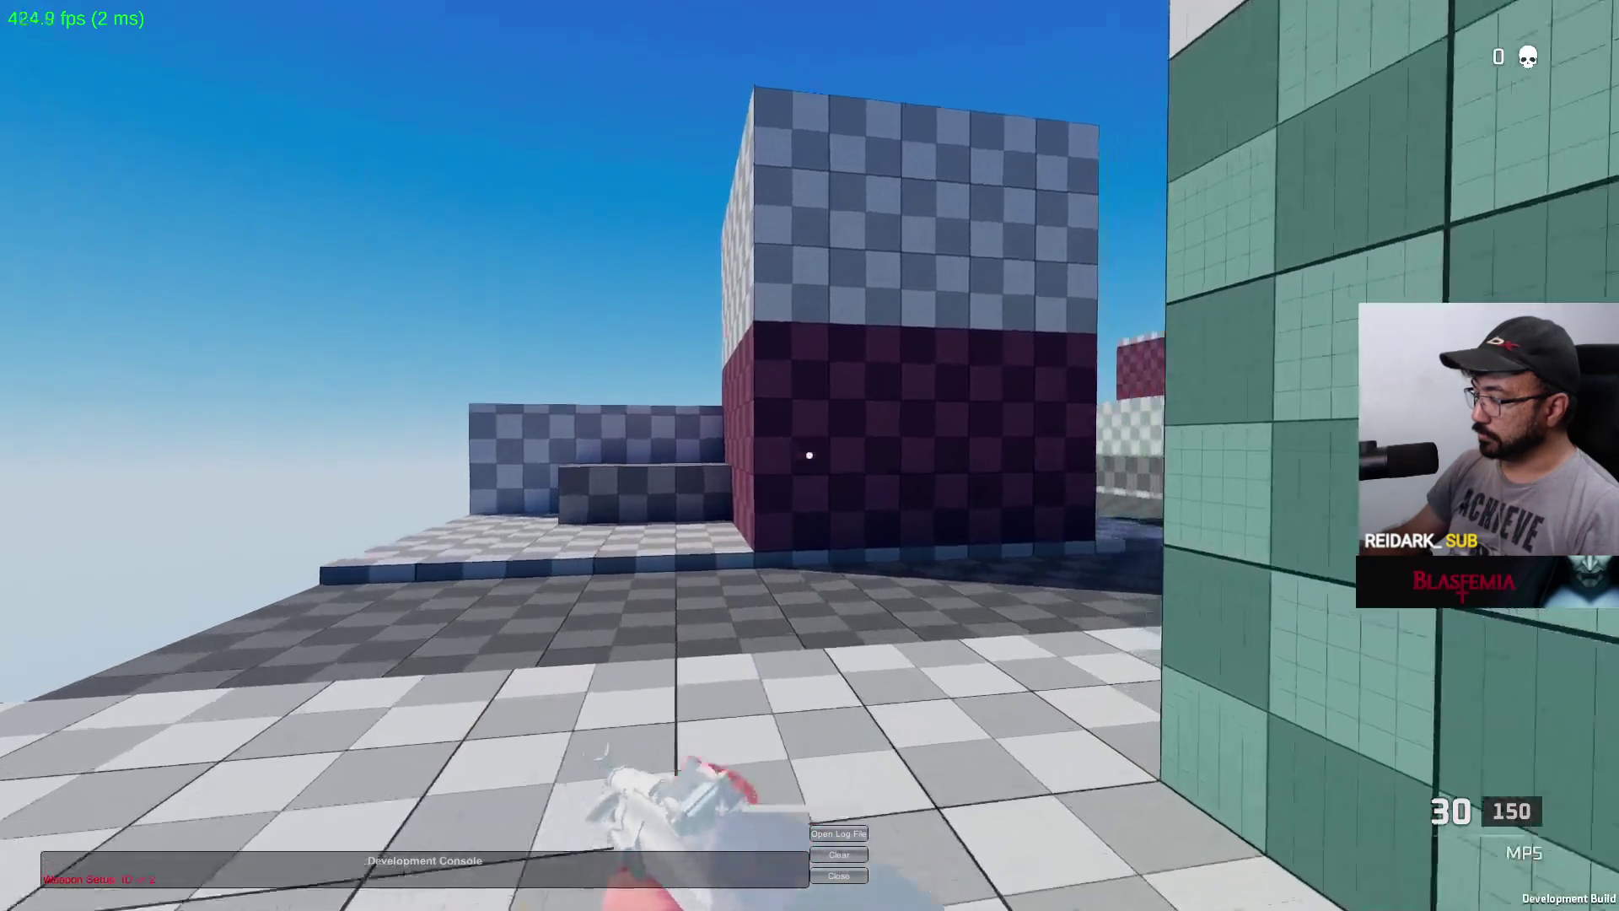
key("w")
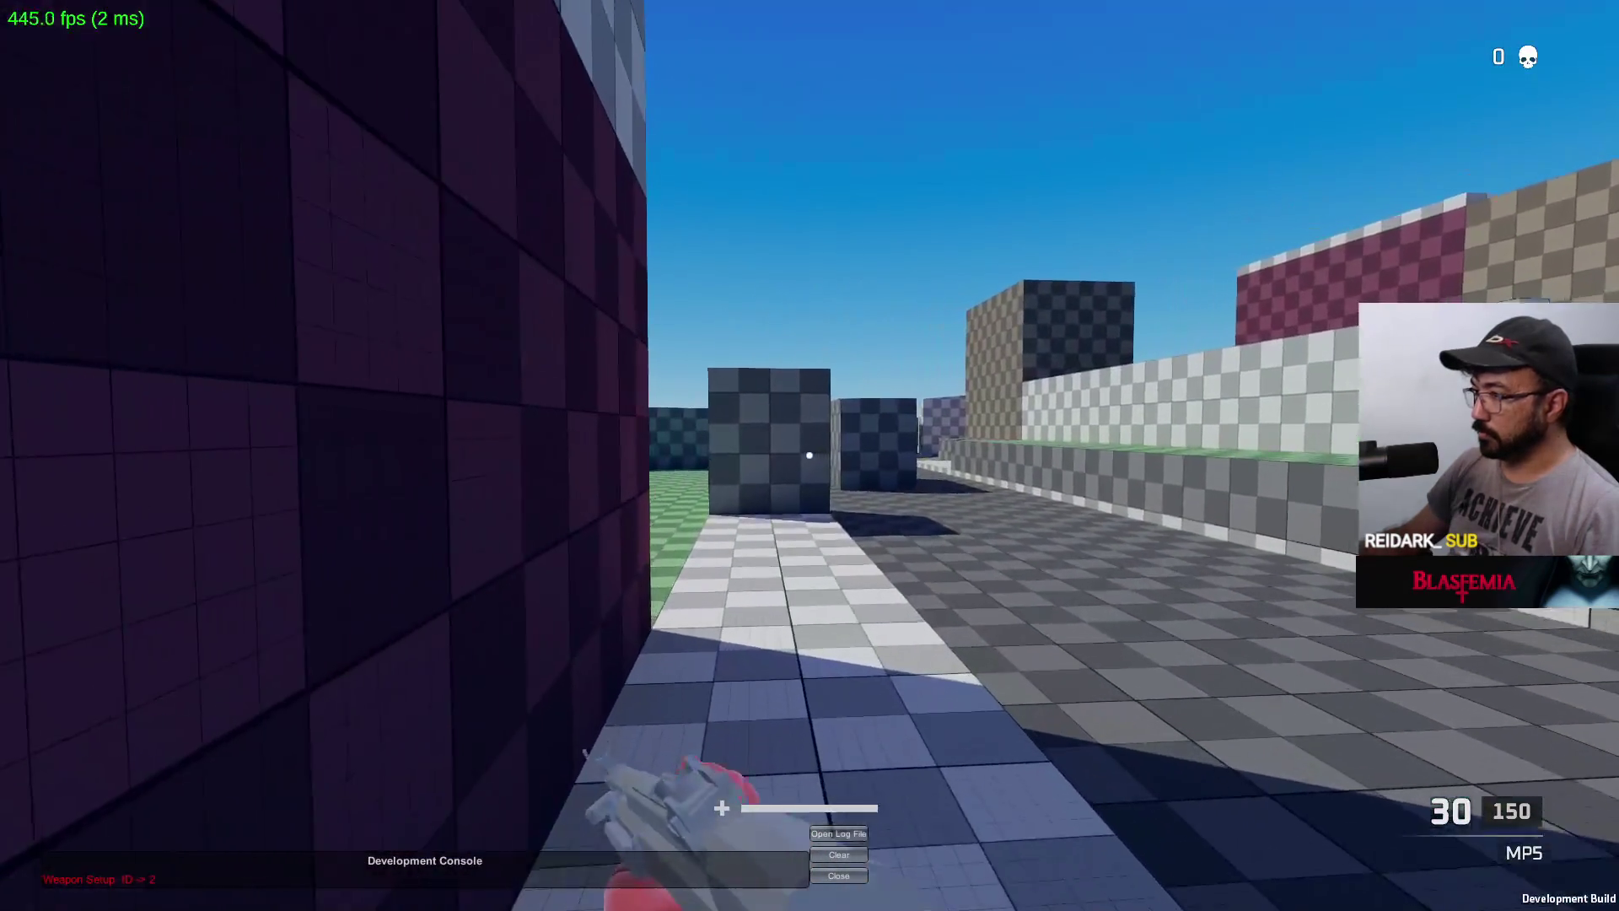
key("w")
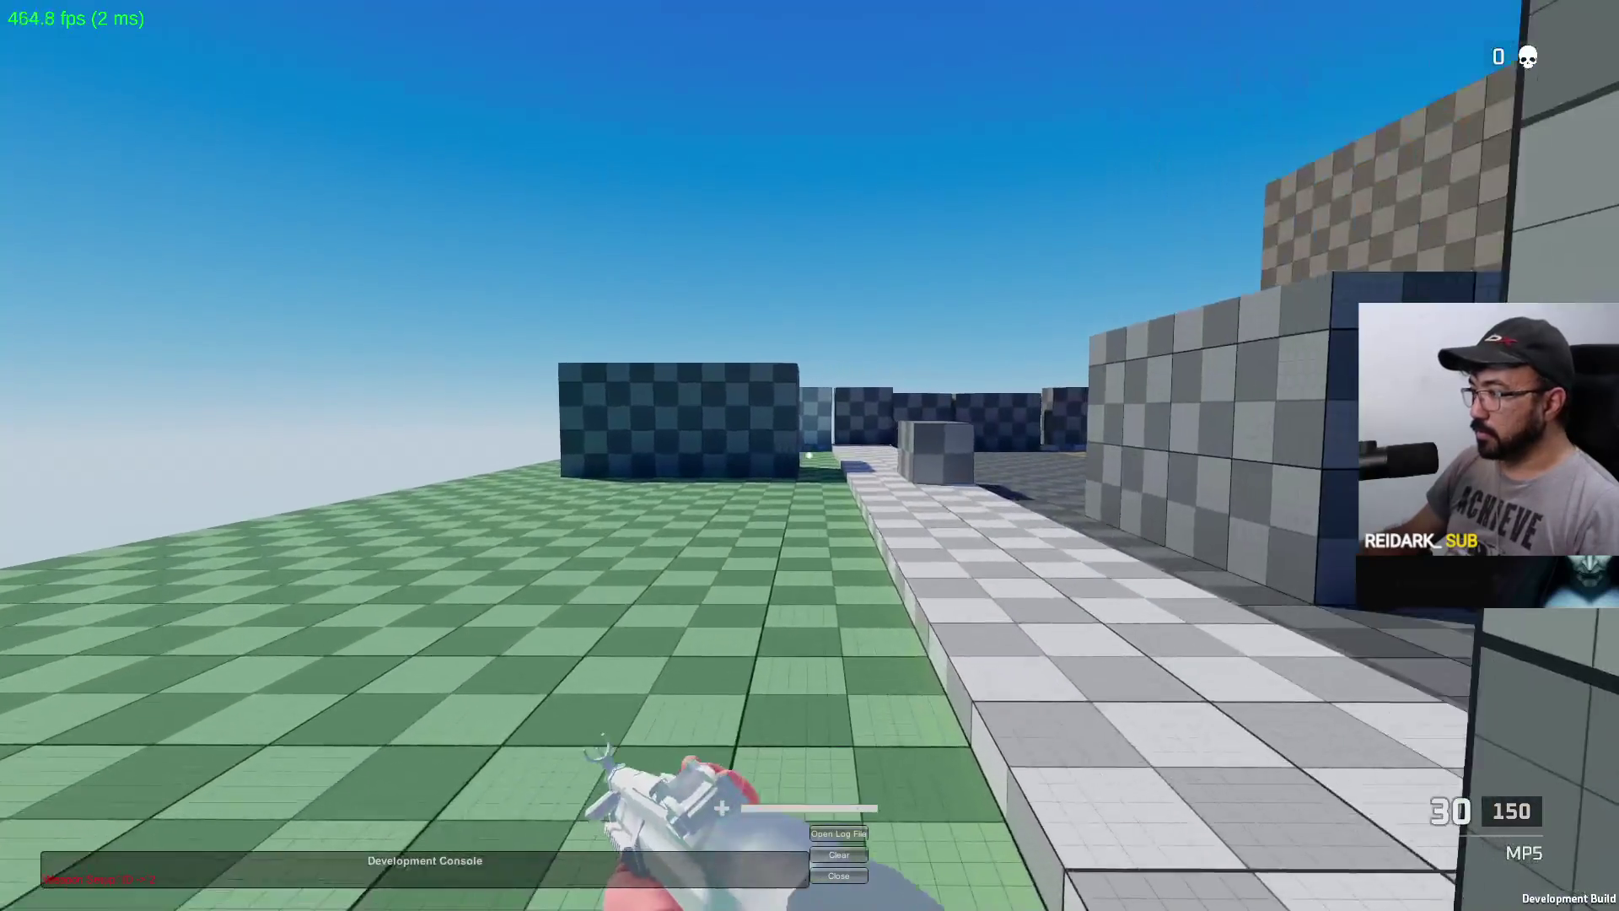
key("w")
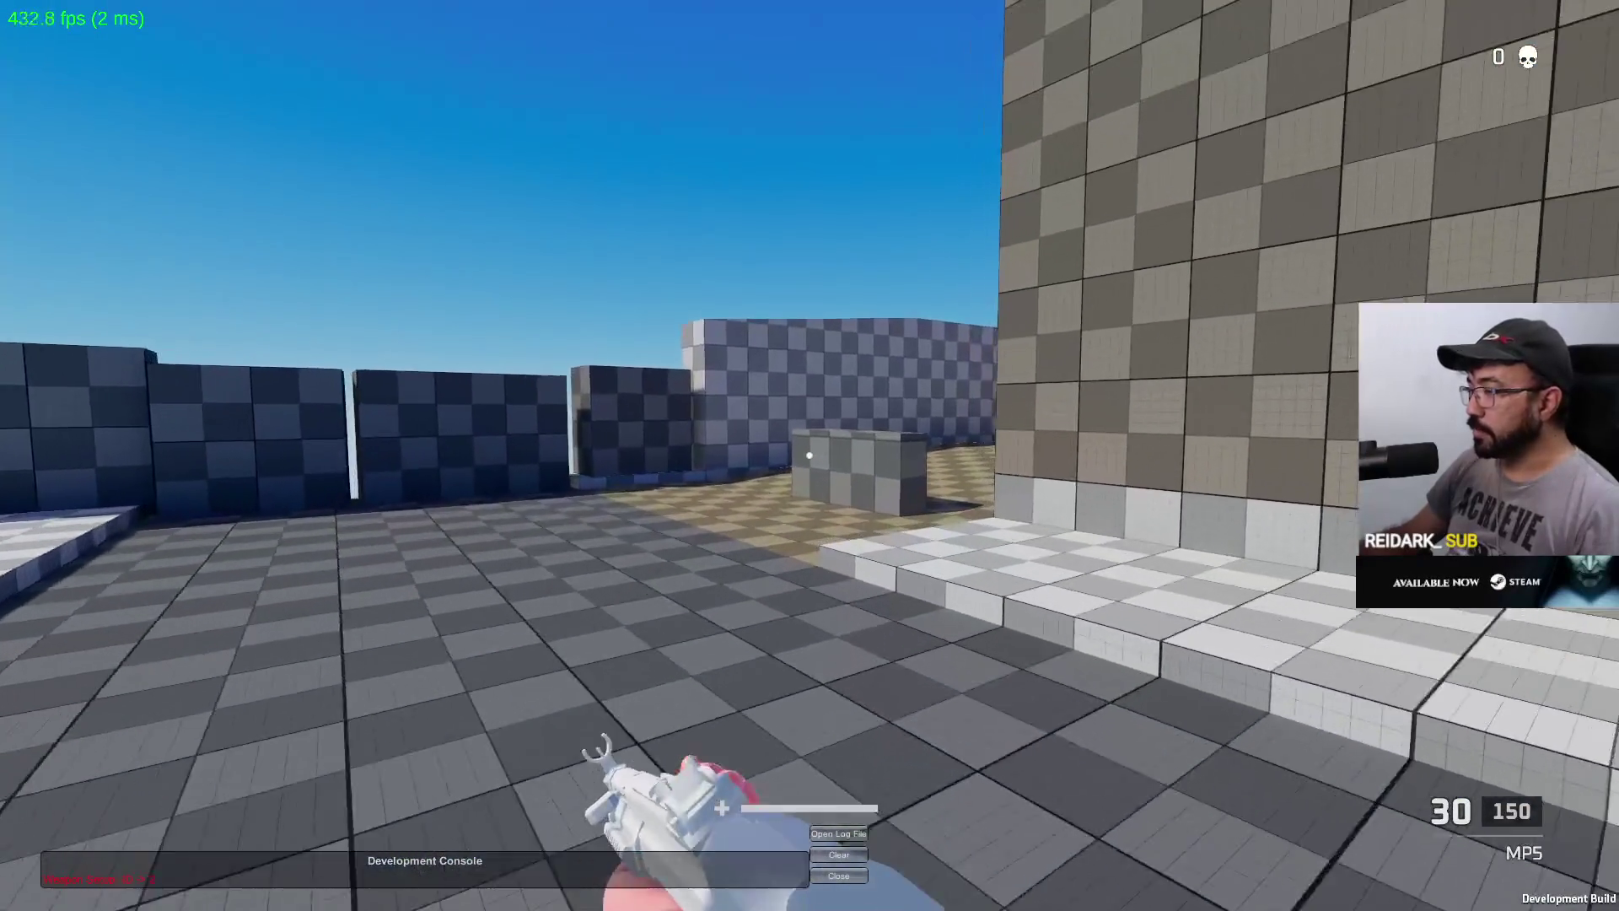
key("w")
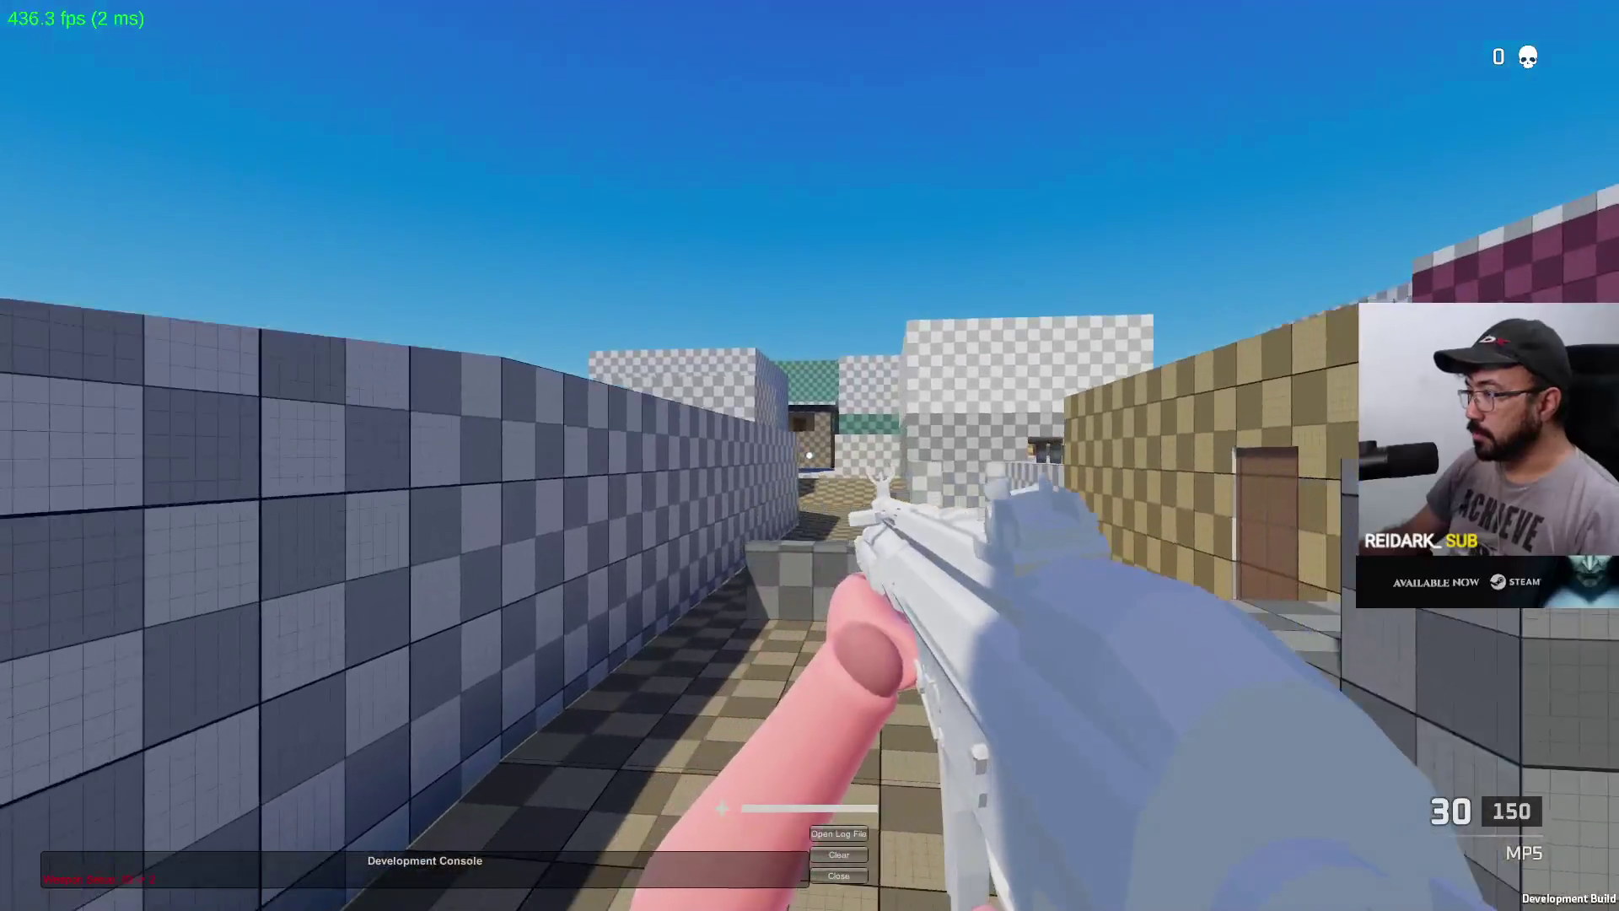
key("w")
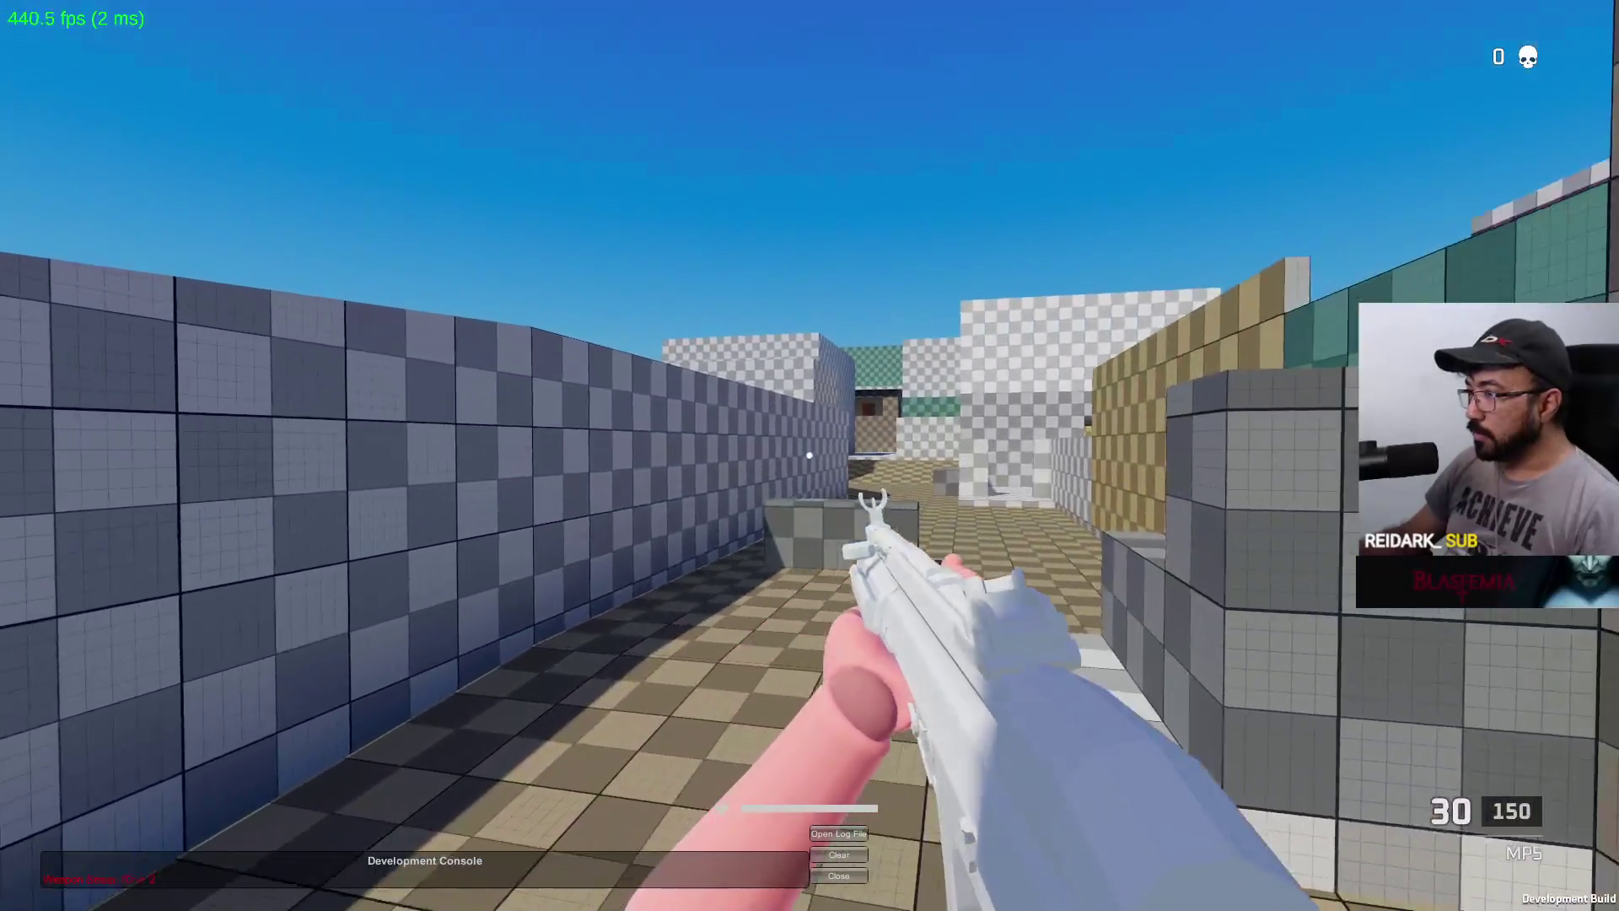
key("alt+Tab")
Maximize the Game view, head down the alley, and shoot the enemy until eliminated
right_click(807, 529)
left_click(843, 586)
key("w")
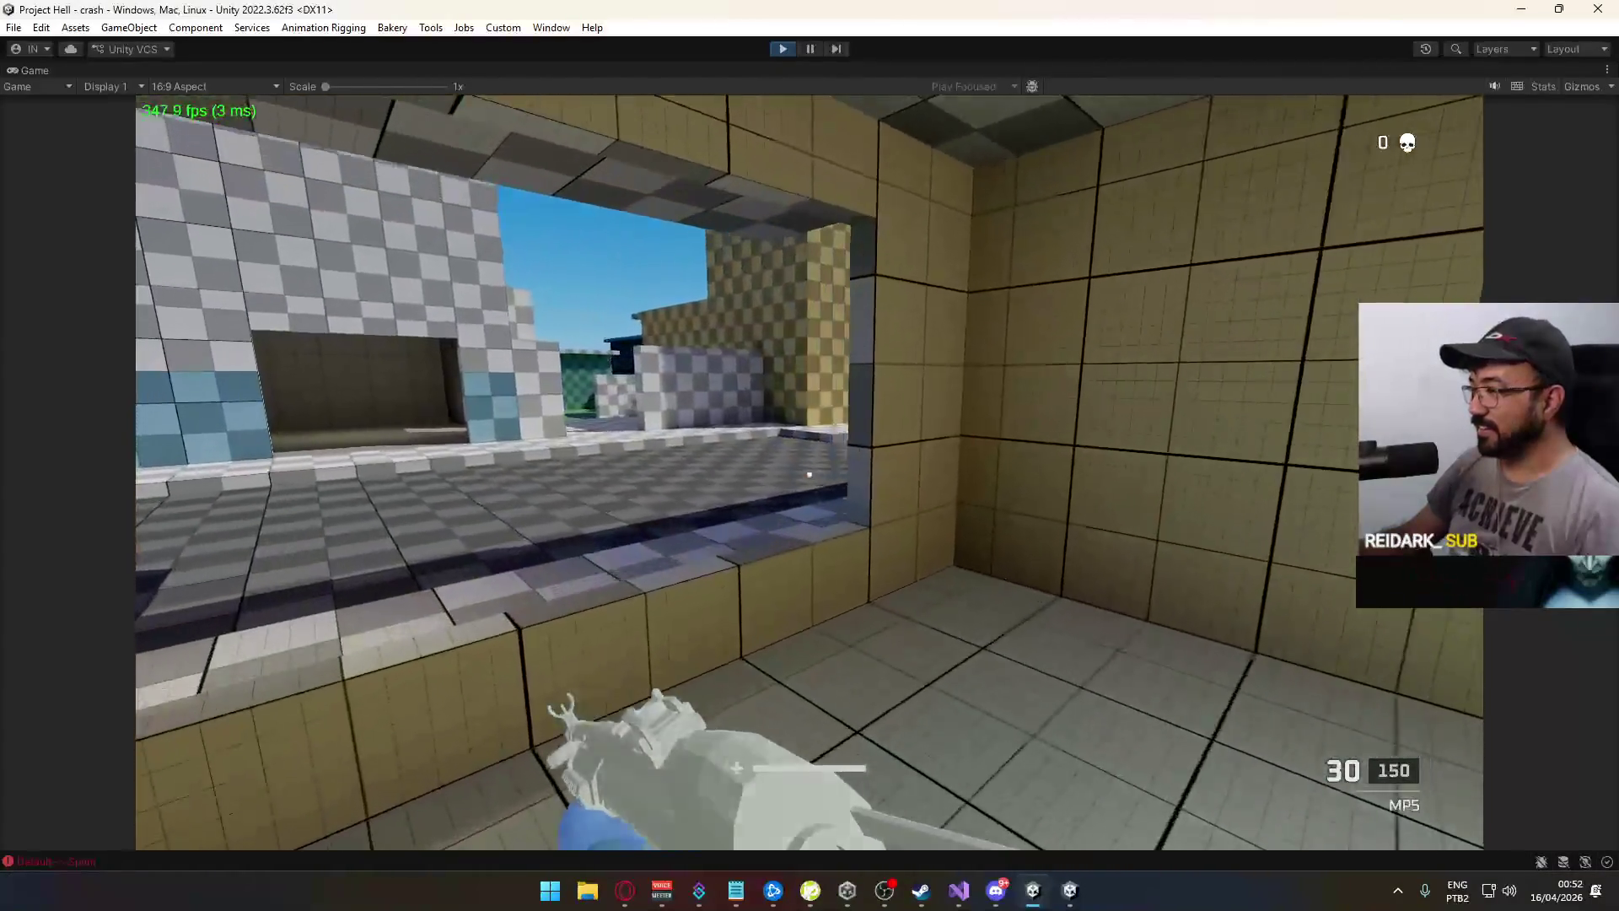
key("w")
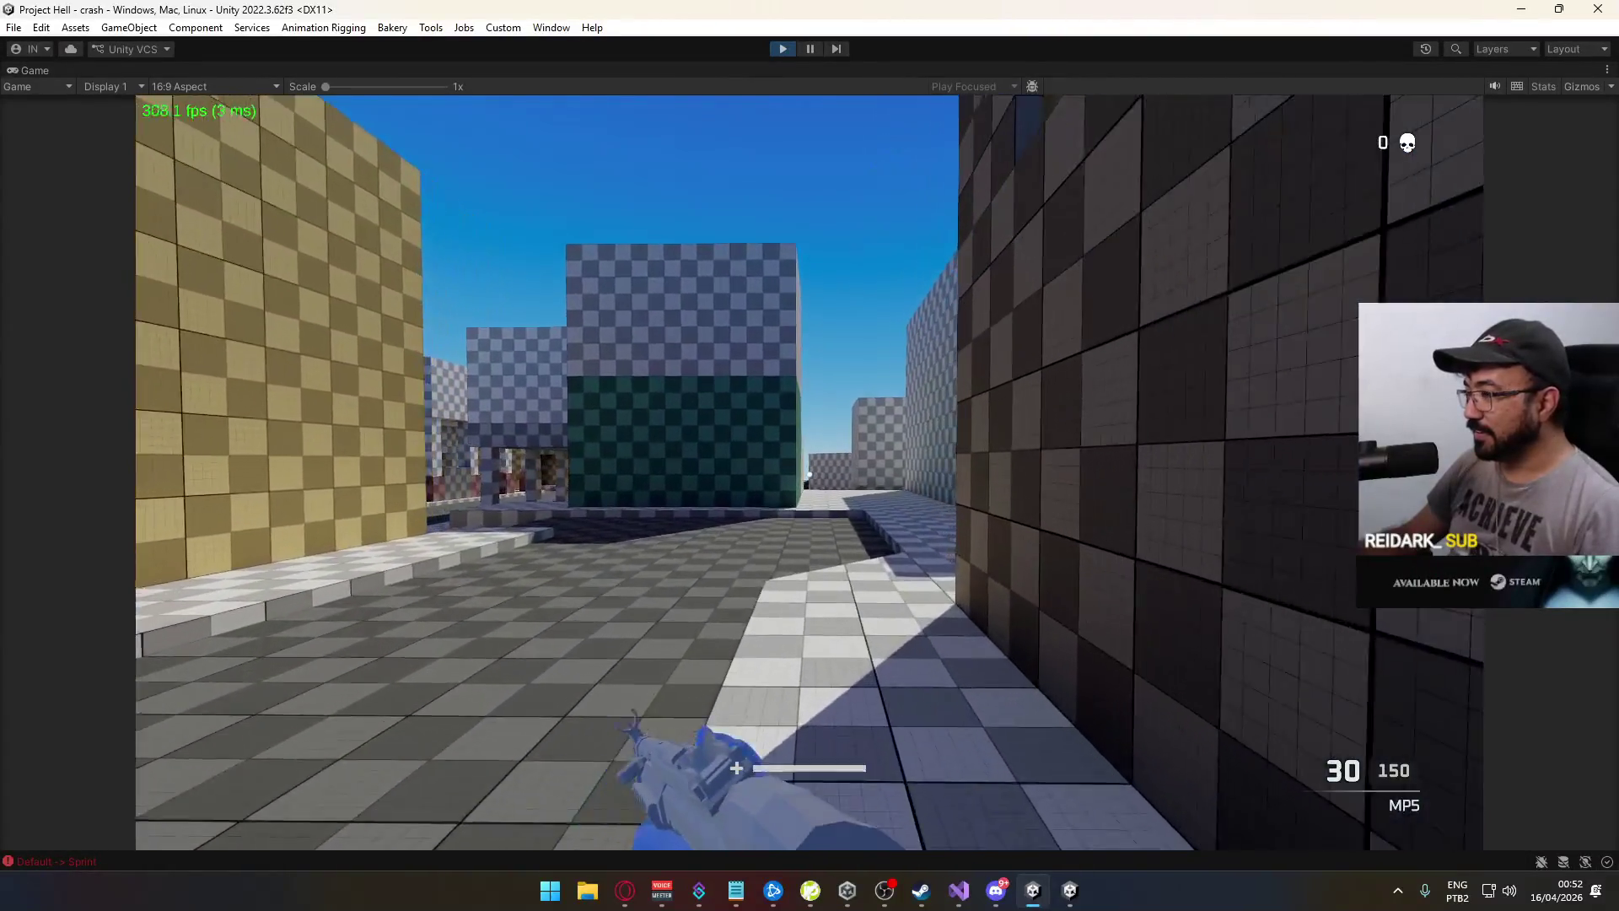
key("ctrl")
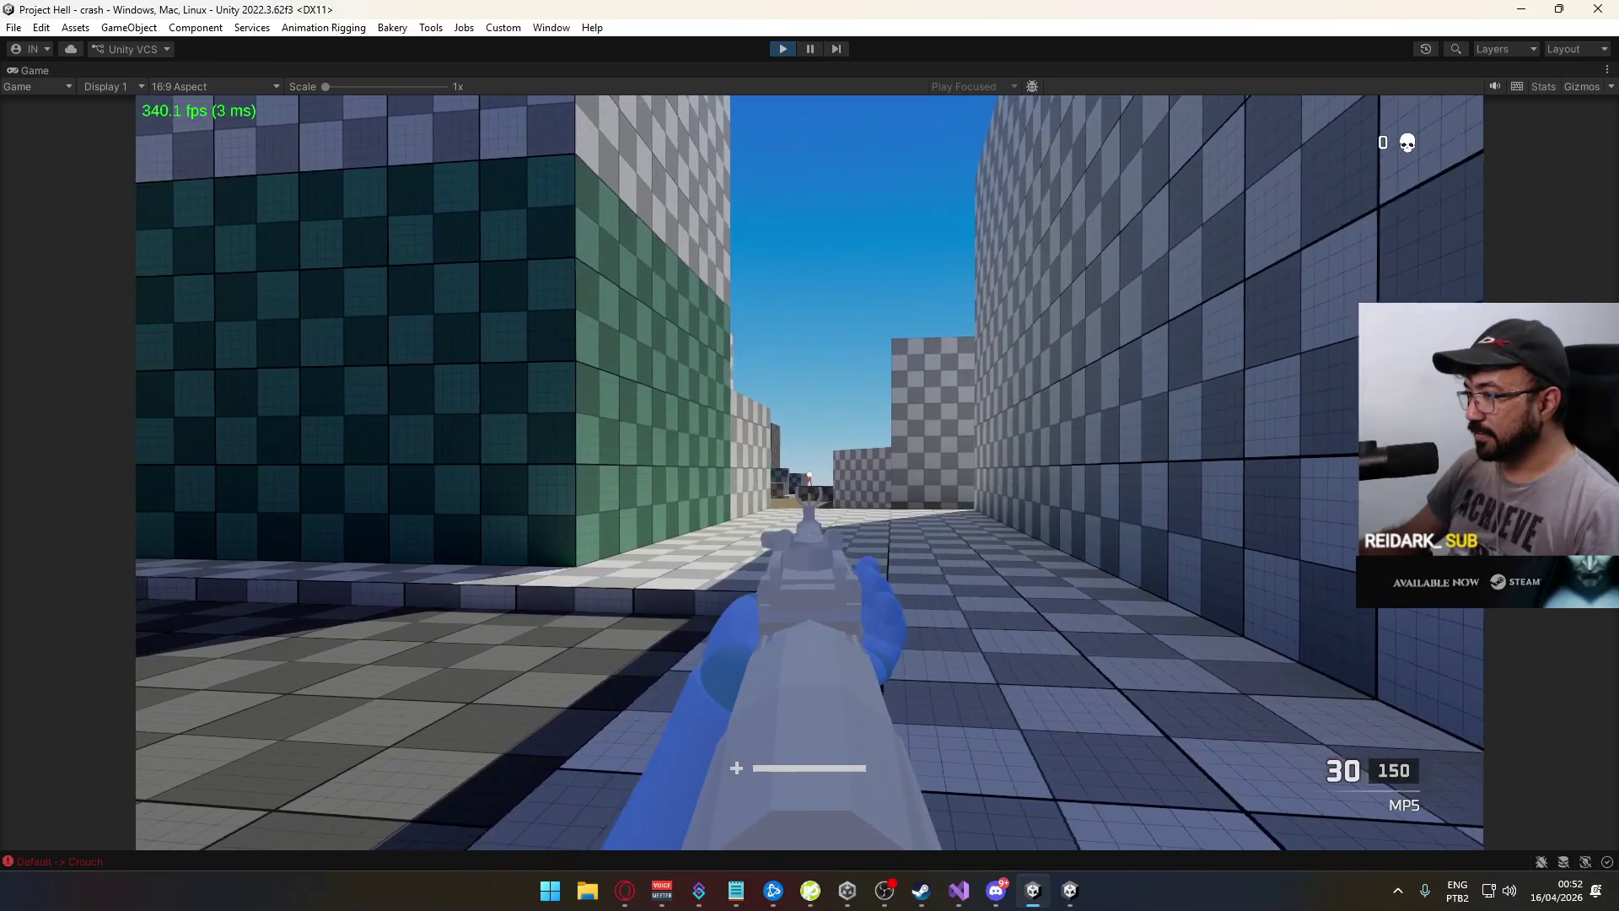
left_click(809, 472)
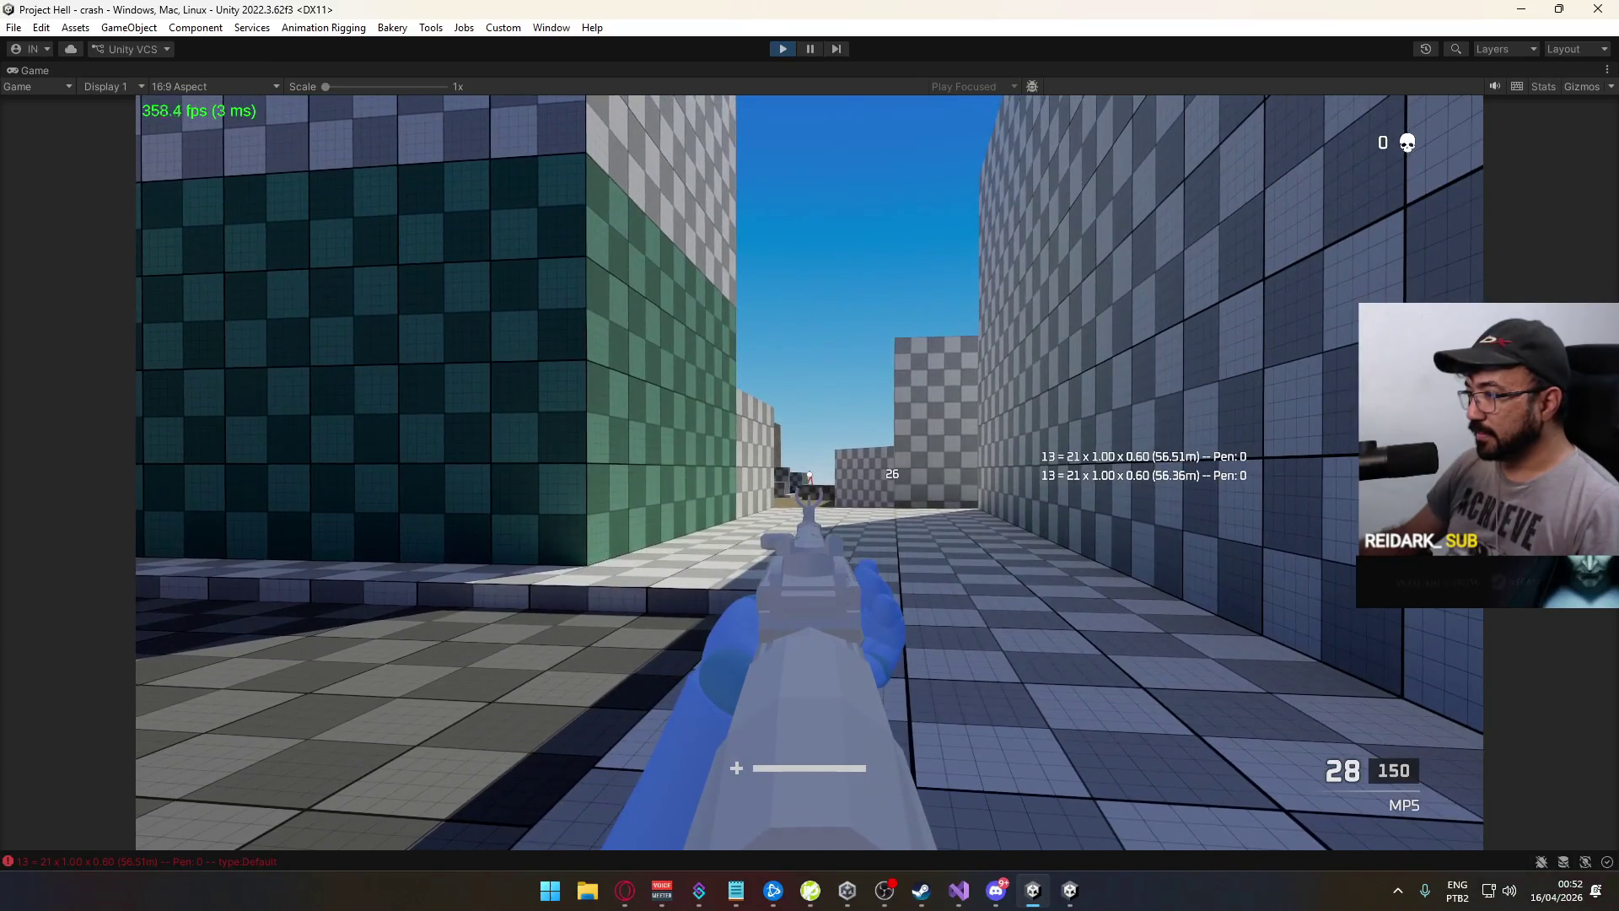
left_click(810, 472)
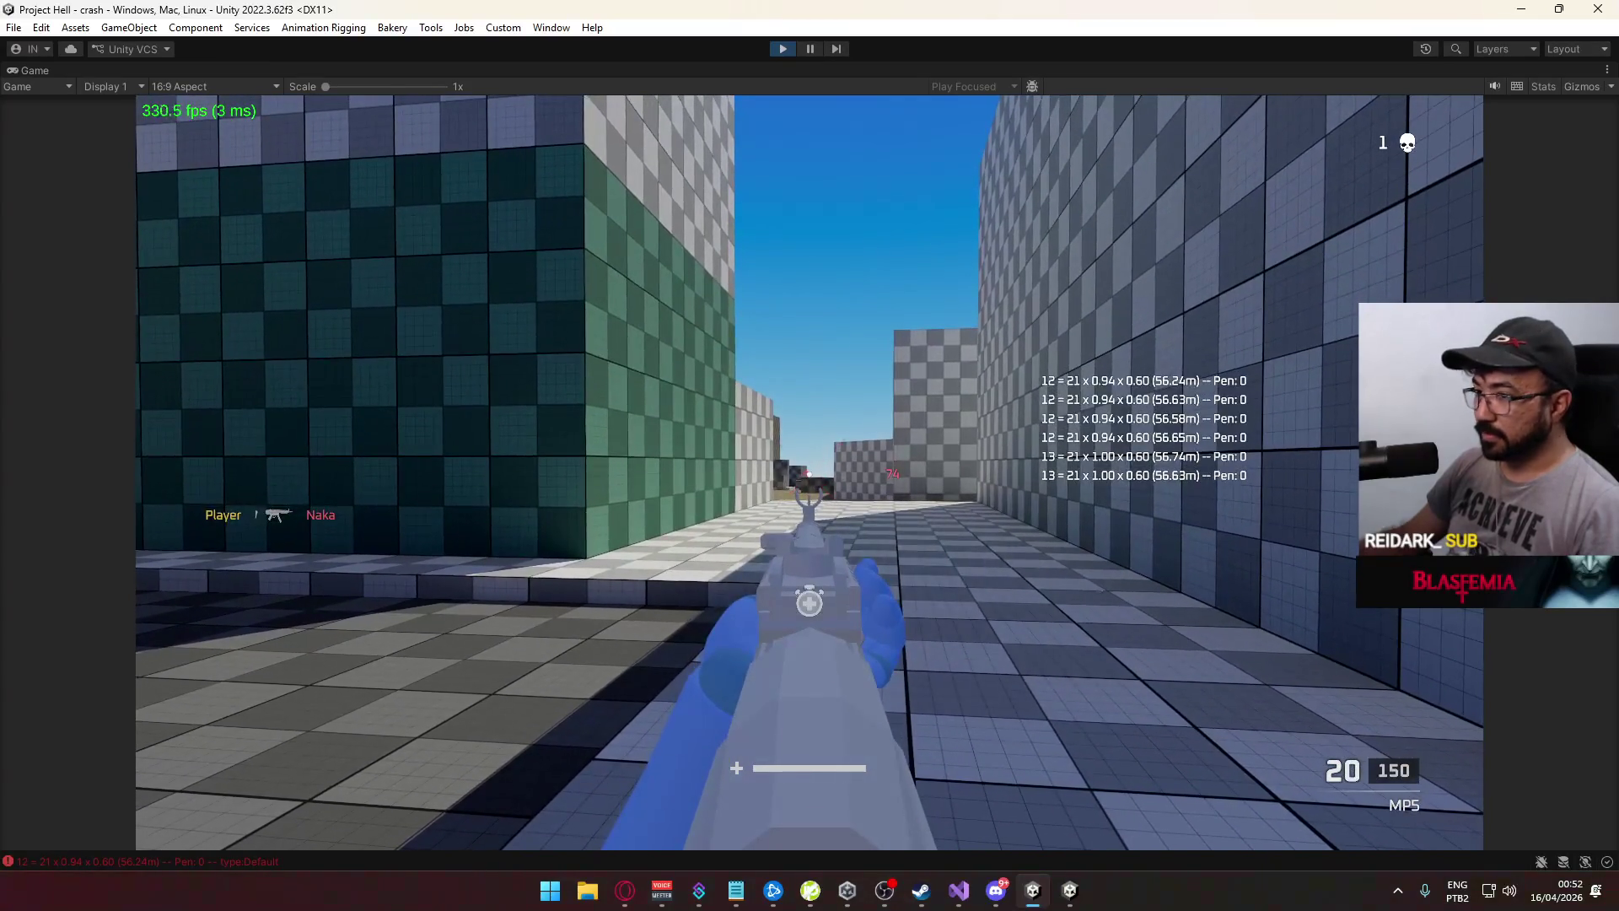
Inspect the type:Elimination entry and its stack trace in the Console
key("super")
left_click(324, 799)
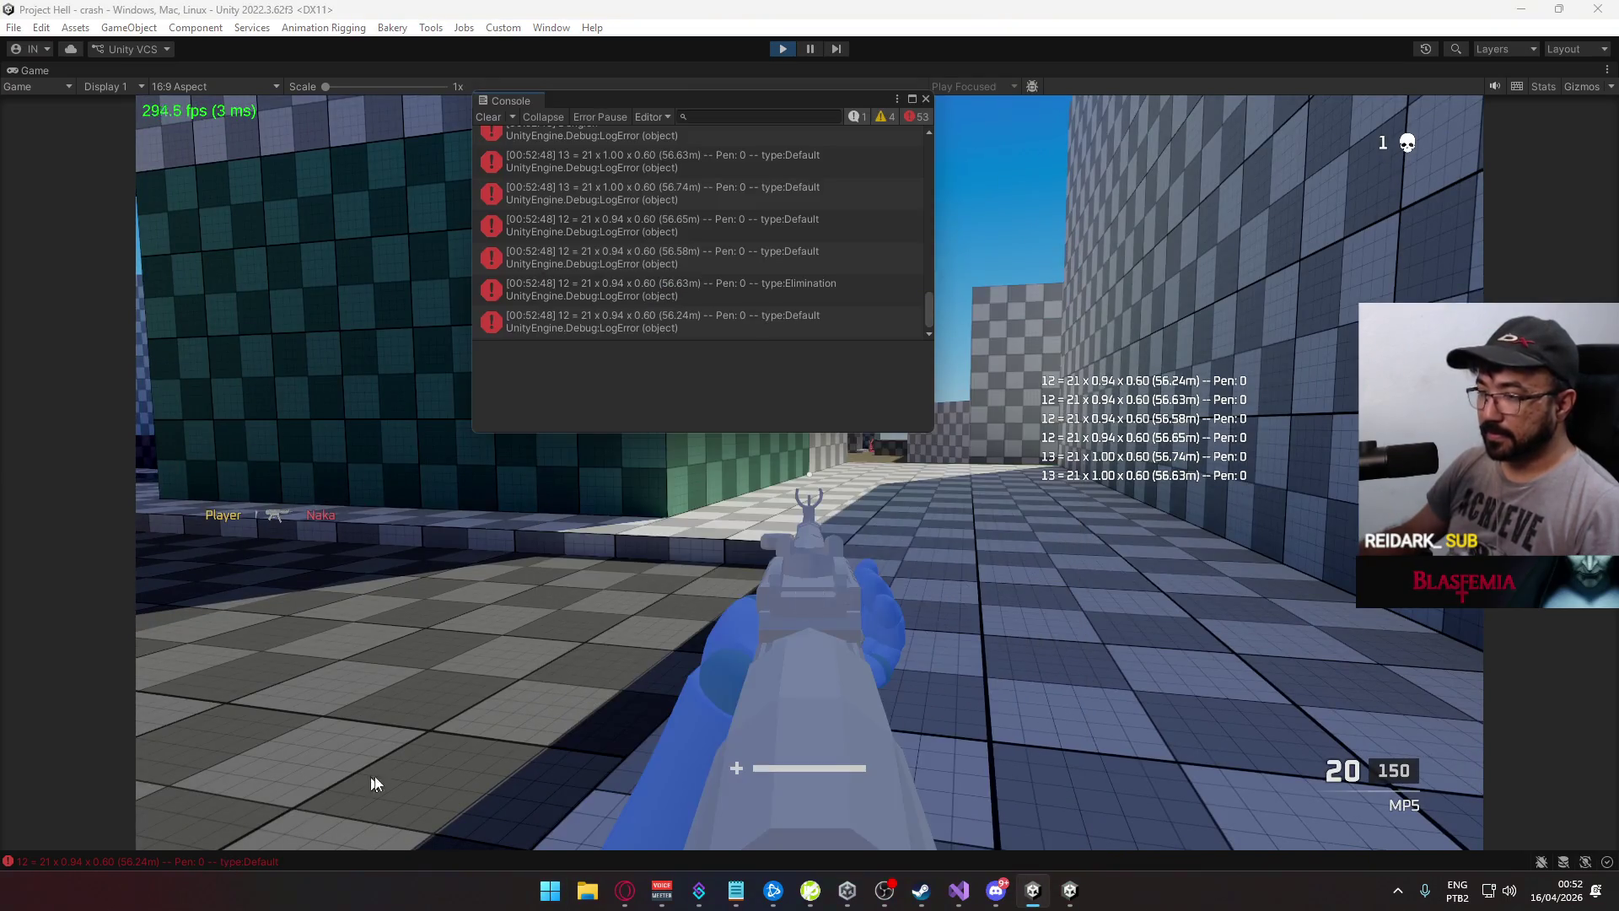
left_click(823, 313)
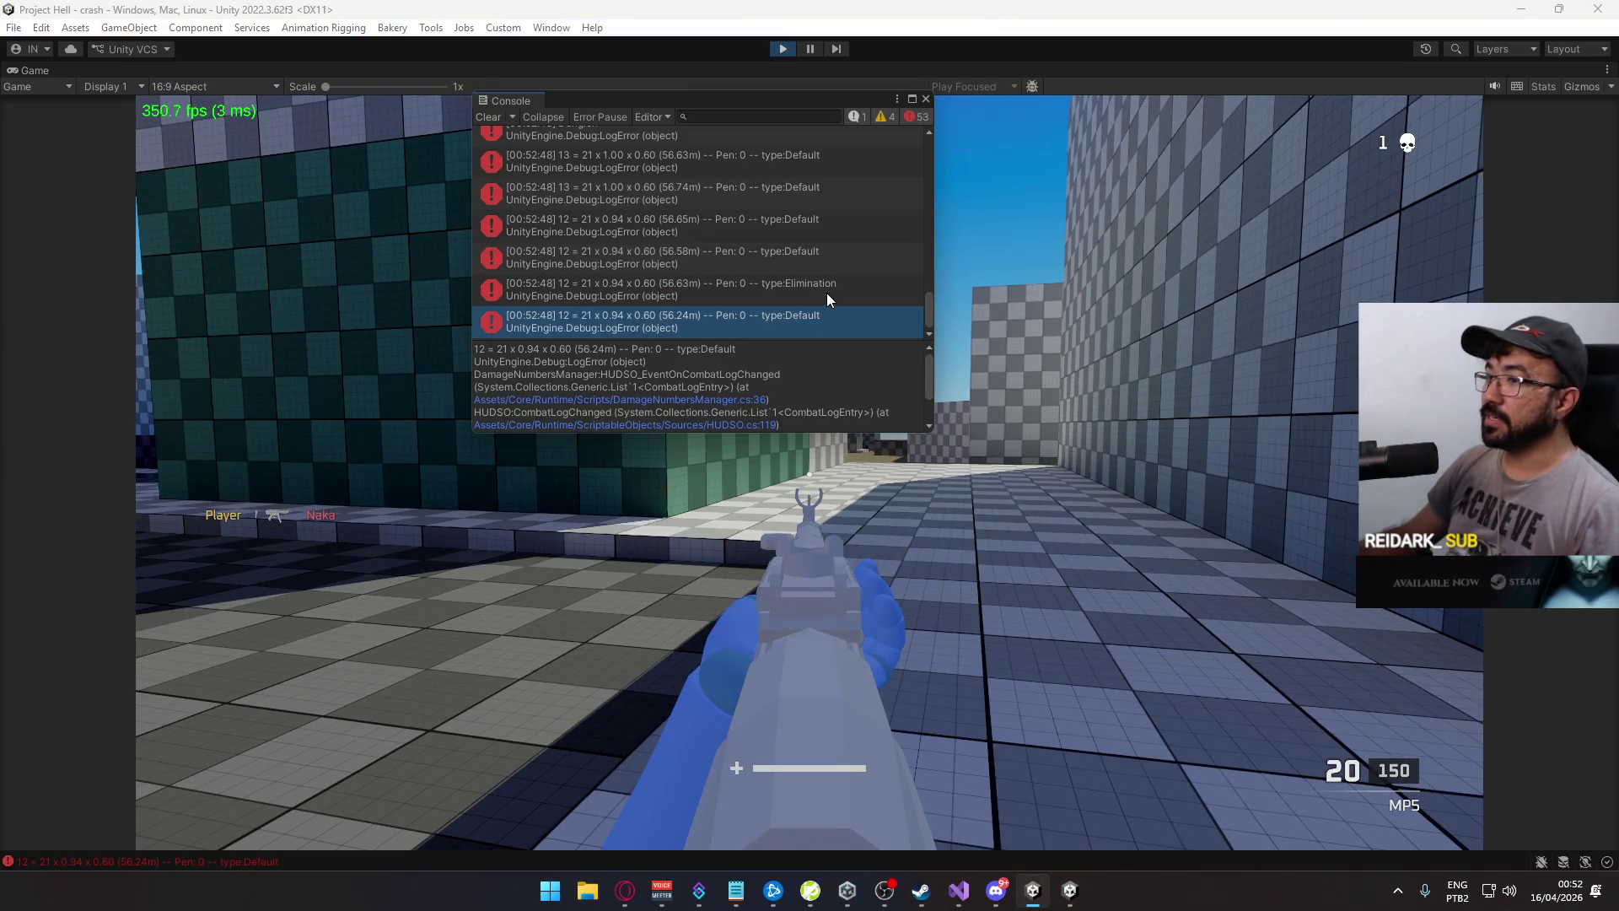
left_click(832, 291)
left_click(812, 312)
left_click(816, 295)
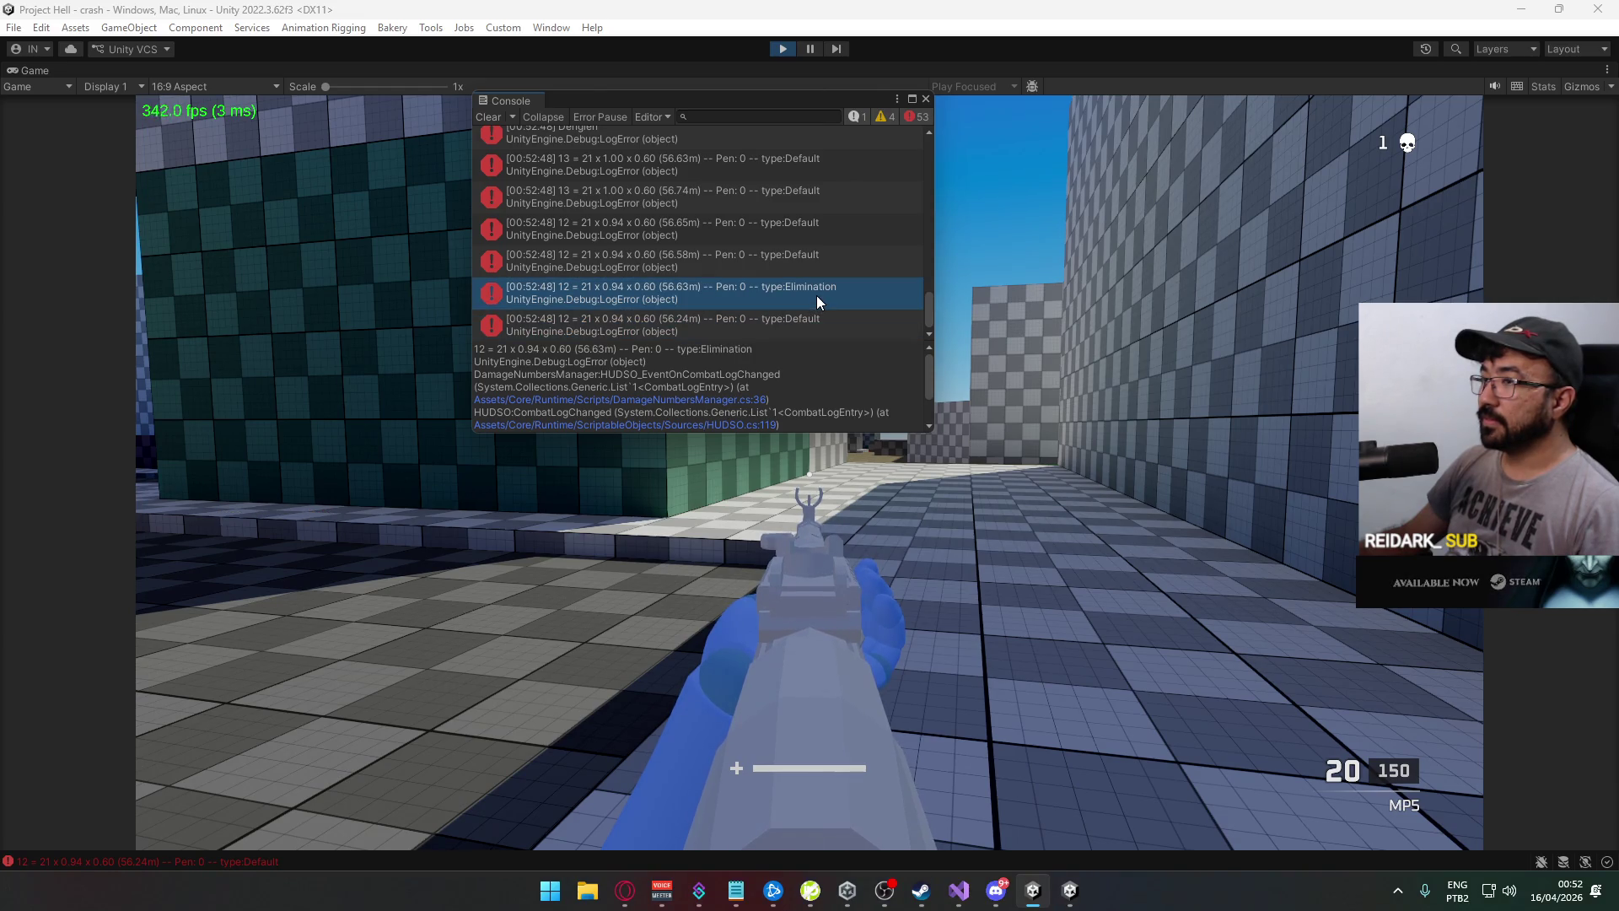
scroll(816, 295, "down", 1)
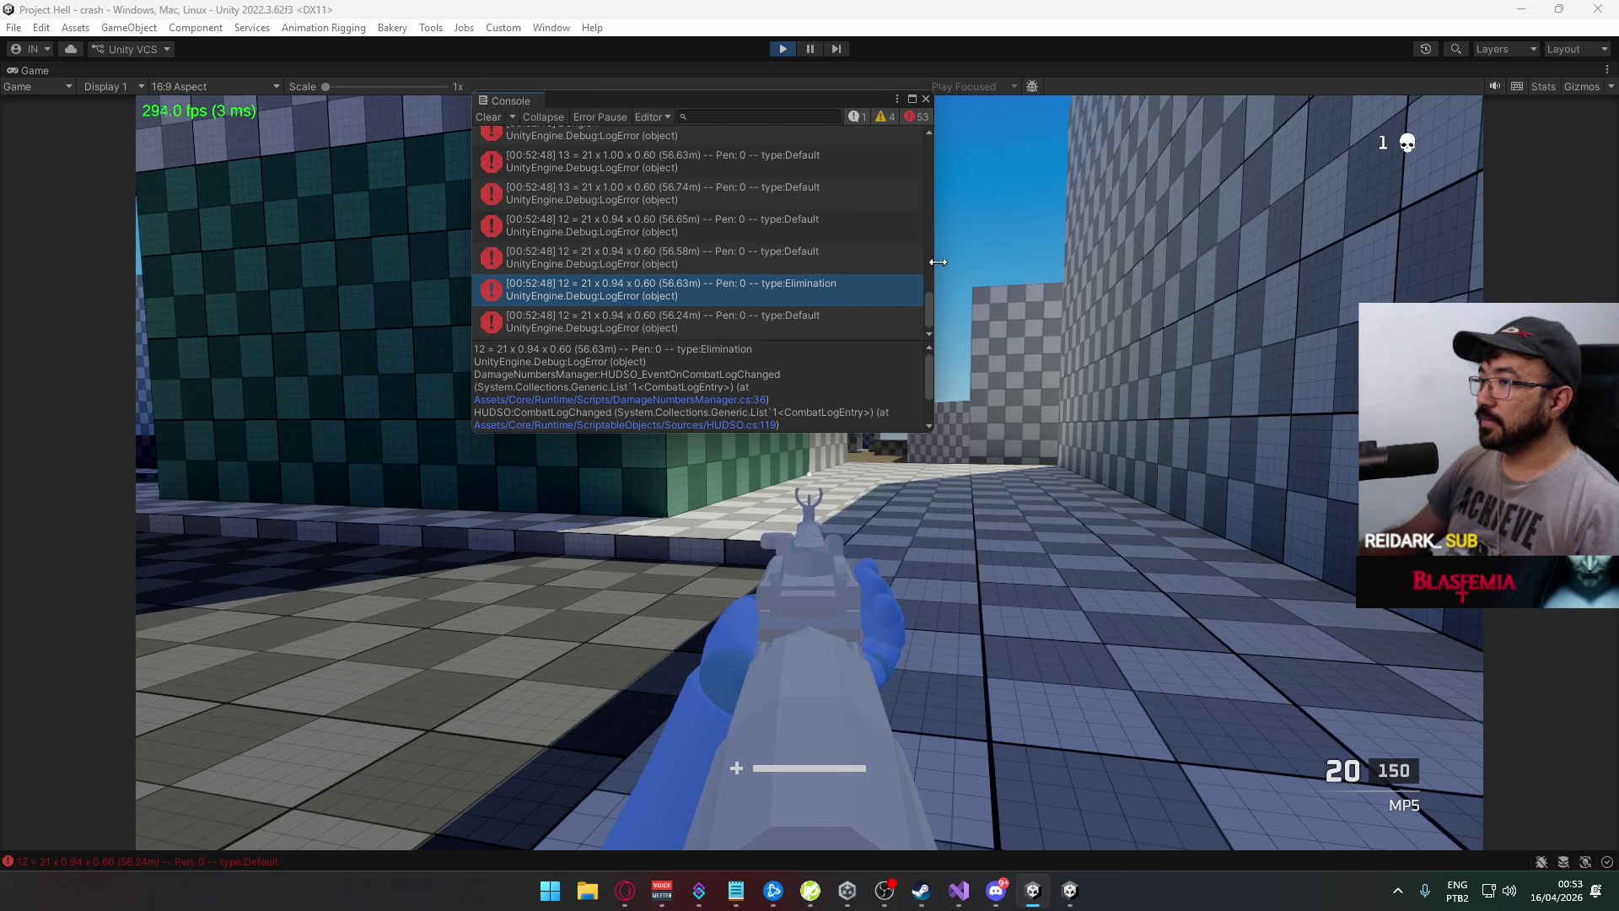
Close the Console, stop Play mode, and close the standalone game build
left_click(926, 99)
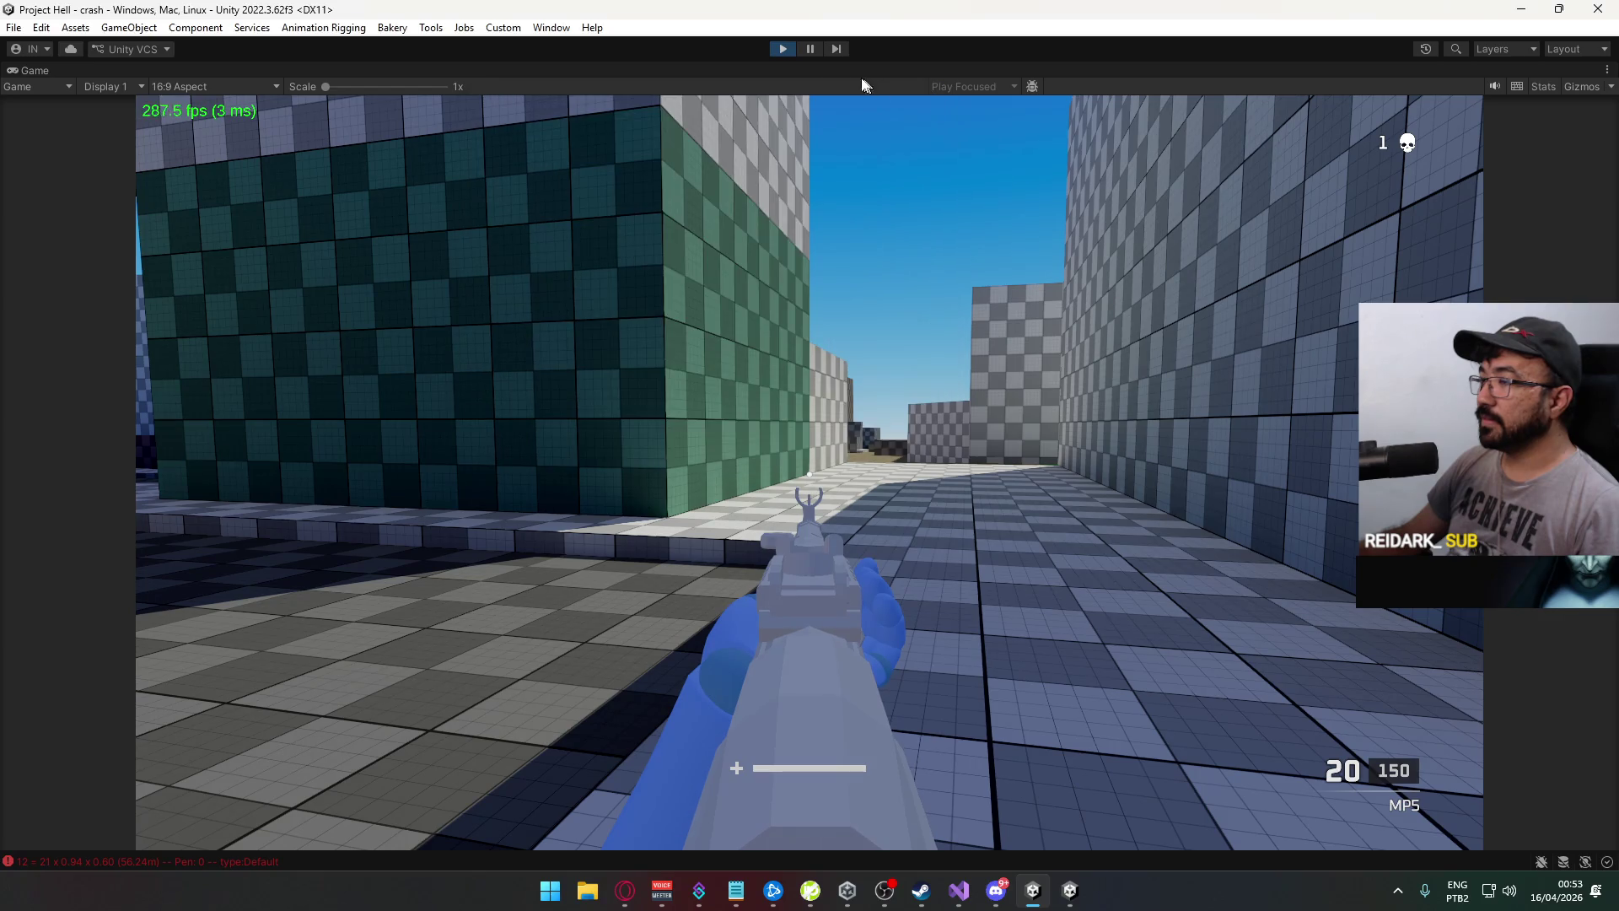
left_click(782, 49)
right_click(1070, 890)
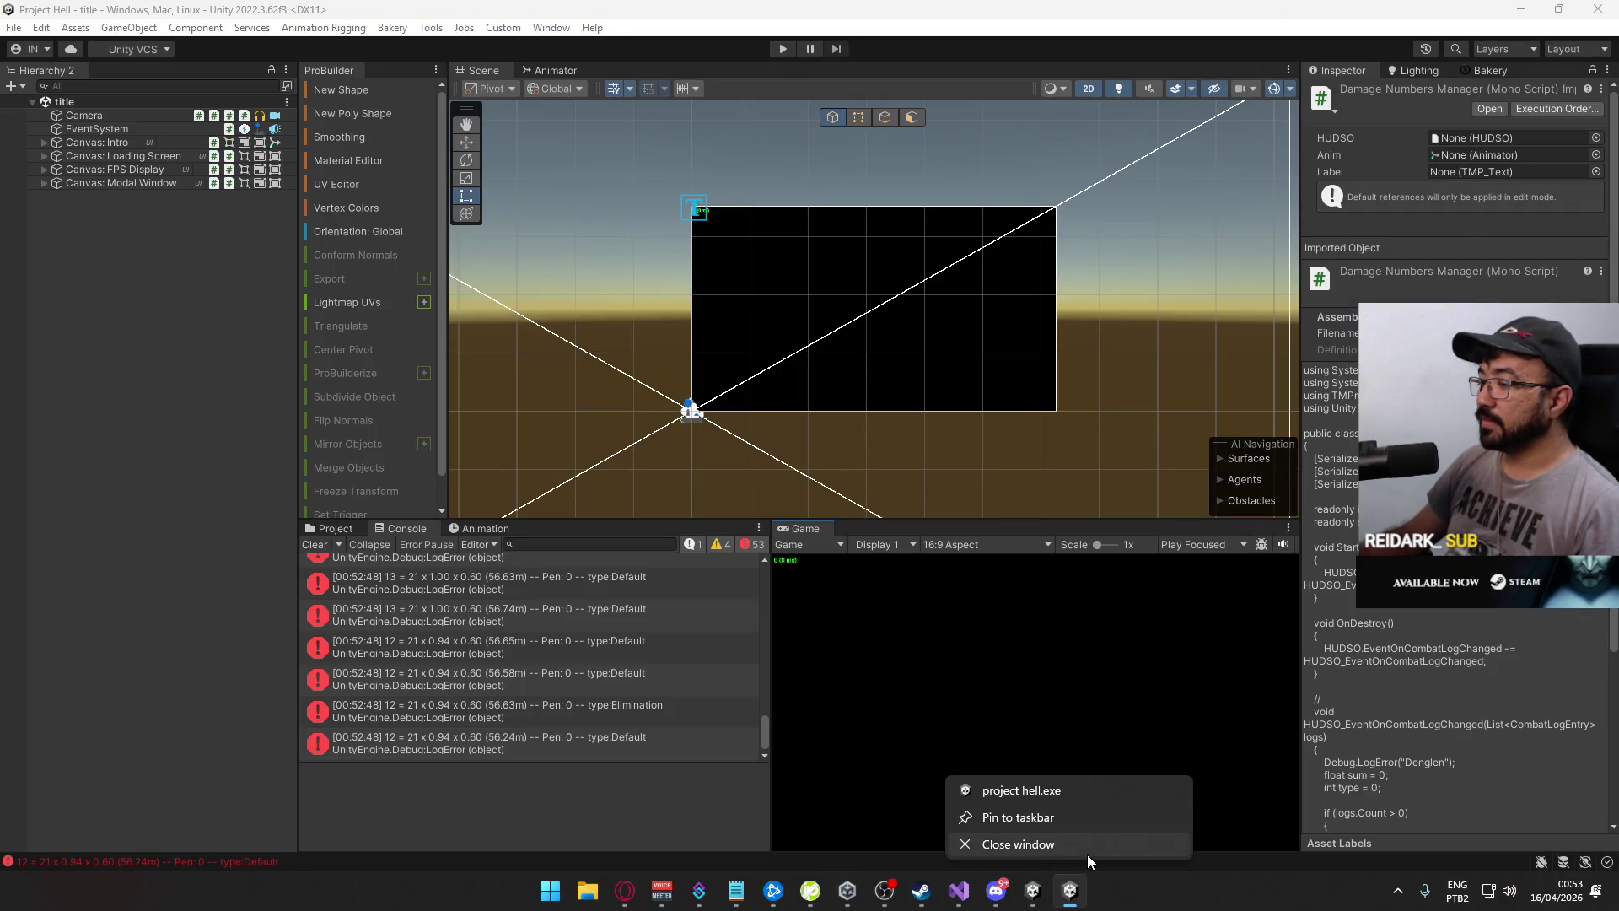
left_click(1083, 853)
left_click(1010, 591)
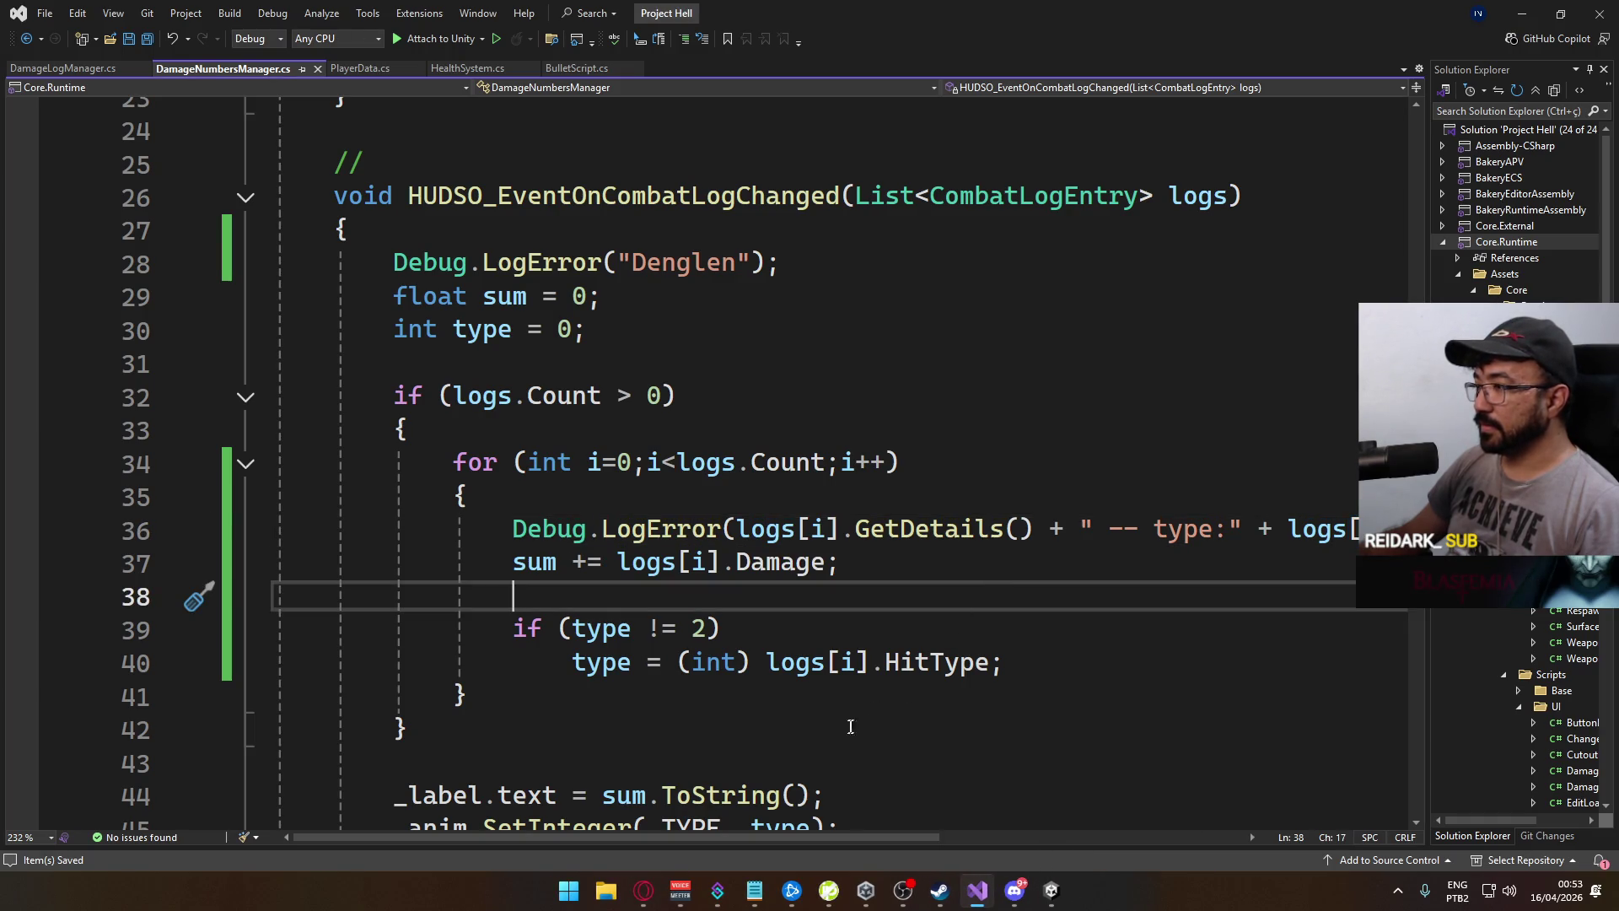
Prefix the line 36 LogError message with i + ": " + and save DamageNumbersManager.cs
mouse_move(735, 837)
left_mouse_down()
mouse_move(928, 837)
mouse_move(735, 836)
left_mouse_up()
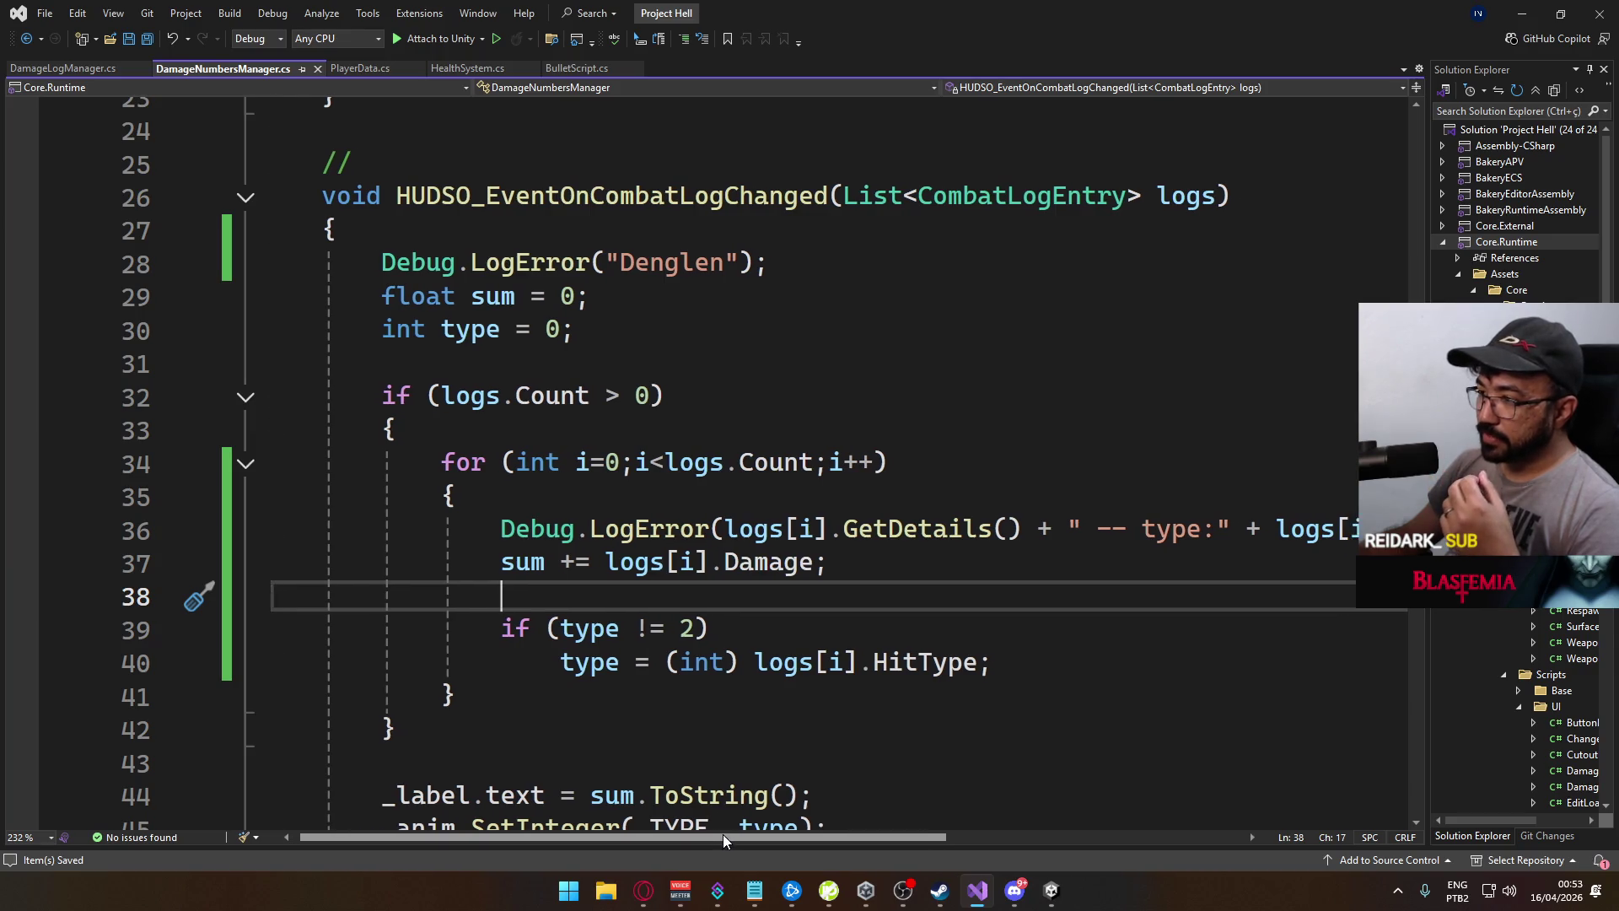
left_click(724, 528)
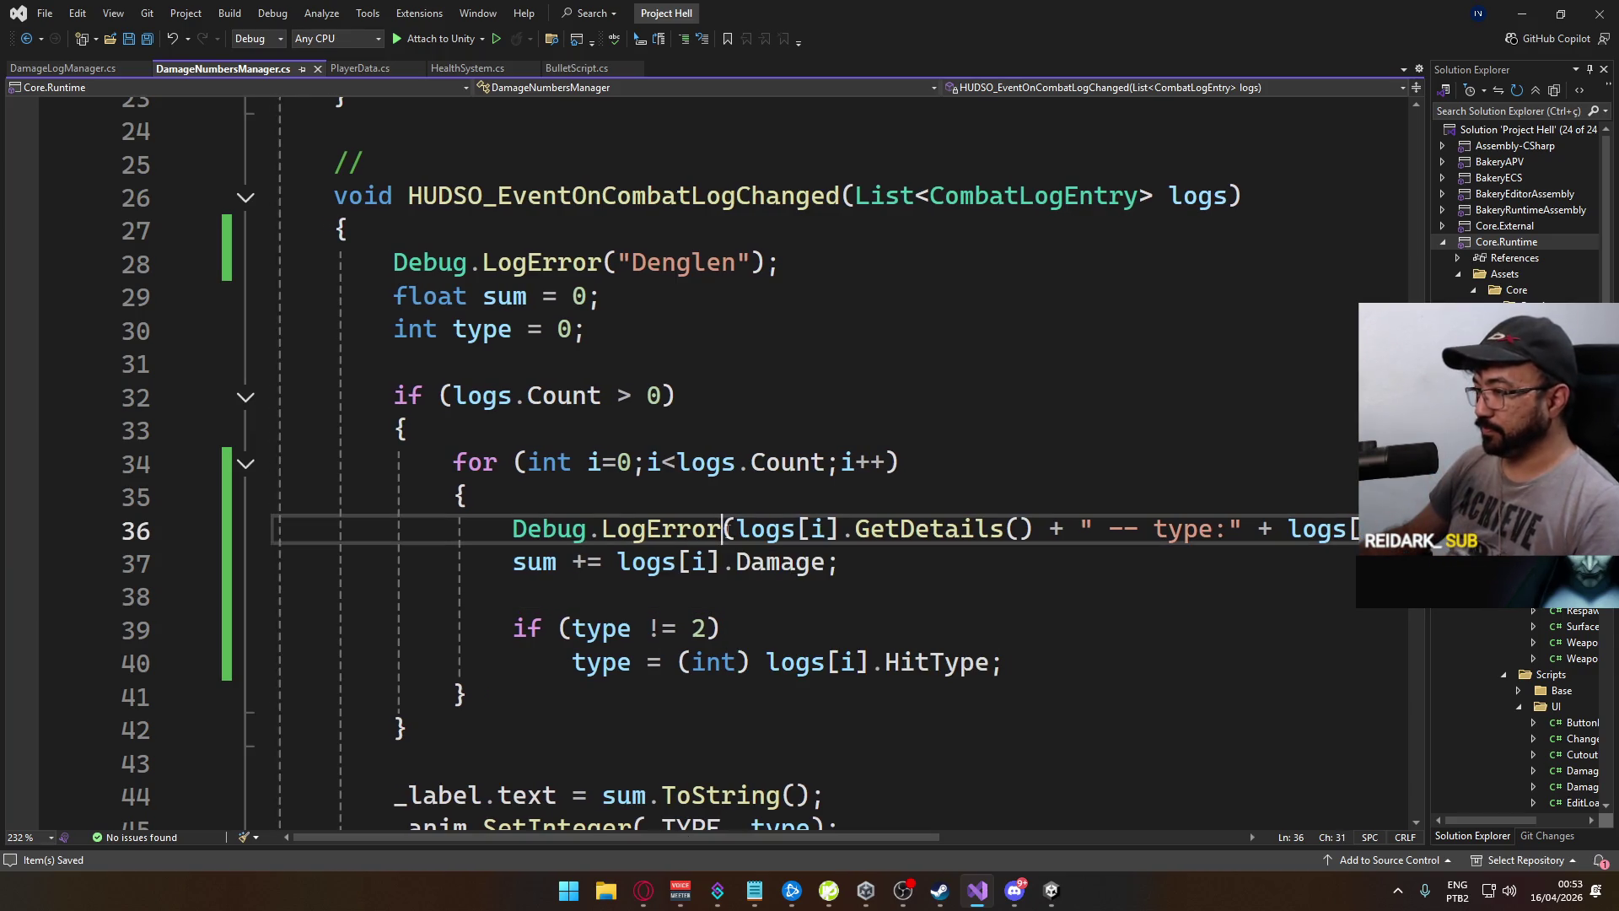
left_click(741, 528)
type("\"")
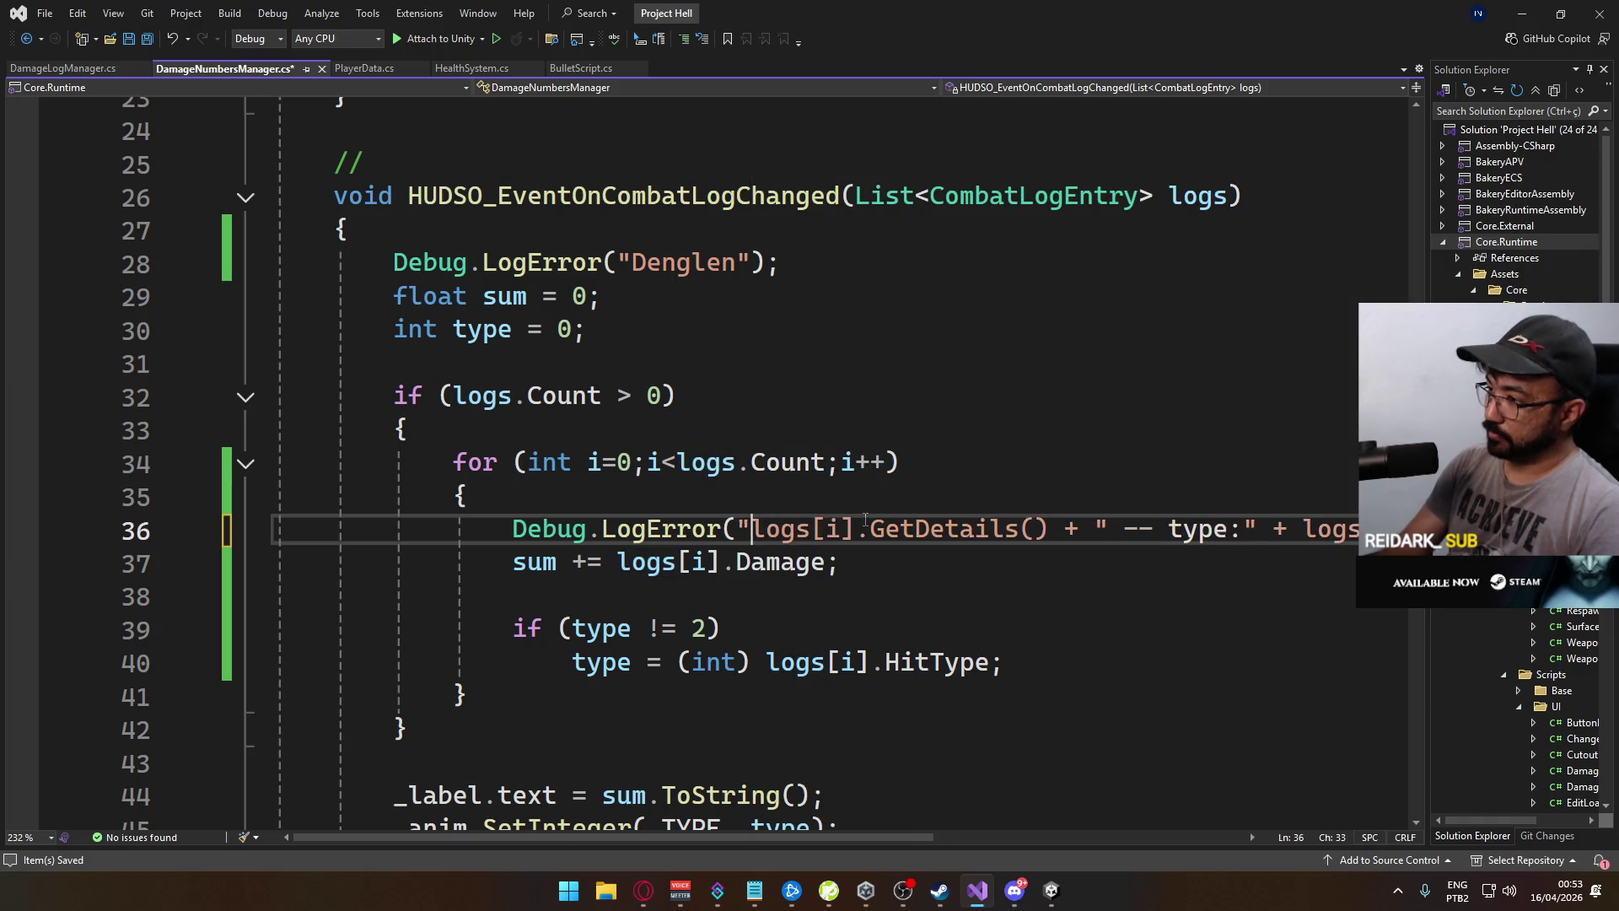
type(": \" +")
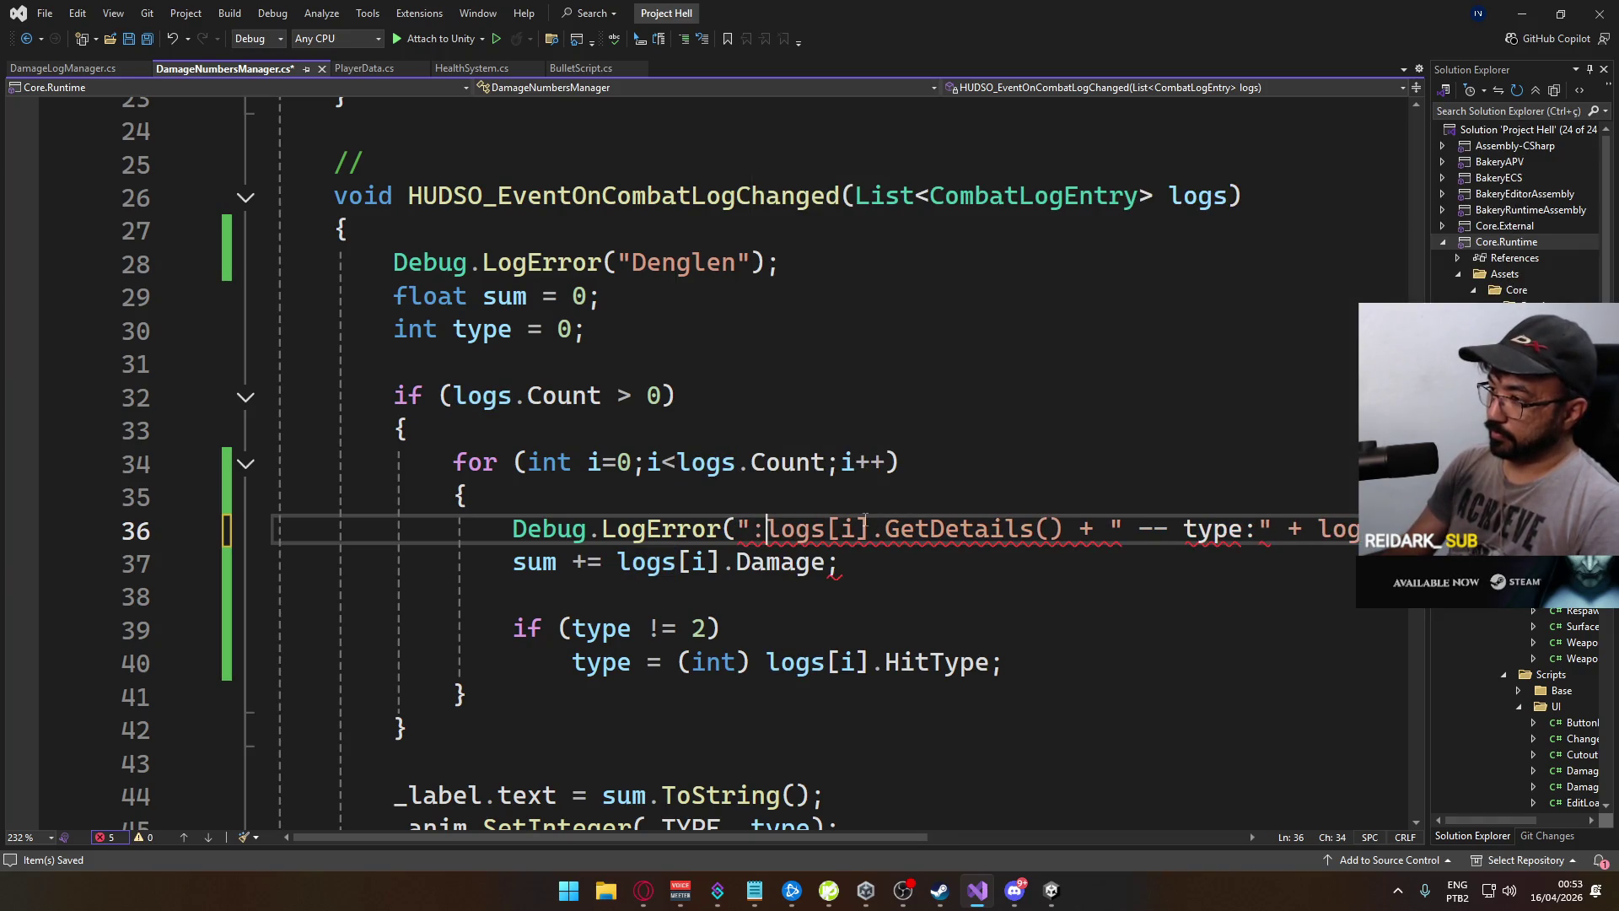
key("Left")
key("Left")
key("Left")
type("i +")
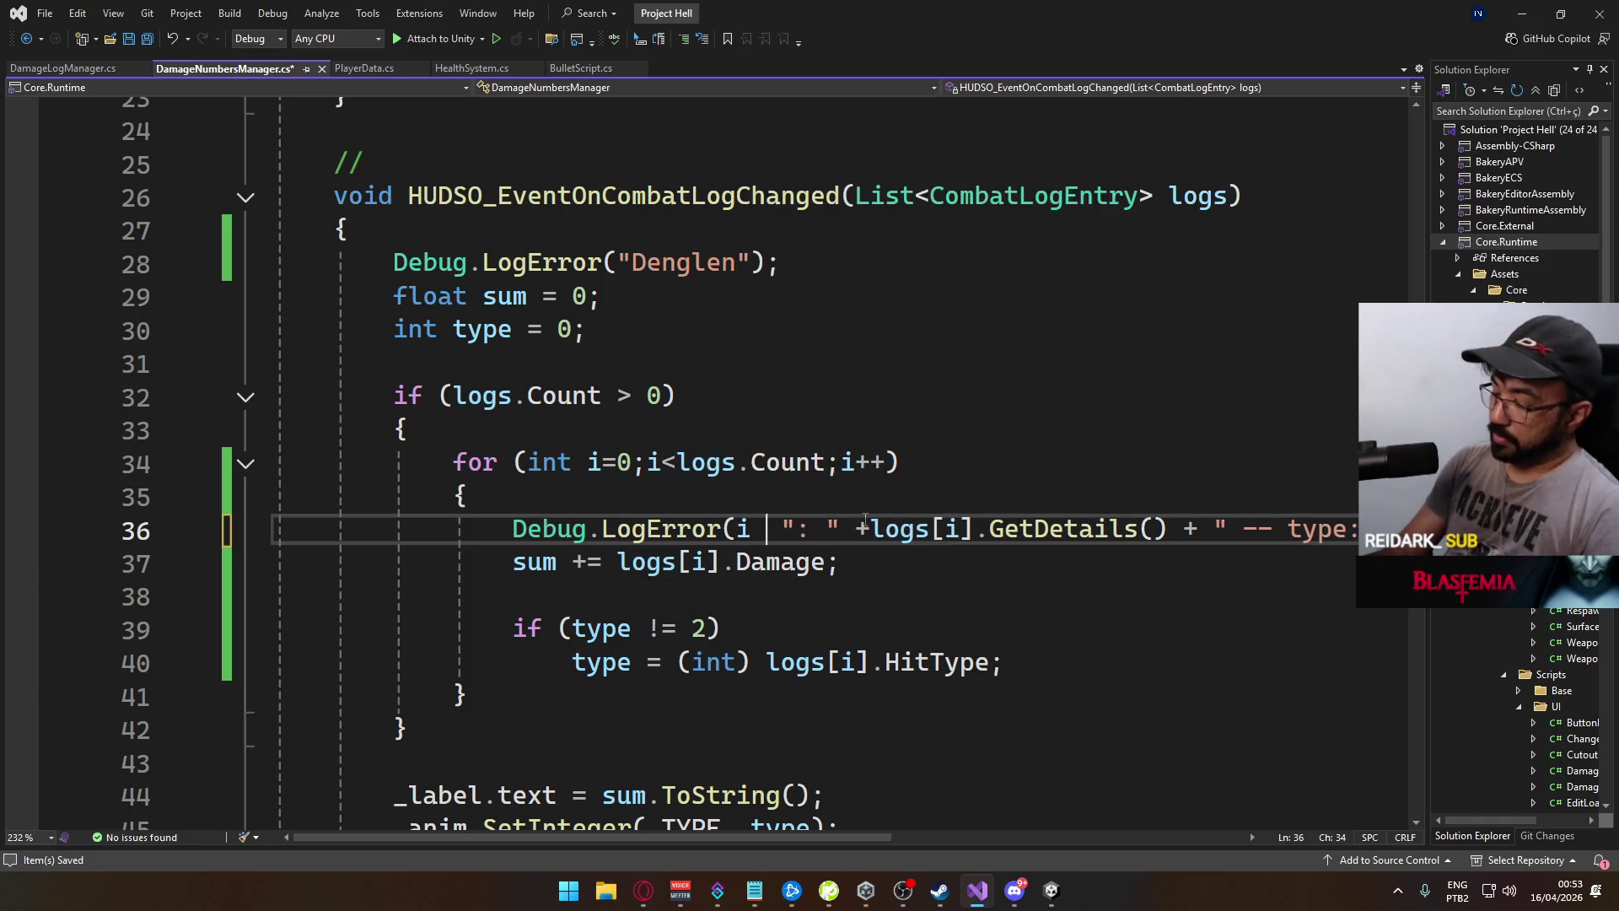
key("ctrl+s")
mouse_move(1038, 899)
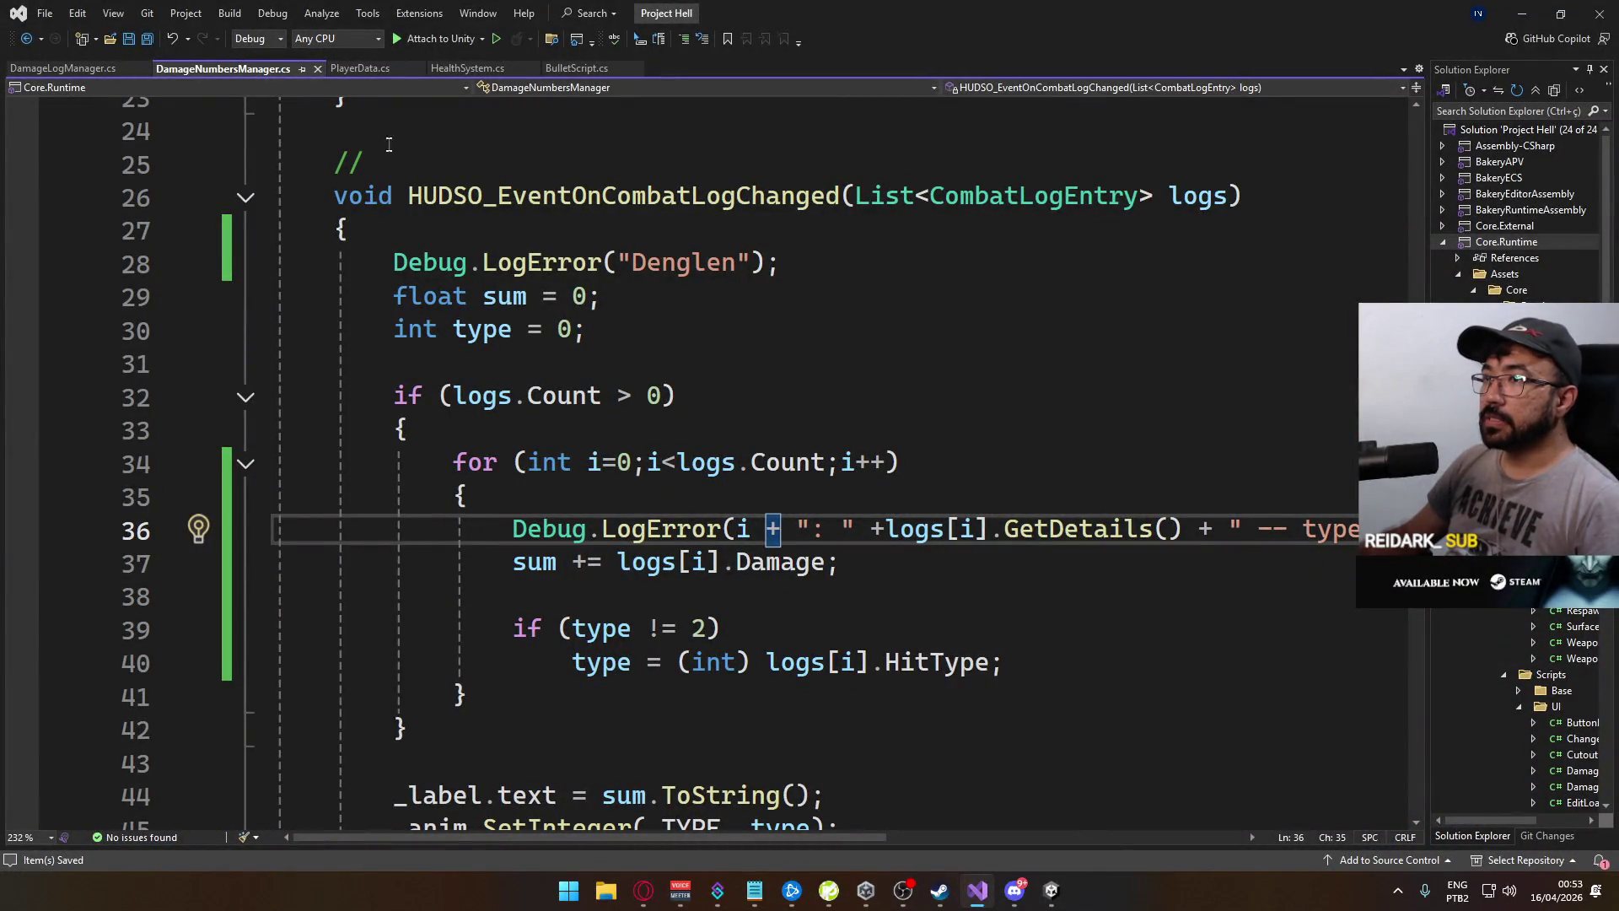
left_click(354, 69)
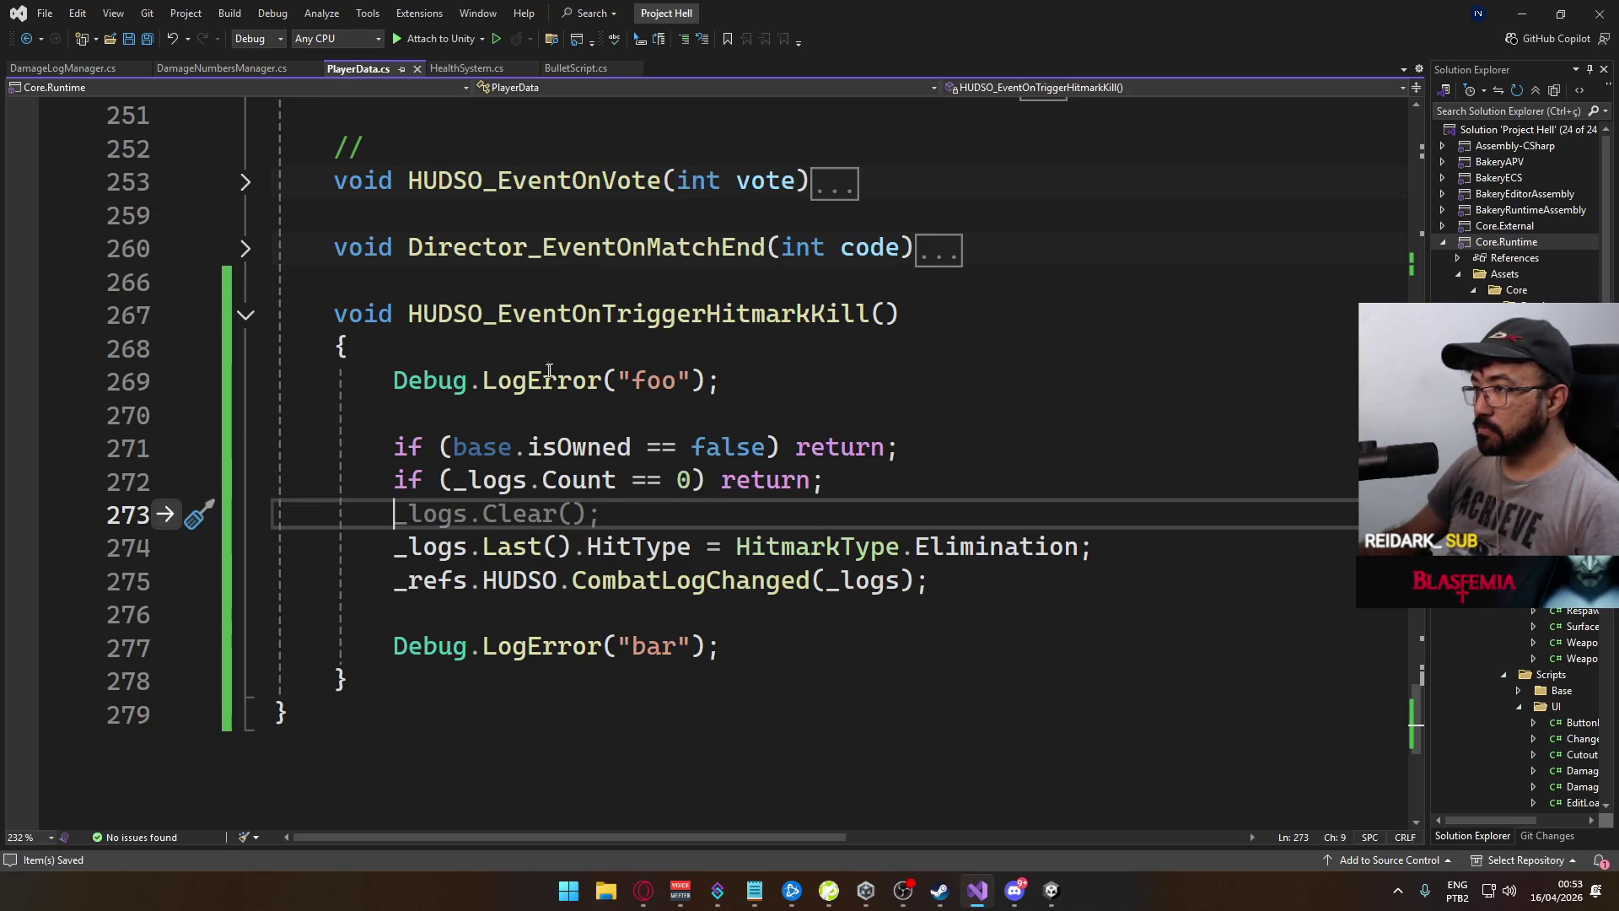
left_click(862, 354)
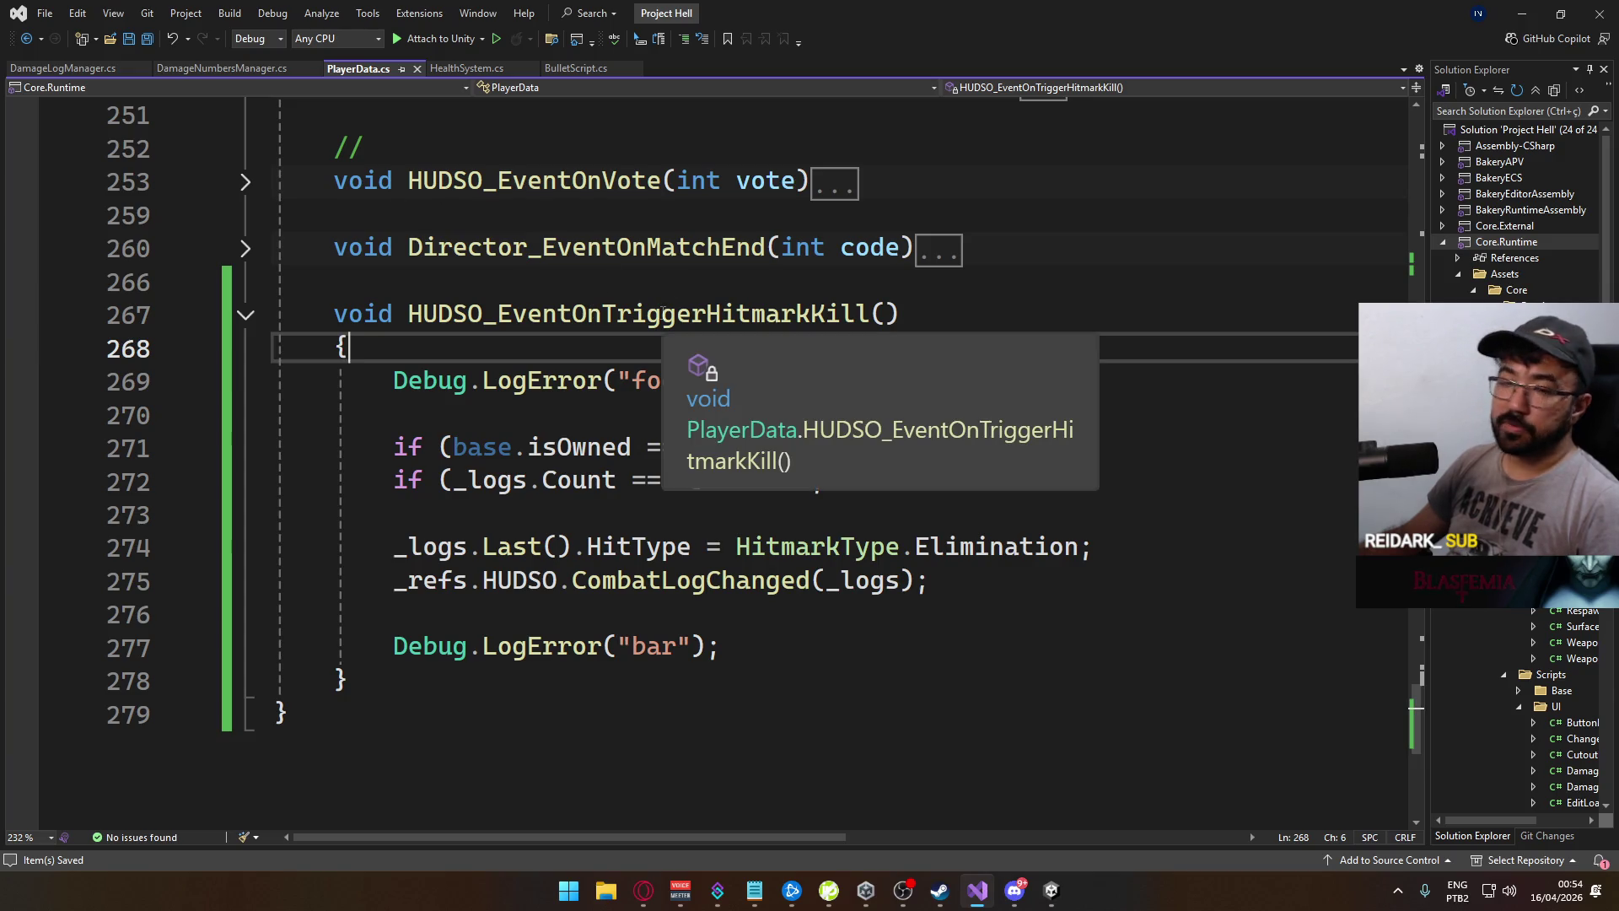
scroll(632, 634, "up", 3)
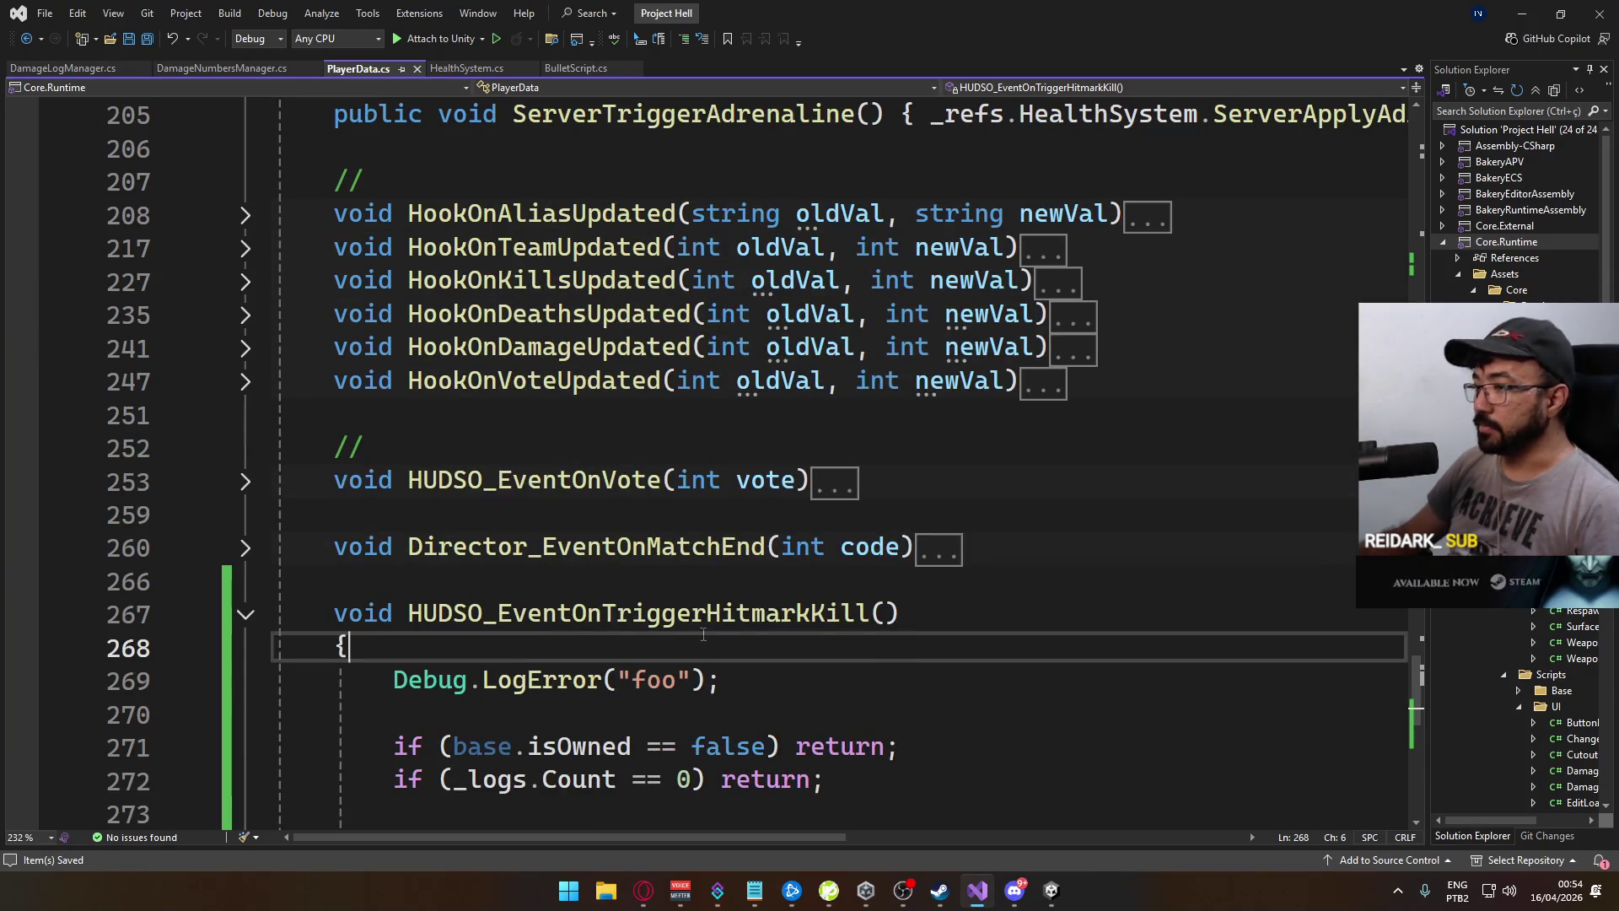
scroll(633, 634, "up", 3)
scroll(633, 634, "up", 10)
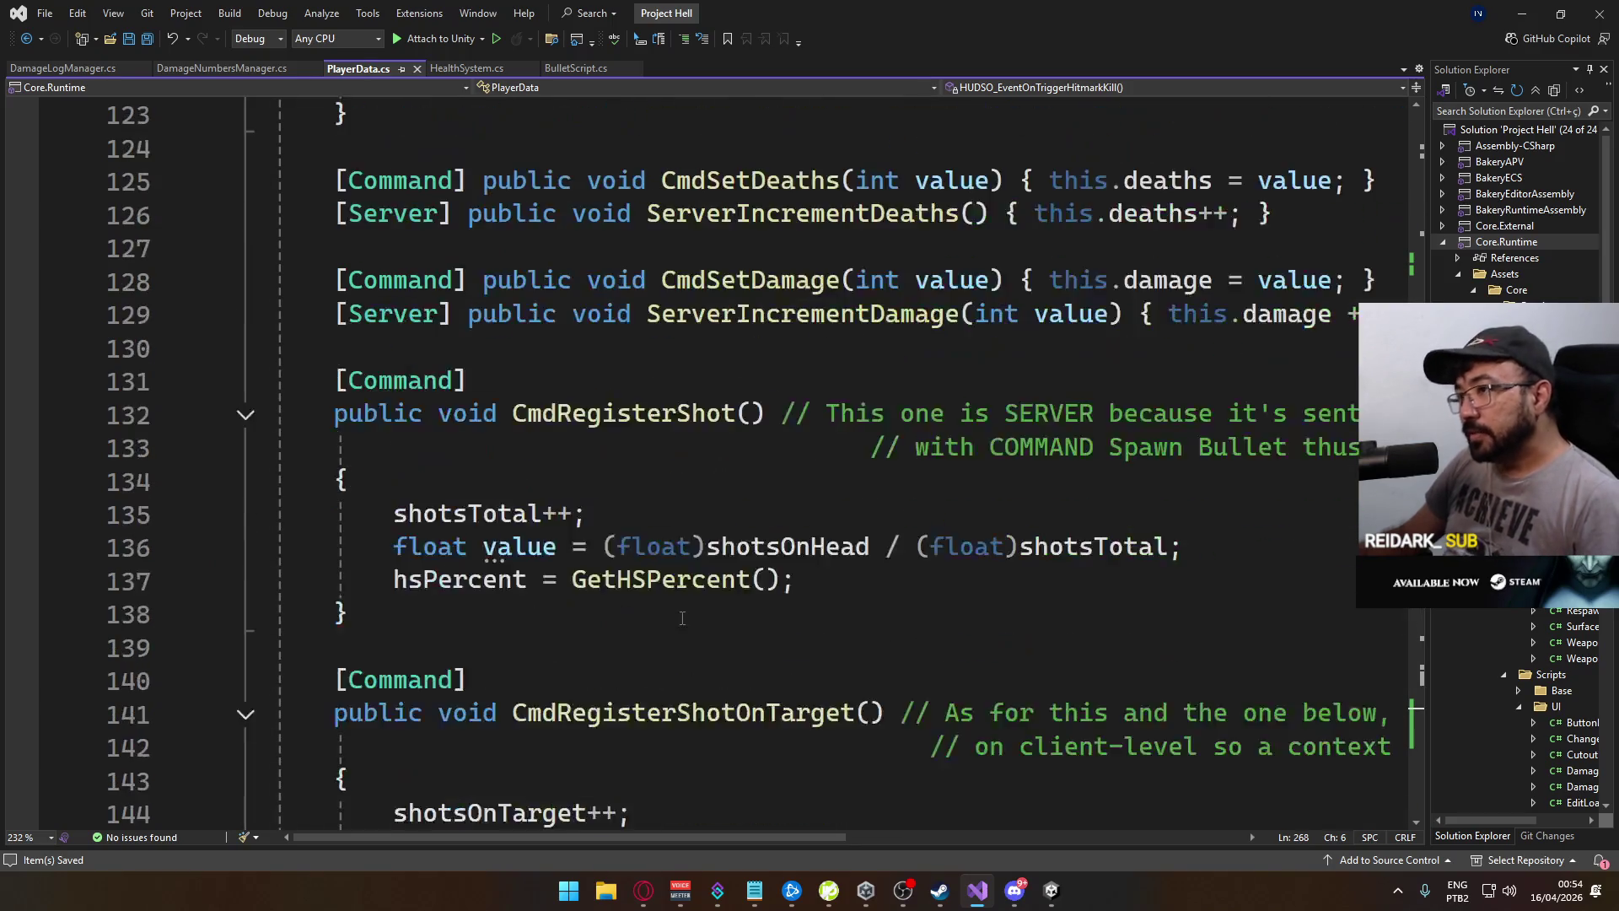
scroll(673, 606, "up", 20)
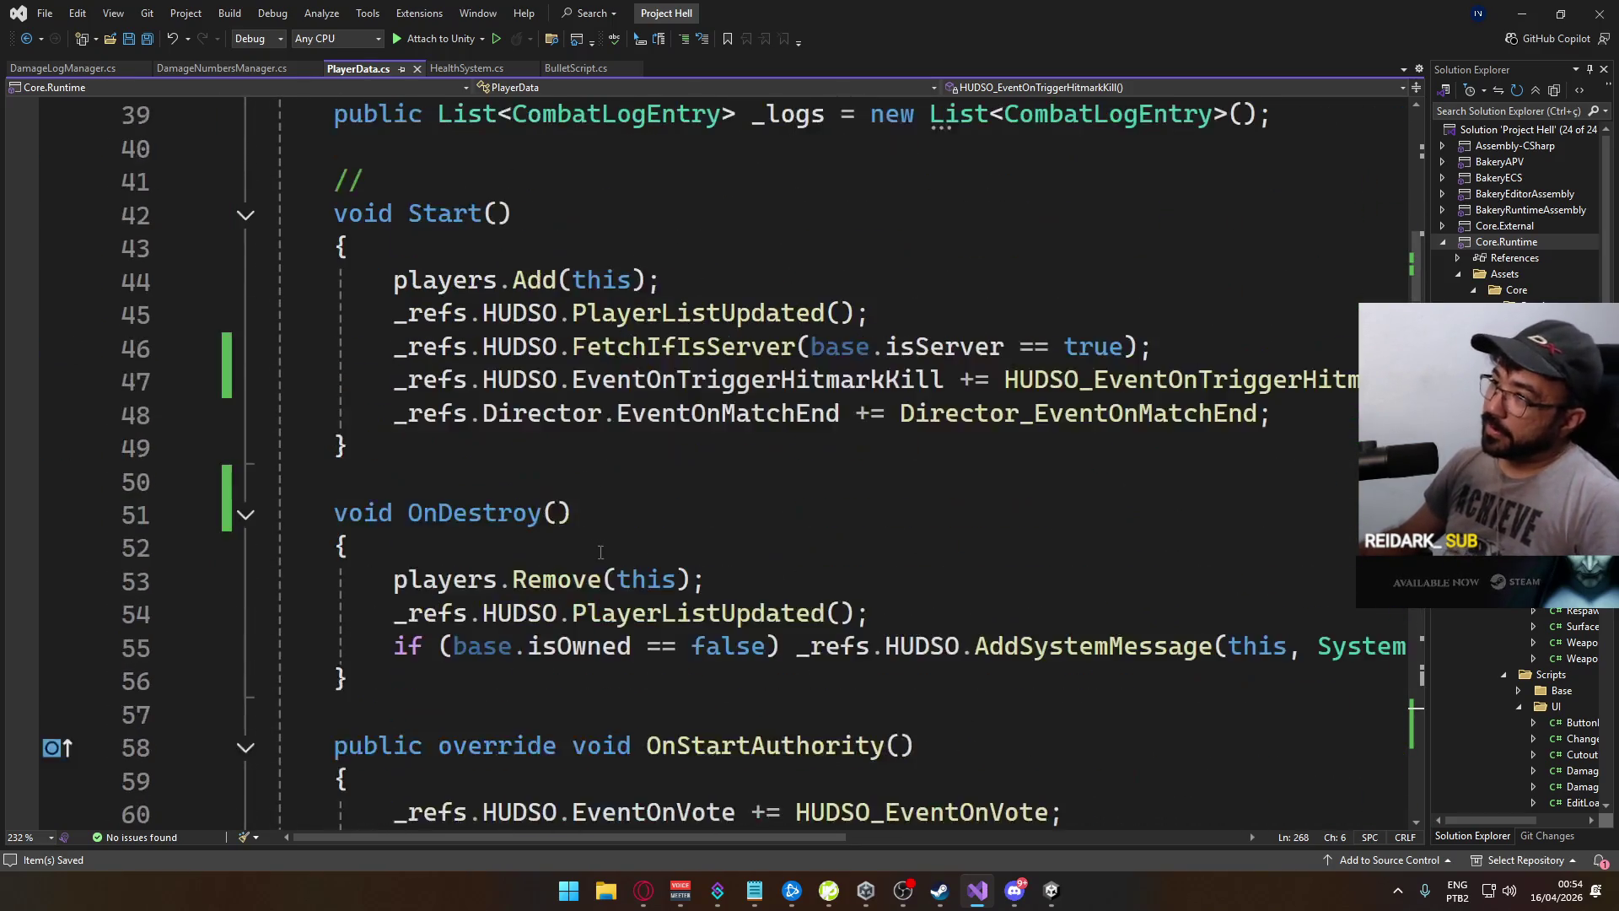
scroll(570, 560, "down", 2)
scroll(590, 563, "up", 2)
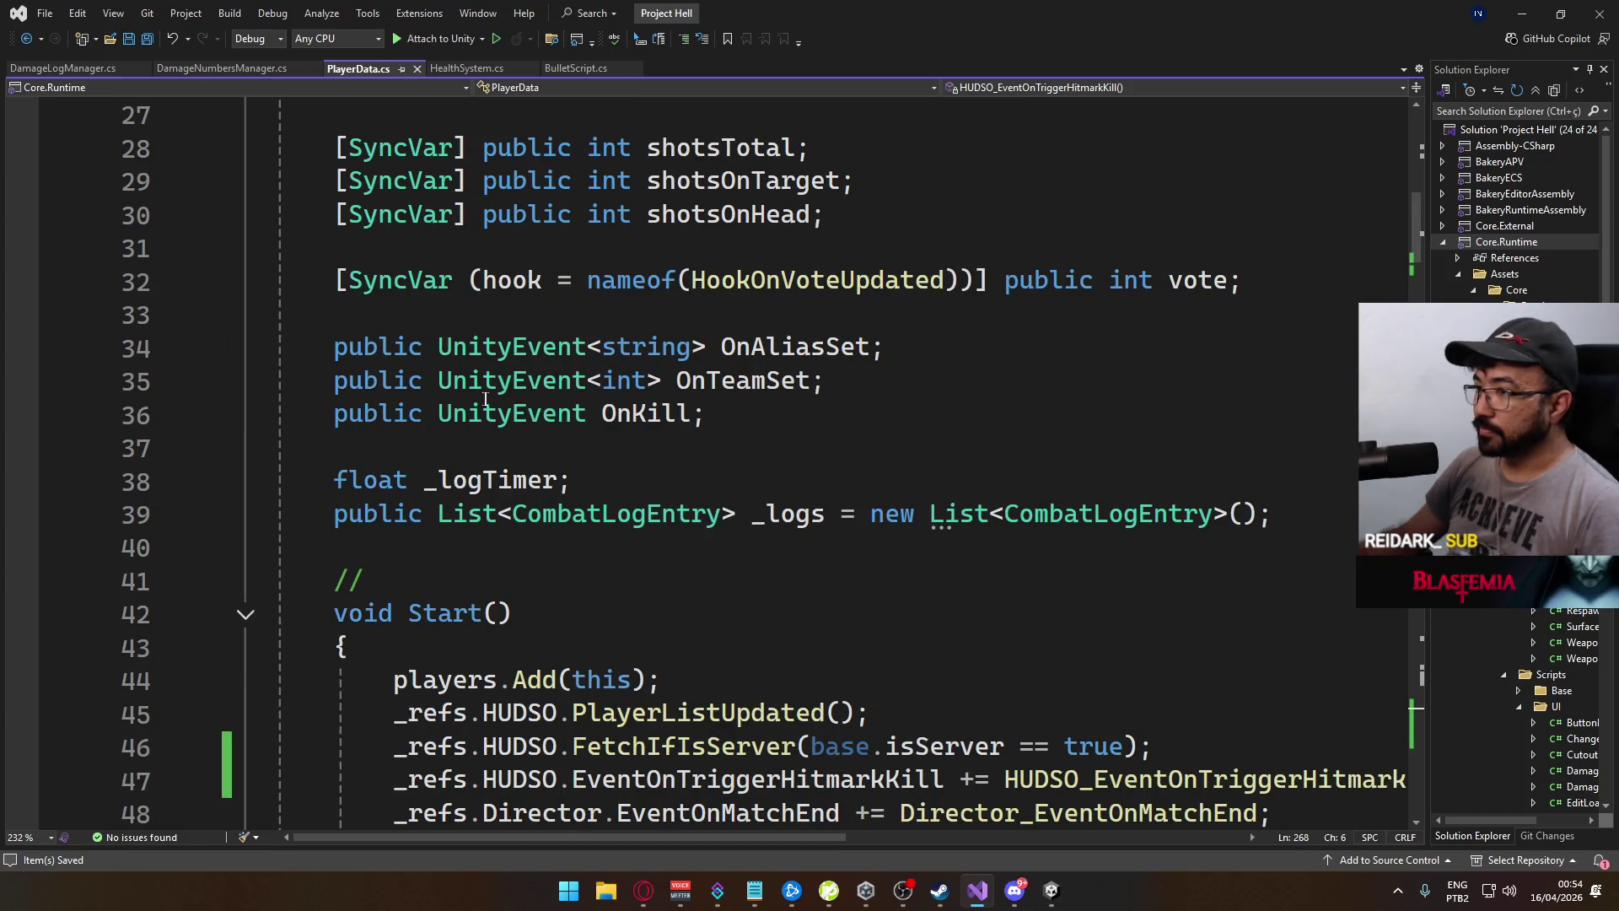
double_click(673, 413)
key("ctrl+f")
Find the OnKill invocation and delete the commented-out OnKillsSet line in HookOnKillsUpdated
left_click(1312, 128)
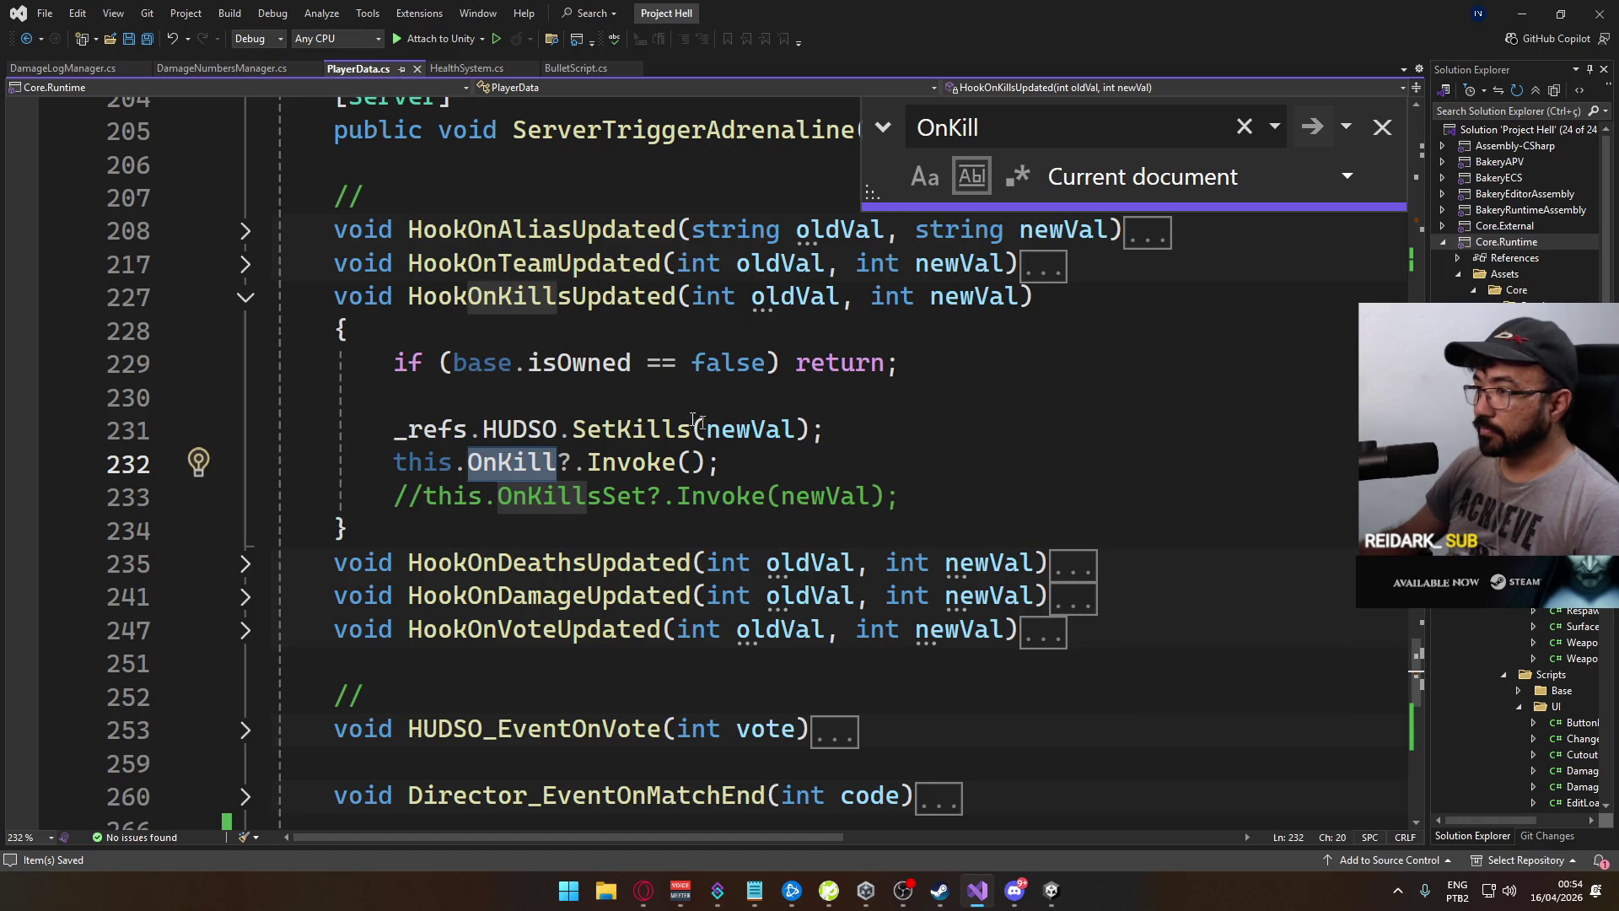
scroll(540, 407, "up", 1)
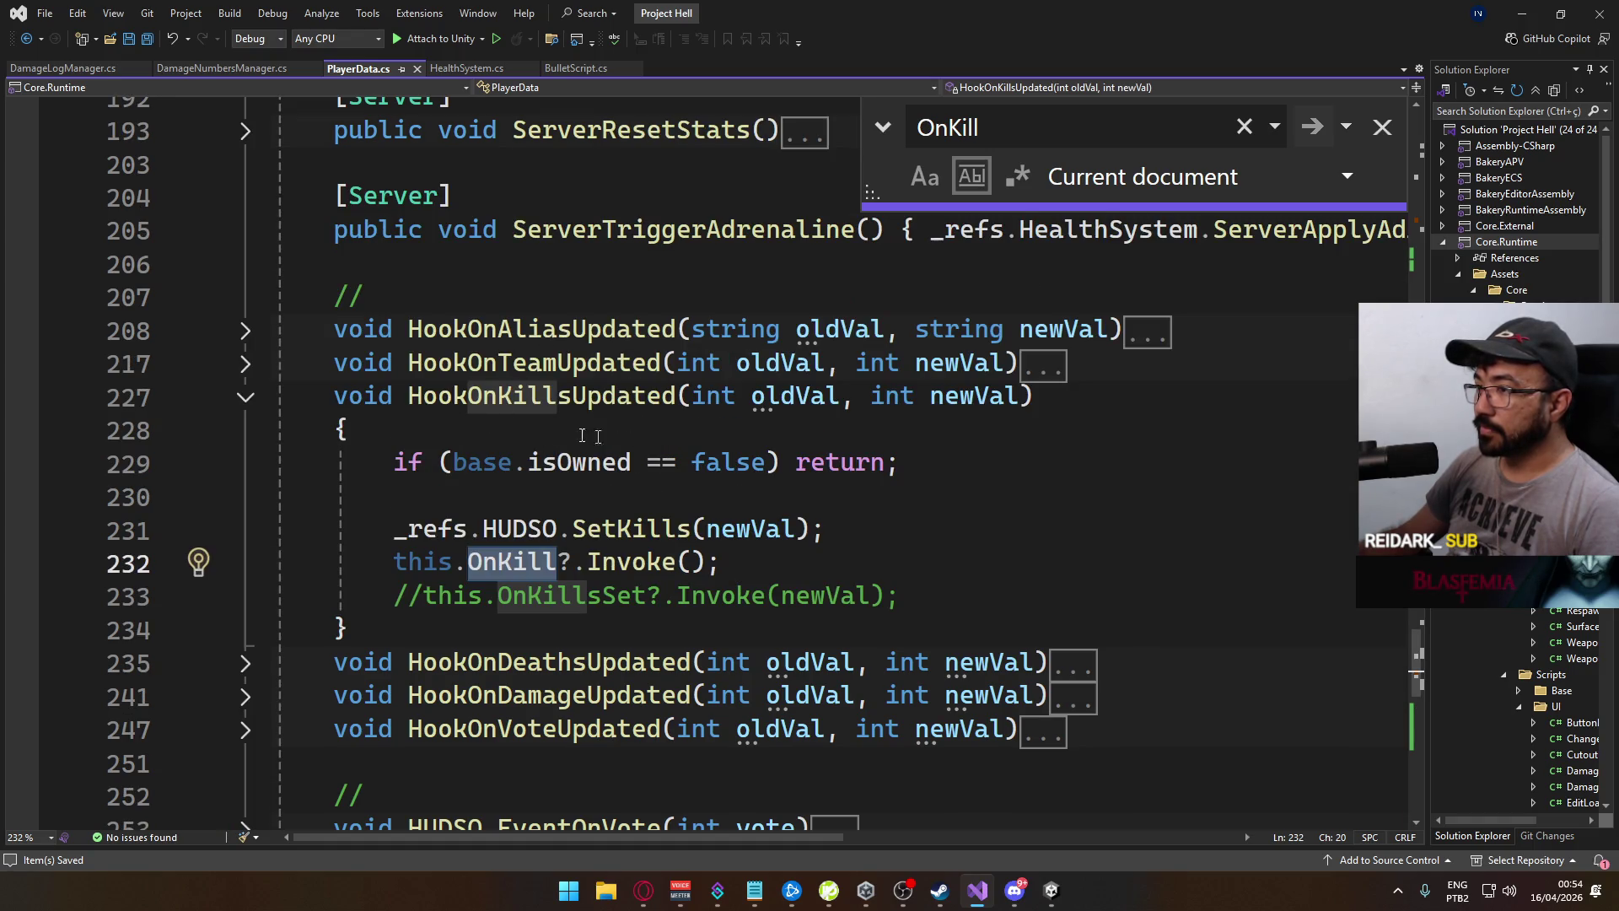
left_click(821, 531)
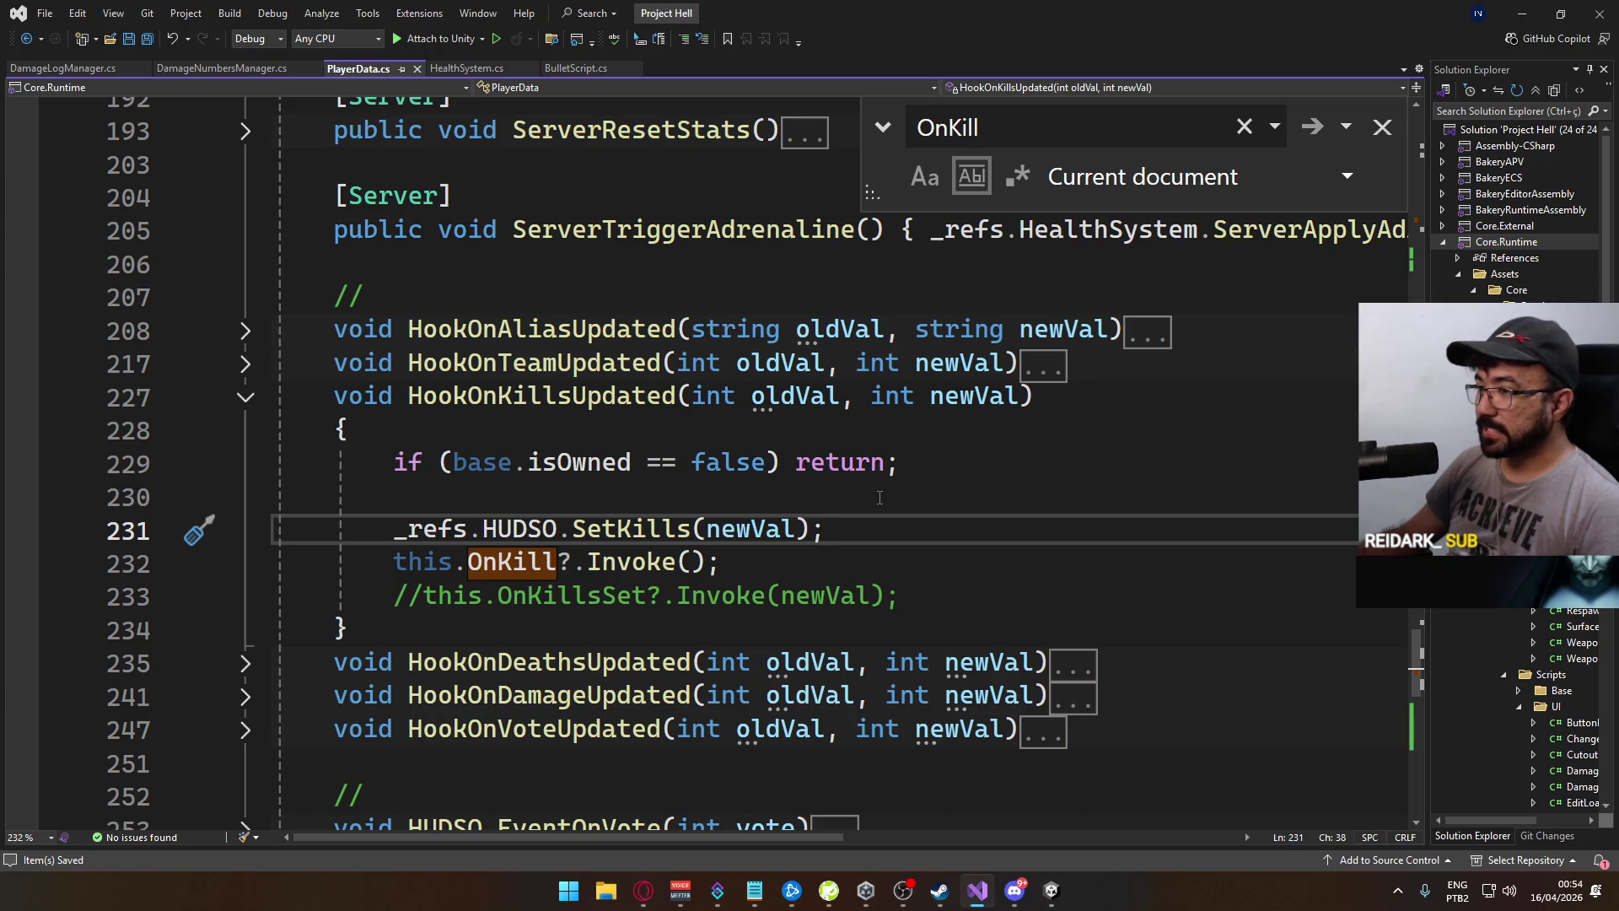
left_click_drag(877, 594, 392, 597)
key("BackSpace")
left_click(779, 577)
key("Return")
key("Return")
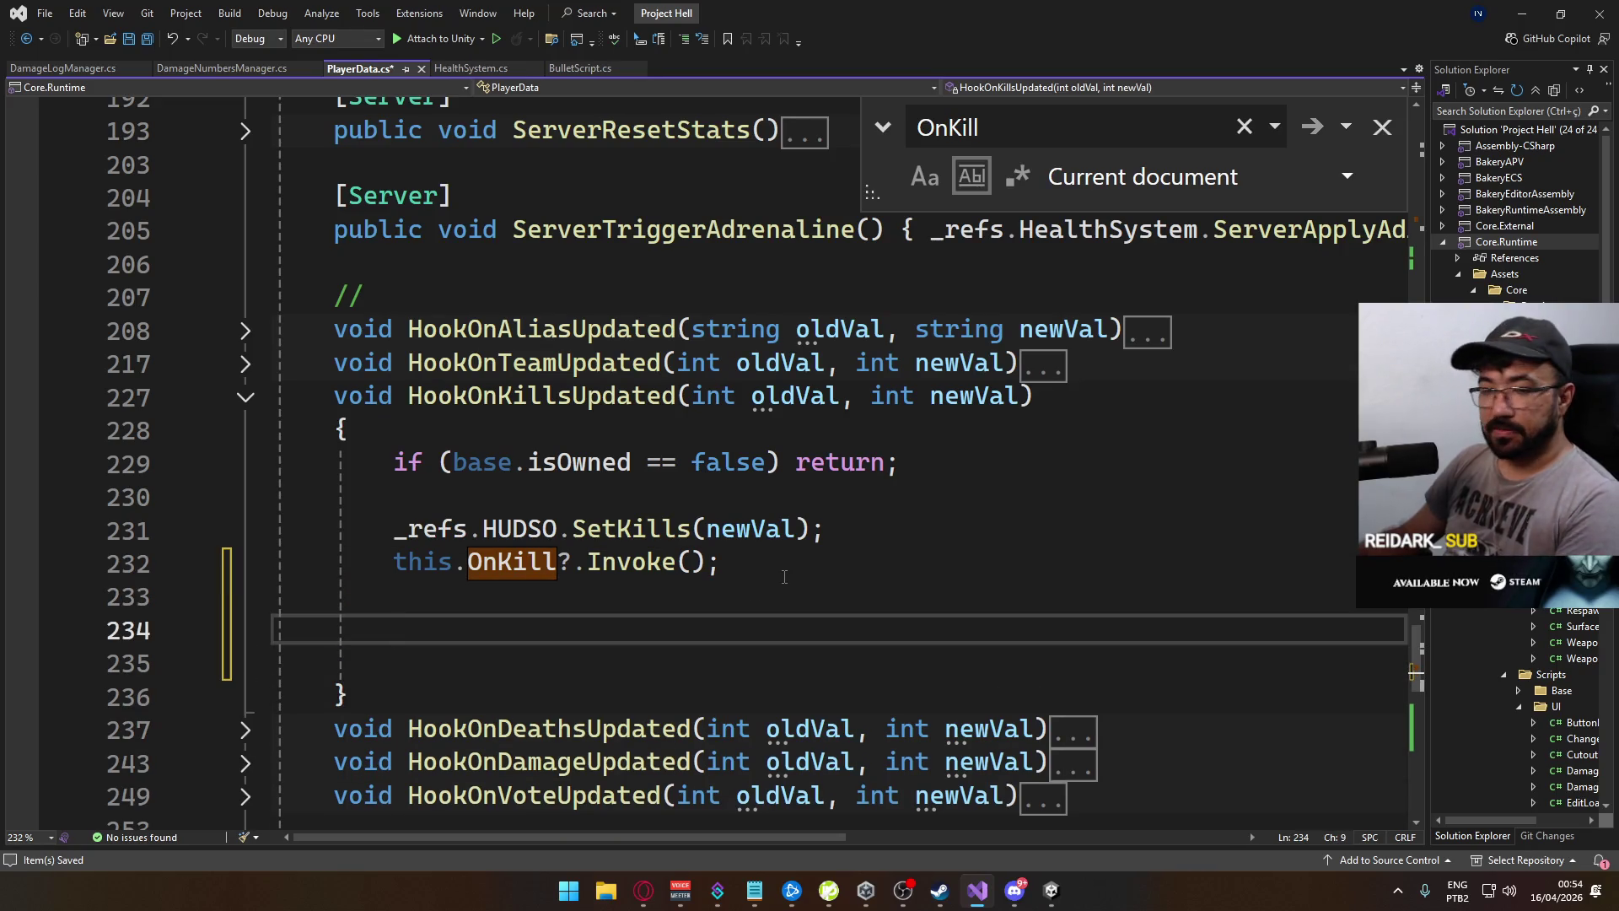
Cut the foo/bar logging and elimination-marking code out of HUDSO_EventOnTriggerHitmarkKill
scroll(759, 577, "down", 4)
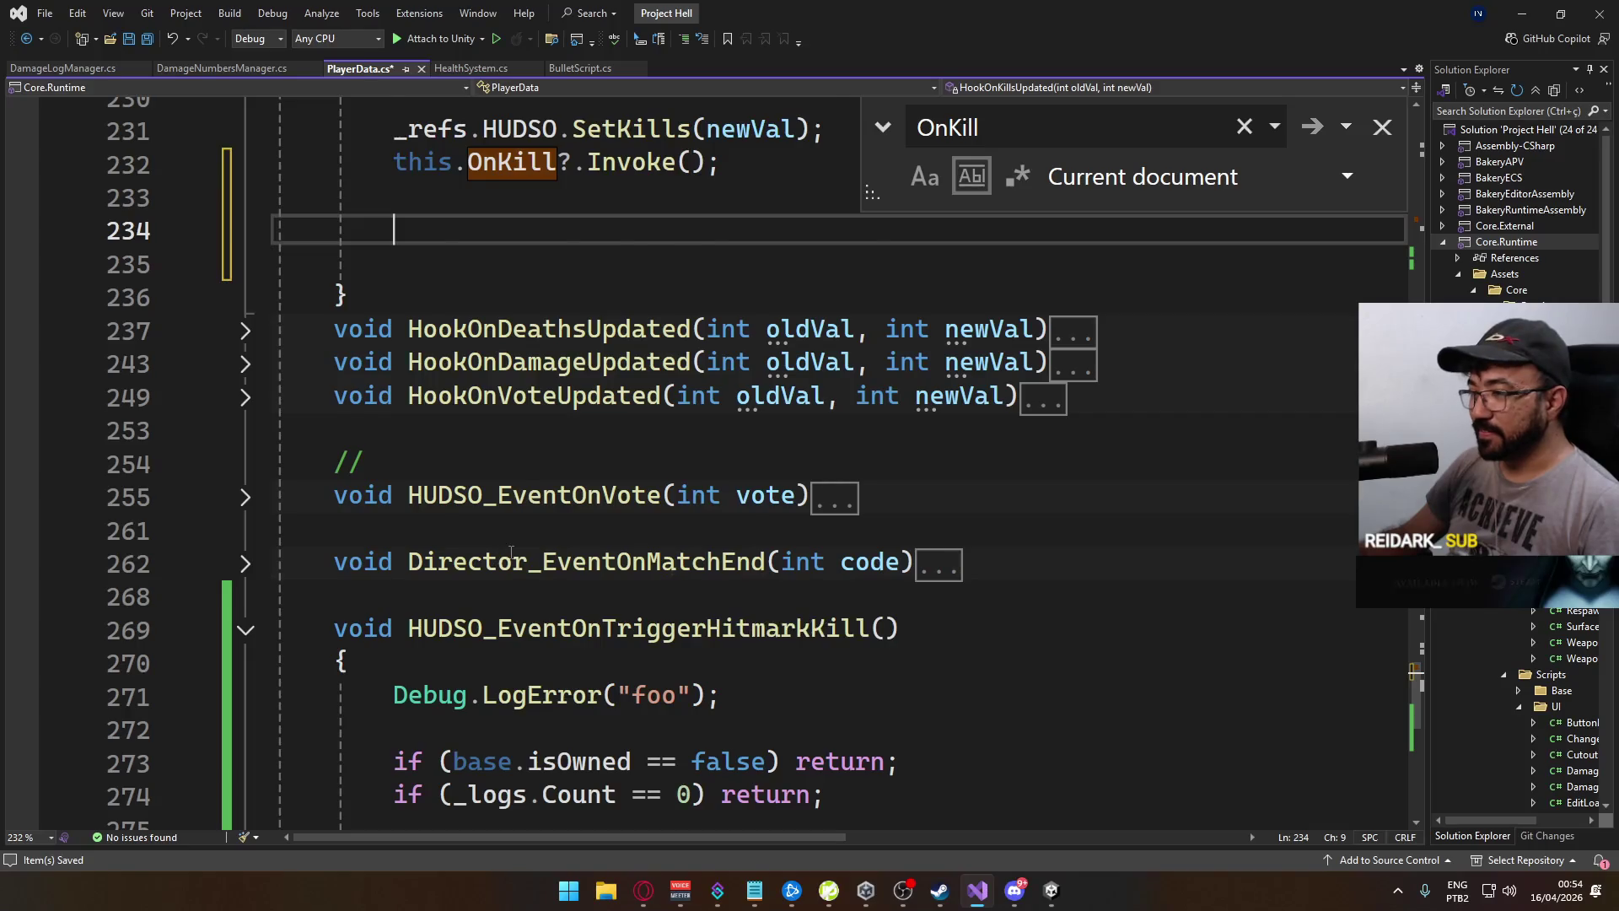
scroll(510, 553, "down", 4)
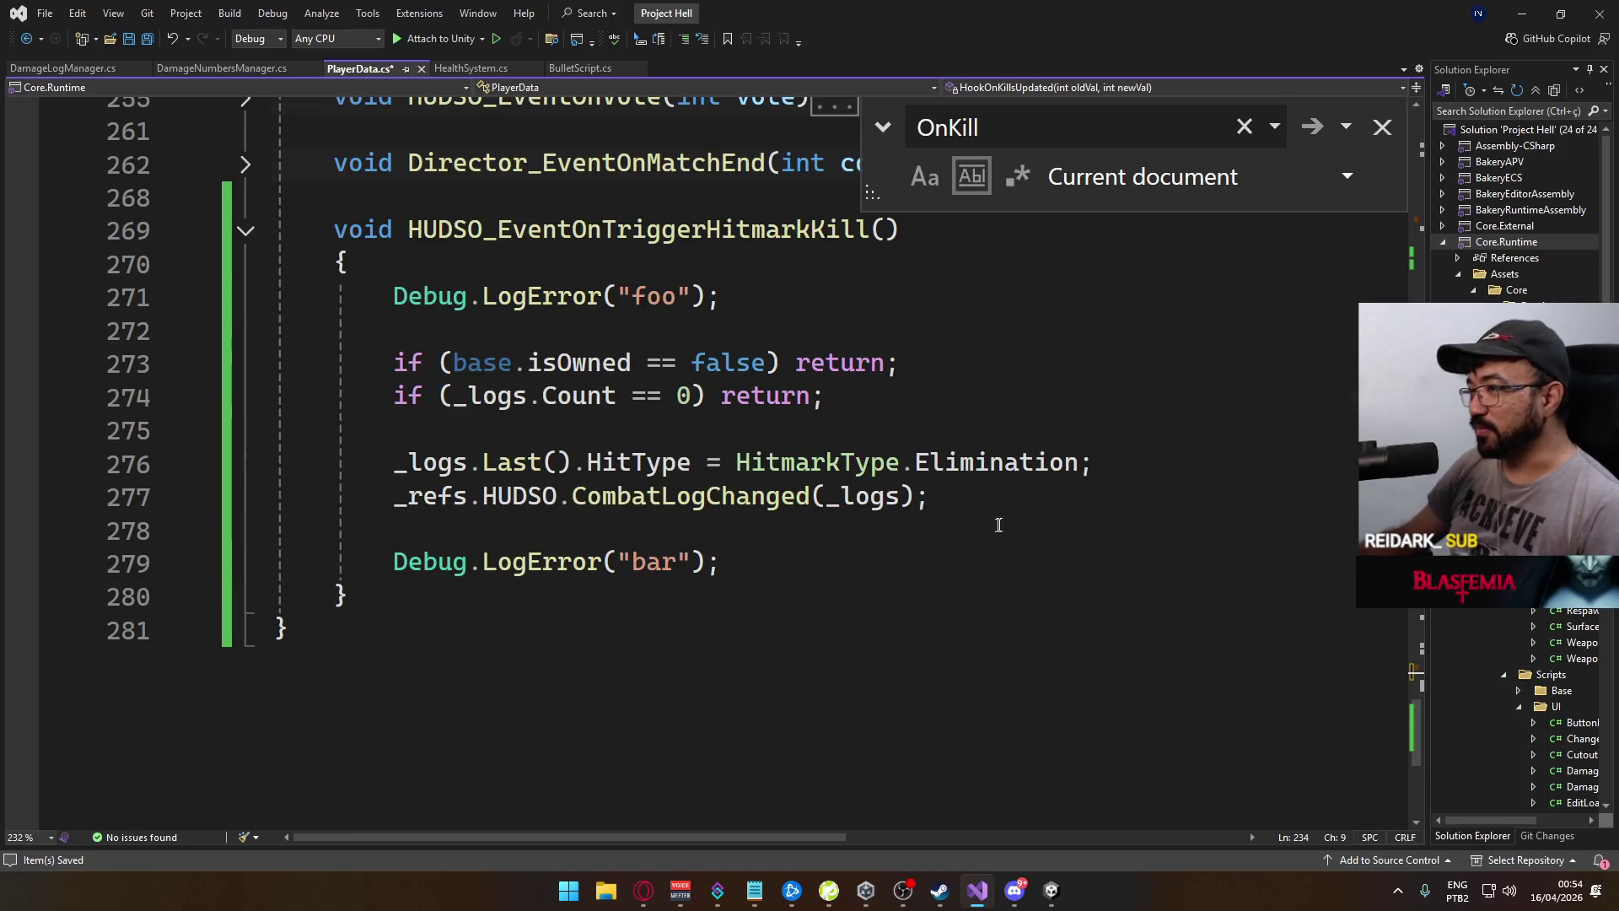
mouse_move(737, 549)
left_mouse_down()
mouse_move(622, 496)
mouse_move(393, 295)
left_mouse_up()
key("Delete")
scroll(634, 388, "up", 4)
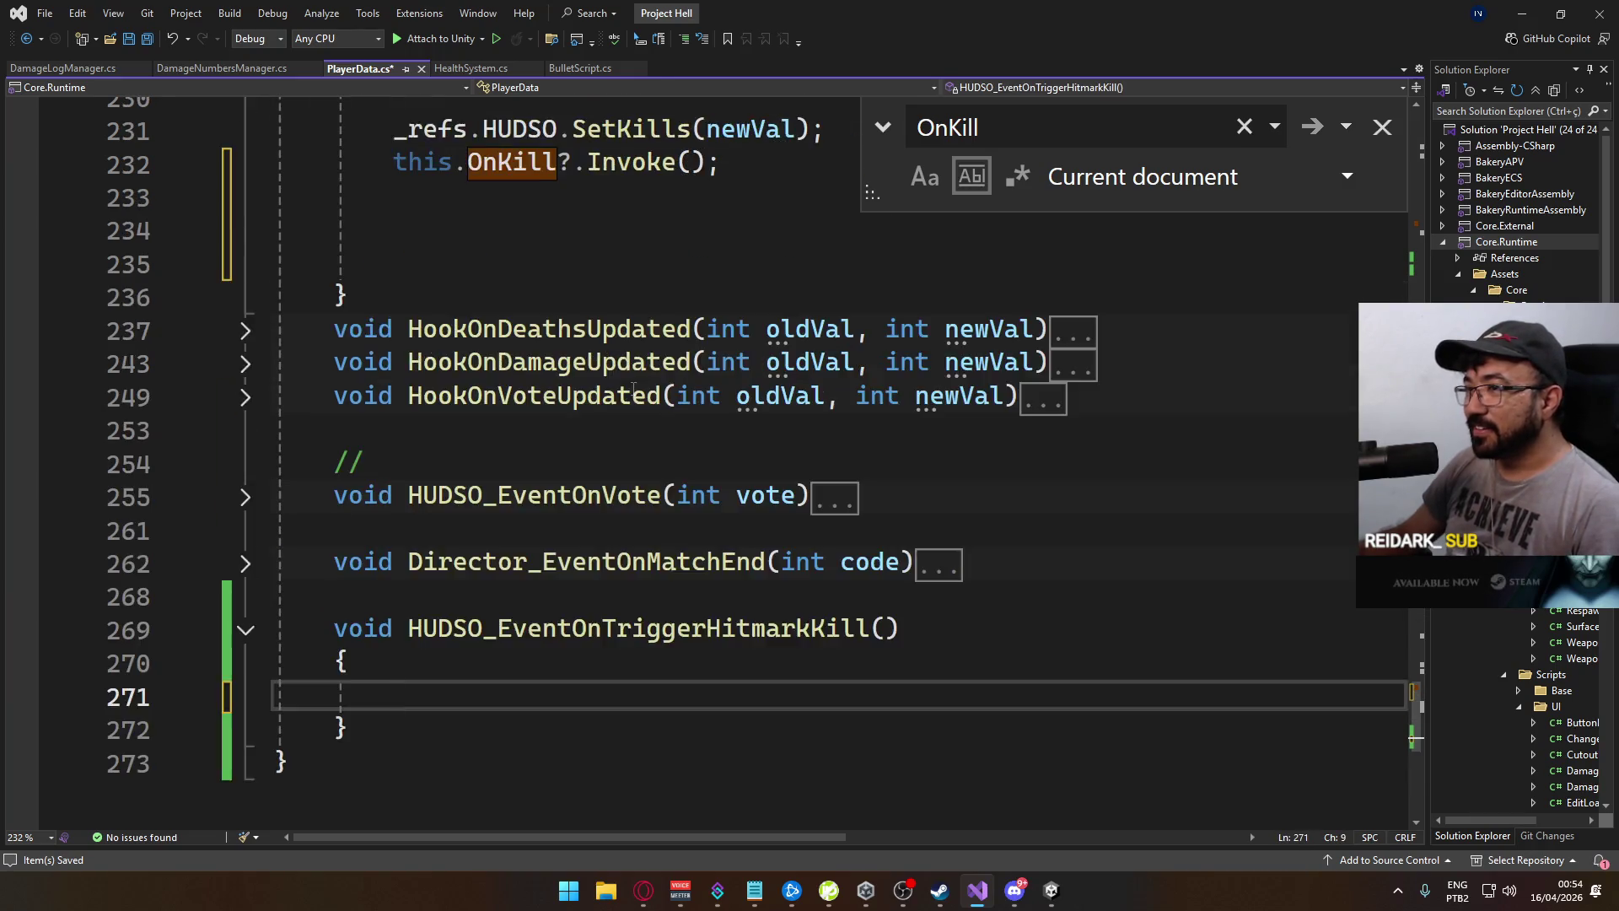
scroll(634, 390, "up", 20)
scroll(641, 512, "up", 10)
scroll(609, 525, "up", 7)
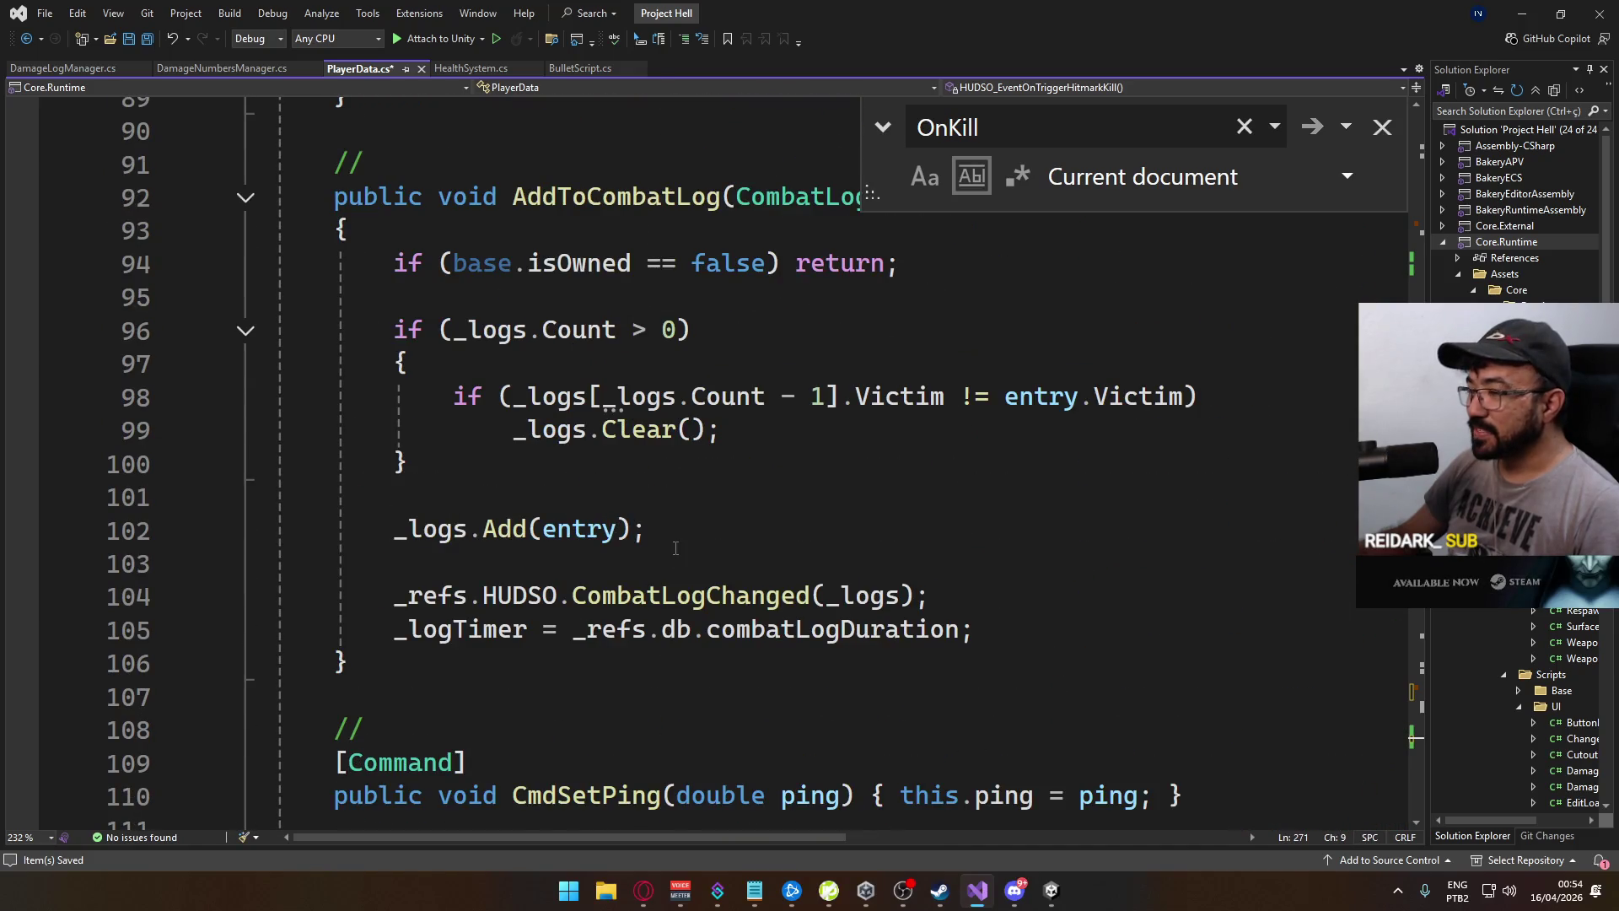
scroll(656, 567, "down", 2)
scroll(656, 567, "down", 6)
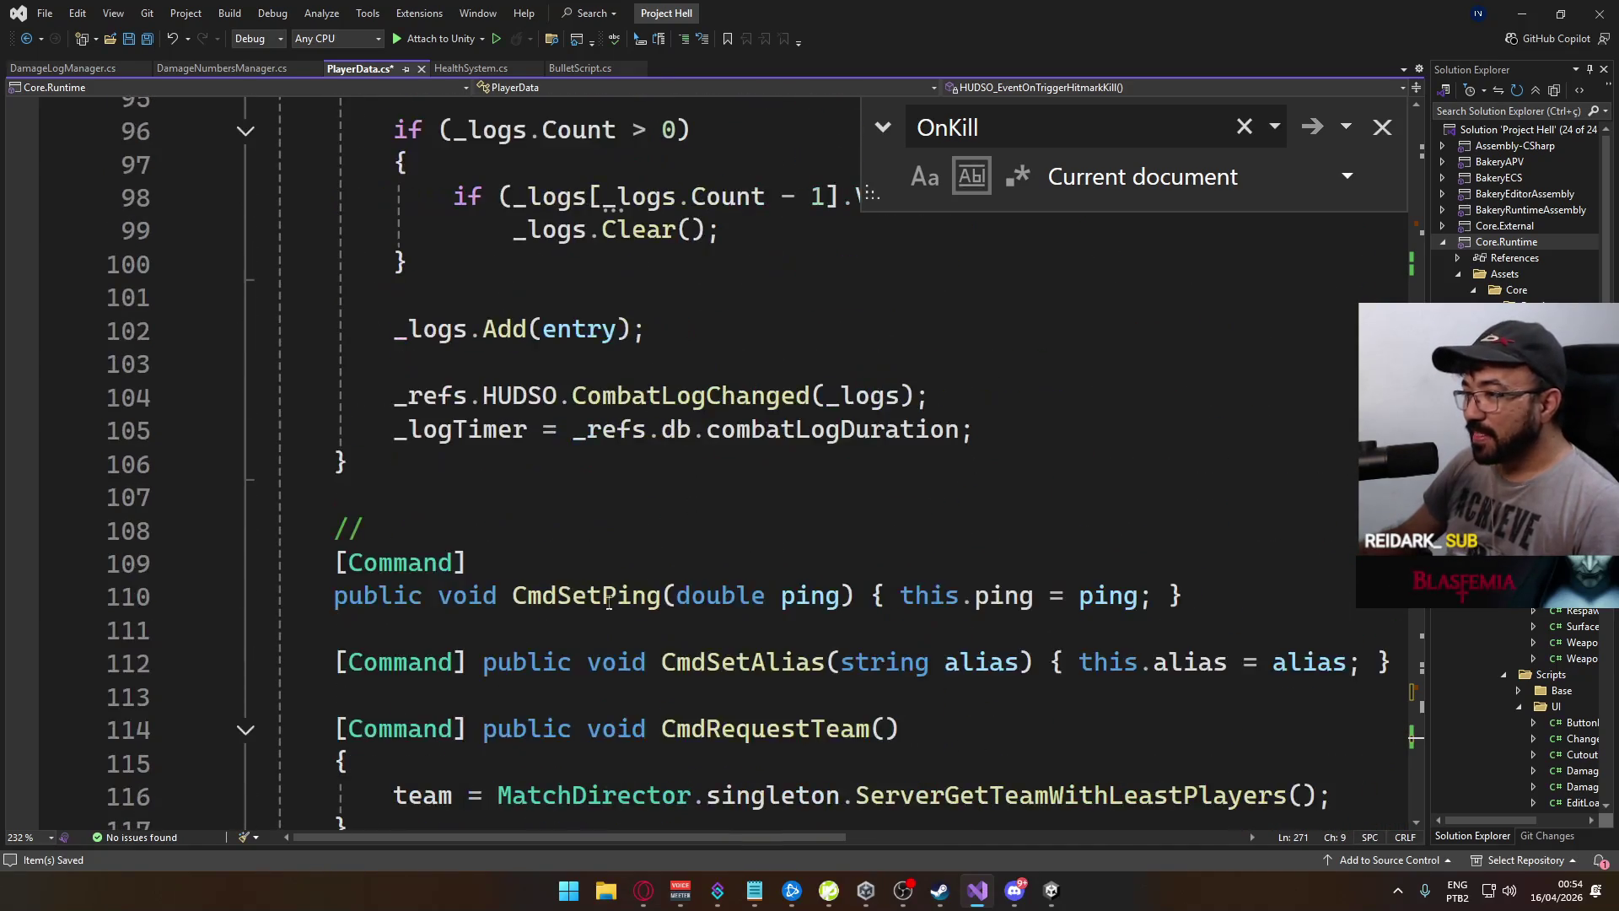
scroll(825, 472, "up", 3)
scroll(618, 462, "up", 9)
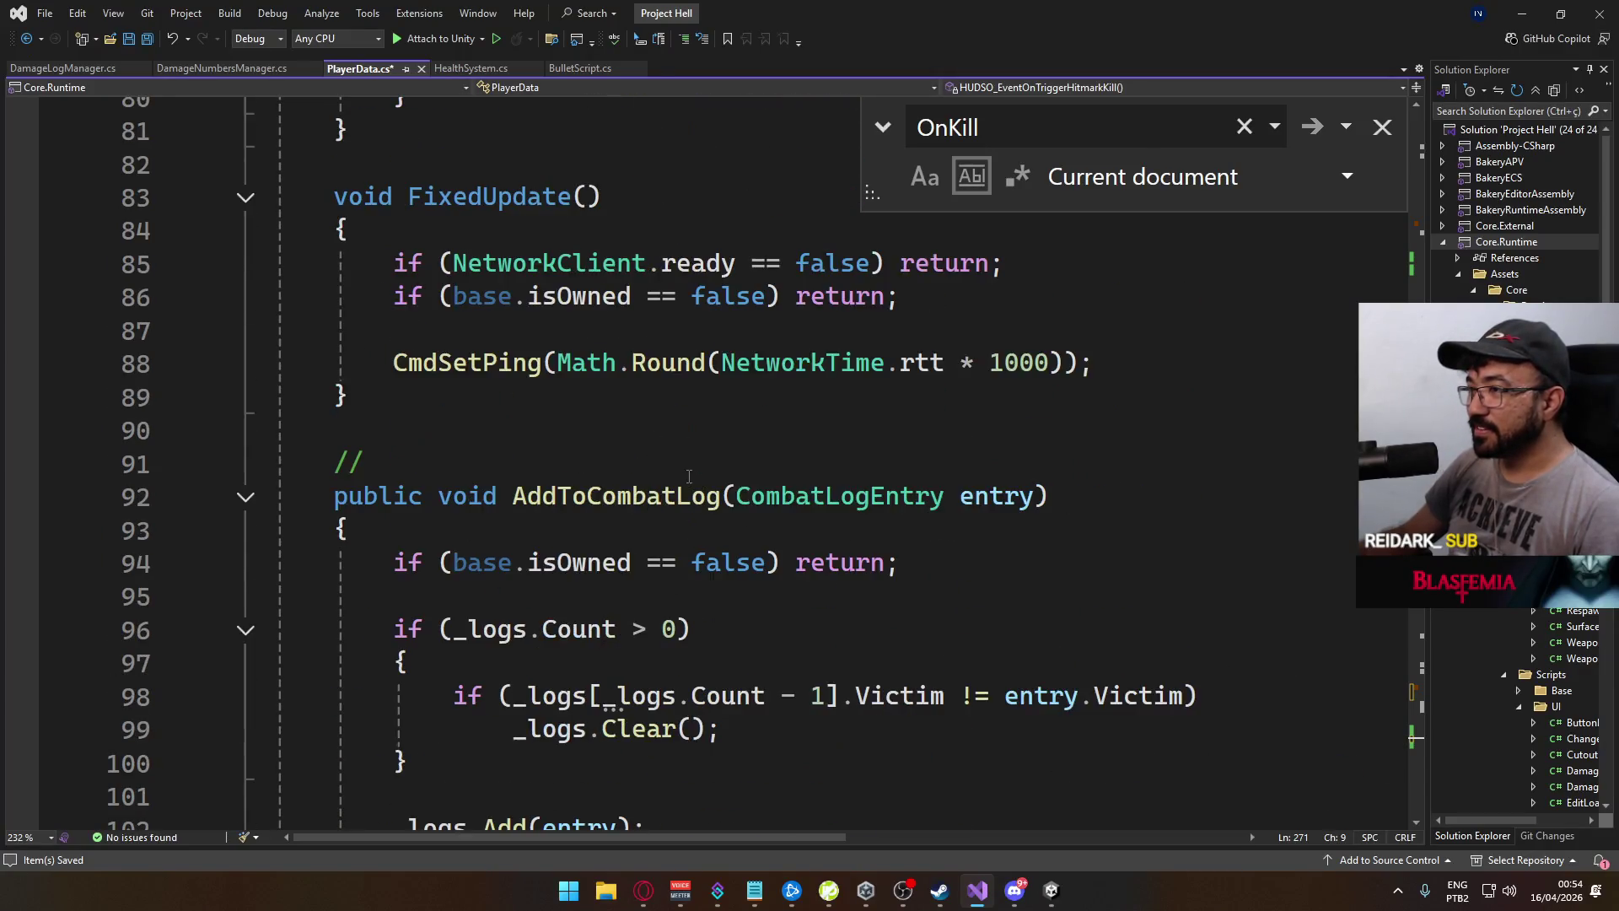
scroll(745, 541, "up", 4)
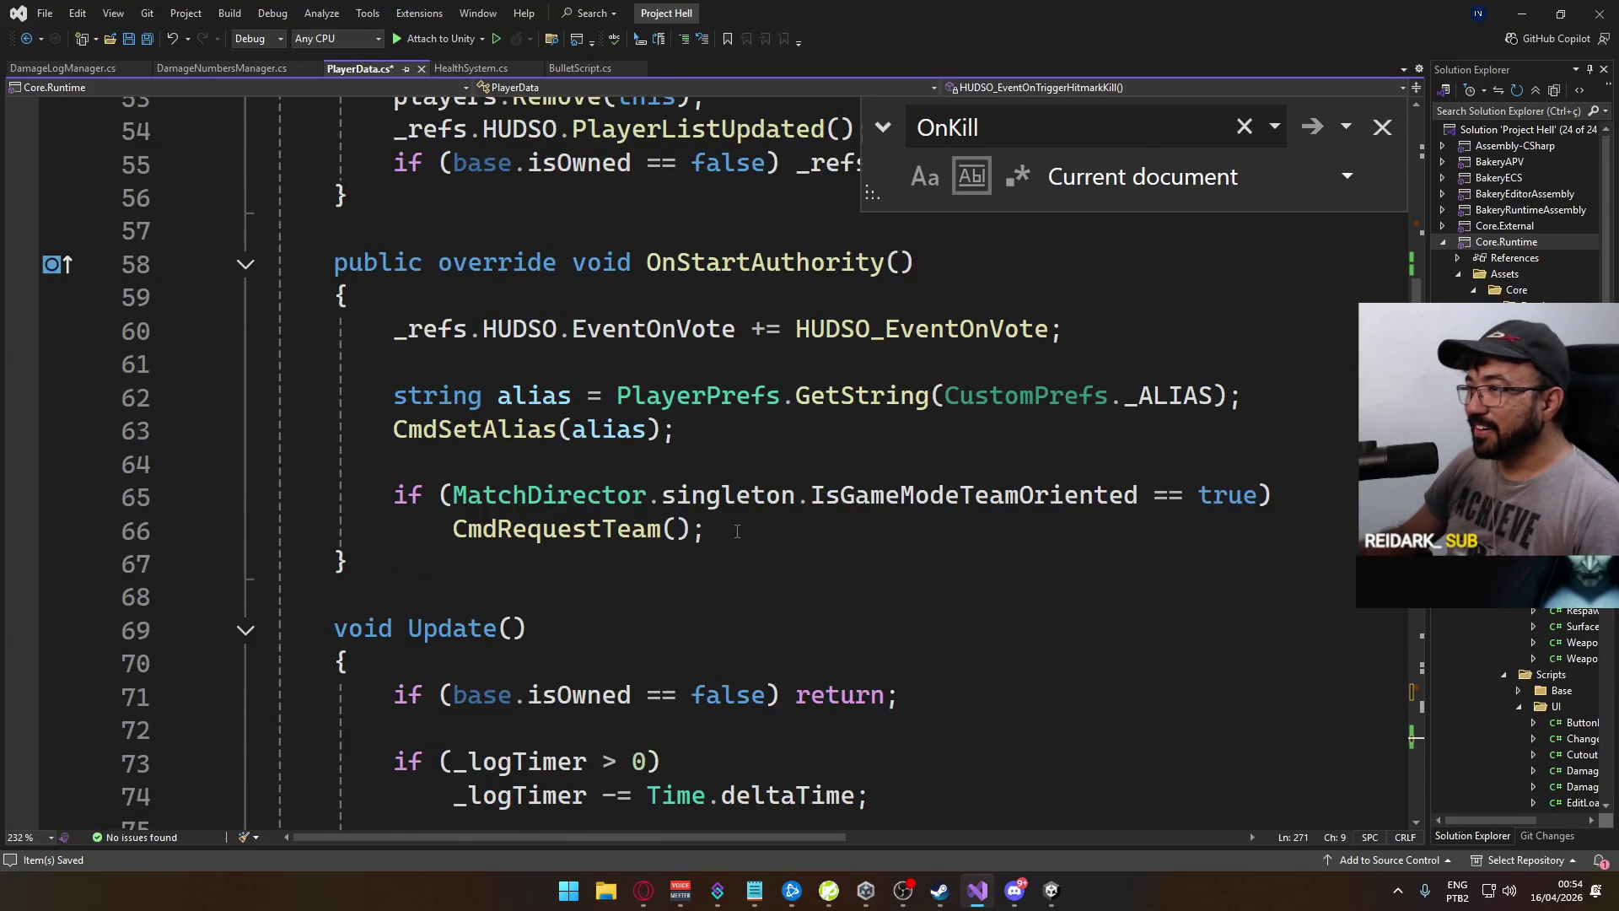
scroll(730, 527, "down", 14)
scroll(730, 527, "down", 13)
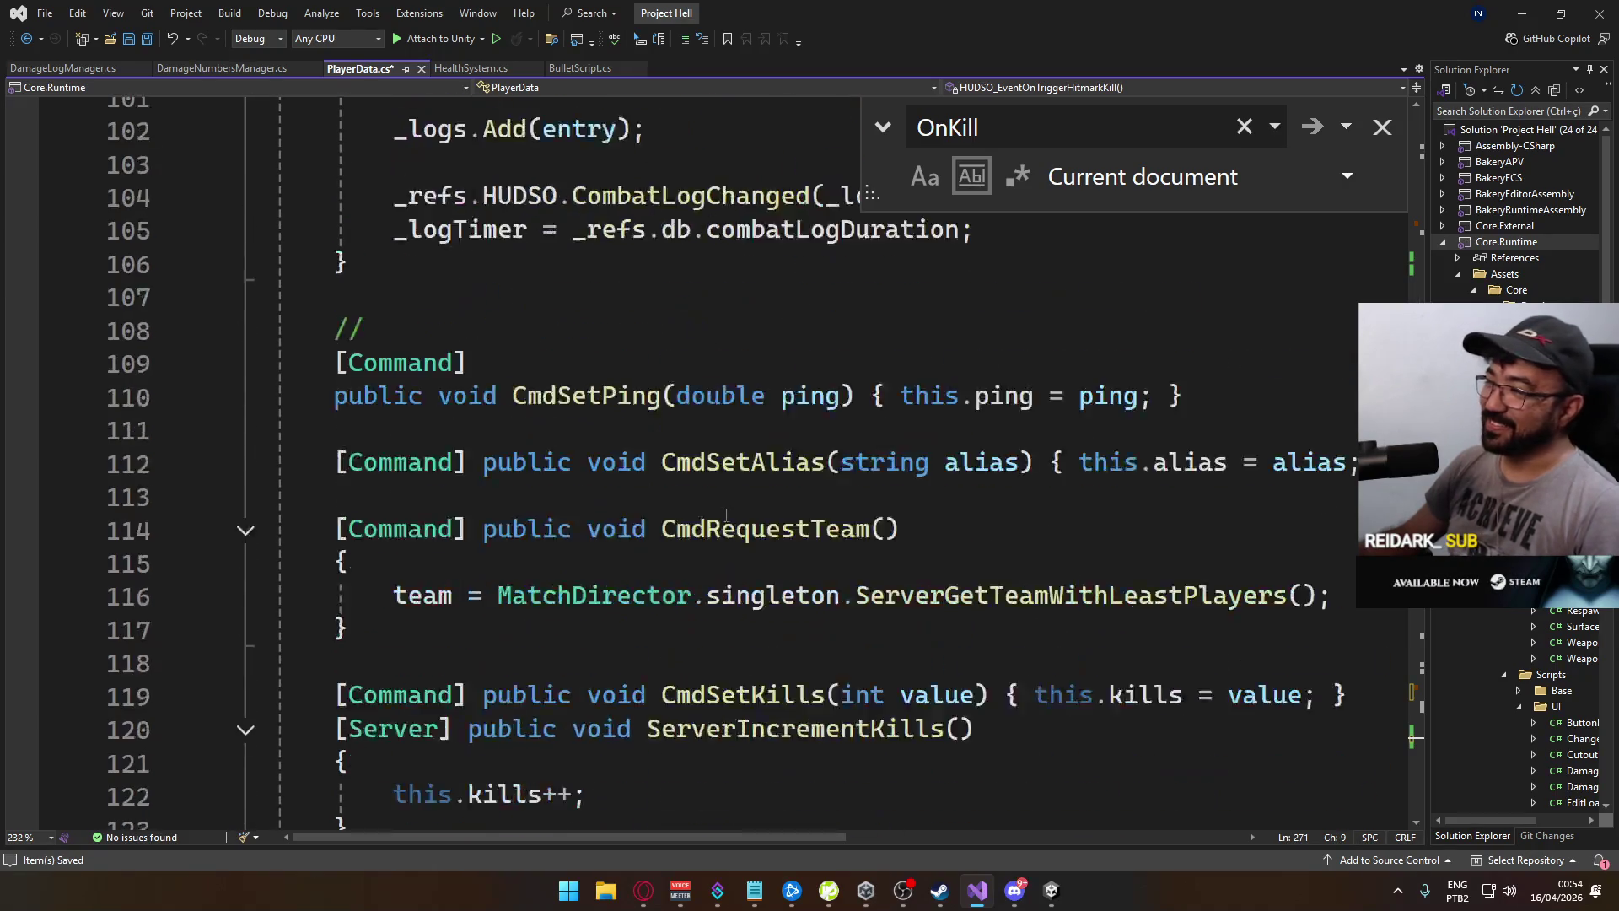
scroll(717, 479, "up", 6)
scroll(718, 479, "up", 6)
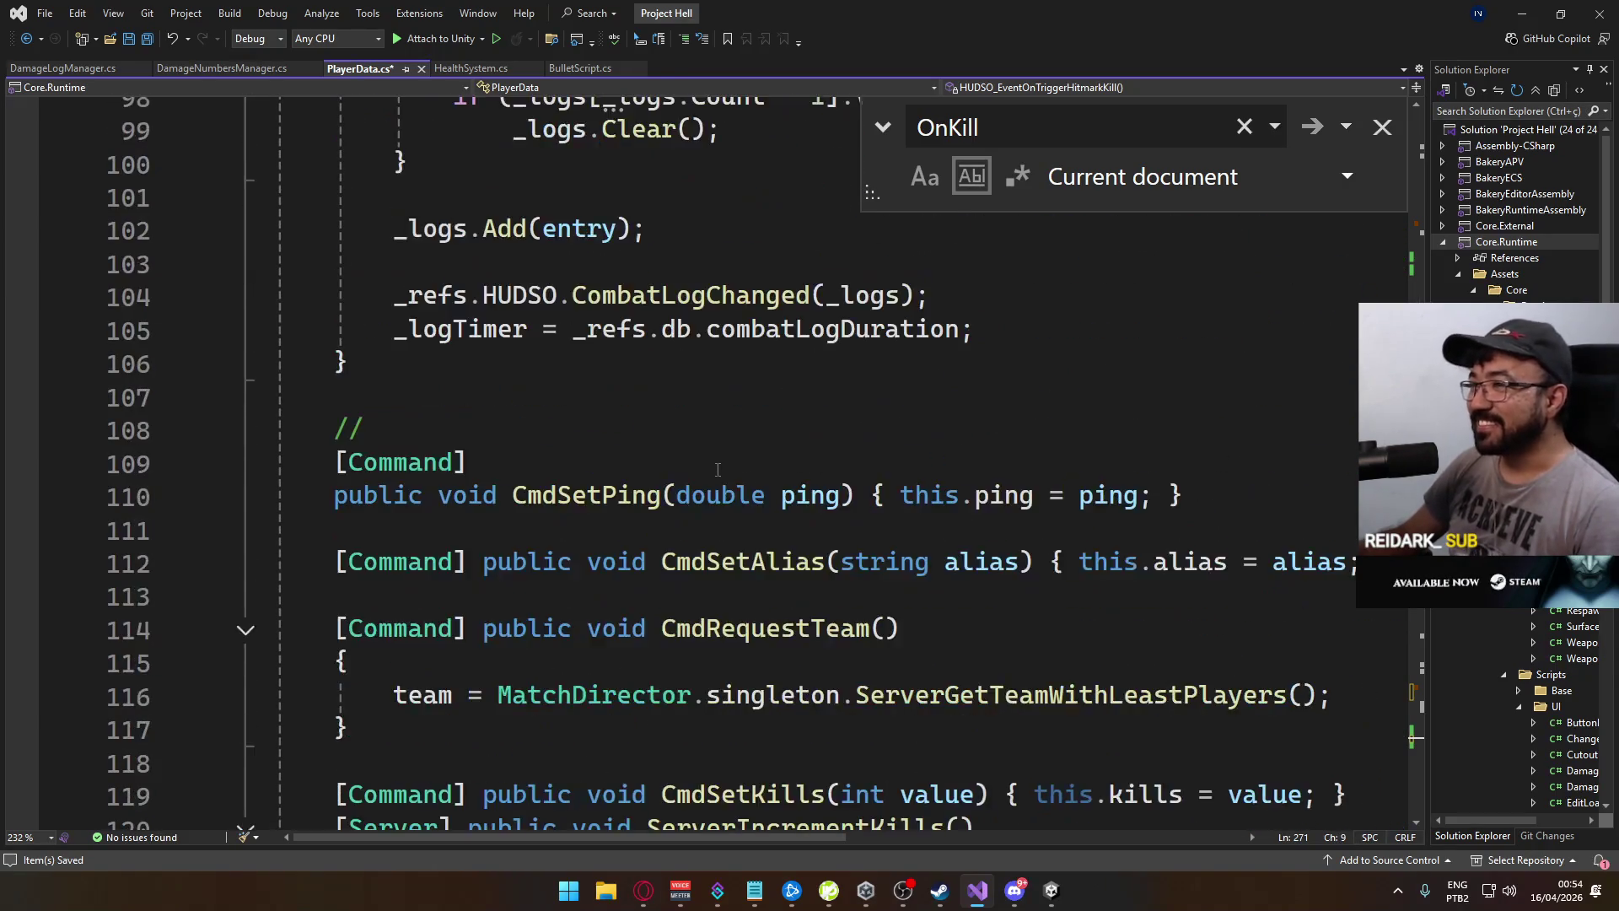
scroll(648, 442, "up", 8)
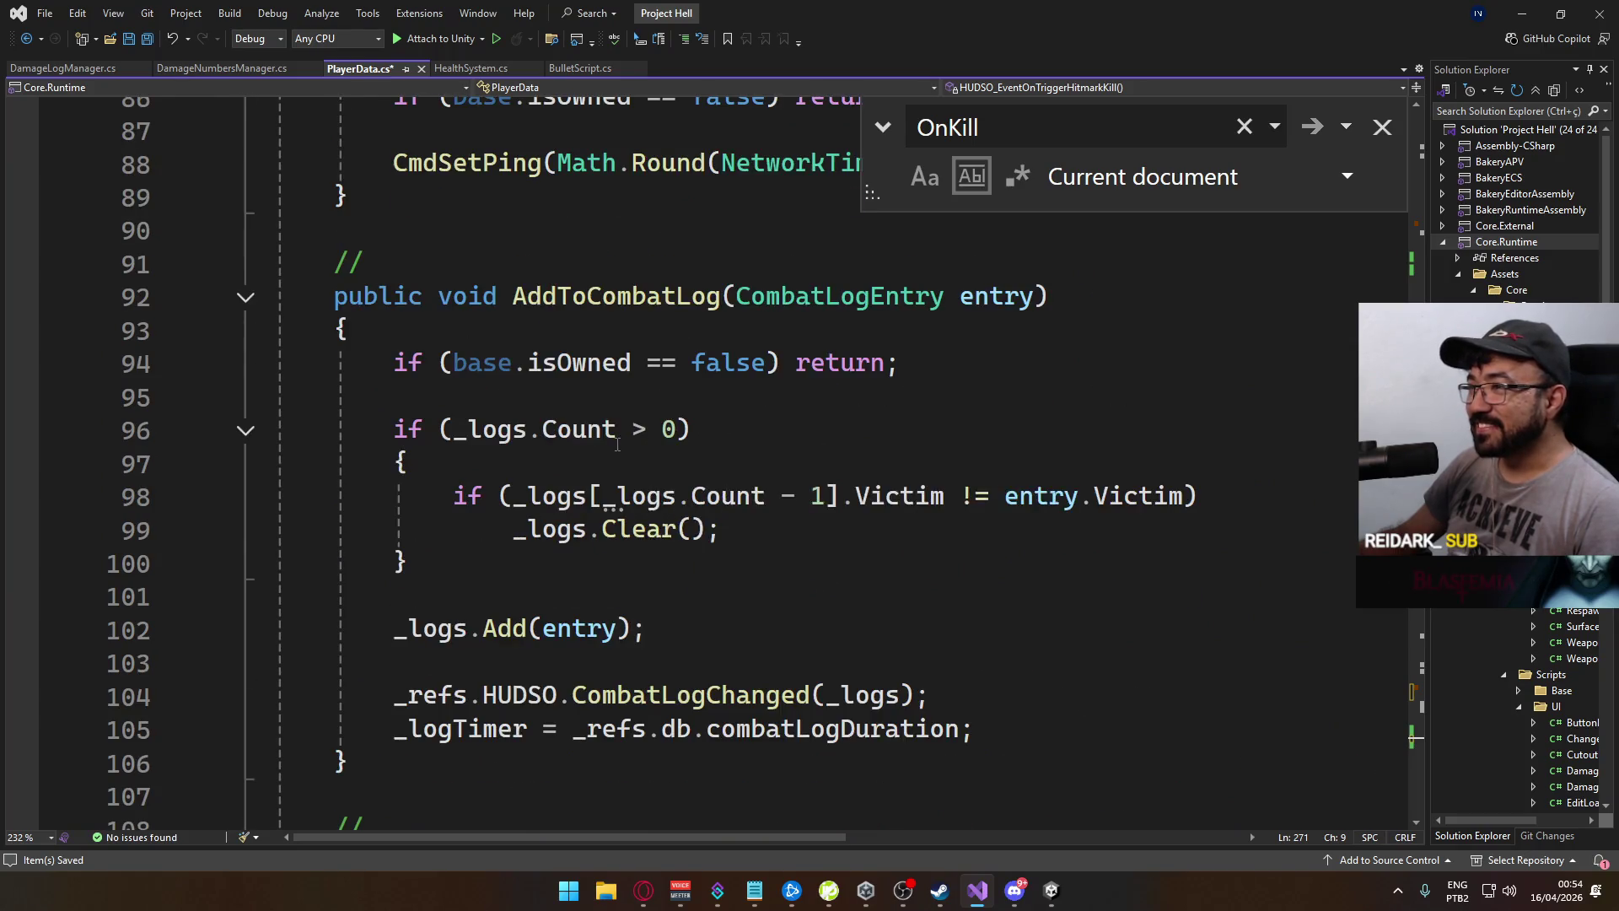
scroll(631, 474, "up", 12)
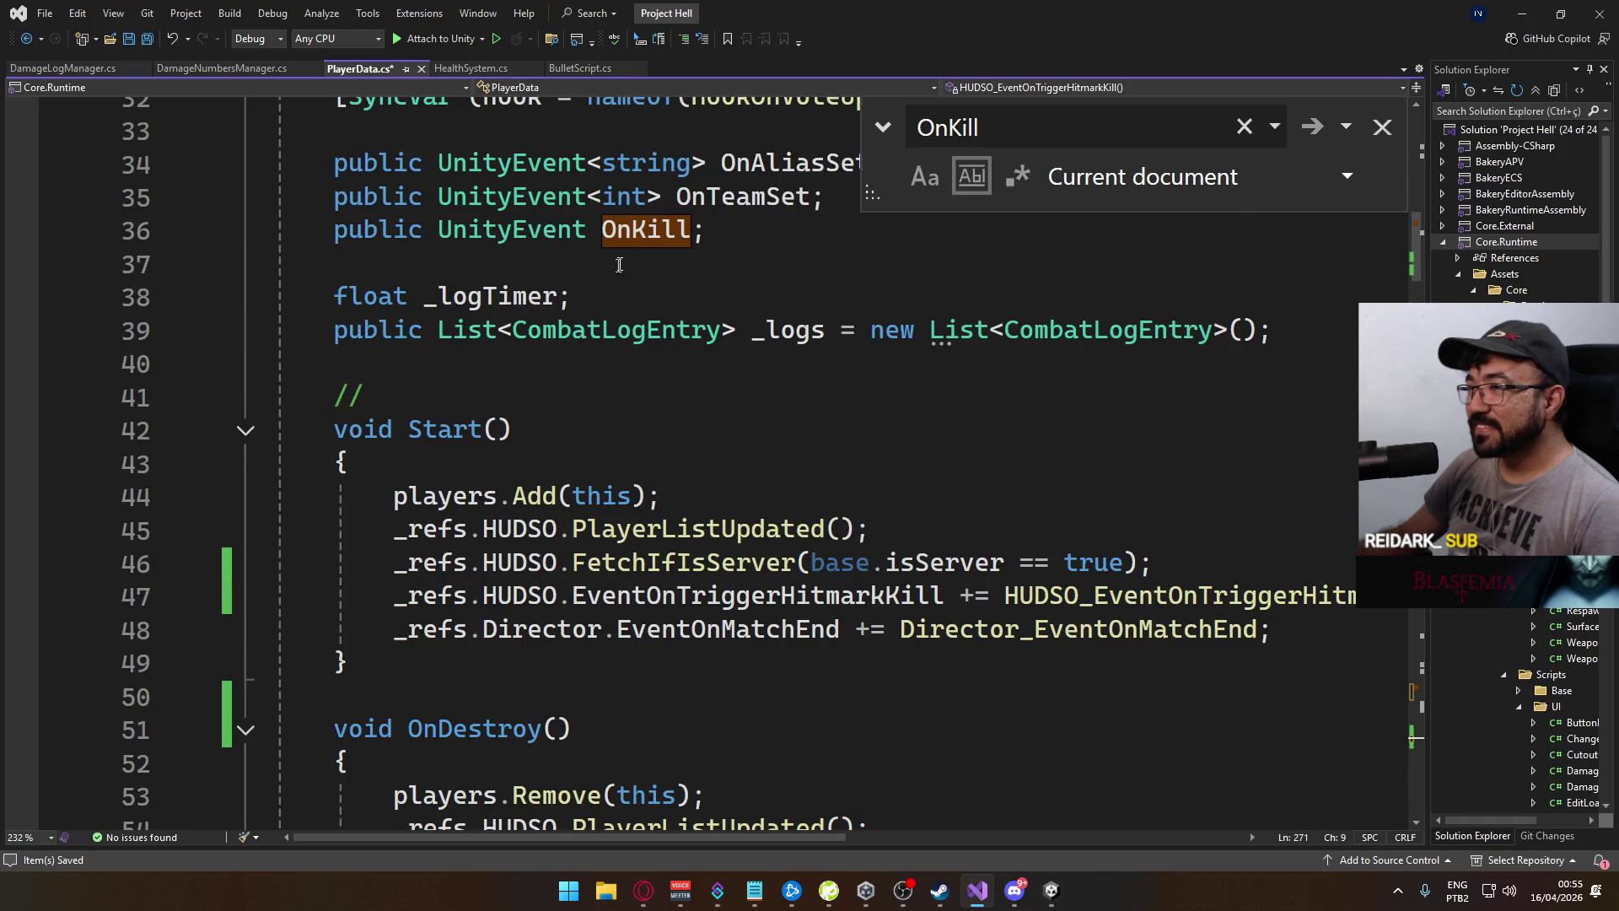
Paste the logging and elimination code below OnKill?.Invoke() in HookOnKillsUpdated
left_click(604, 229)
scroll(697, 316, "up", 2)
key("ctrl+f")
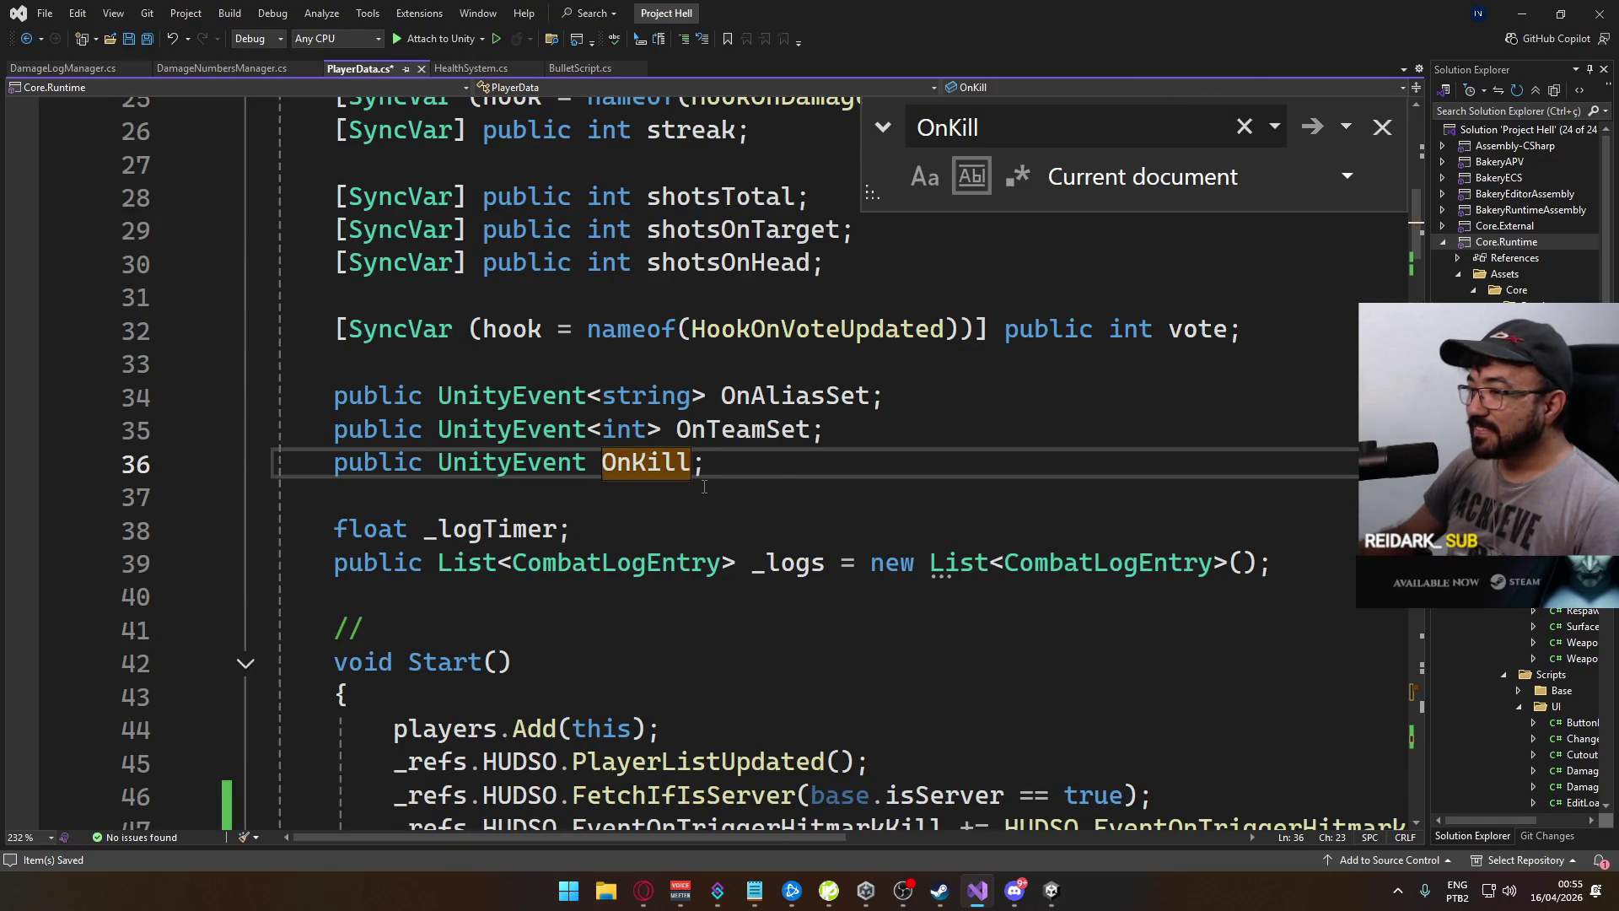
left_click(1312, 128)
left_click(707, 532)
type("Debug.LogError(\"foo\");          if (base.isOwned == false) return;         if (_logs.Count == 0) return;          _logs.Last().HitType = HitmarkType.Elimination;         _refs.HUDSO.CombatLogChanged(_logs);          Debug.LogError(\"bar\");")
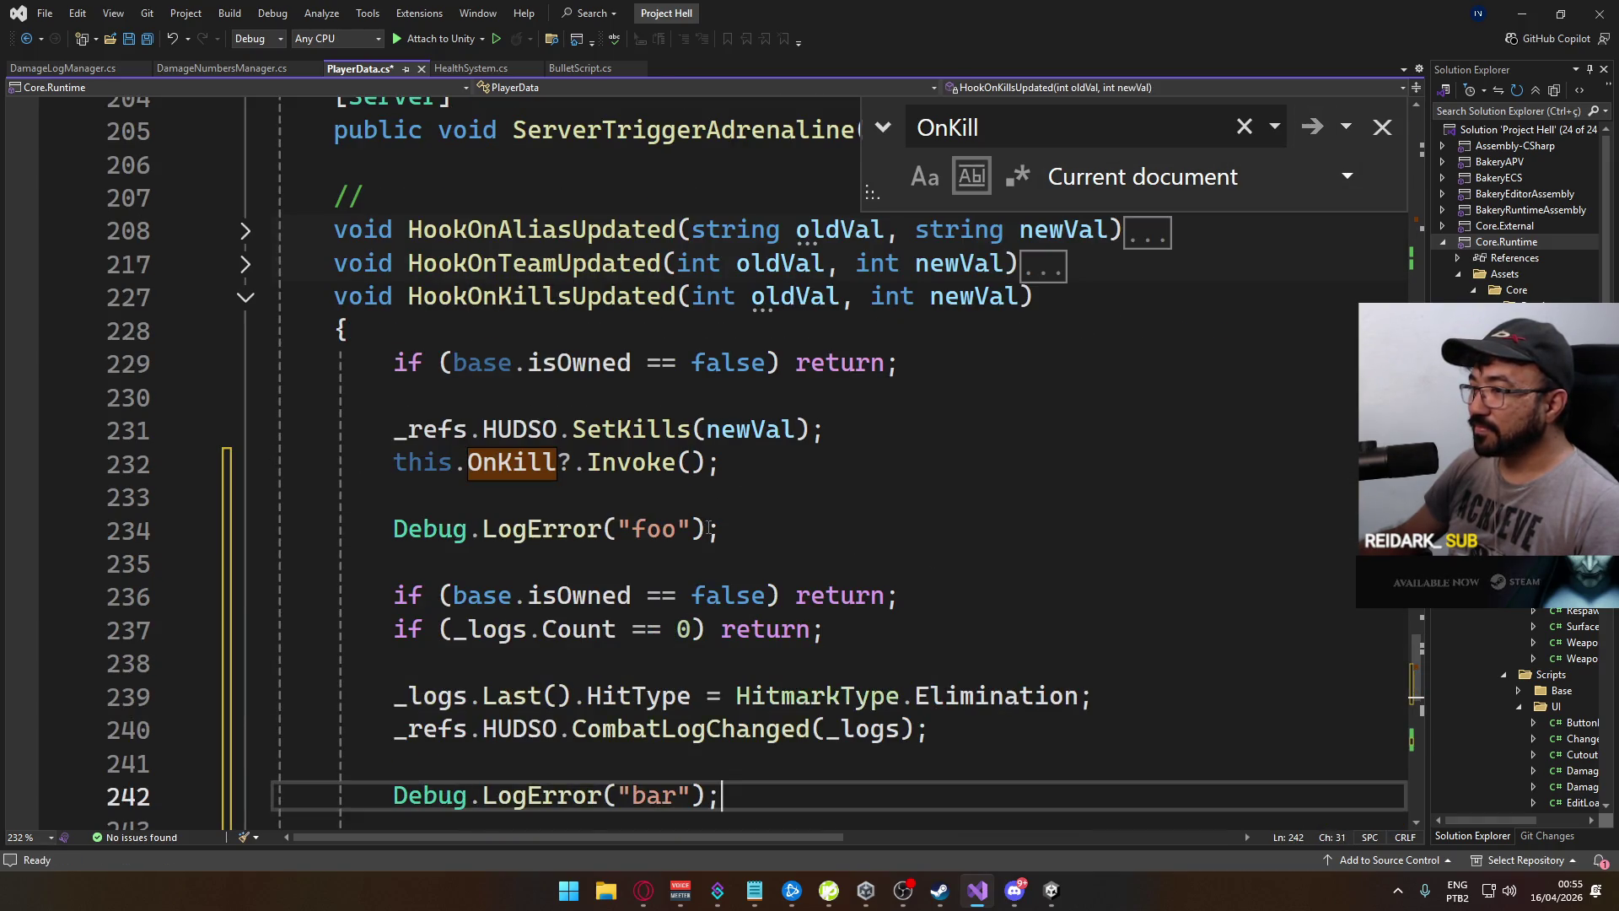
Remove the duplicate isOwned check line from HookOnKillsUpdated and save PlayerData.cs
key("ctrl+s")
scroll(593, 524, "down", 1)
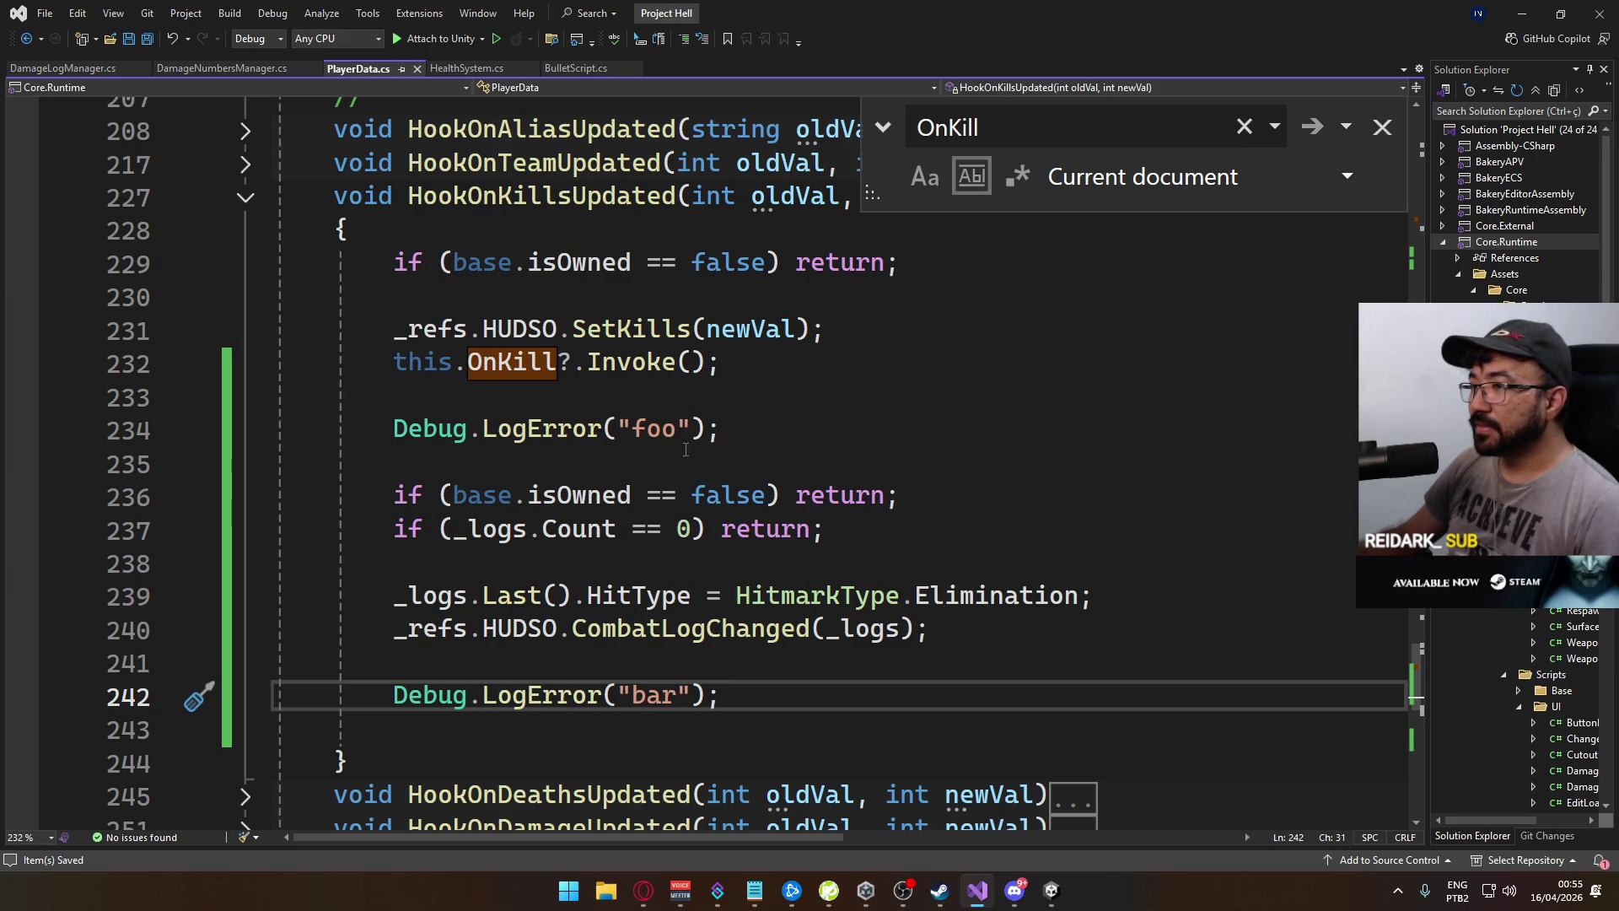
left_click(906, 497)
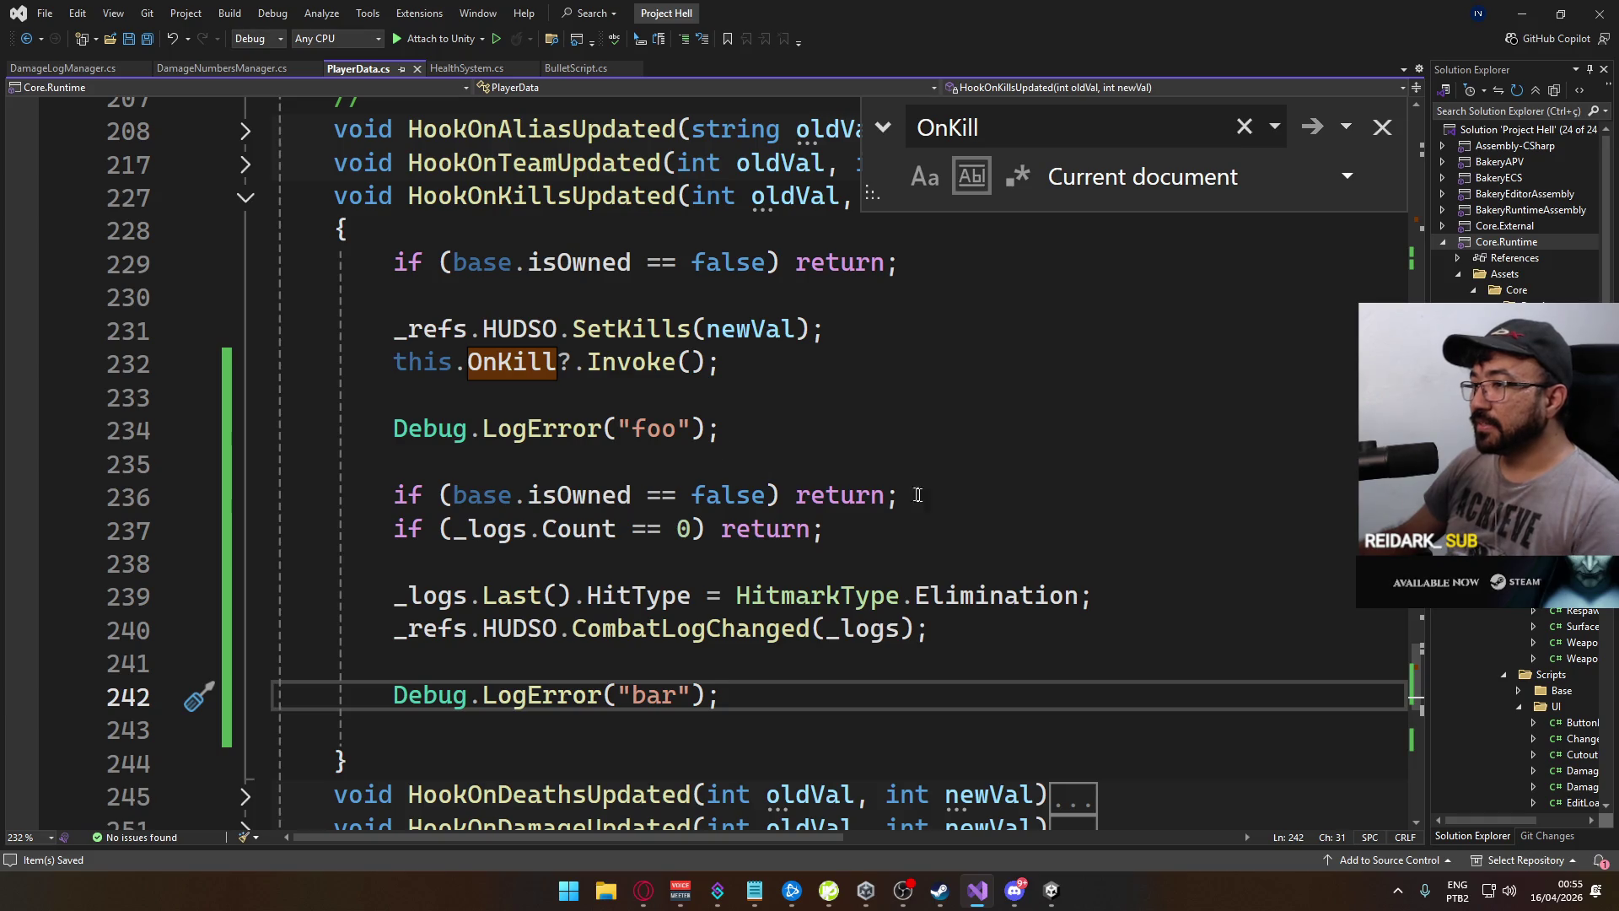
key("ctrl+x")
left_click(816, 439)
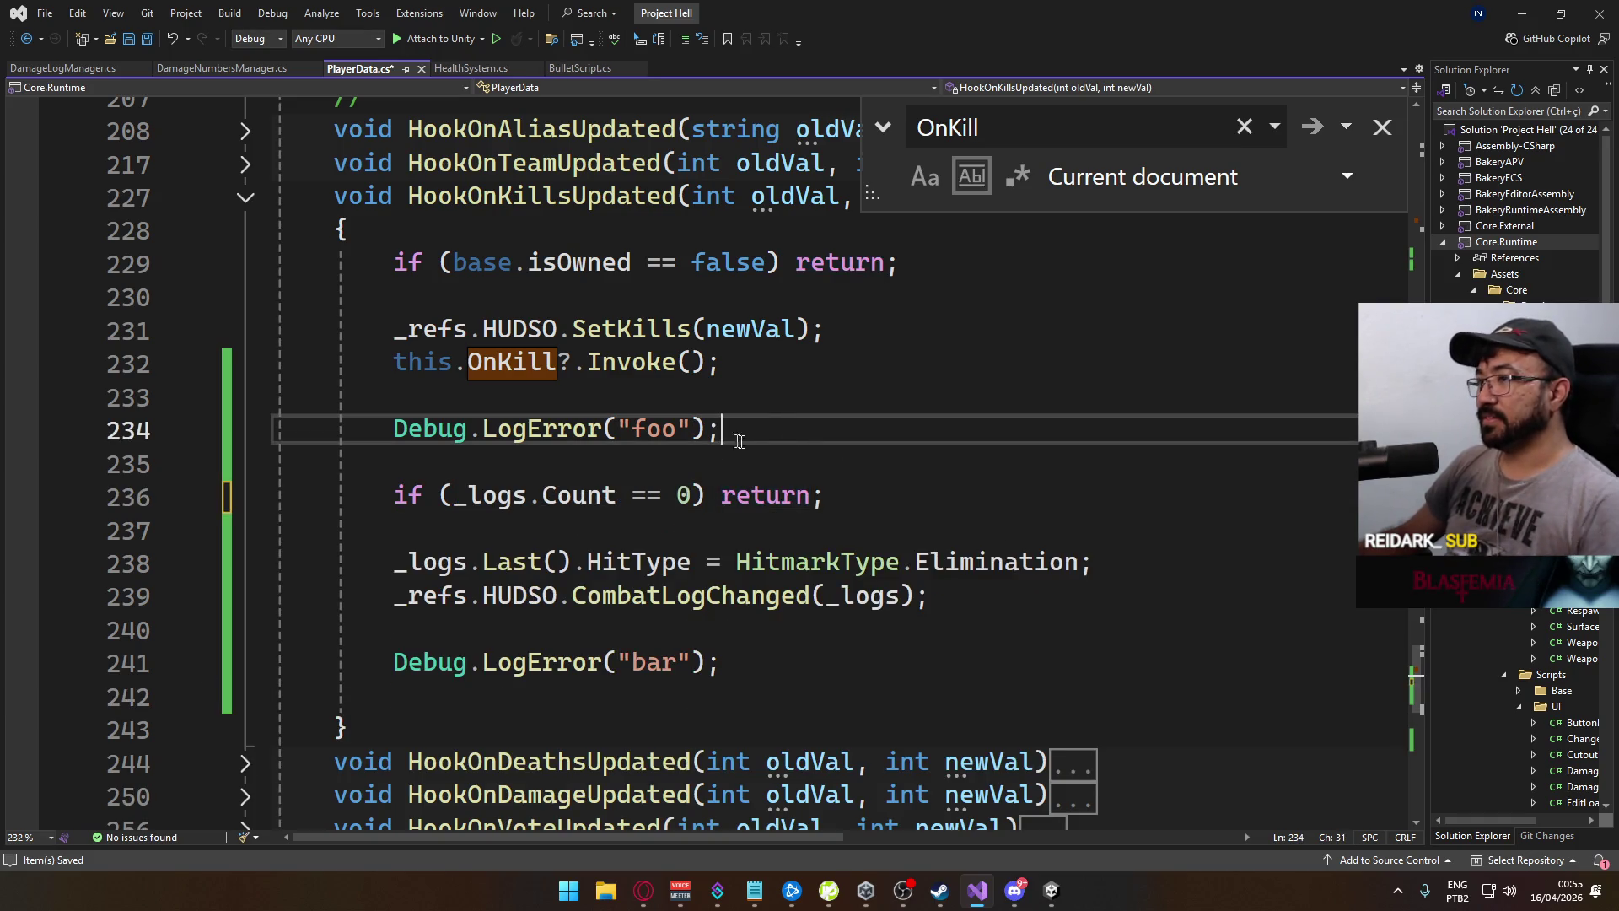
key("ctrl+s")
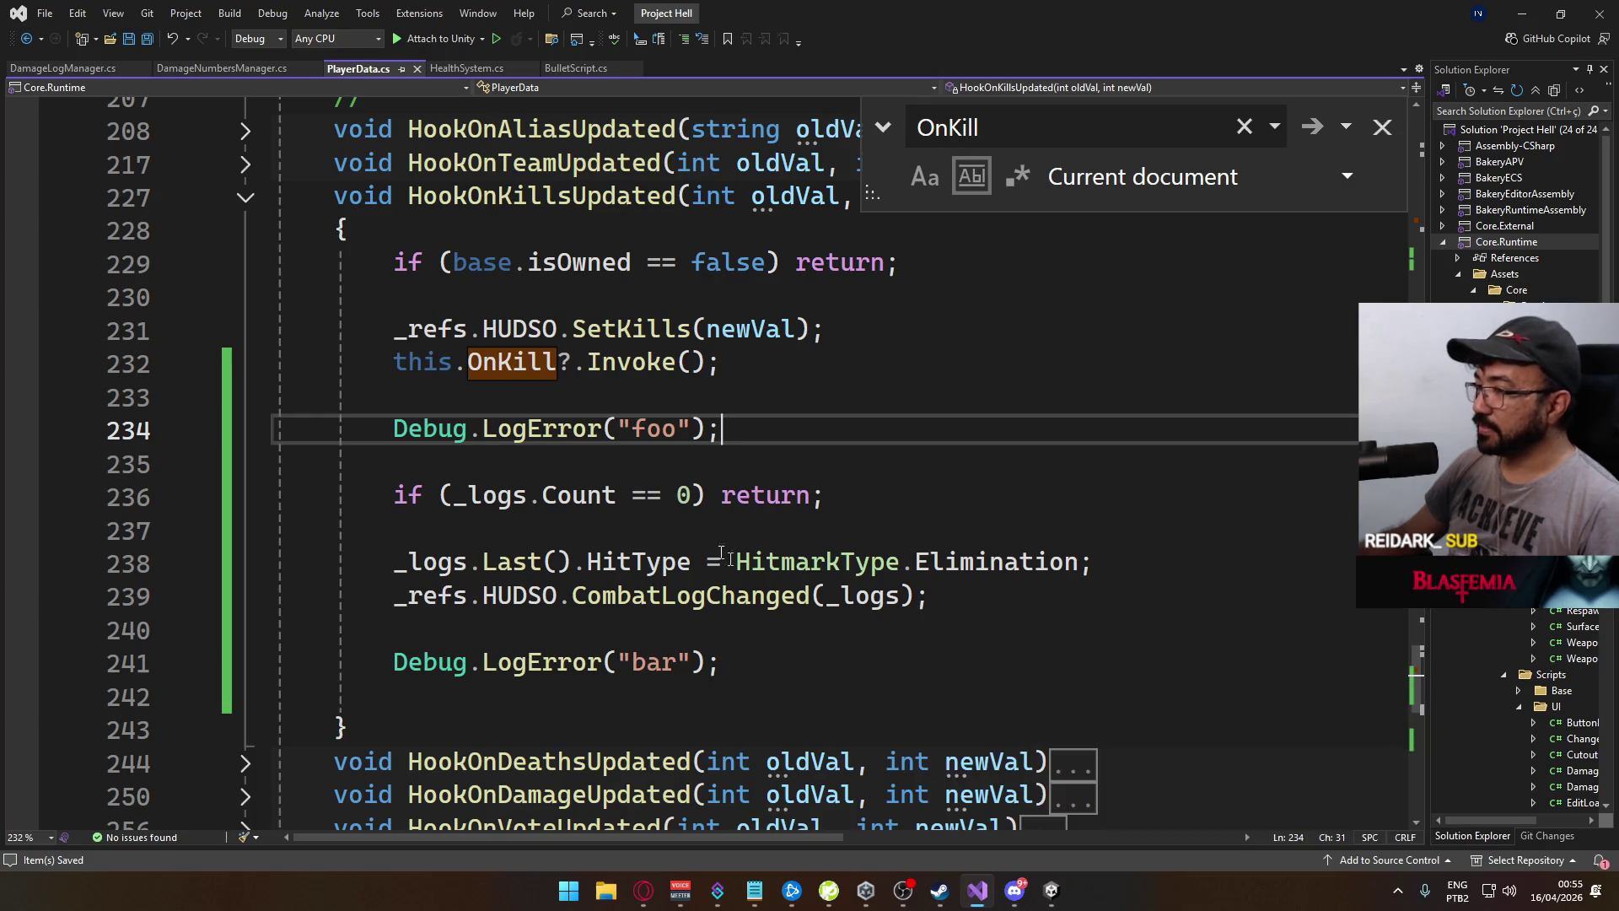
Delete the now-empty HUDSO_EventOnTriggerHitmarkKill method
scroll(462, 552, "down", 6)
left_click_drag(462, 551, 278, 447)
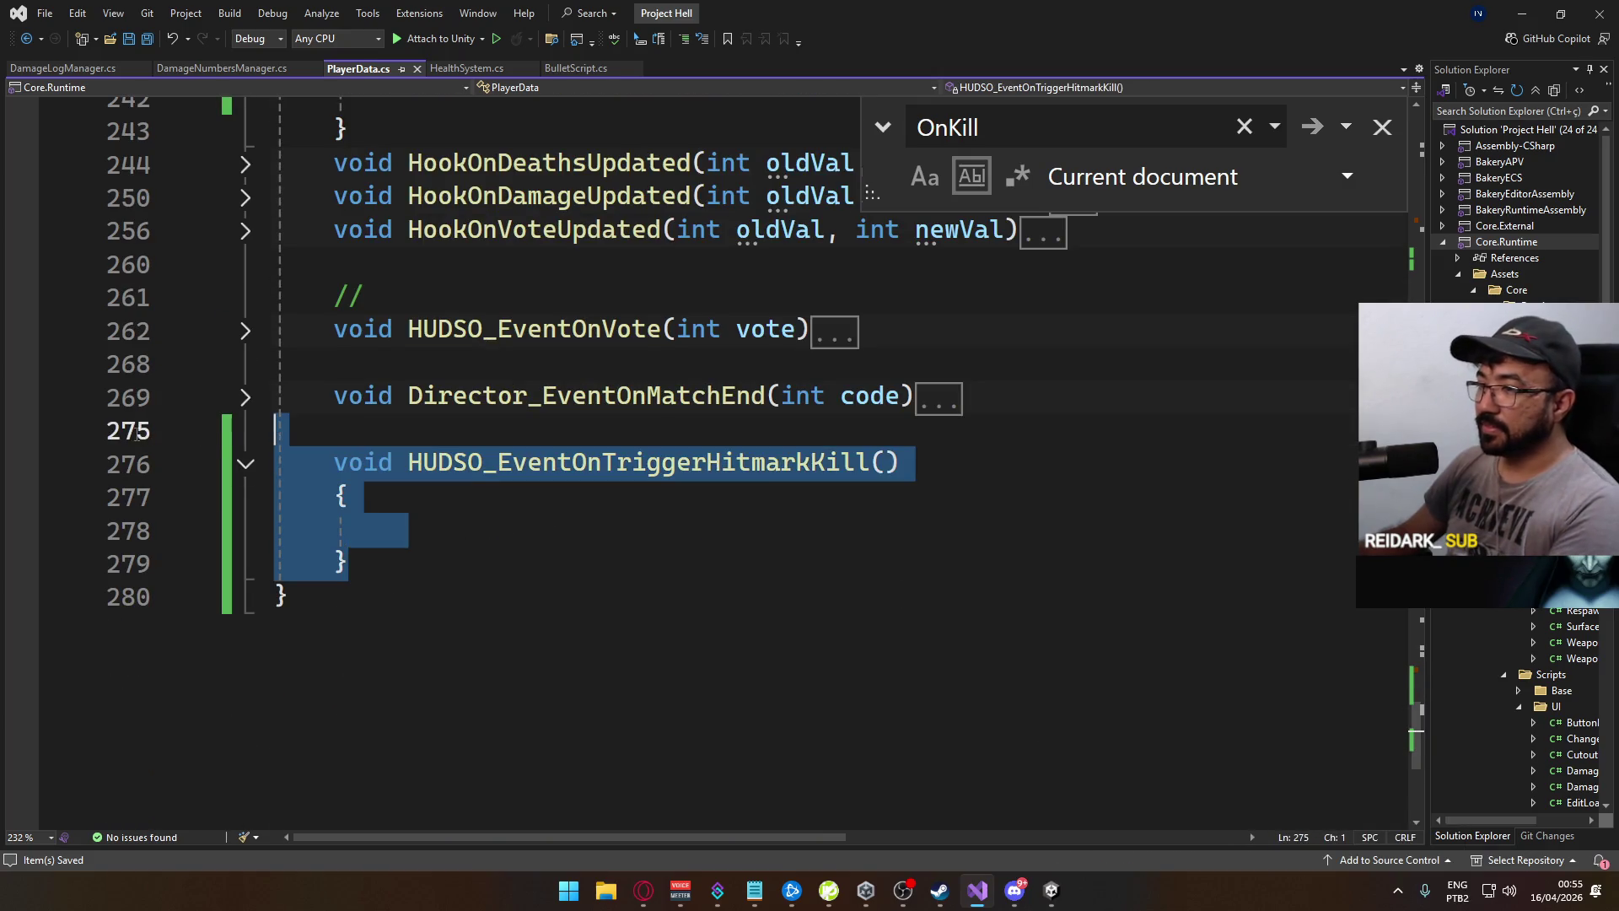
key("Delete")
scroll(1396, 702, "up", 1)
Remove the HUDSO_EventOnTriggerHitmarkKill += subscription from Start() and save
left_click_drag(1418, 713, 1390, 218)
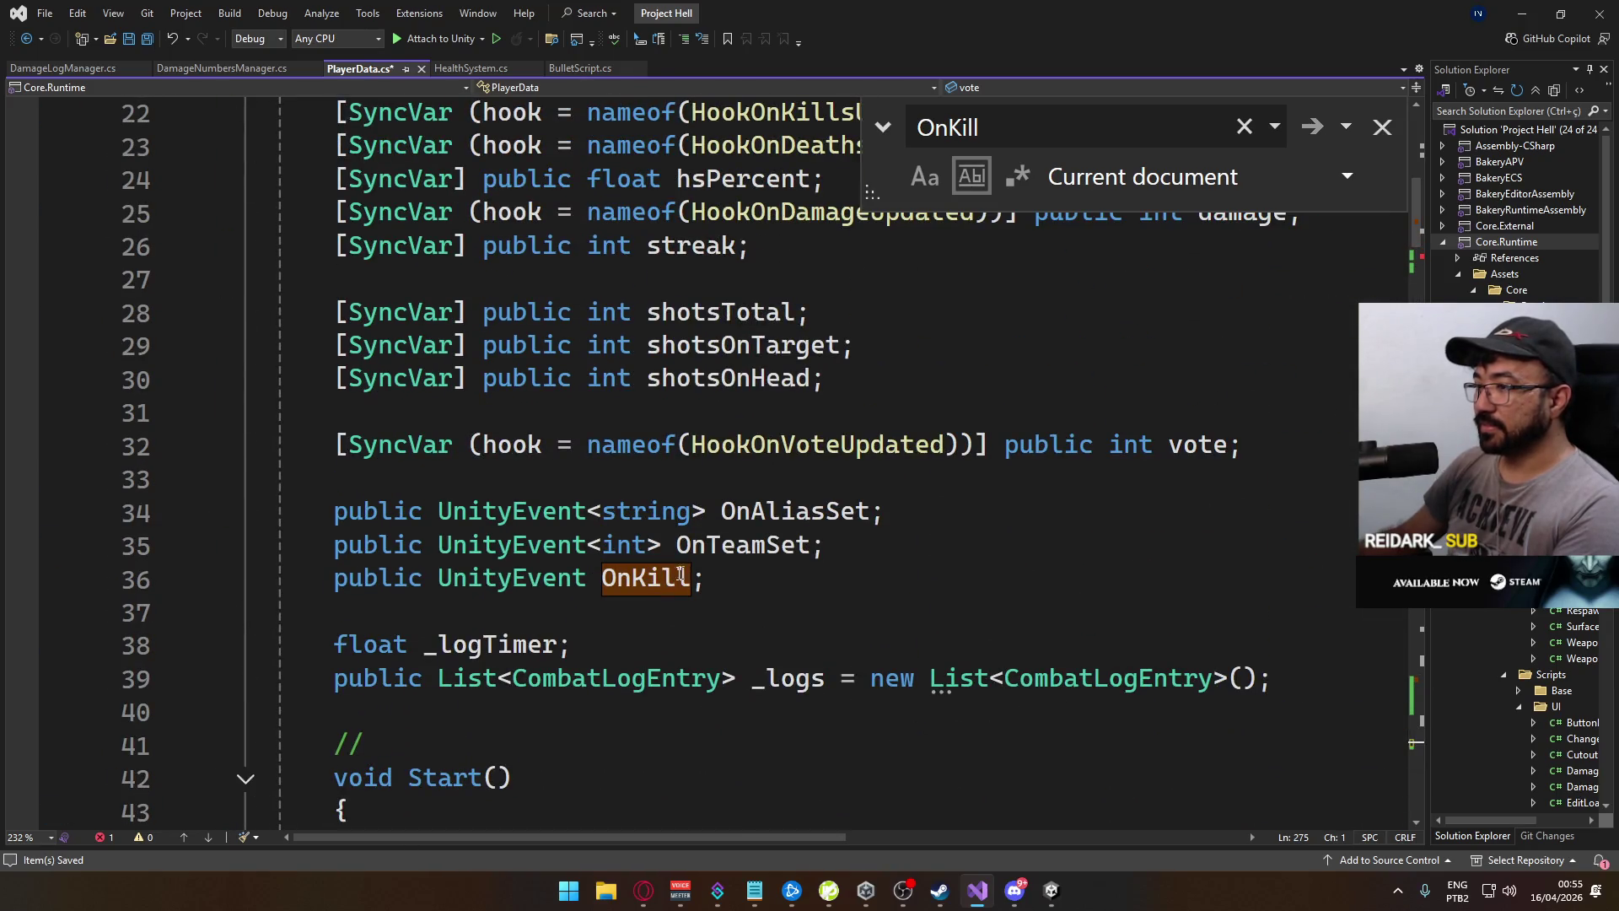
scroll(632, 479, "up", 3)
scroll(632, 479, "up", 4)
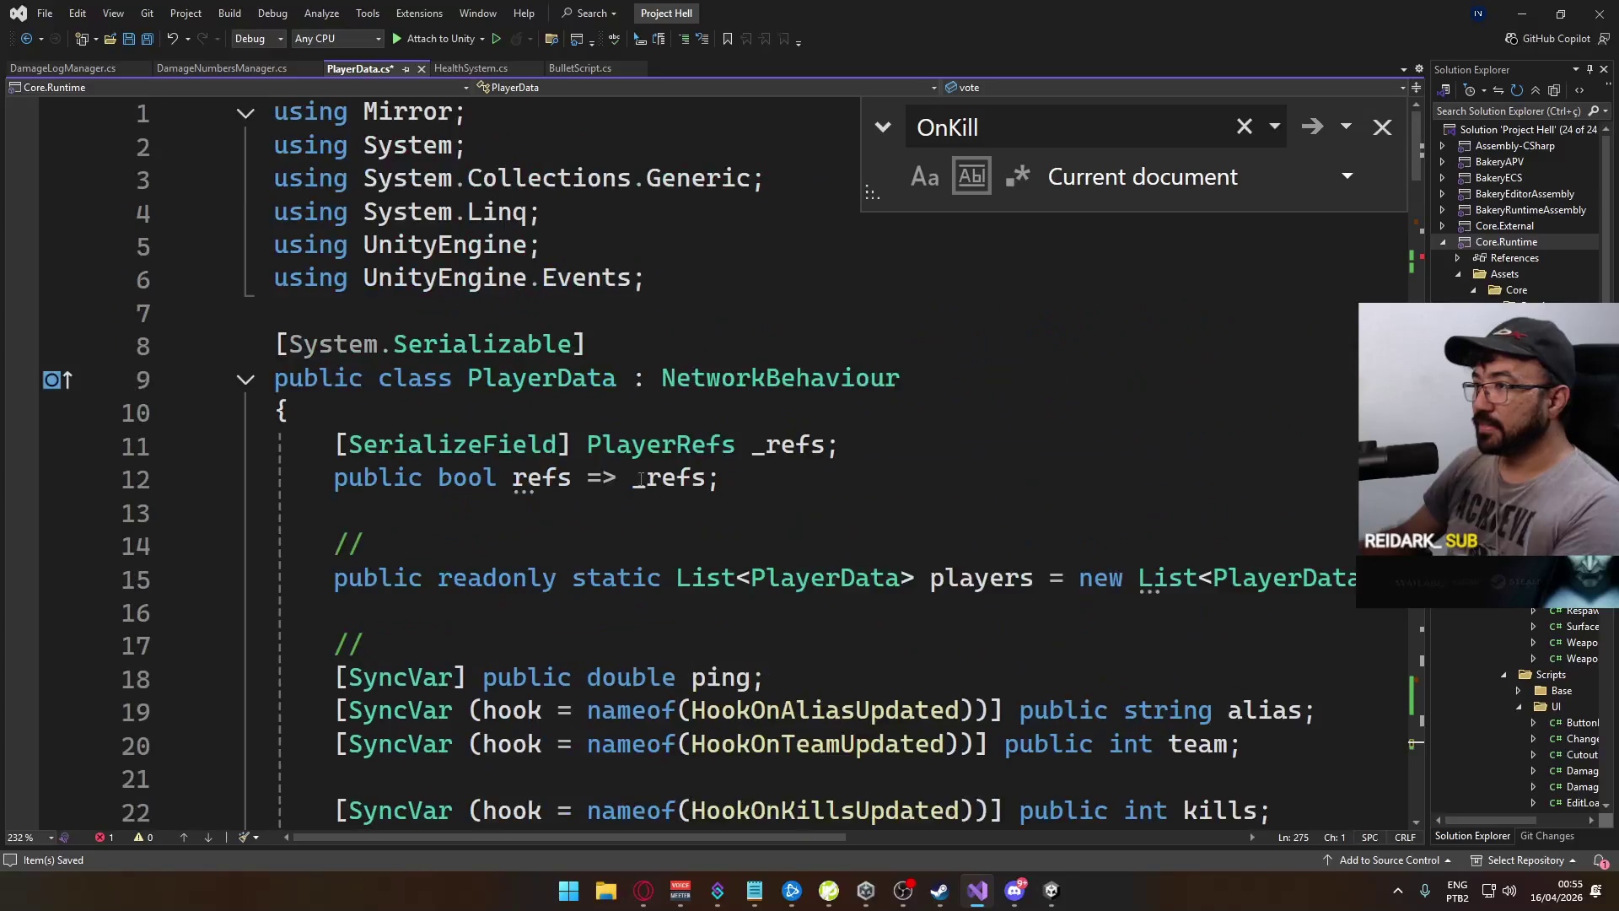
scroll(661, 506, "down", 12)
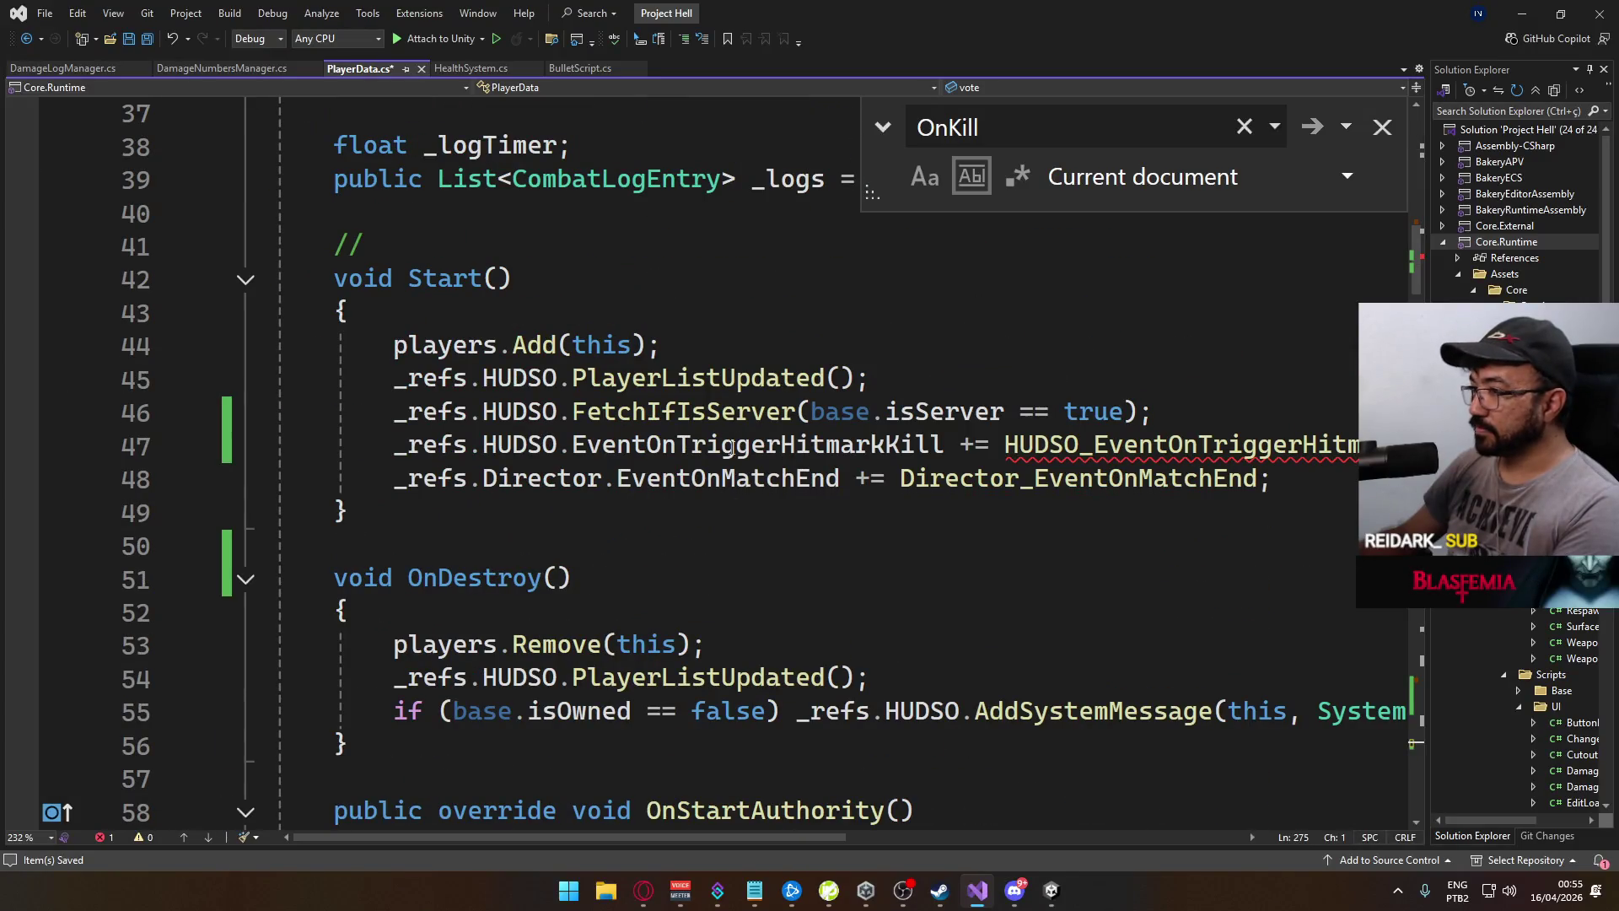
left_click(728, 445)
key("ctrl+x")
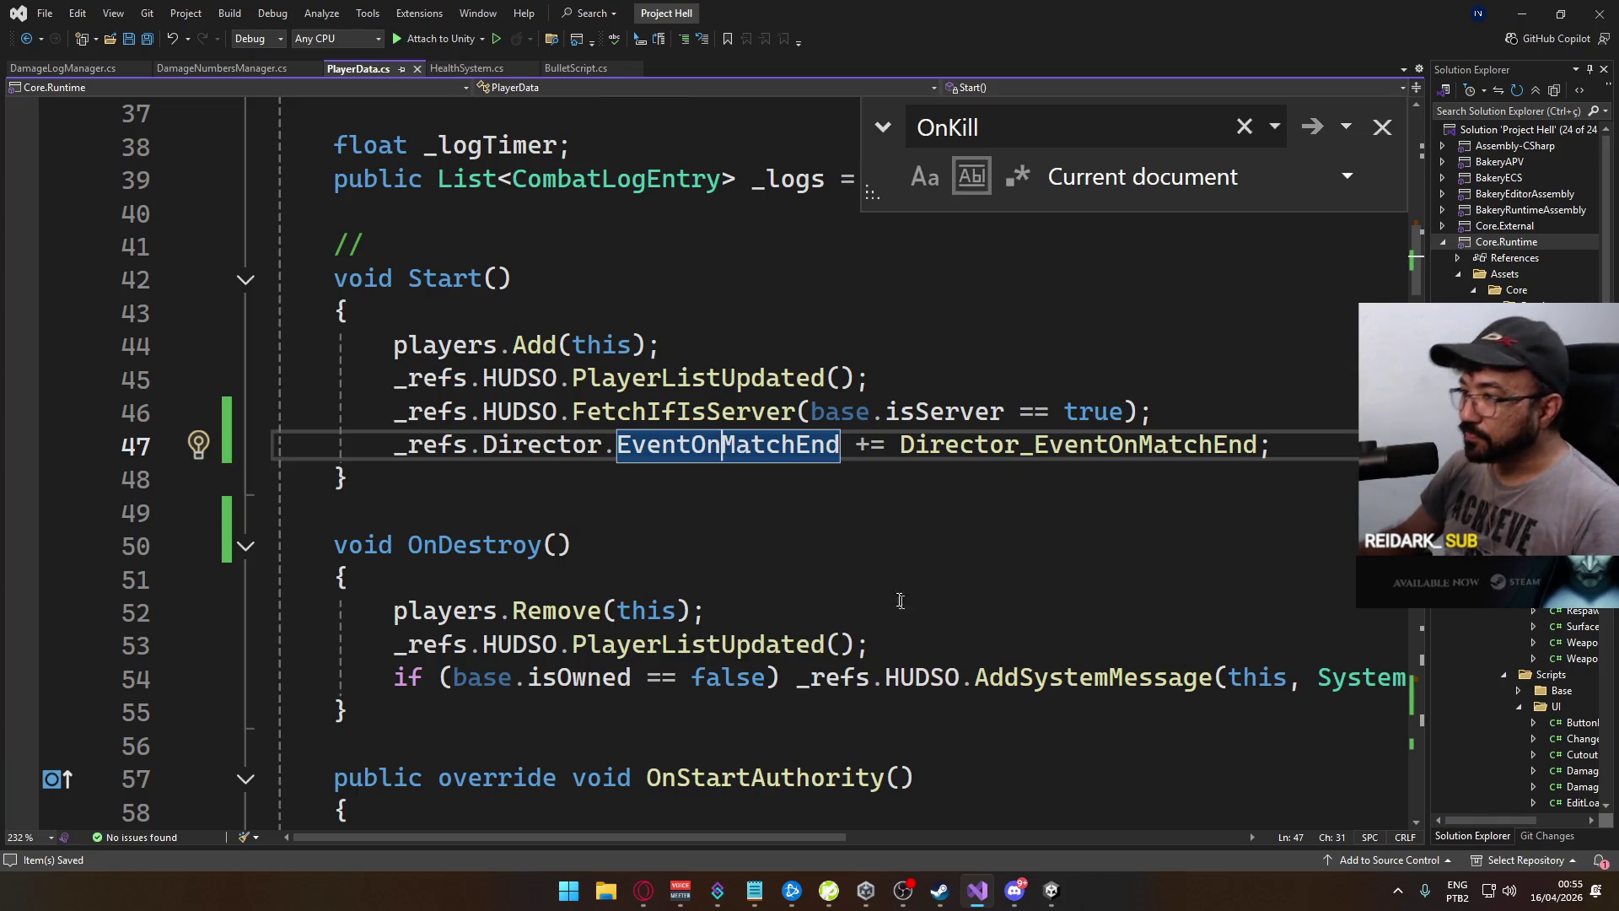
key("ctrl+s")
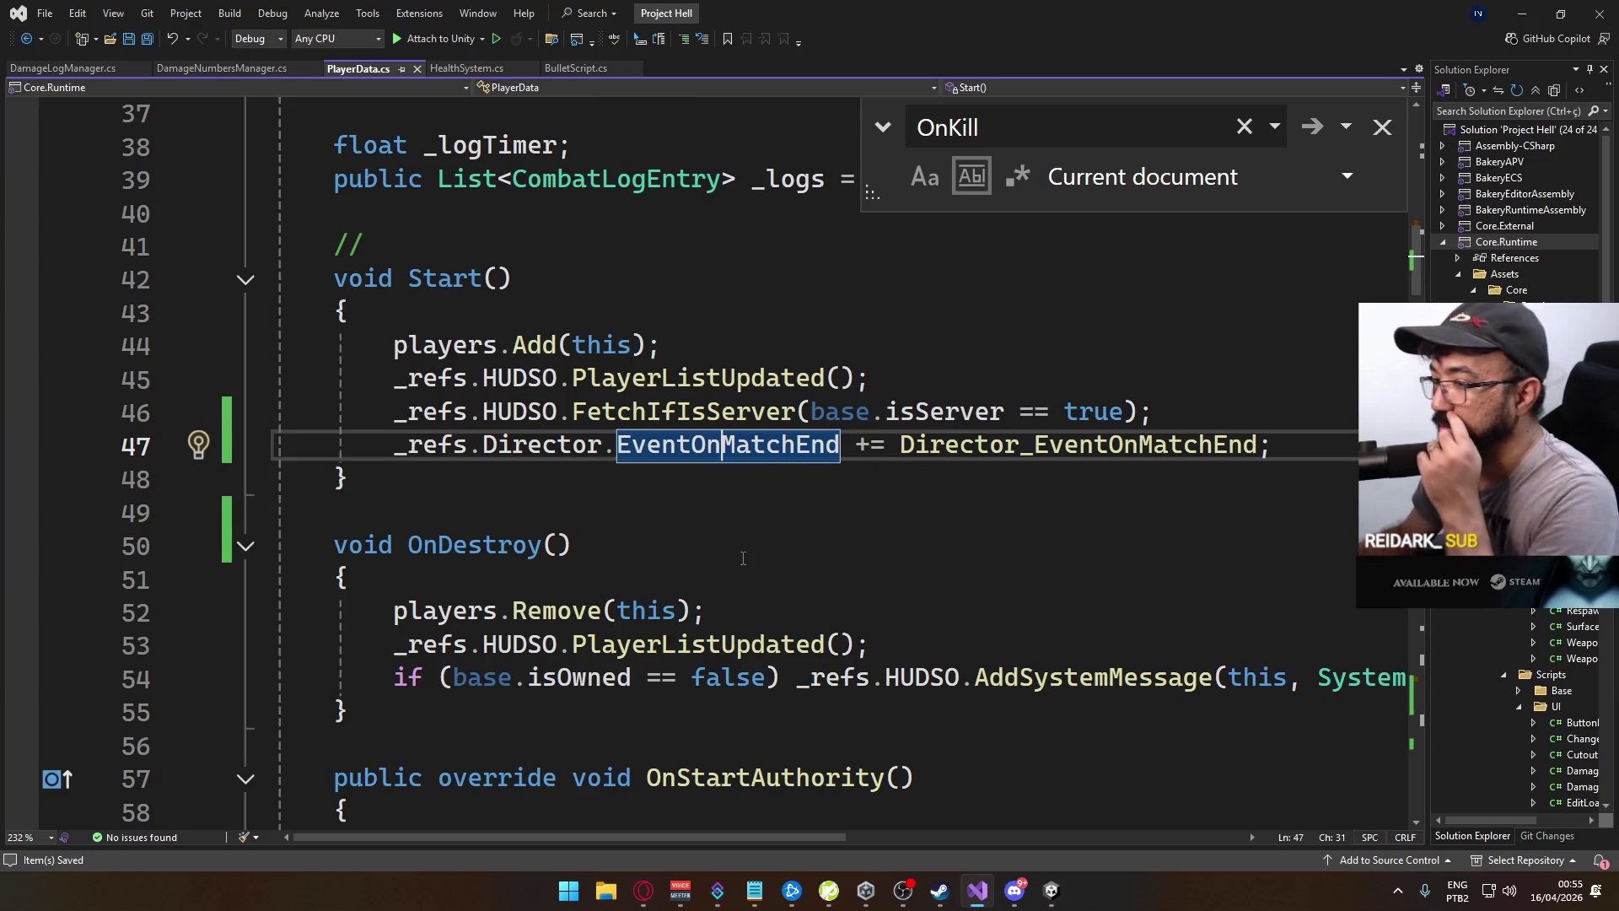
scroll(743, 560, "down", 1)
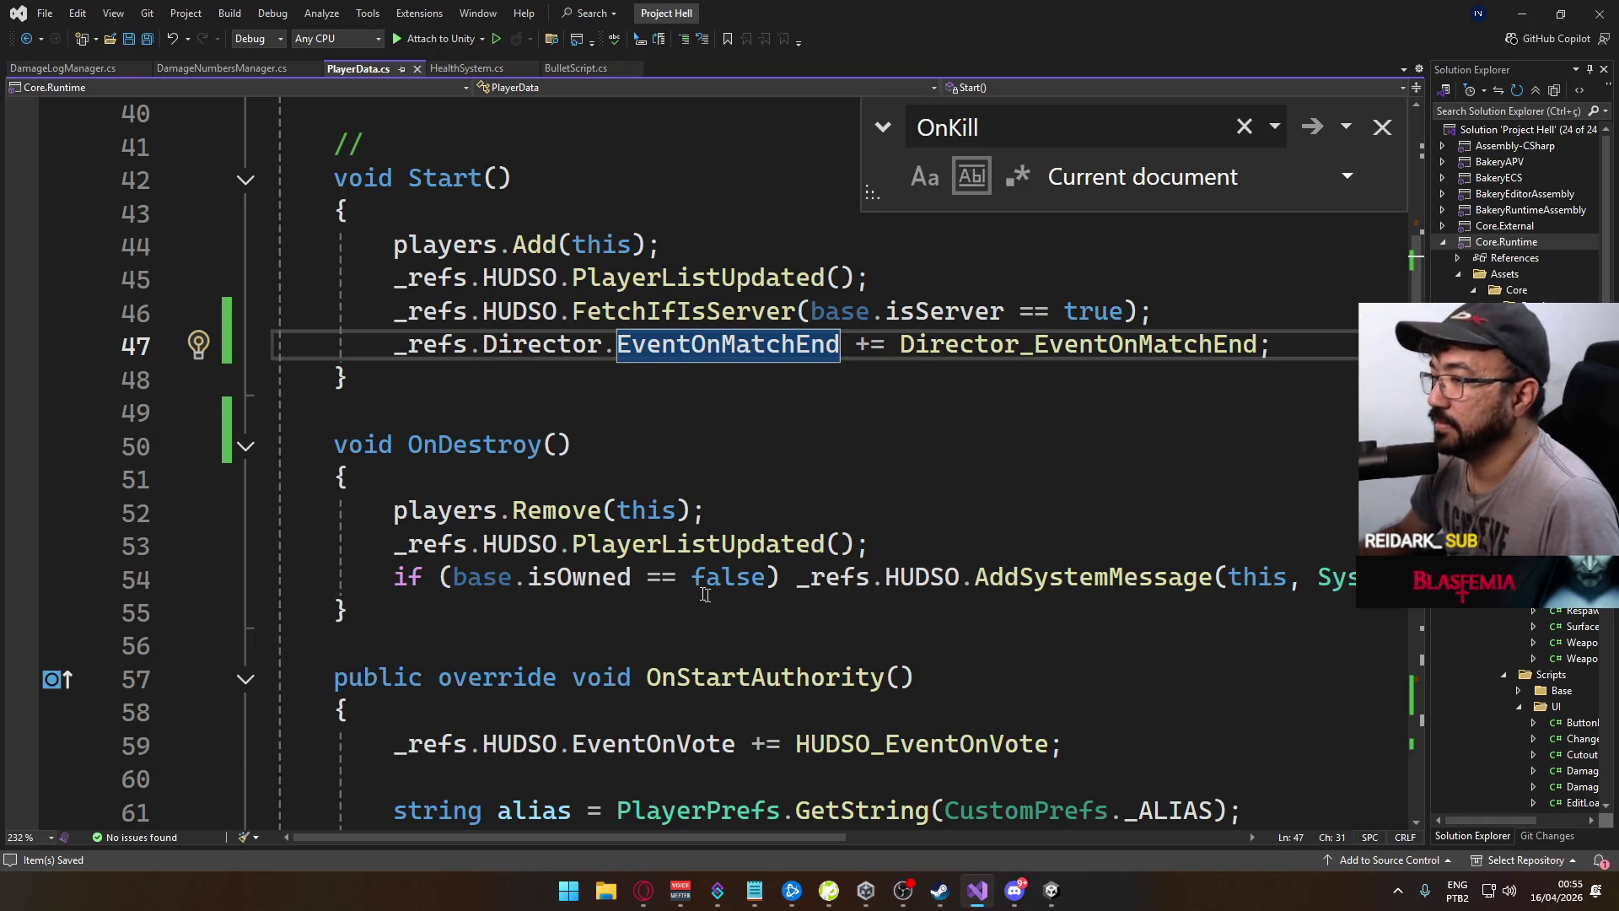
scroll(792, 587, "down", 2)
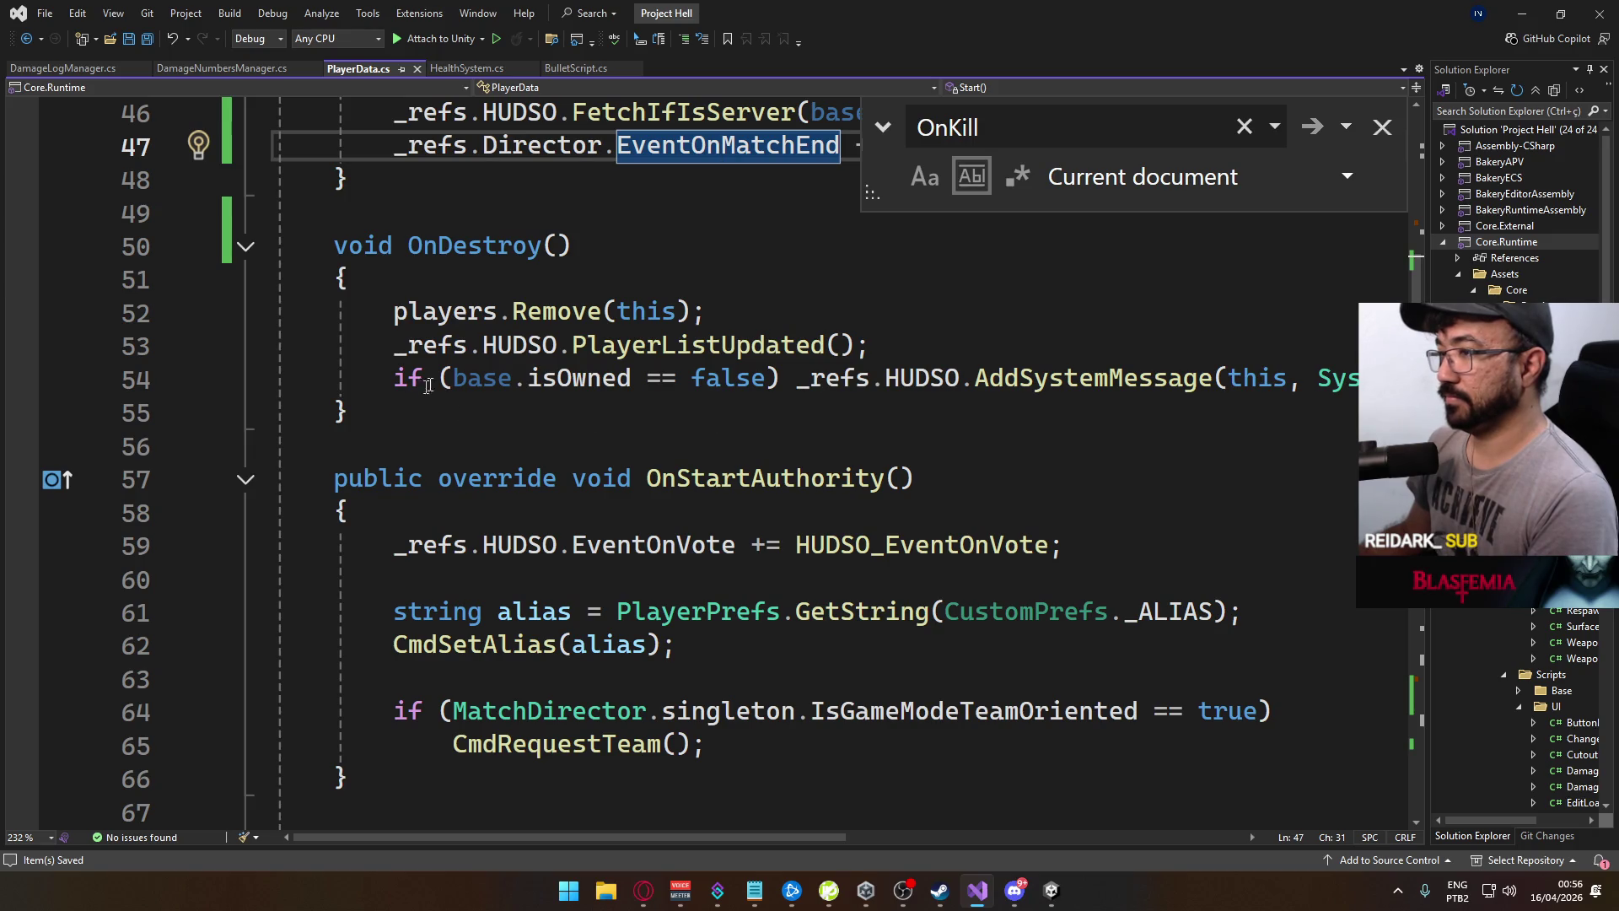
left_click_drag(871, 349, 395, 345)
Move the PlayerListUpdated call to the end of OnDestroy
key("BackSpace")
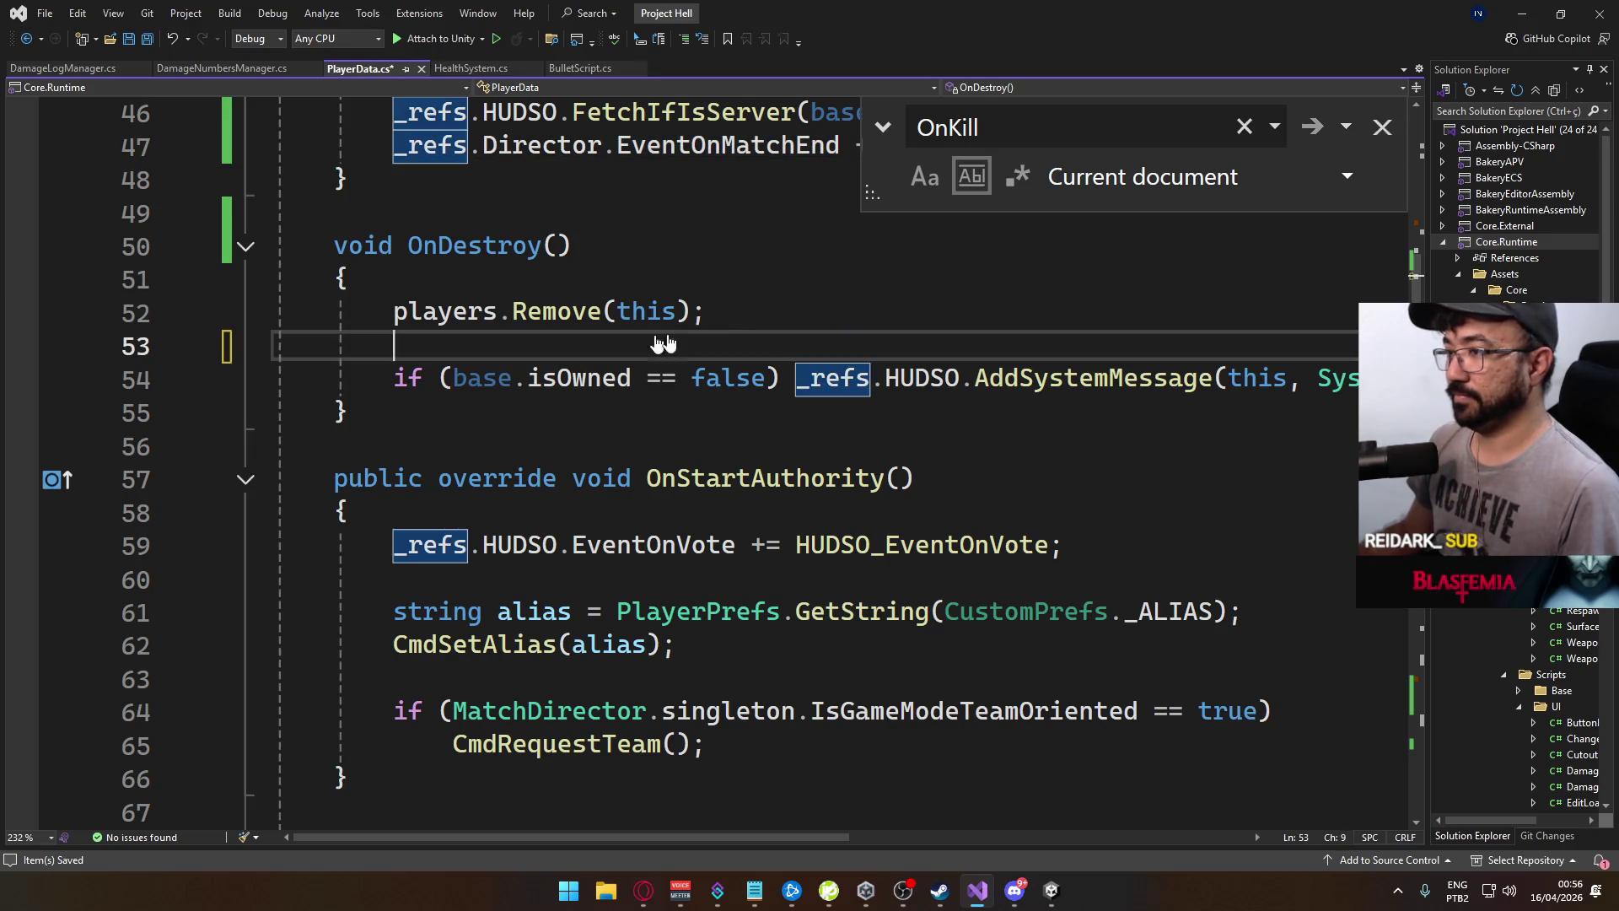
left_click(752, 315)
key("Delete")
left_click(336, 380)
key("Return")
key("Return")
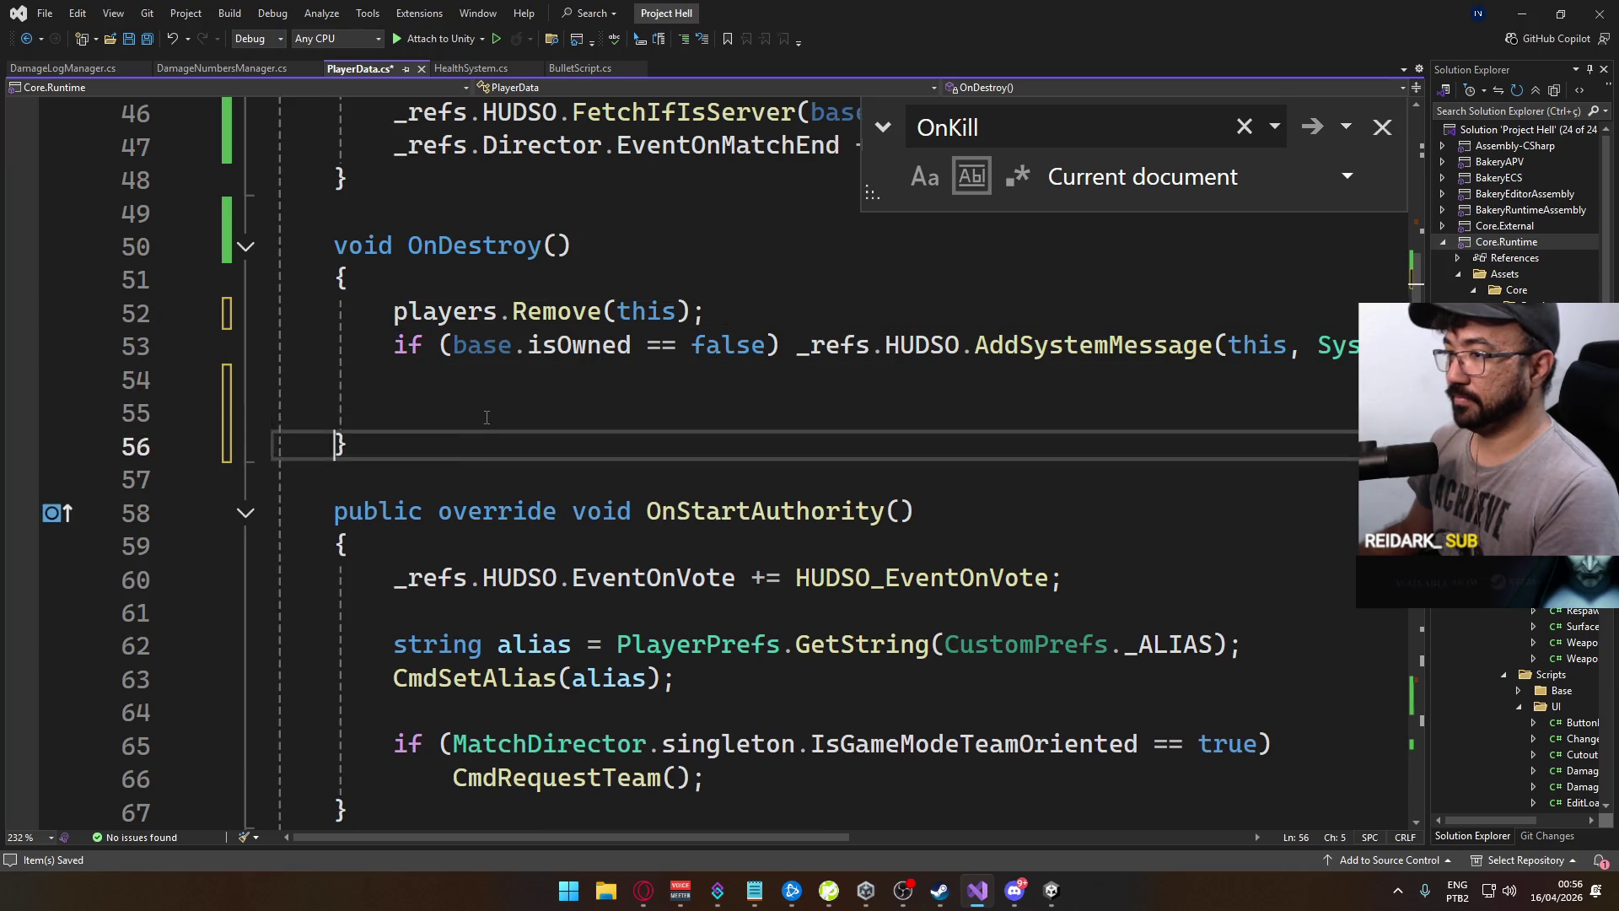
key("Up")
key("ctrl+v")
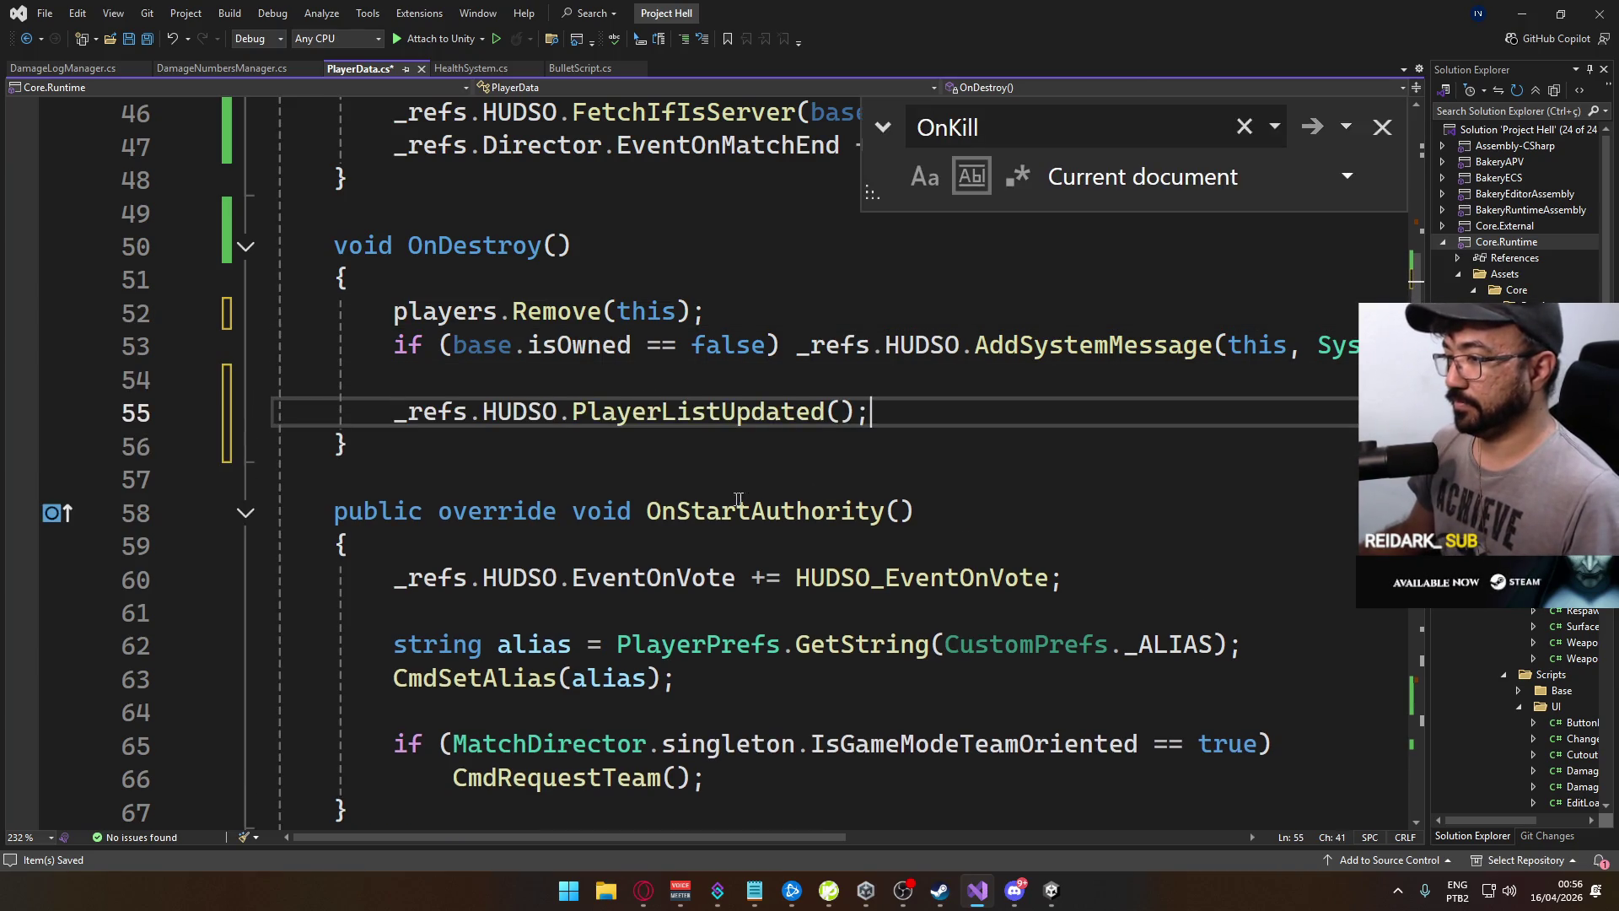
Add an EventOnVote unsubscribe (-=) line to OnDestroy, copied from OnStartAuthority
left_click_drag(1088, 579, 394, 579)
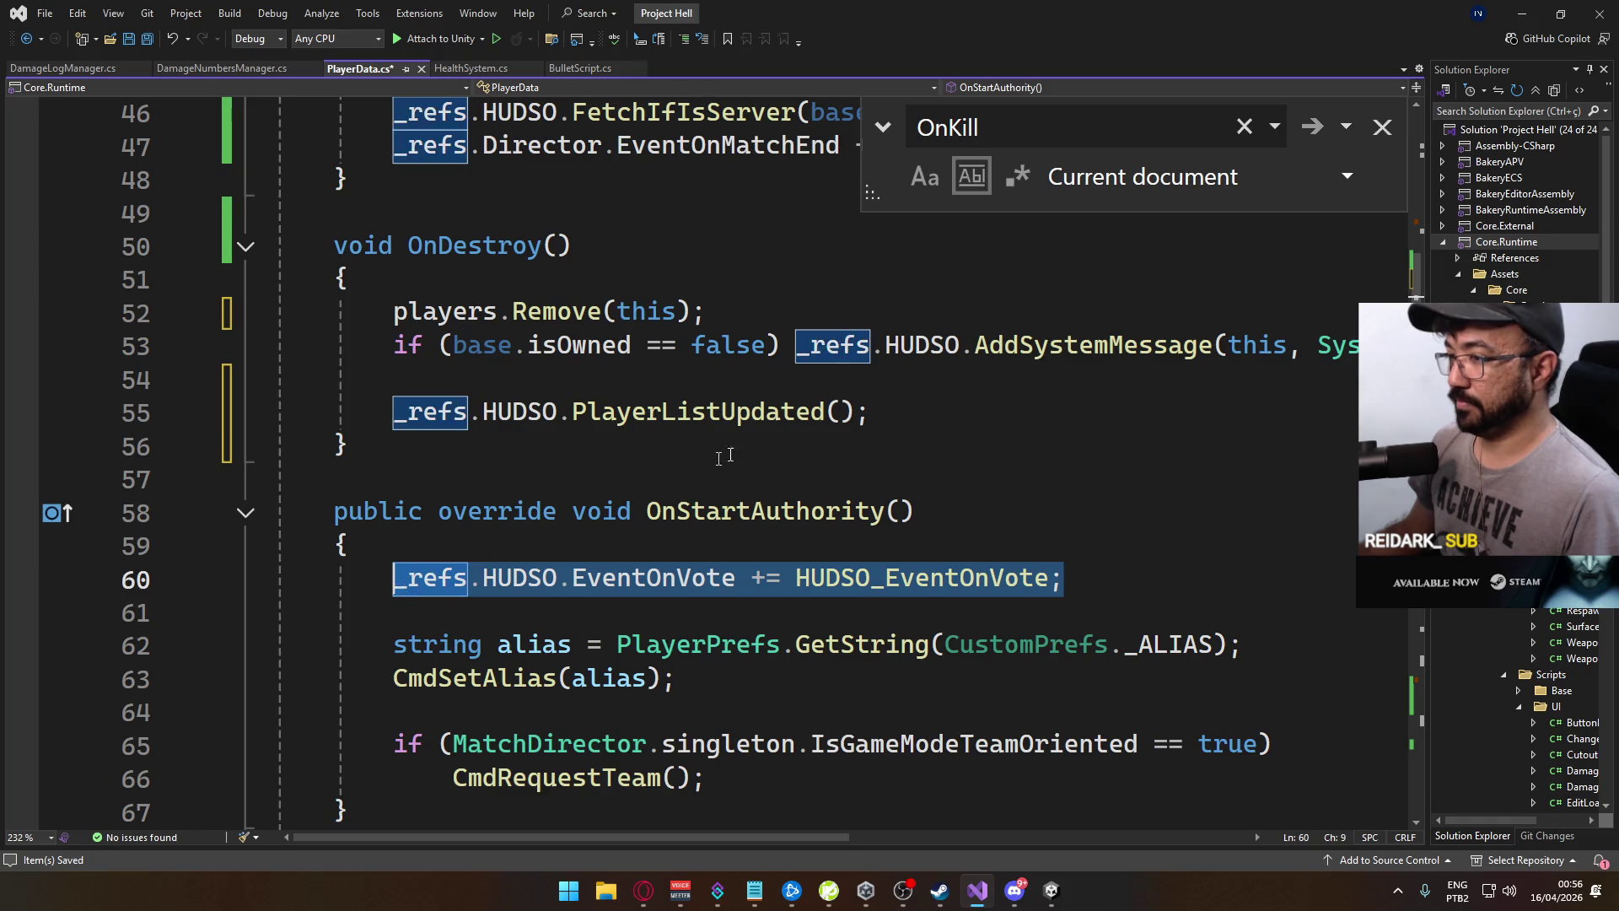
left_click(926, 419)
key("Return")
type("_refs.HUDSO.EventOnVote += HUDSO_EventOnVote;")
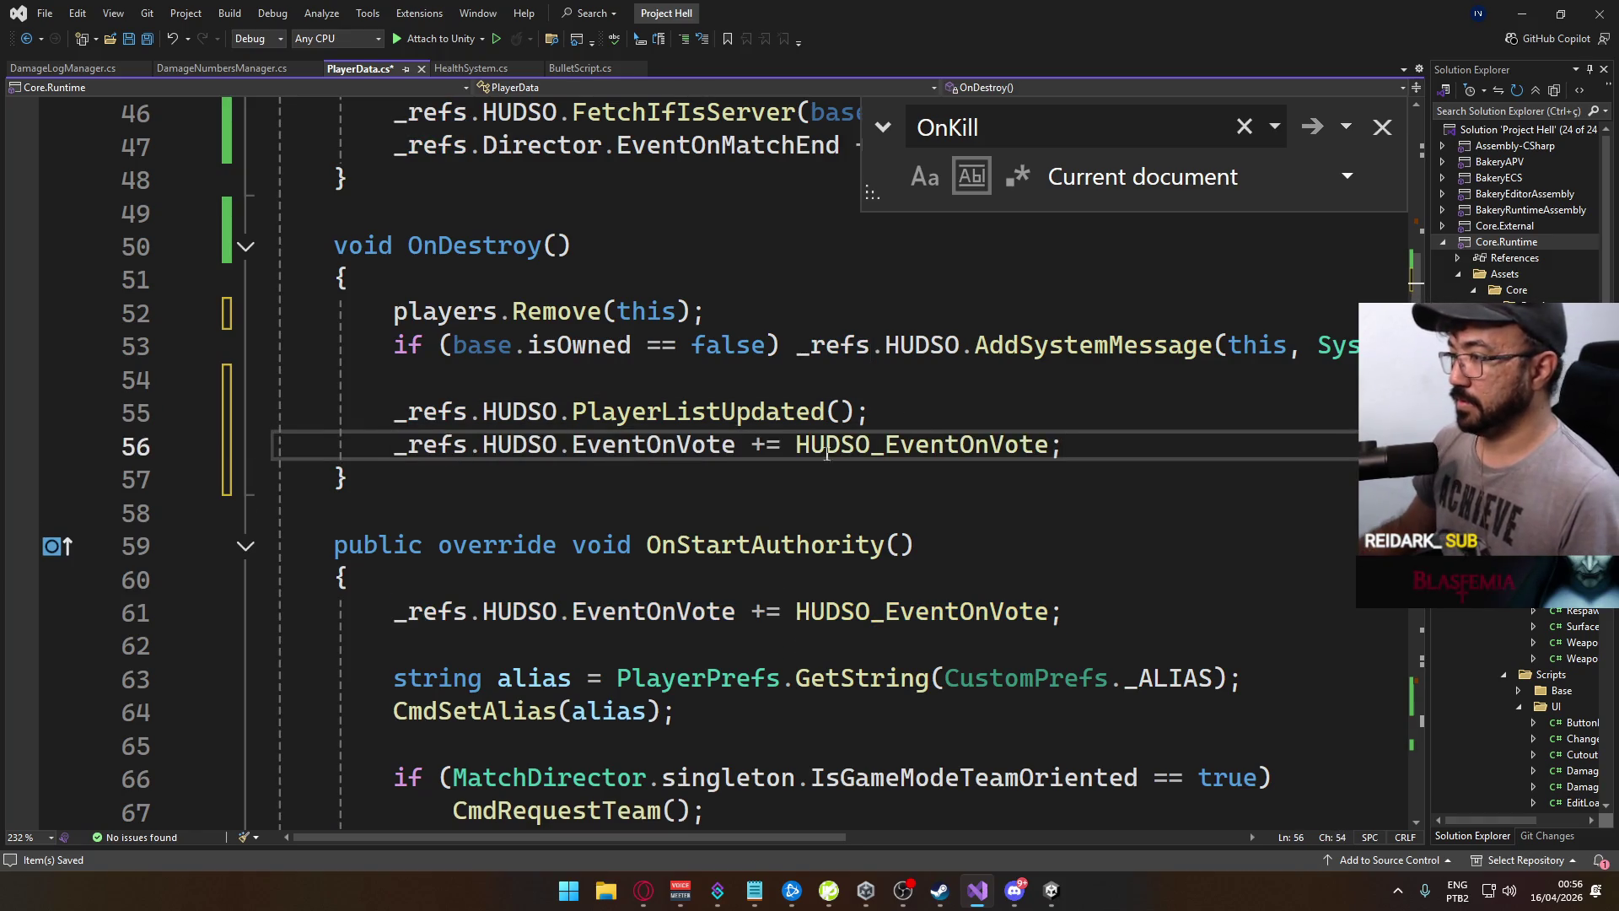
left_click(755, 446)
type("-")
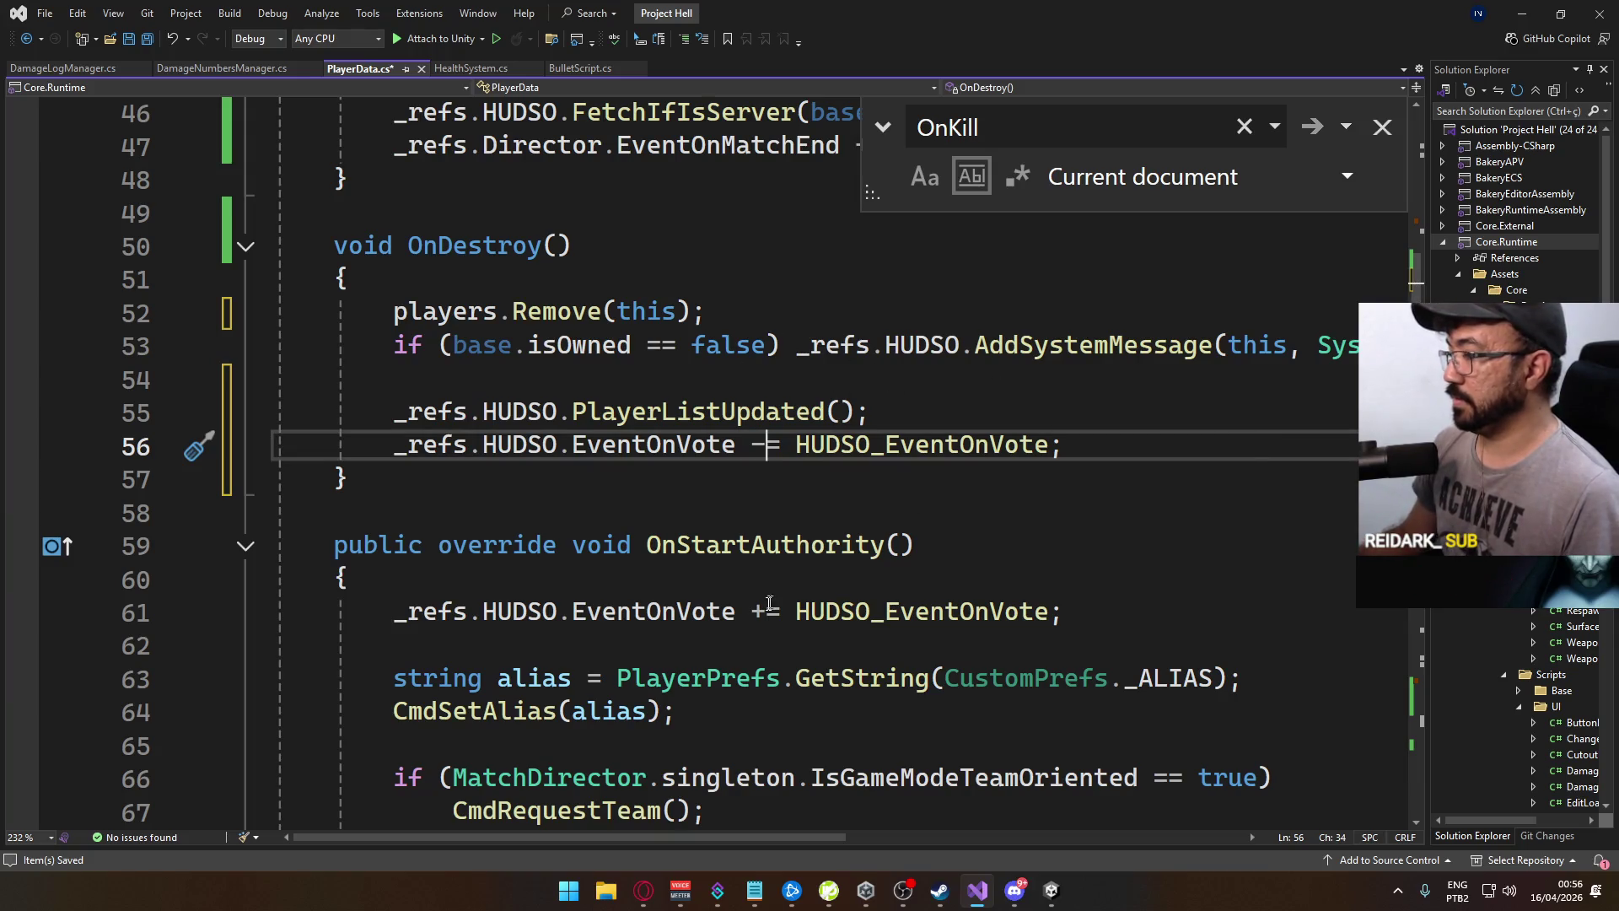
scroll(774, 803, "right", 5)
scroll(778, 802, "left", 5)
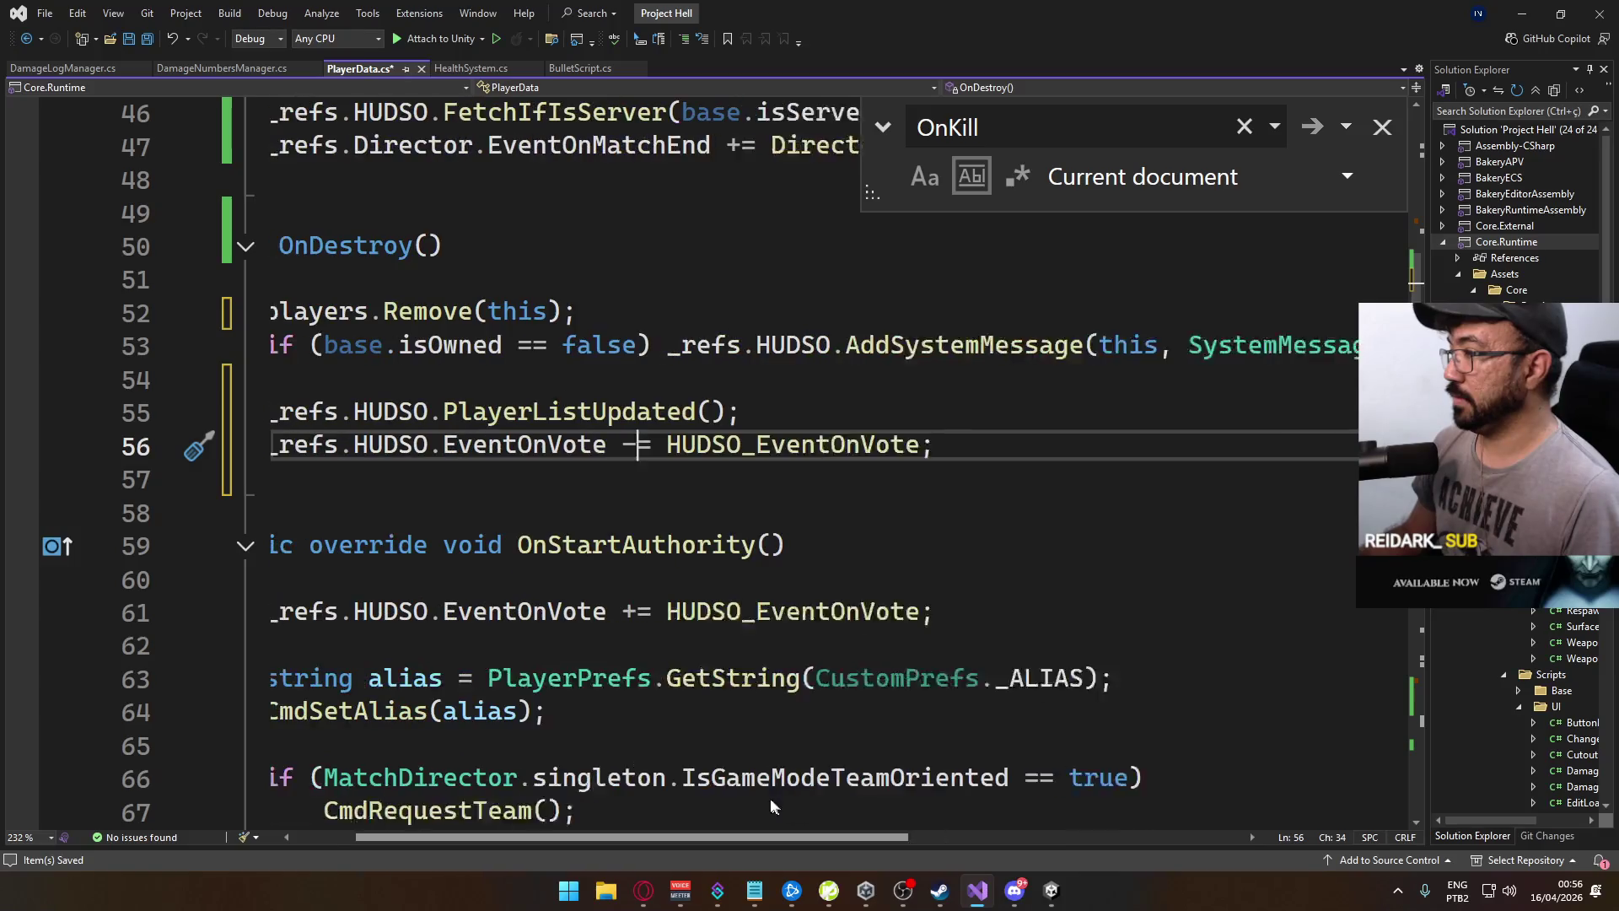
Put the AddSystemMessage call on its own indented line under the ownership condition
left_click(751, 323)
key("Return")
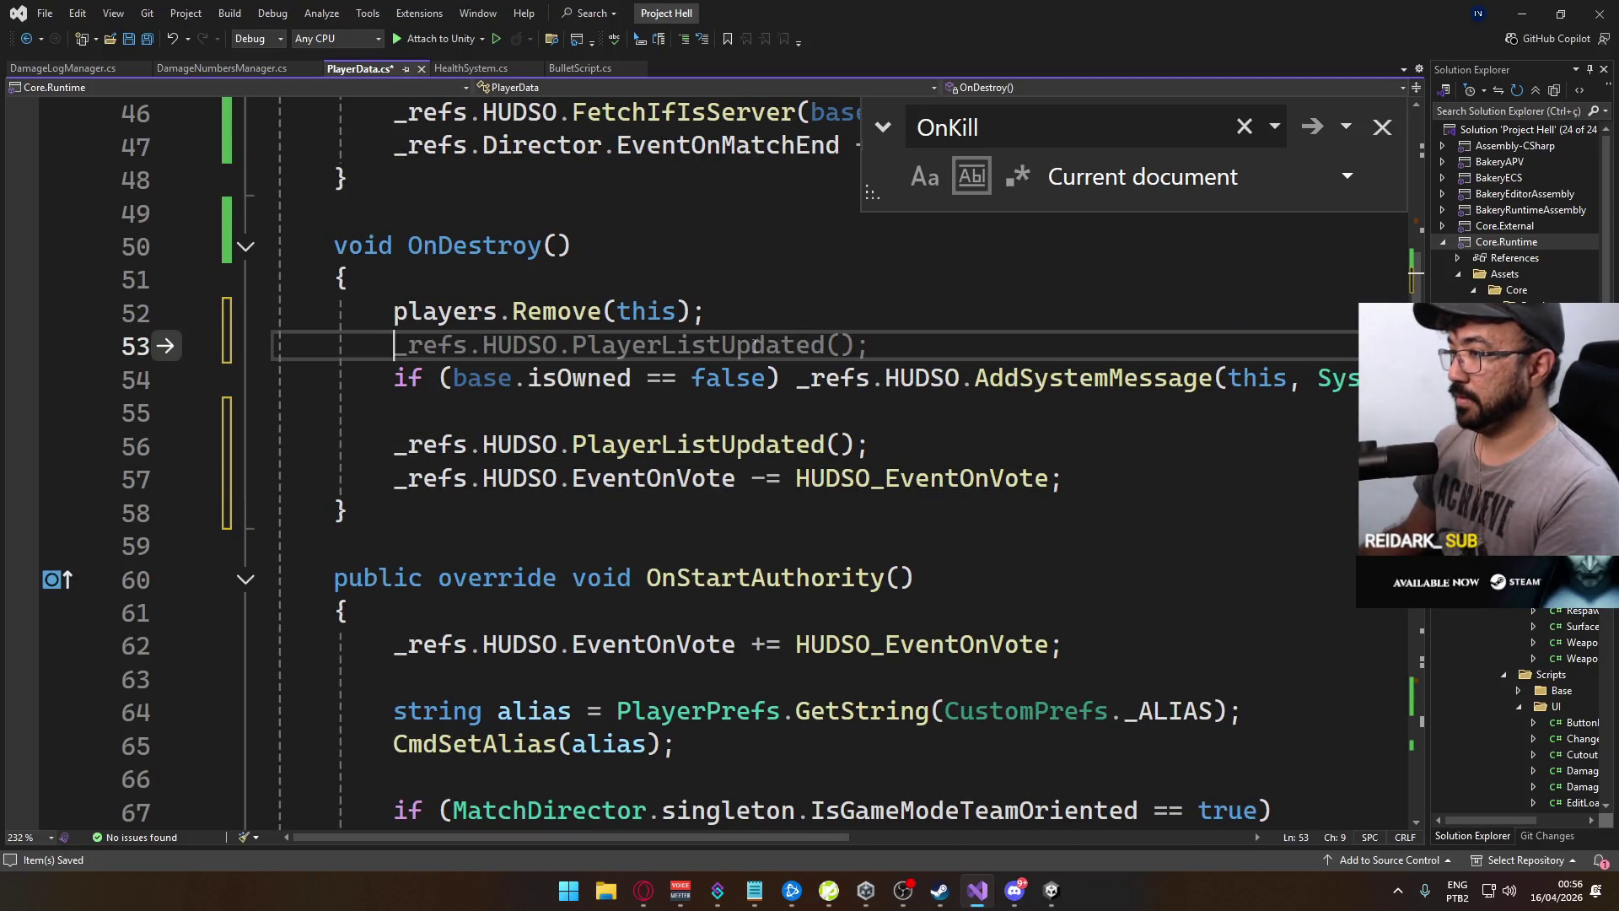
left_click(798, 377)
key("Return")
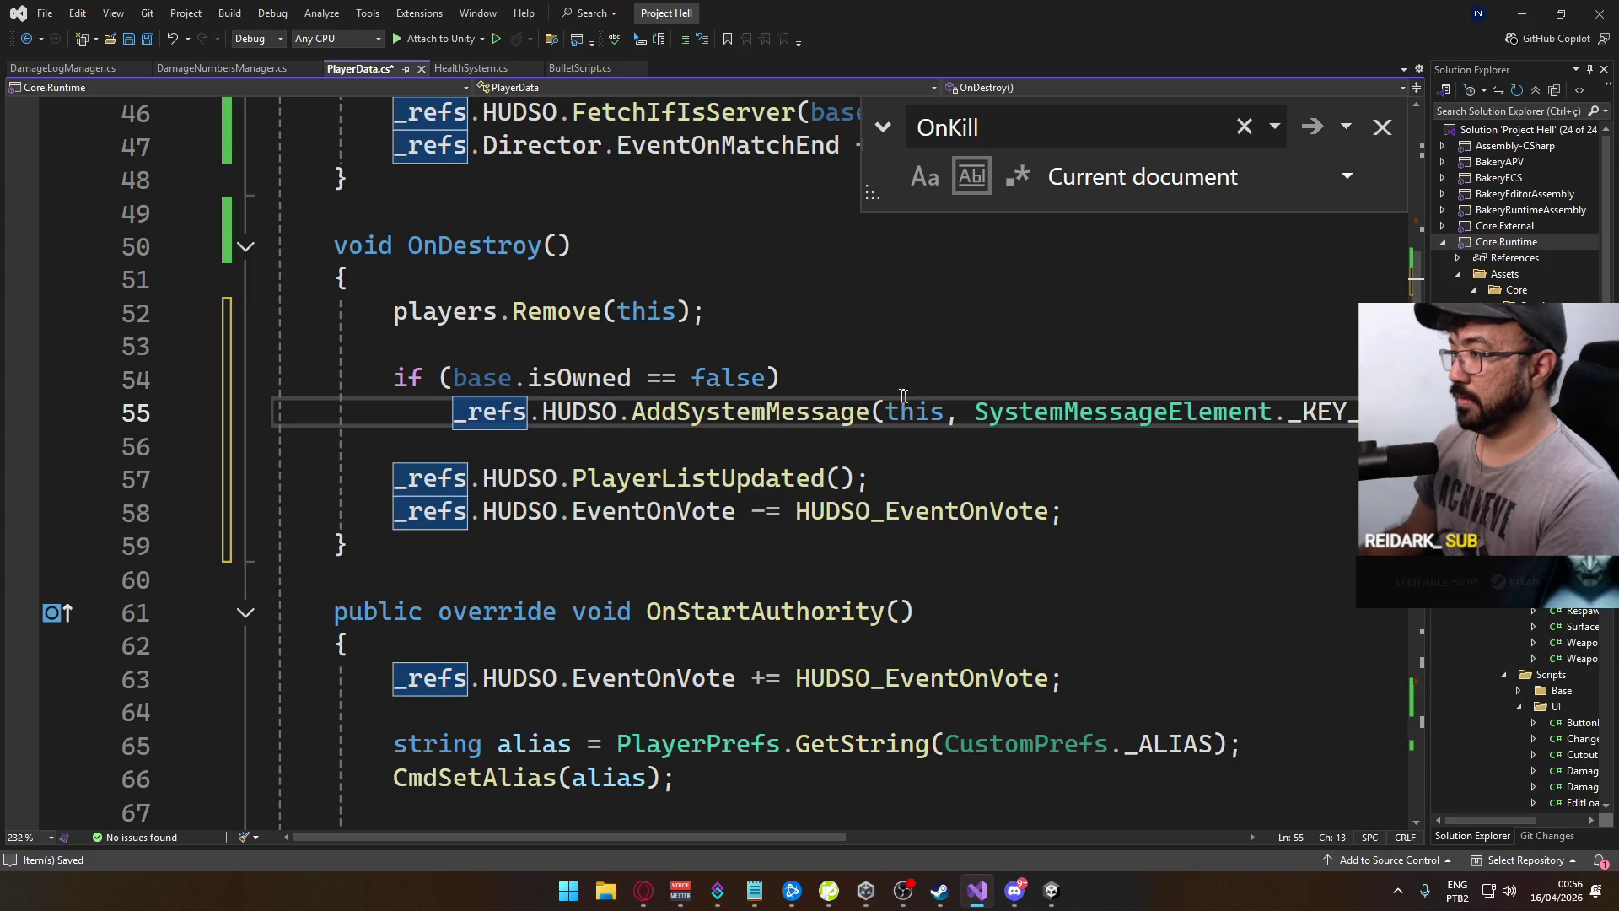
left_click(871, 371)
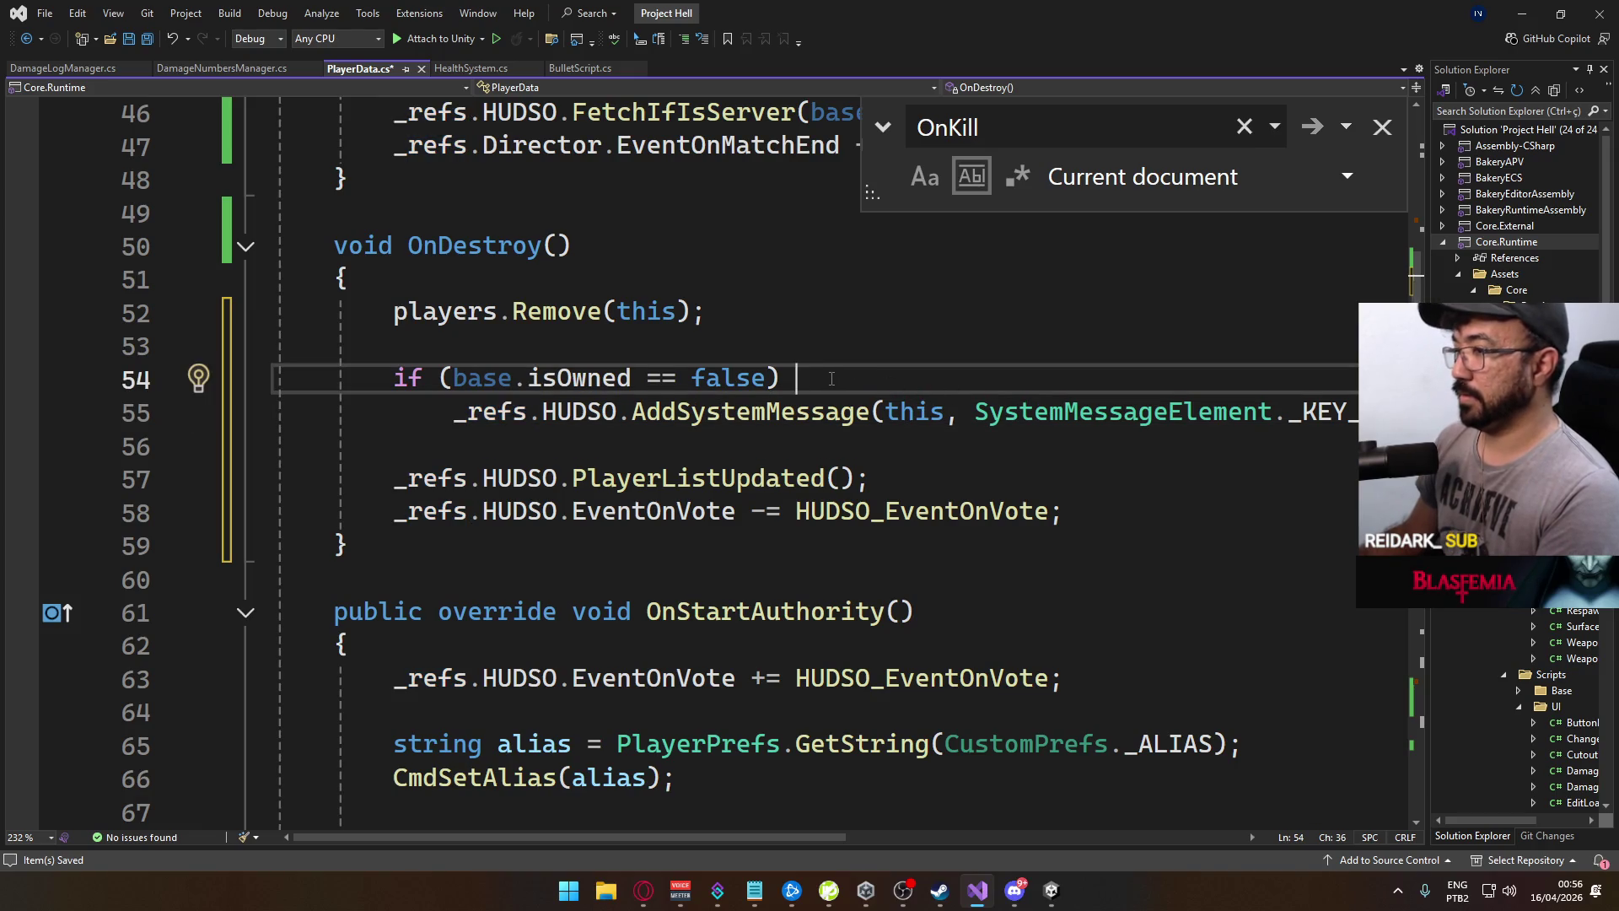
double_click(726, 377)
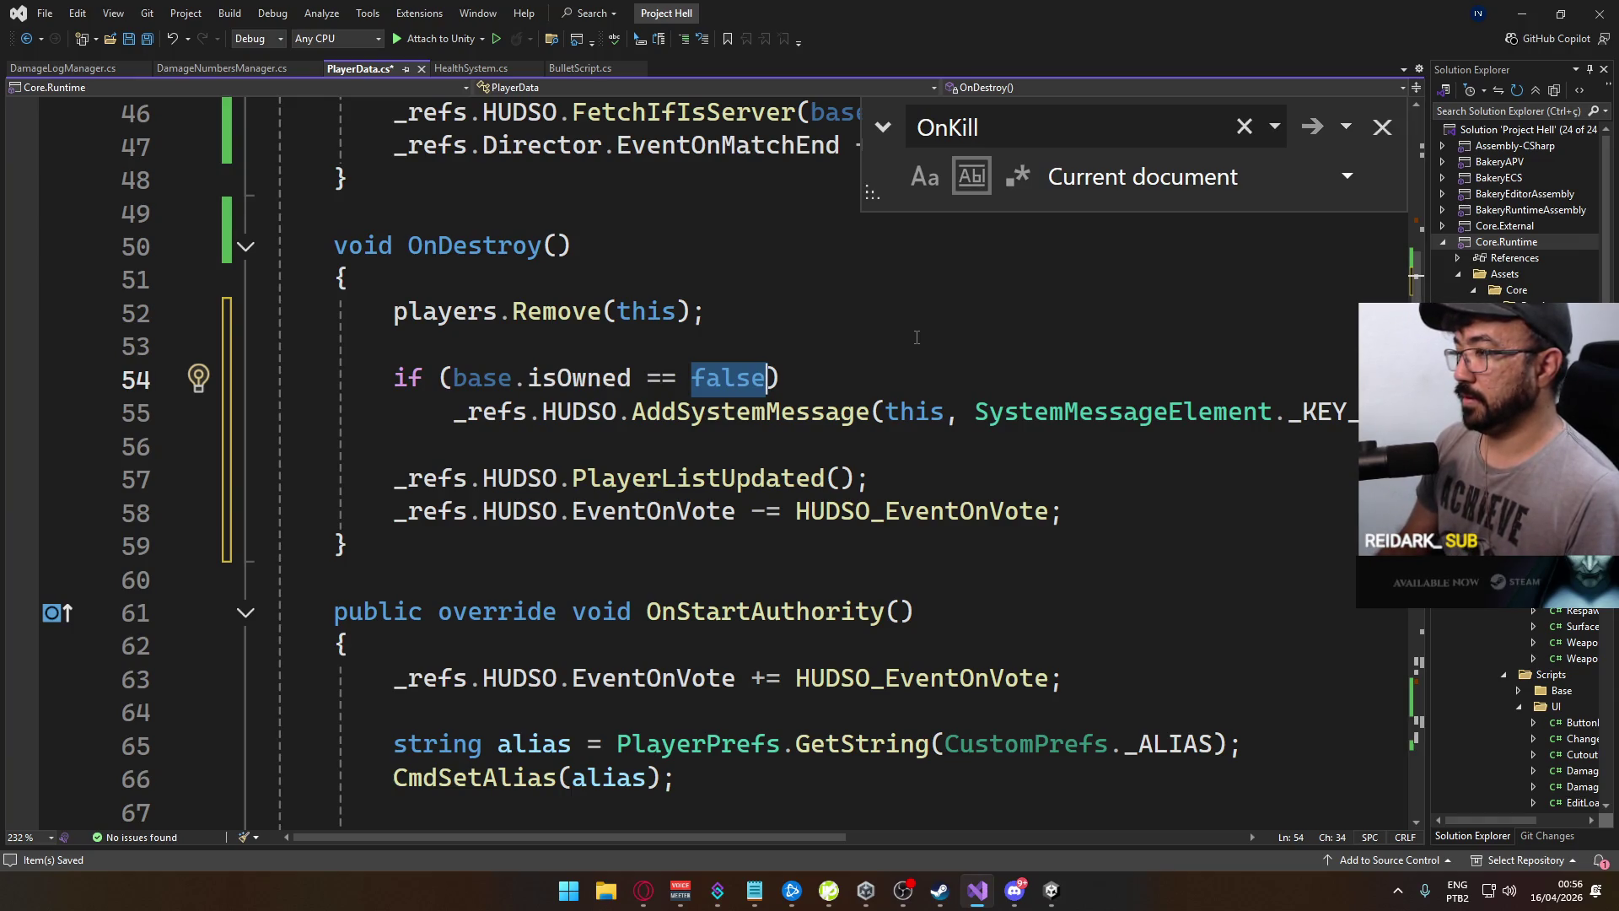
Add an 'if (base.isOwned == false) return;' early exit, moving PlayerListUpdated right after players.Remove
key("Down")
key("Down")
key("Return")
key("Return")
key("Up")
type("if (")
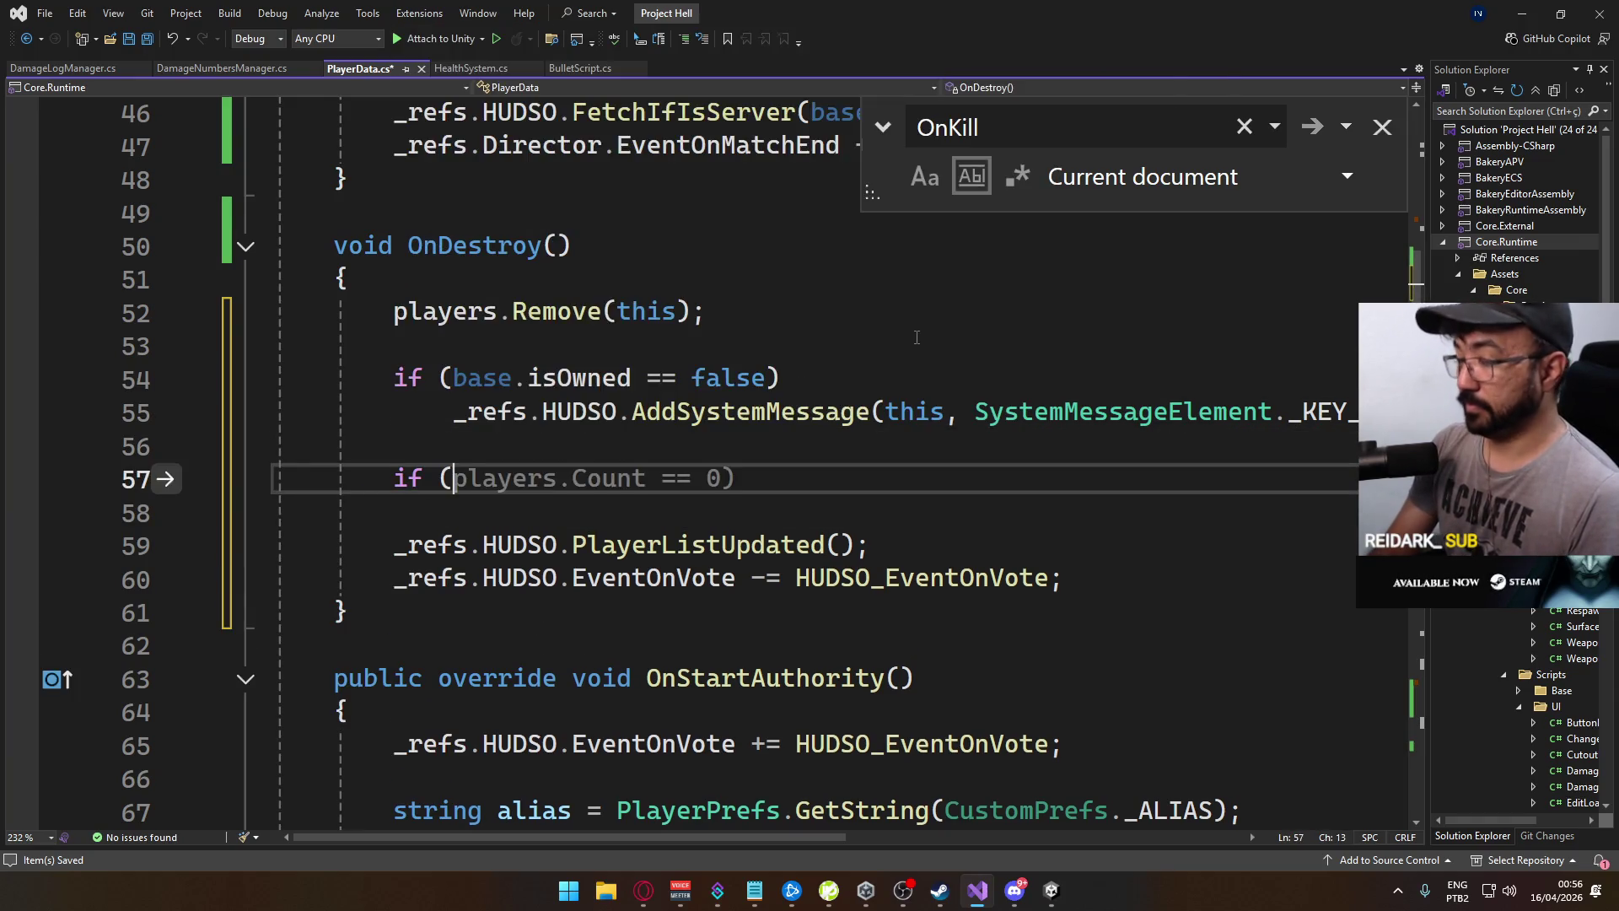
type("base.isOwned ==")
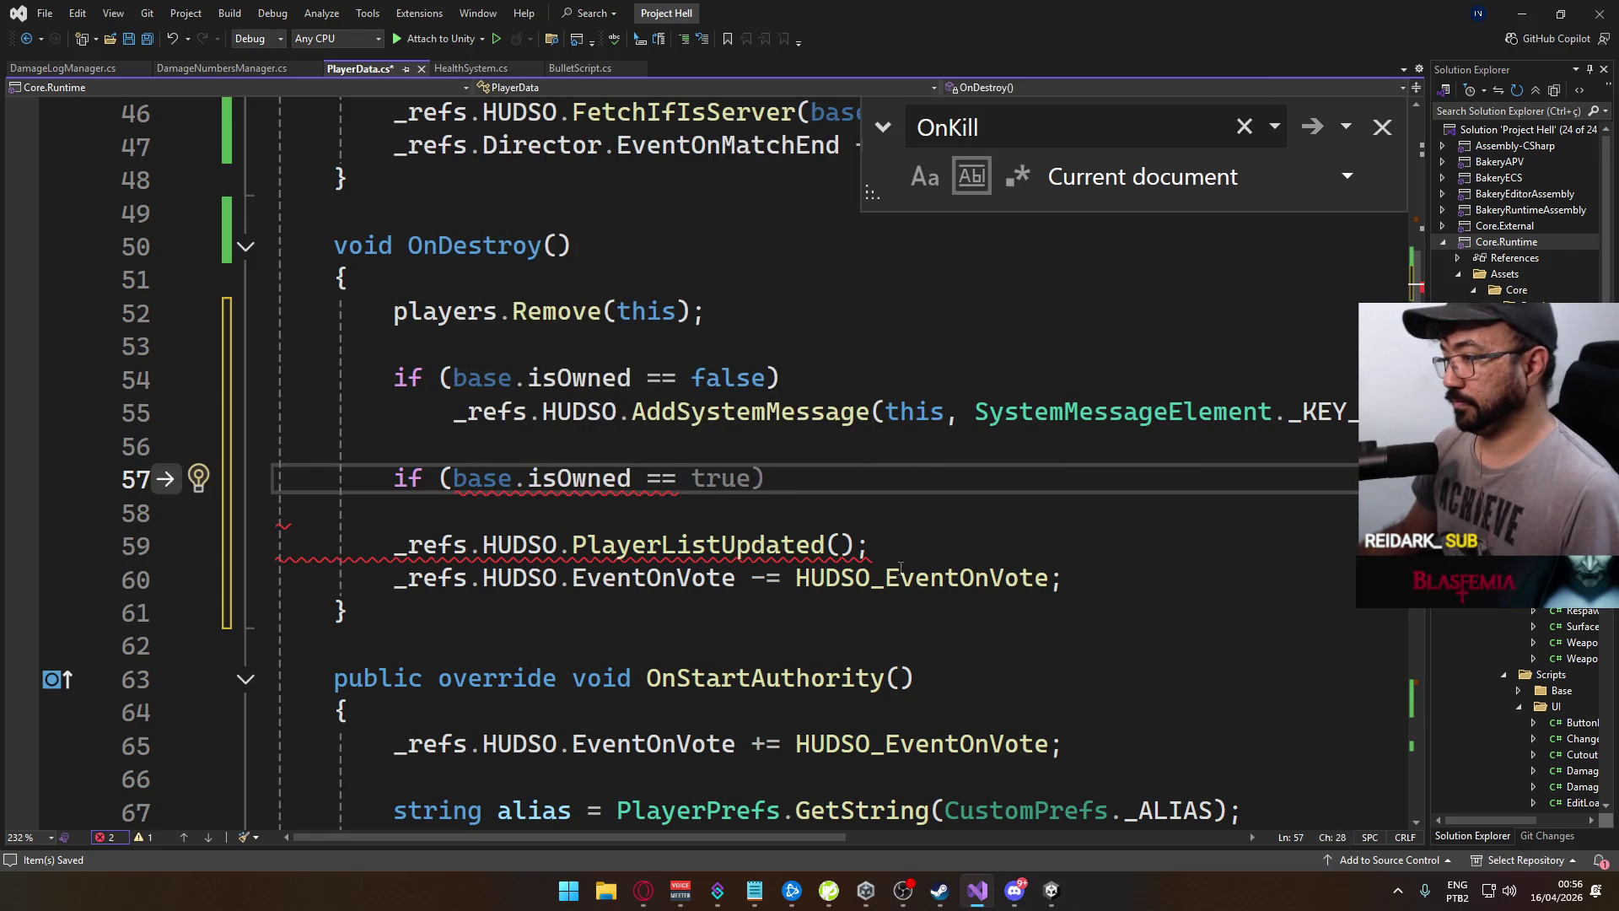
left_click_drag(873, 545, 393, 545)
key("ctrl+x")
left_click(849, 346)
key("ctrl+v")
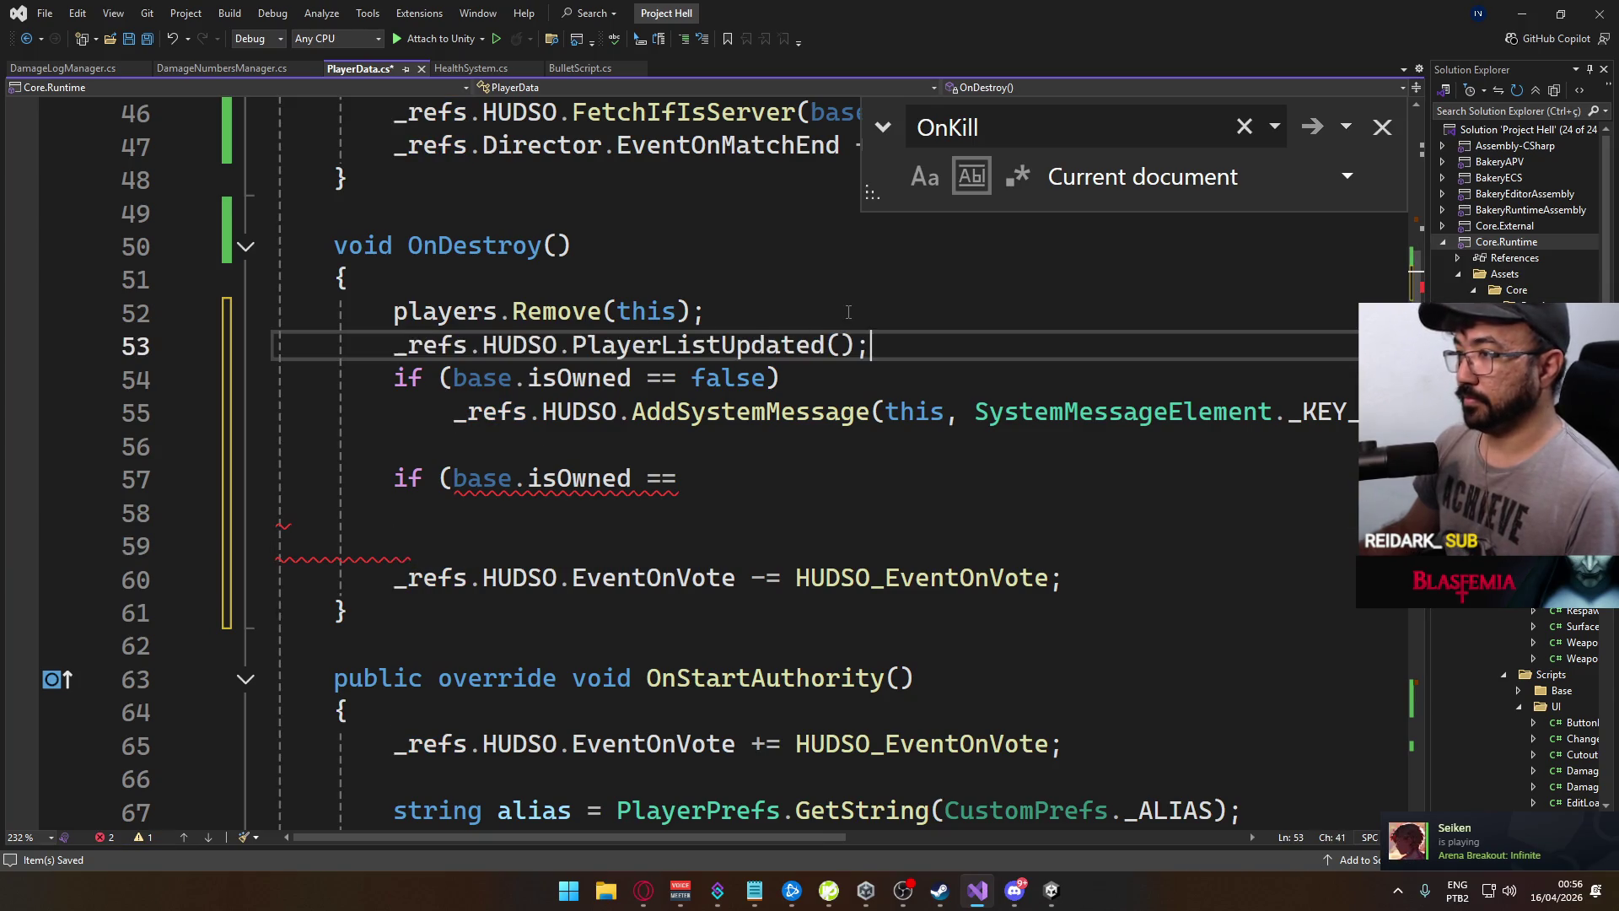
key("Return")
left_click(758, 513)
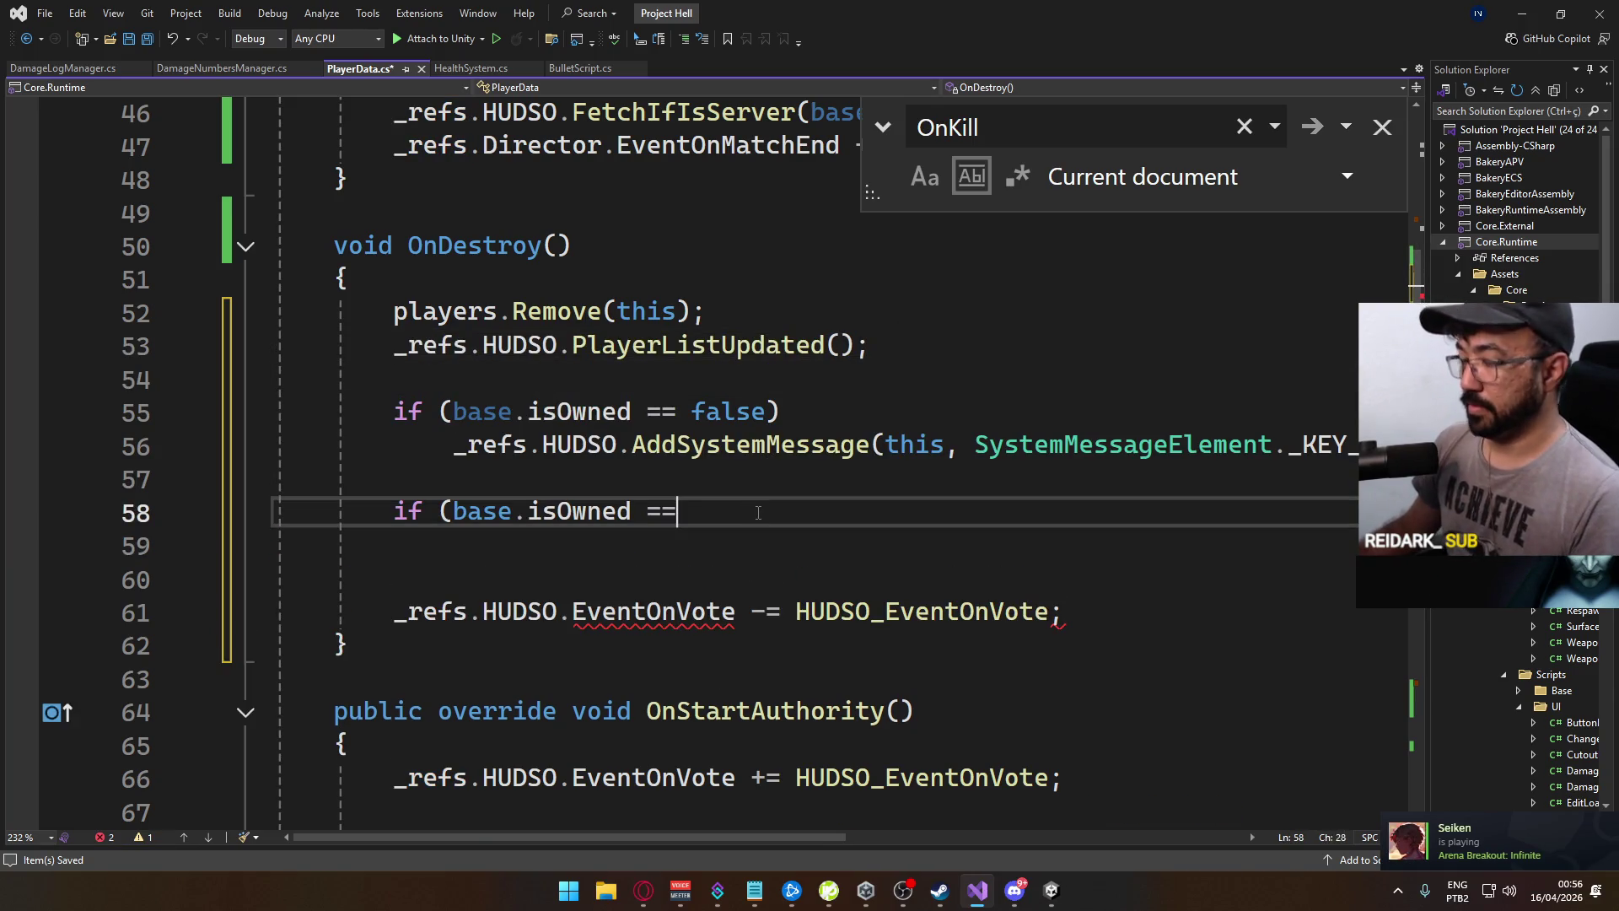
type(" false) return;")
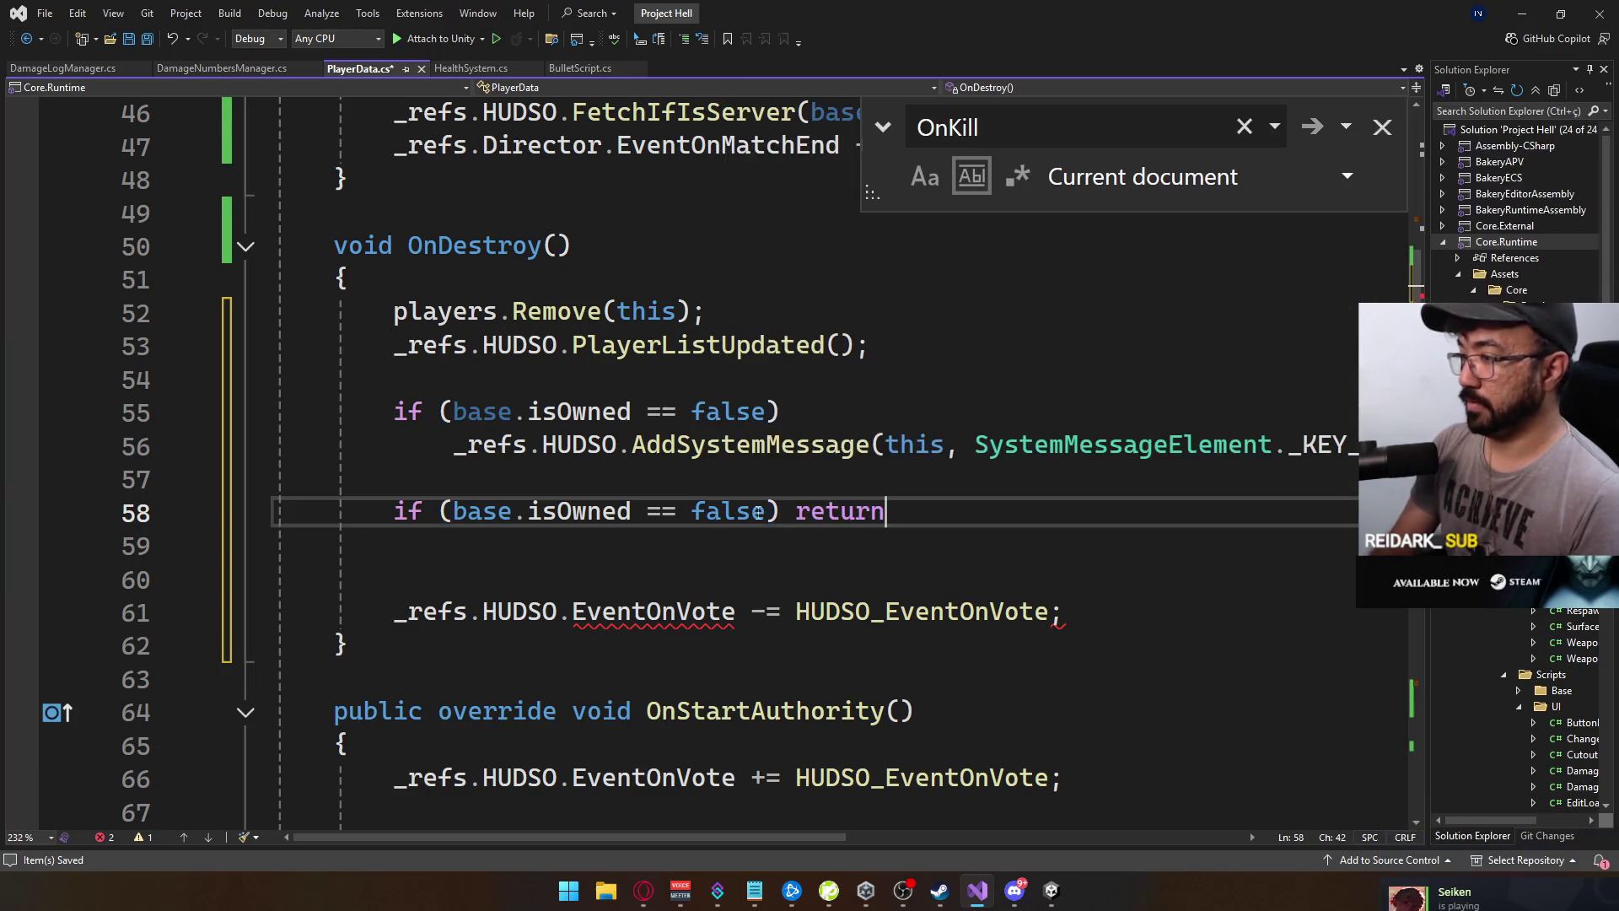
key("Delete")
Copy the EventOnMatchEnd subscription into OnDestroy and change it to unsubscribe Director_EventOnMatchEnd with -=
scroll(731, 685, "down", 2)
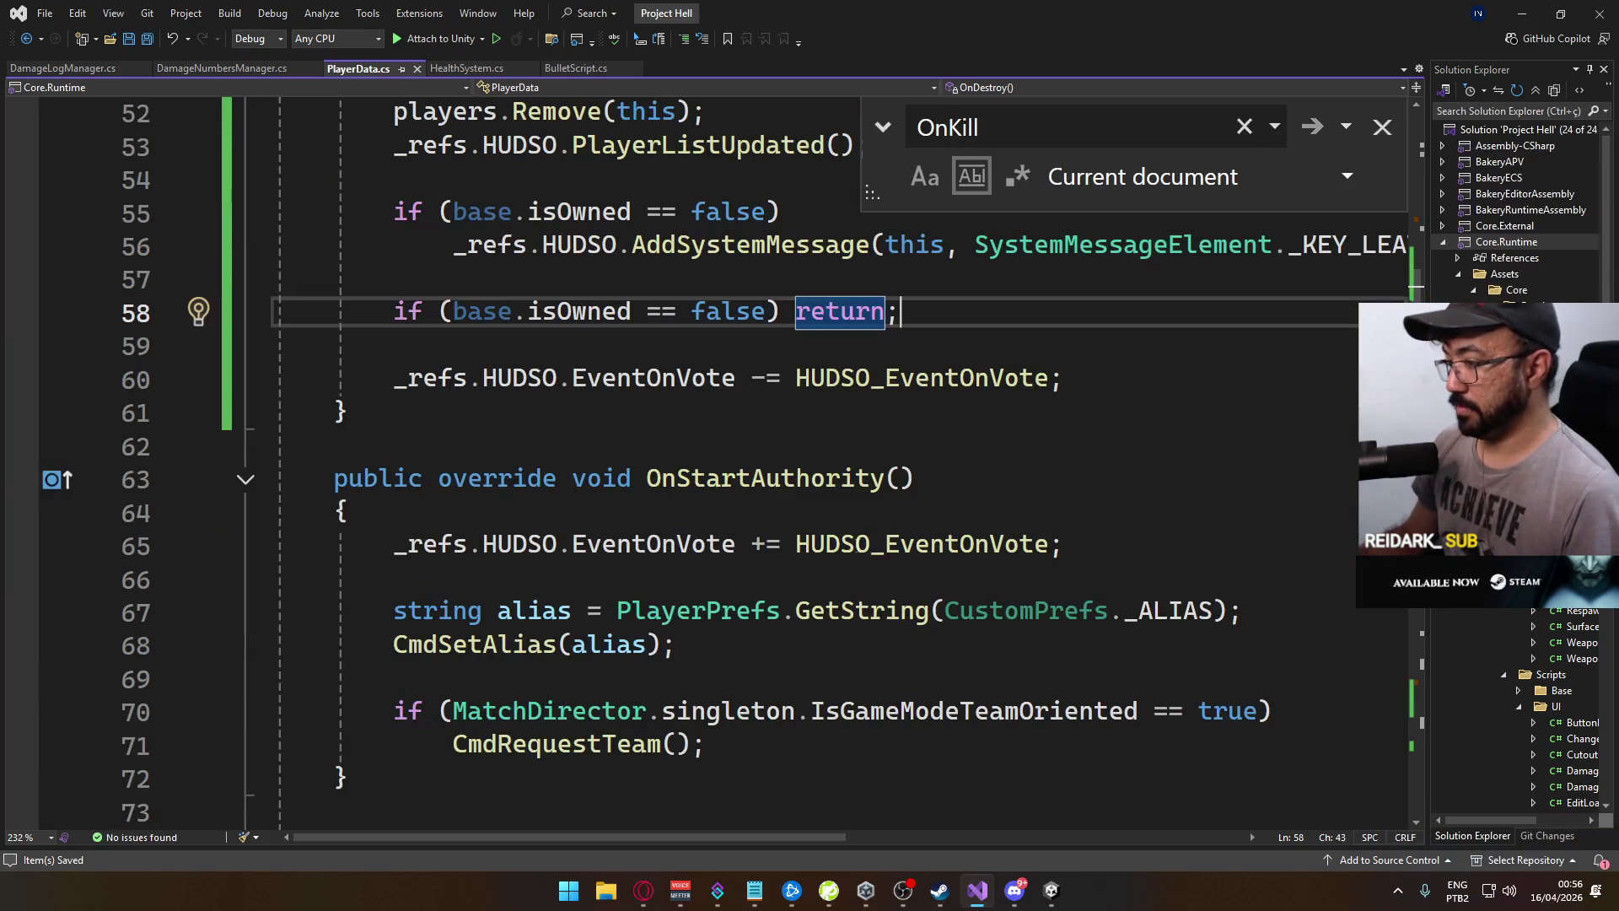
scroll(731, 685, "up", 5)
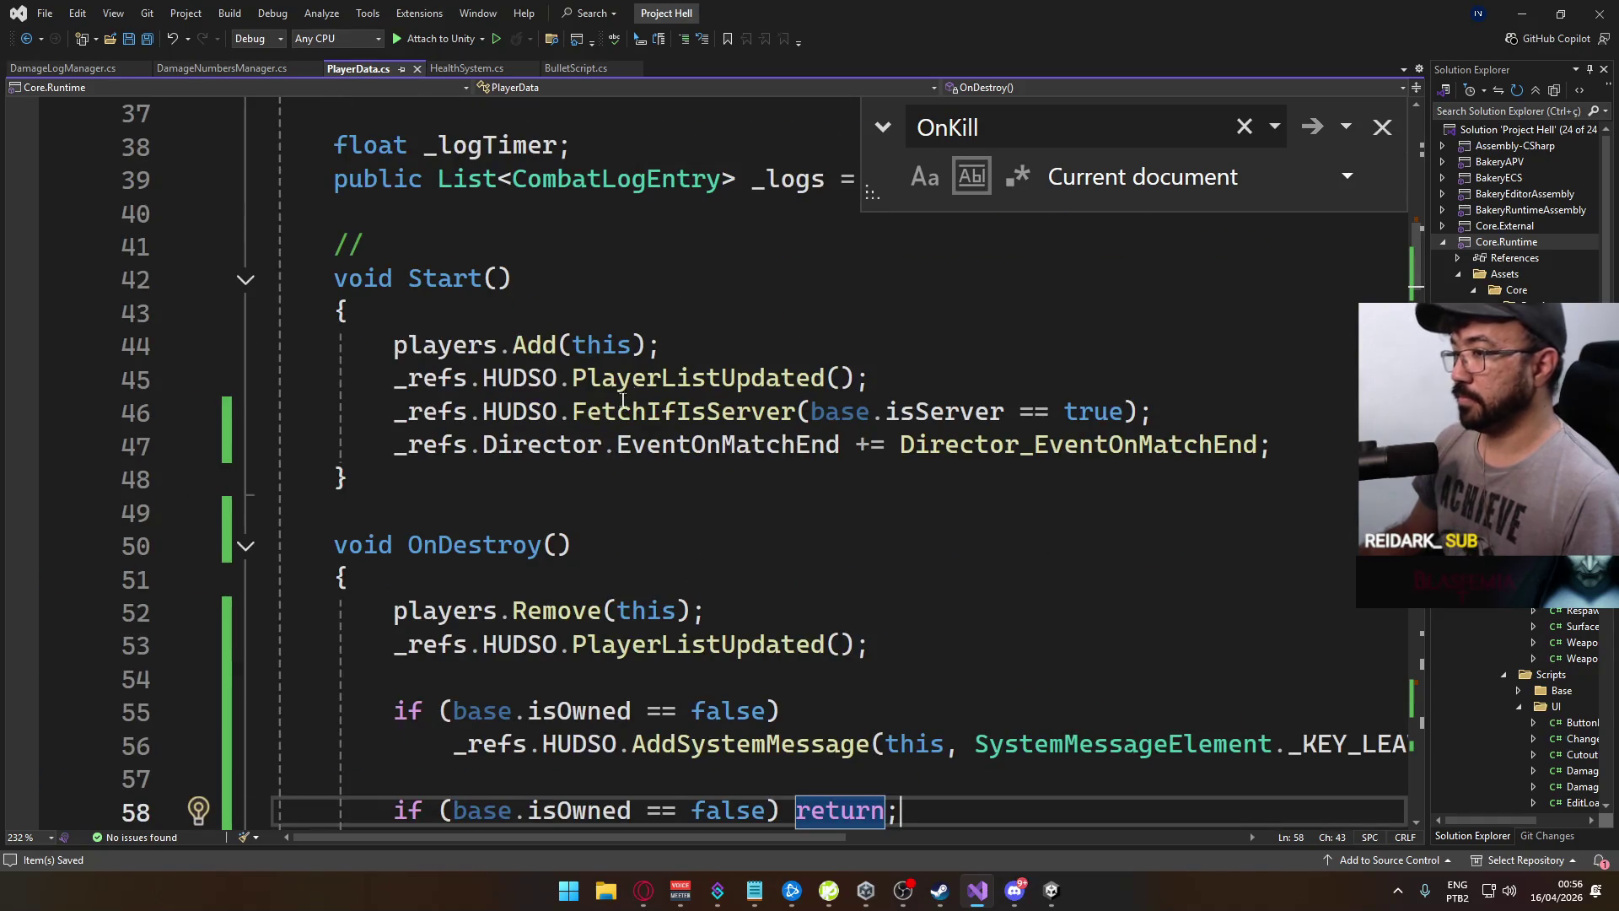
scroll(562, 402, "up", 4)
scroll(650, 512, "down", 1)
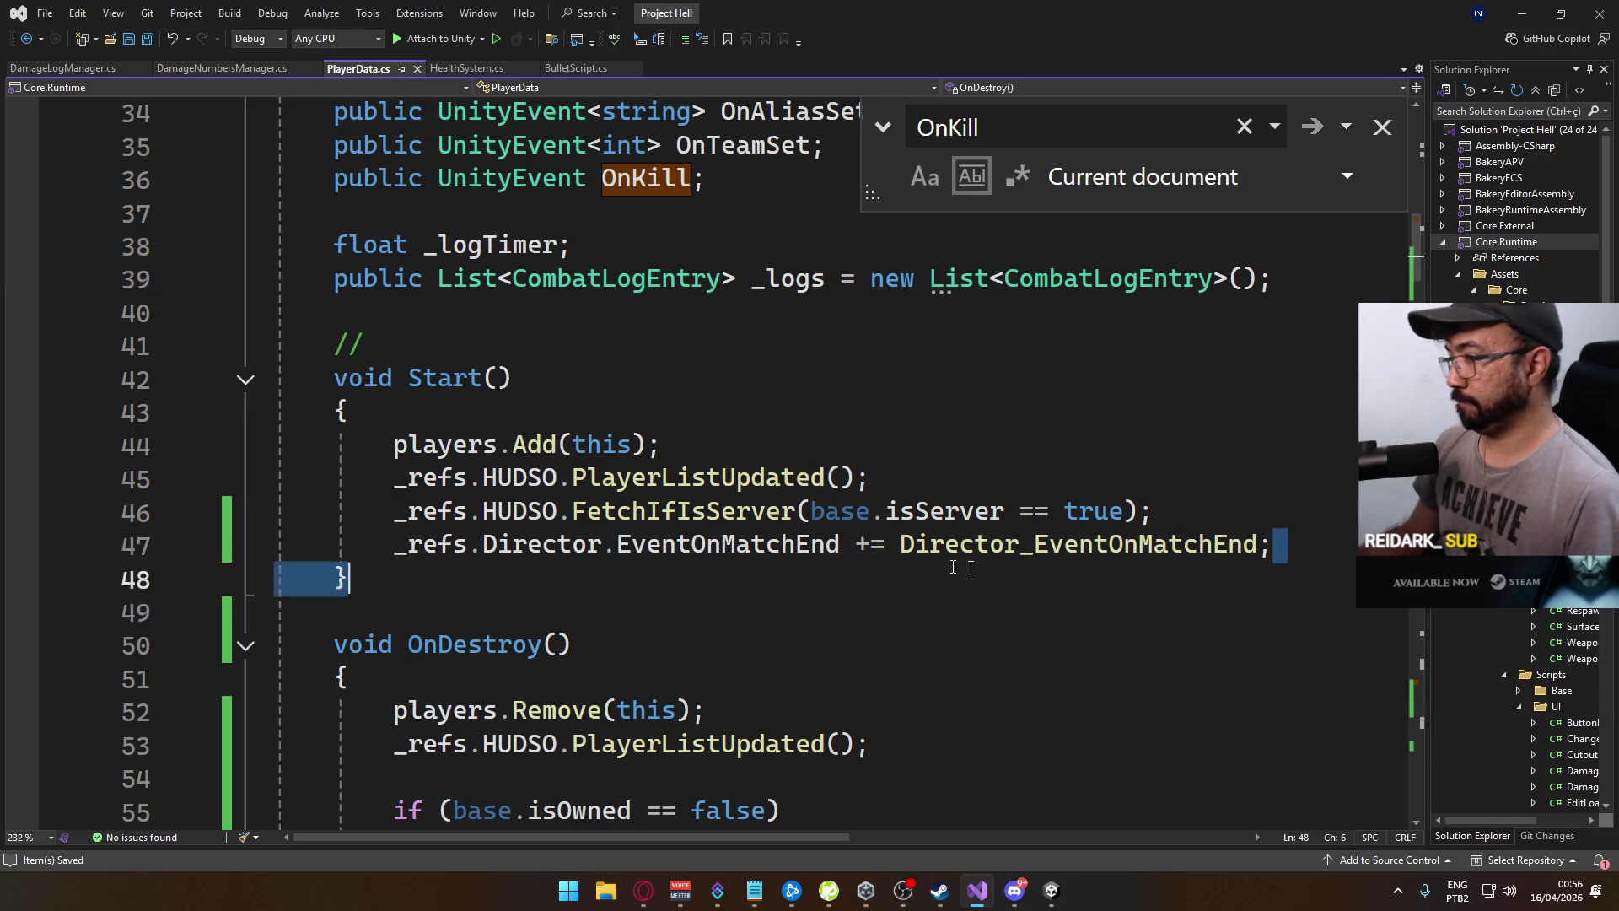
left_click_drag(1274, 544, 397, 544)
left_click(397, 544)
key("Return")
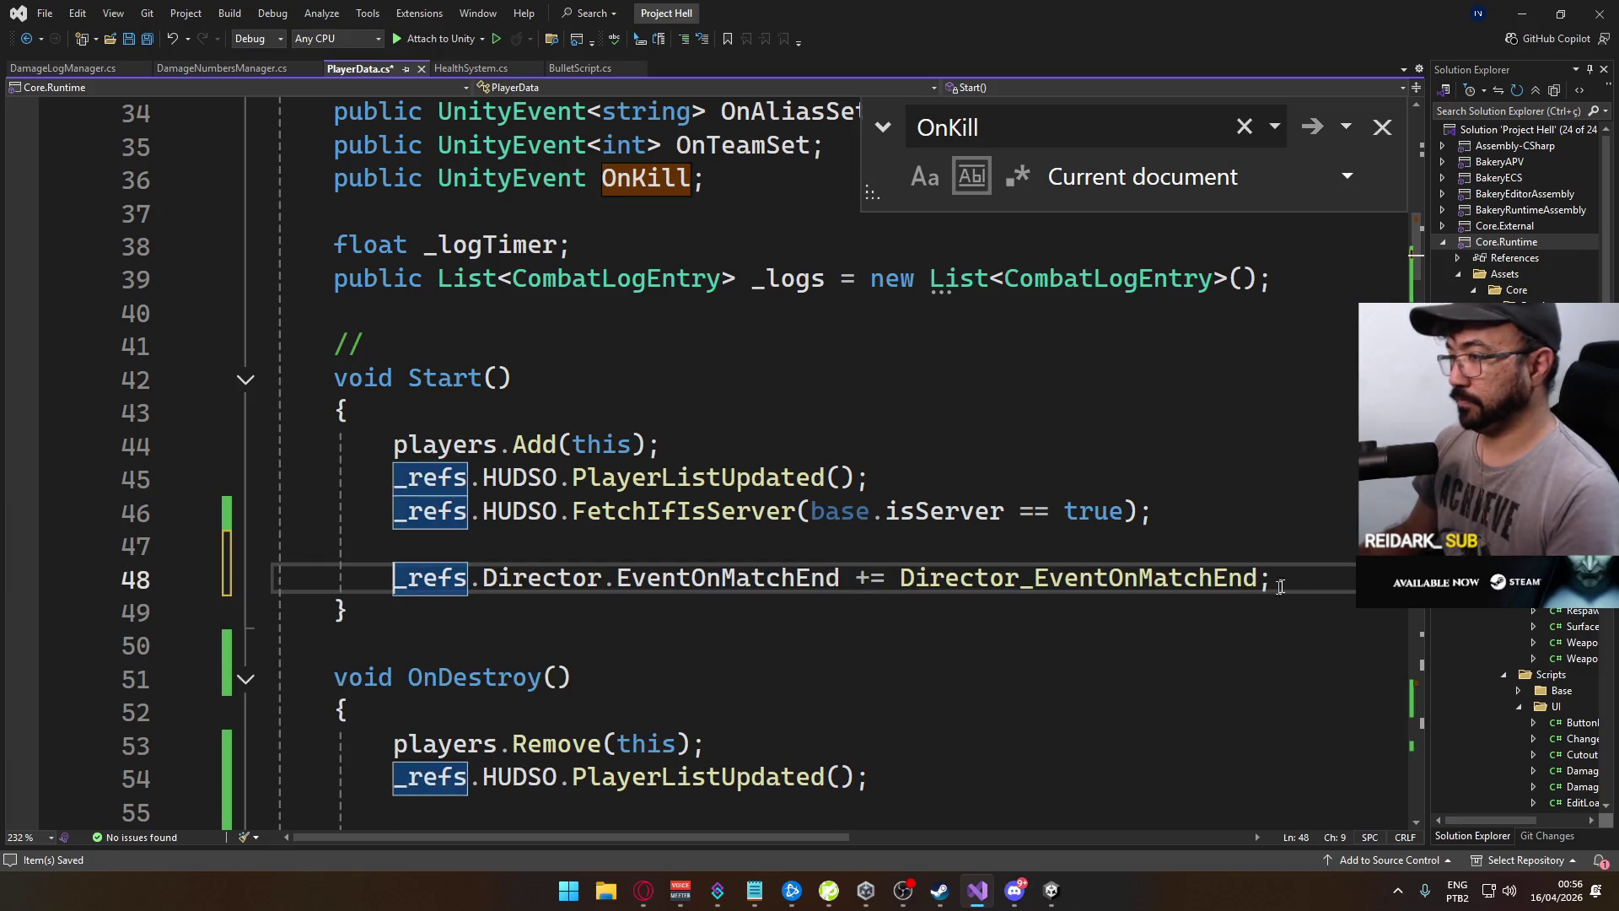
left_click_drag(1271, 578, 400, 578)
key("ctrl+c")
scroll(399, 579, "down", 3)
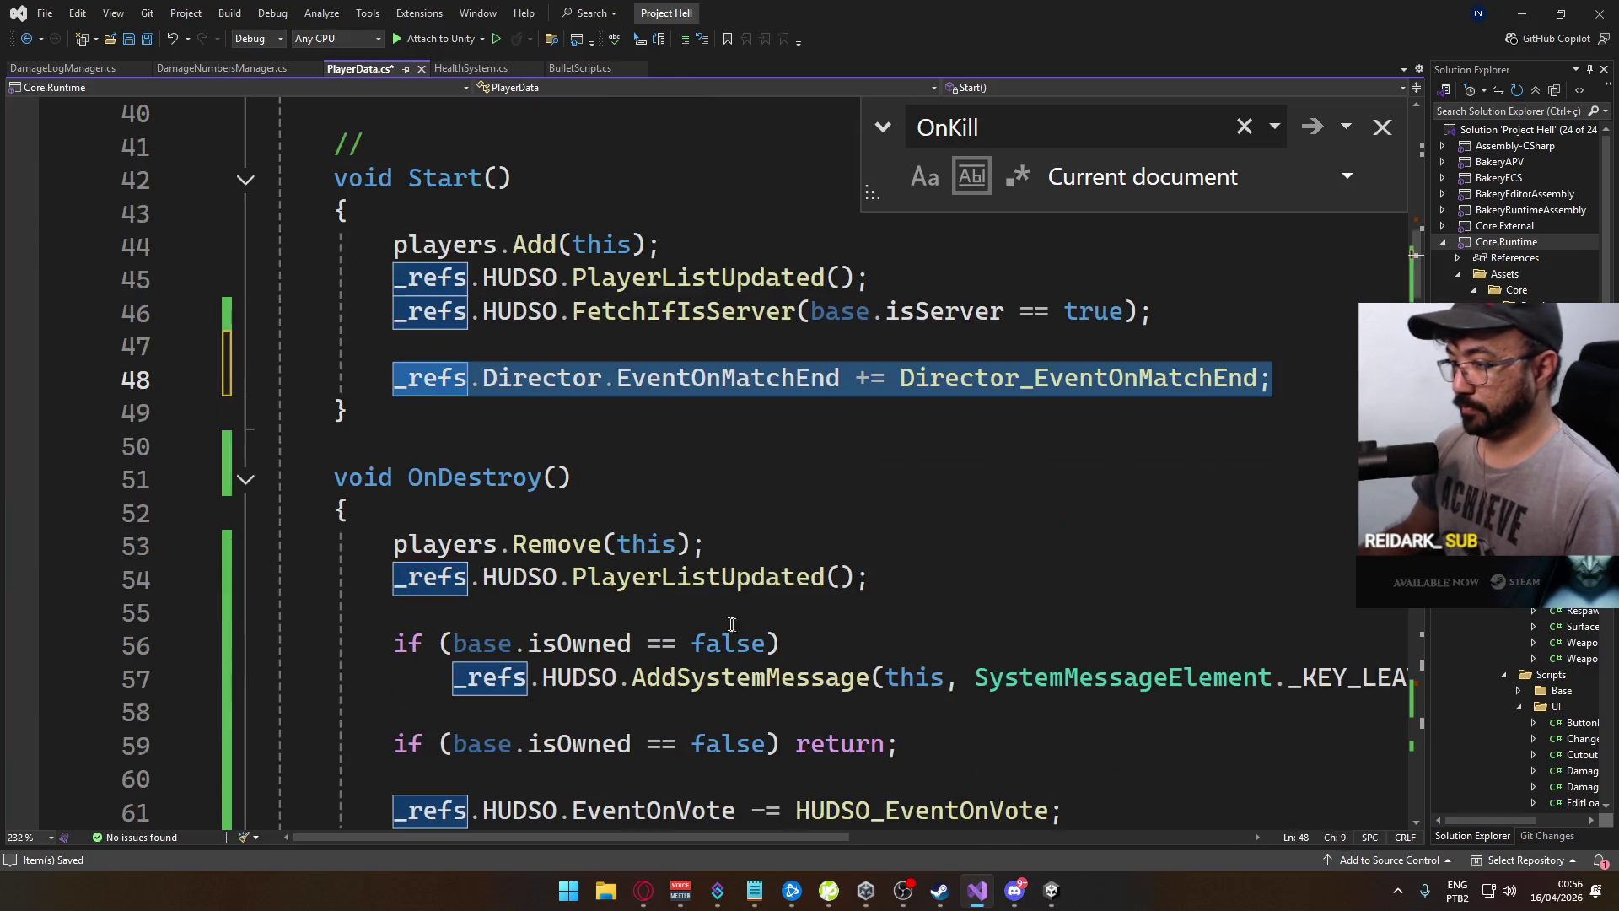
left_click(958, 468)
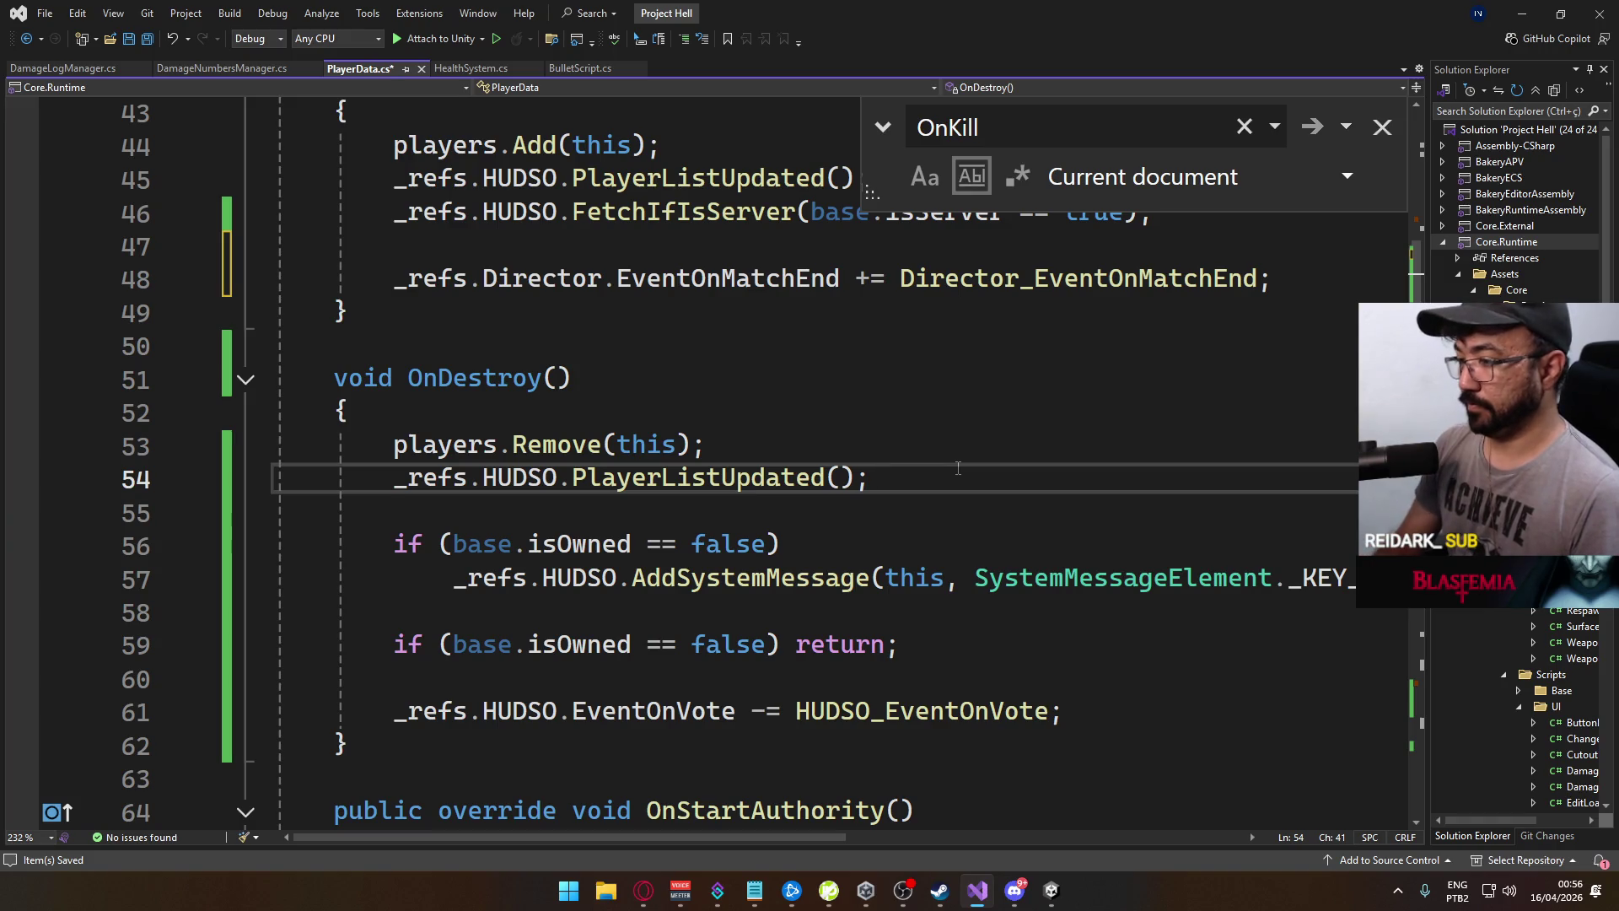
key("Return")
key("Return")
key("ctrl+v")
left_click(864, 549)
key("BackSpace")
type("-")
Save PlayerData.cs and switch over to Unity
left_click(877, 478)
key("ctrl+s")
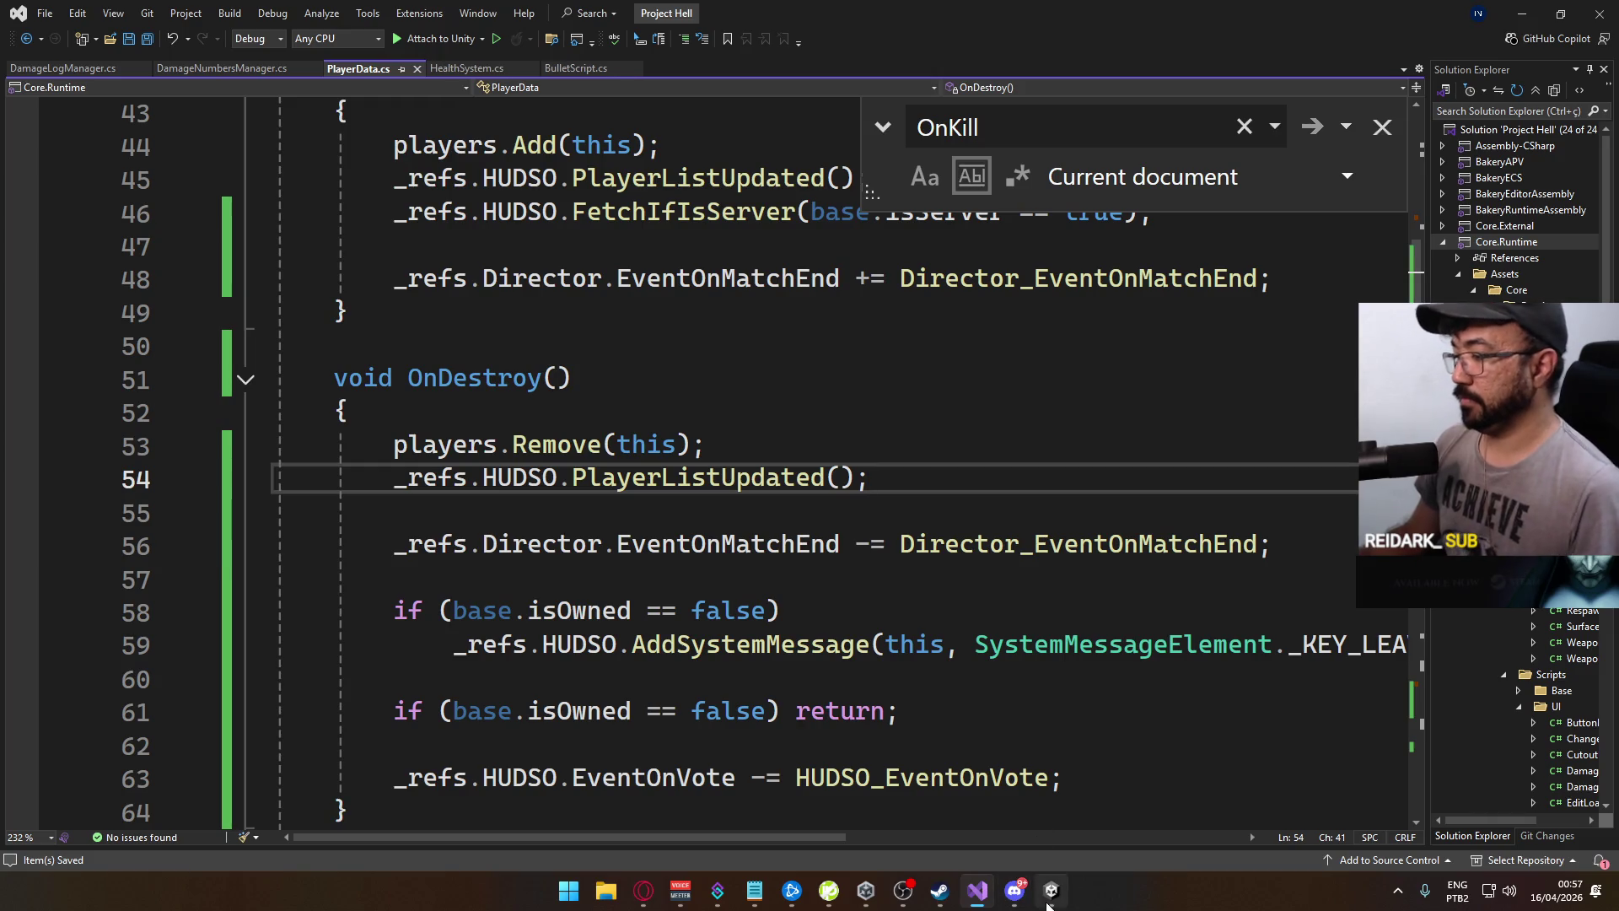
left_click(1051, 889)
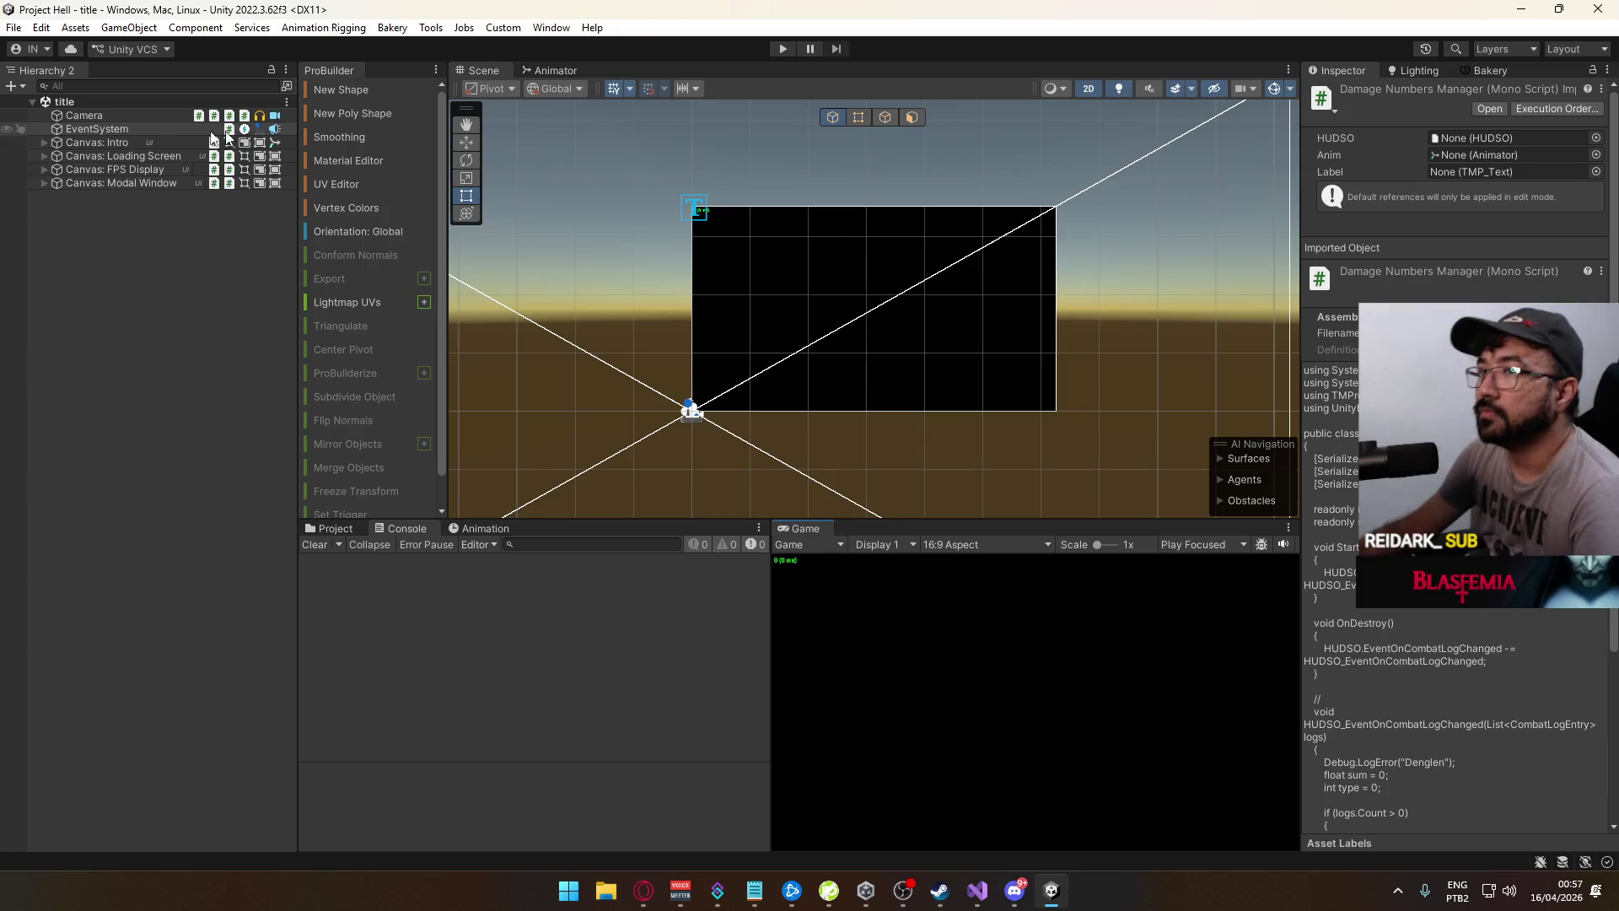
Run File > Build And Run to launch a standalone development build of Project Hell
left_click(40, 27)
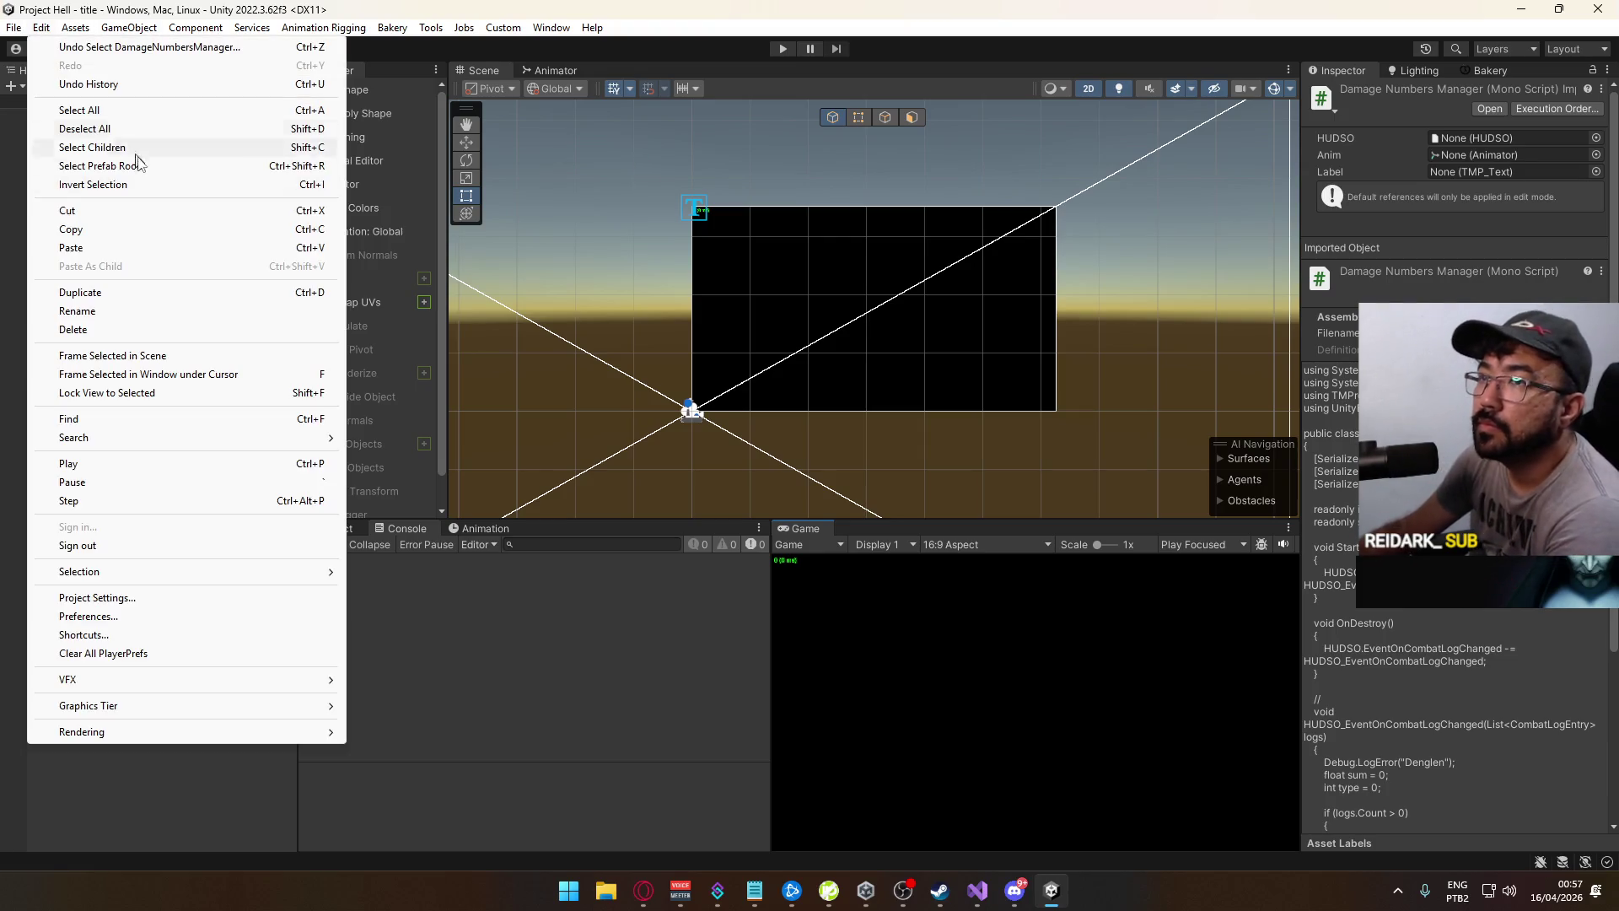
left_click(65, 32)
left_click(108, 259)
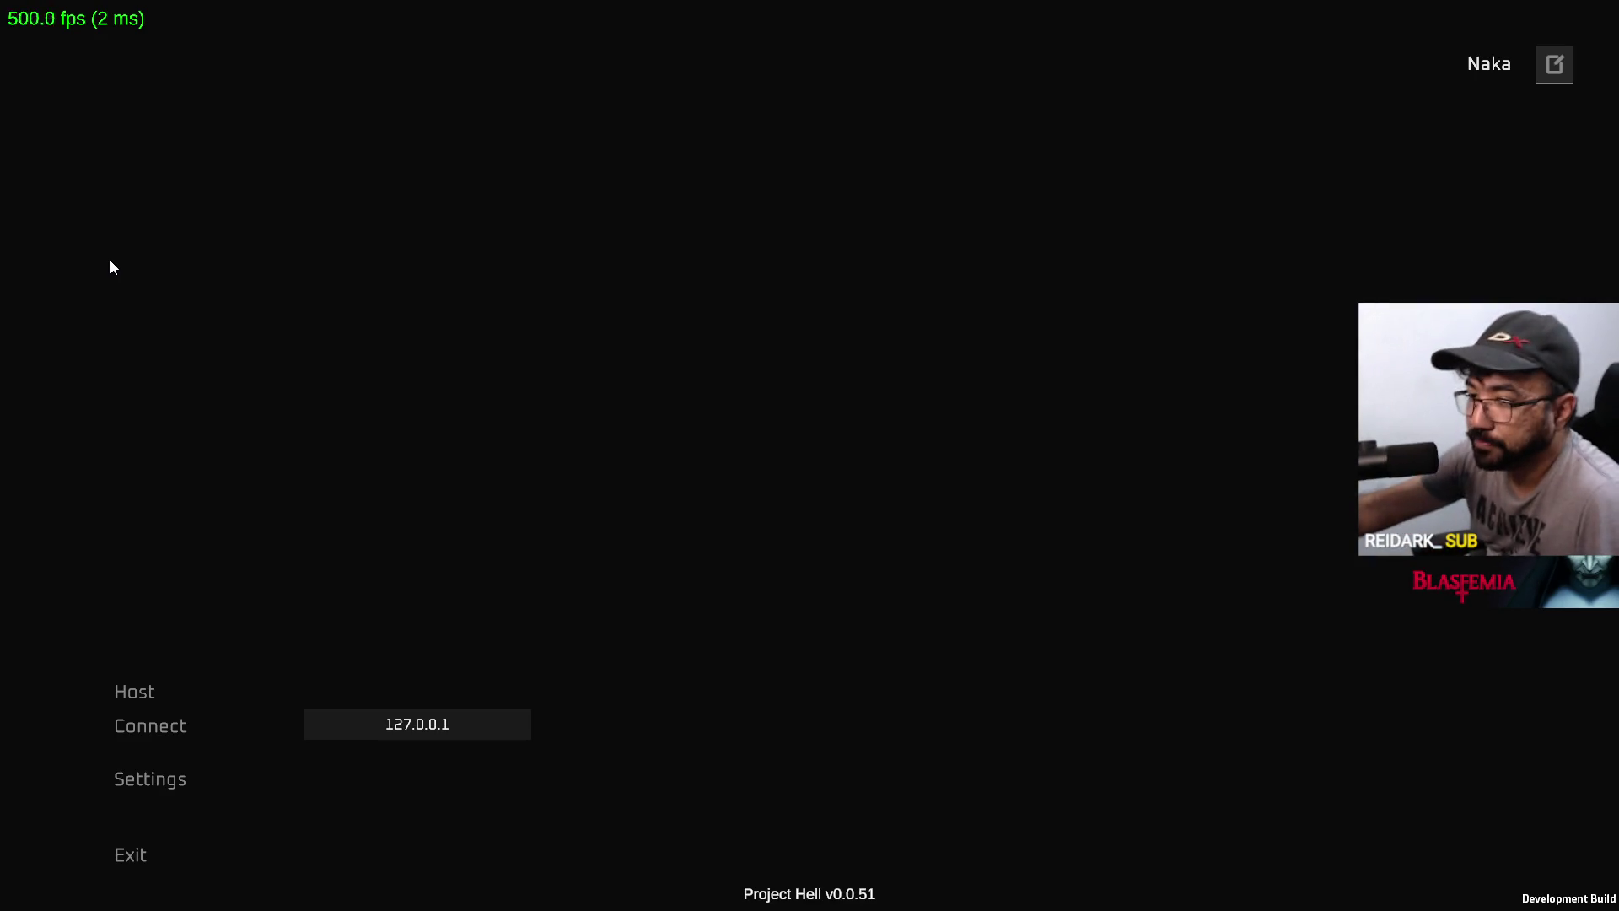
Enter play mode in the Unity editor and host a match via Create Match
key("alt+Tab")
left_click(783, 49)
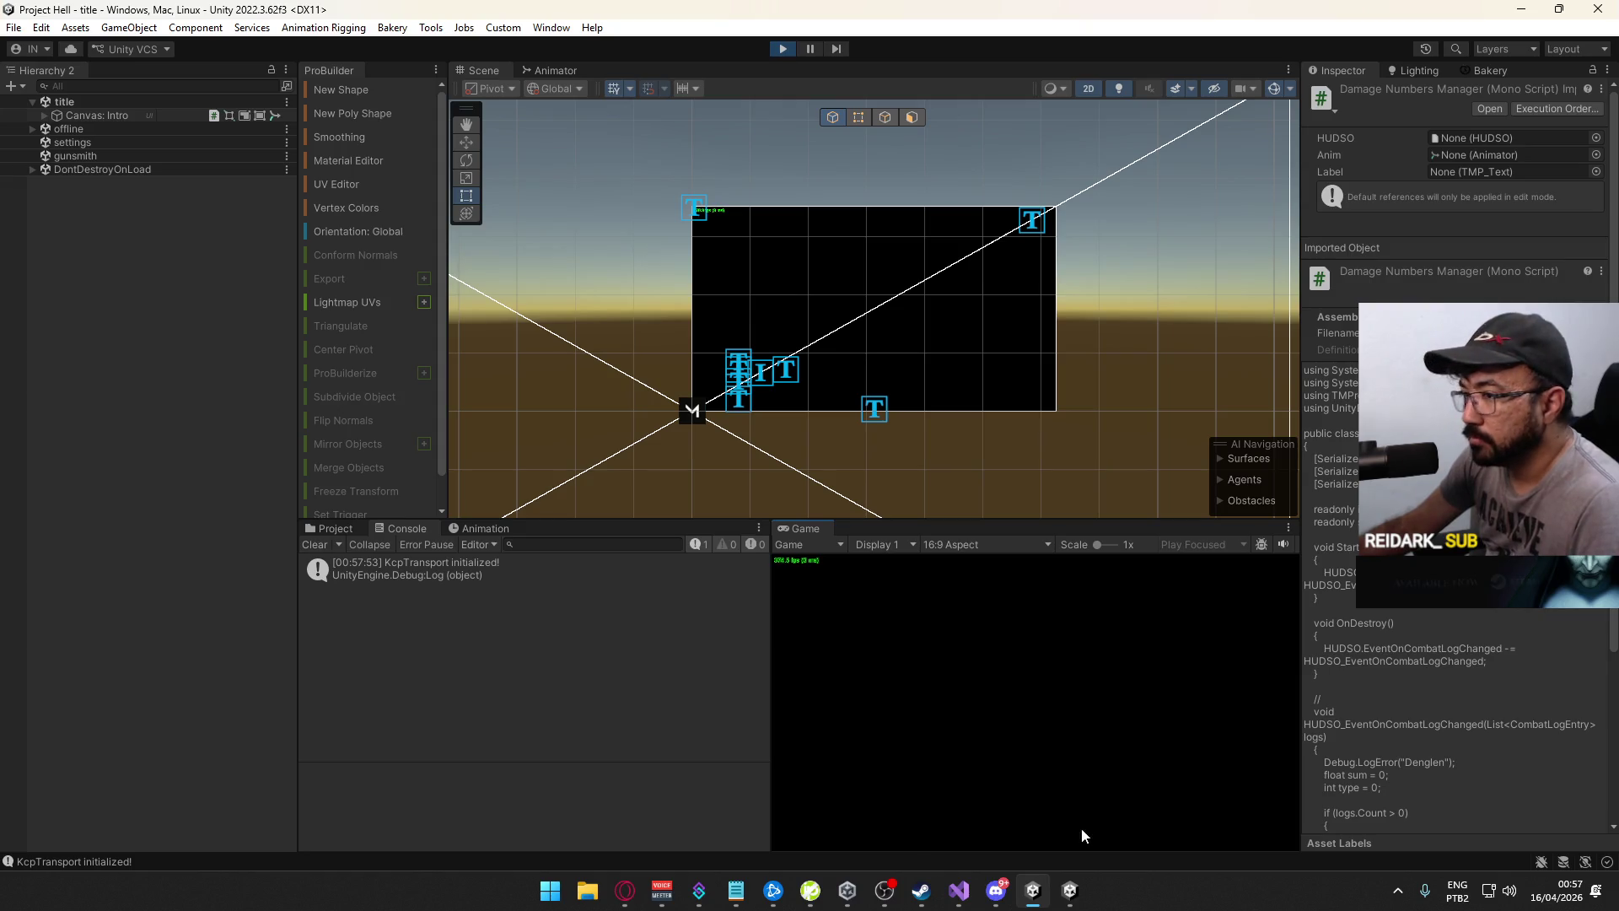
key("alt+Tab")
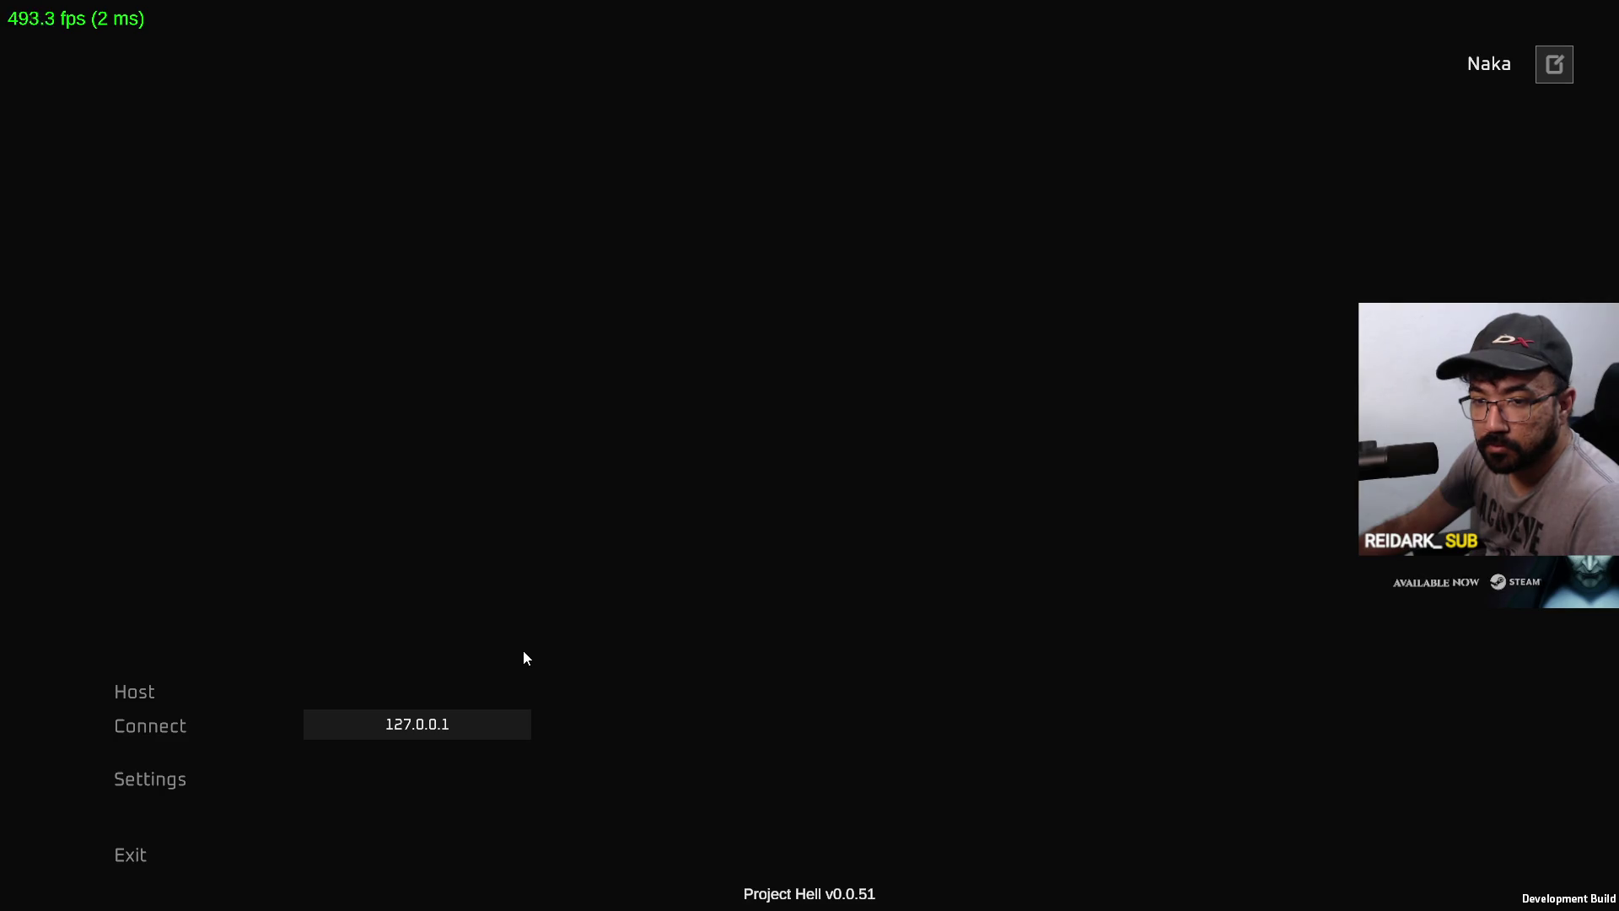
key("alt+Tab")
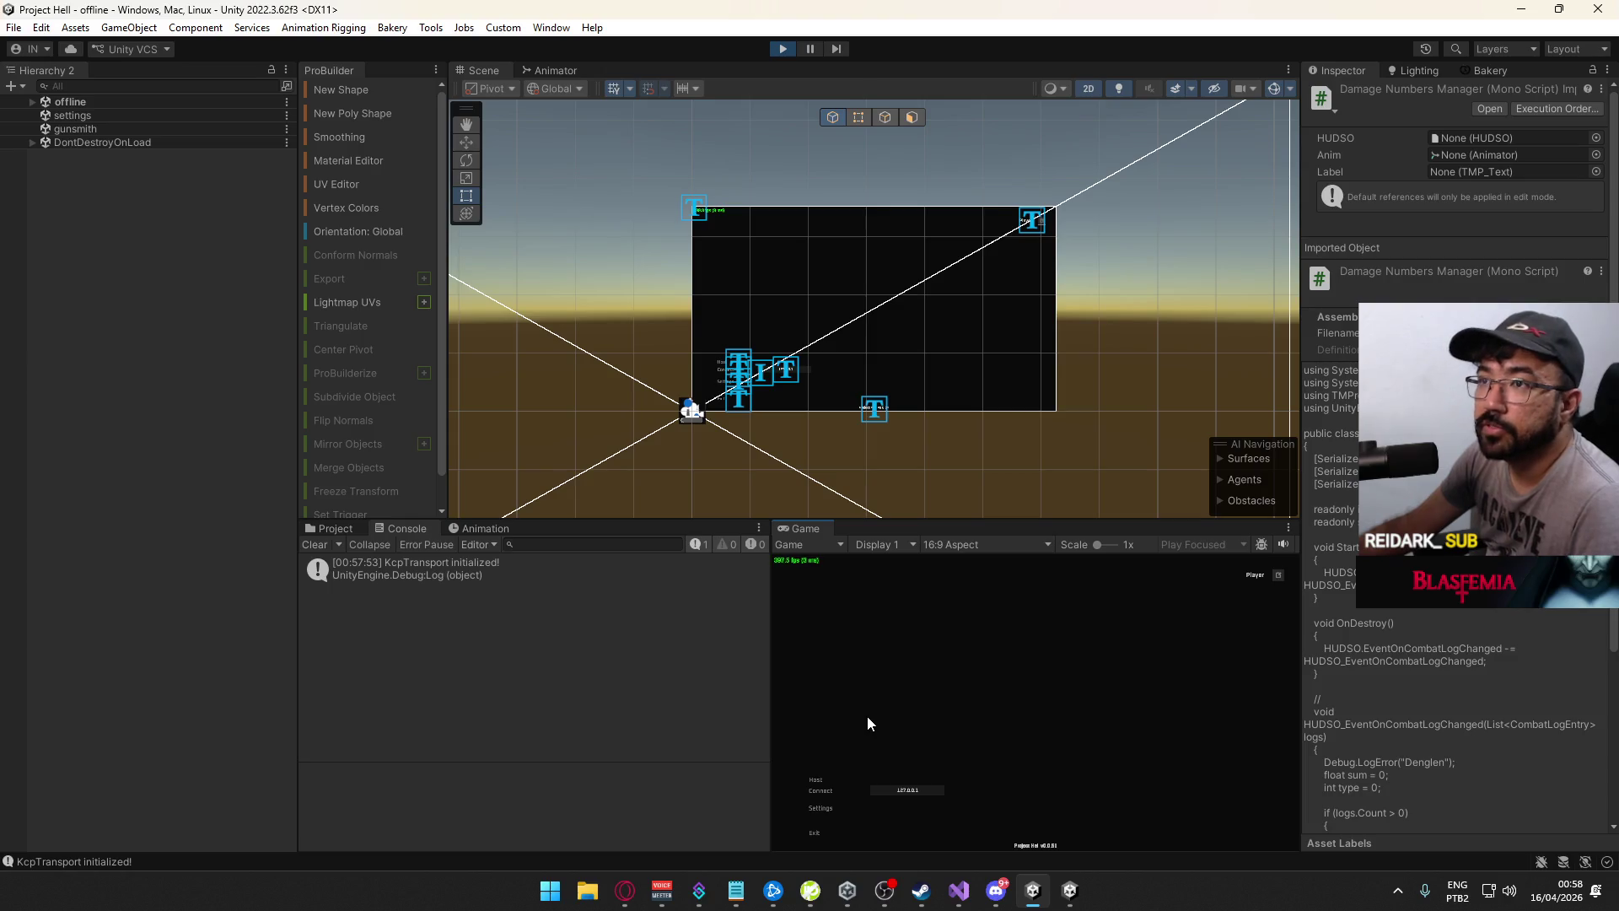
left_click(820, 779)
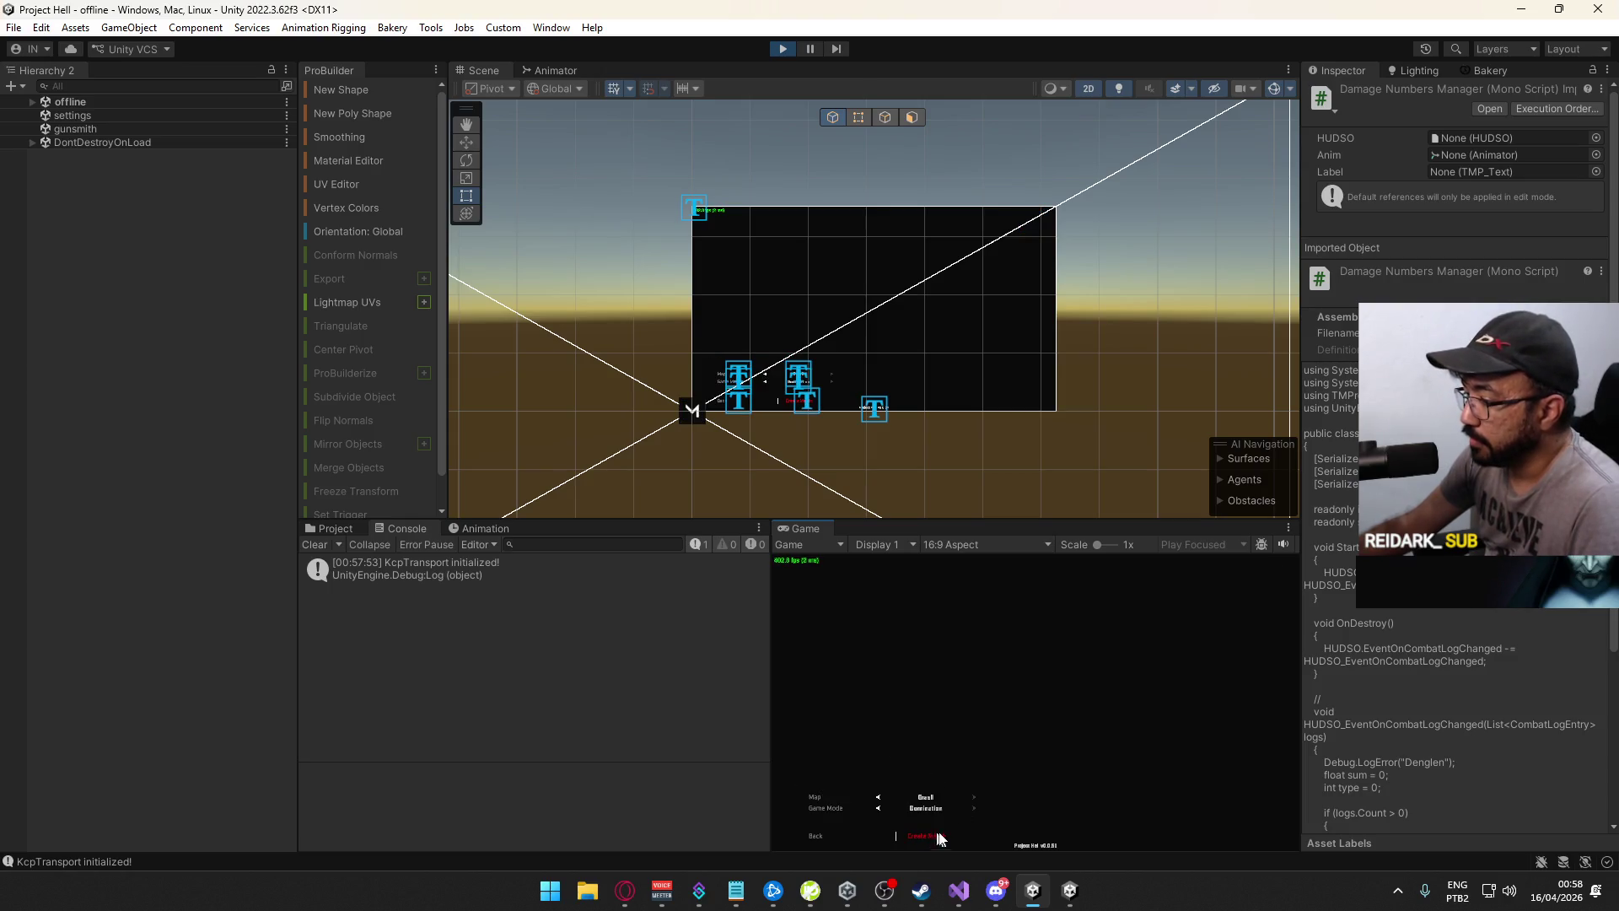
left_click(924, 831)
In the standalone build, connect to the hosted match at 127.0.0.1
key("super")
key("alt+Tab")
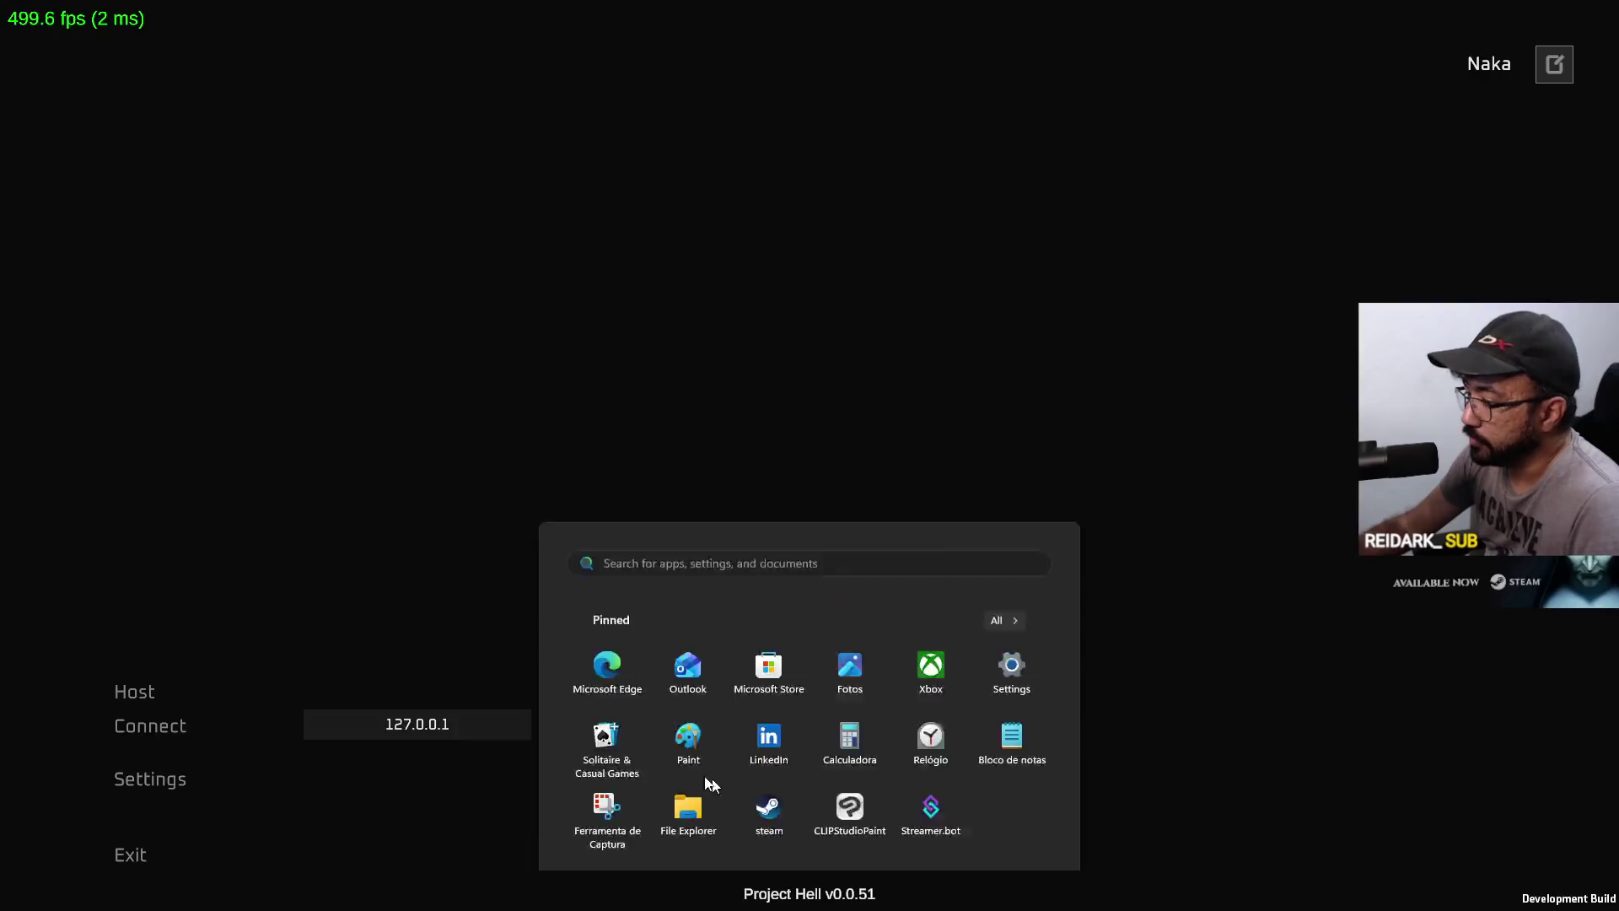
key("Escape")
left_click(150, 726)
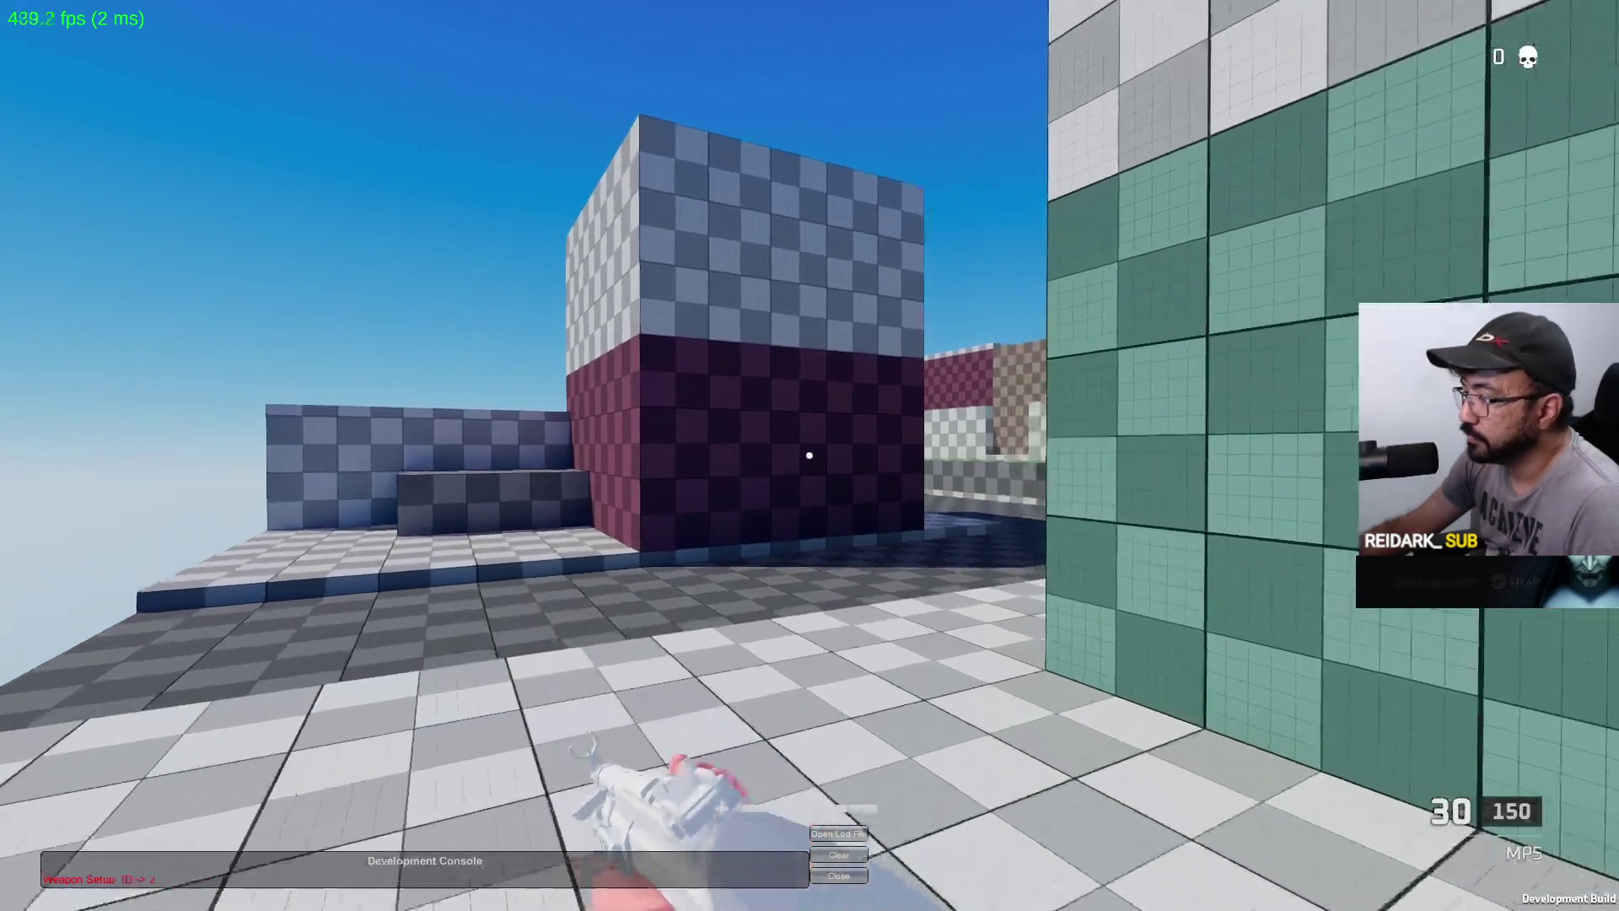
Walk across the map toward the other player, maximizing the editor Game view along the way
key("w")
key("w")
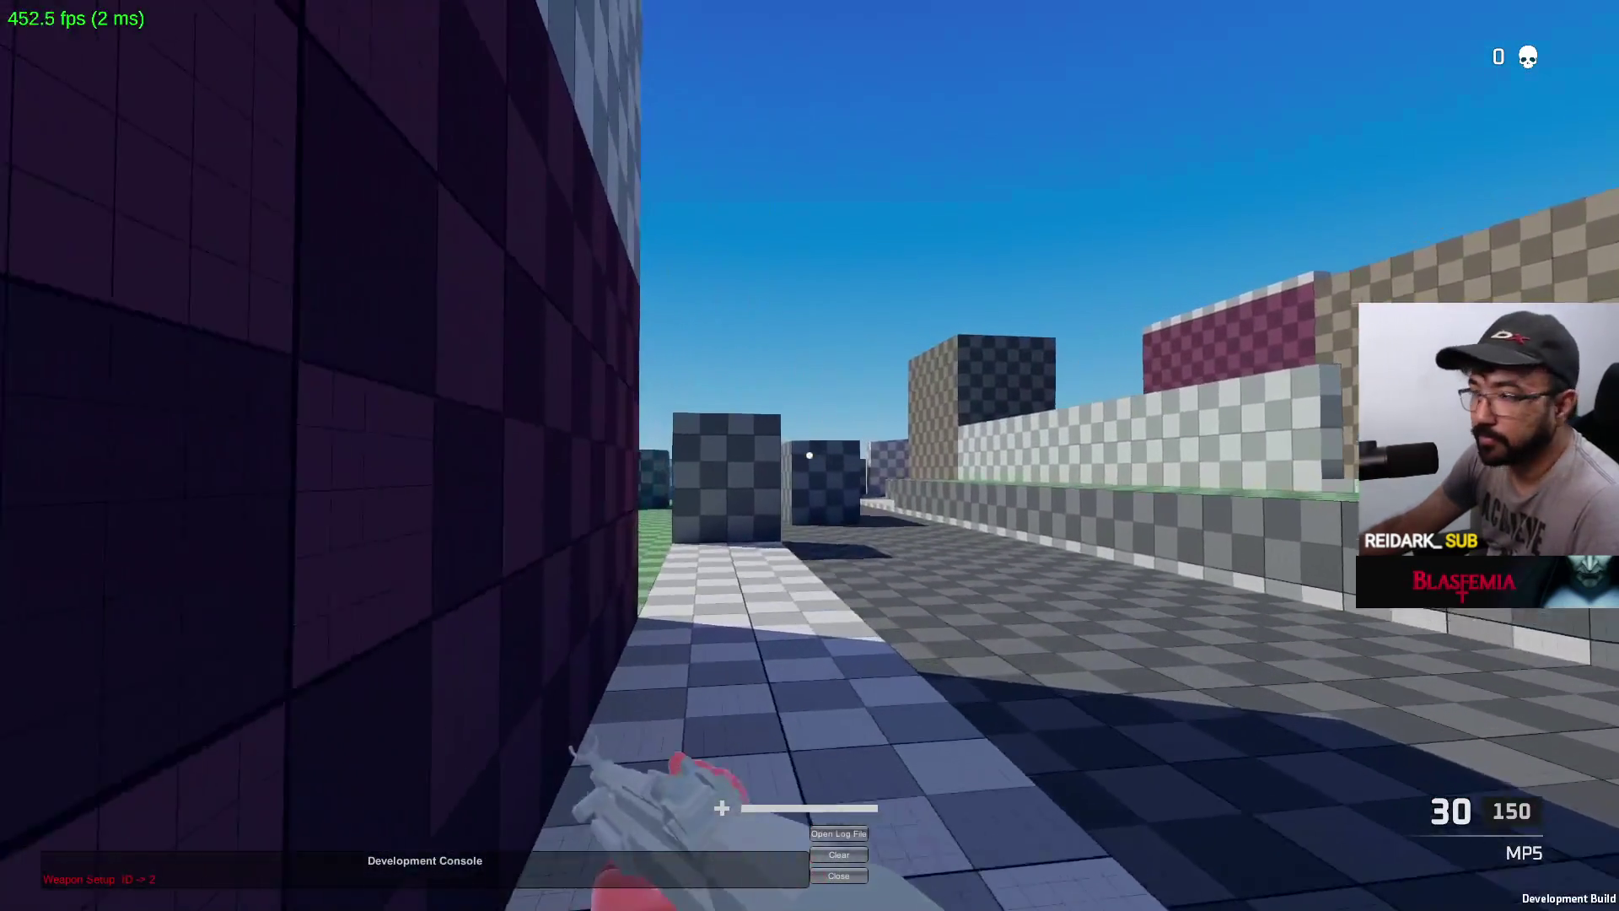
key("w")
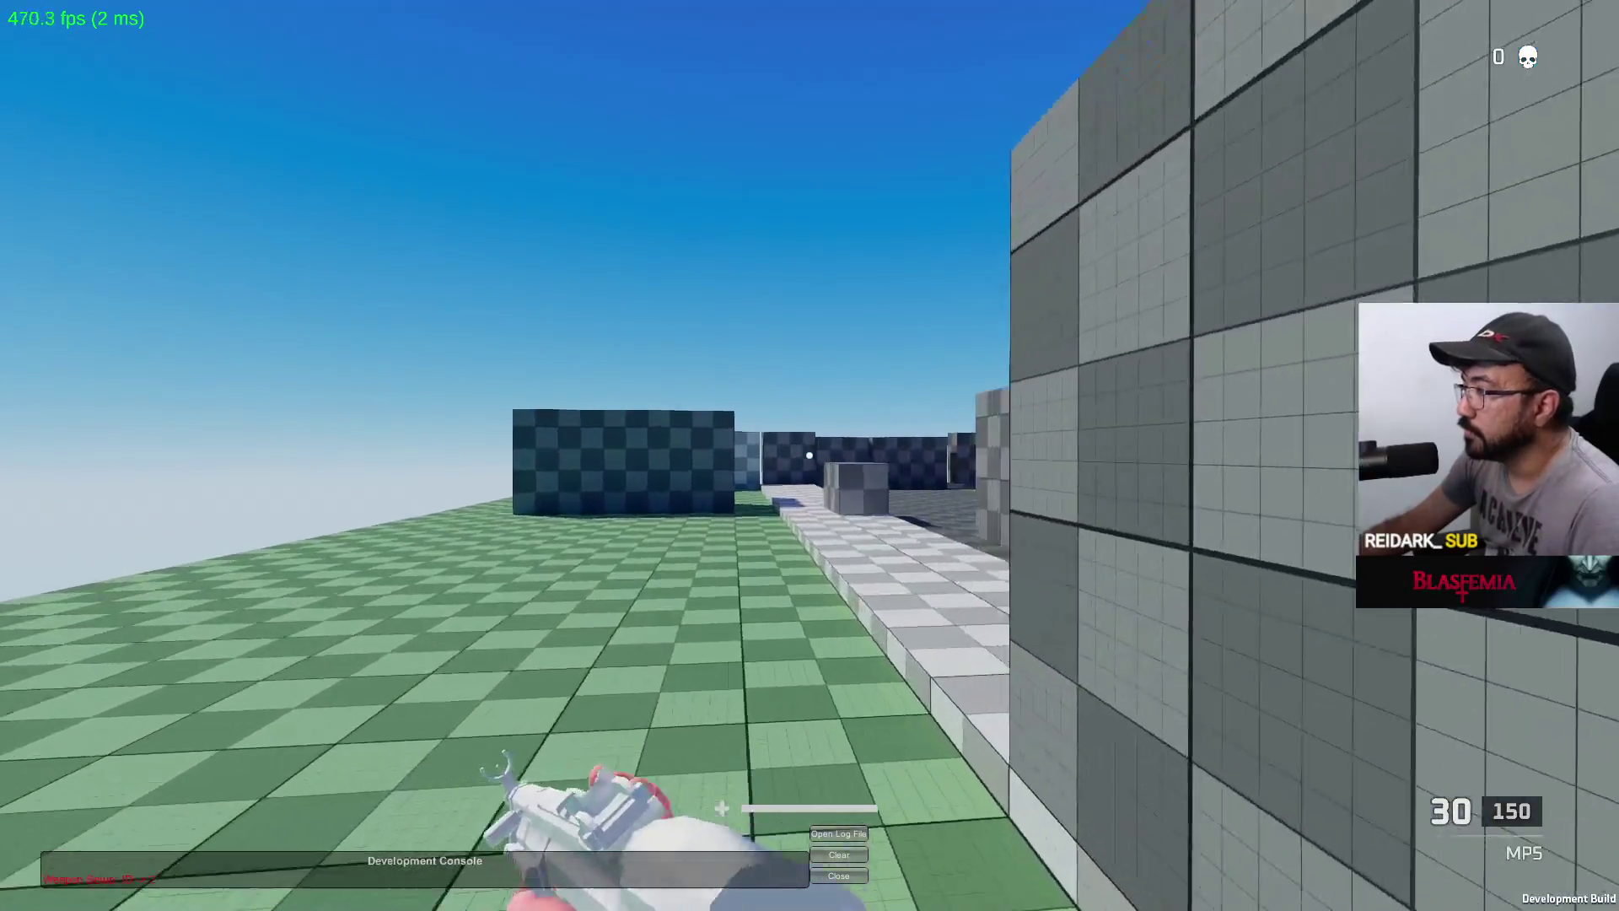
key("w")
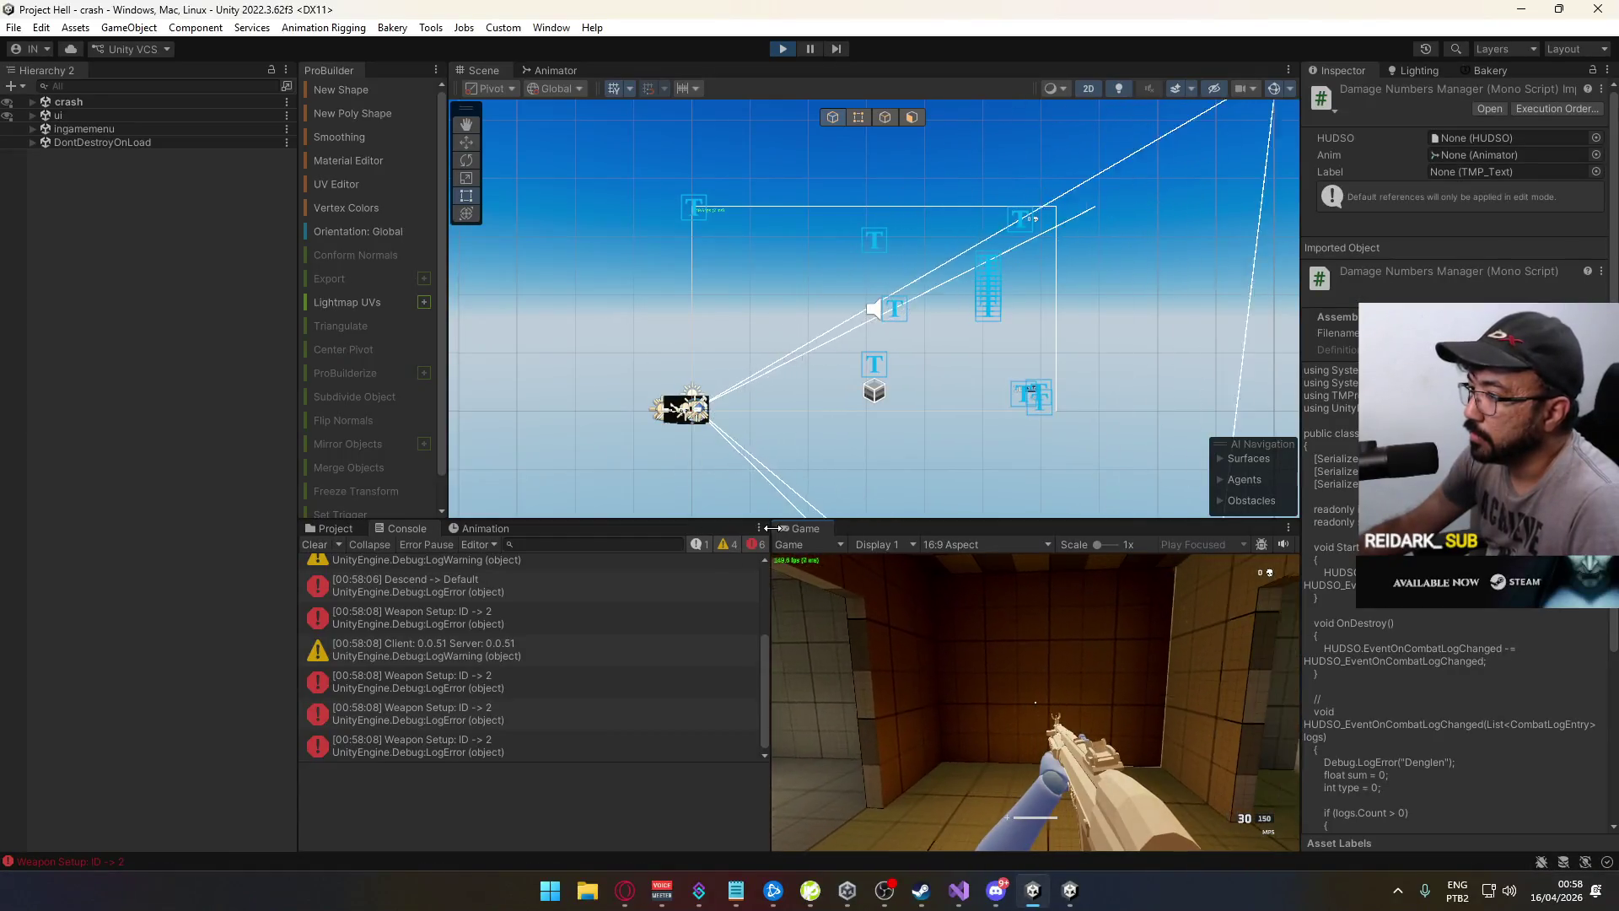
right_click(803, 527)
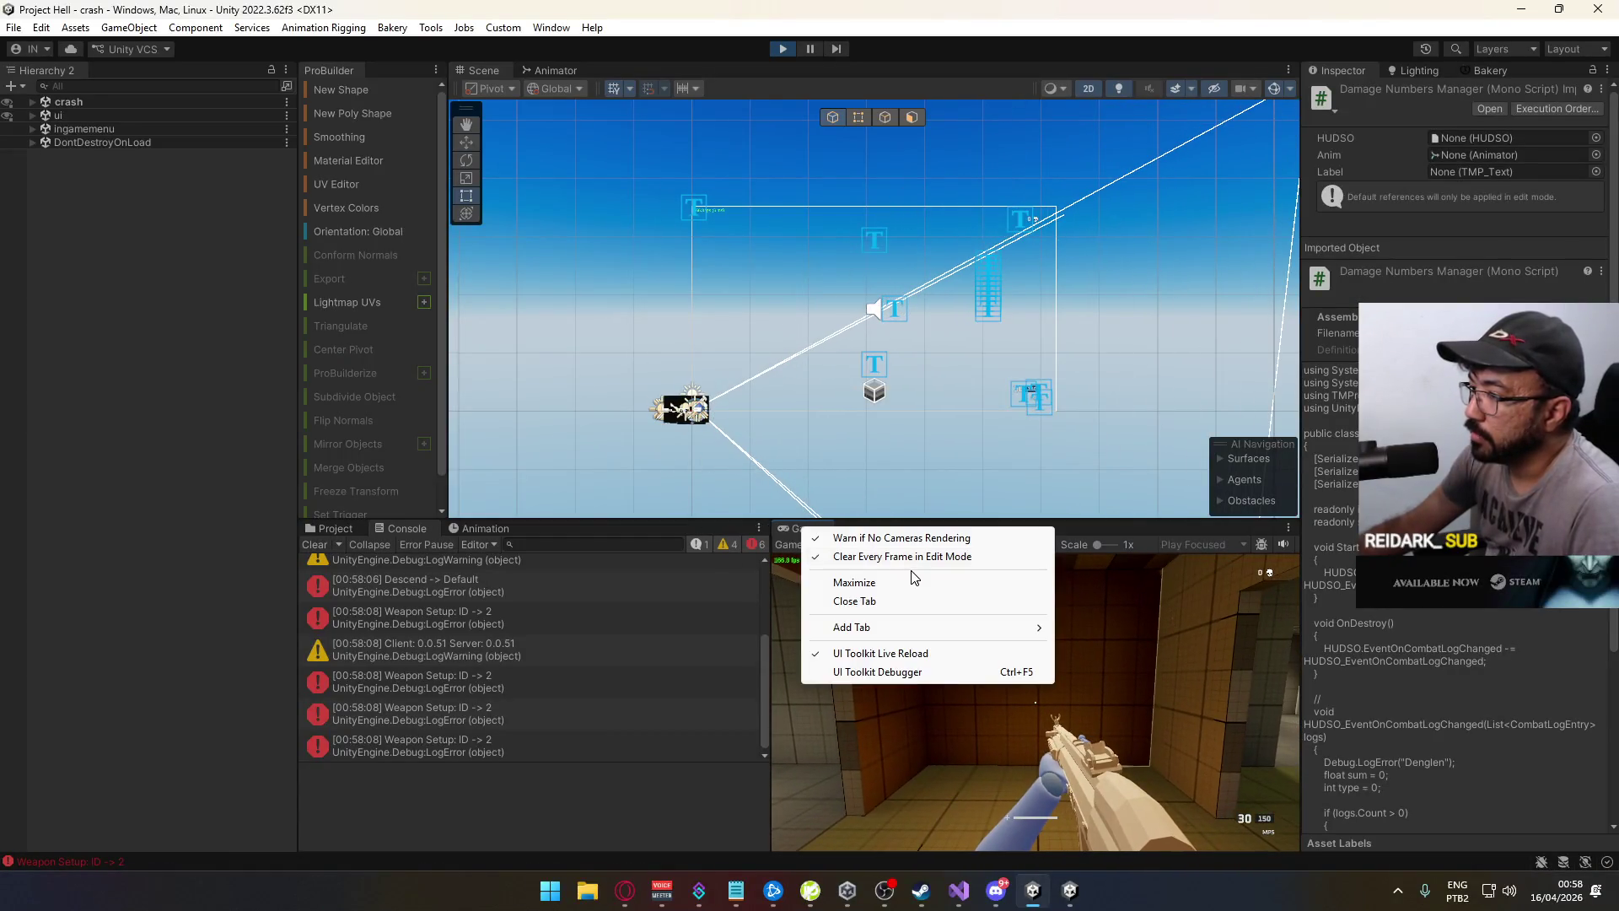
left_click(907, 578)
key("w")
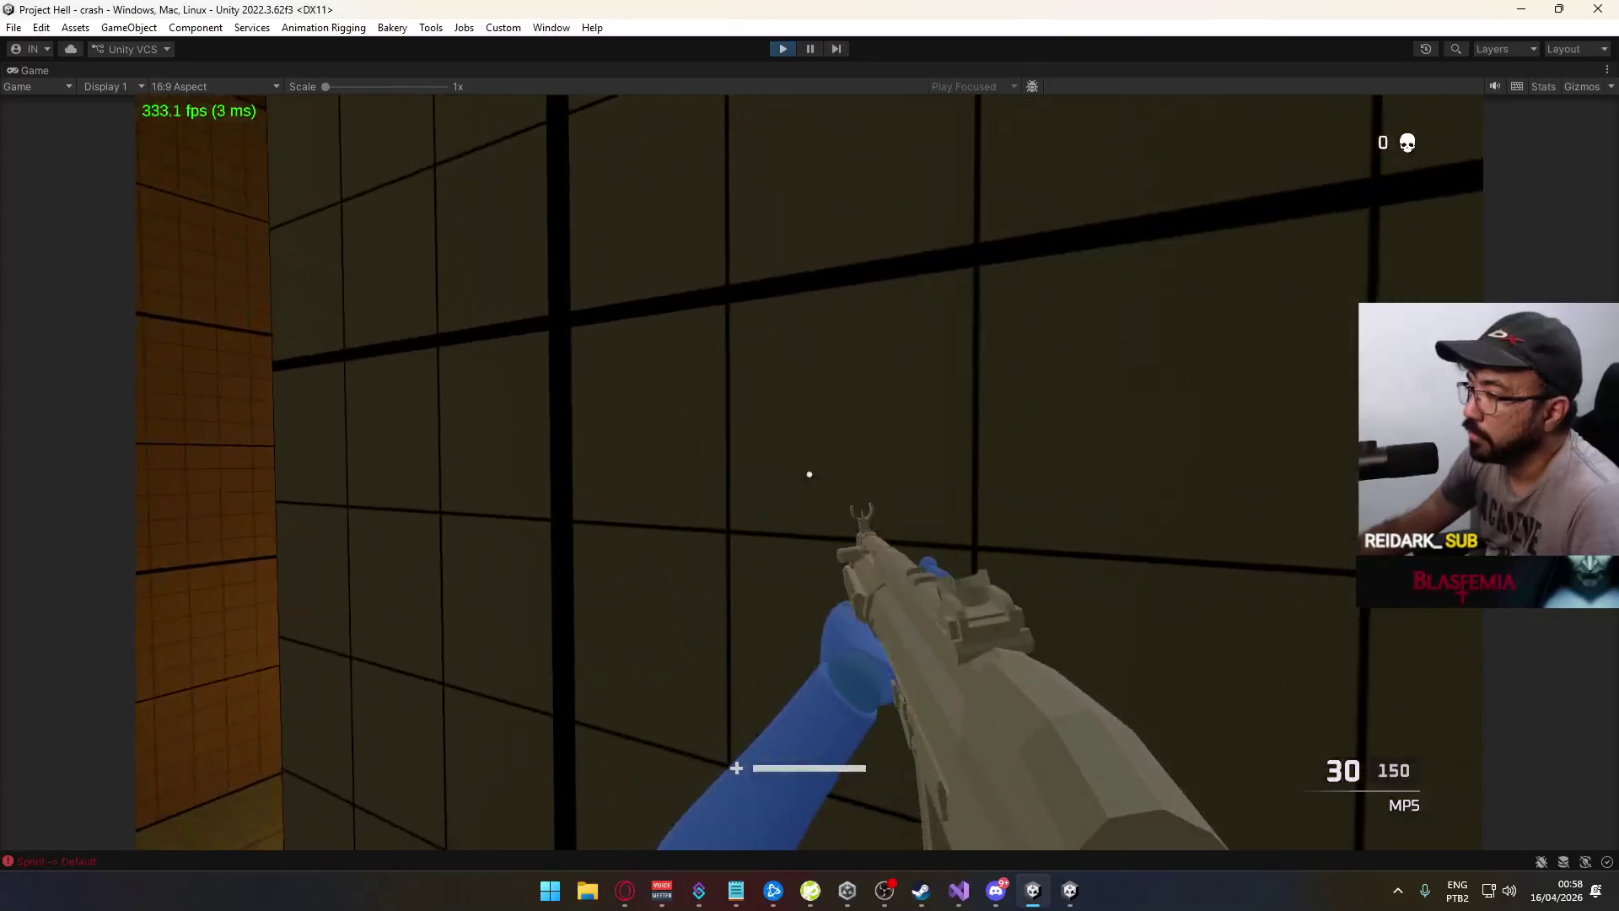
key("w")
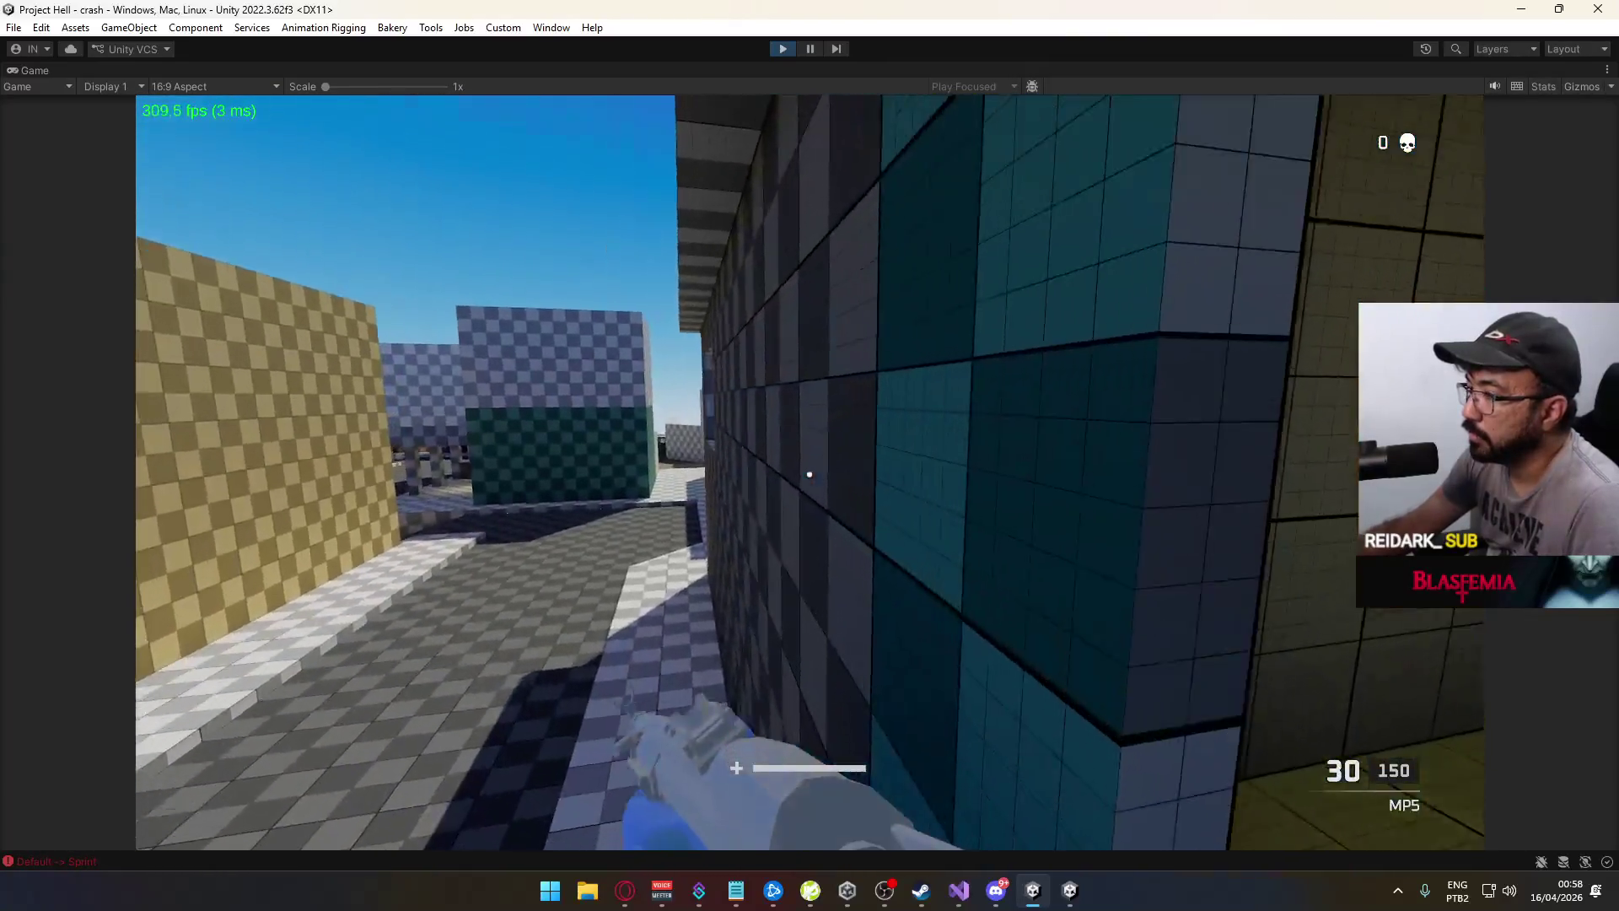
key("w")
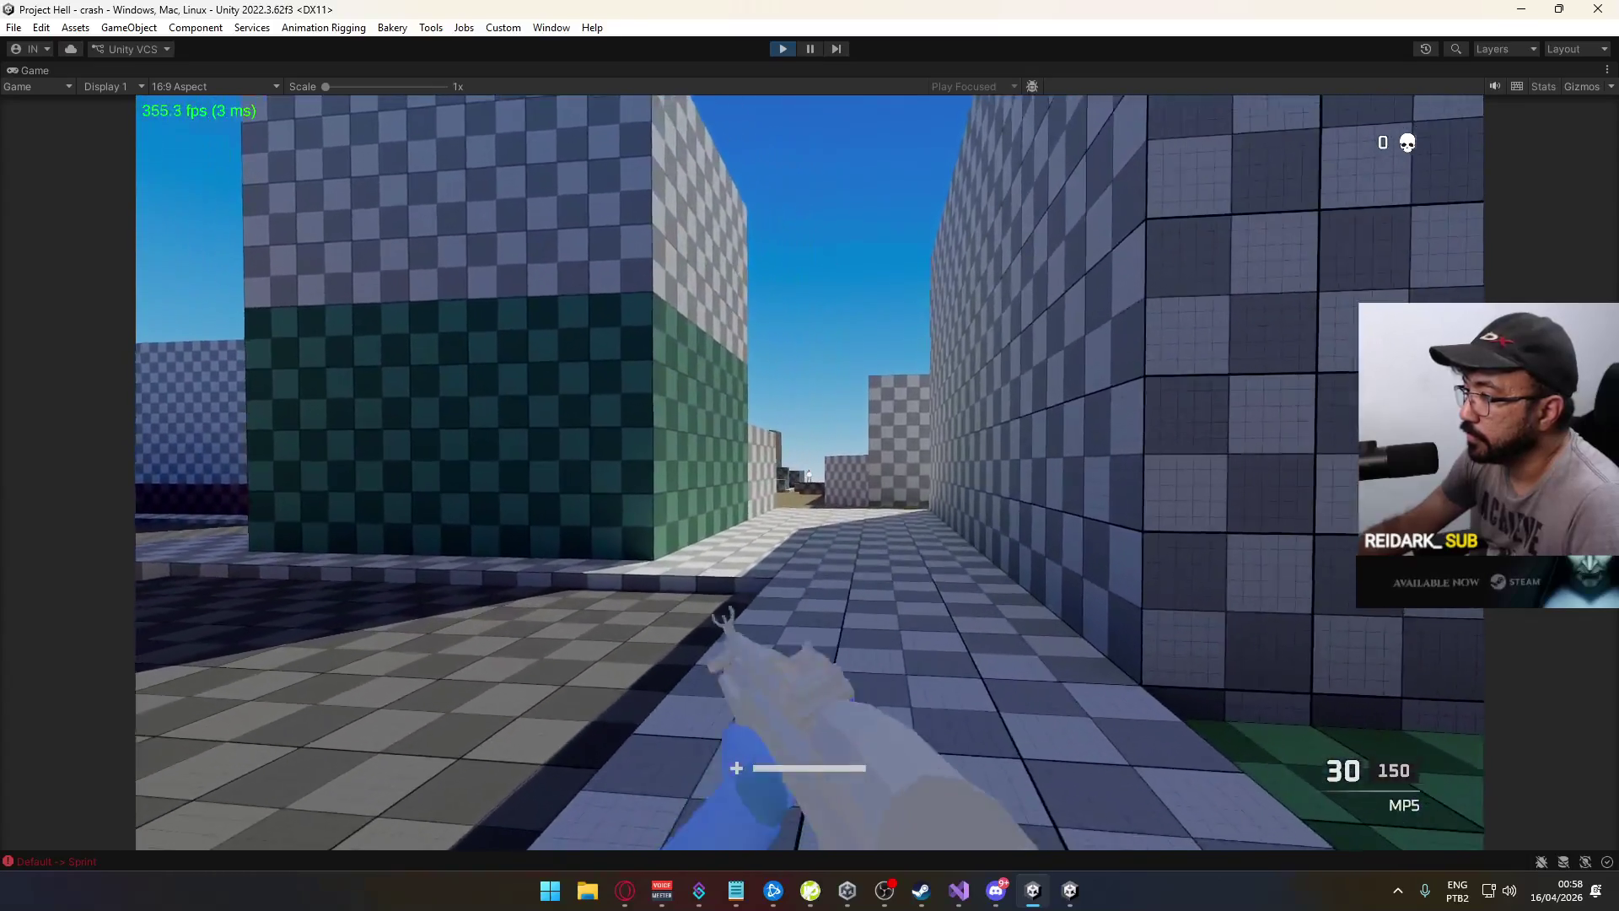
Aim down sights and shoot the other player with the MP5 until eliminated, then reload
right_click(810, 472)
left_click(810, 472)
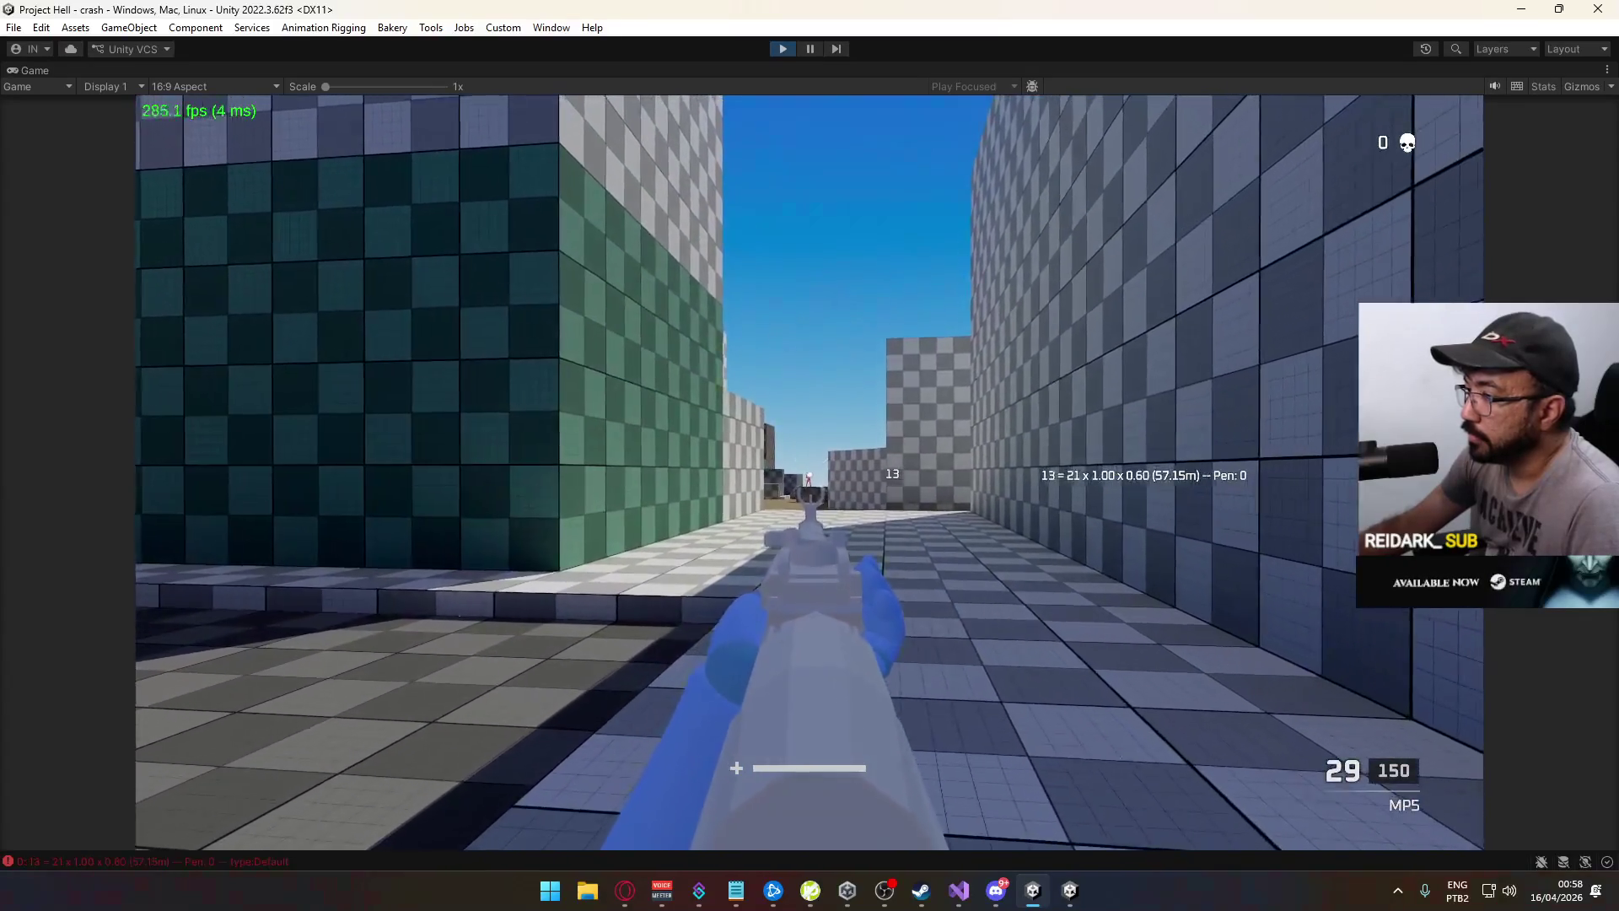
left_click(809, 472)
left_click(810, 473)
key("w")
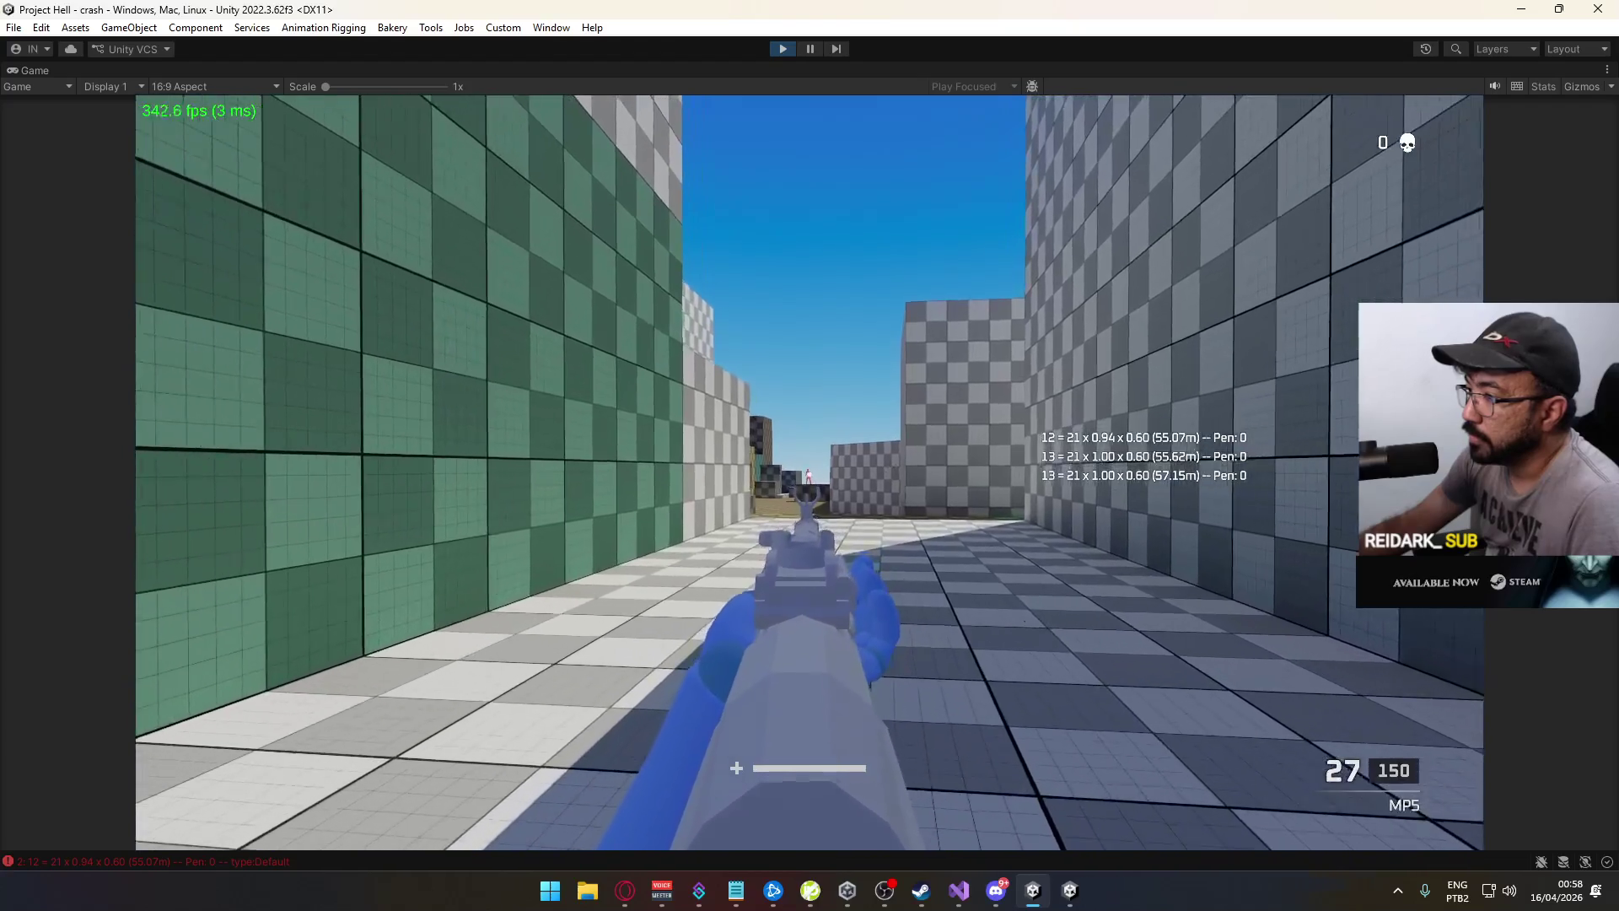
left_click(810, 472)
left_click(809, 472)
key("w")
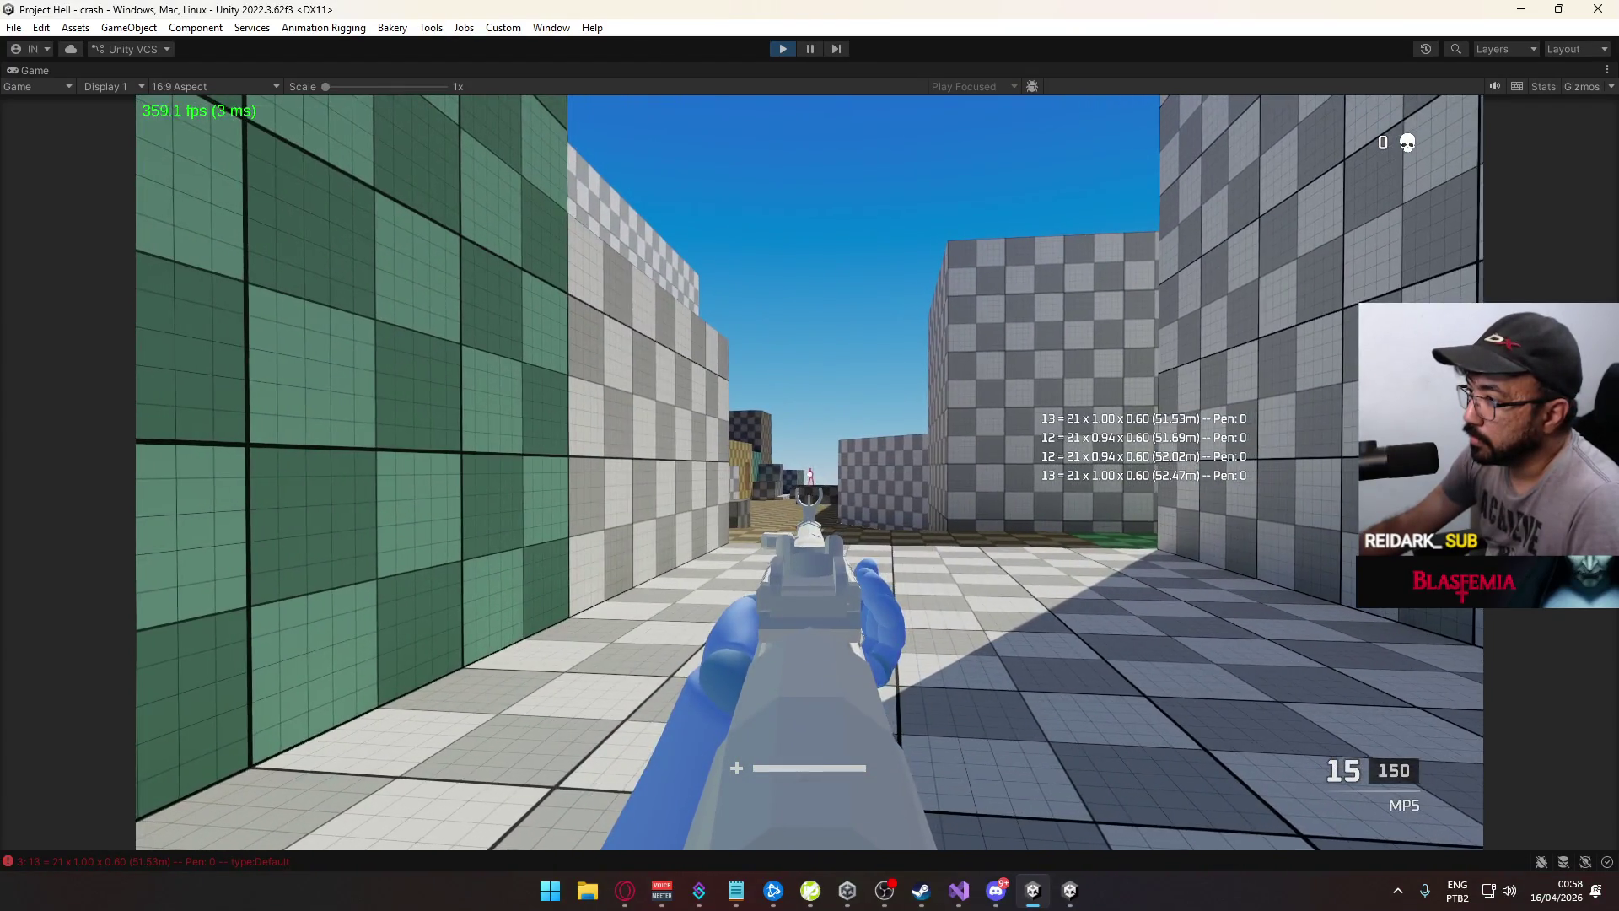
left_click(809, 473)
key("r")
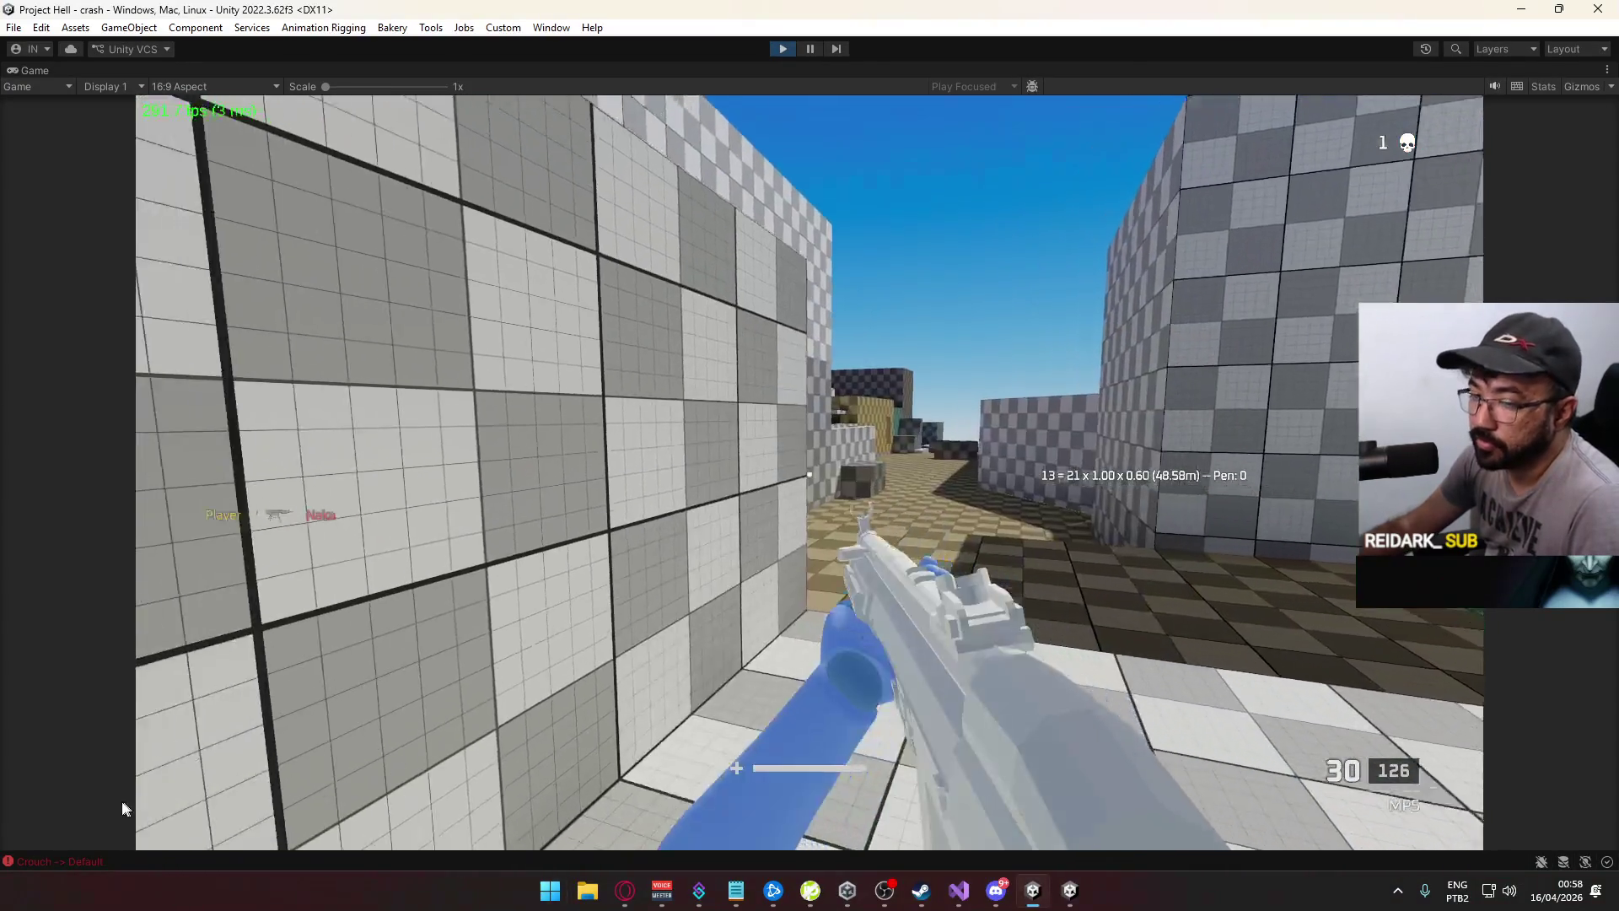
Read the foo and Denglen kill logs in the Console, then clear it and switch windows
left_click(150, 863)
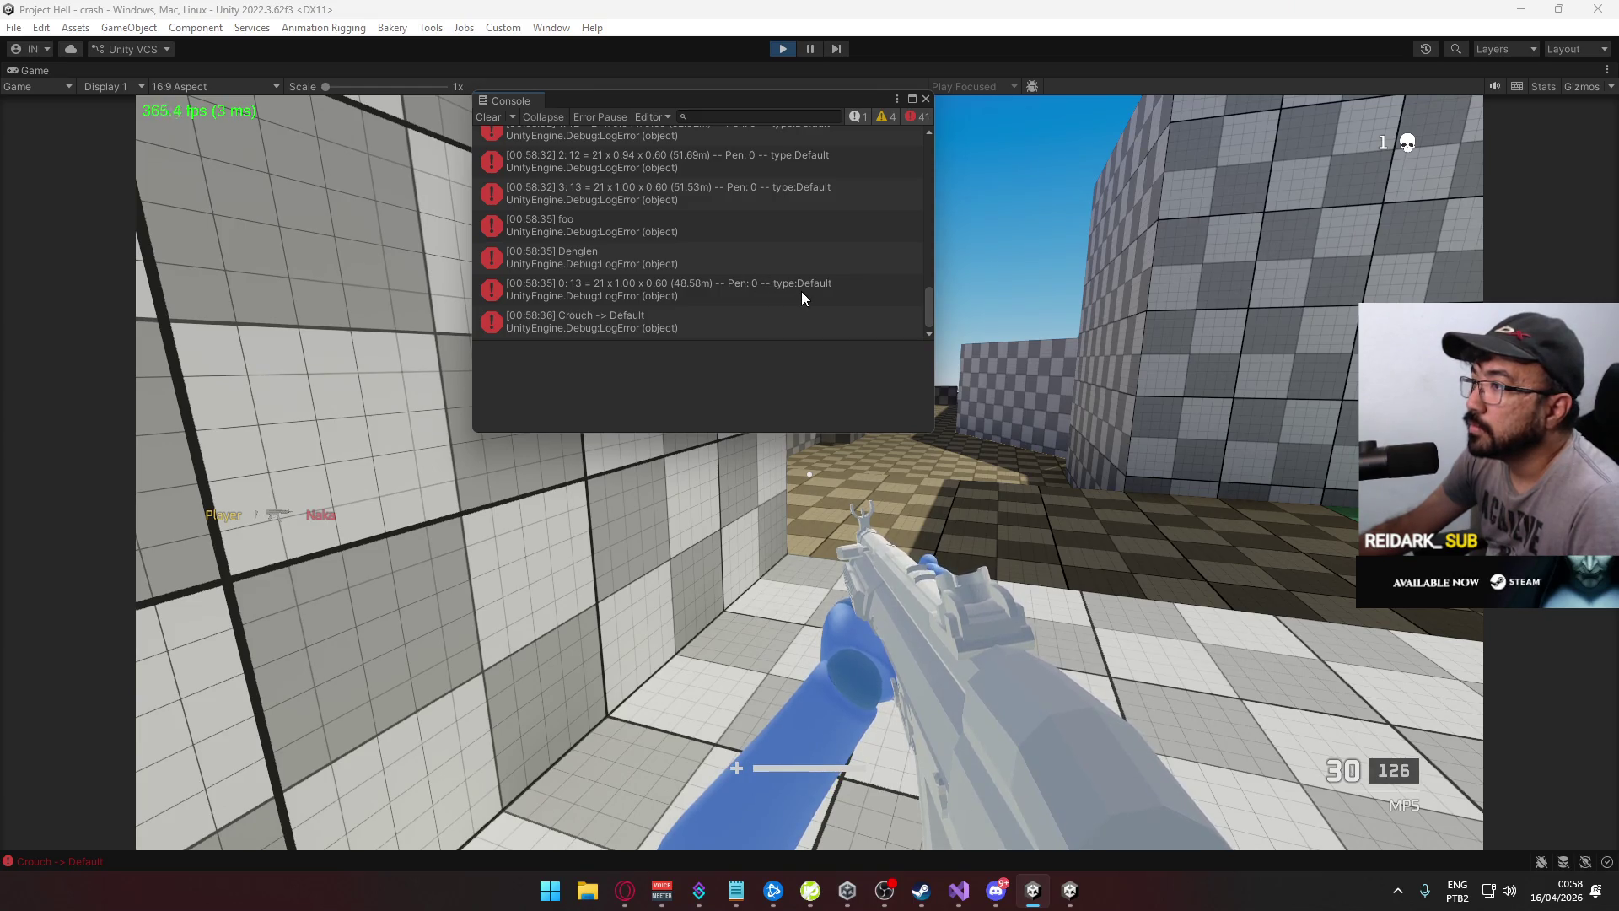
scroll(801, 291, "up", 3)
scroll(855, 295, "up", 3)
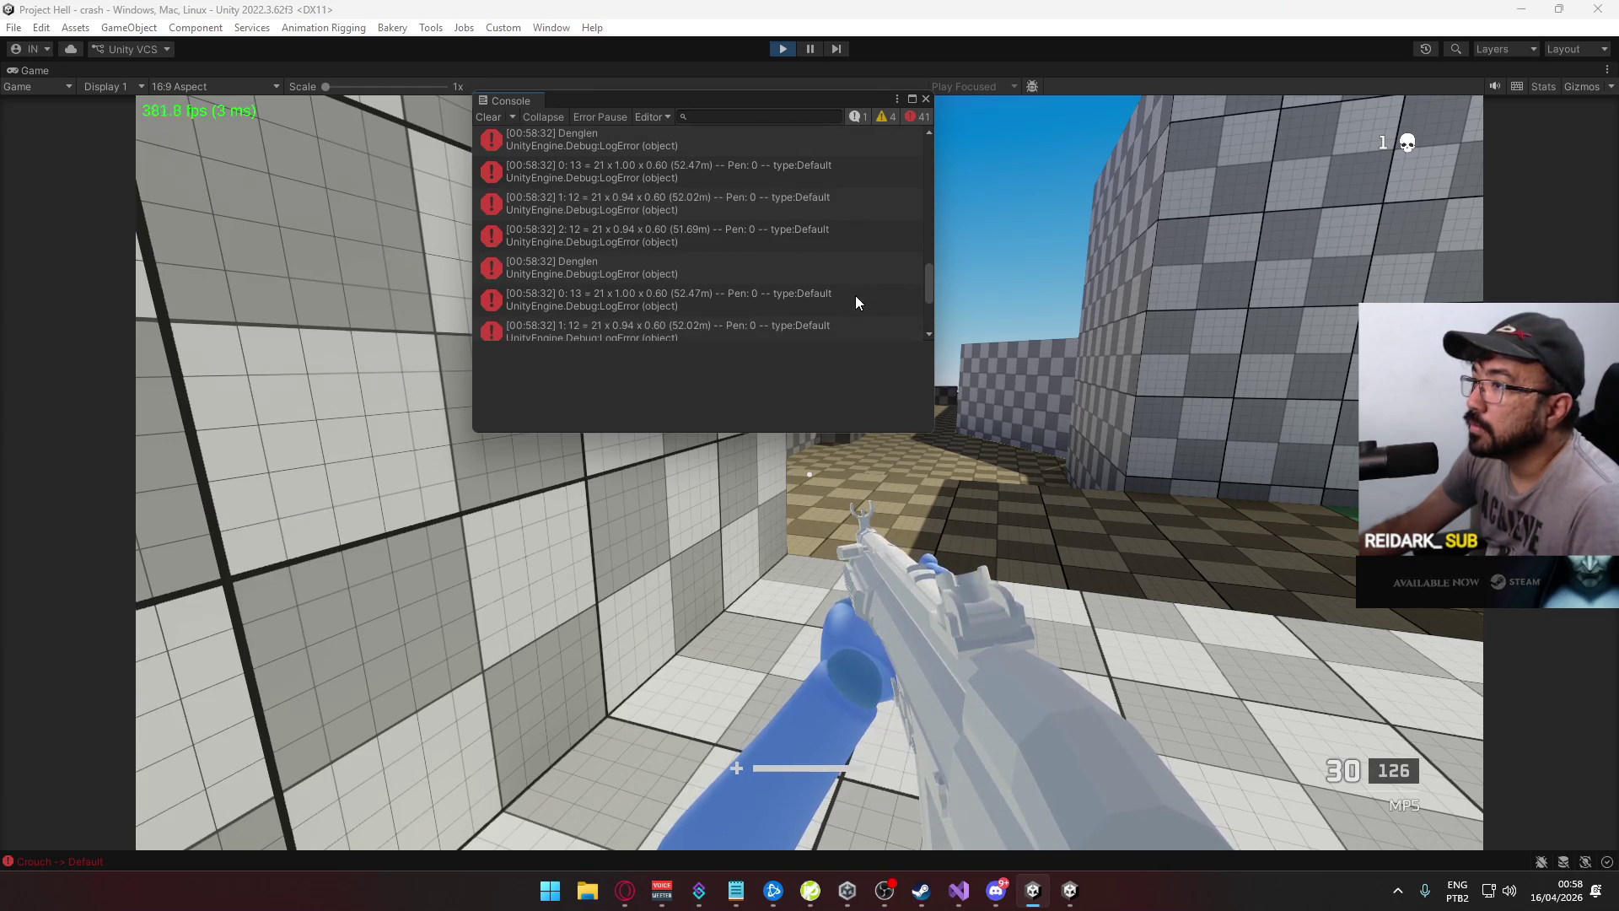
scroll(855, 295, "down", 5)
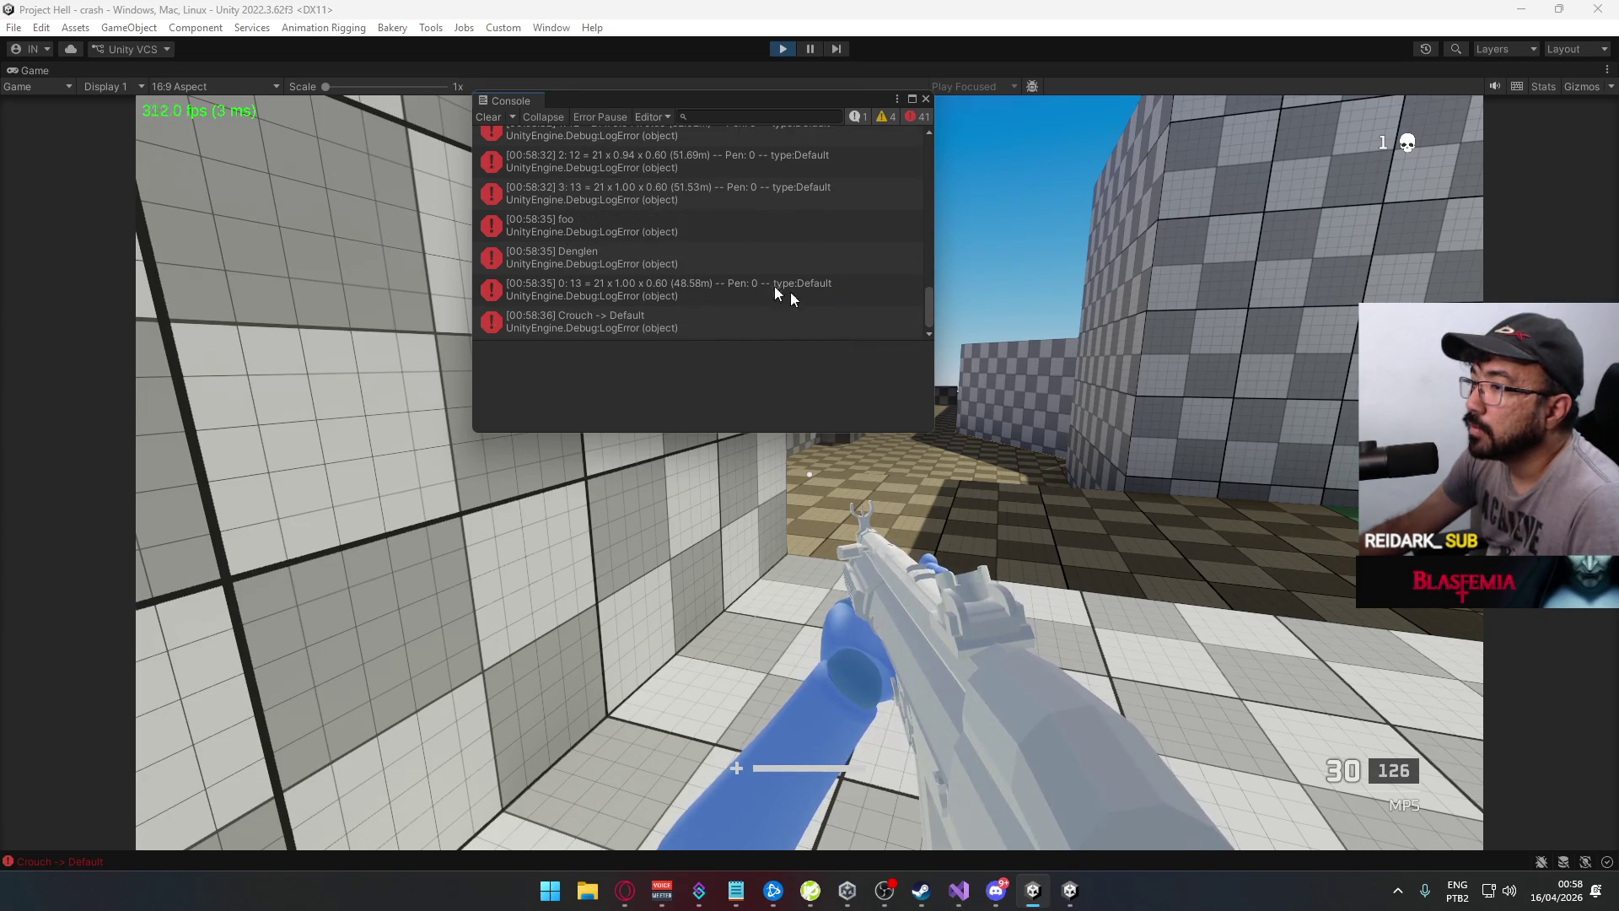
left_click(488, 117)
key("alt+Tab")
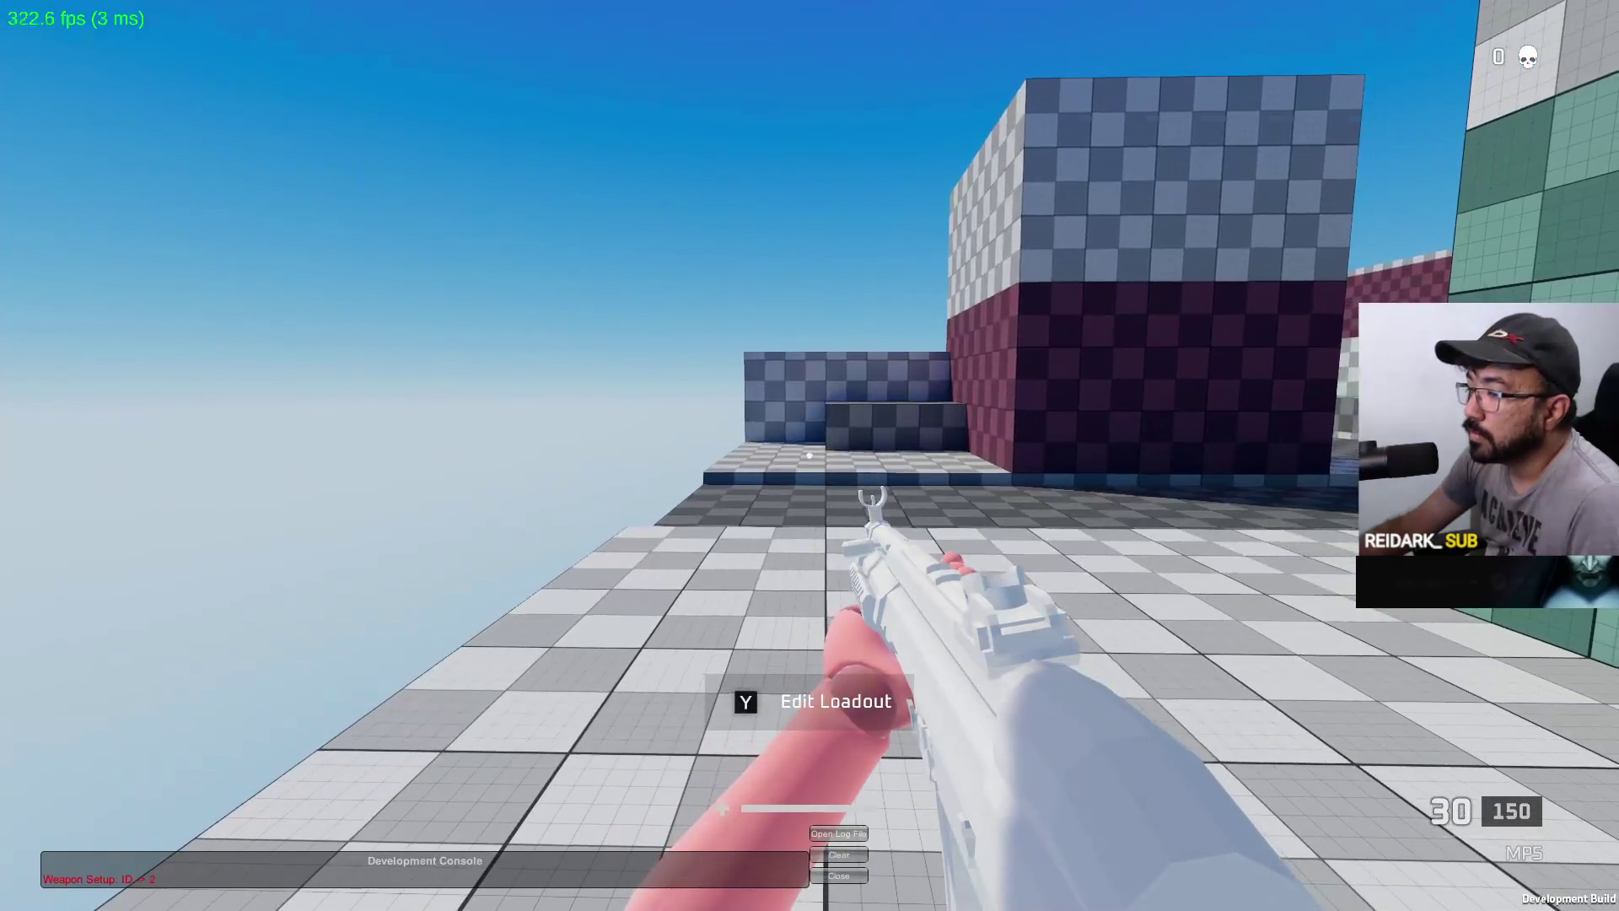
key("alt+Tab")
key("Tab")
Scroll through PlayerData.cs and jump to the OnKill event declaration
scroll(1017, 518, "up", 6)
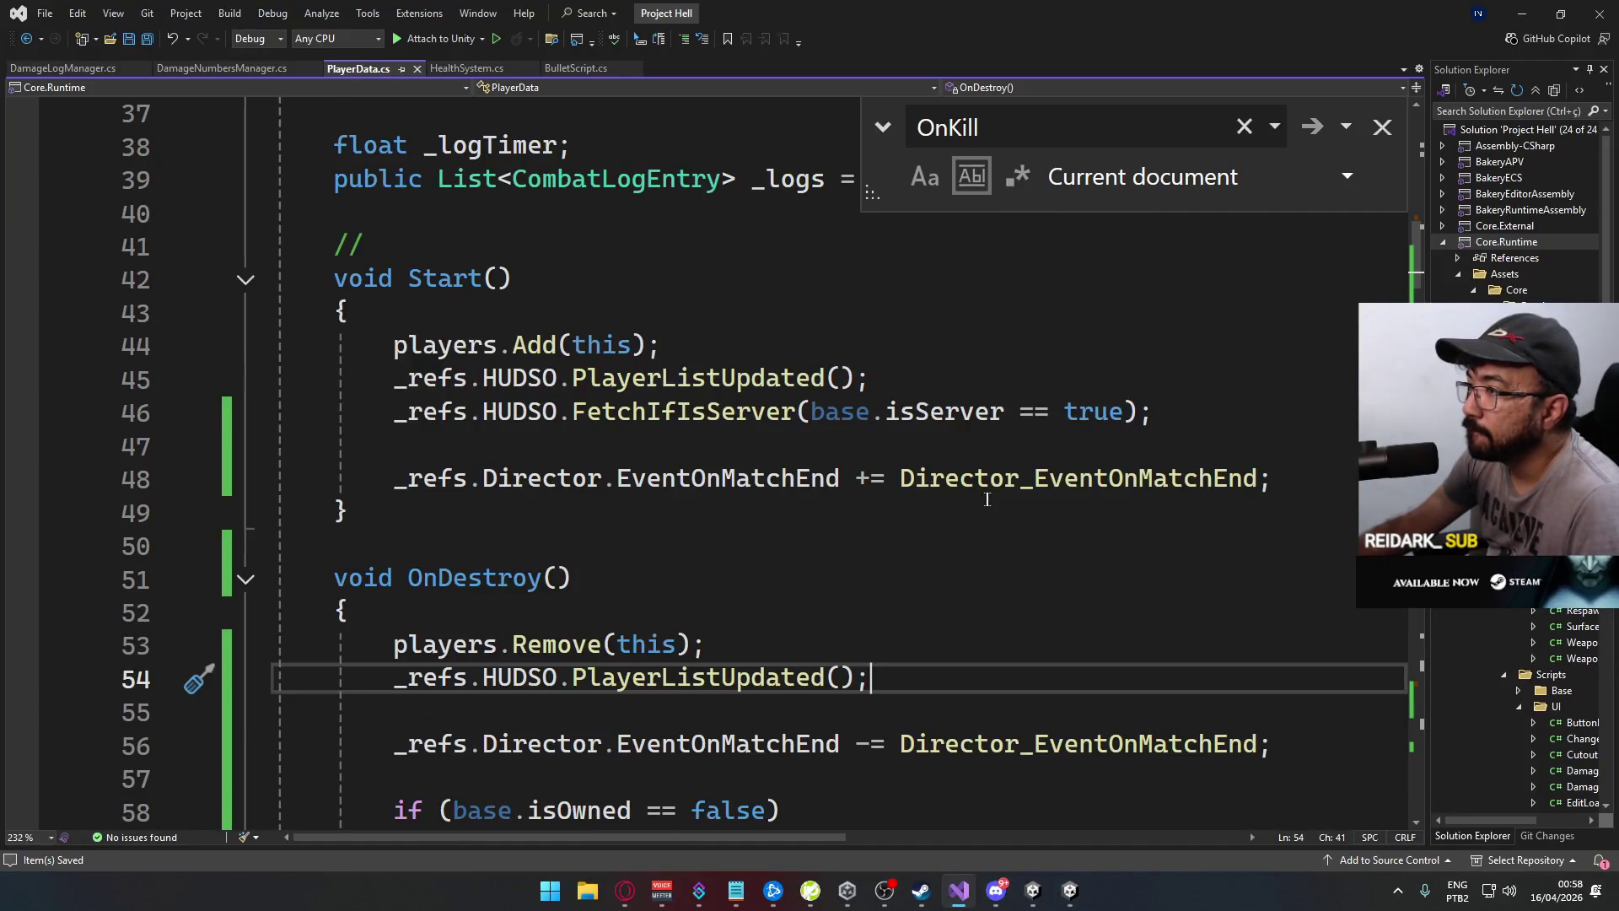
scroll(984, 486, "down", 7)
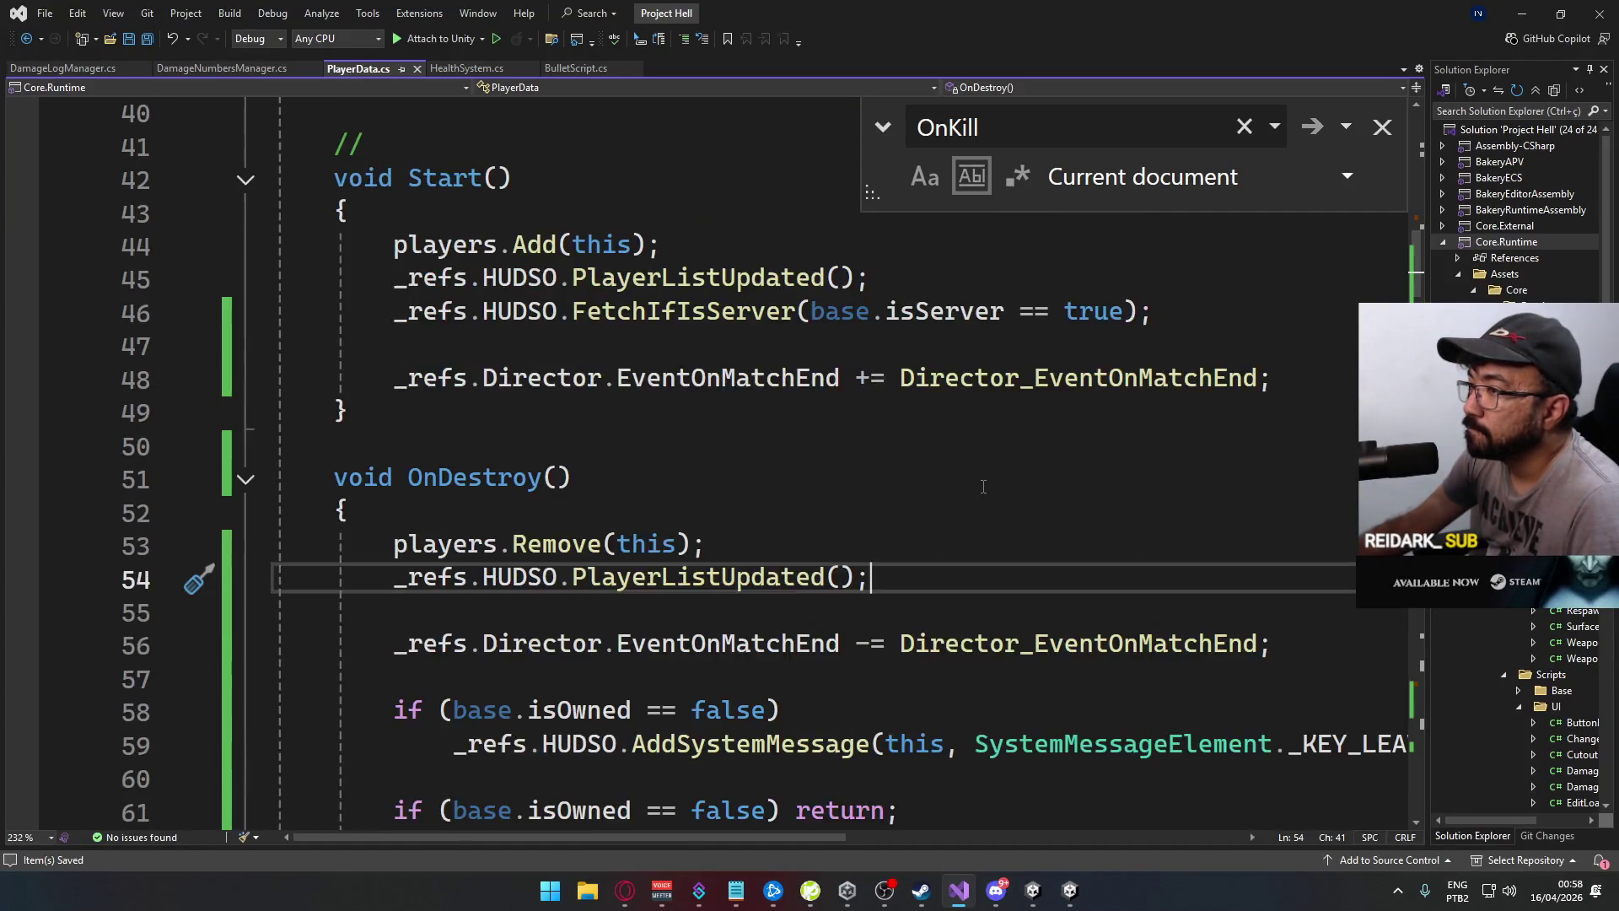
scroll(983, 487, "up", 12)
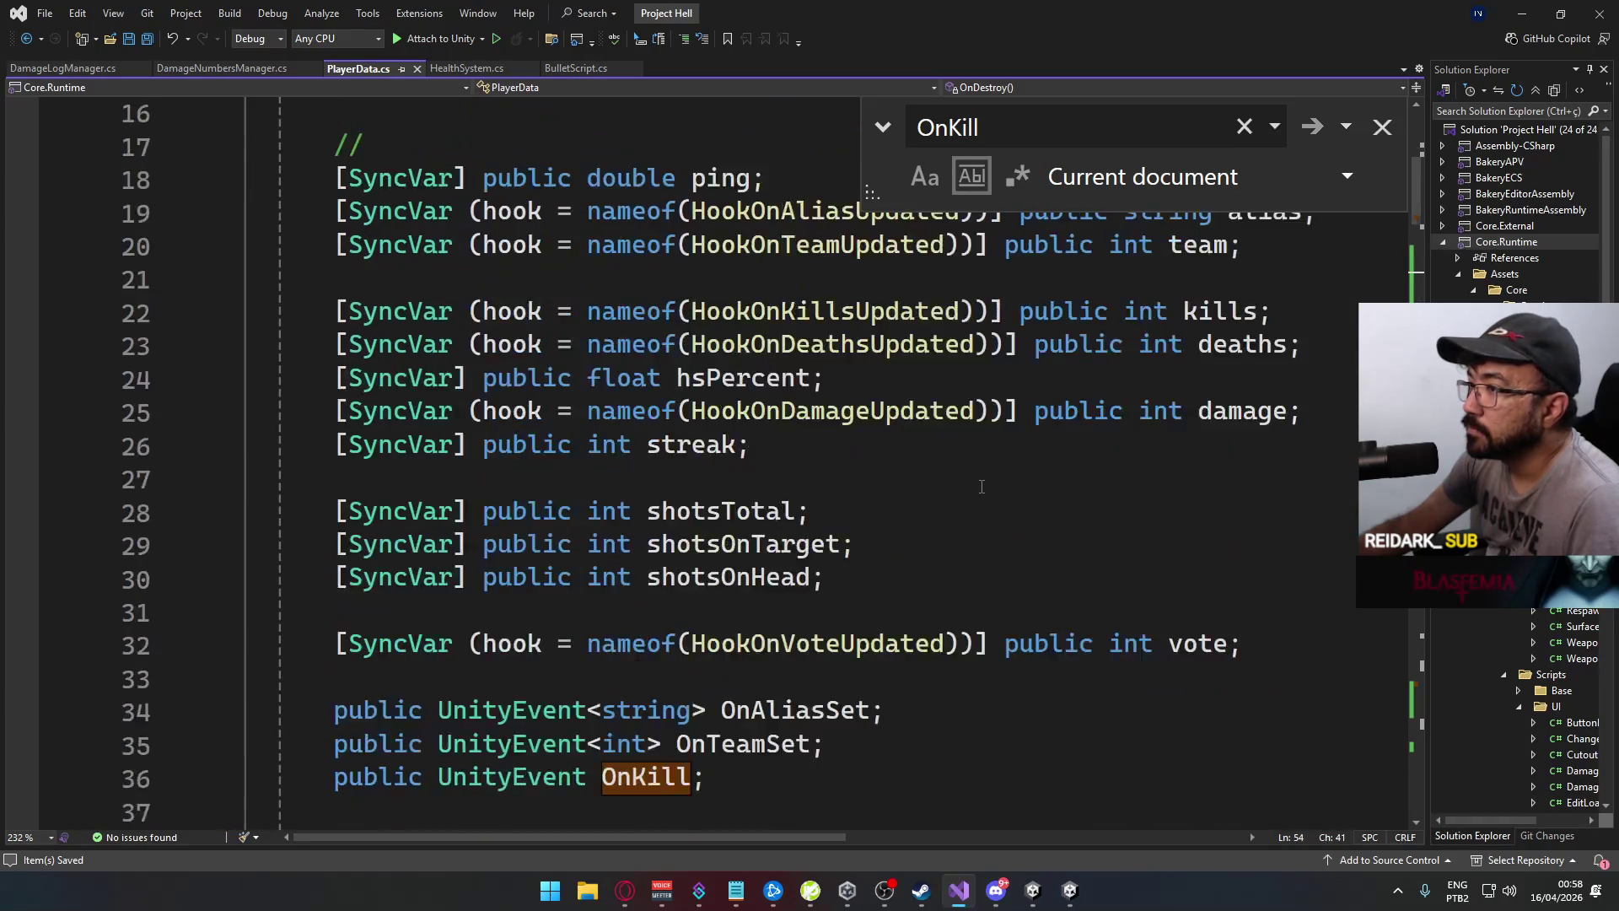
scroll(981, 486, "down", 19)
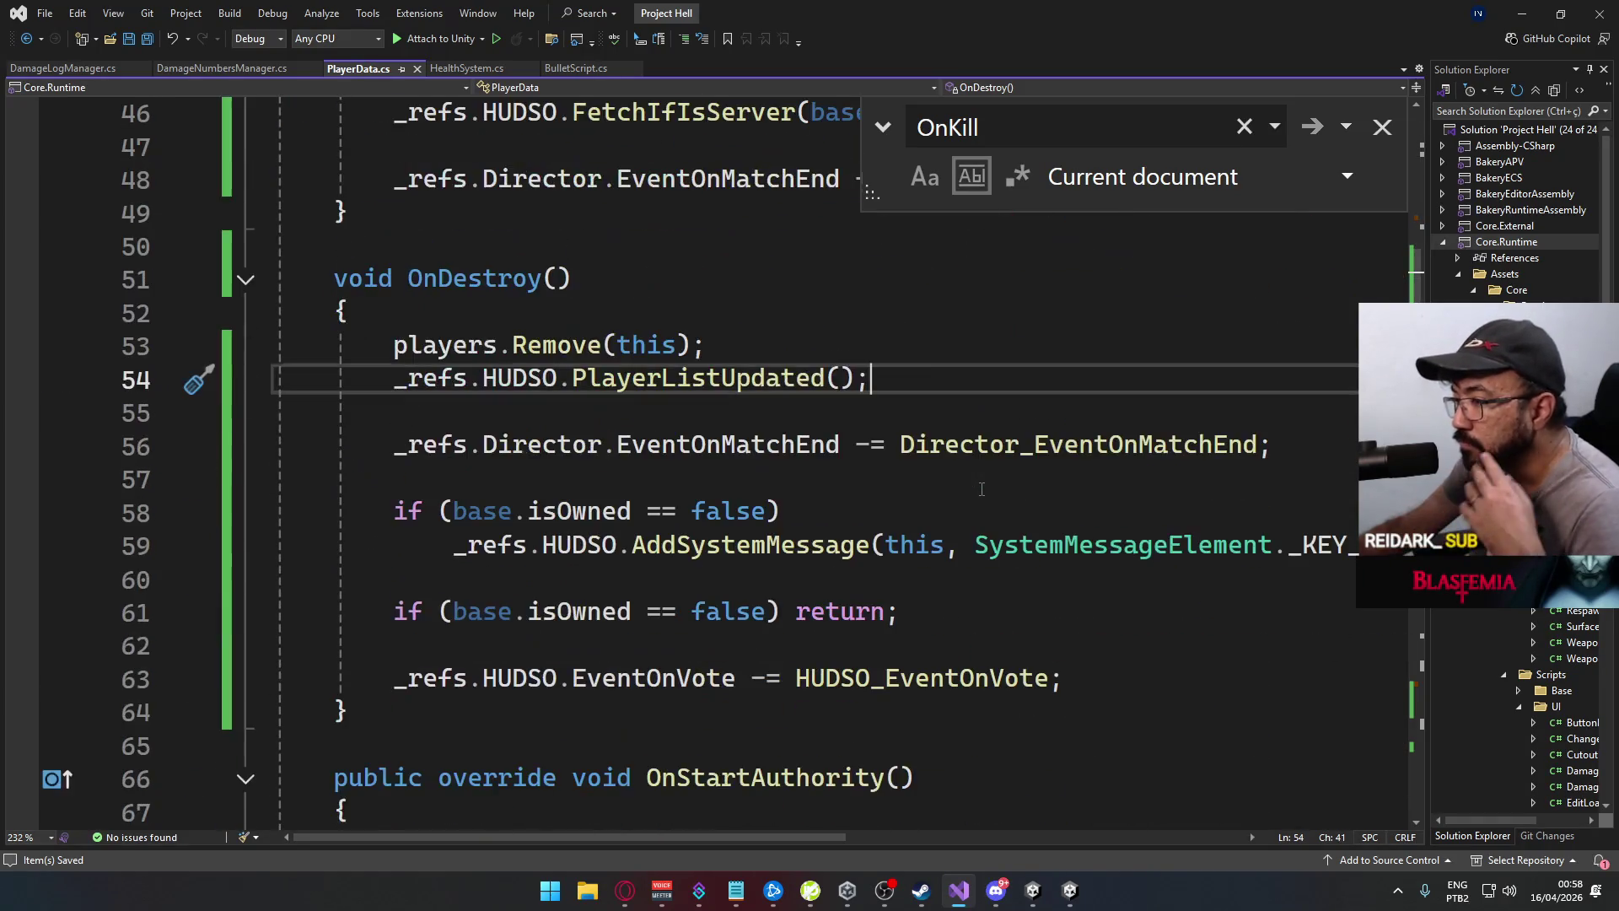
scroll(986, 490, "down", 12)
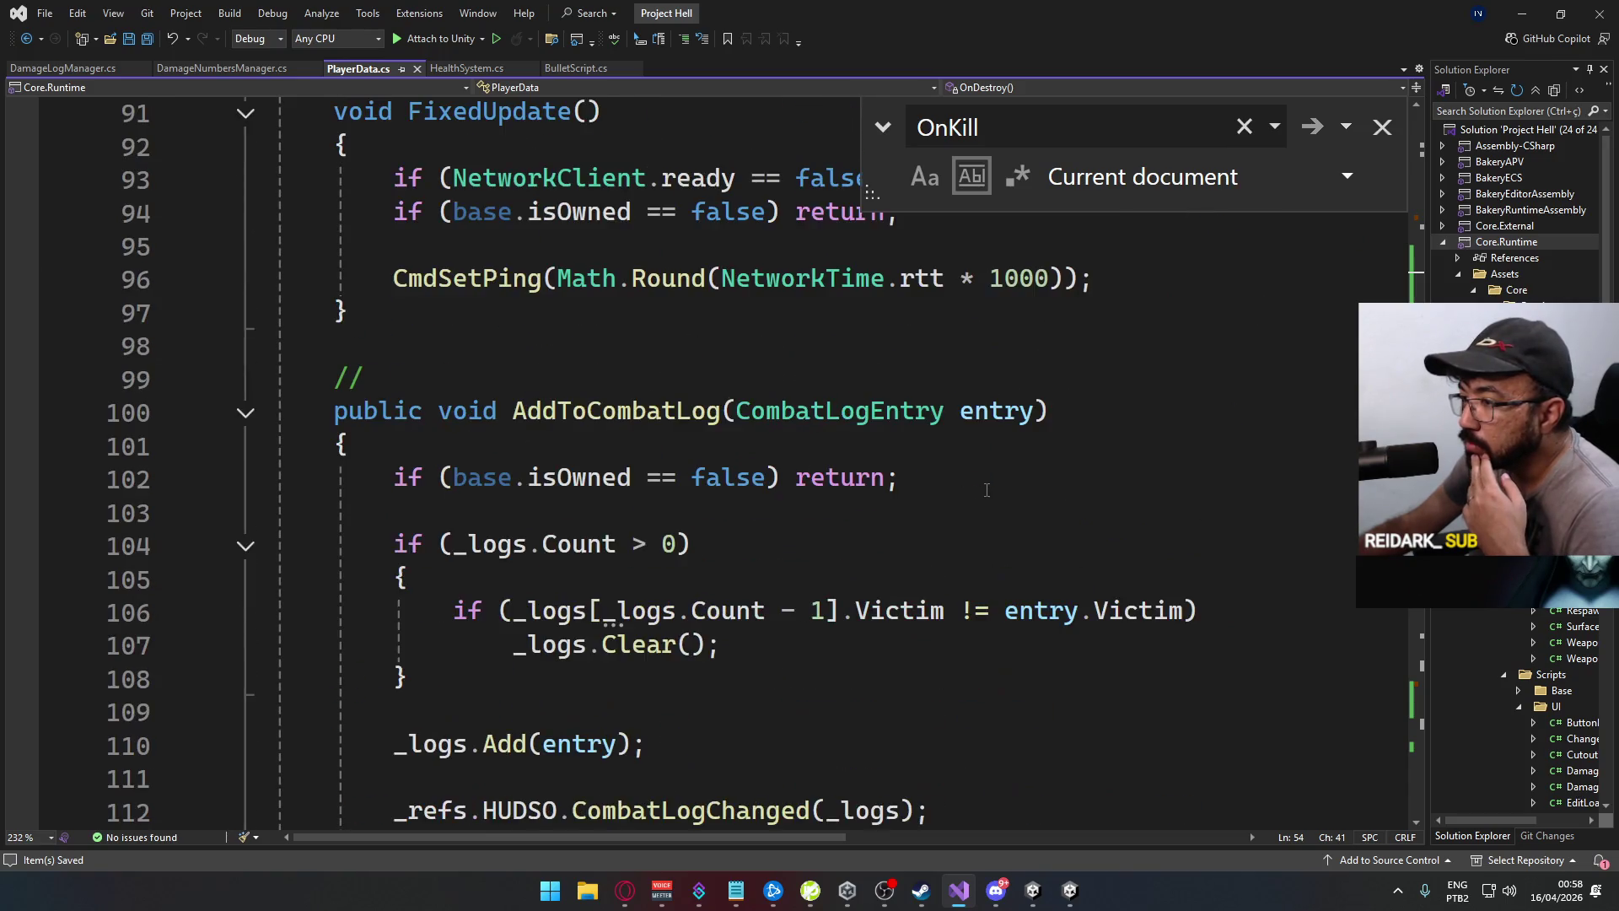
scroll(987, 490, "up", 2)
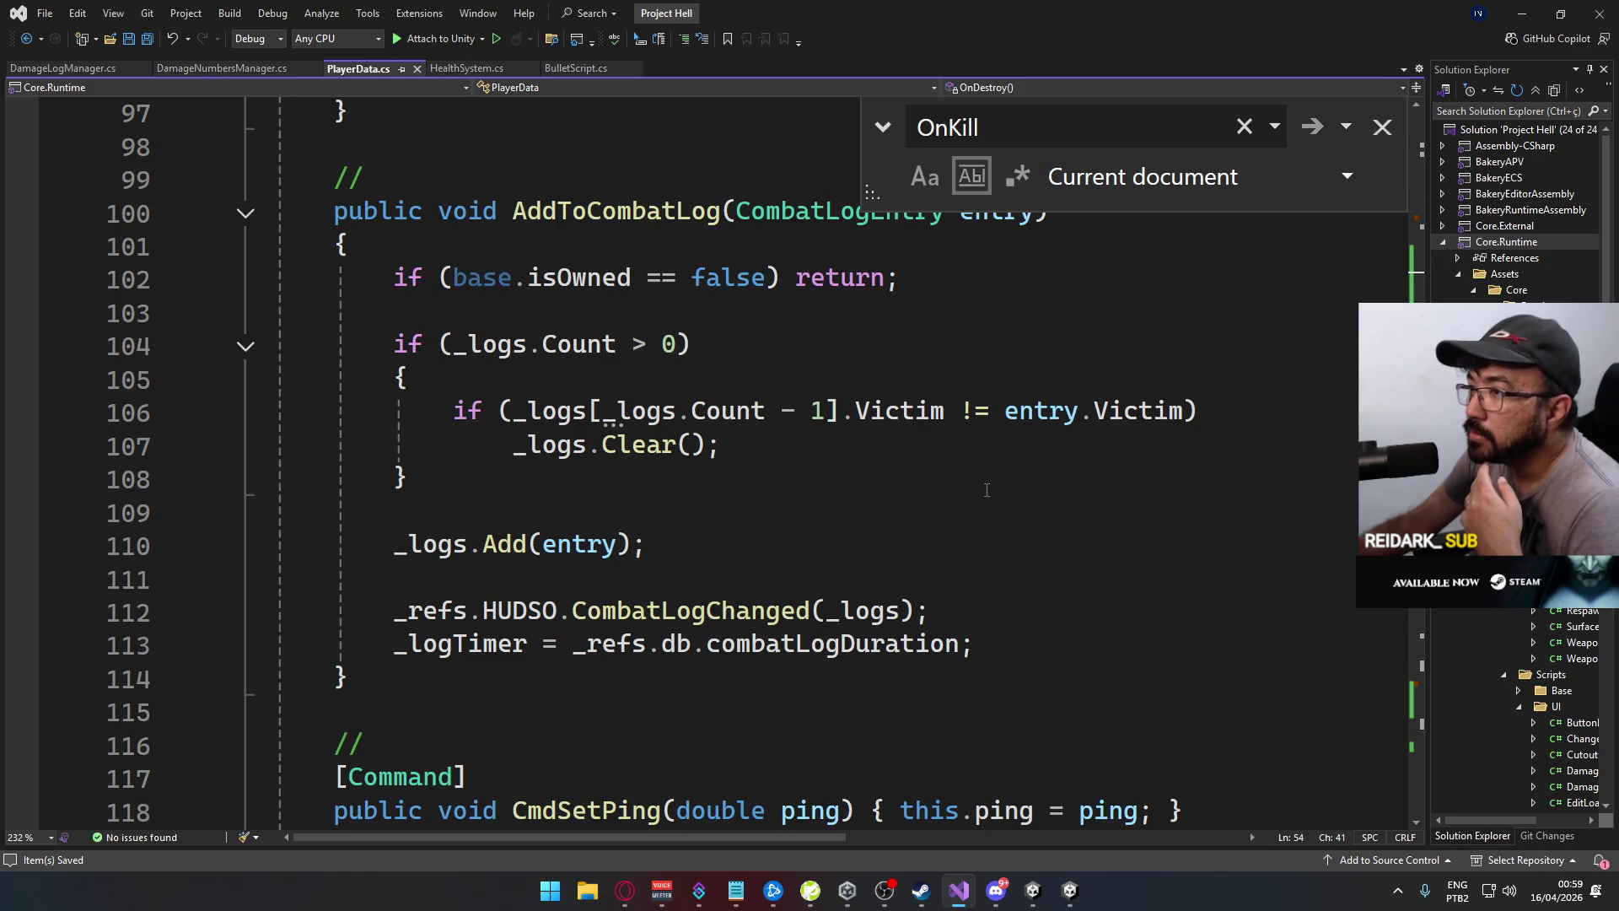
scroll(987, 490, "up", 18)
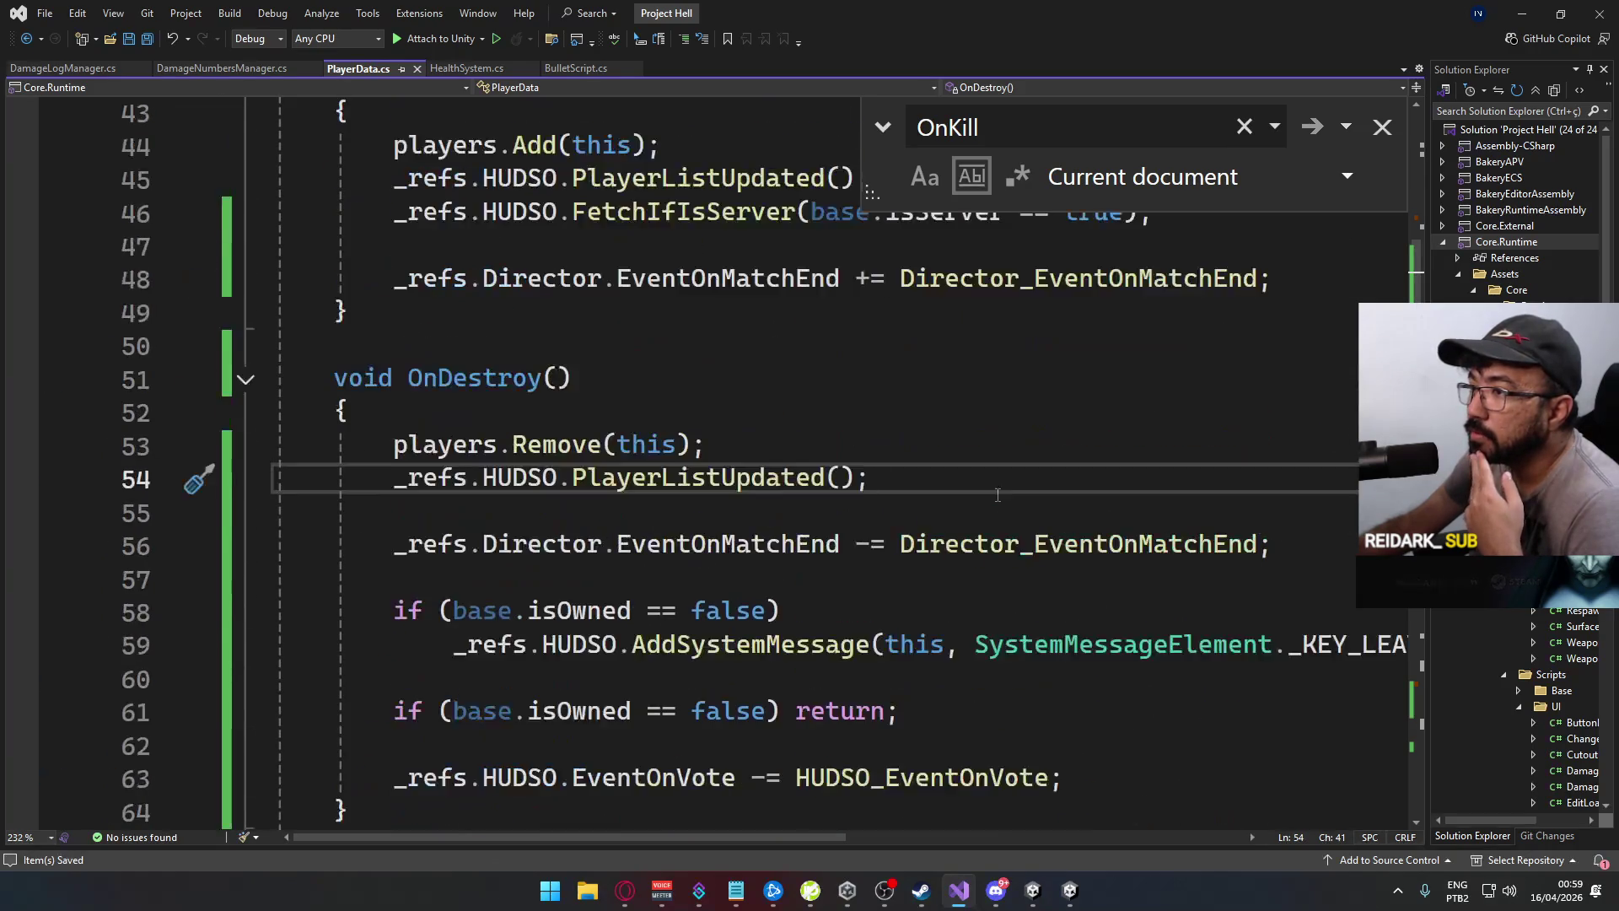
scroll(997, 495, "up", 5)
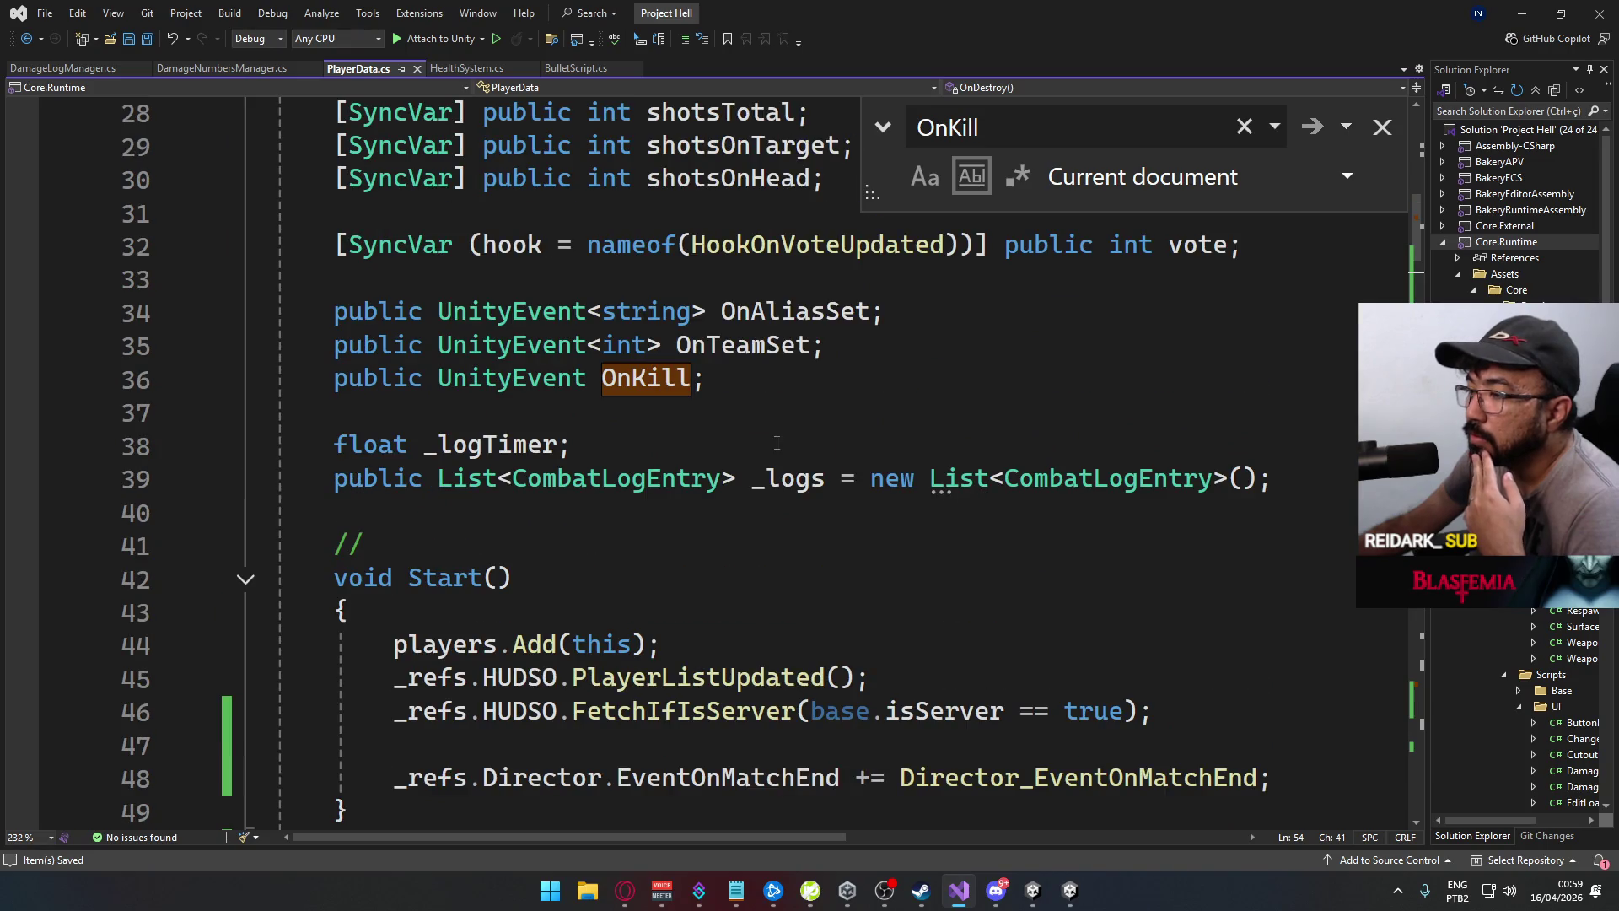
left_click(631, 364)
Scroll down to HookOnKillsUpdated with its foo and bar debug logs, then switch to the game
scroll(634, 396, "up", 1)
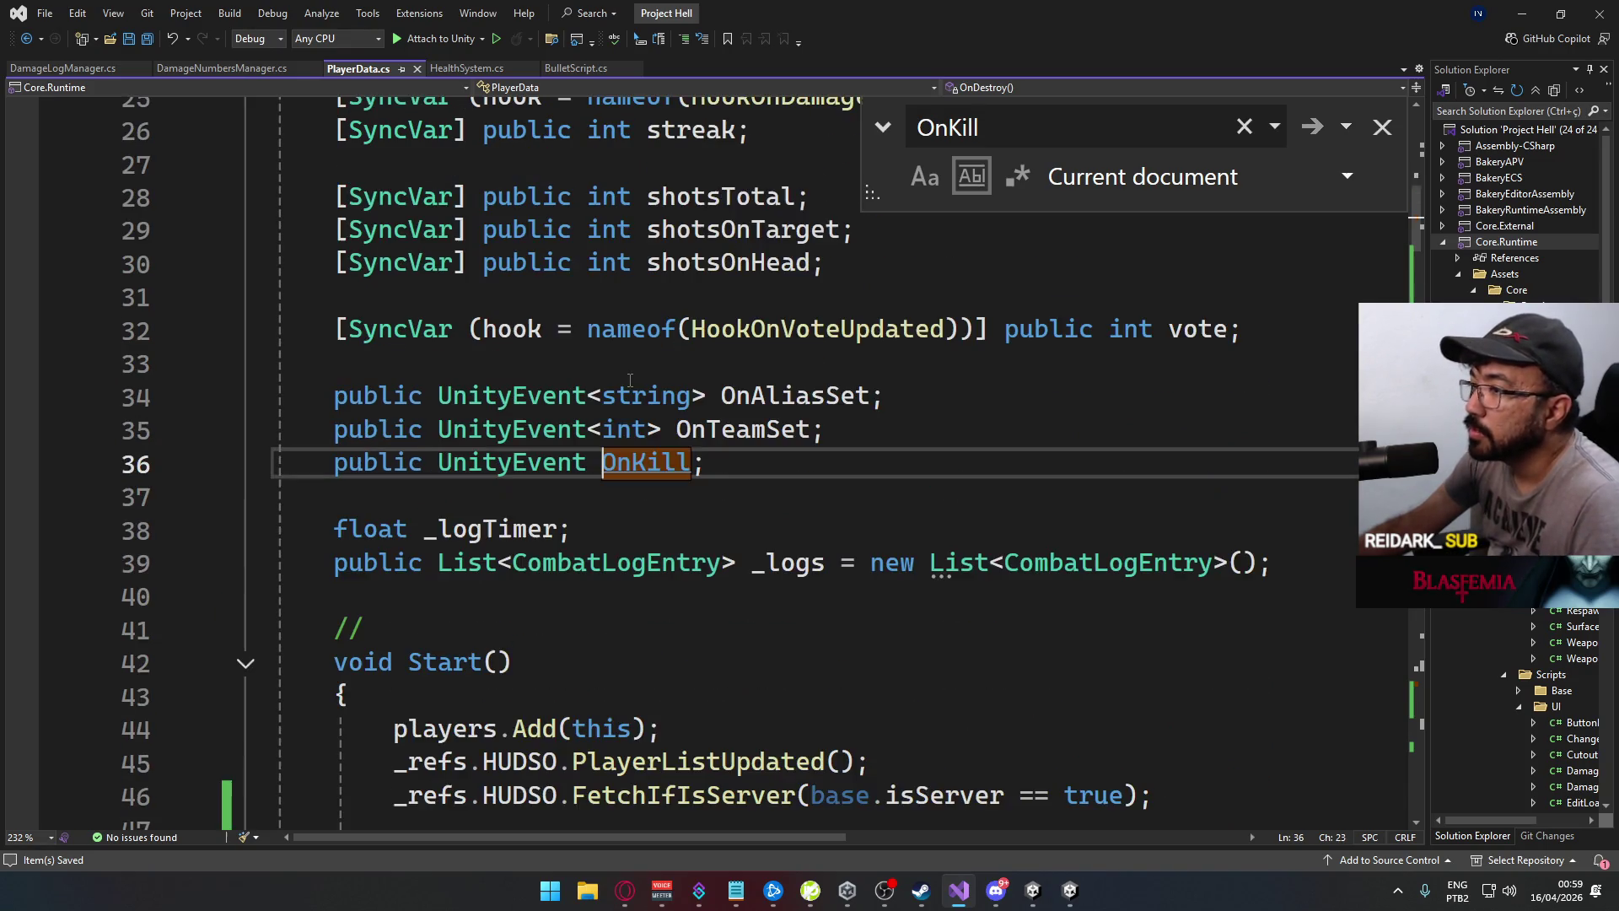
scroll(638, 416, "down", 11)
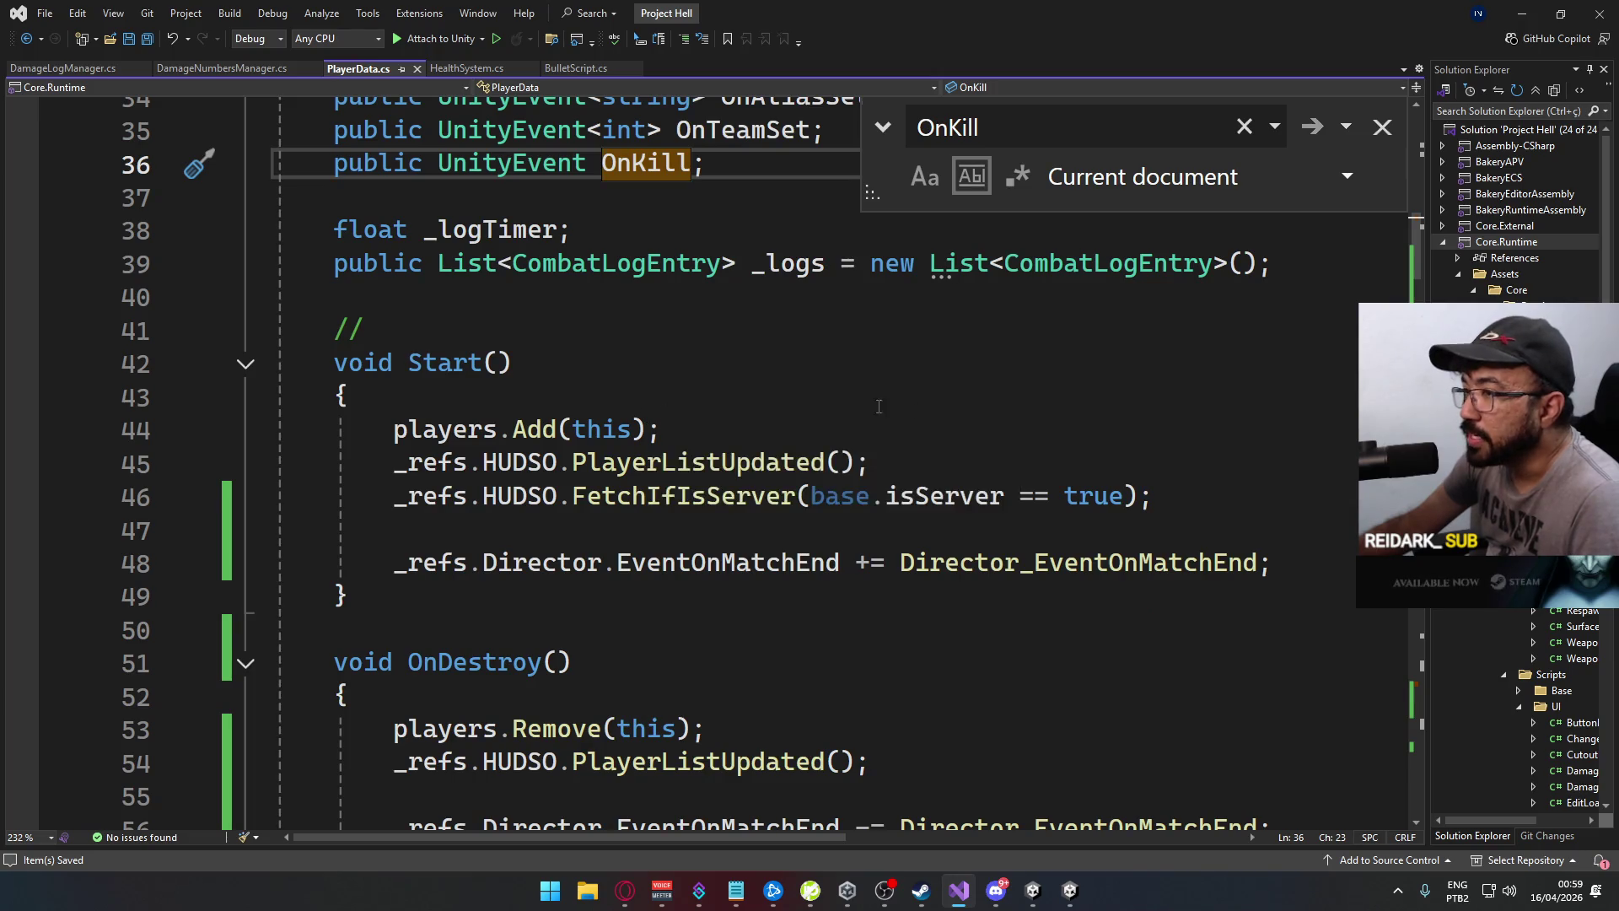
scroll(852, 415, "down", 2)
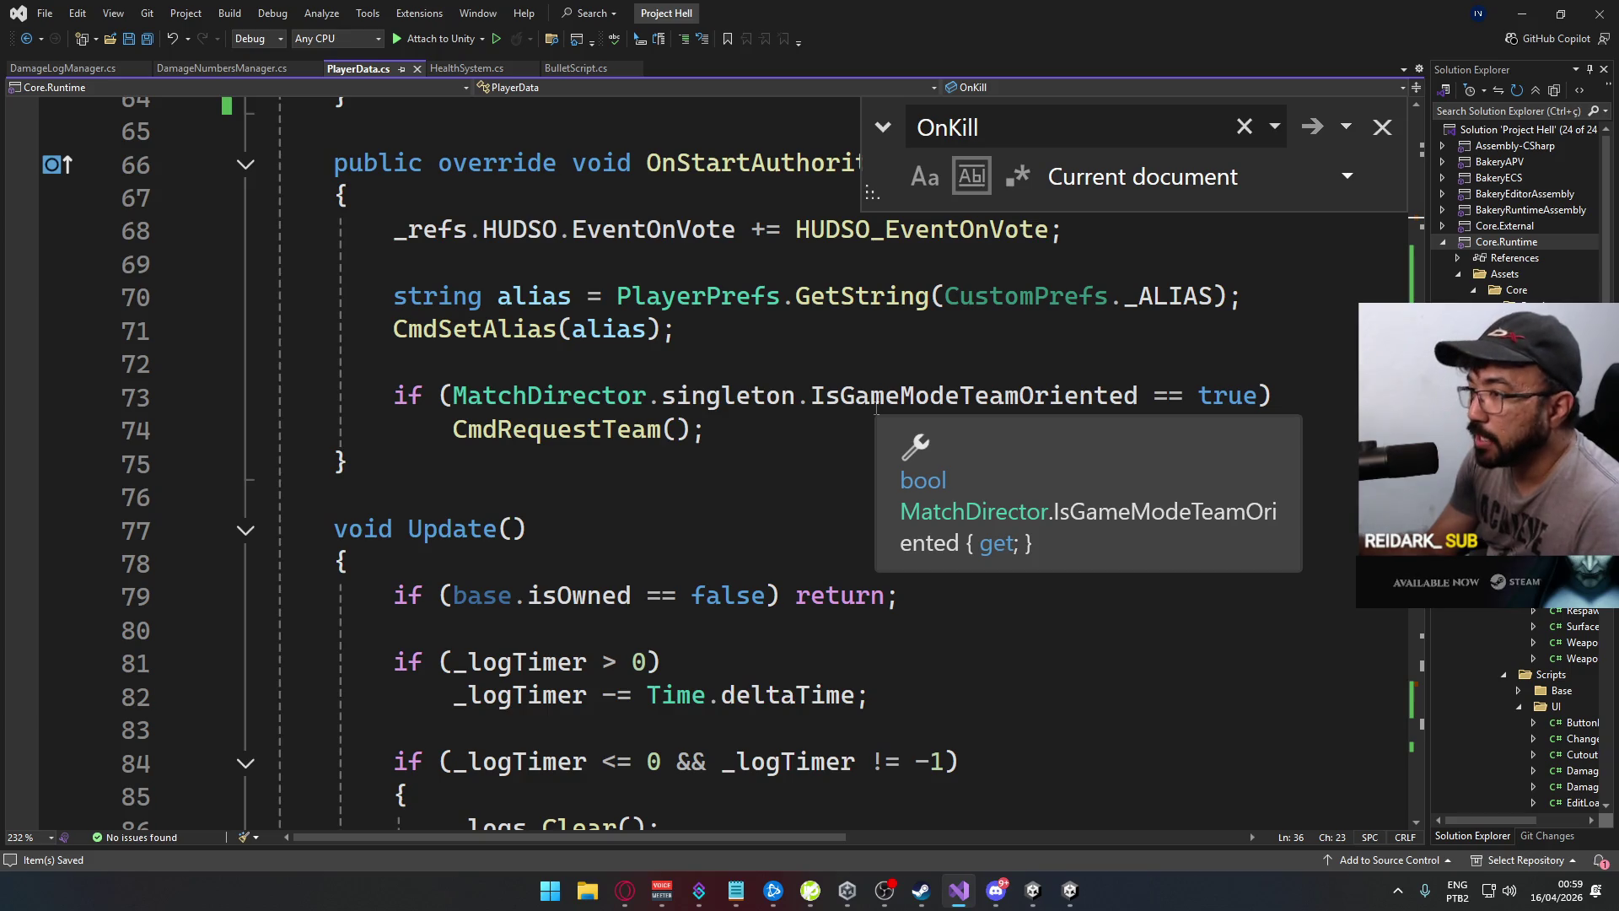
scroll(877, 408, "down", 2)
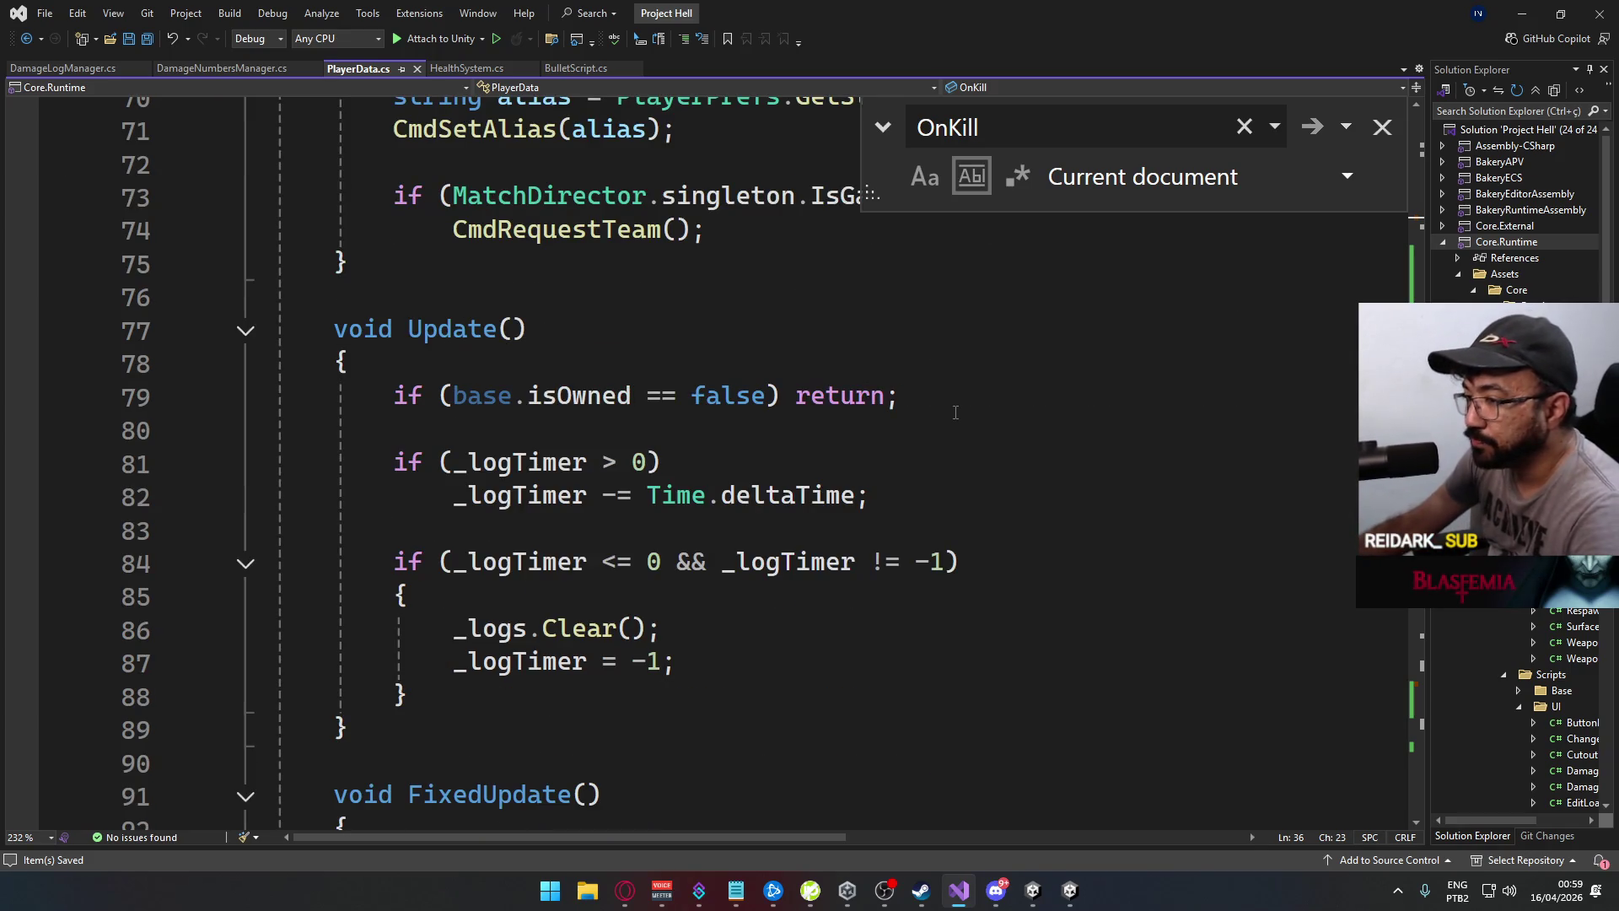
scroll(945, 419, "down", 12)
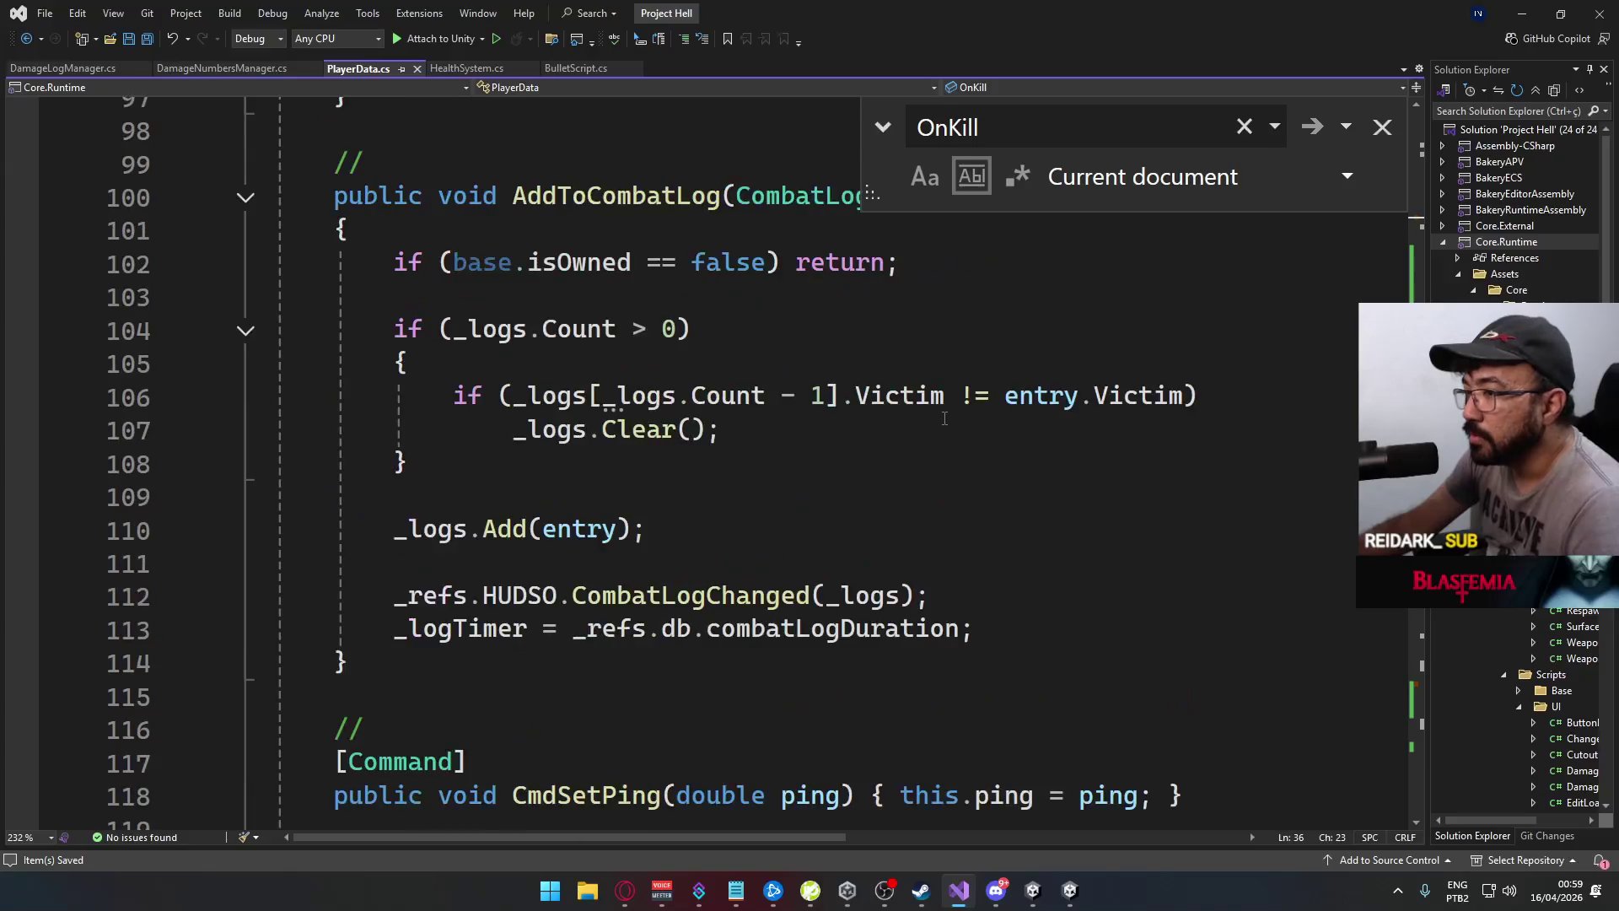
scroll(944, 419, "down", 10)
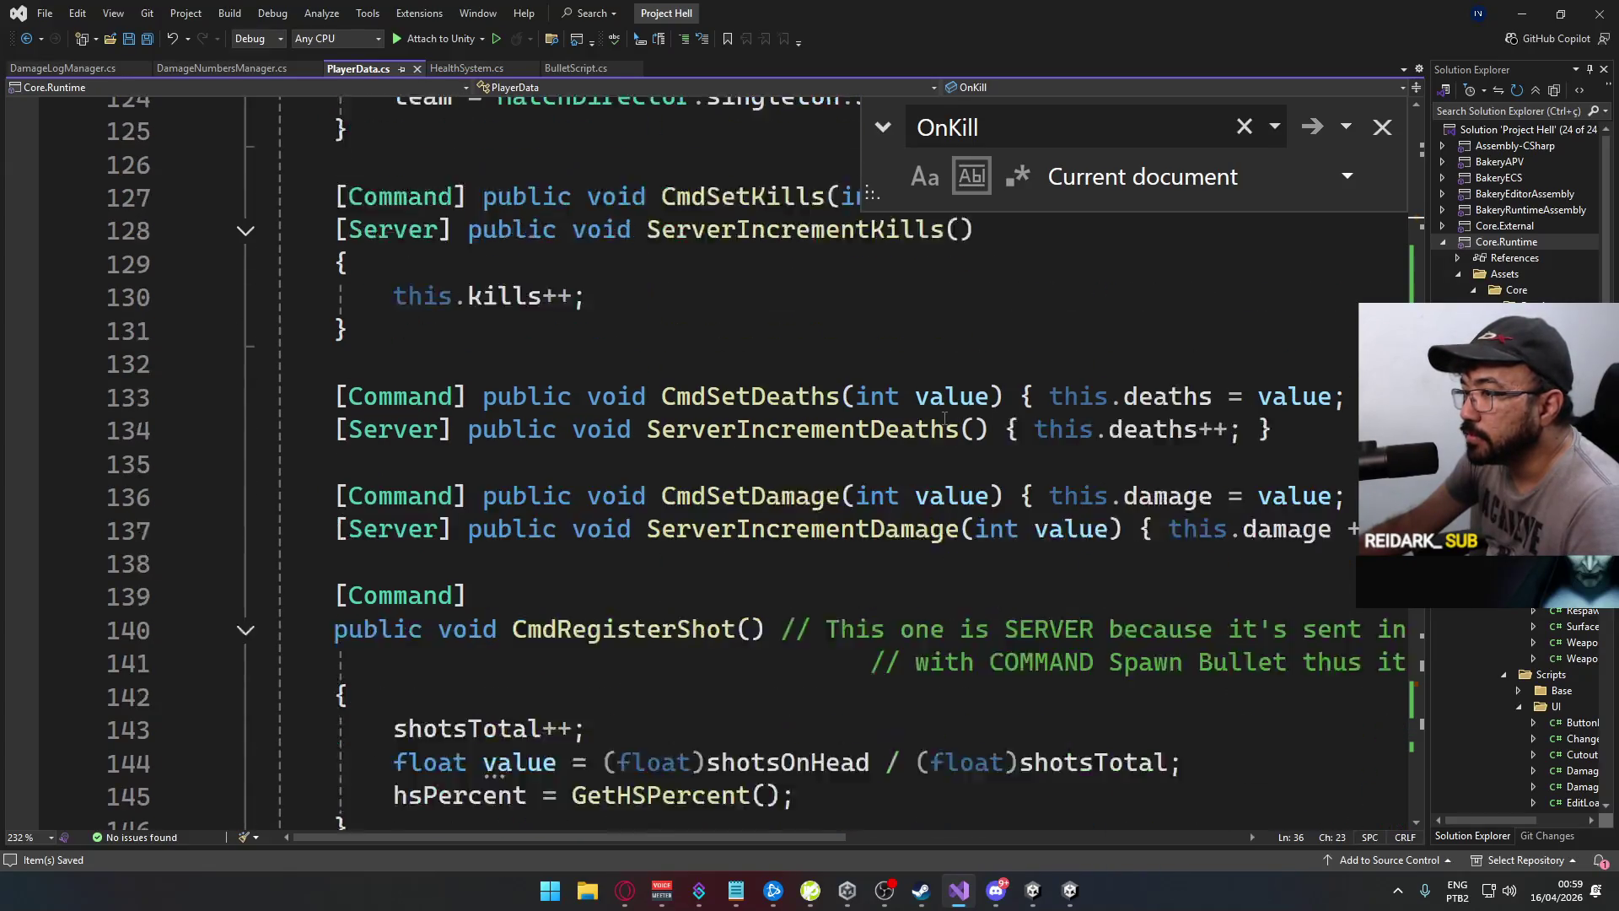
scroll(945, 419, "down", 7)
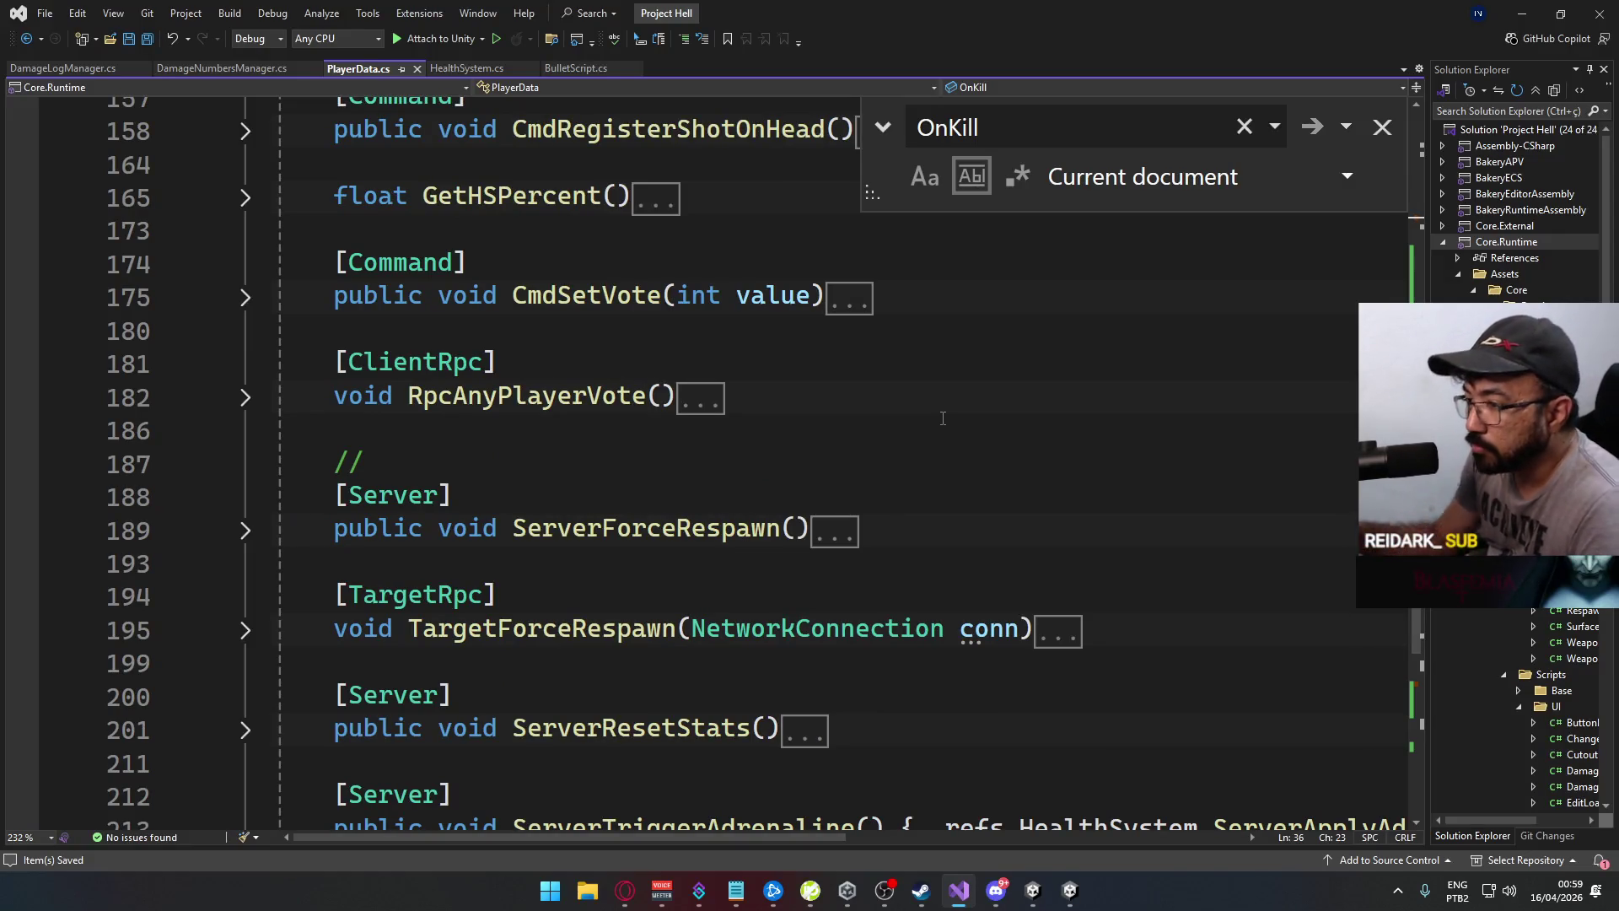
scroll(986, 331, "down", 7)
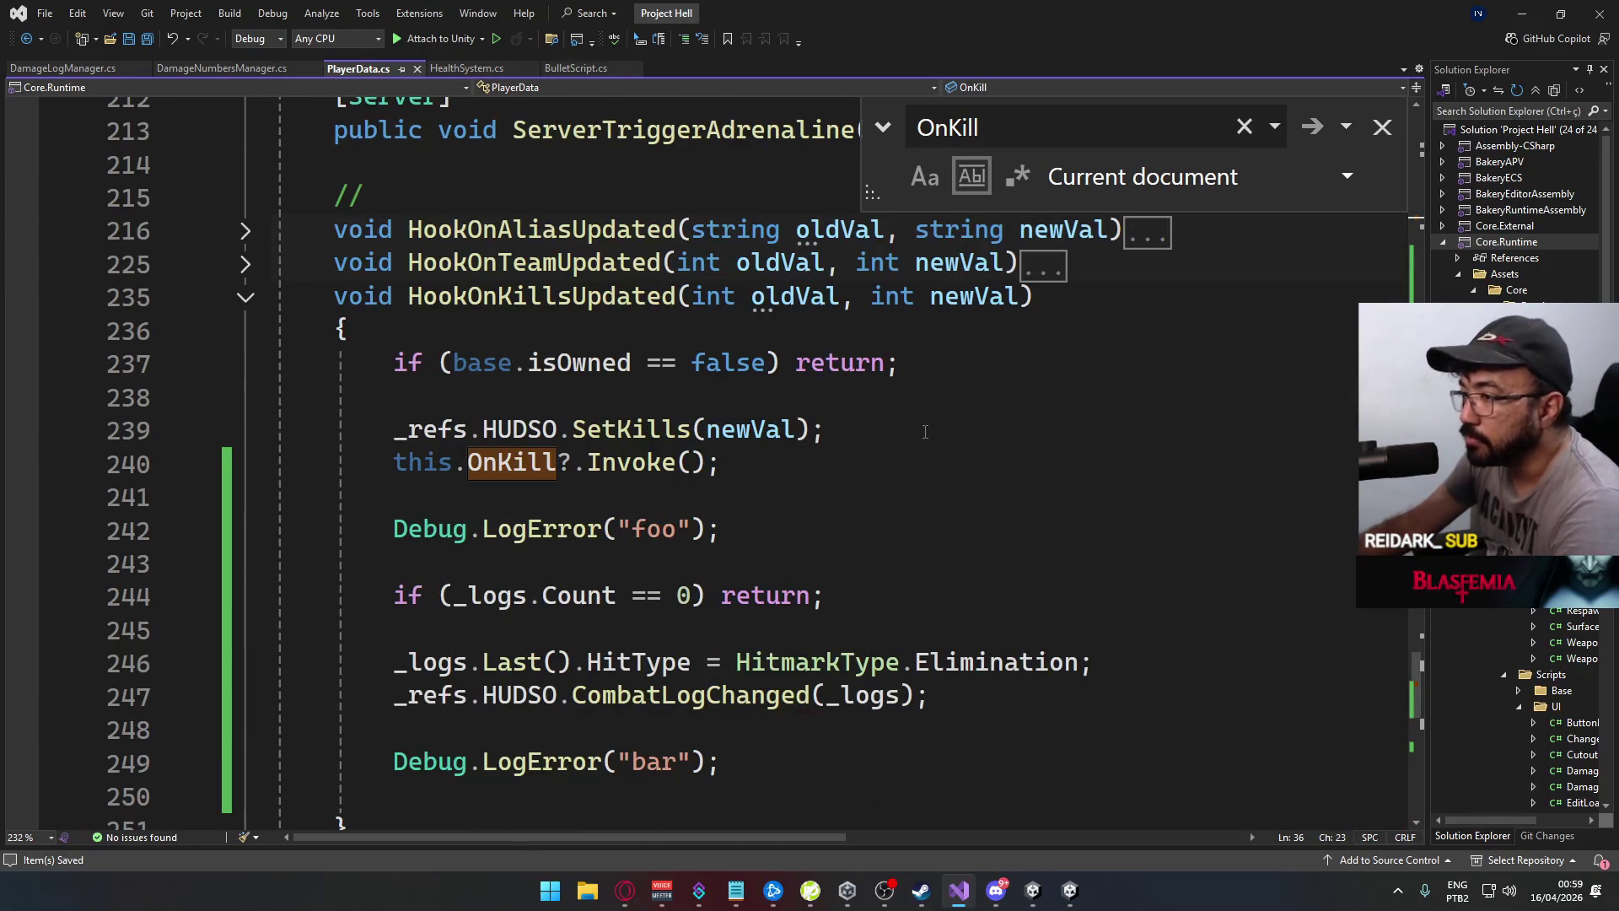
scroll(926, 432, "down", 1)
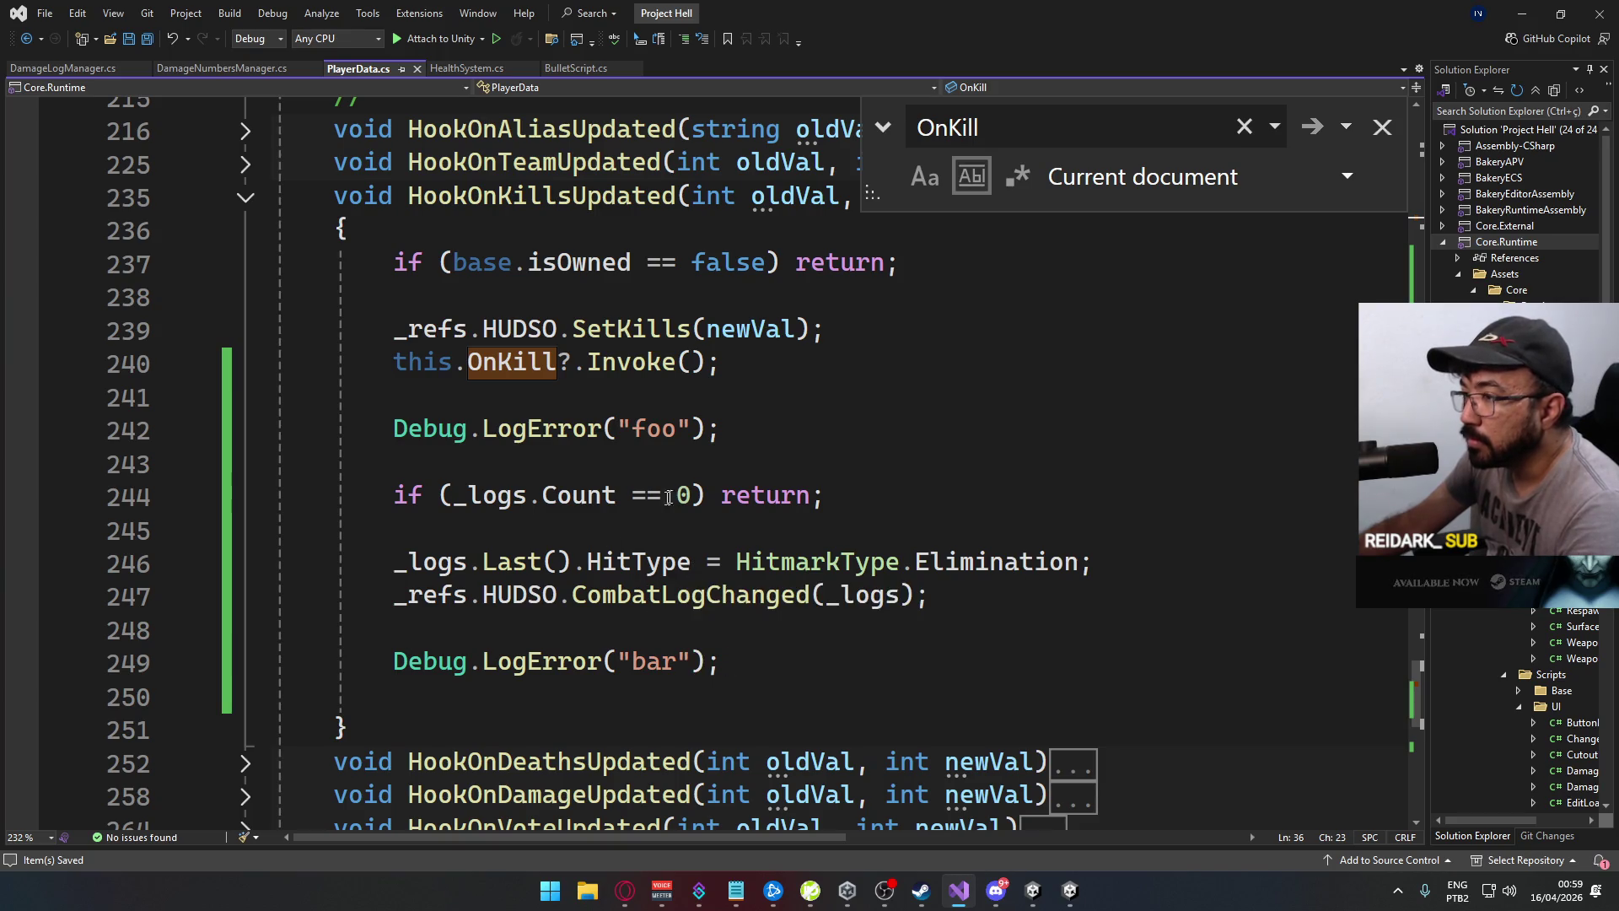
left_click(1069, 898)
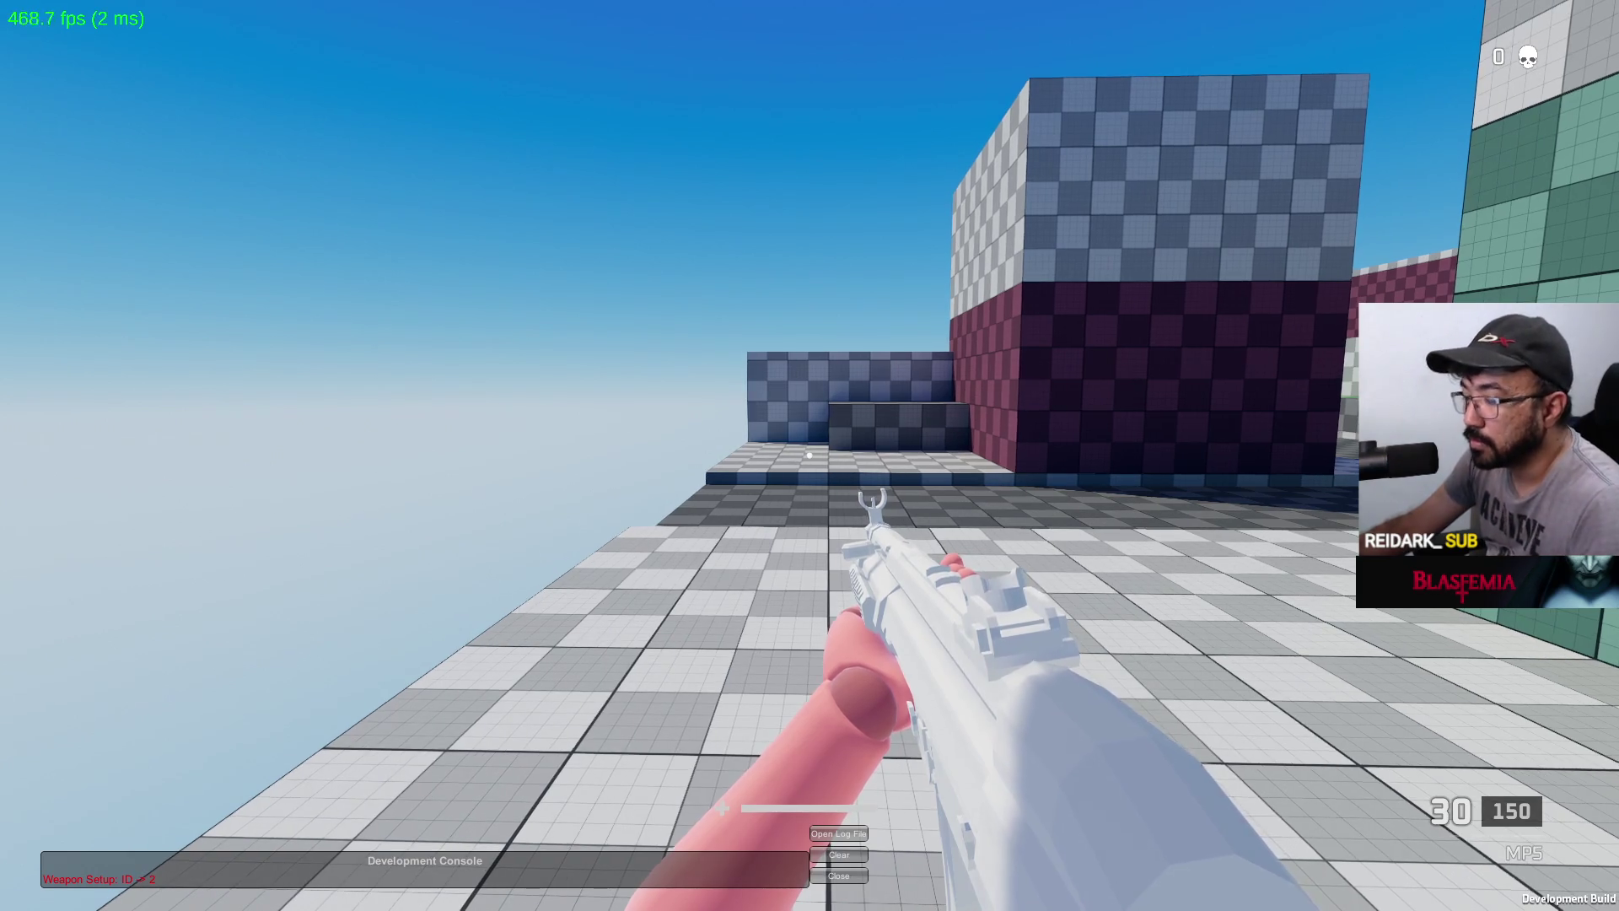
Focus the Unity Game view, then sprint forward and jump onto the green floor area
key("alt+Tab")
left_click(1033, 890)
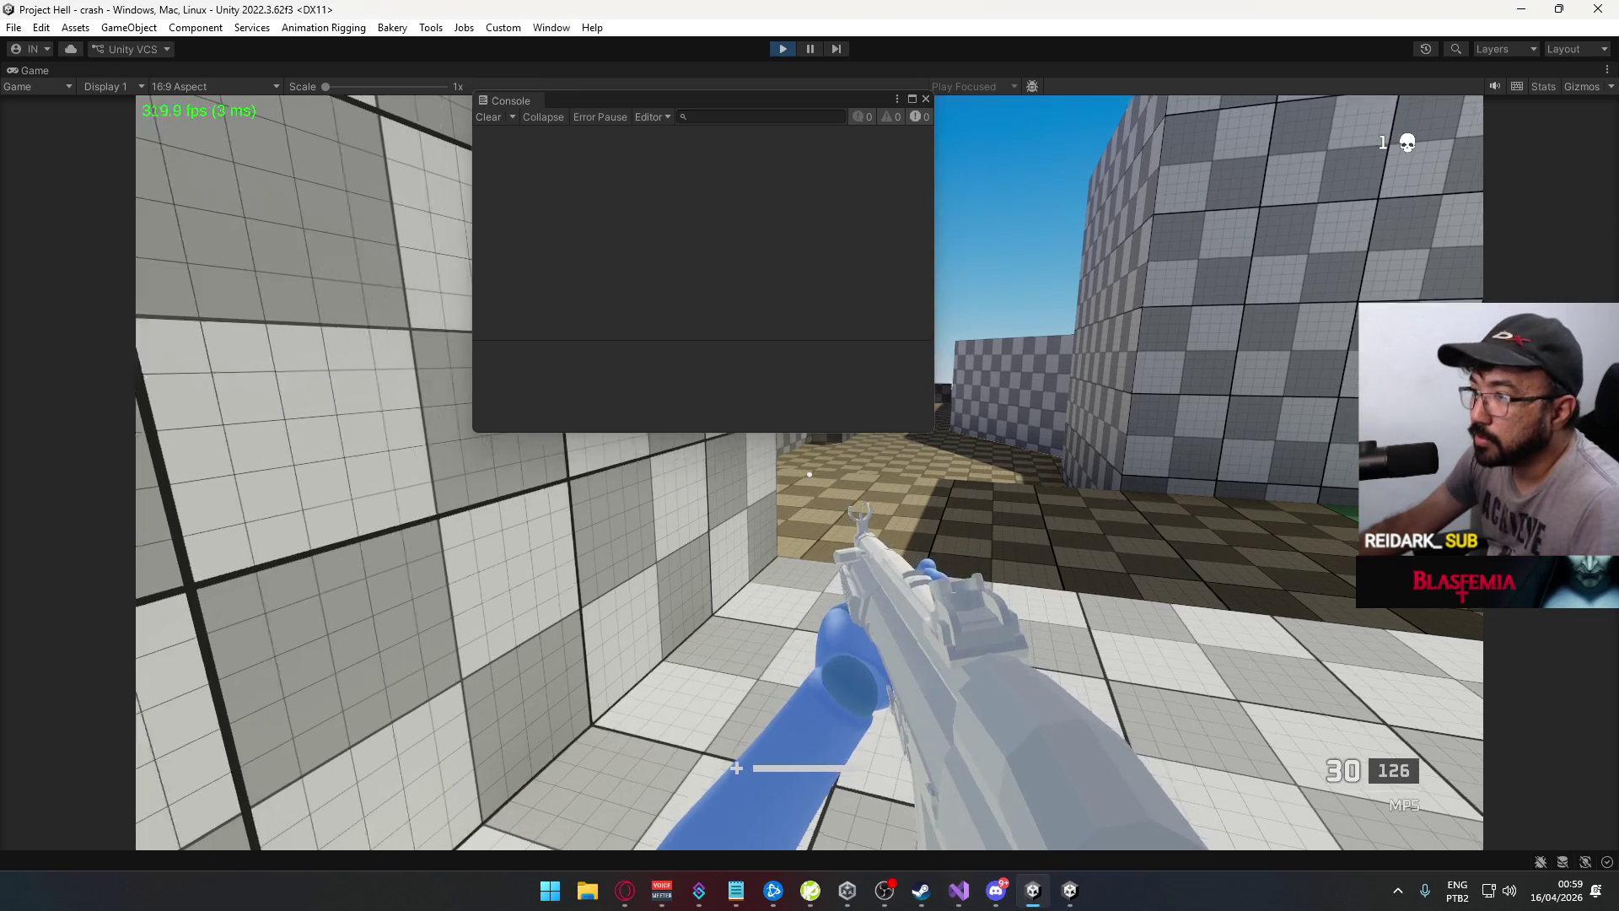
key("alt+Tab")
key("alt+Tab")
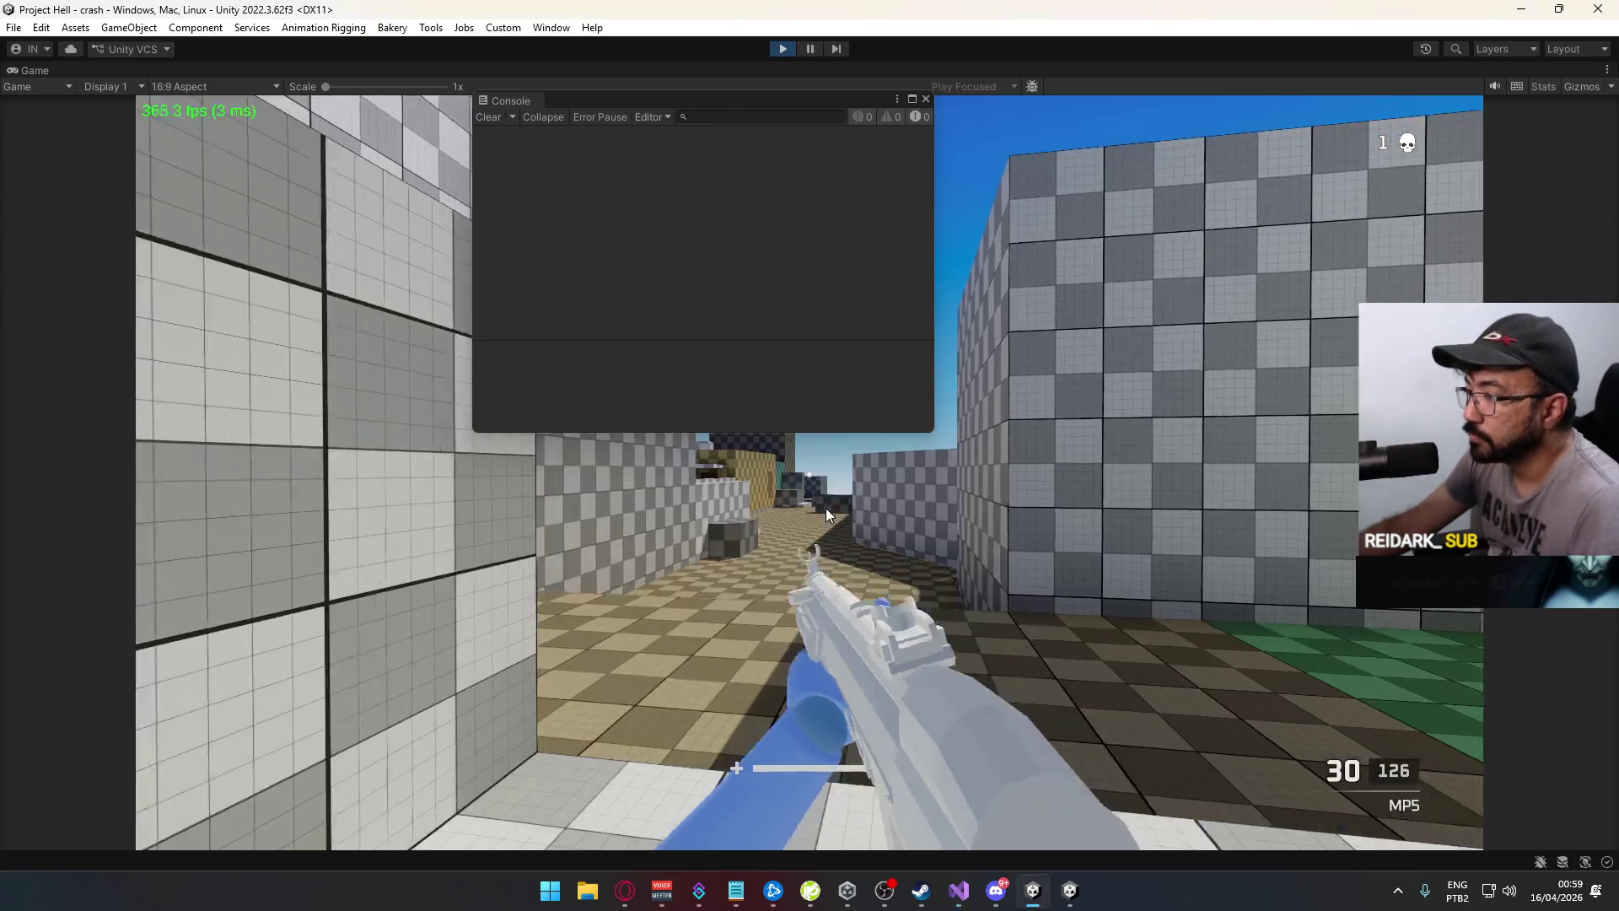
key("w")
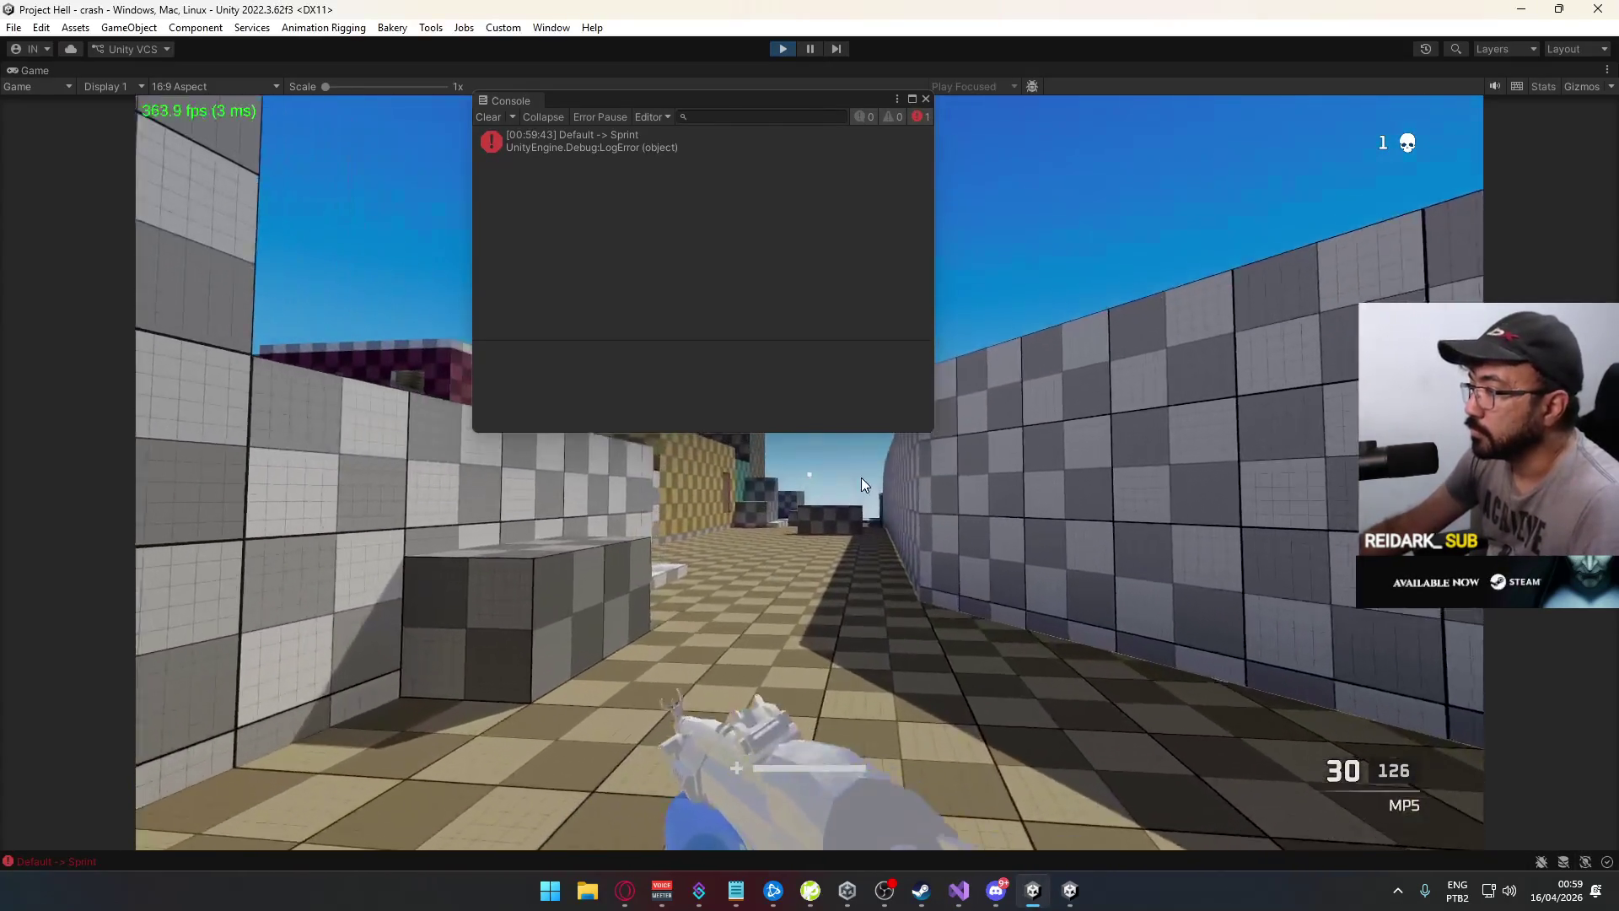
key("shift")
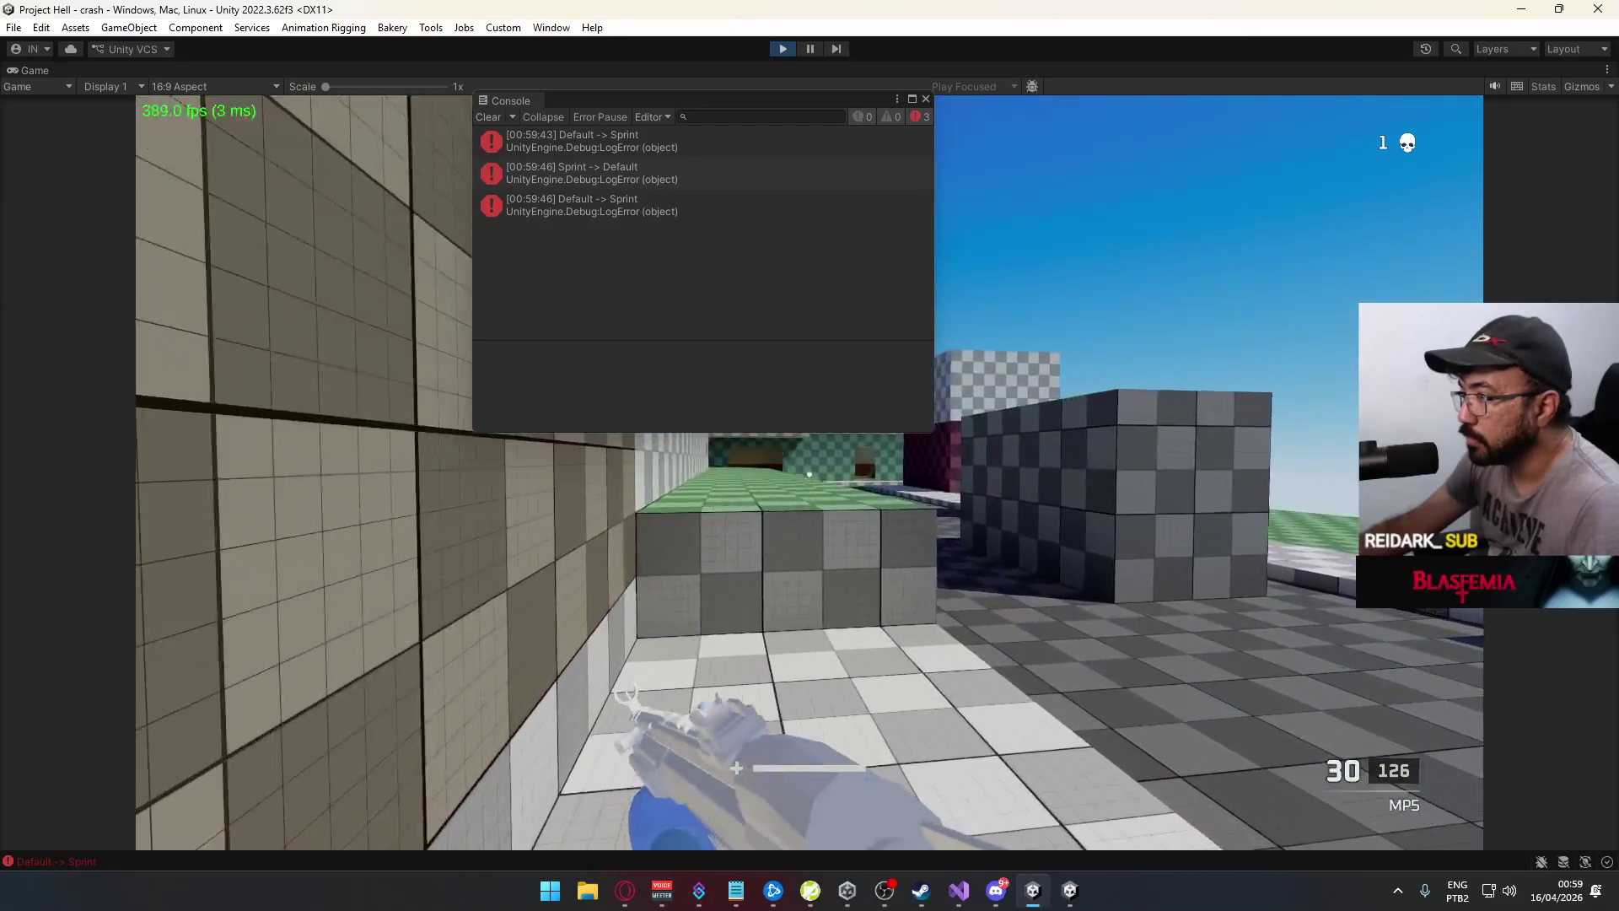
key("space")
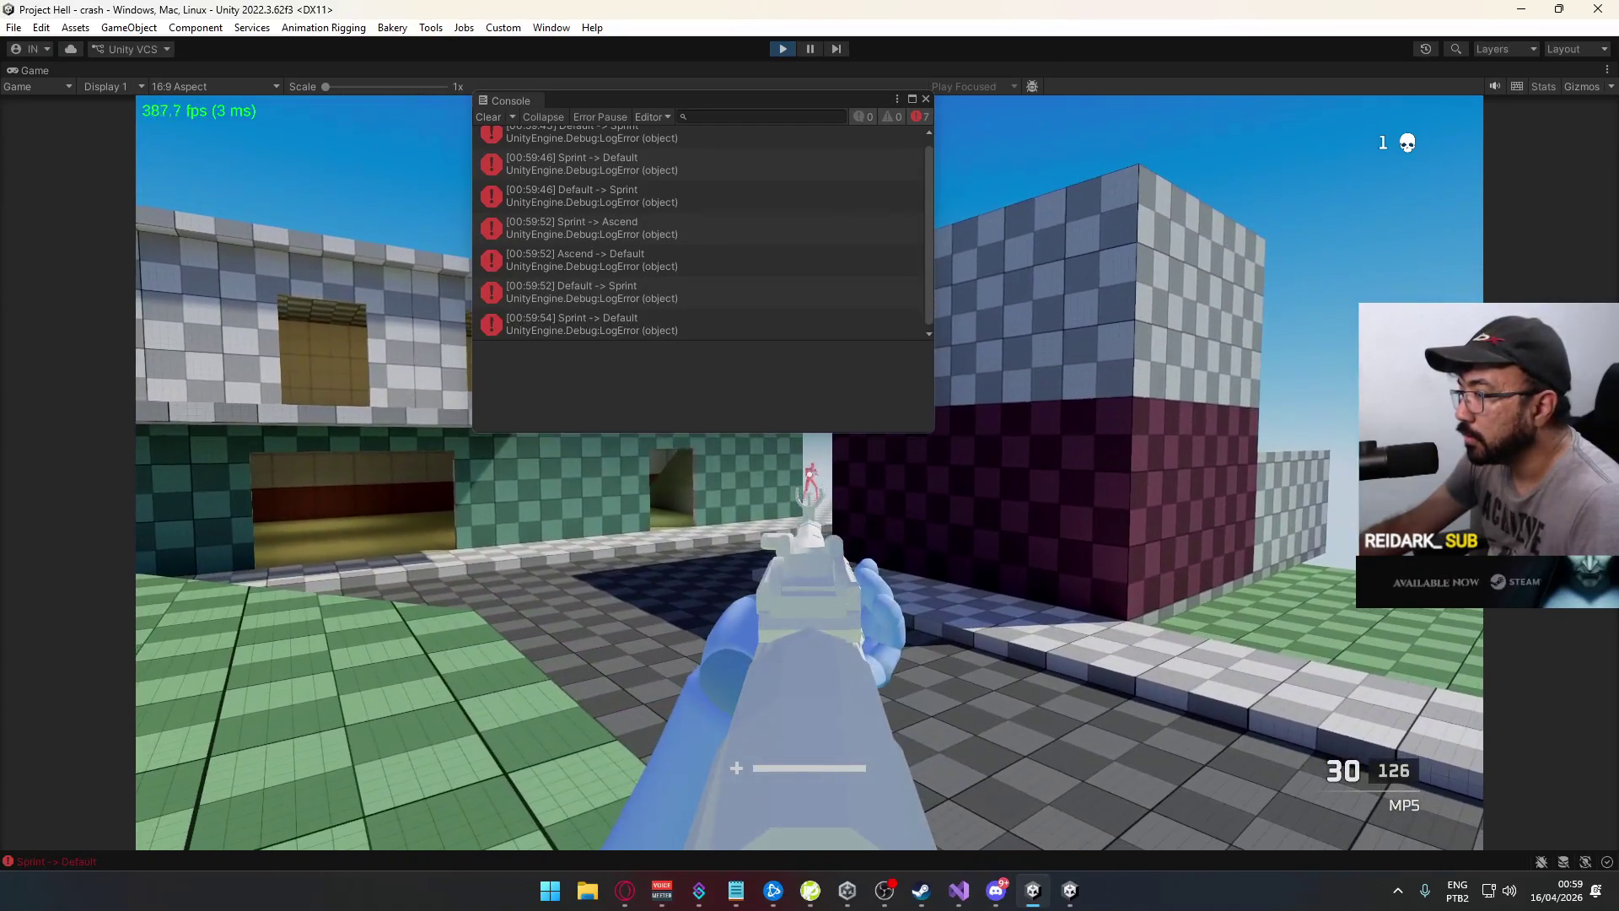
Aim down sights and kill the enemy, then move toward the wall and return to Visual Studio
right_click(810, 474)
left_click(810, 474)
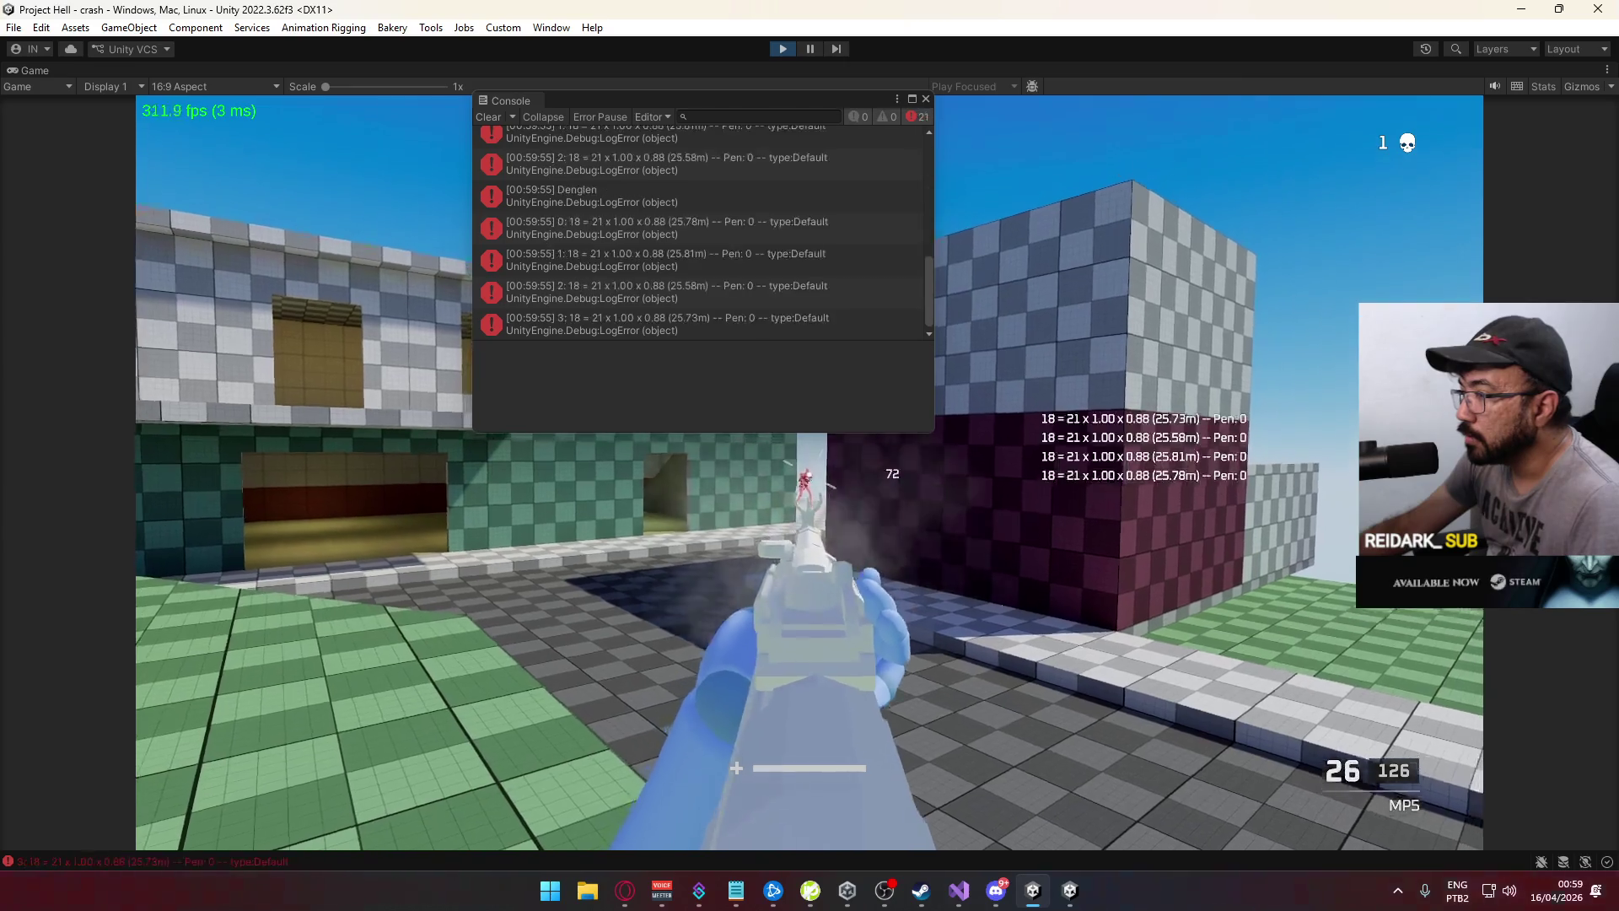
key("shift")
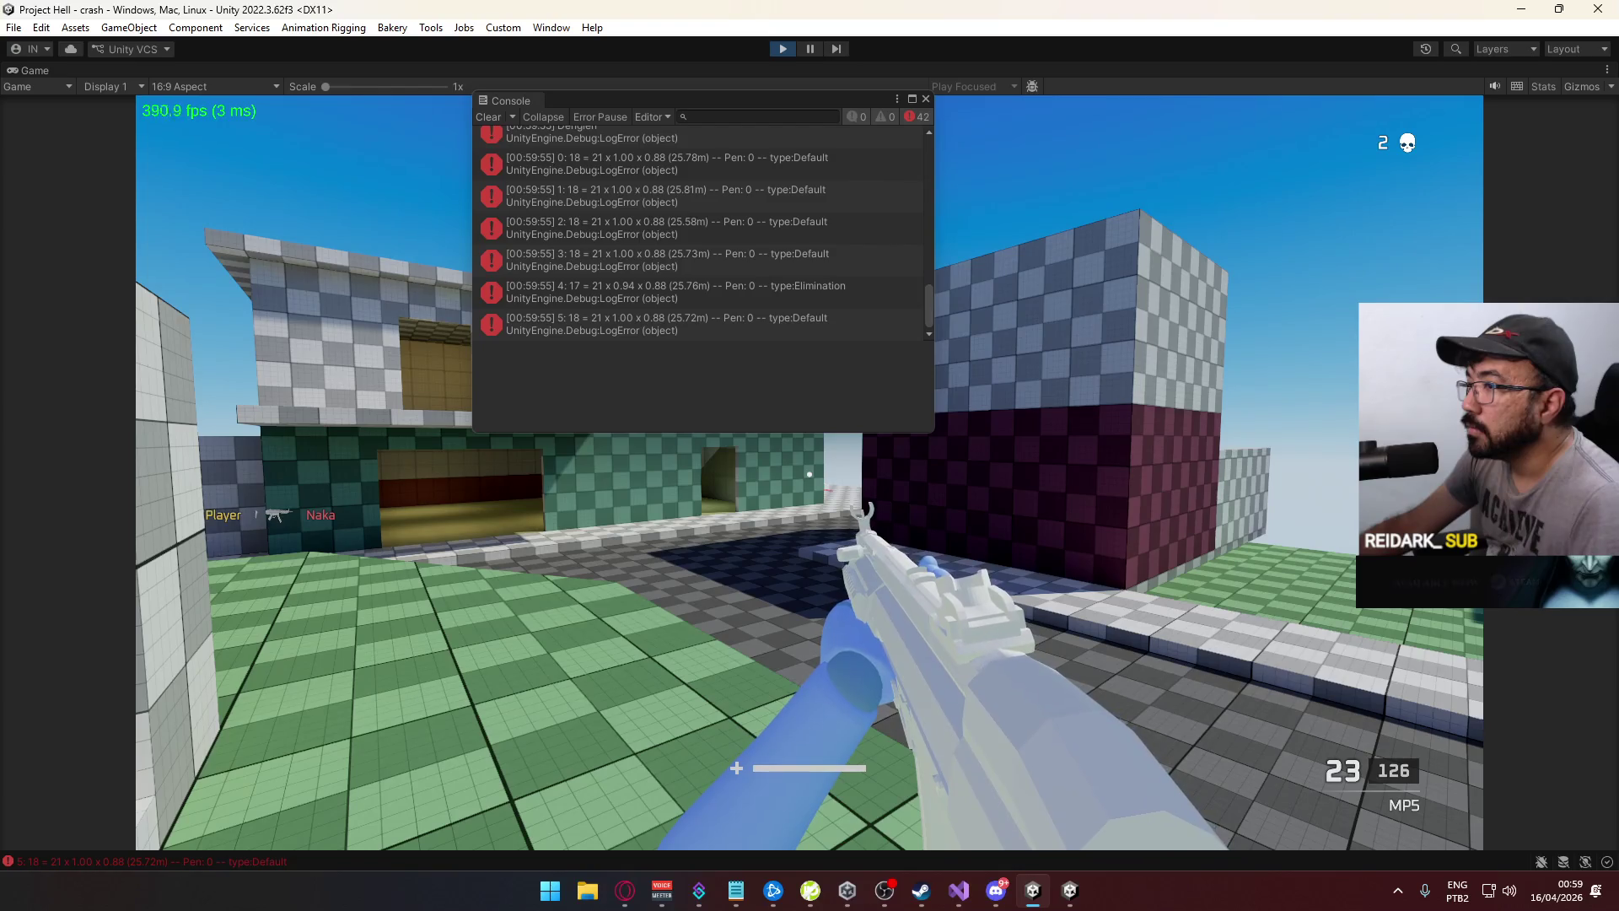
key("w")
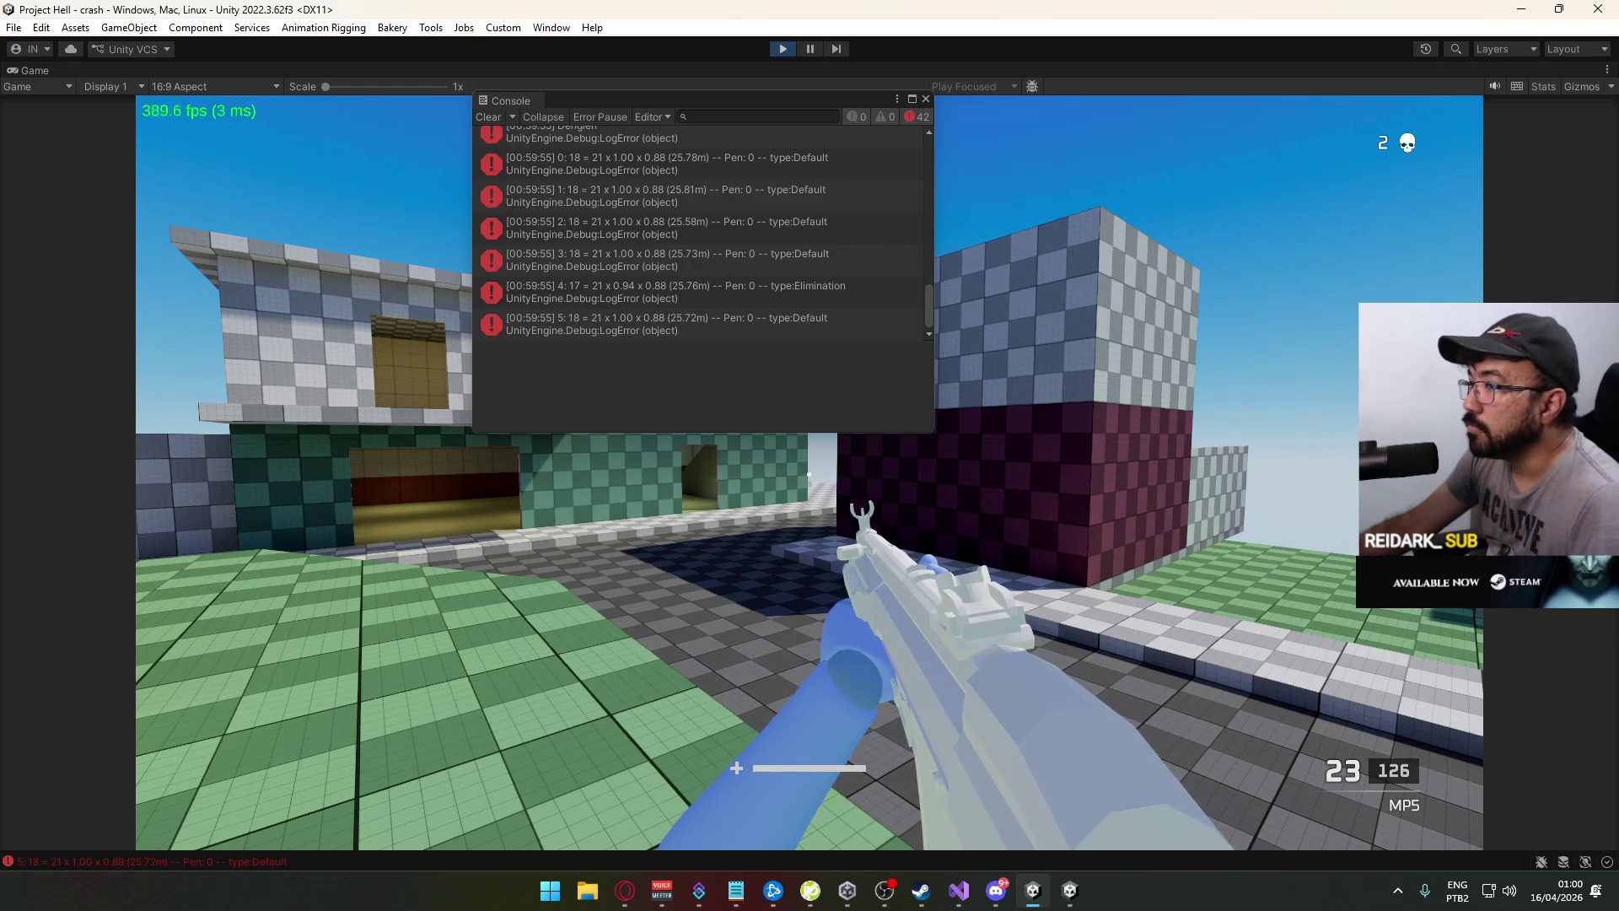
key("w")
key("shift")
key("space")
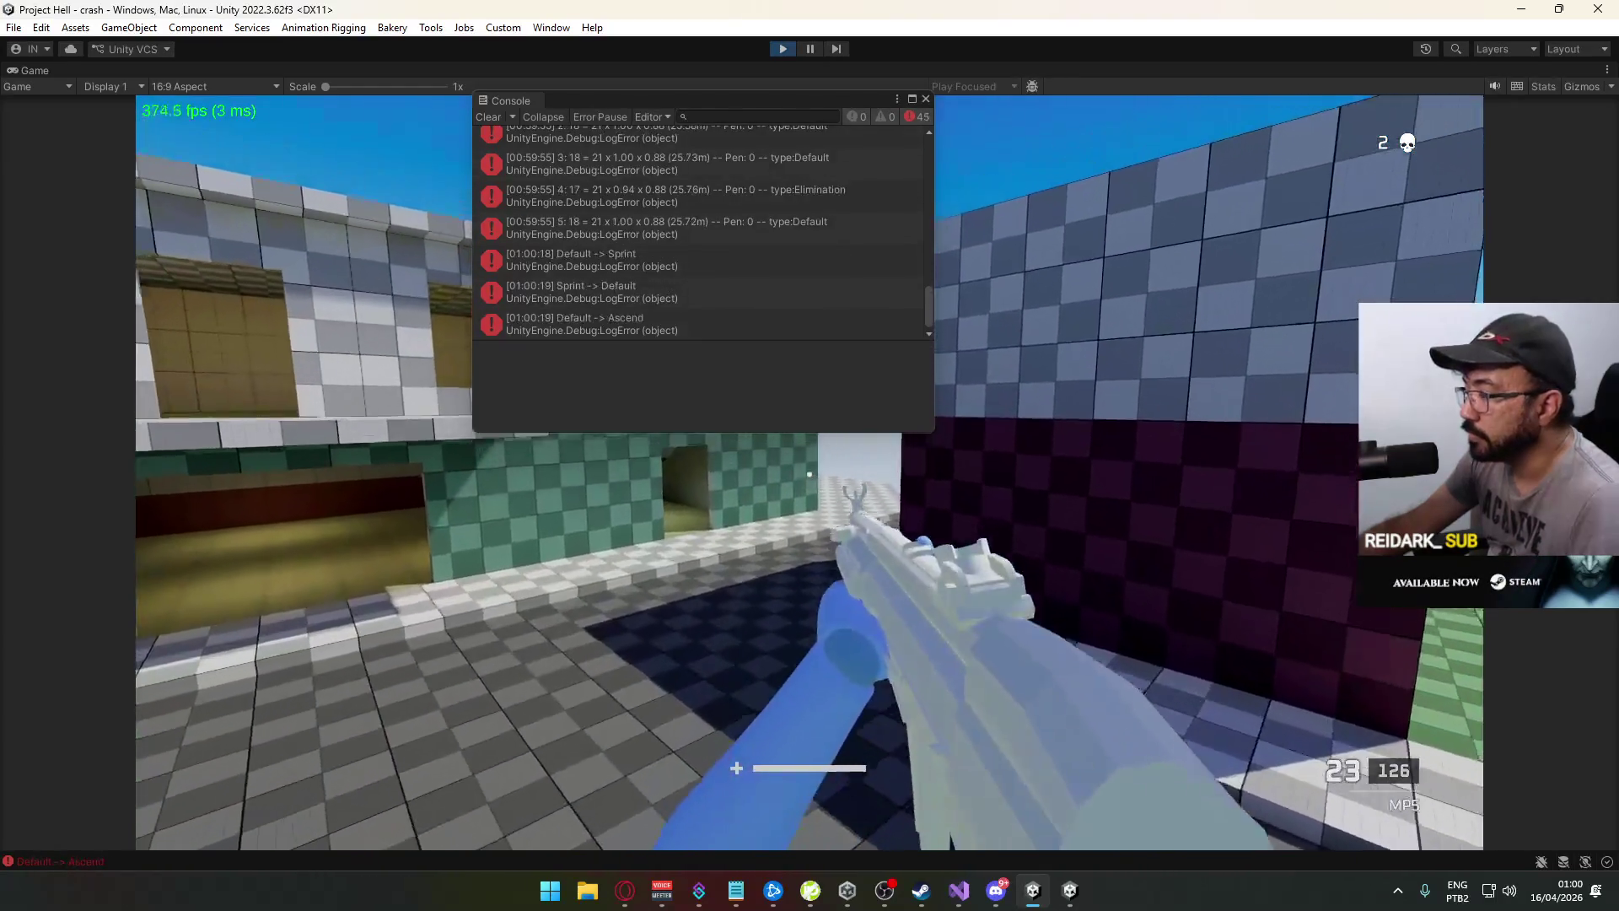
key("alt+Tab")
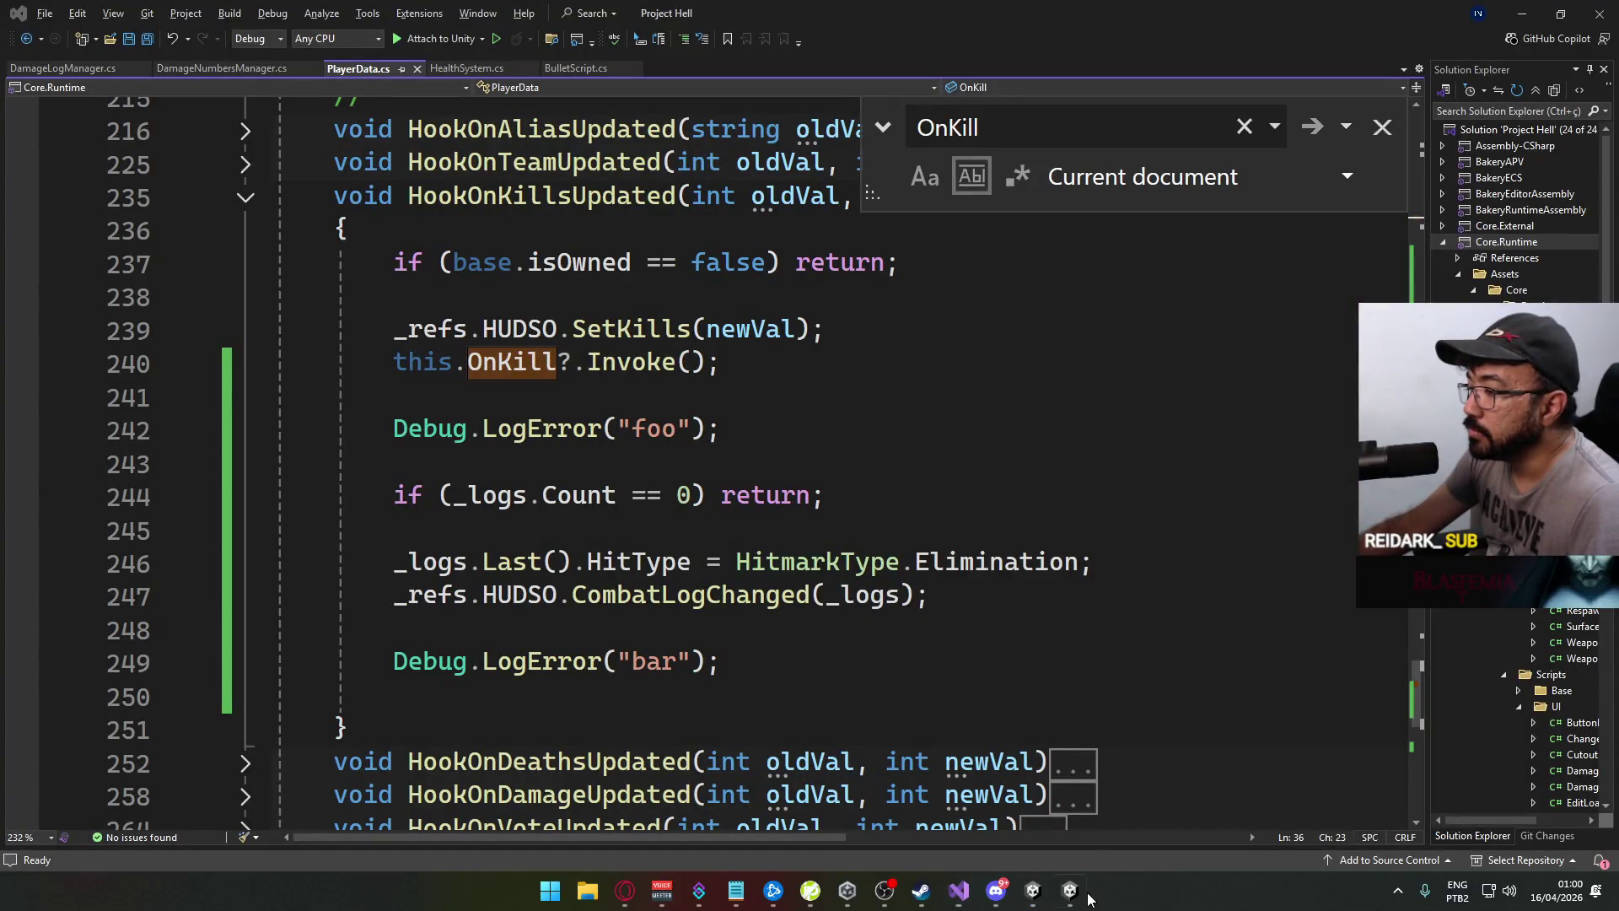
In the fullscreen Project Hell build, walk onto the rooftop and shoot the blue enemy dead
left_click(1070, 892)
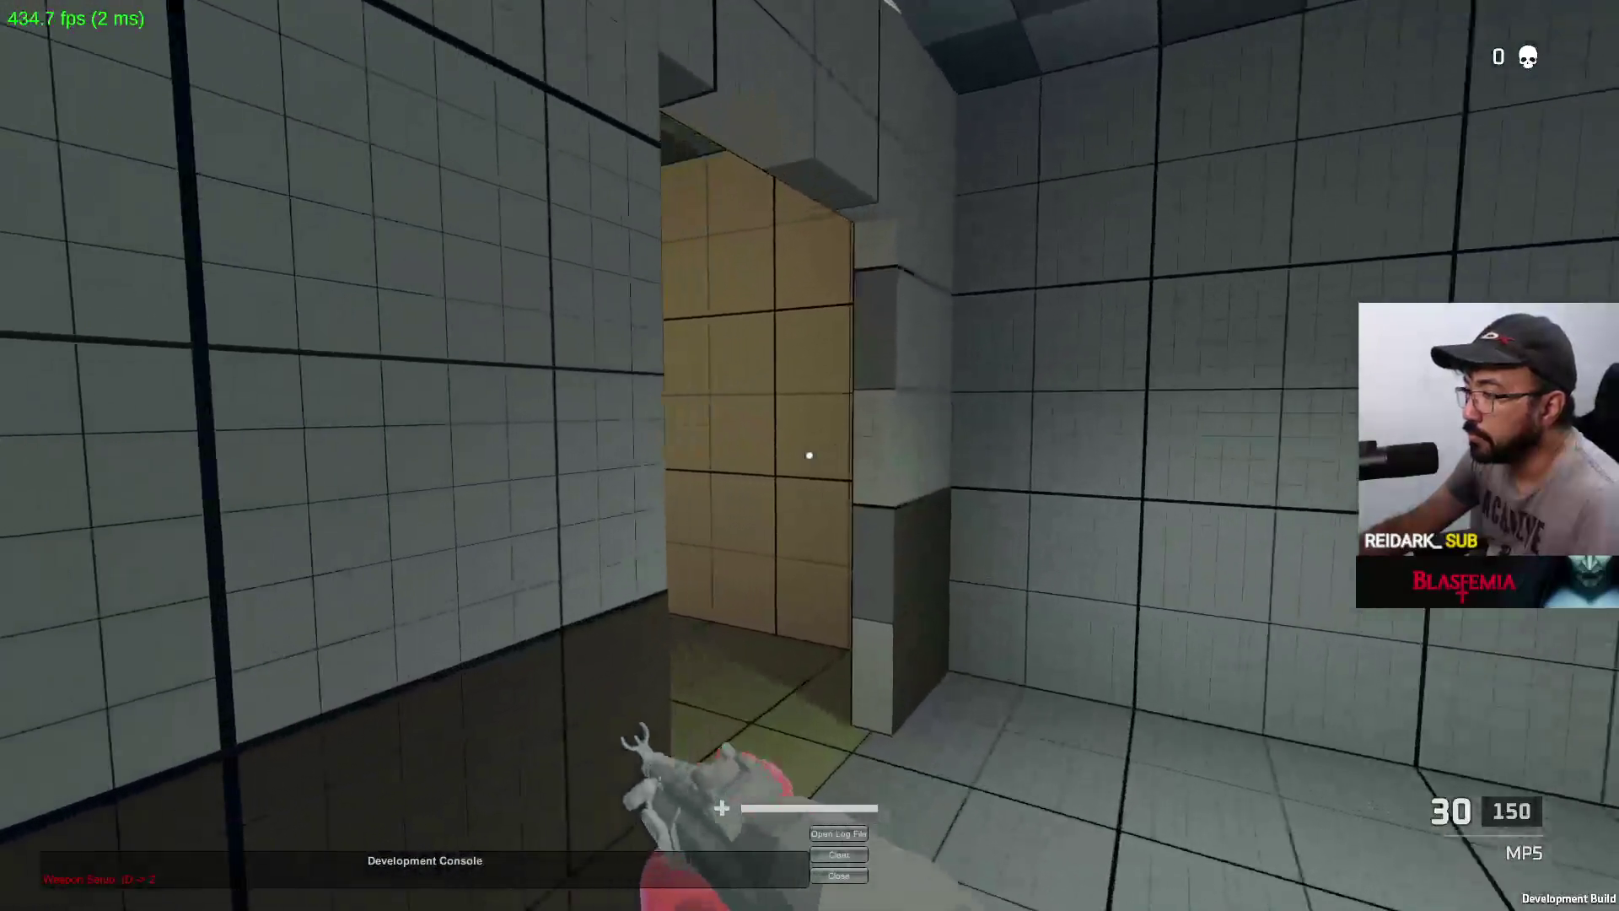
key("w")
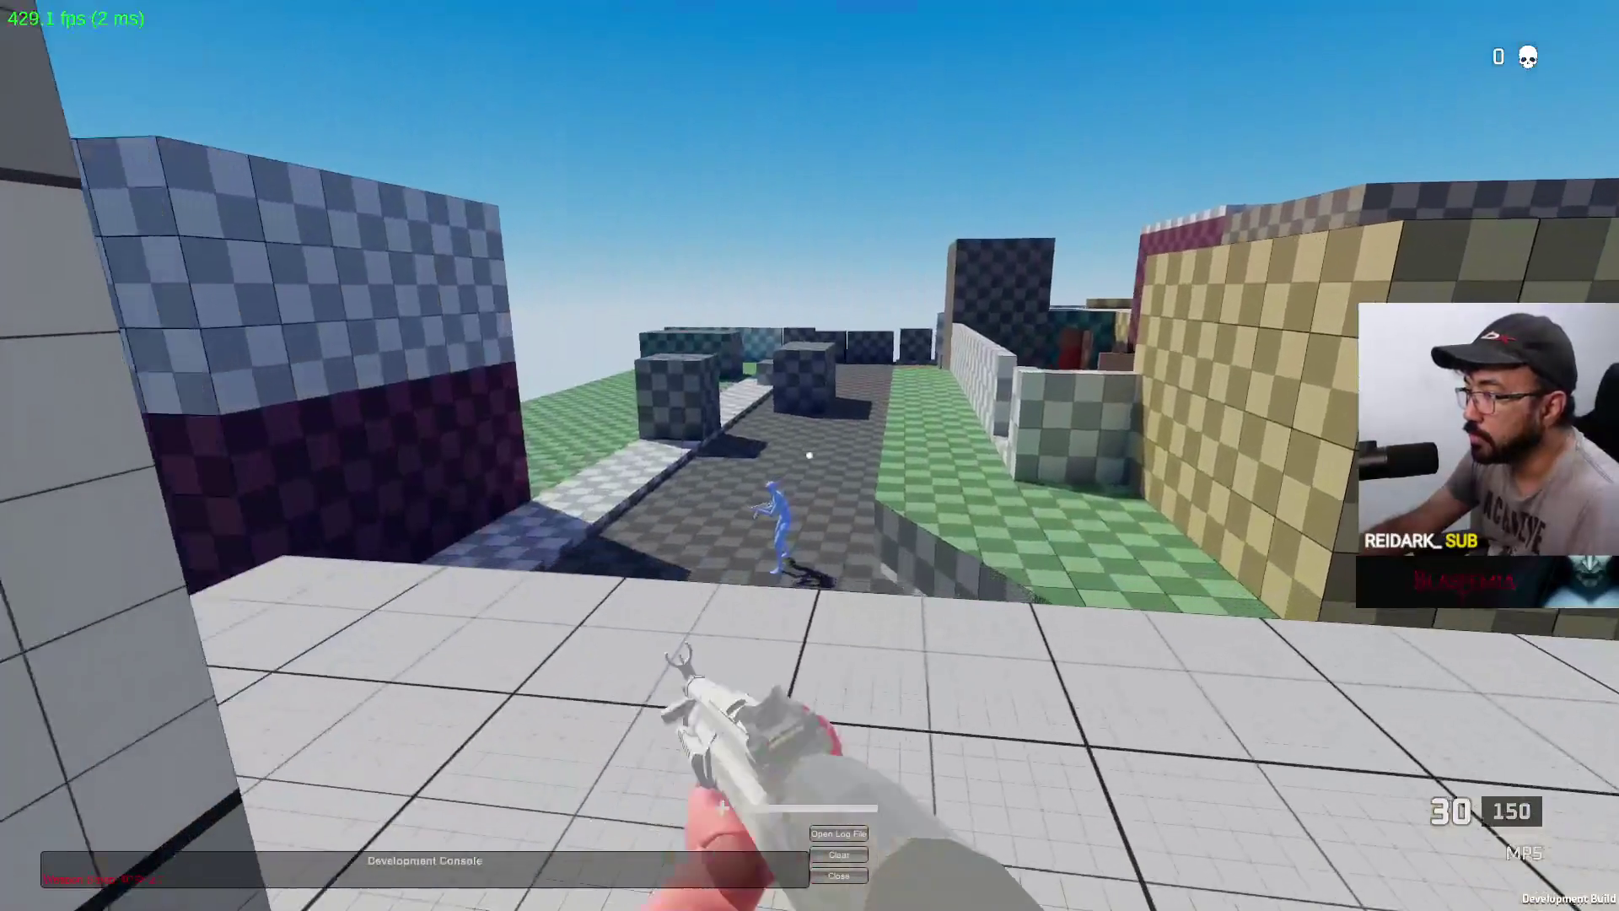
left_click(808, 456)
left_click(809, 455)
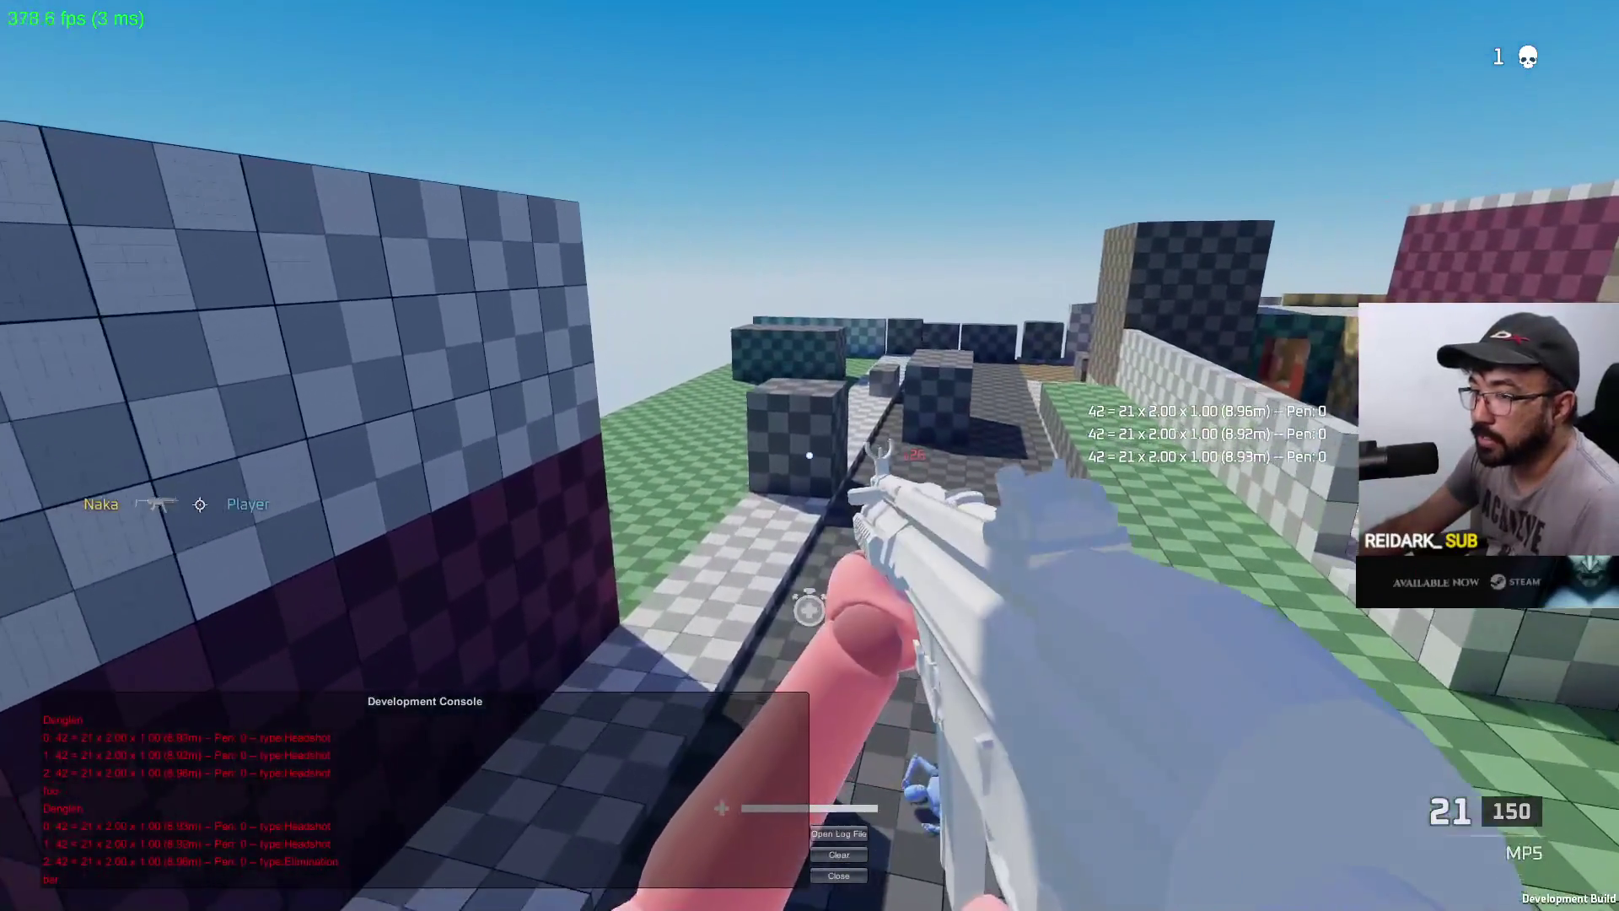
key("w")
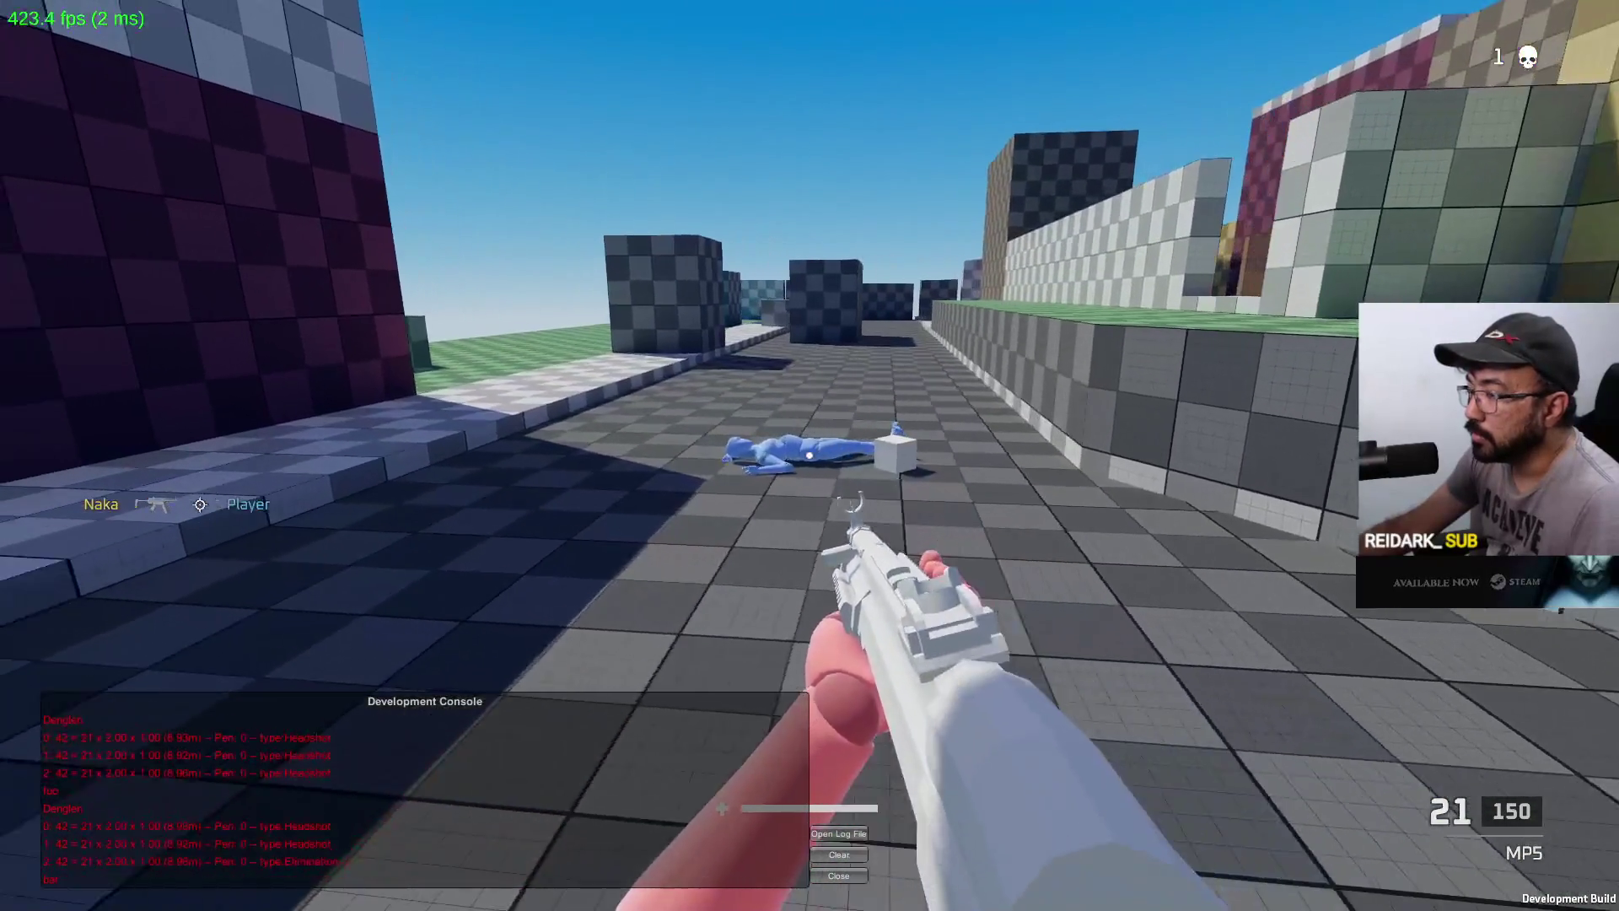
key("alt+Tab")
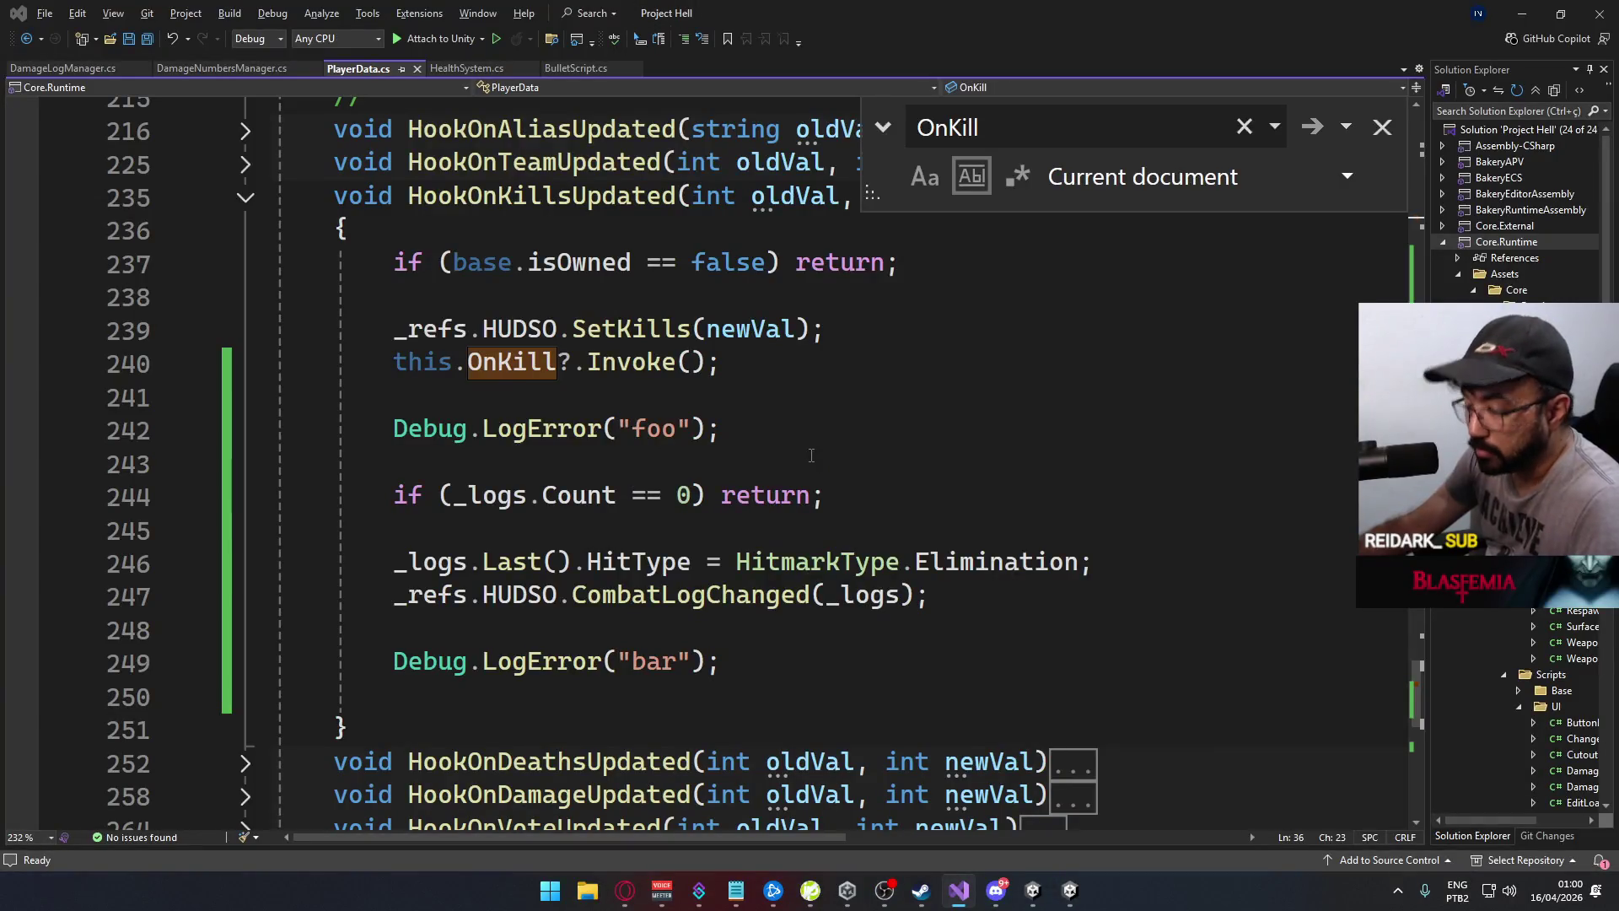
Set the loadout to the AKM primary and the Eagle sidearm
key("alt+Tab")
key("y")
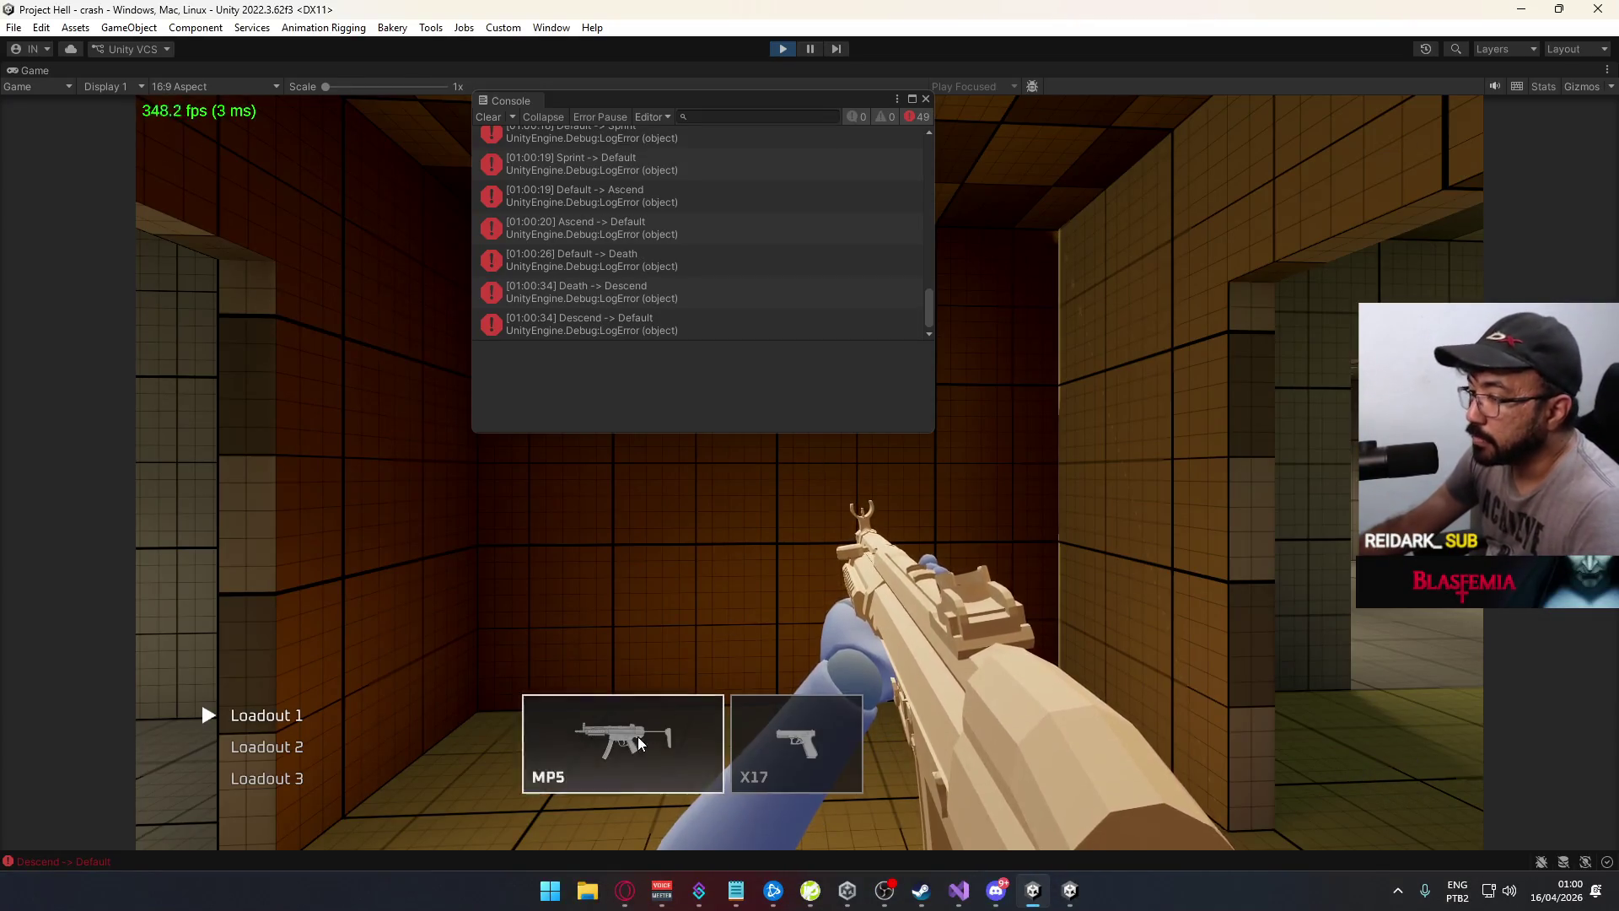
left_click(639, 741)
left_click(290, 555)
left_click(312, 621)
left_click(785, 736)
left_click(455, 632)
Move through the corridors into the courtyard and shoot an enemy for a kill
key("w")
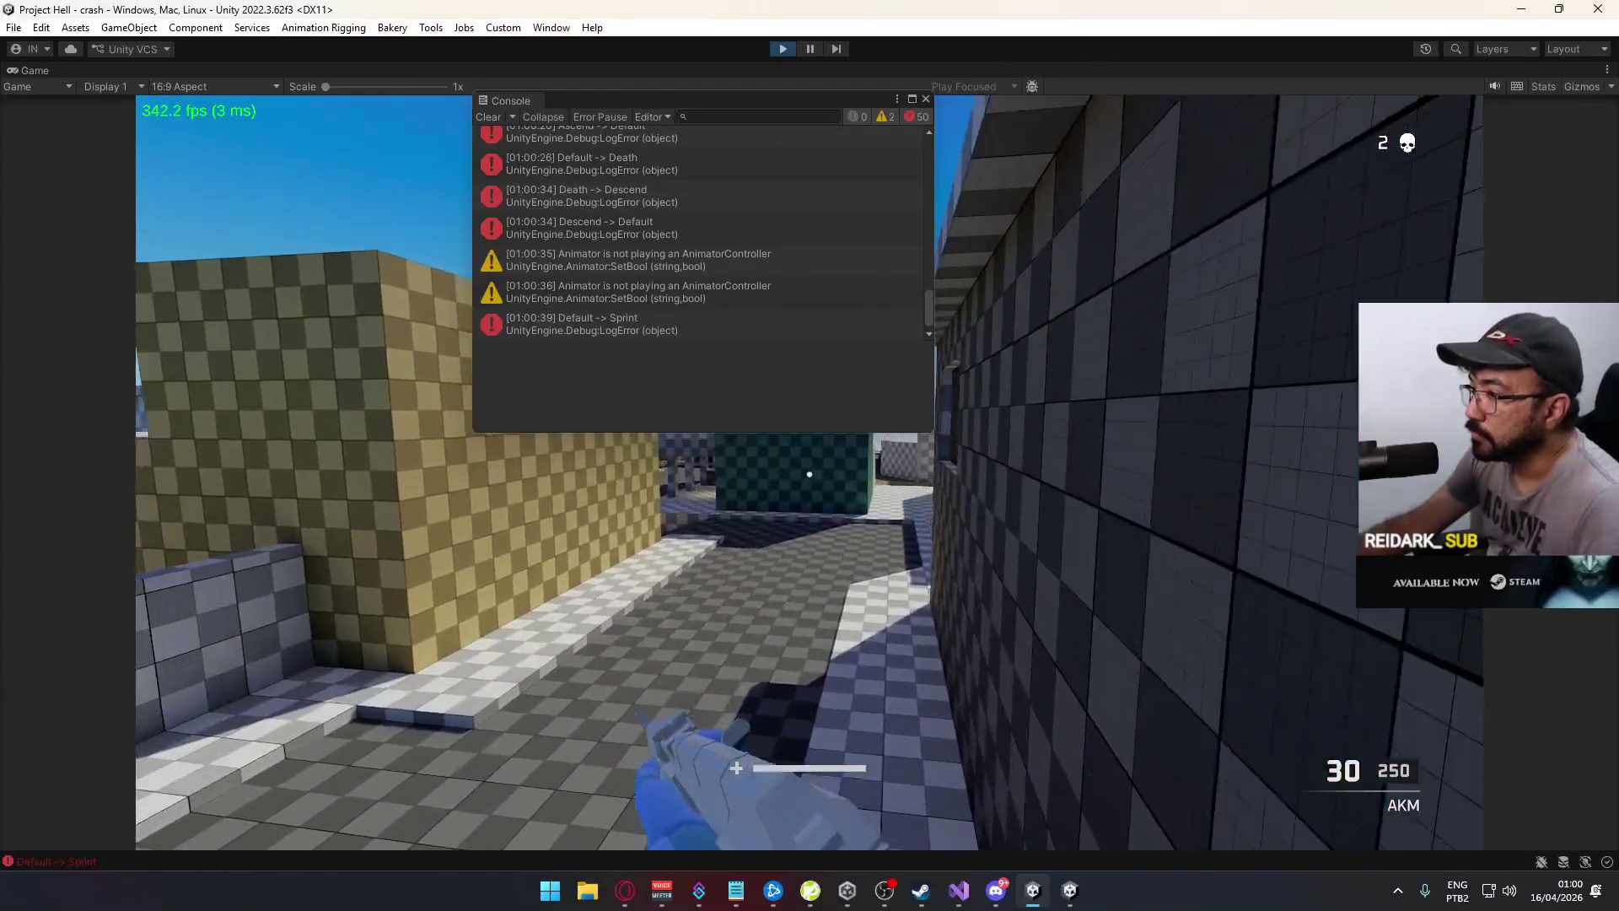
key("space")
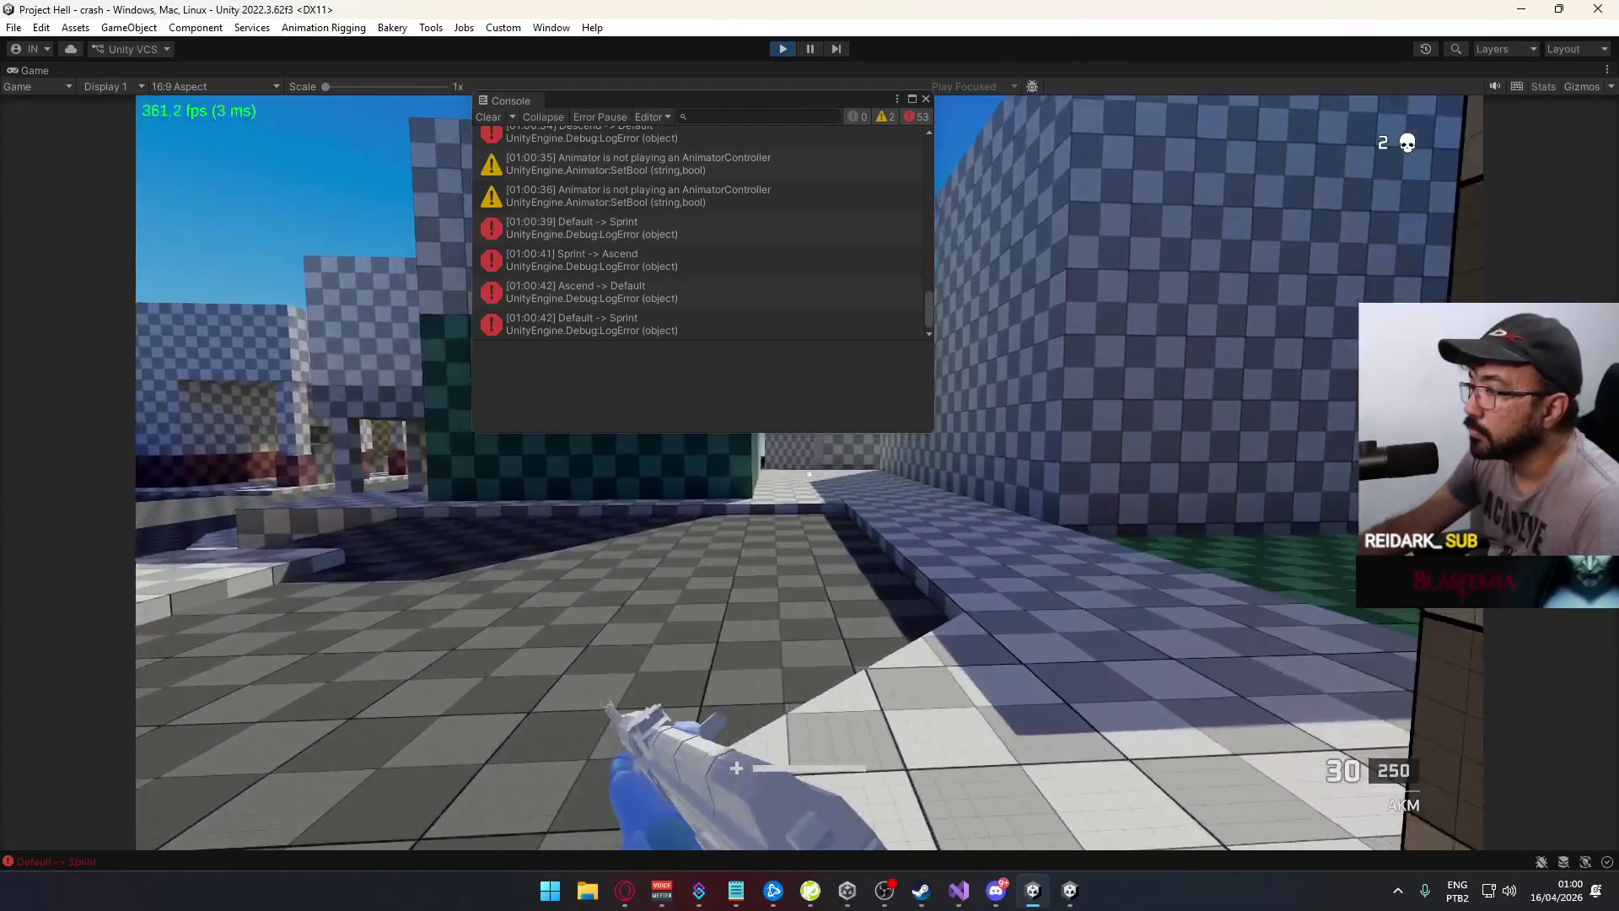
key("w")
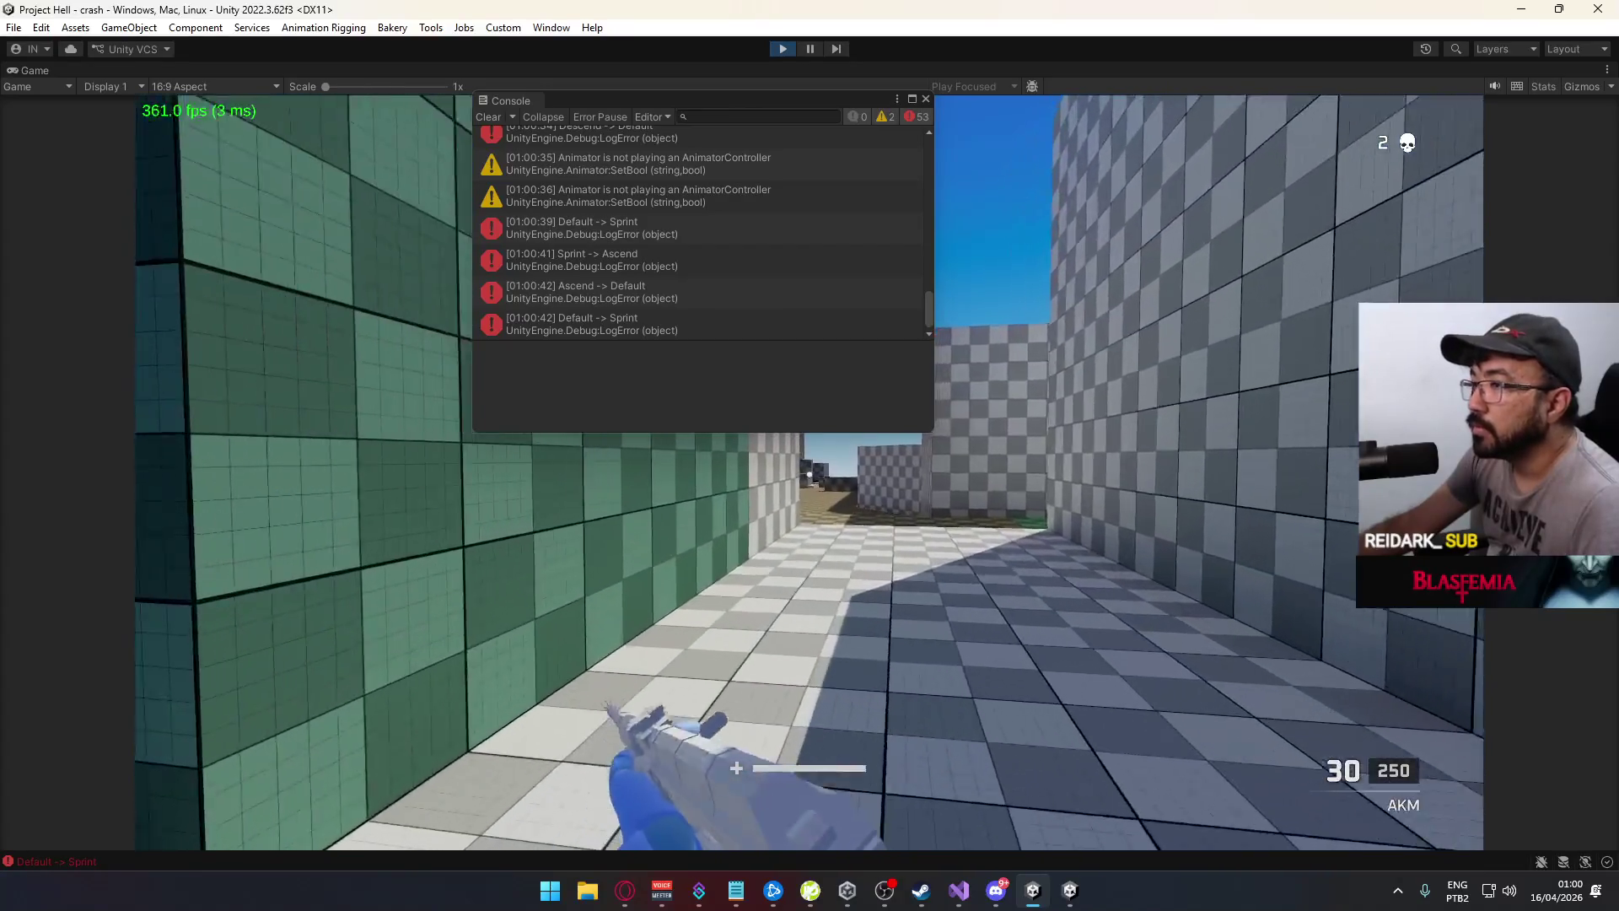
key("w")
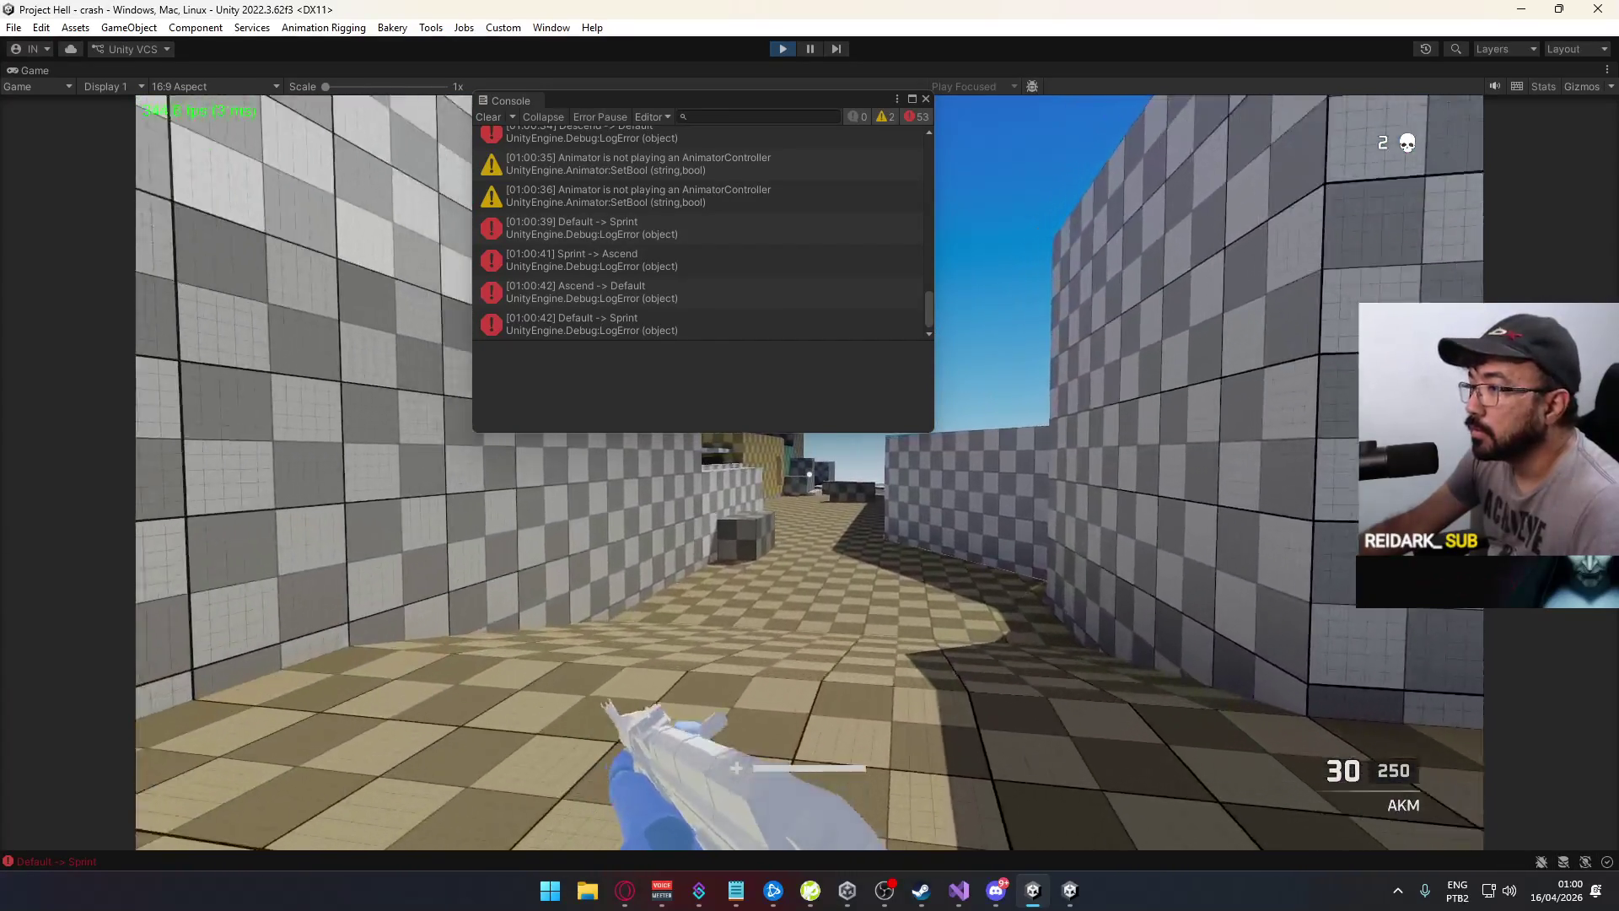
key("w")
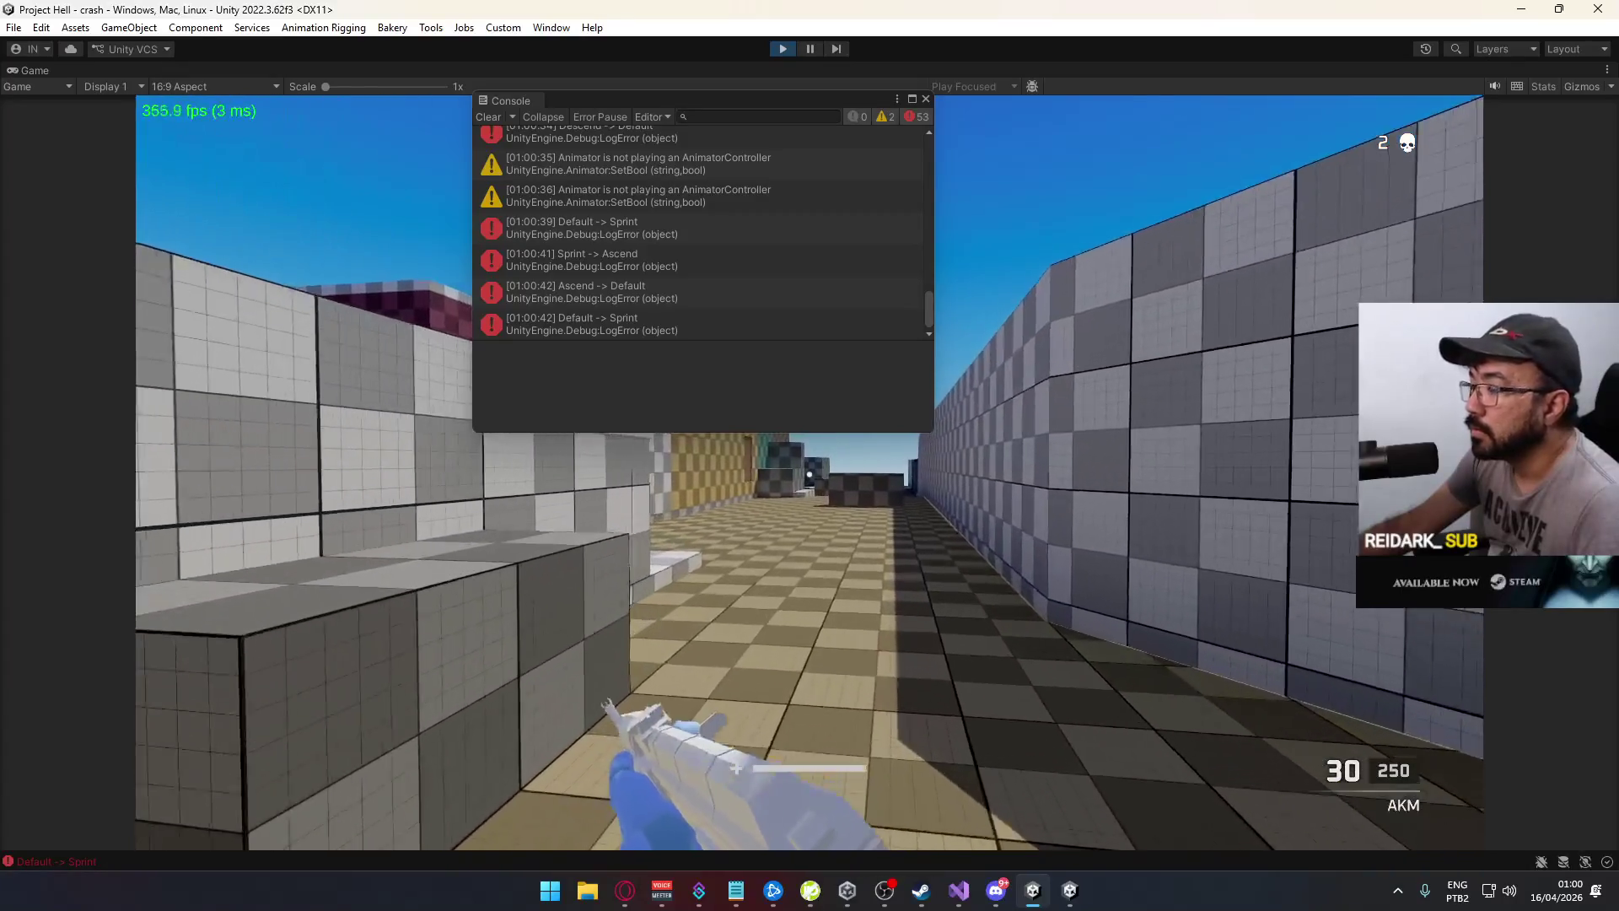
key("w")
key("w")
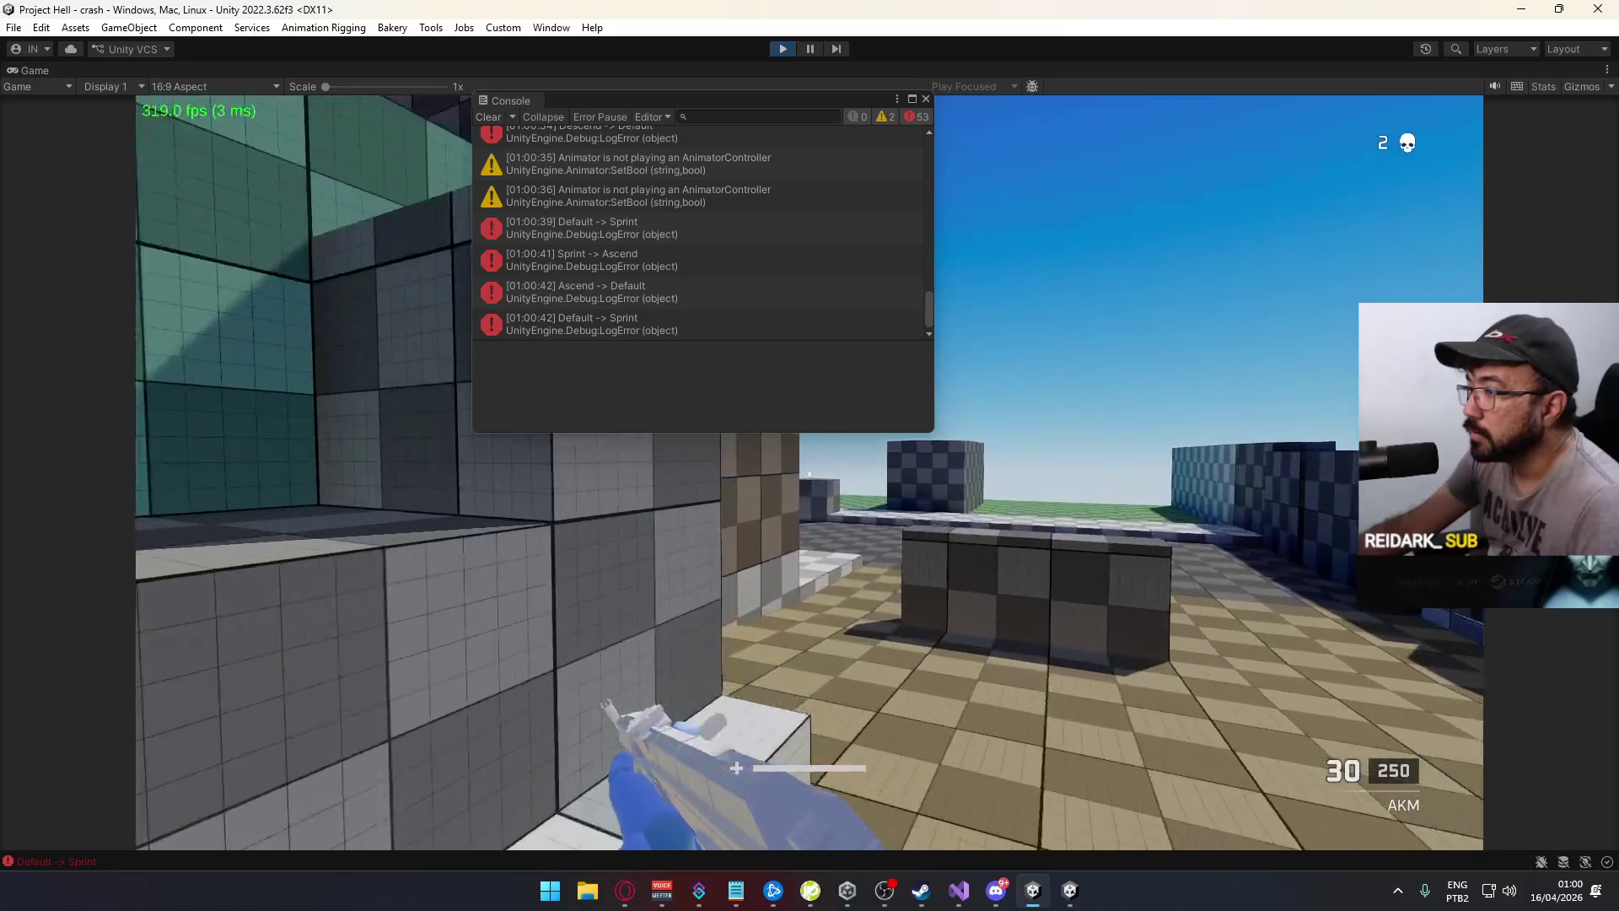
key("w")
key("w")
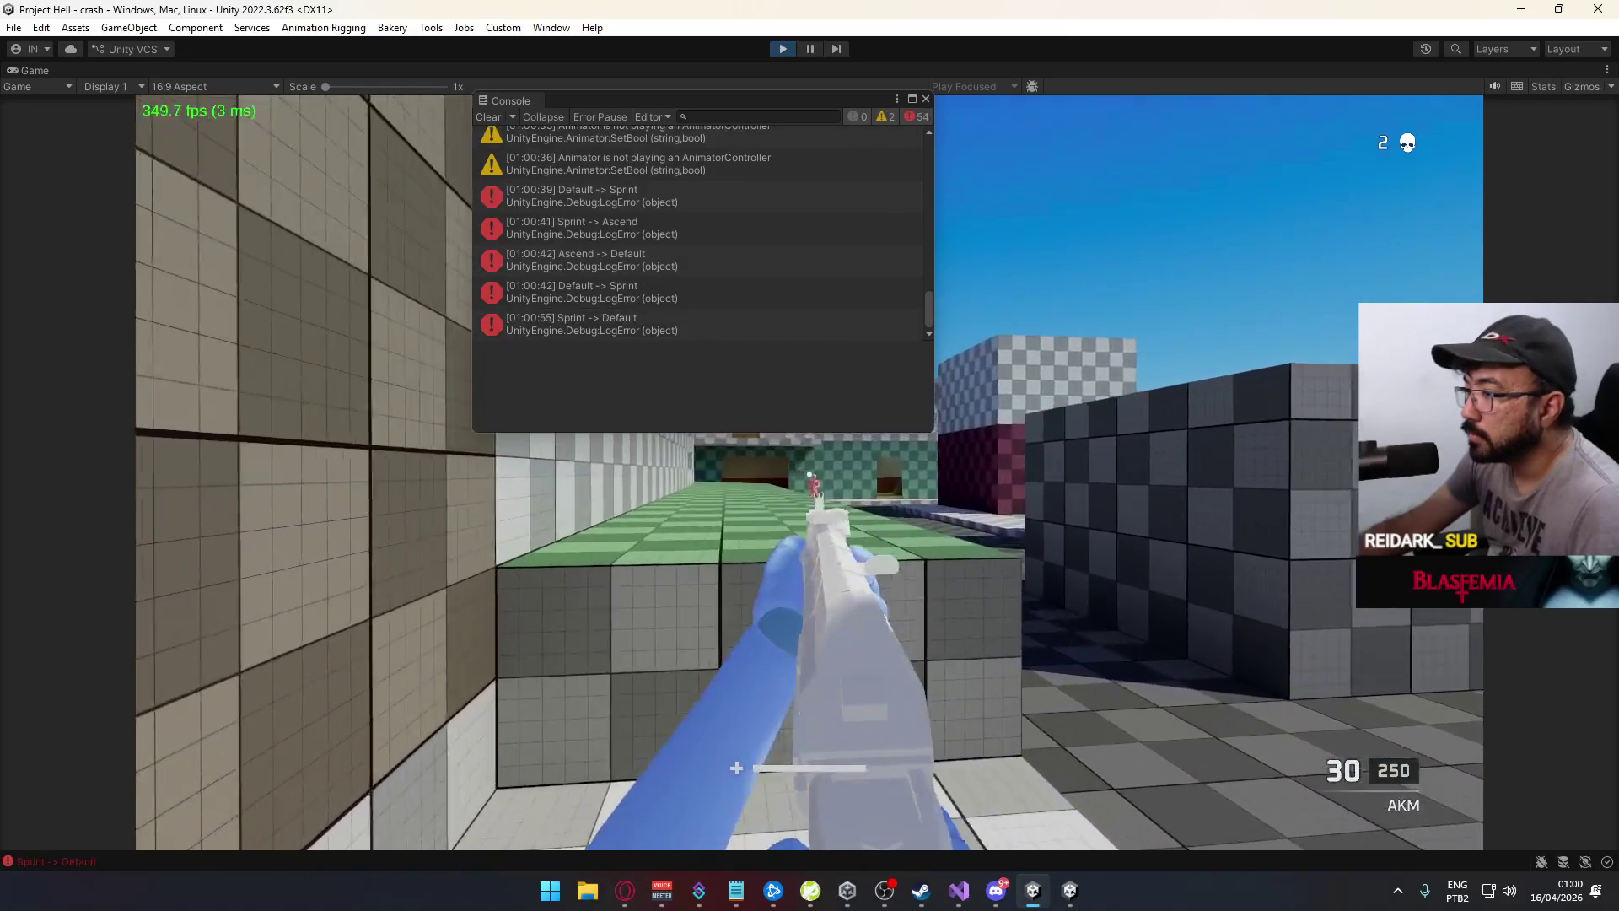
left_click(810, 476)
Sprint through the open area into the tan room and land a headshot kill
key("shift+w")
key("space")
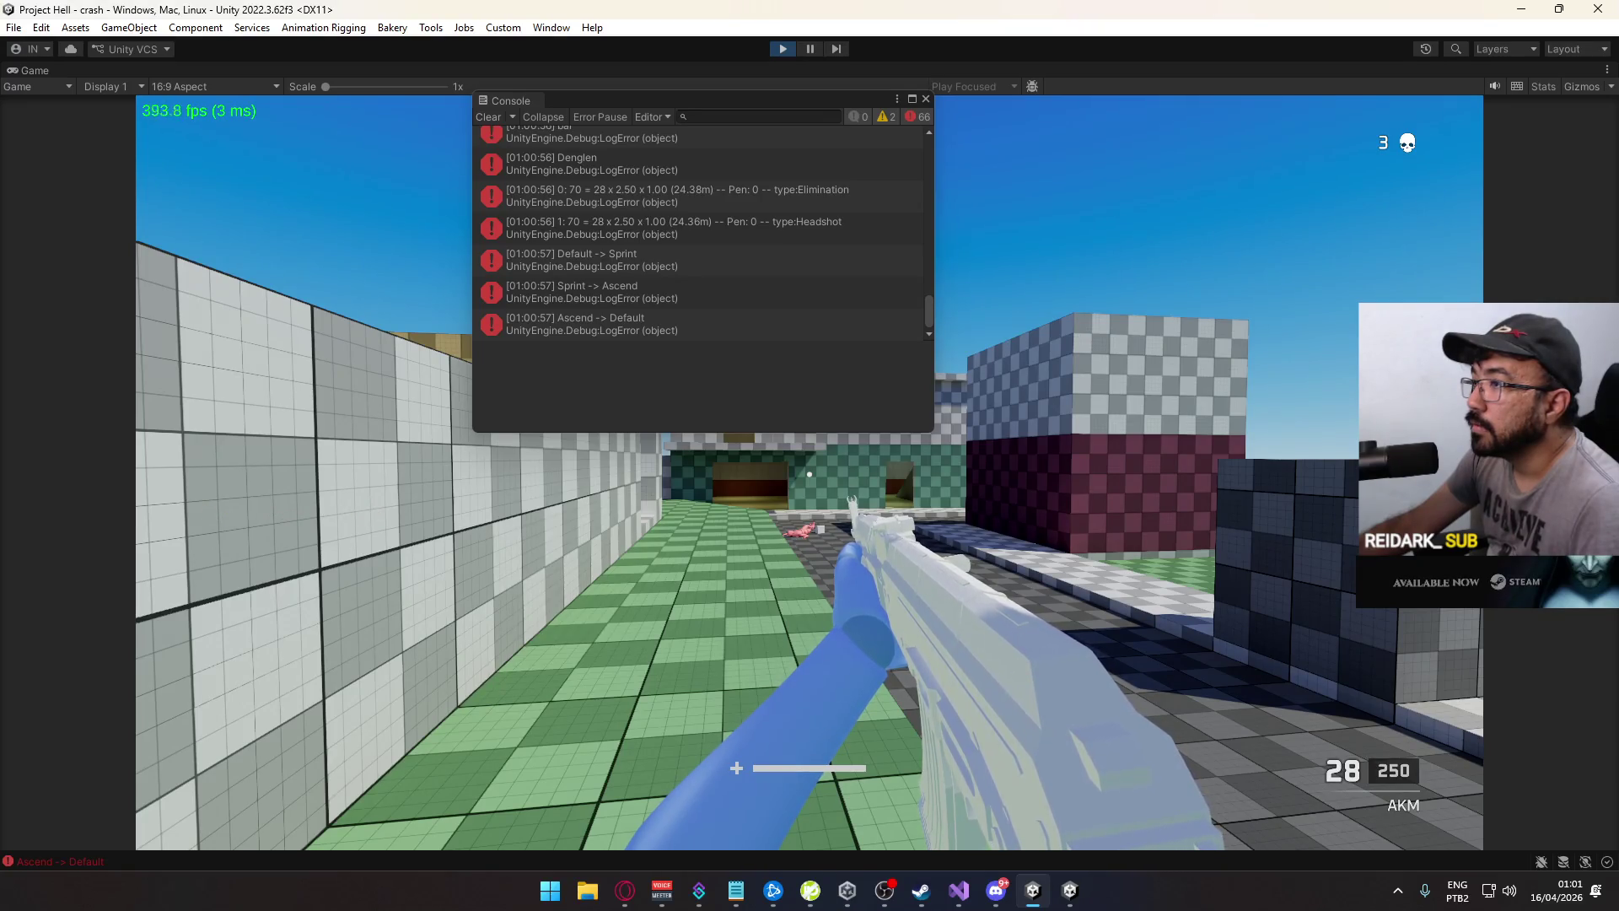
key("w")
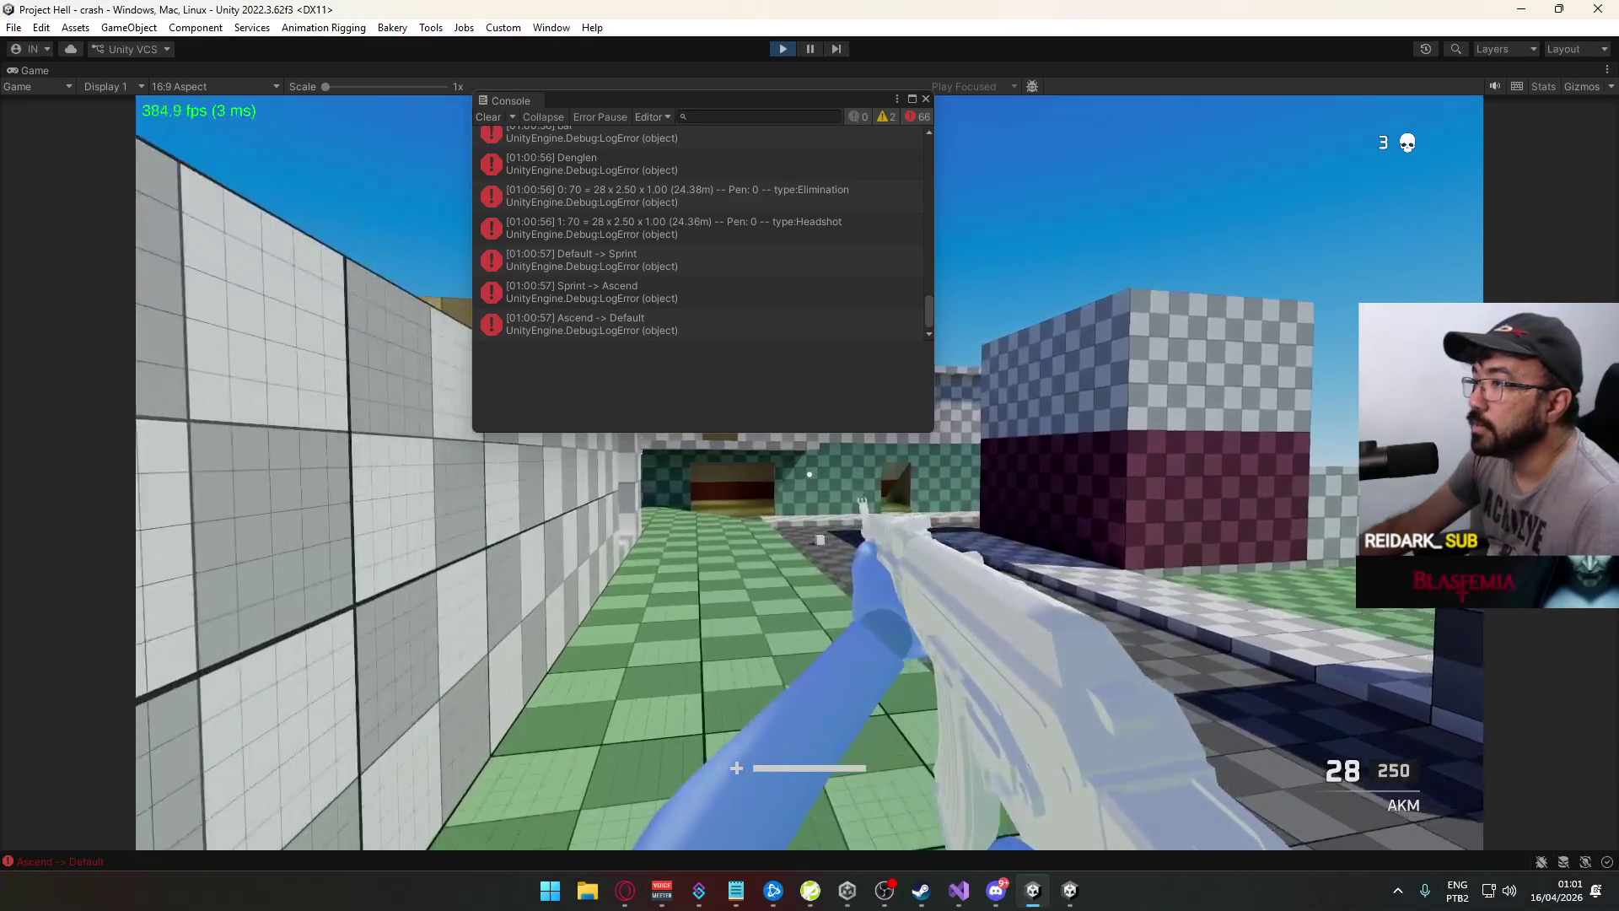
key("w")
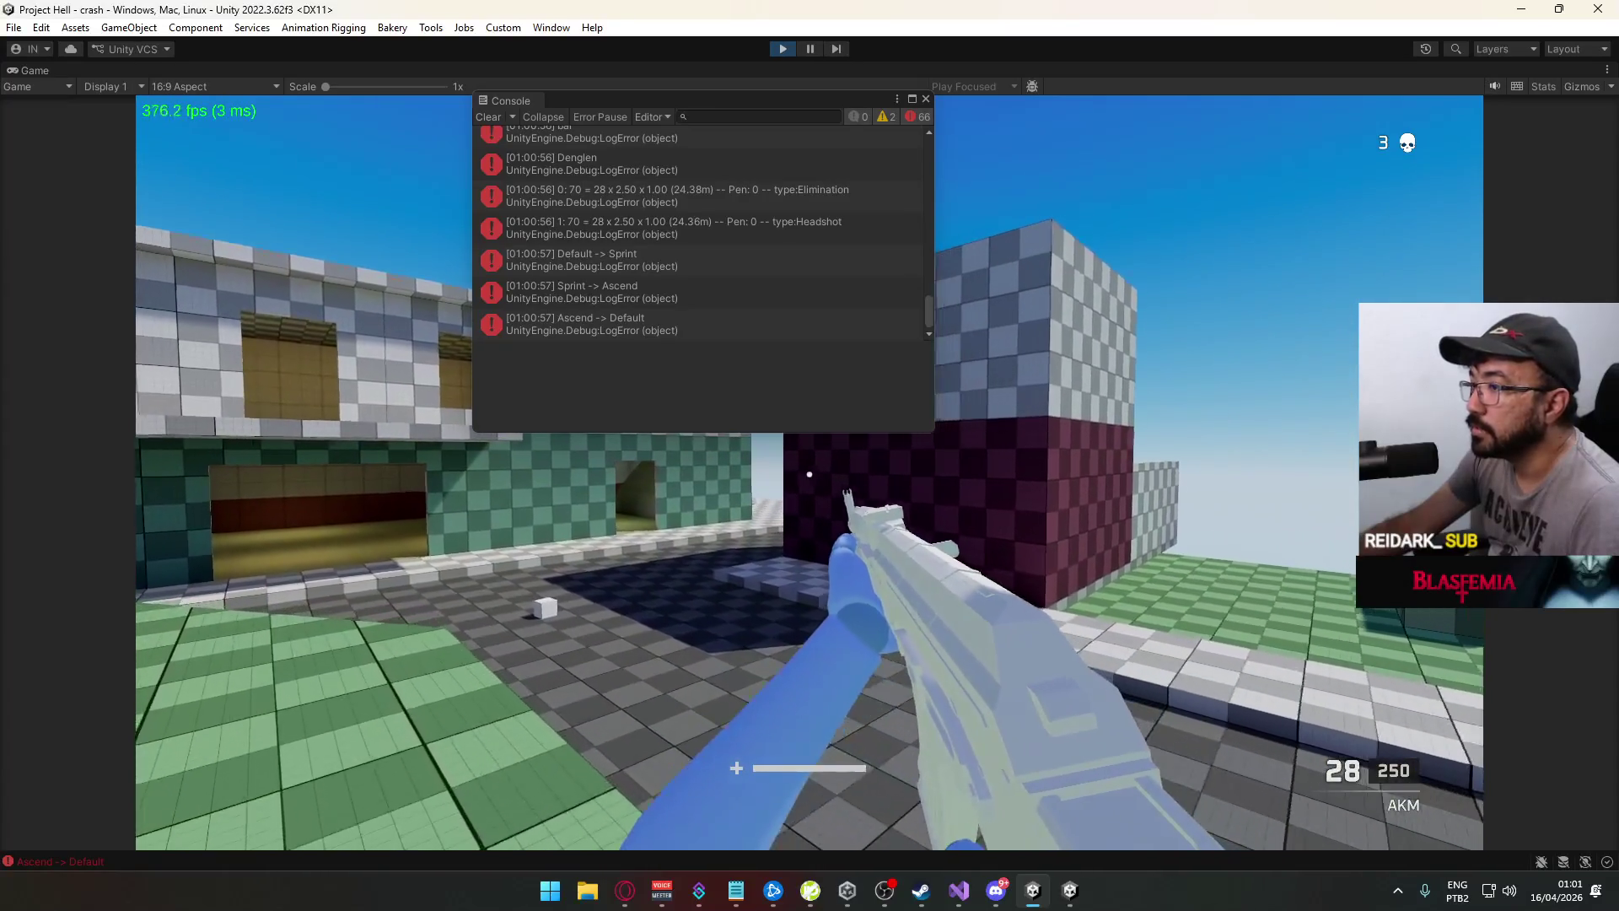
key("alt+Tab")
key("alt+Tab")
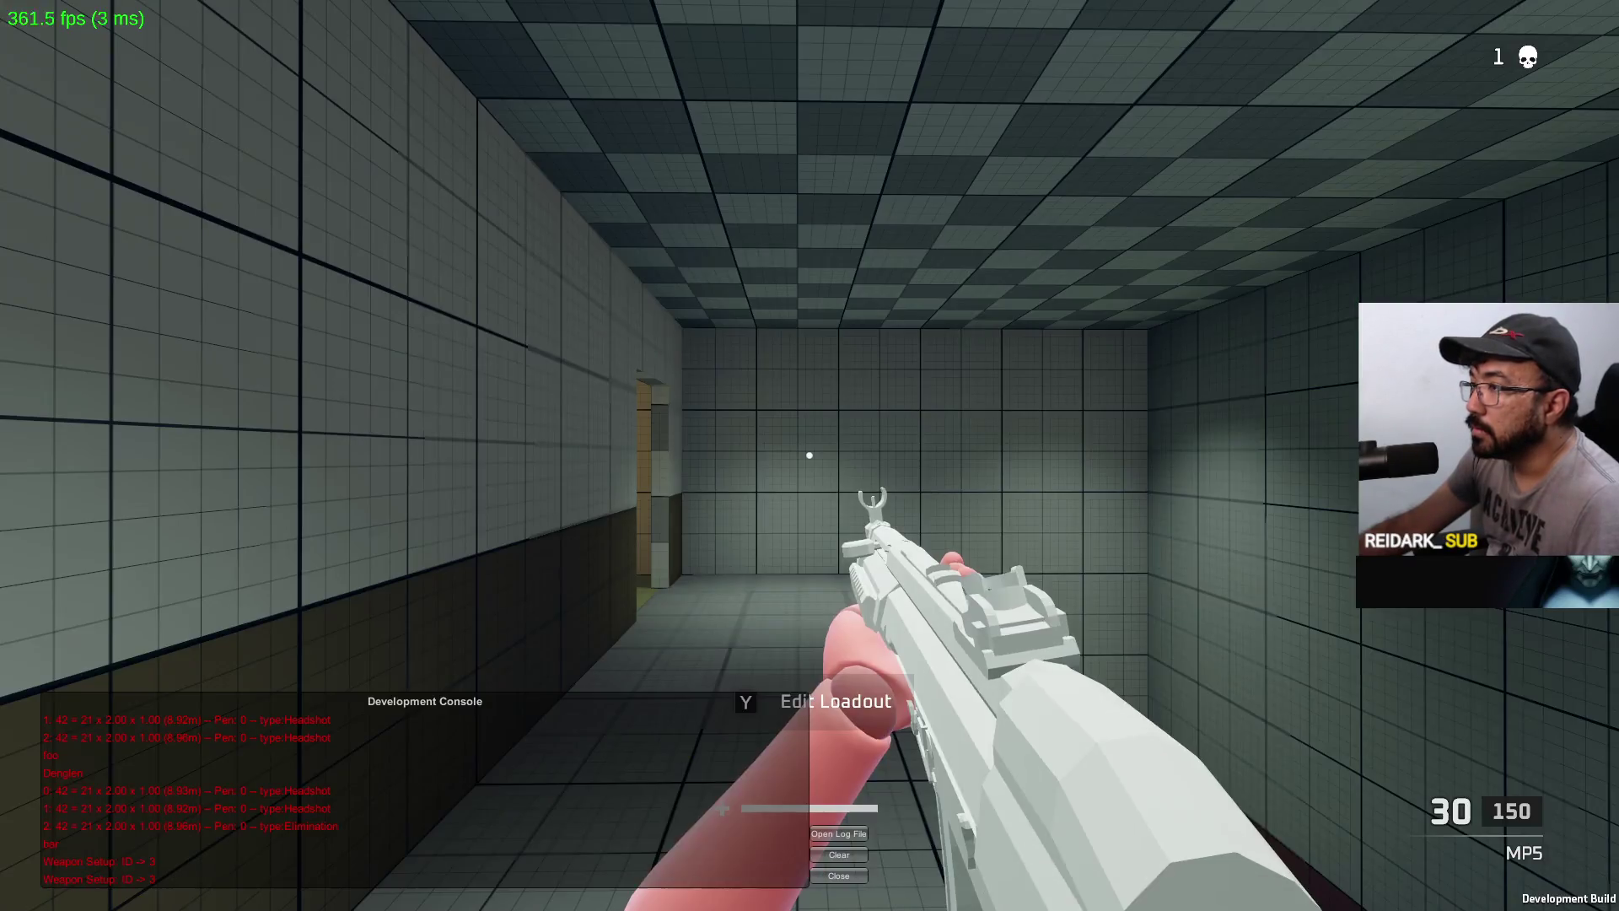
key("w")
key("w")
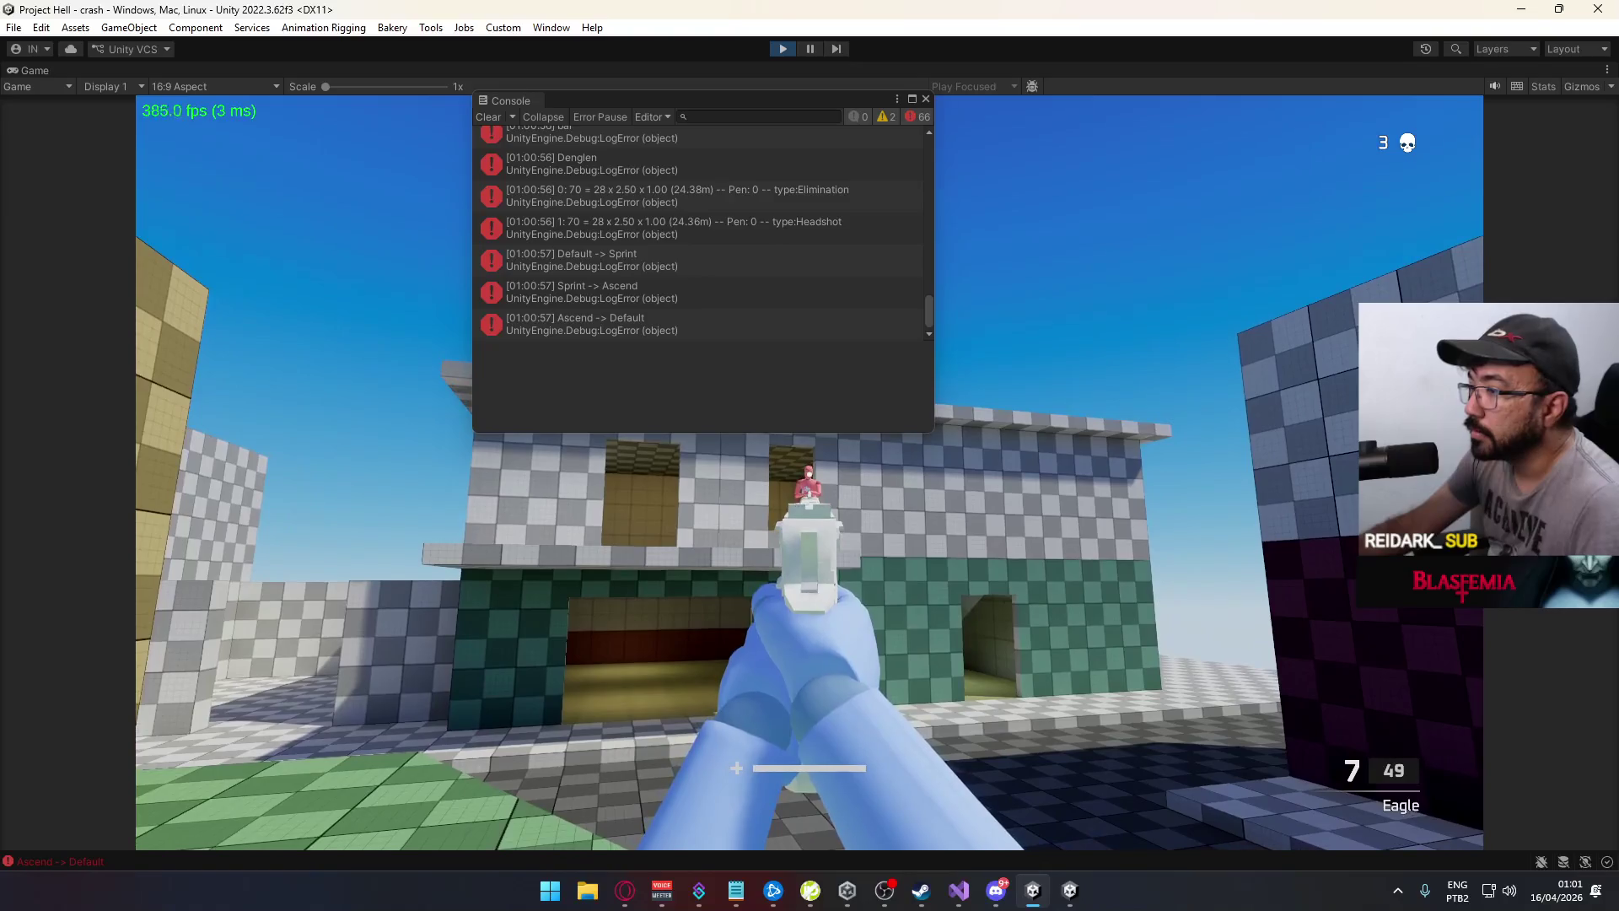
left_click(810, 474)
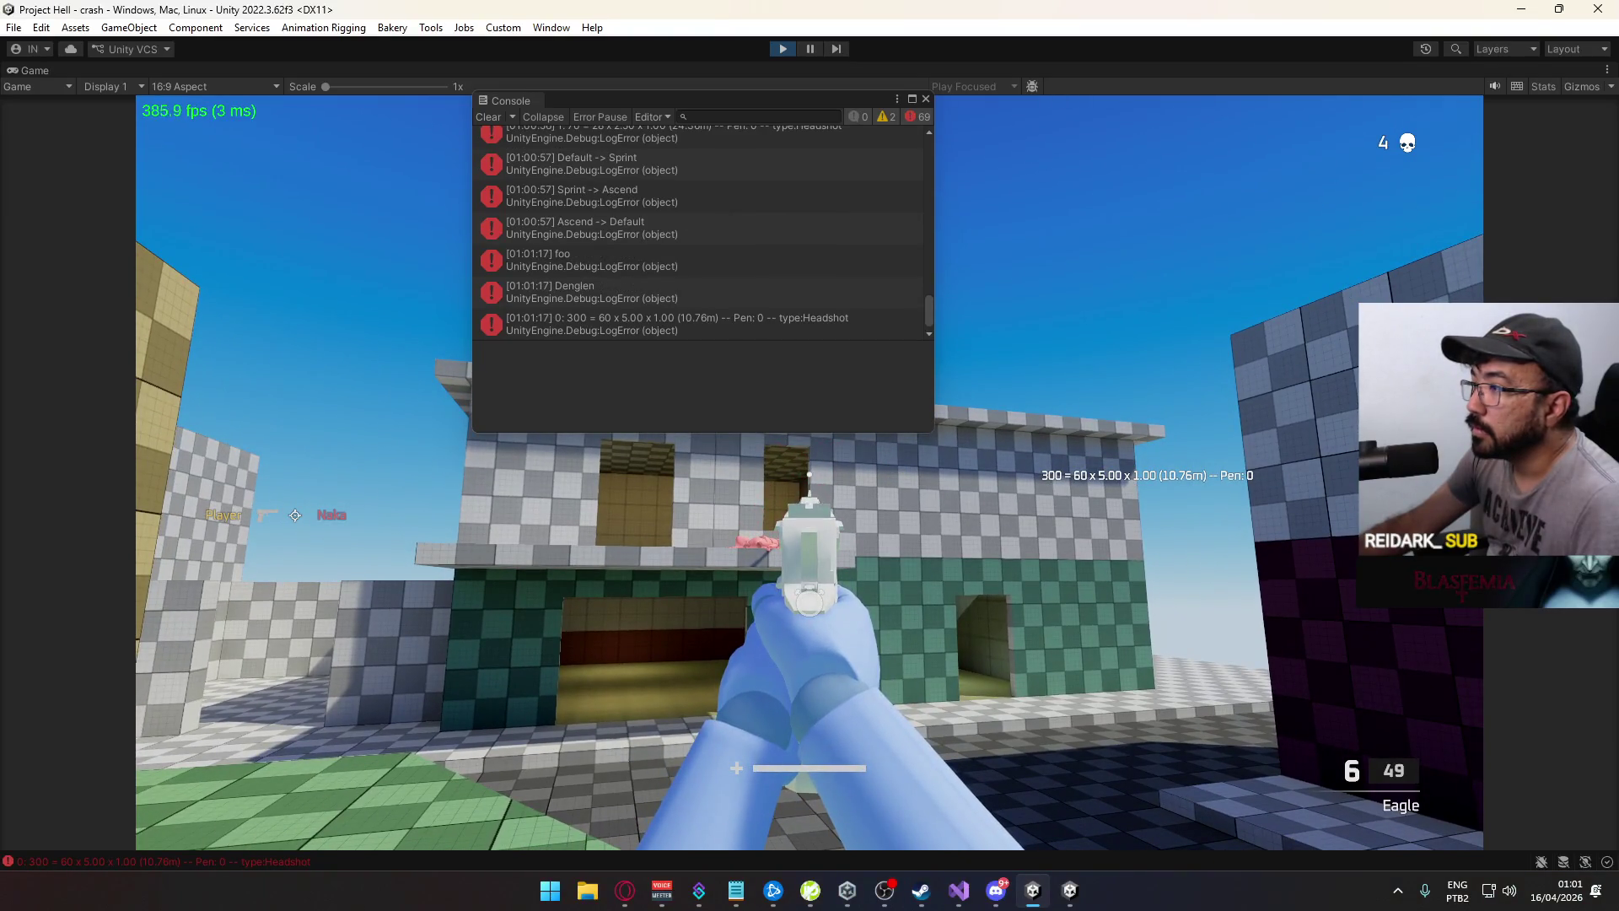
Reload the pistol, head to the window, kill Naka, and release the Game view
key("w")
key("r")
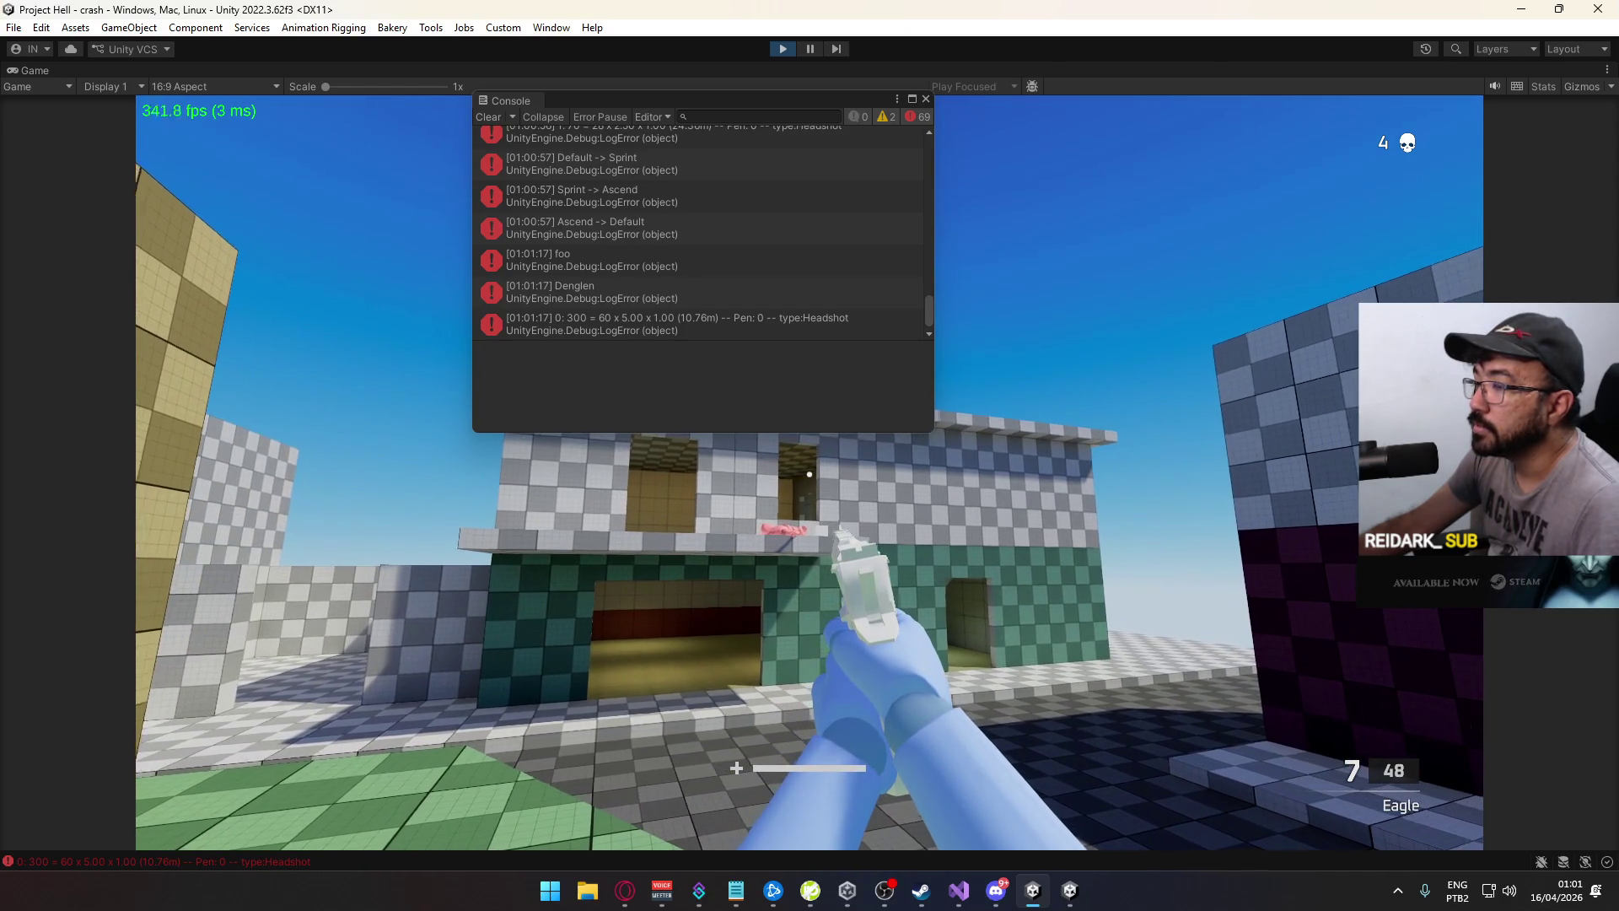
key("alt+Tab")
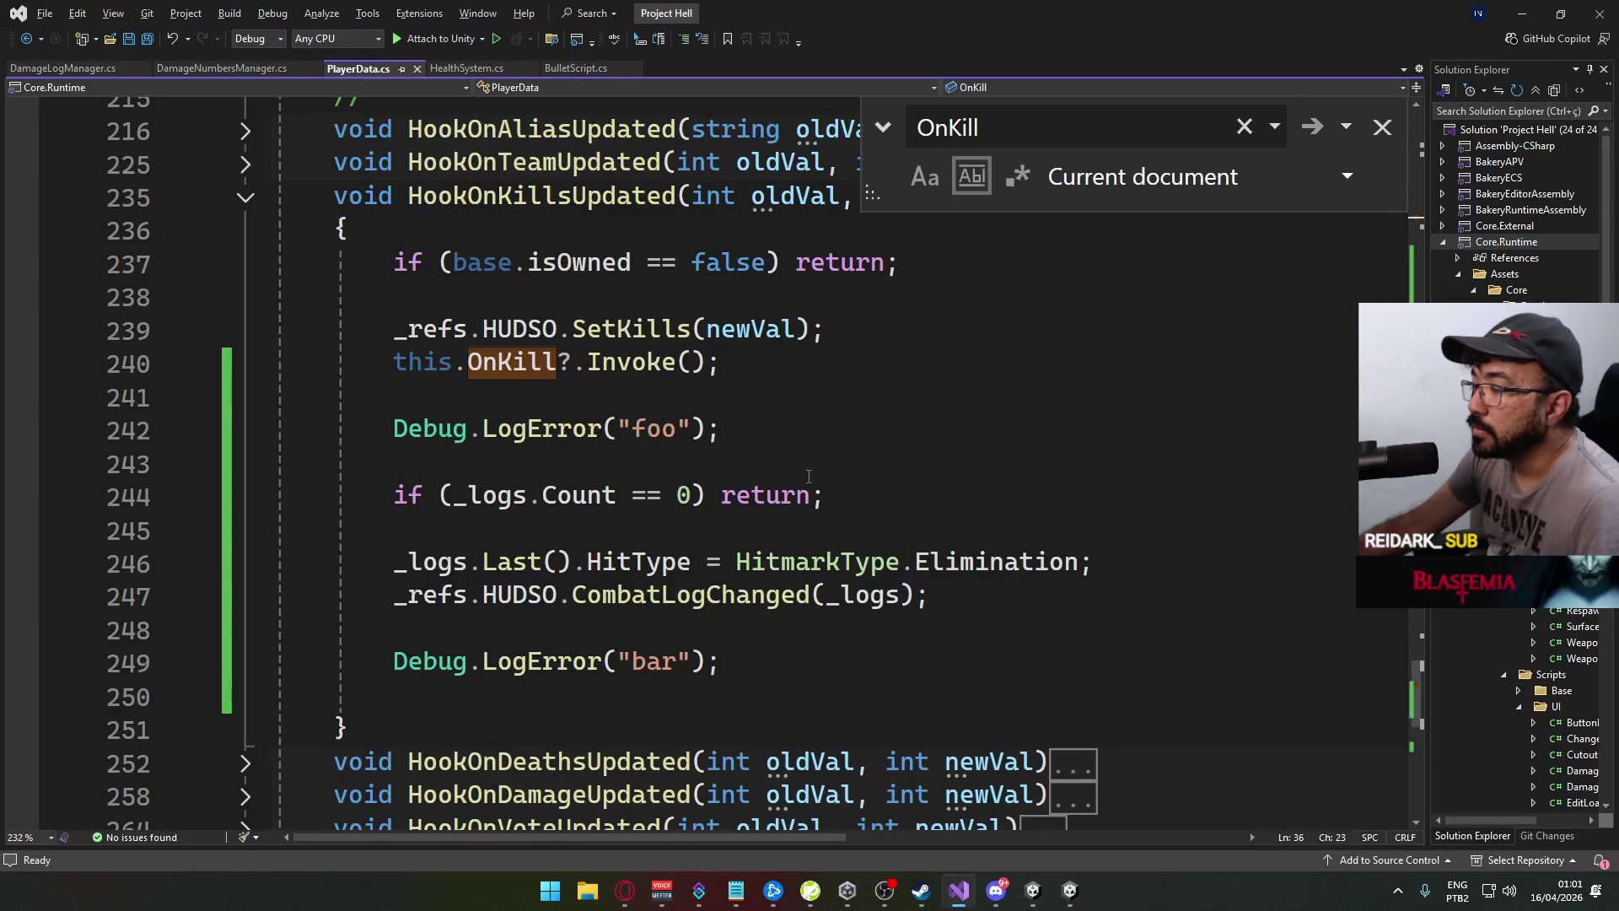
key("alt+Tab")
key("w")
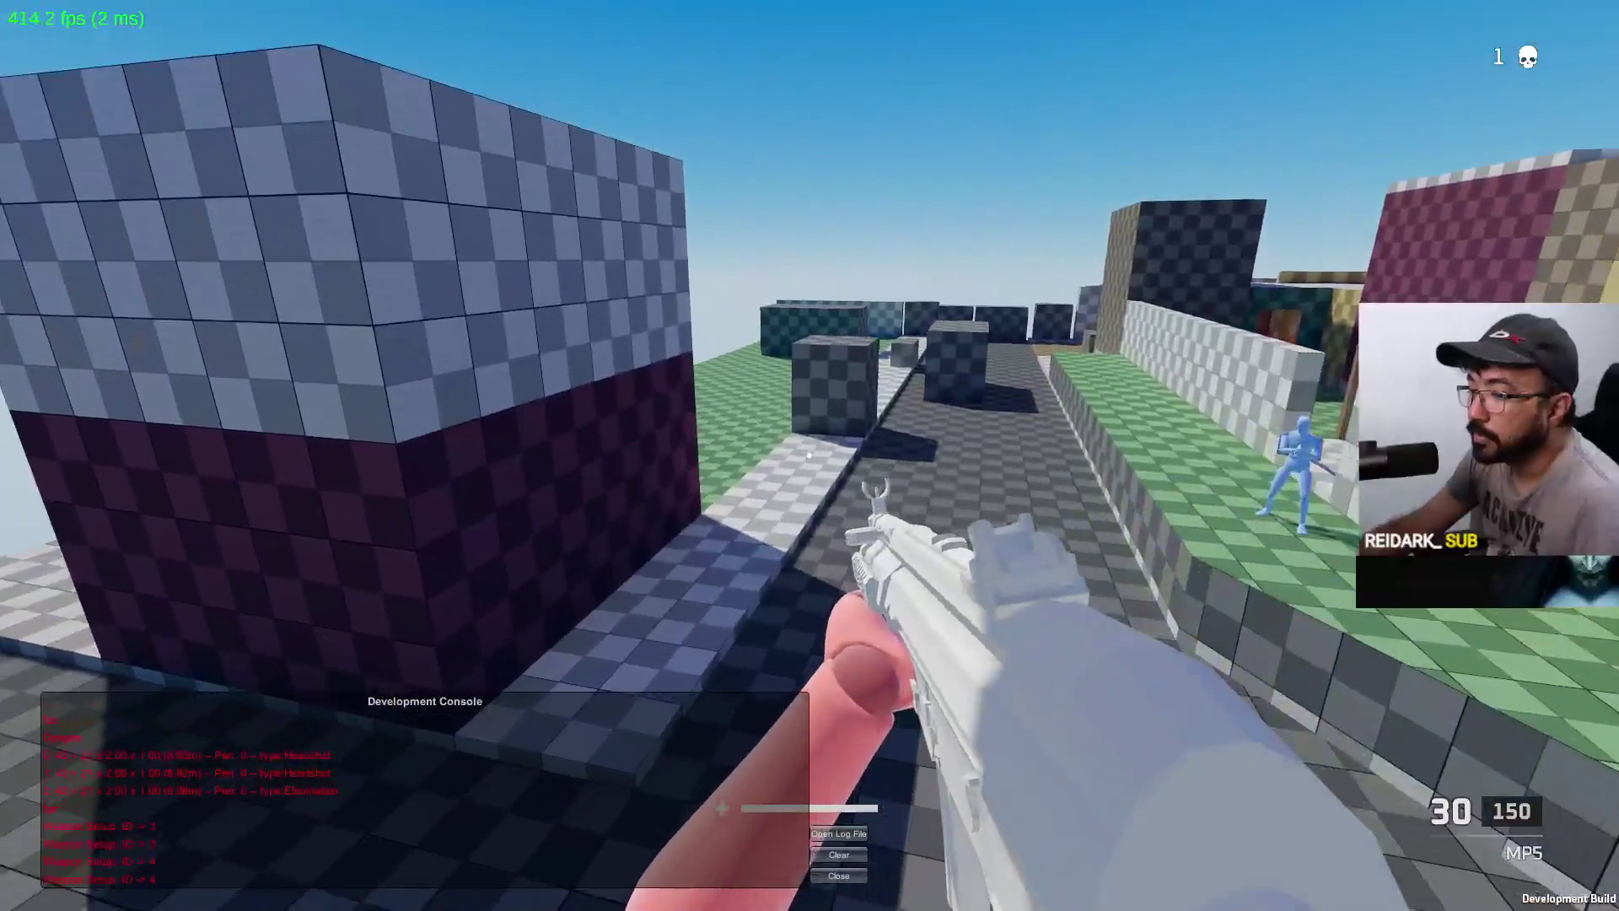
key("alt+Tab")
key("alt+Tab")
key("Tab")
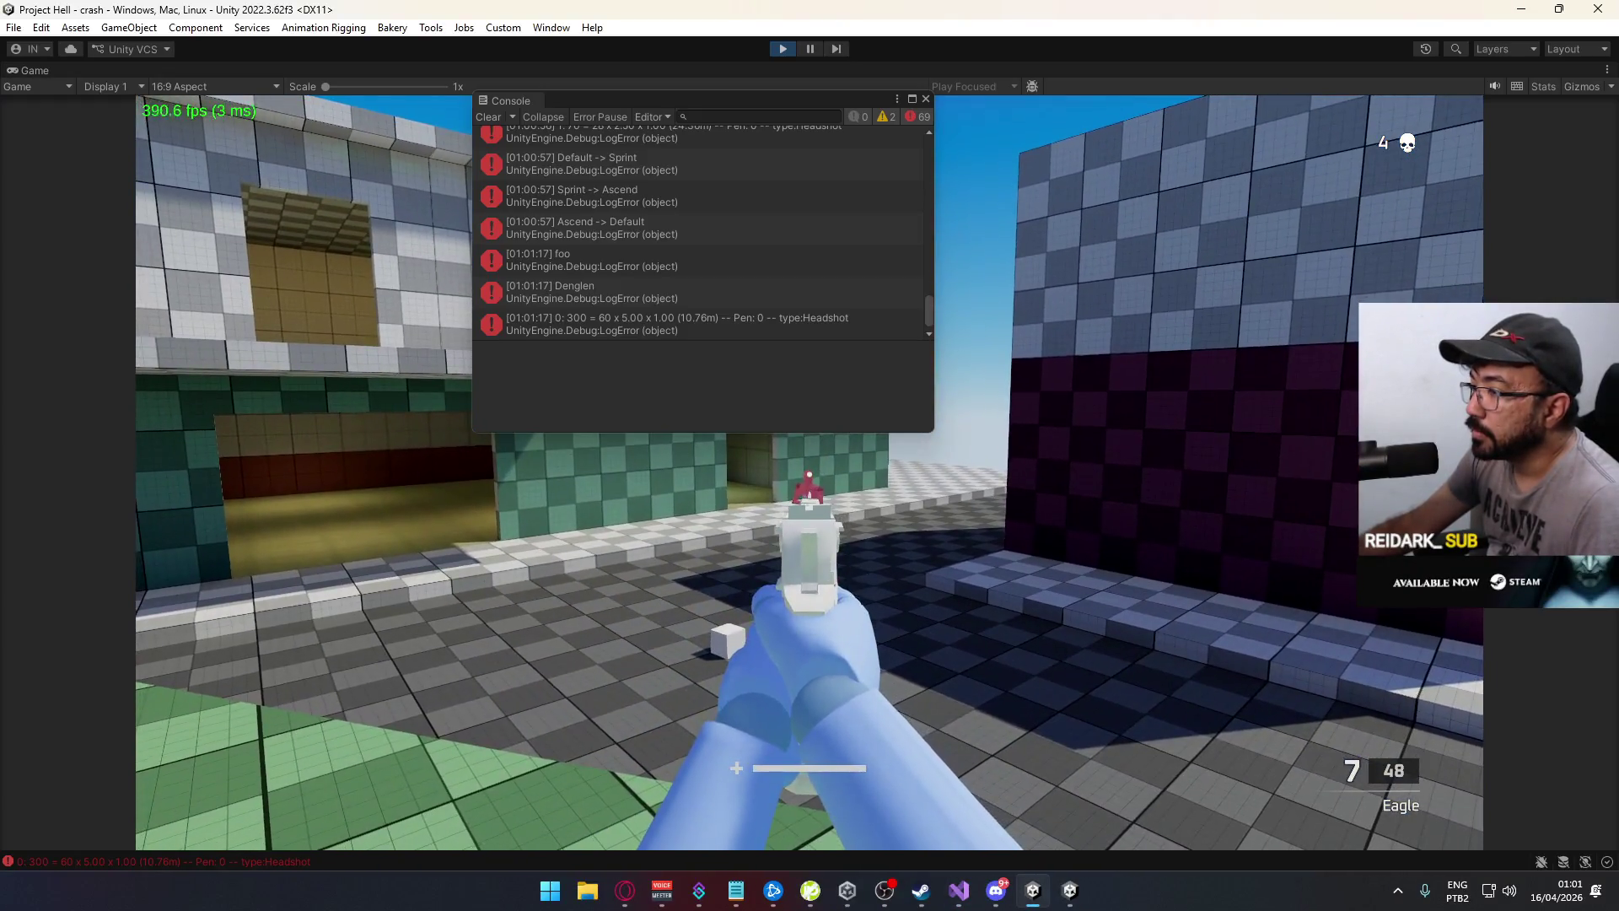
left_click(809, 474)
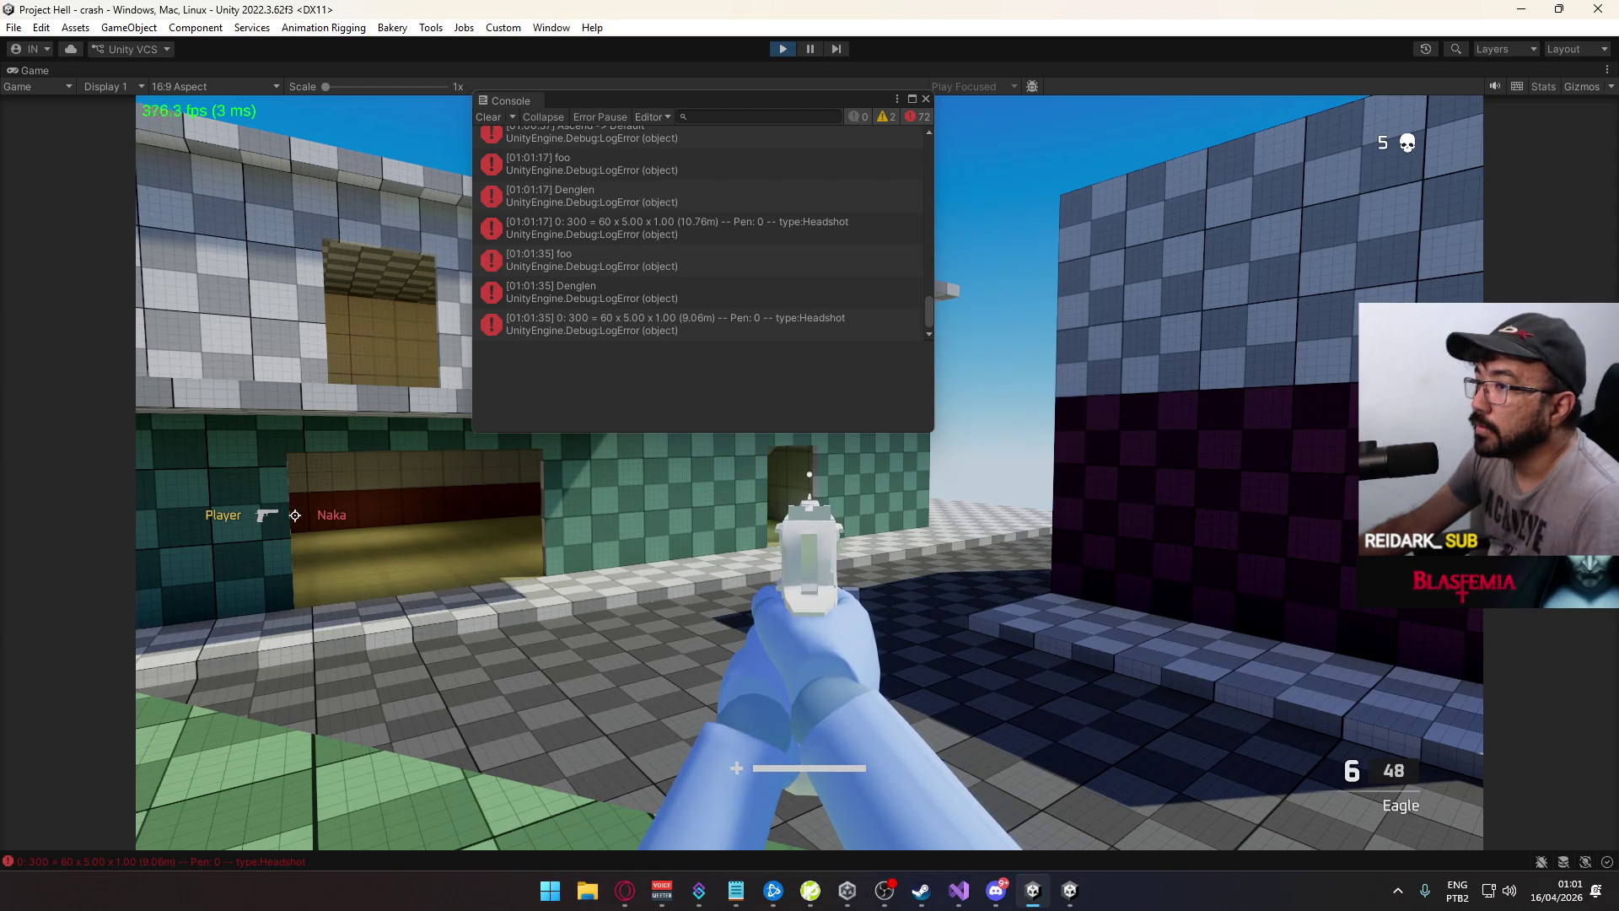
key("Escape")
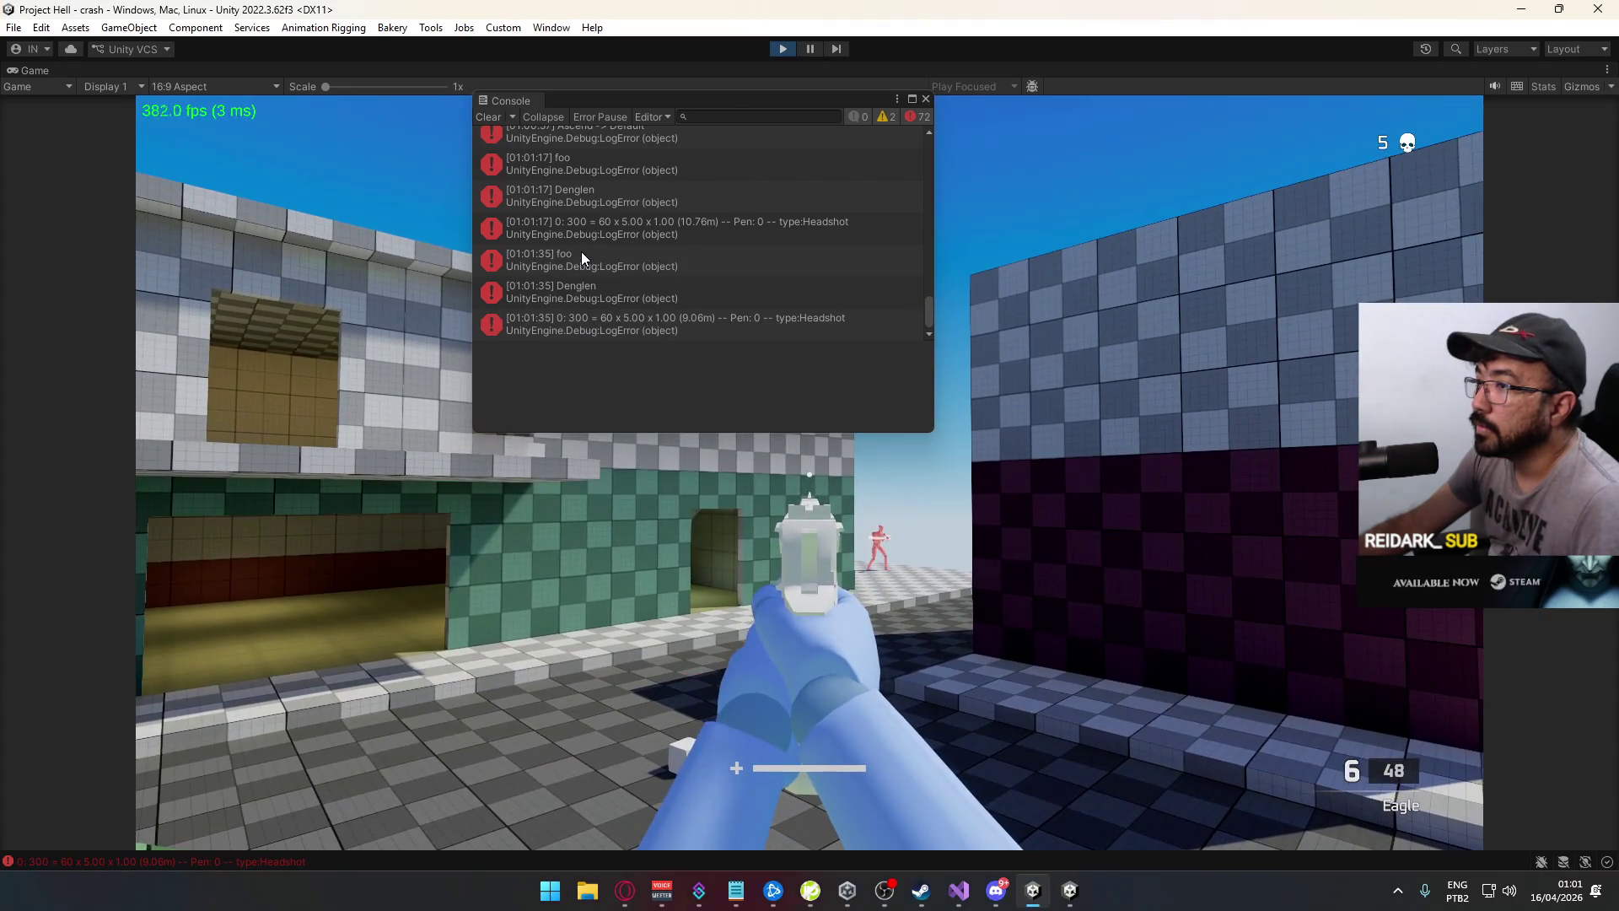
Inspect the stack traces of the foo and Denglen entries in the Console
left_click(582, 252)
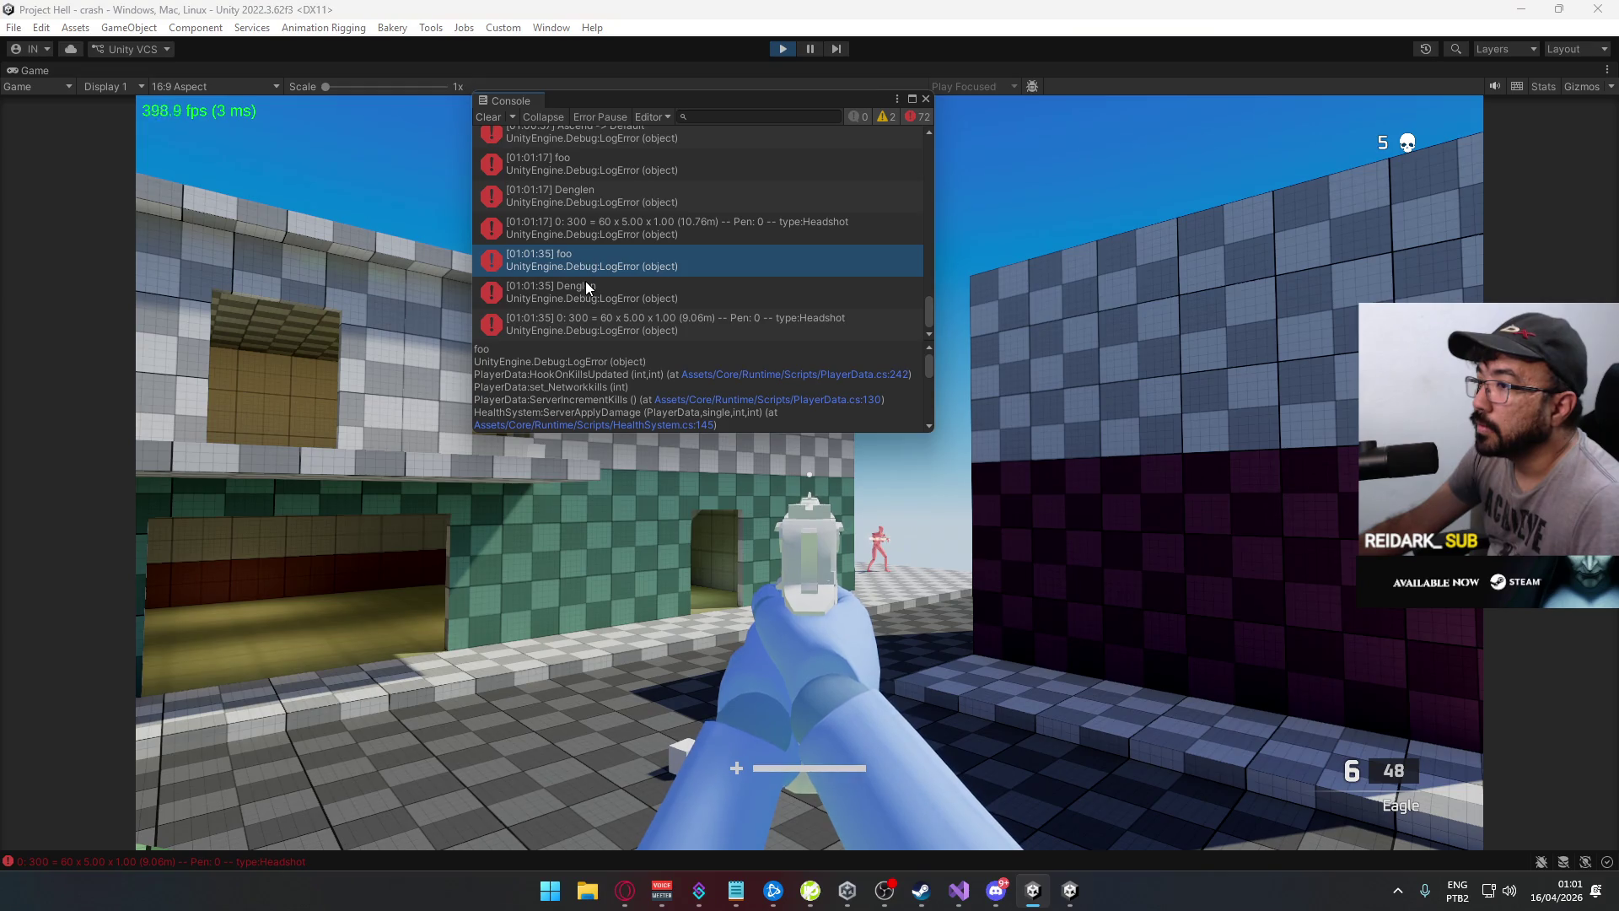
left_click(587, 284)
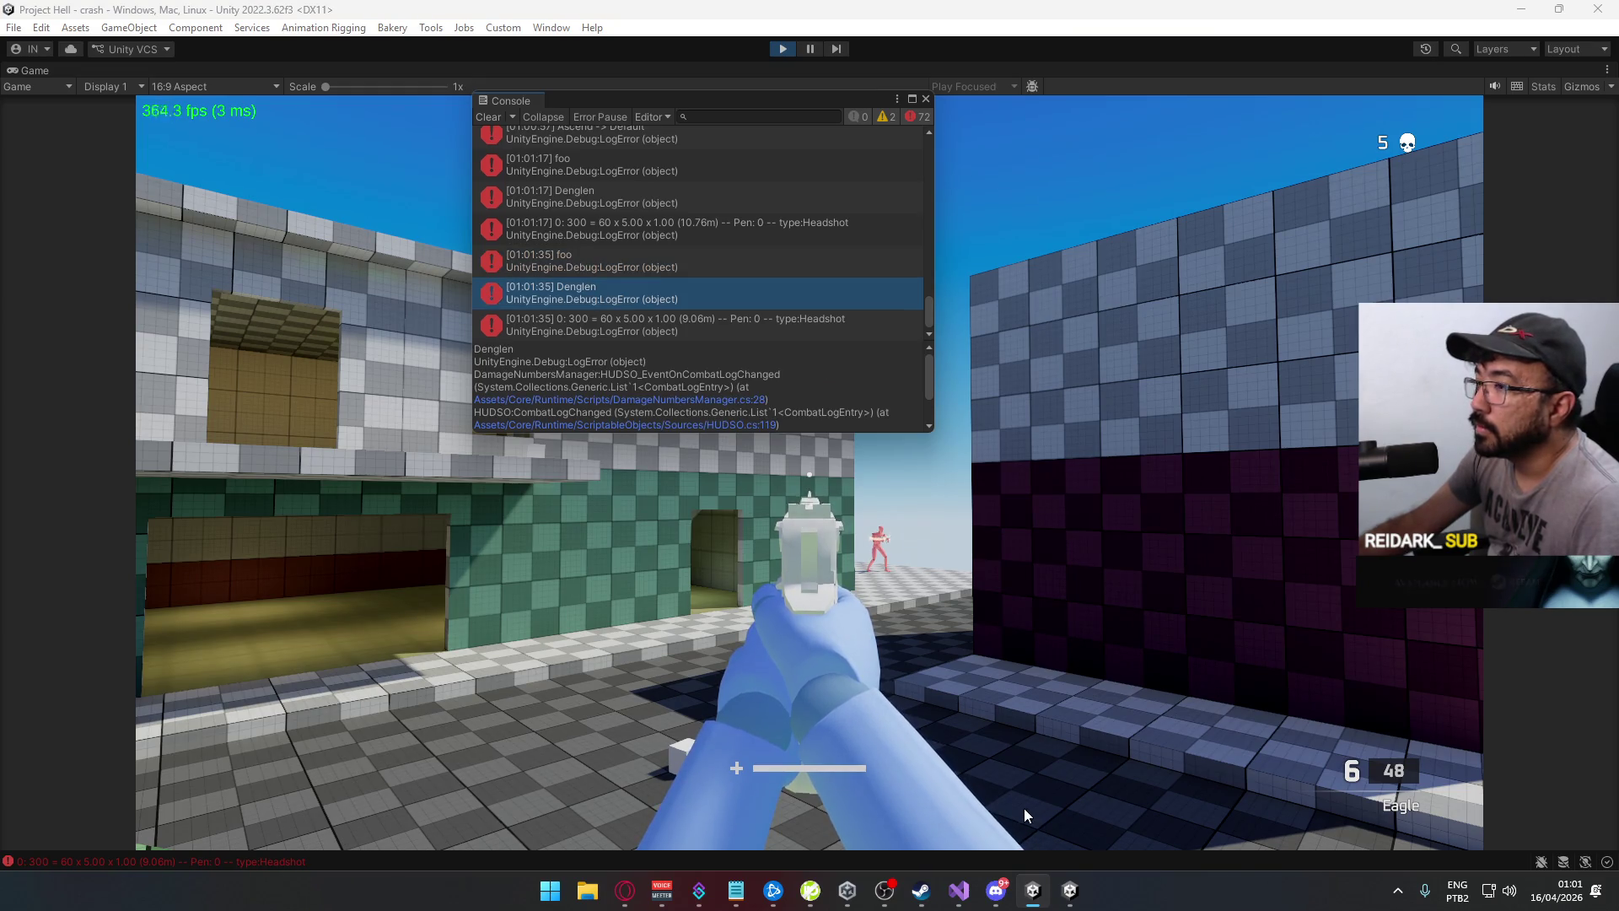
left_click(1067, 784)
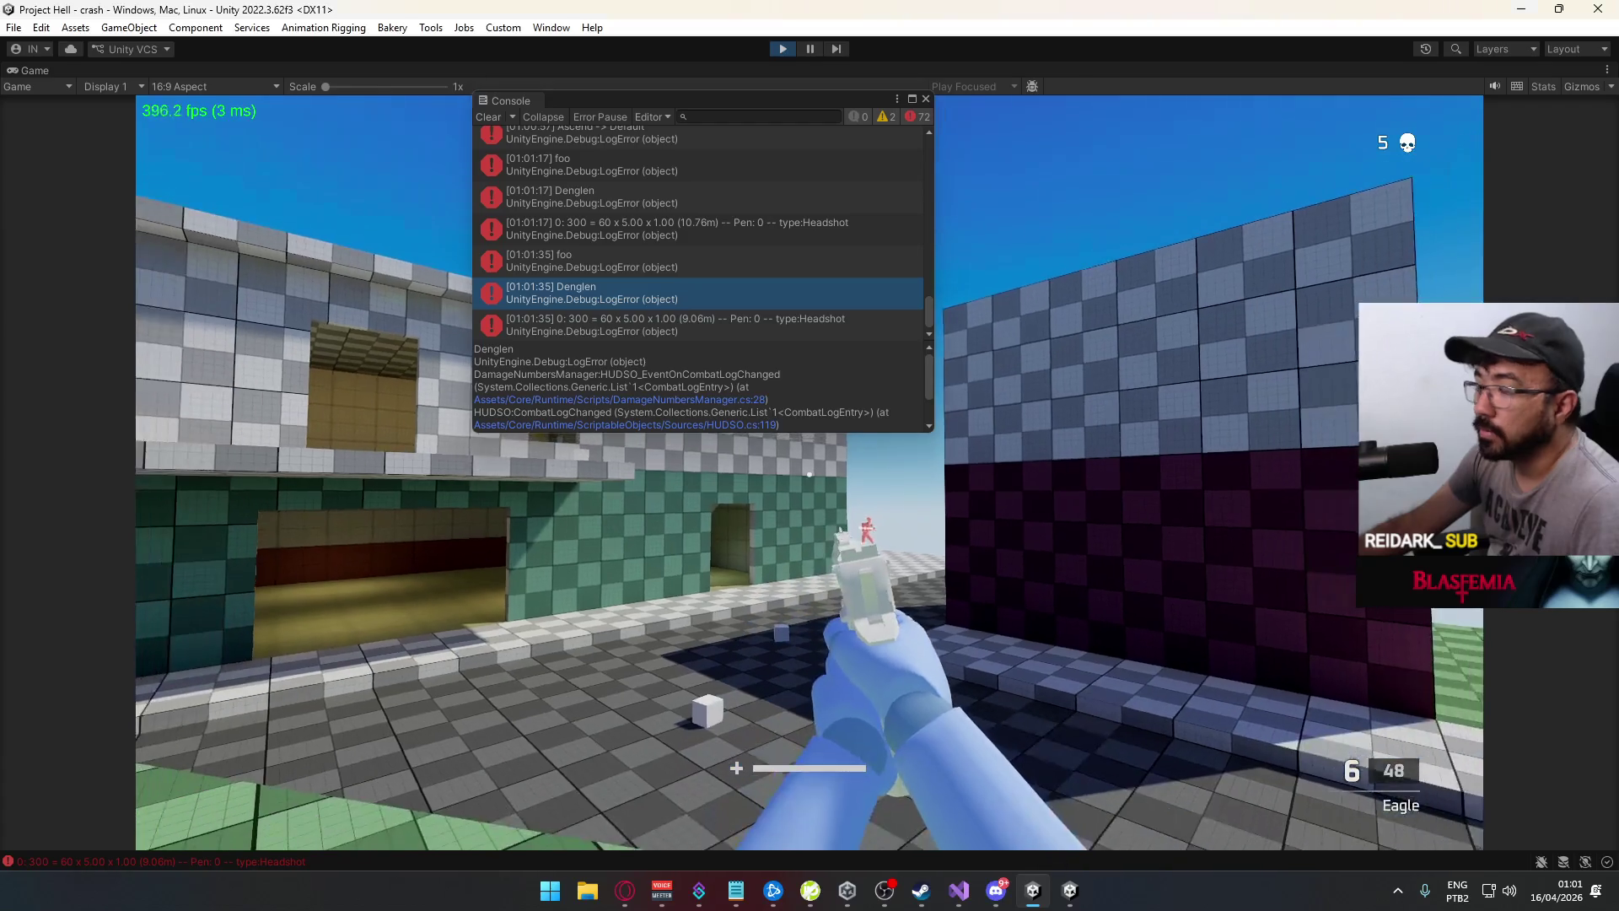
Kill Naka with the AKM, scroll the Console to the Elimination entry, and stop the play test
key("ctrl")
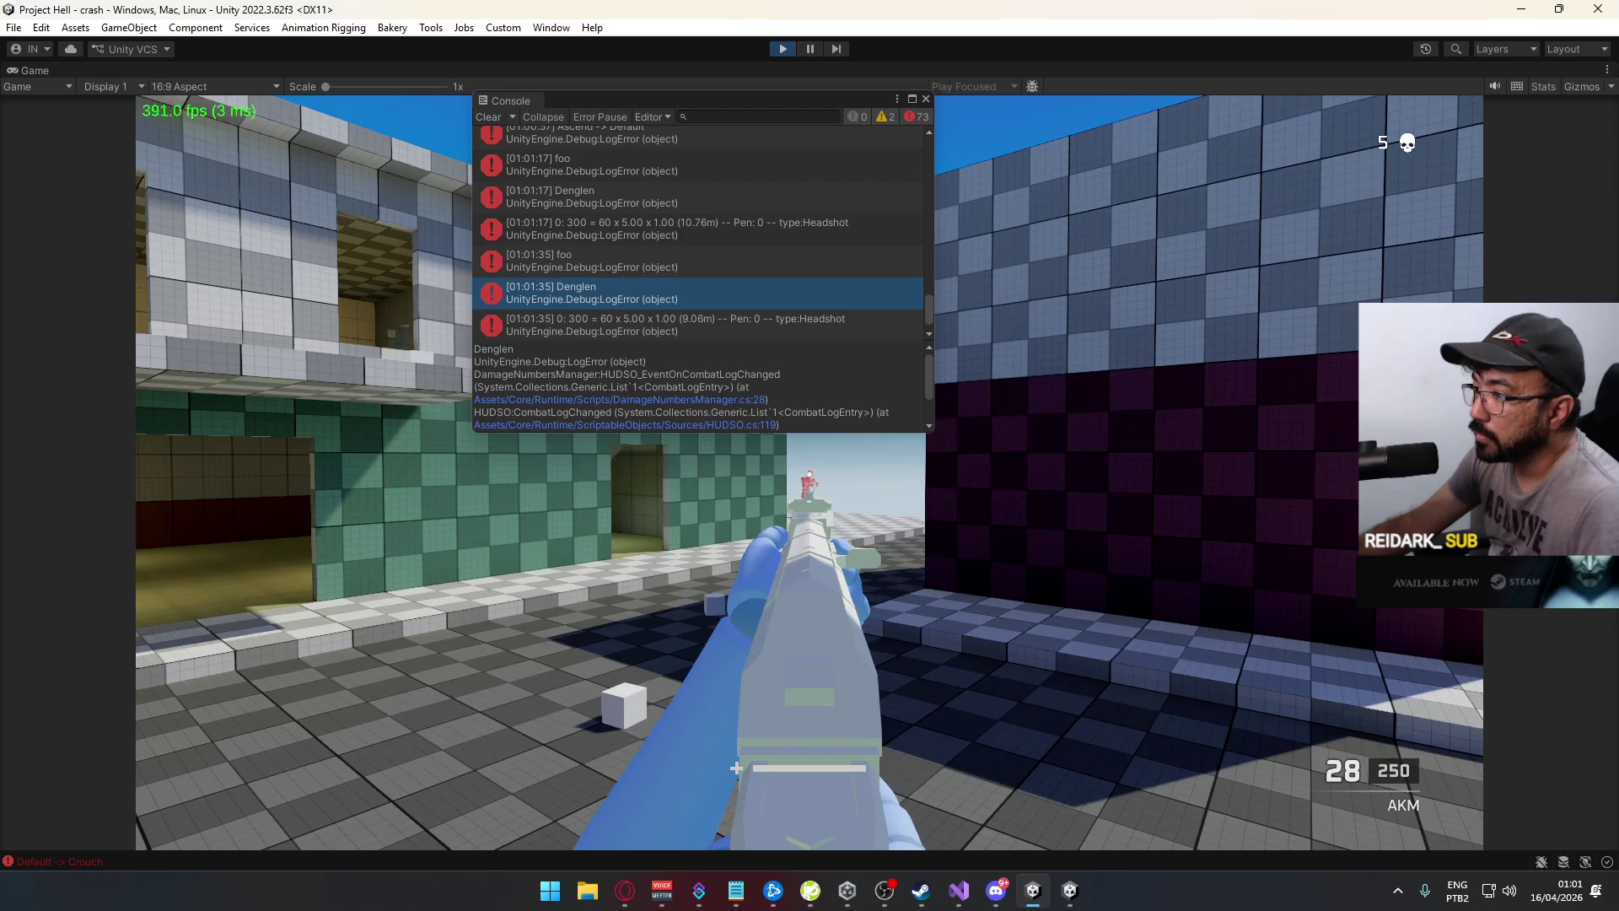
left_click(810, 472)
key("d")
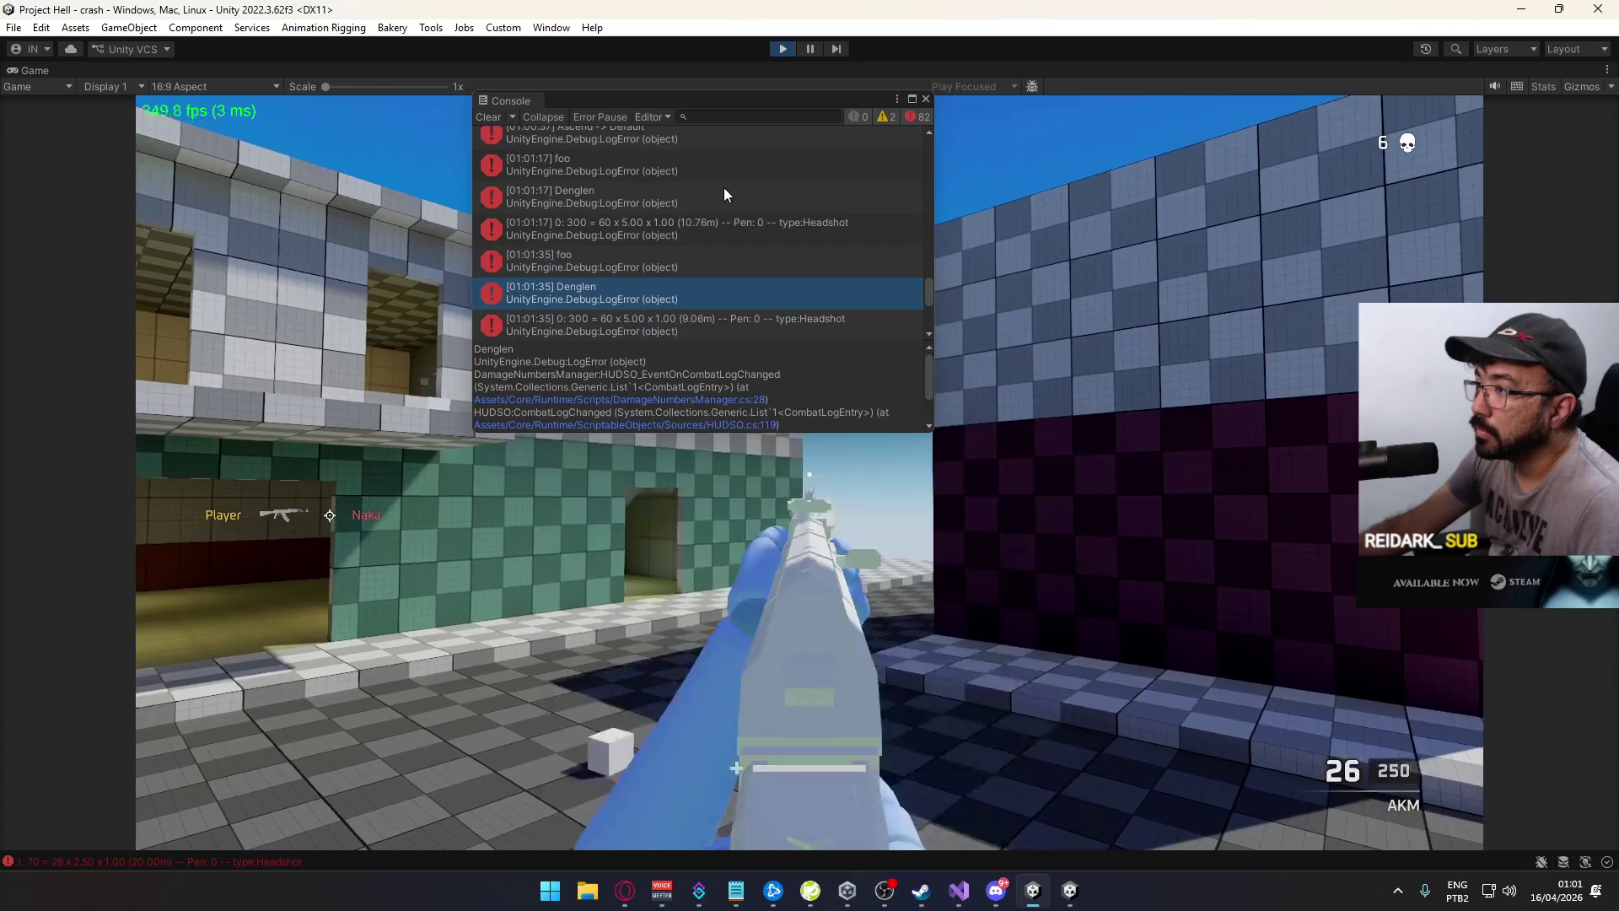
scroll(722, 210, "down", 5)
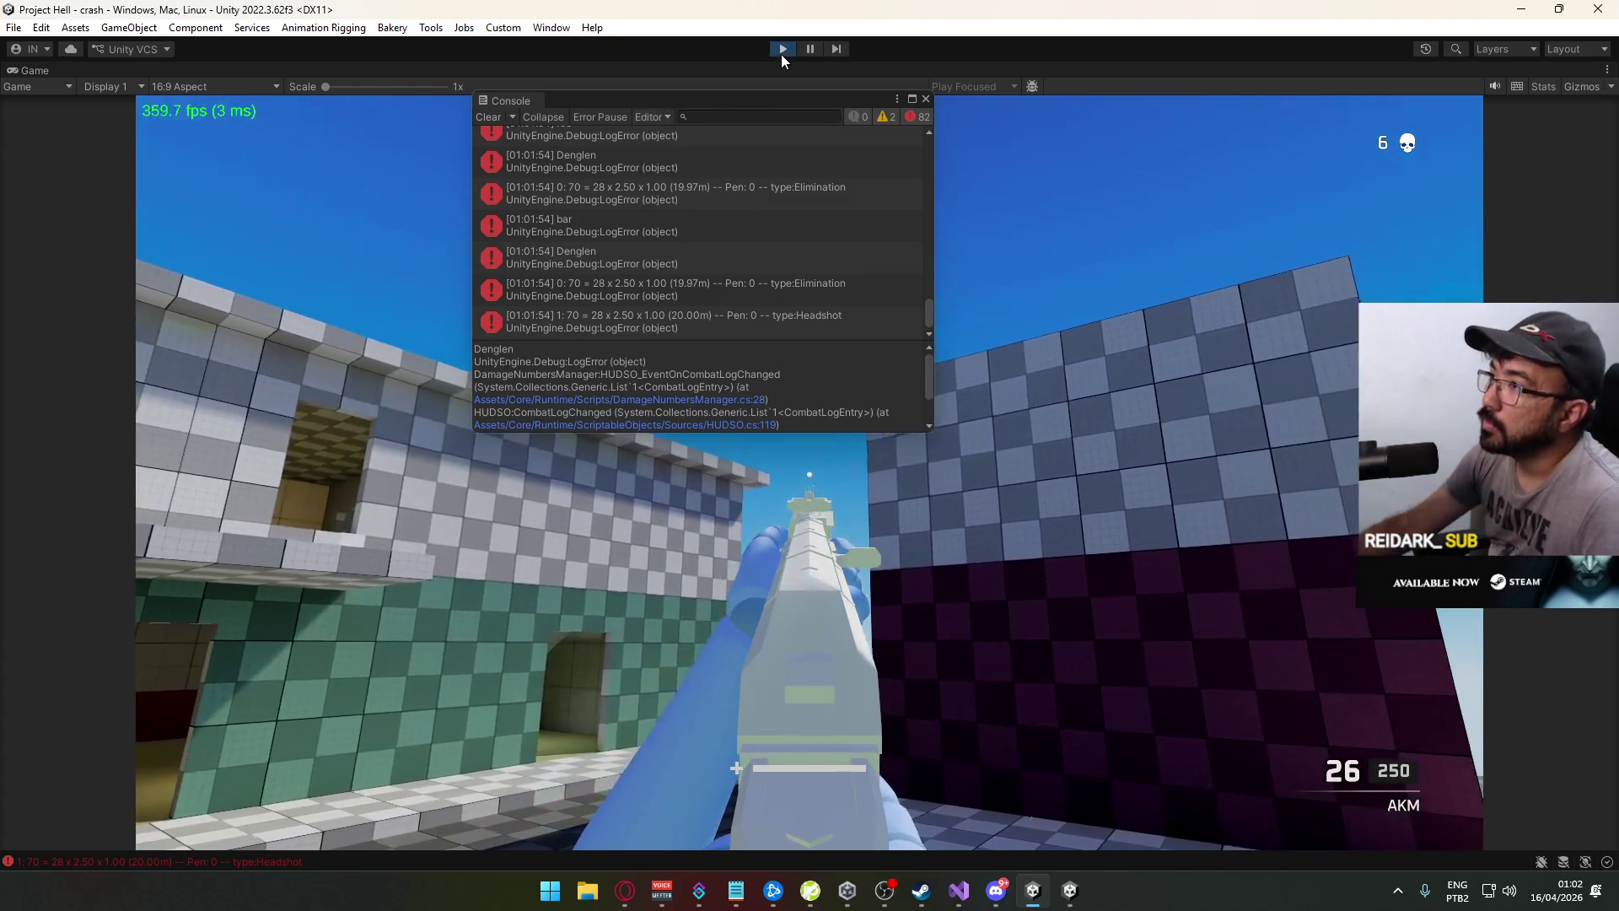
left_click(781, 52)
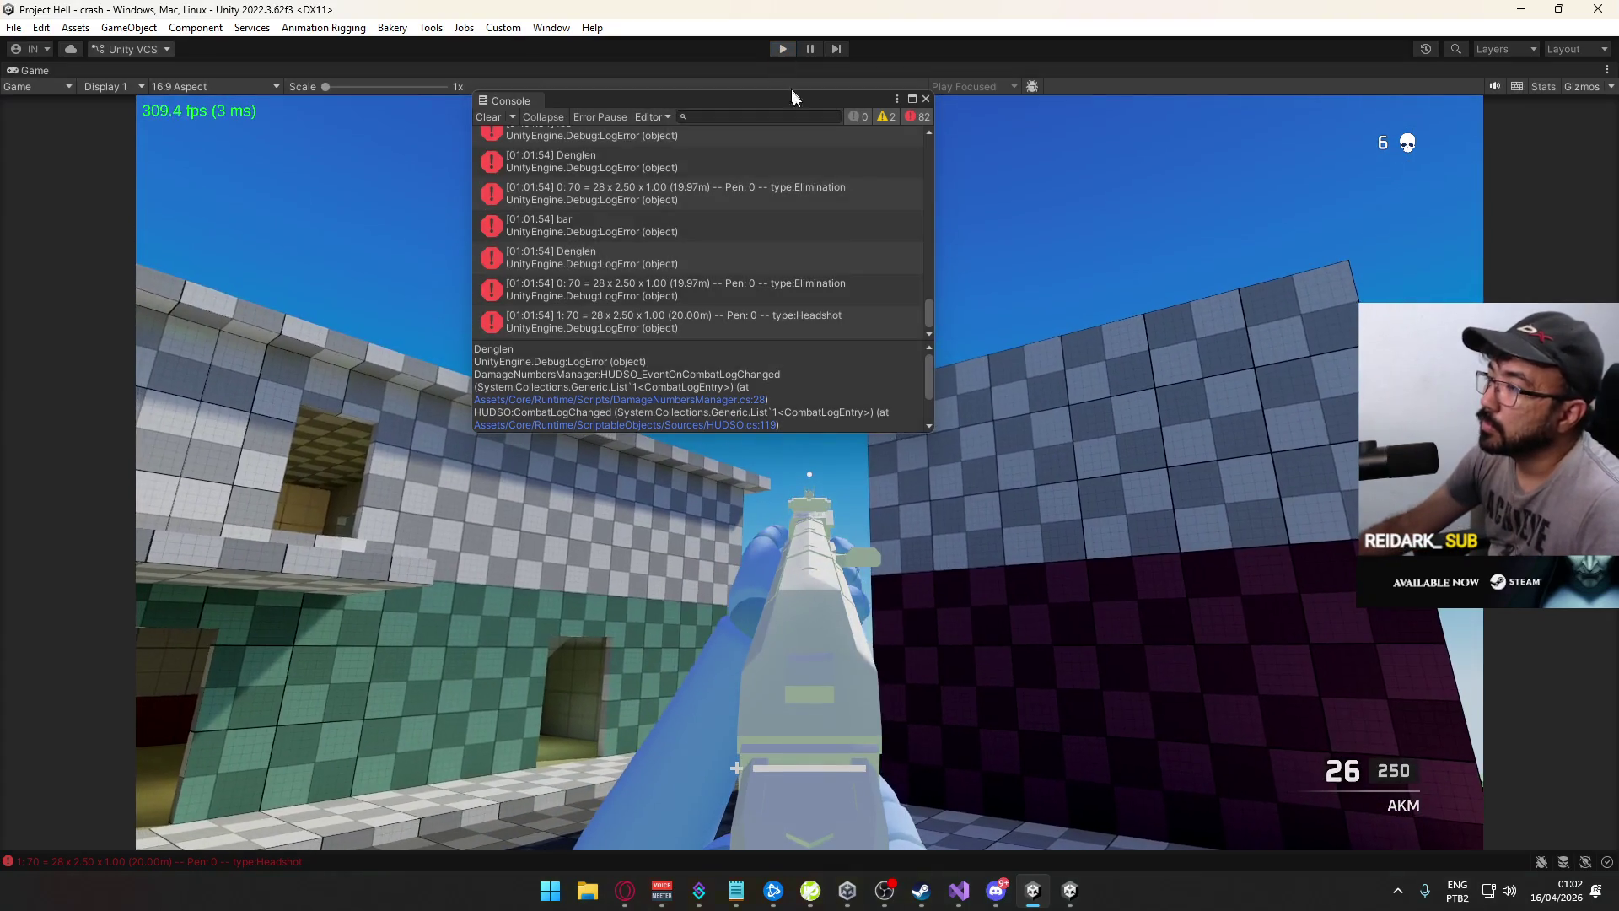
Minimize the Unity editor and bring Visual Studio's PlayerData.cs back to the front
right_click(1069, 891)
left_click(1069, 891)
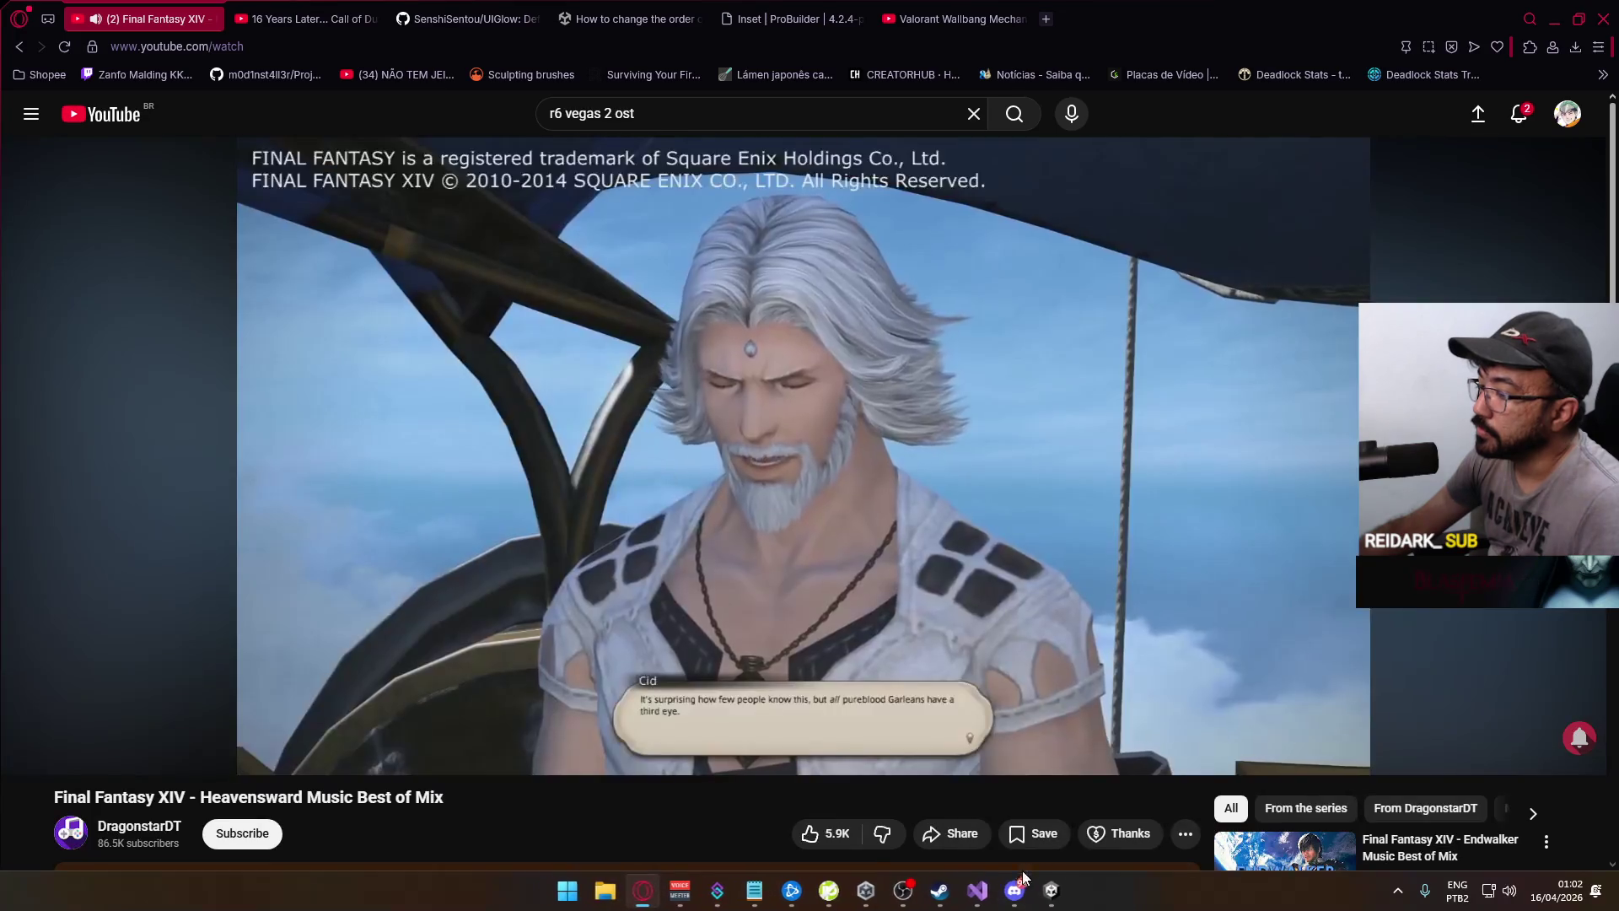
left_click(959, 891)
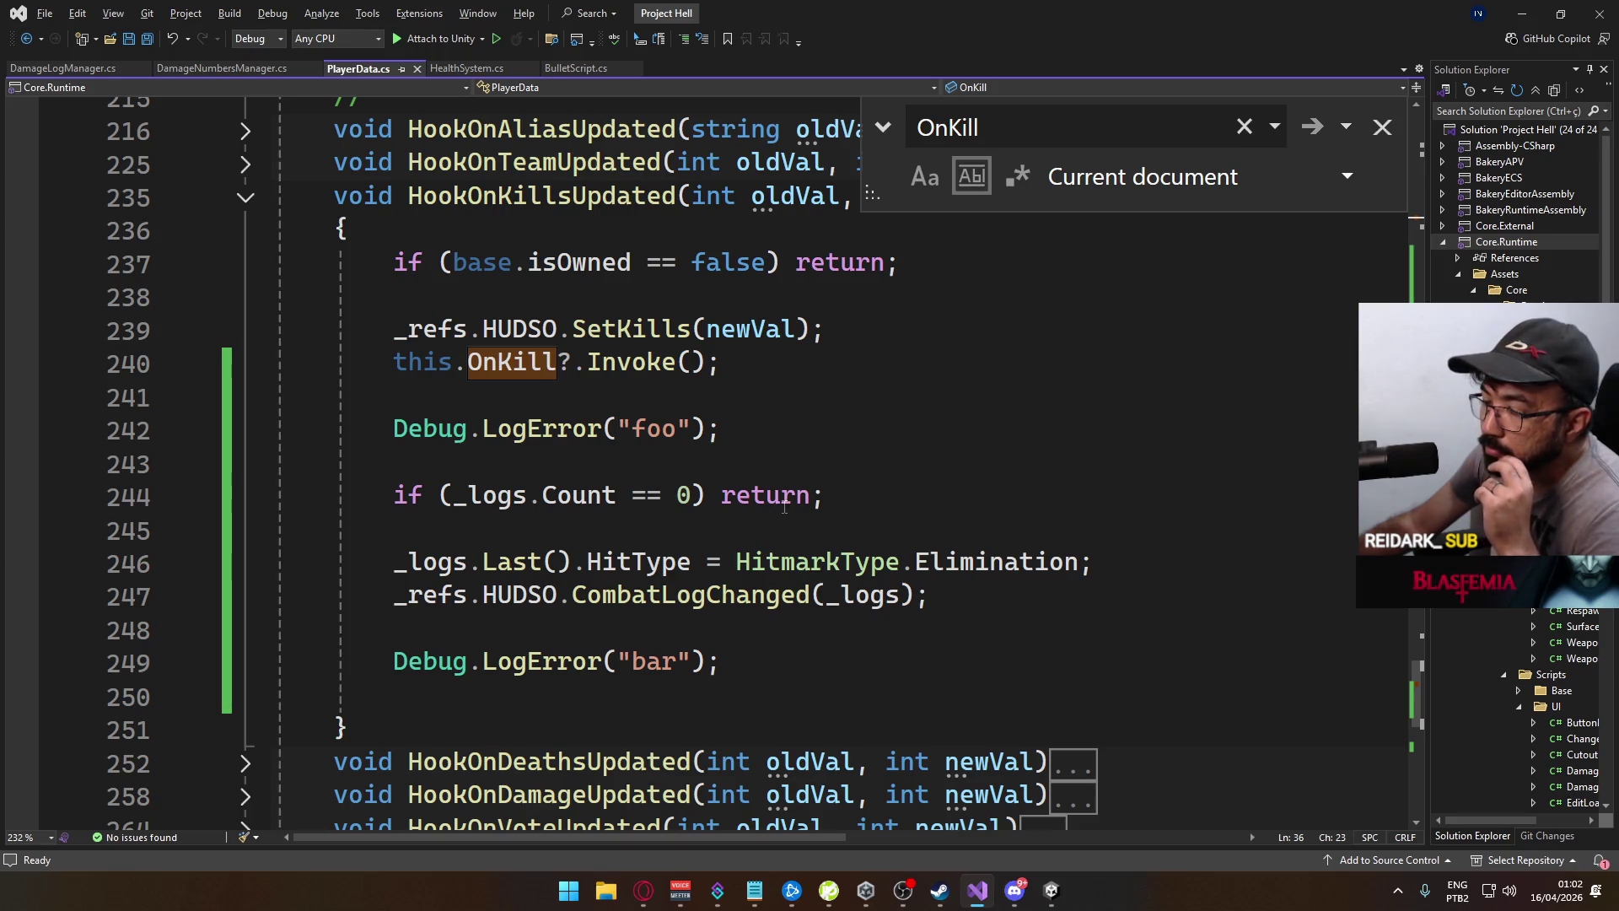
Append '+ _logs.las' after "bar " on line 249, browsing then dismissing the IntelliSense suggestions
left_click(690, 662)
left_click(708, 661)
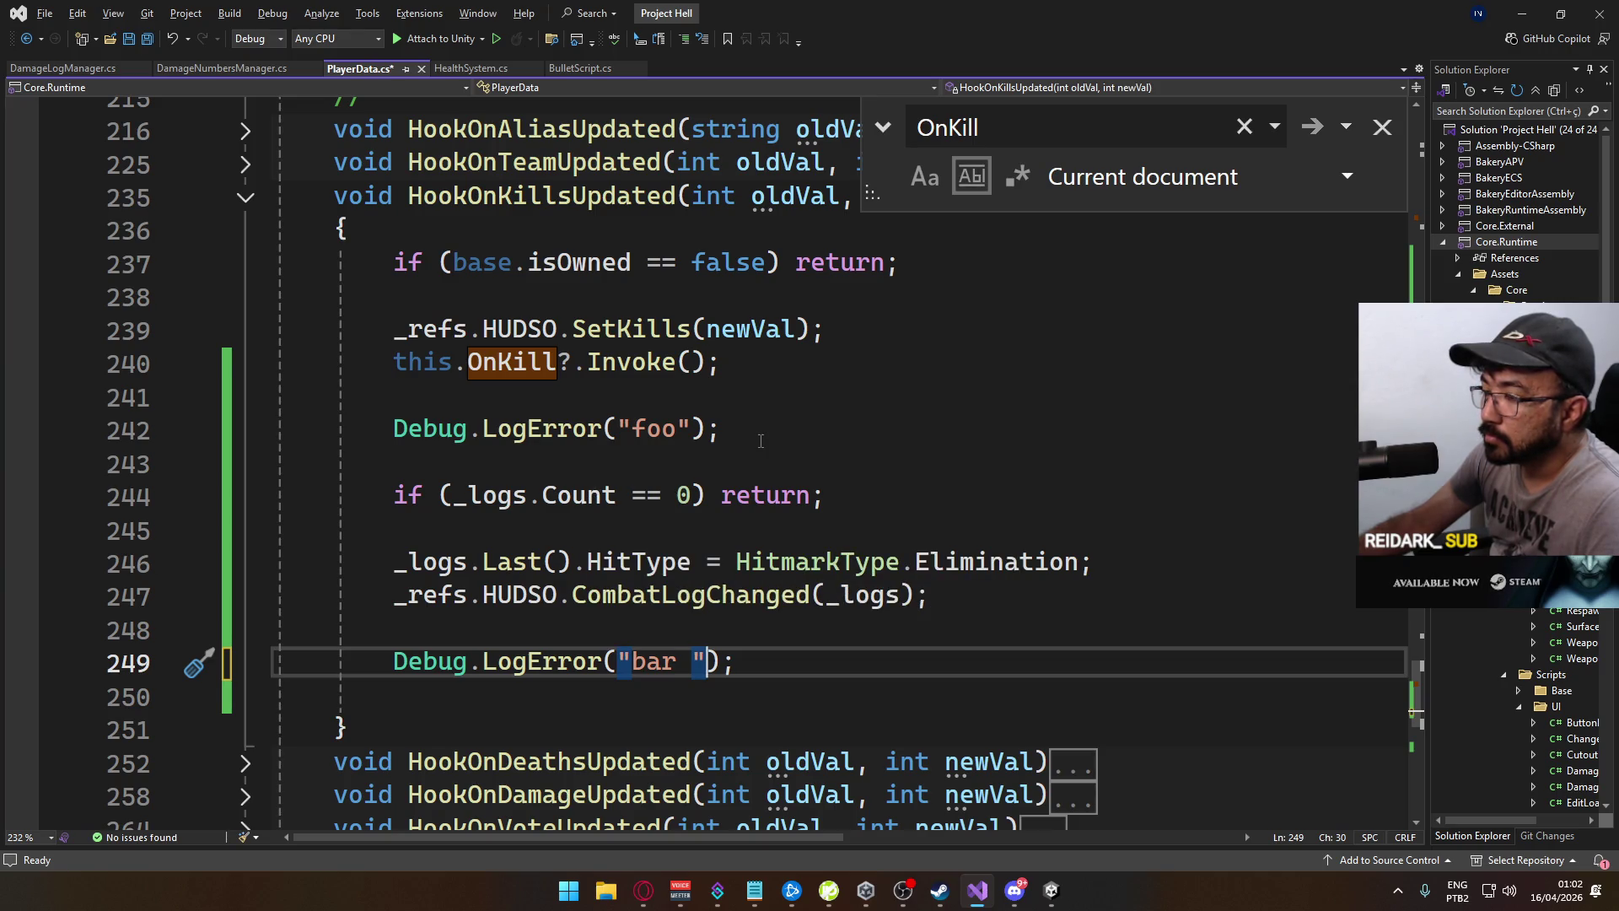
type("+ _logs.l")
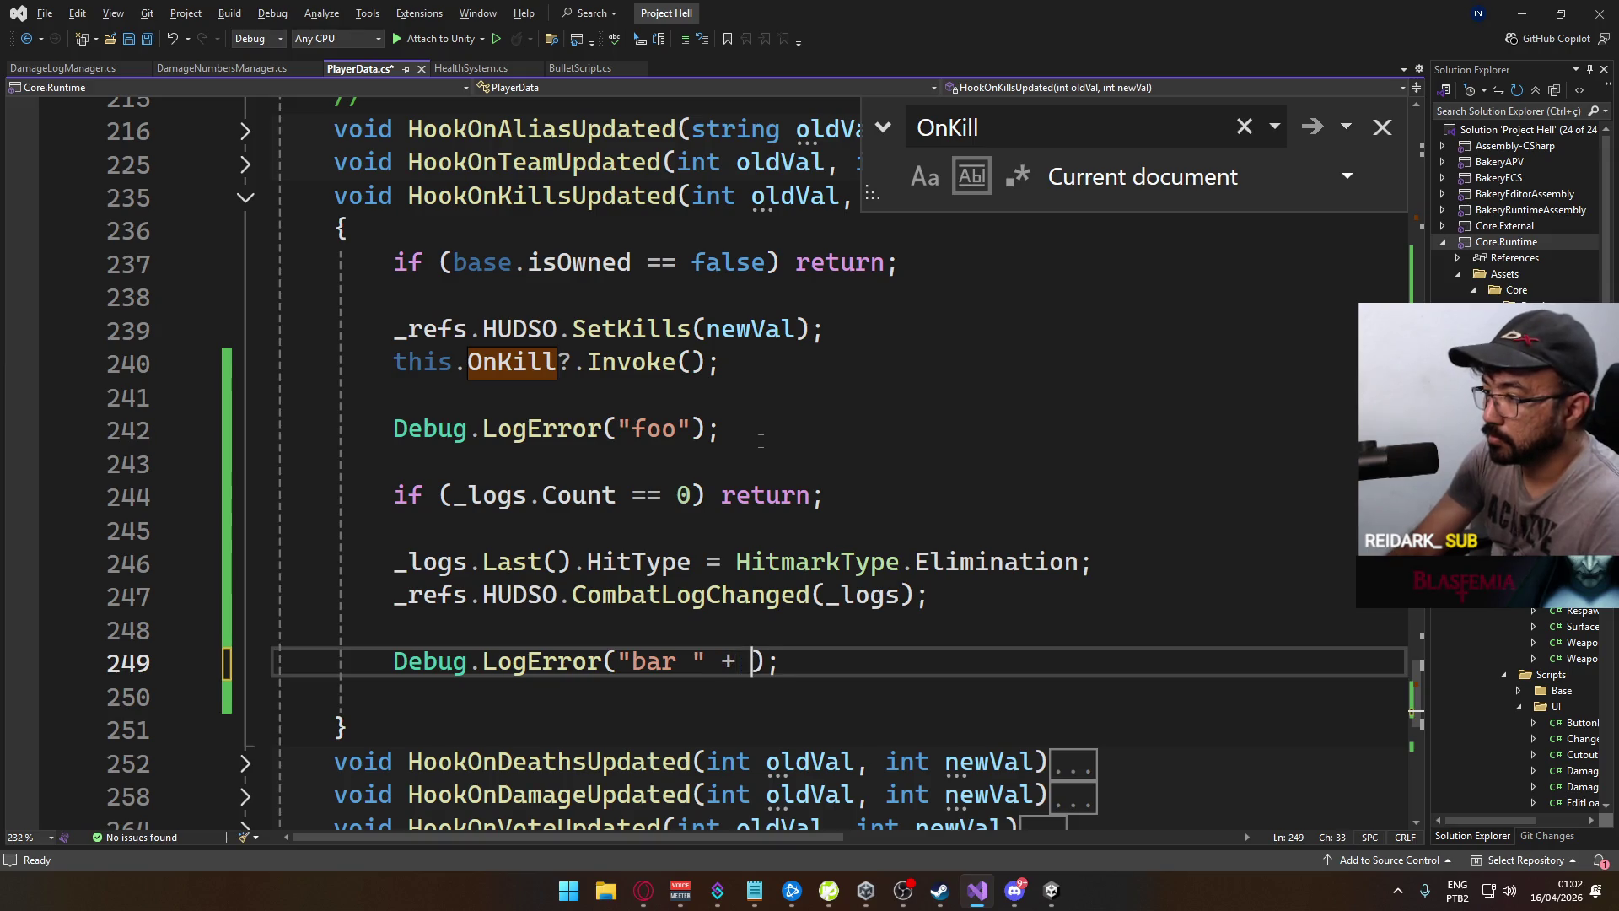
type("as")
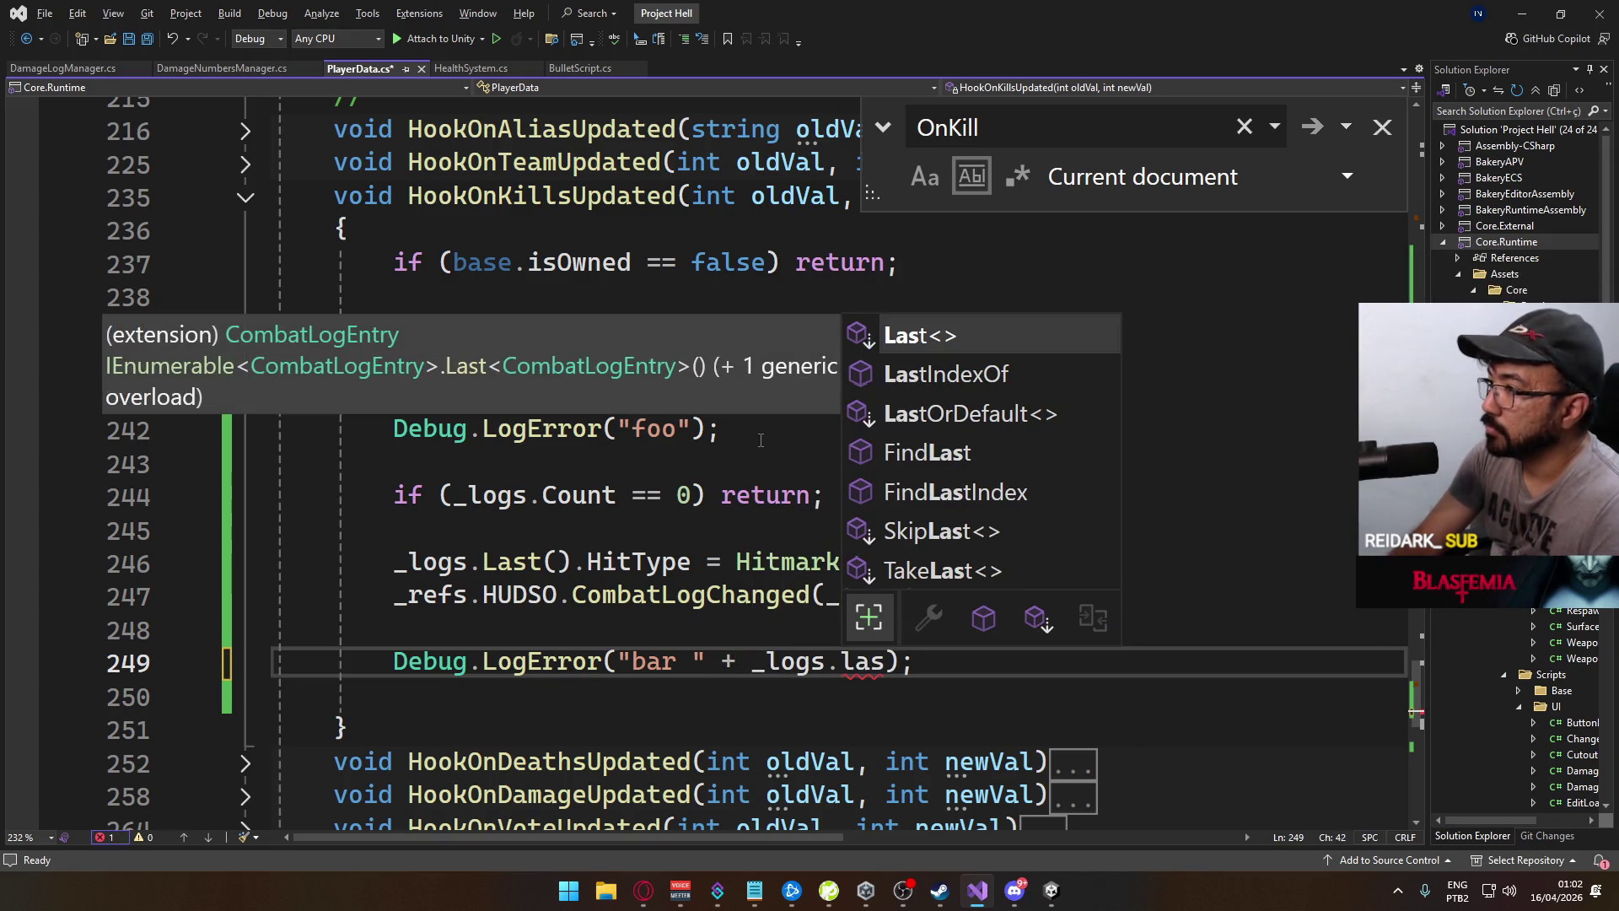
key("Down")
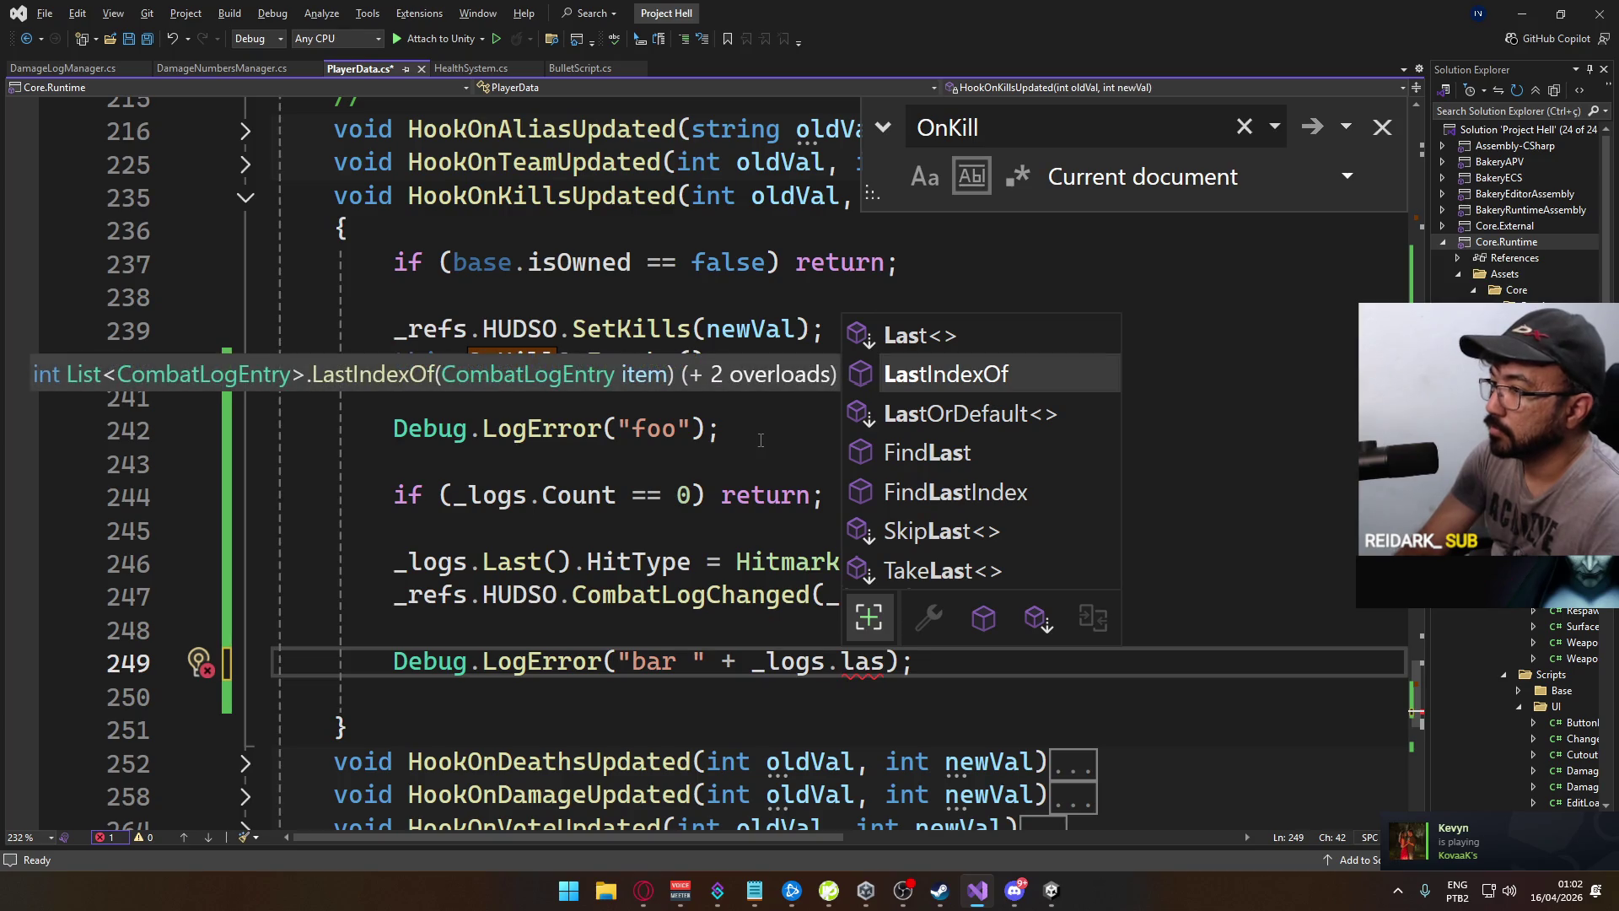
key("Down")
key("Down")
key("Down")
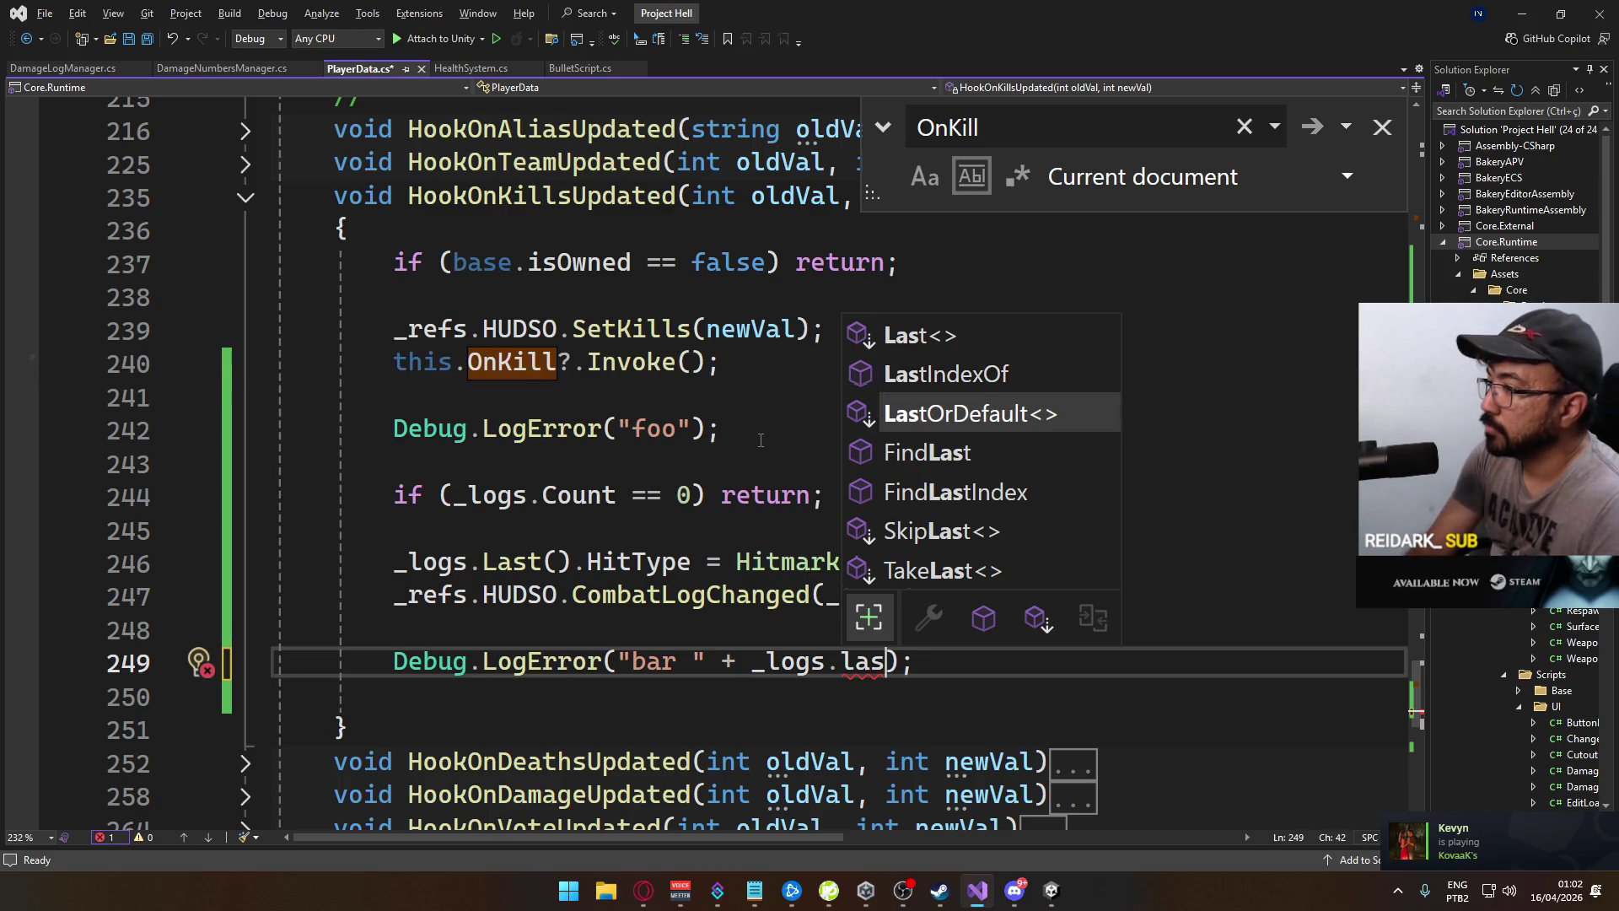
key("Down")
key("Down")
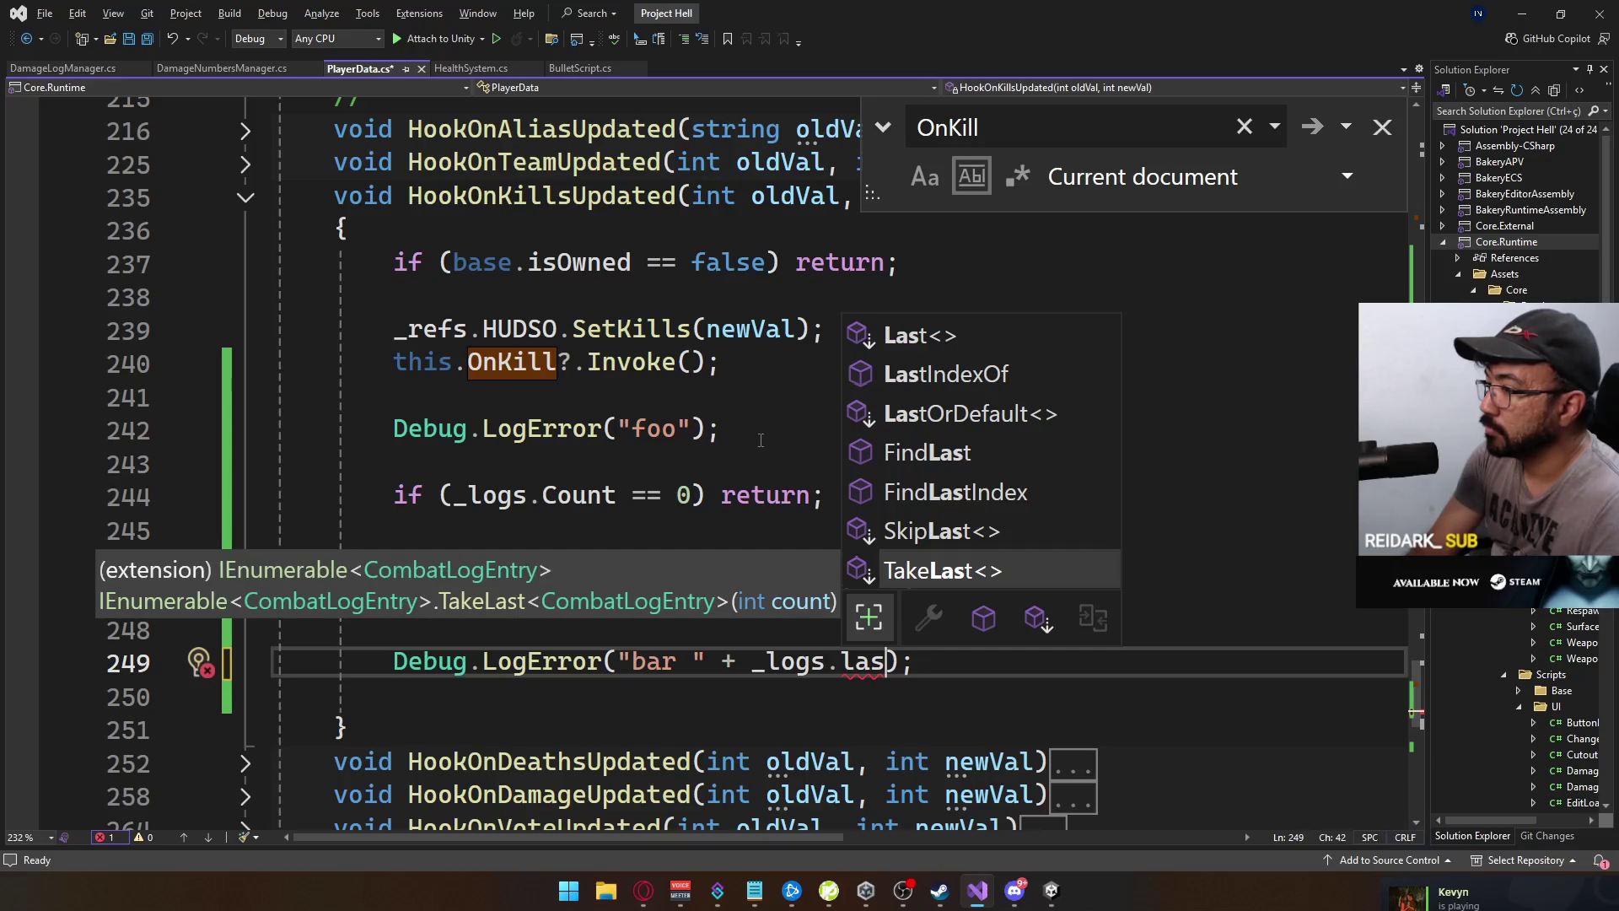
key("Up")
key("Up")
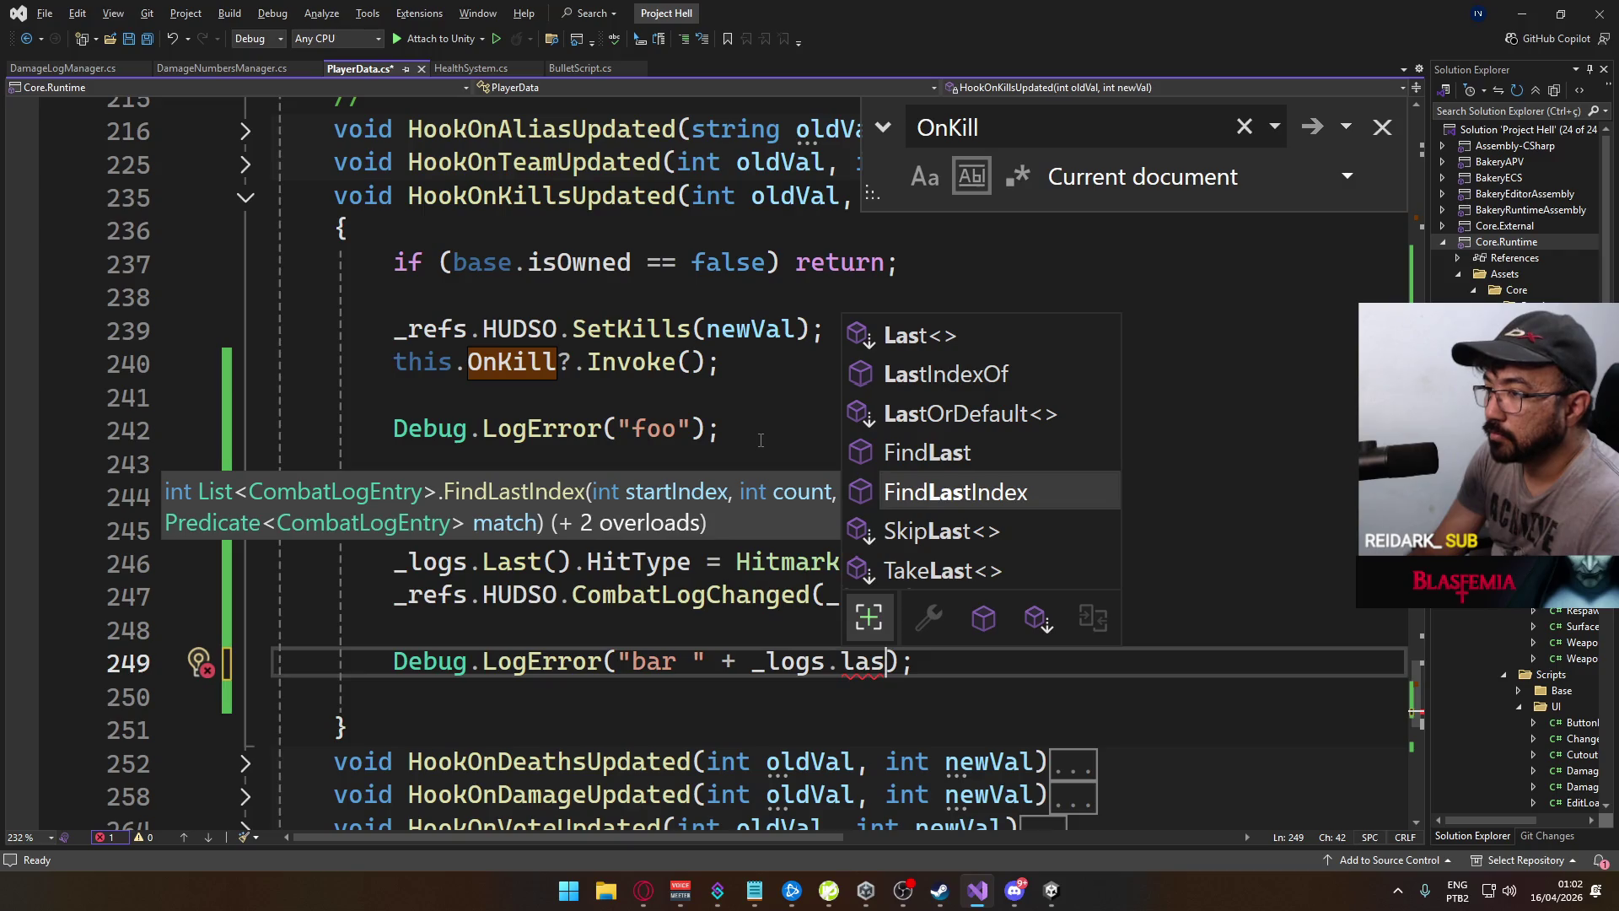
key("Up")
key("Up")
key("Up")
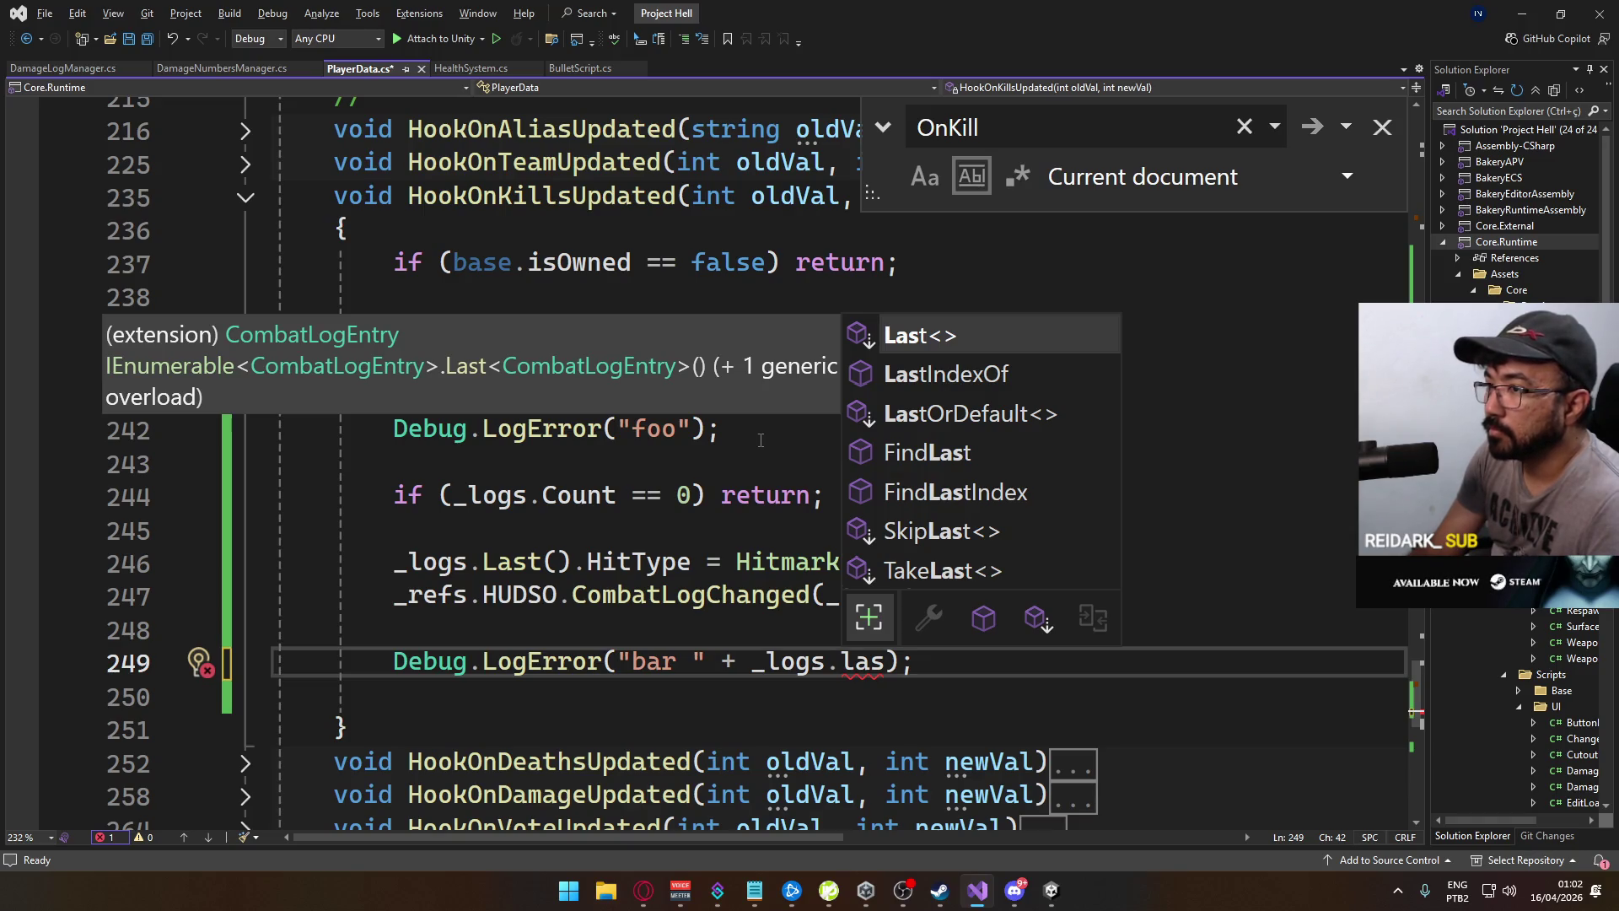
key("Escape")
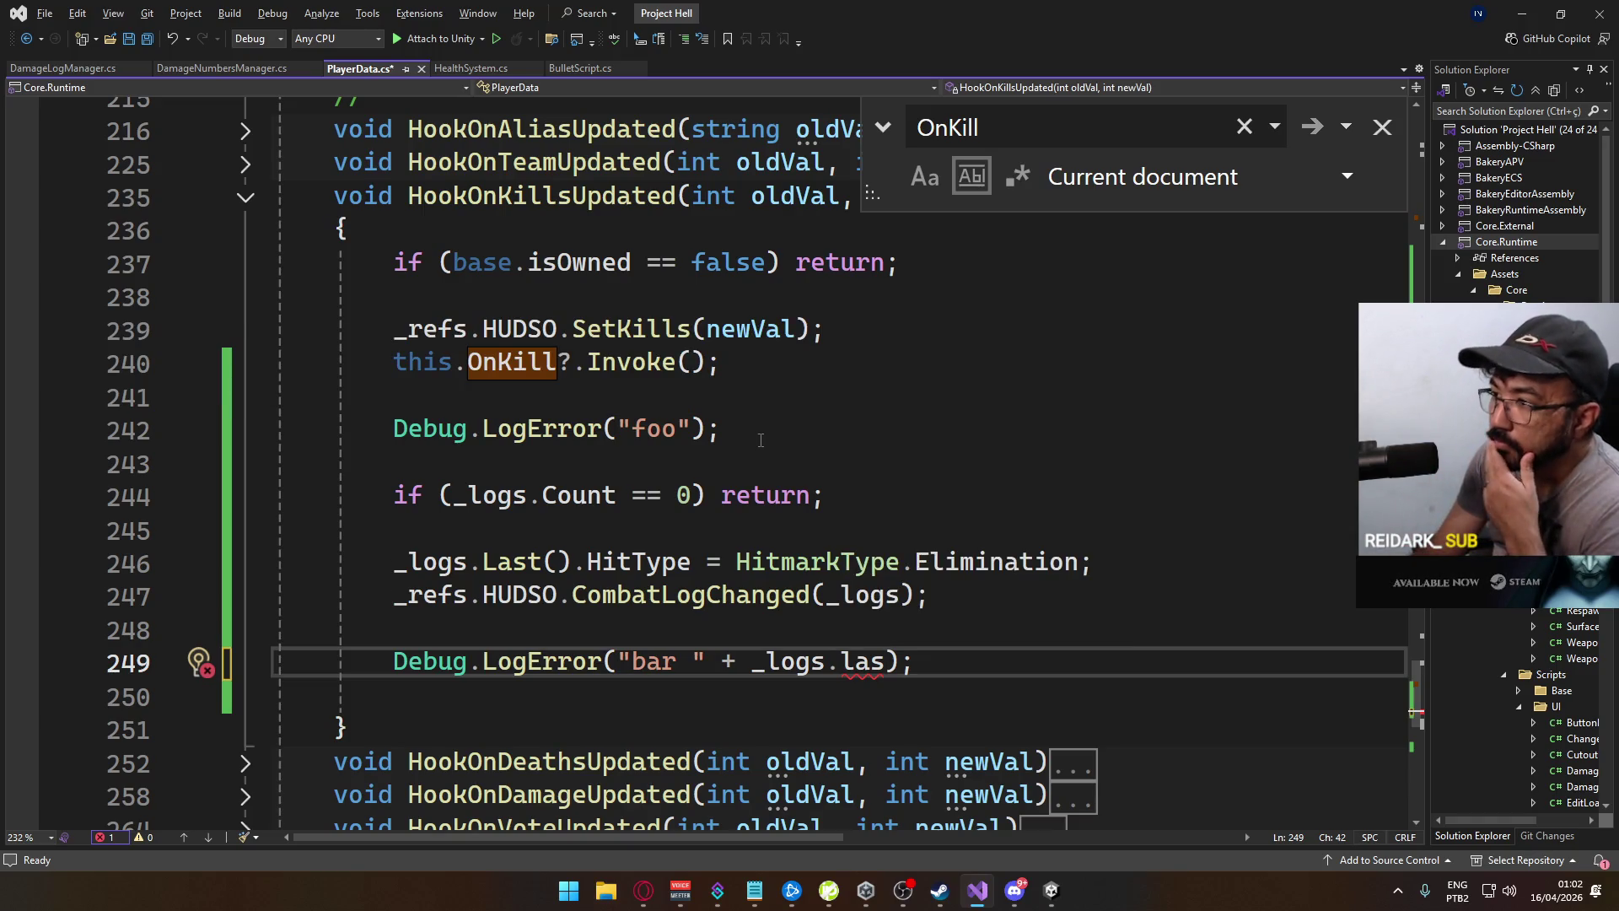